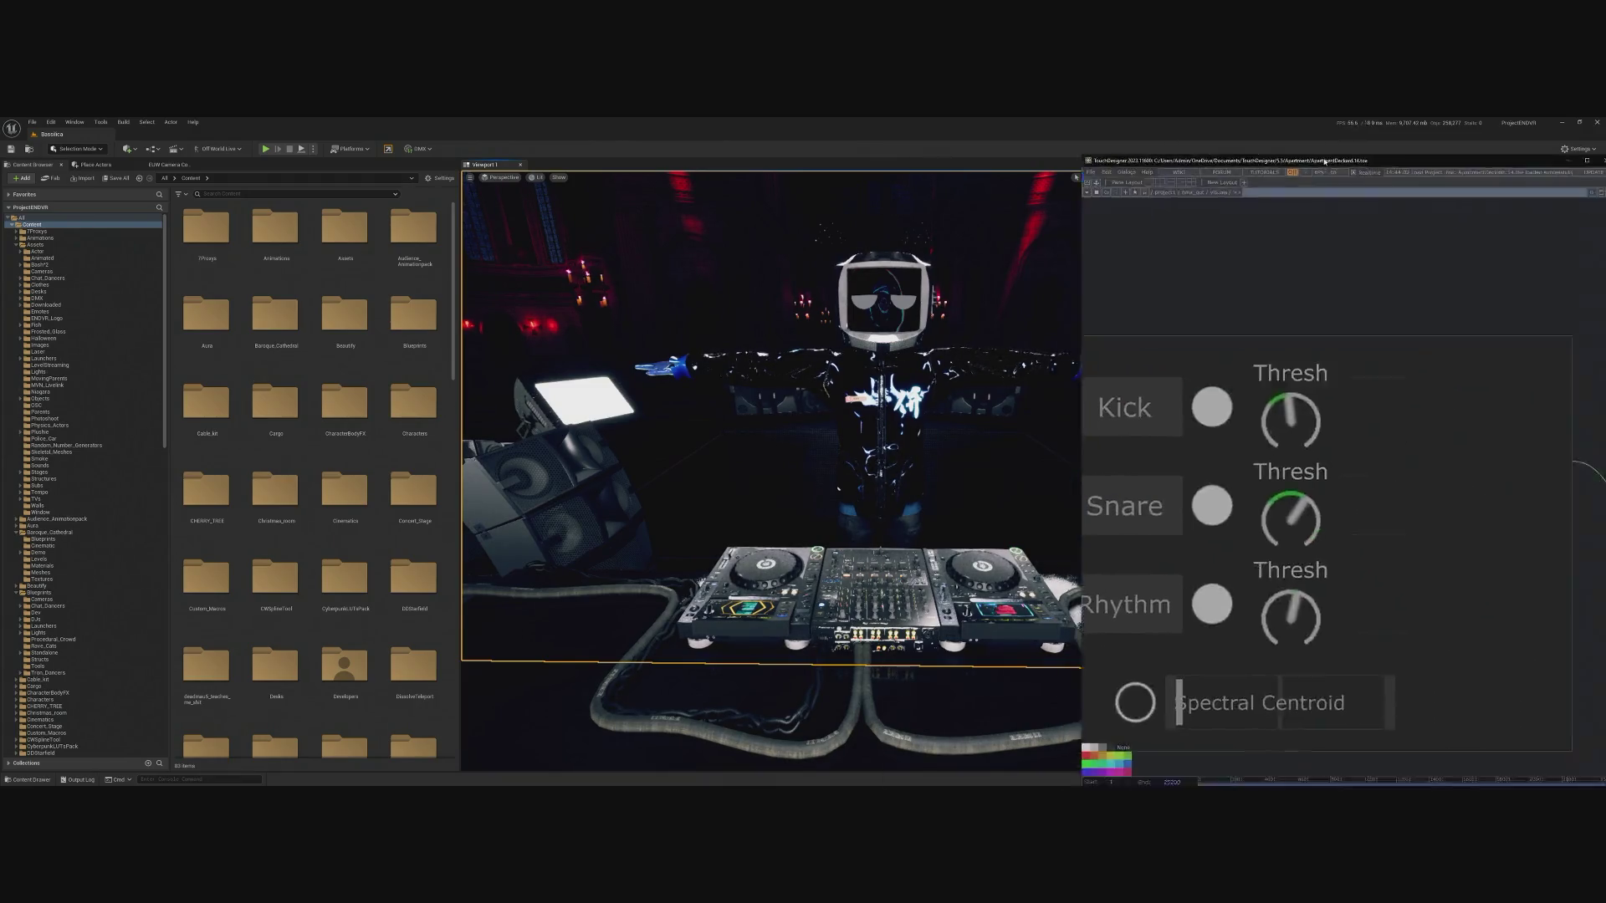
Turn on live waveform viewers for the audiodevin2 and math1 nodes.
scroll(939, 450, "down", 10)
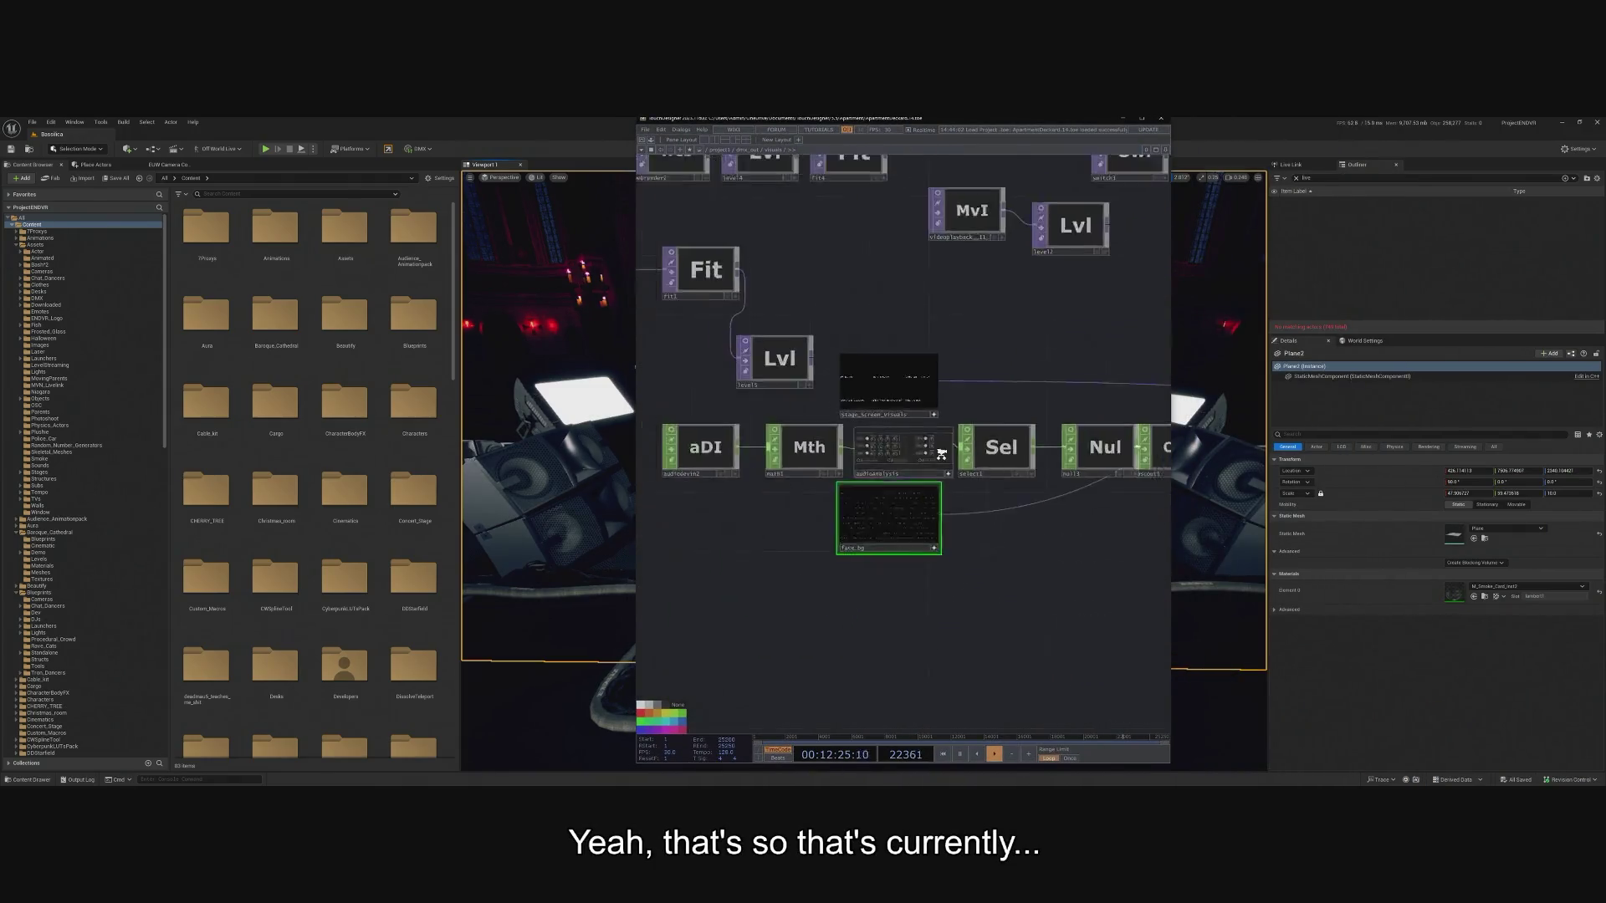
scroll(870, 501, "up", 5)
left_click_drag(742, 648, 909, 680)
scroll(861, 602, "left", 5)
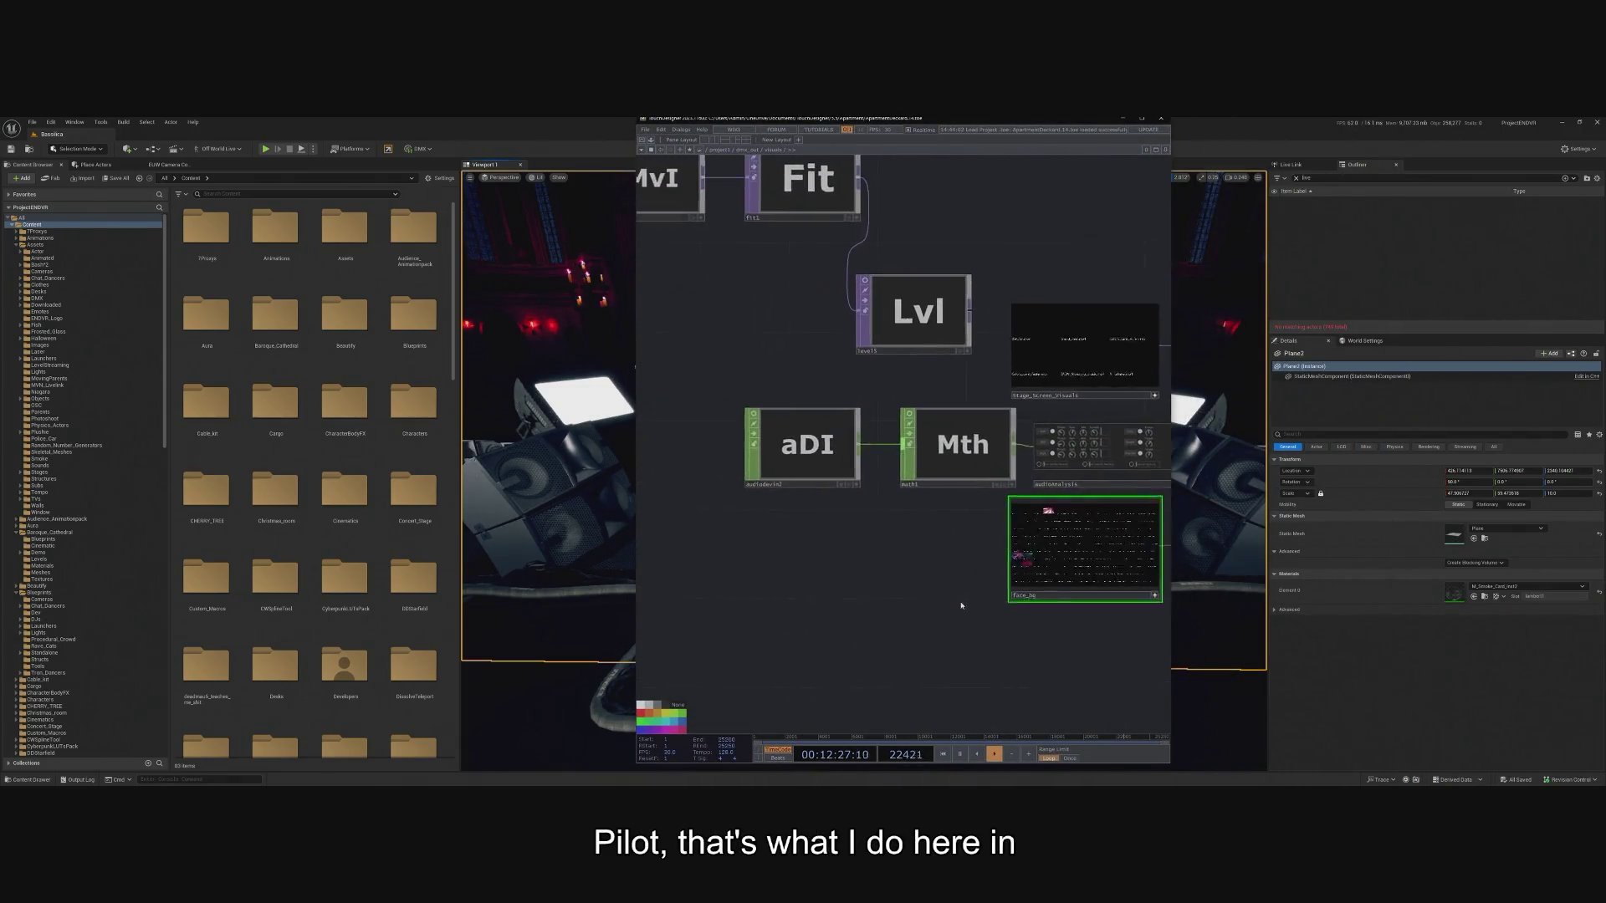
scroll(724, 438, "up", 3)
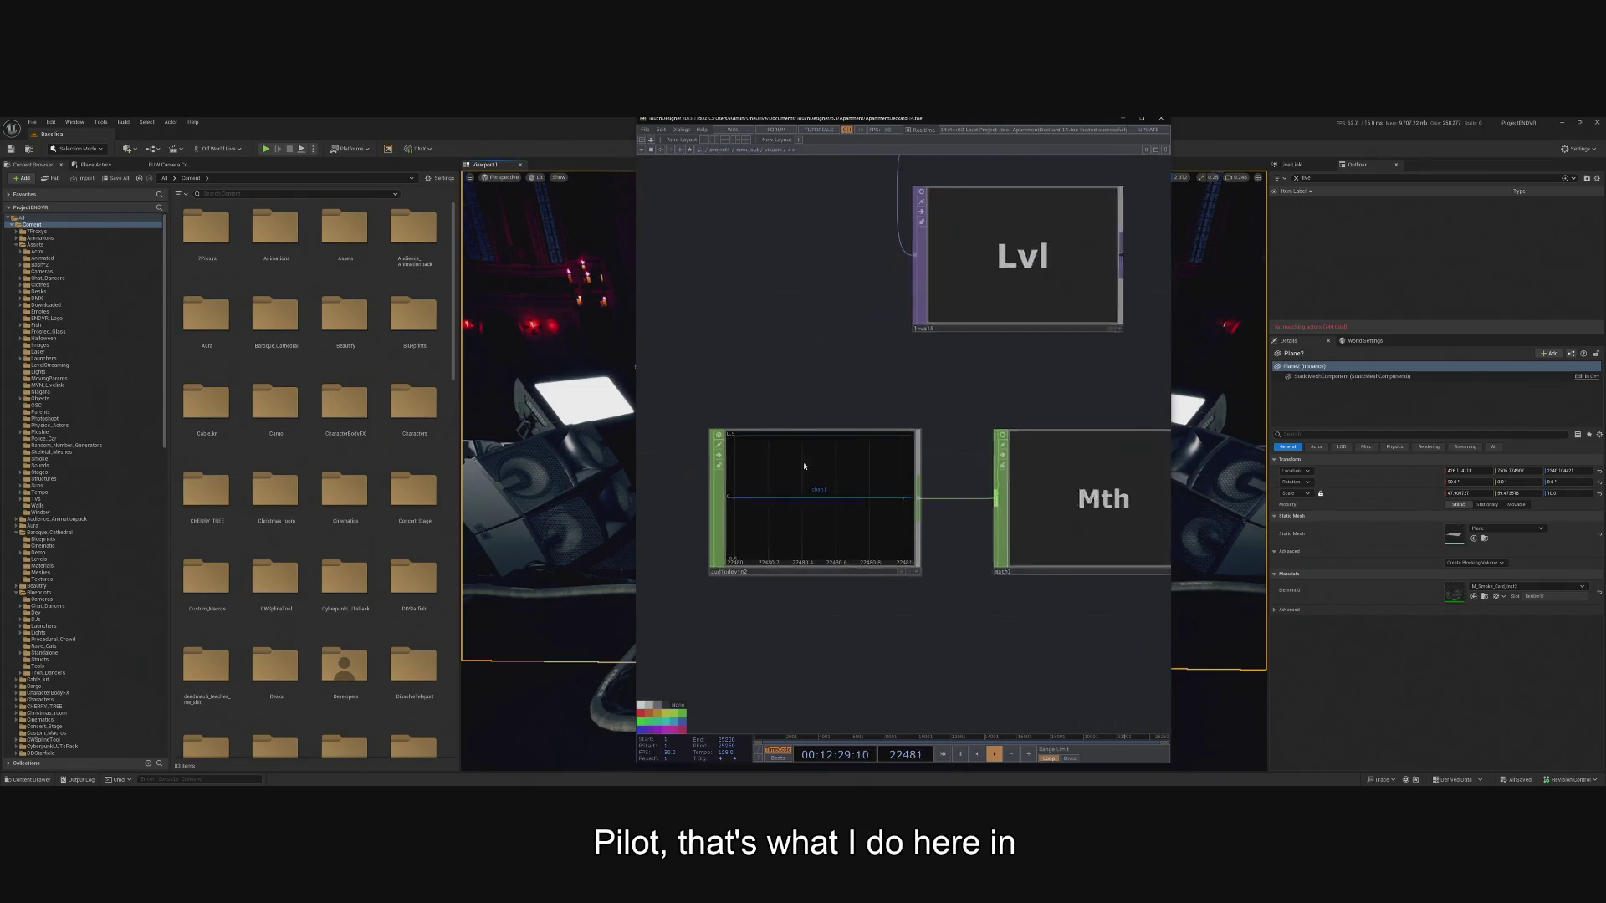
scroll(1009, 530, "down", 1)
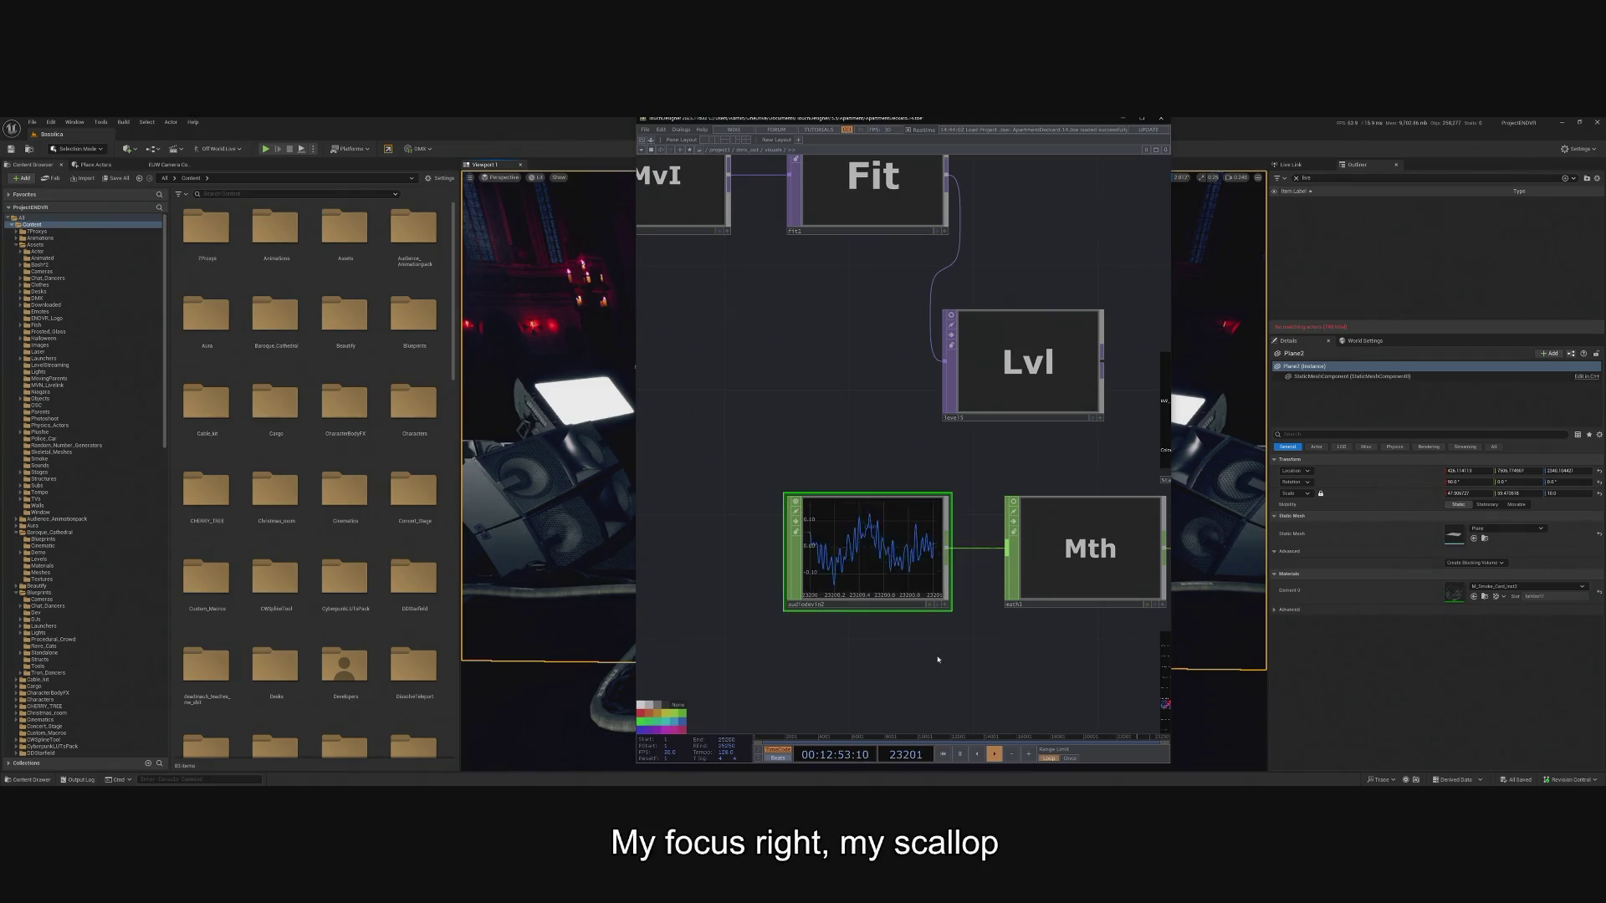
left_click_drag(962, 652, 799, 595)
left_click(841, 436)
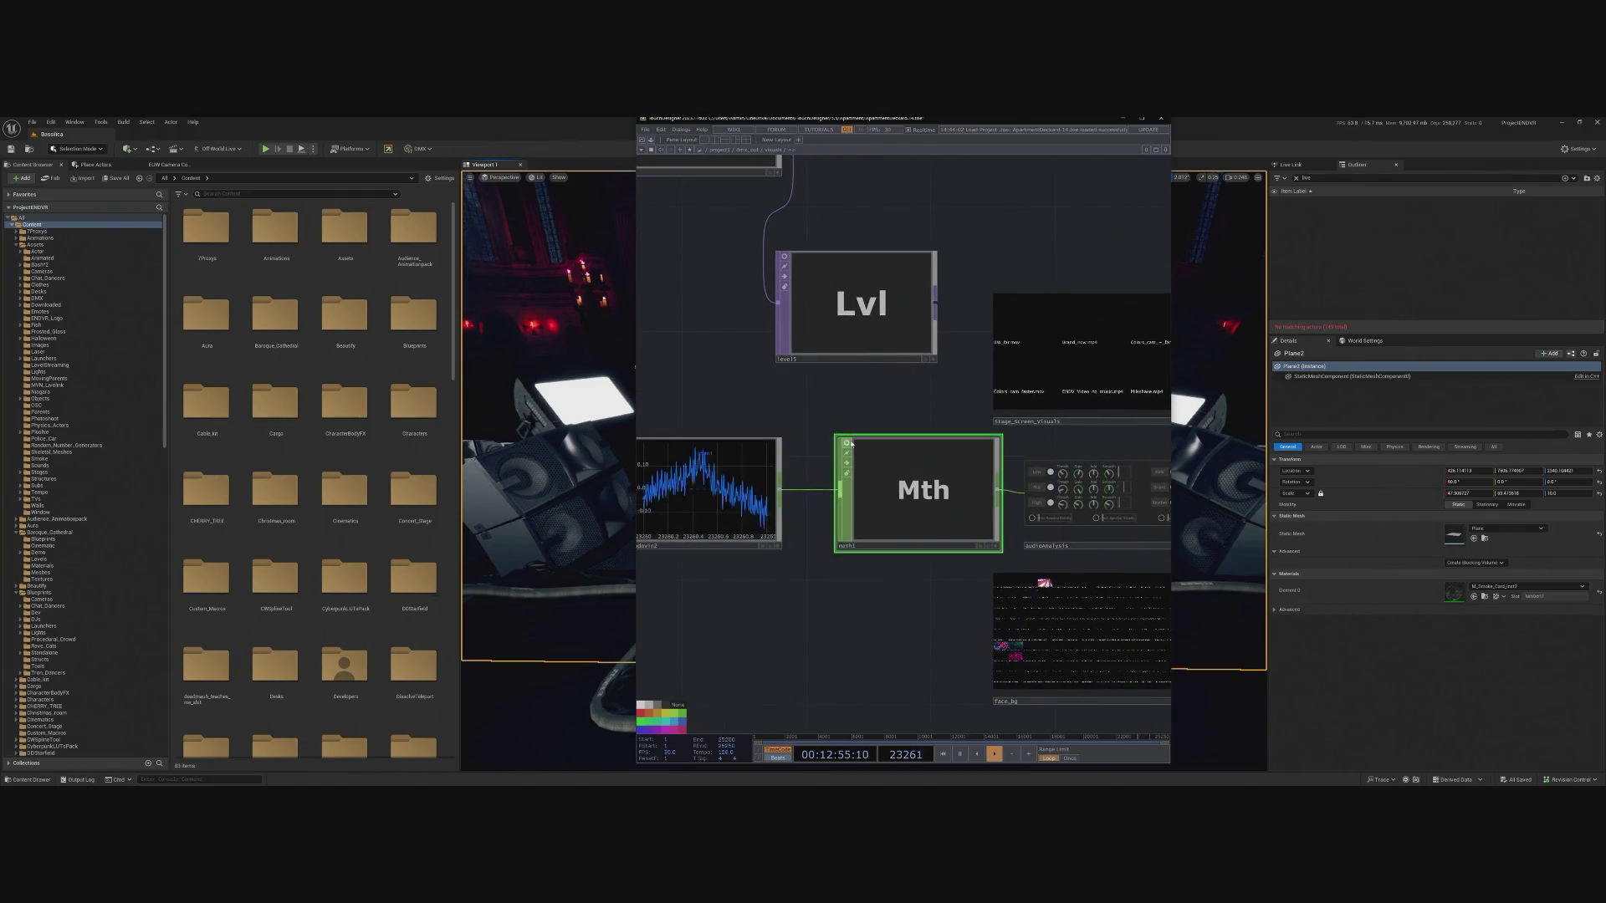
left_click(993, 546)
Open math1's Mult-Add page showing its Pre-Add, Multiply and Post-Add settings.
left_click_drag(902, 470, 872, 470)
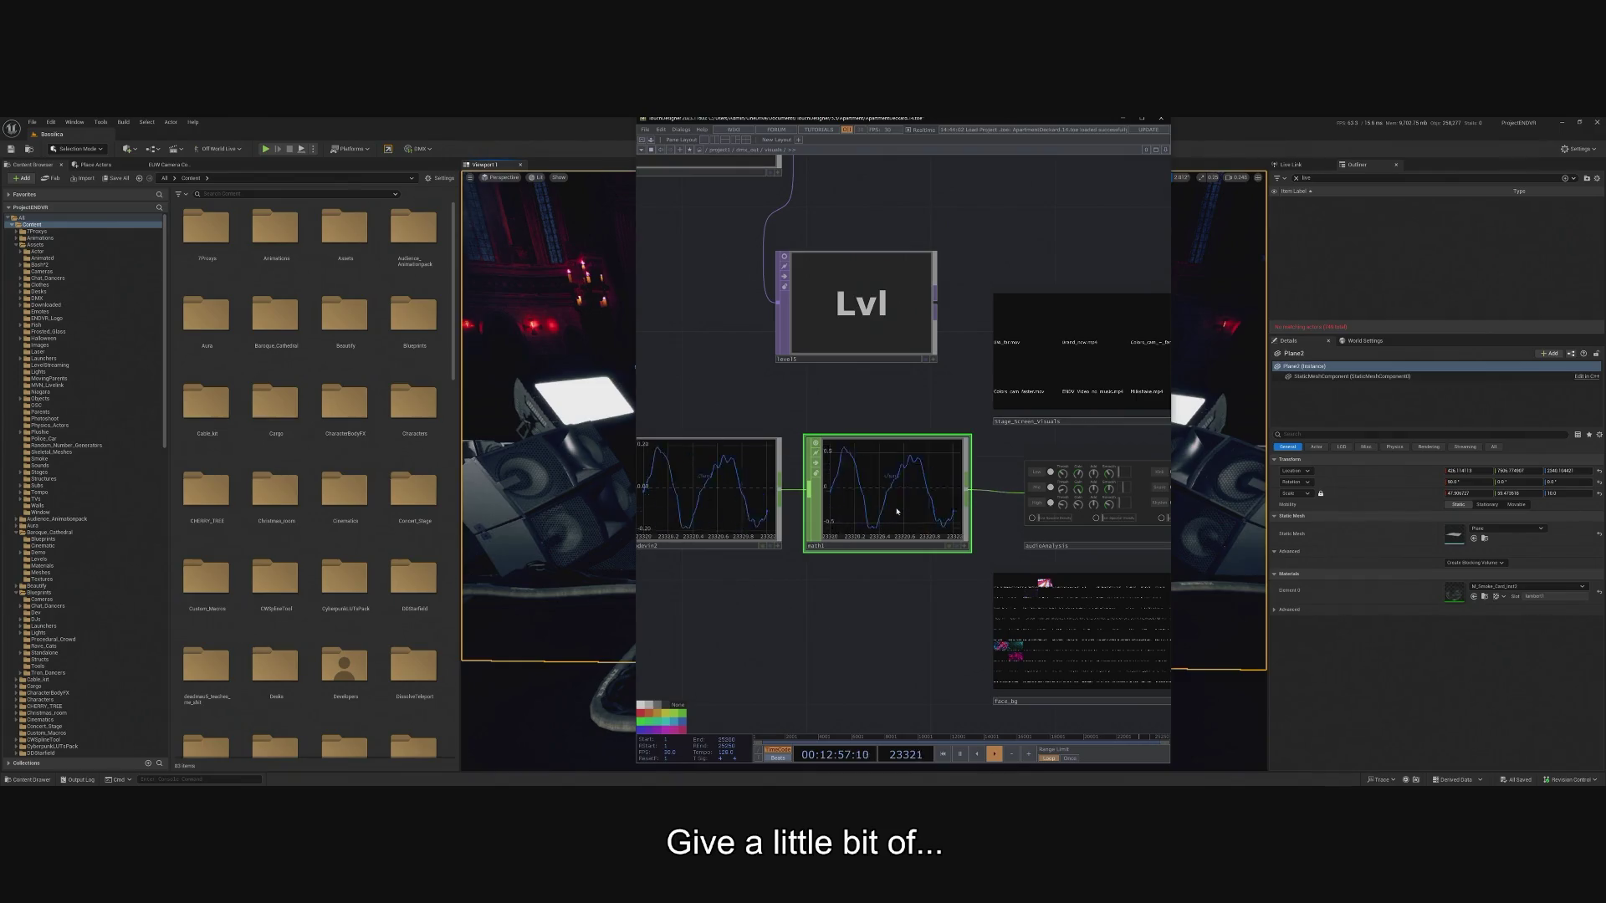
key("p")
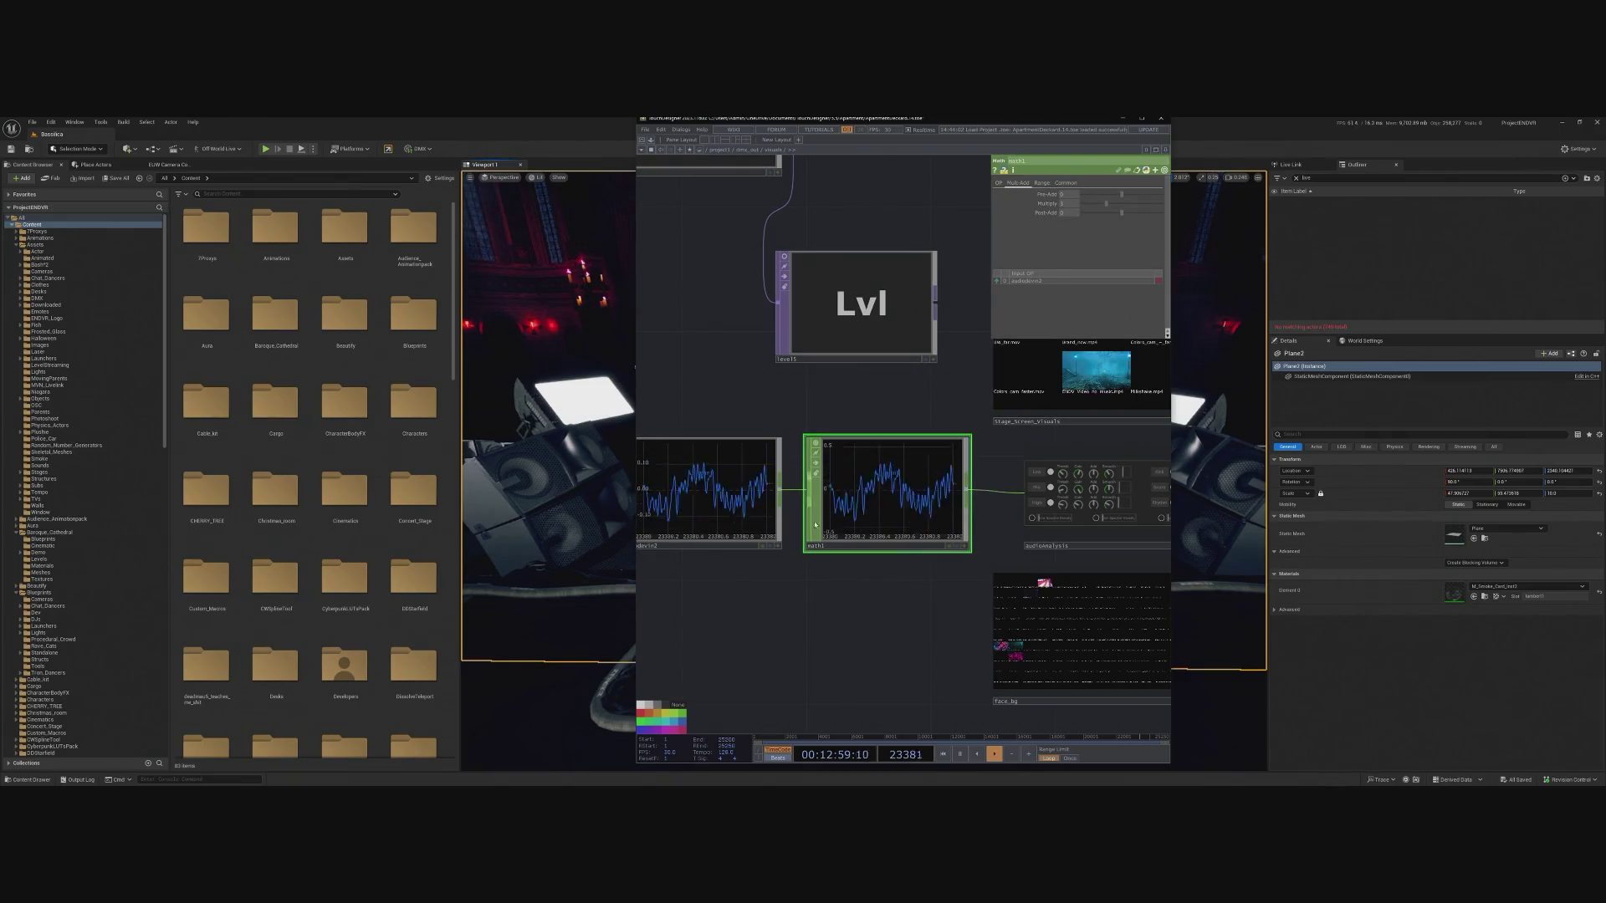
left_click_drag(931, 670, 763, 649)
scroll(935, 542, "up", 1)
scroll(935, 542, "up", 2)
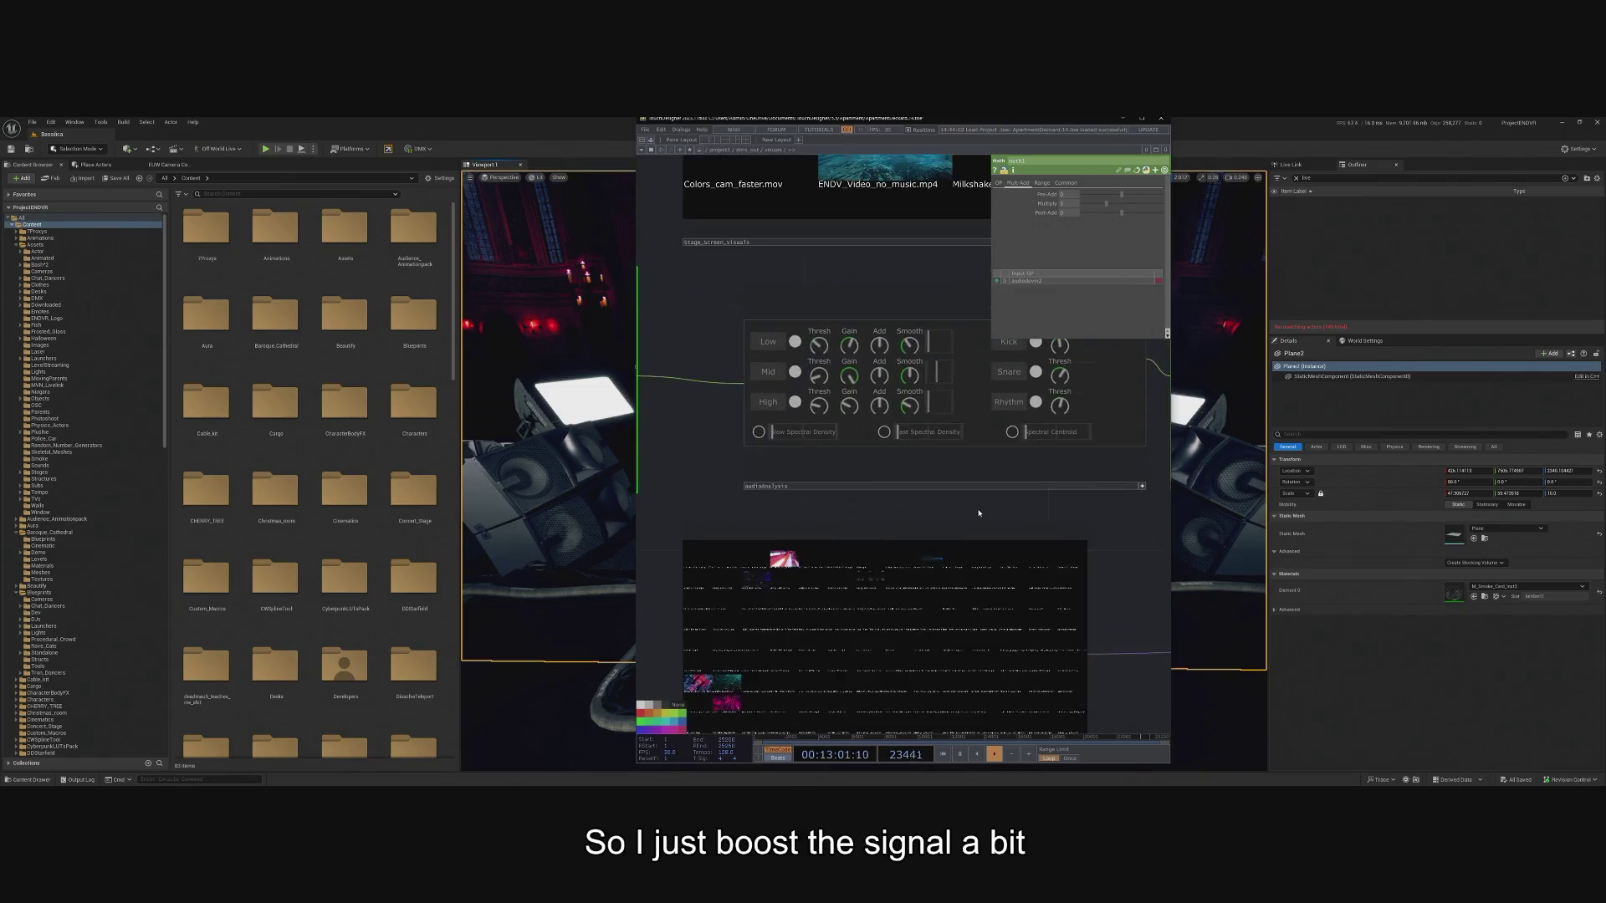
scroll(698, 337, "up", 2)
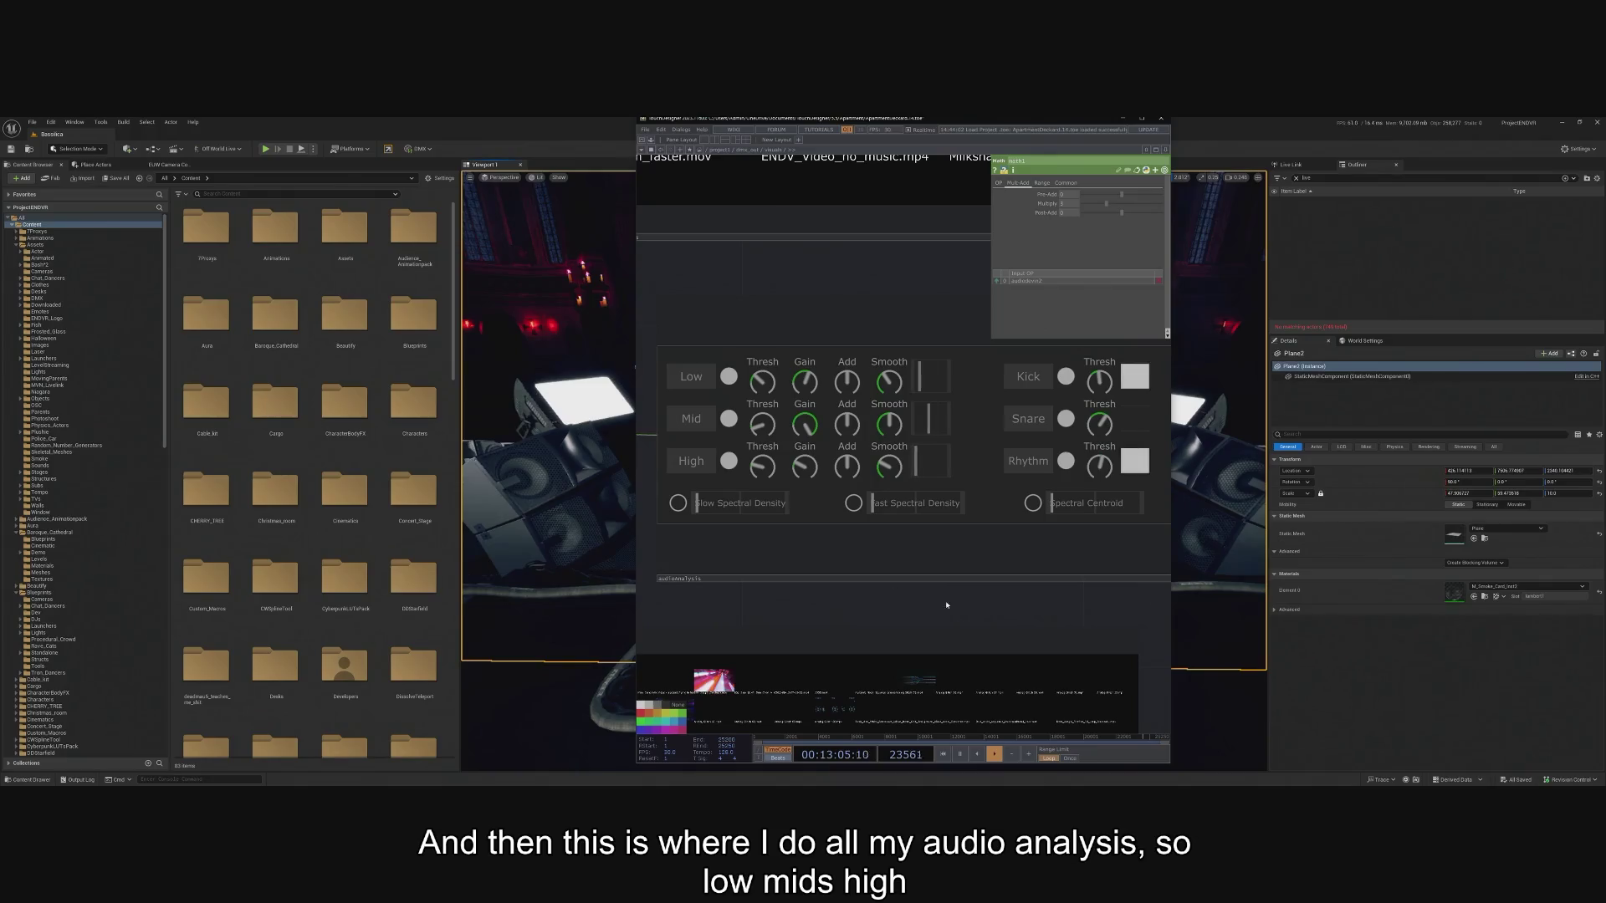
left_click_drag(960, 614, 930, 618)
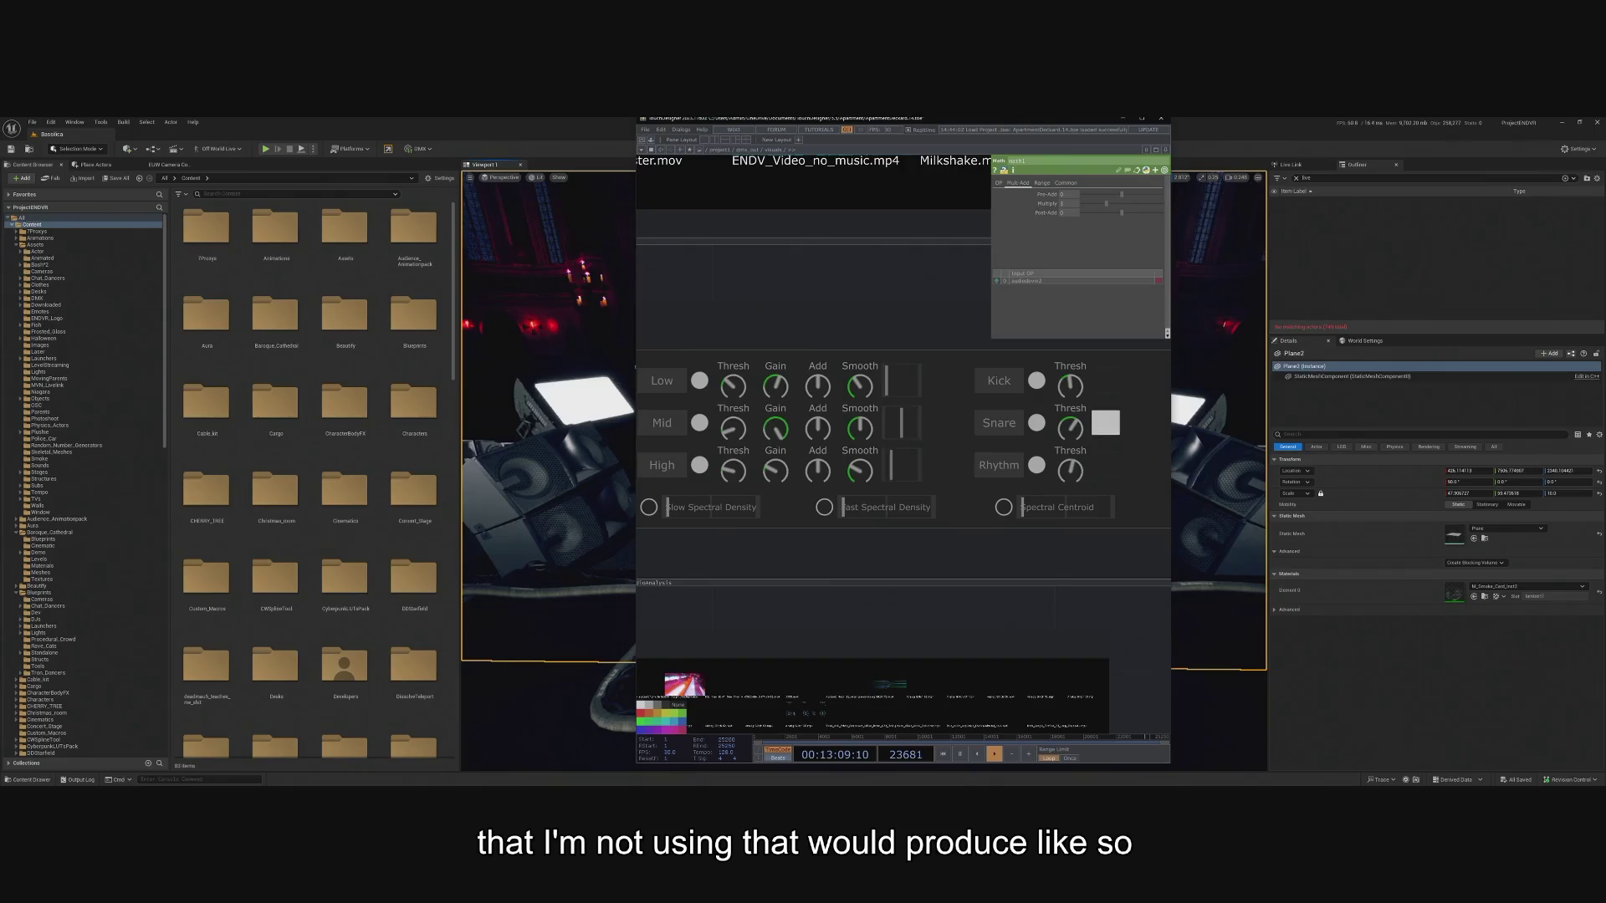
scroll(664, 667, "down", 3)
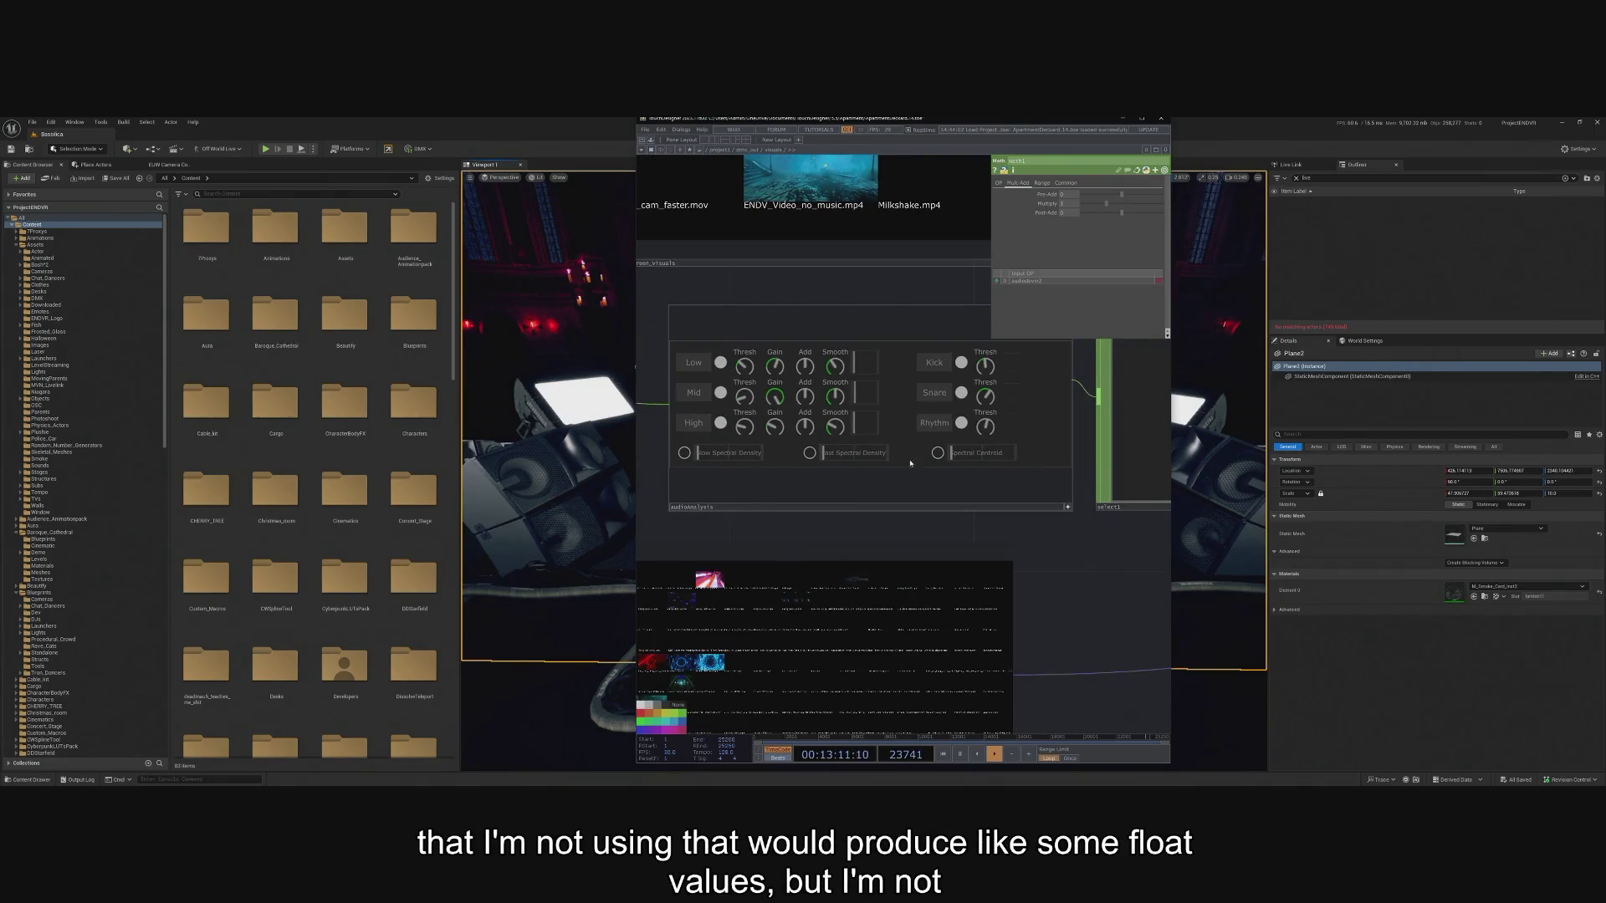
left_click_drag(920, 519, 590, 535)
scroll(796, 401, "up", 3)
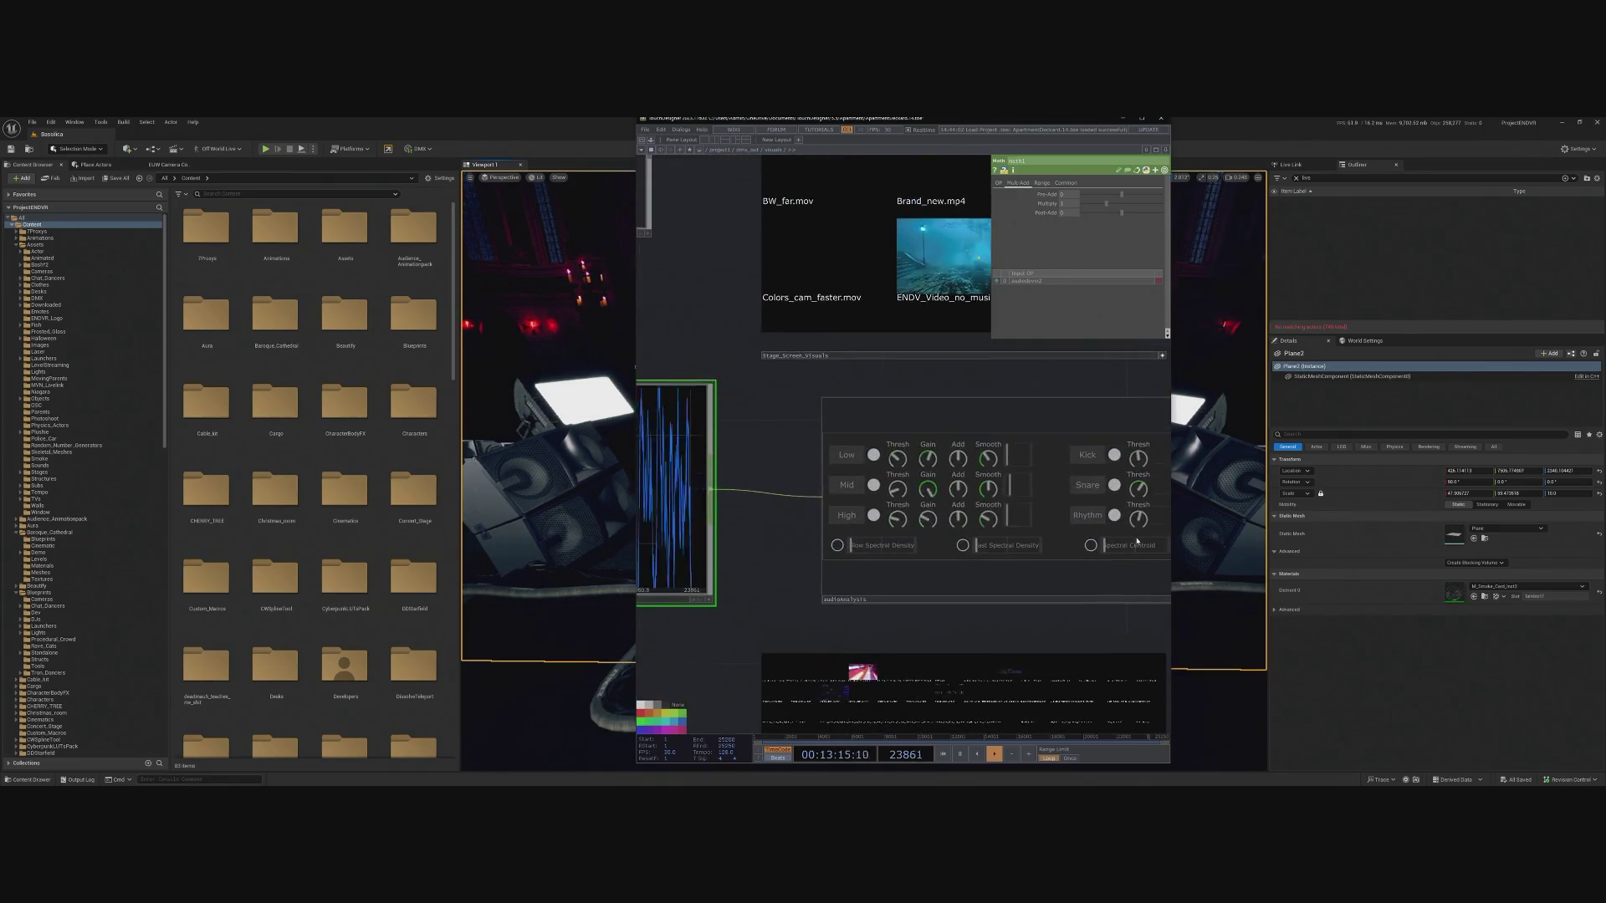
scroll(975, 604, "up", 2)
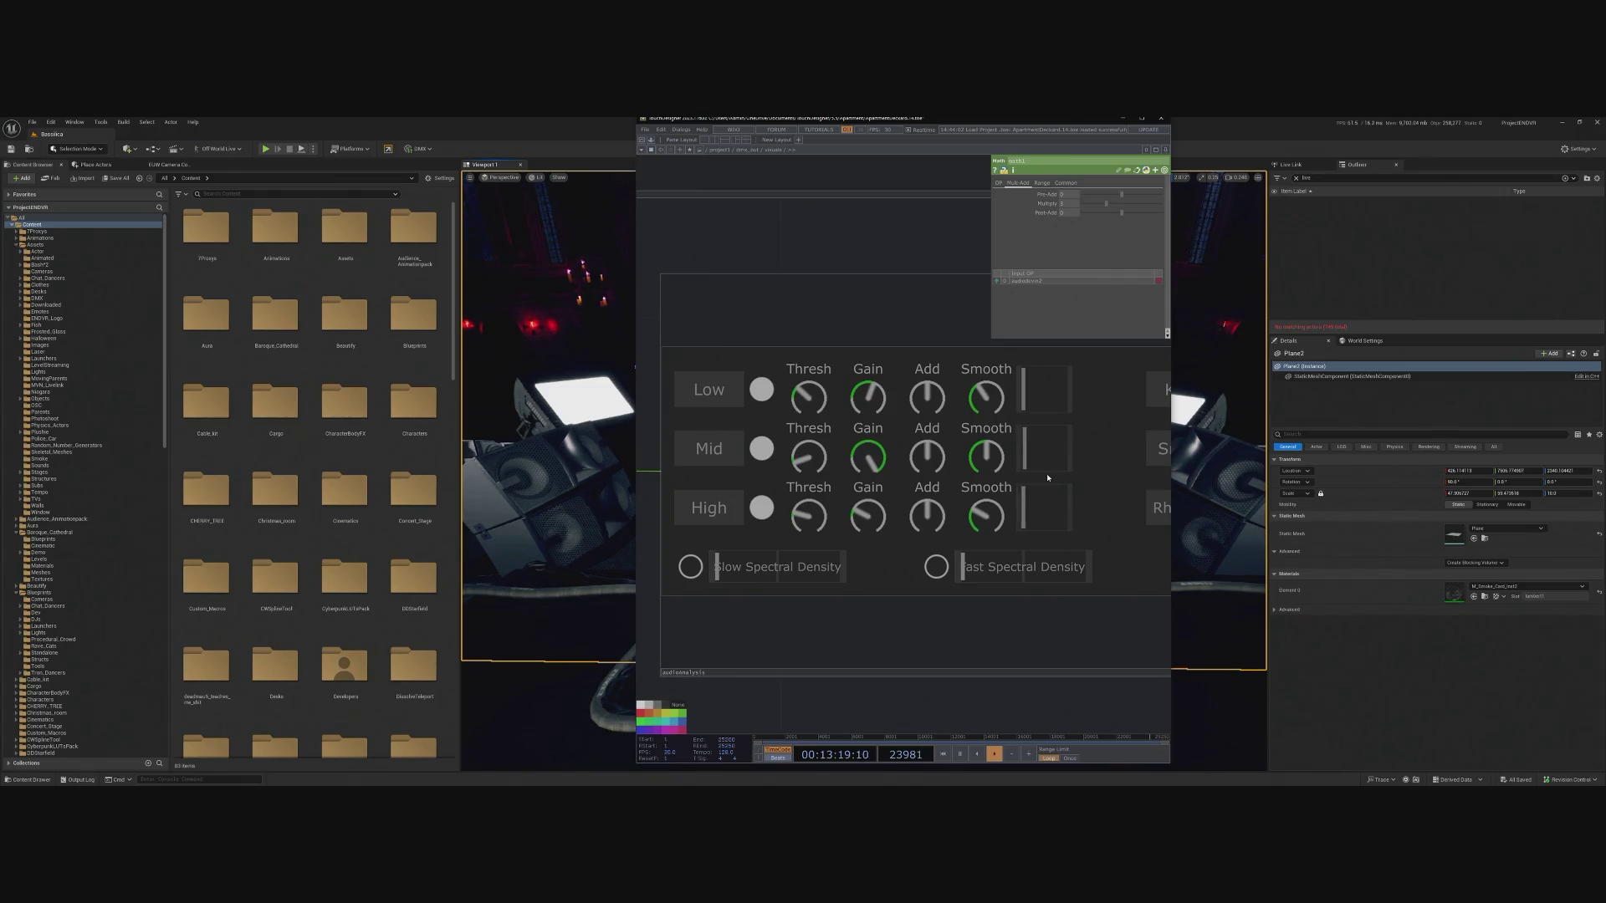
scroll(975, 571, "down", 2)
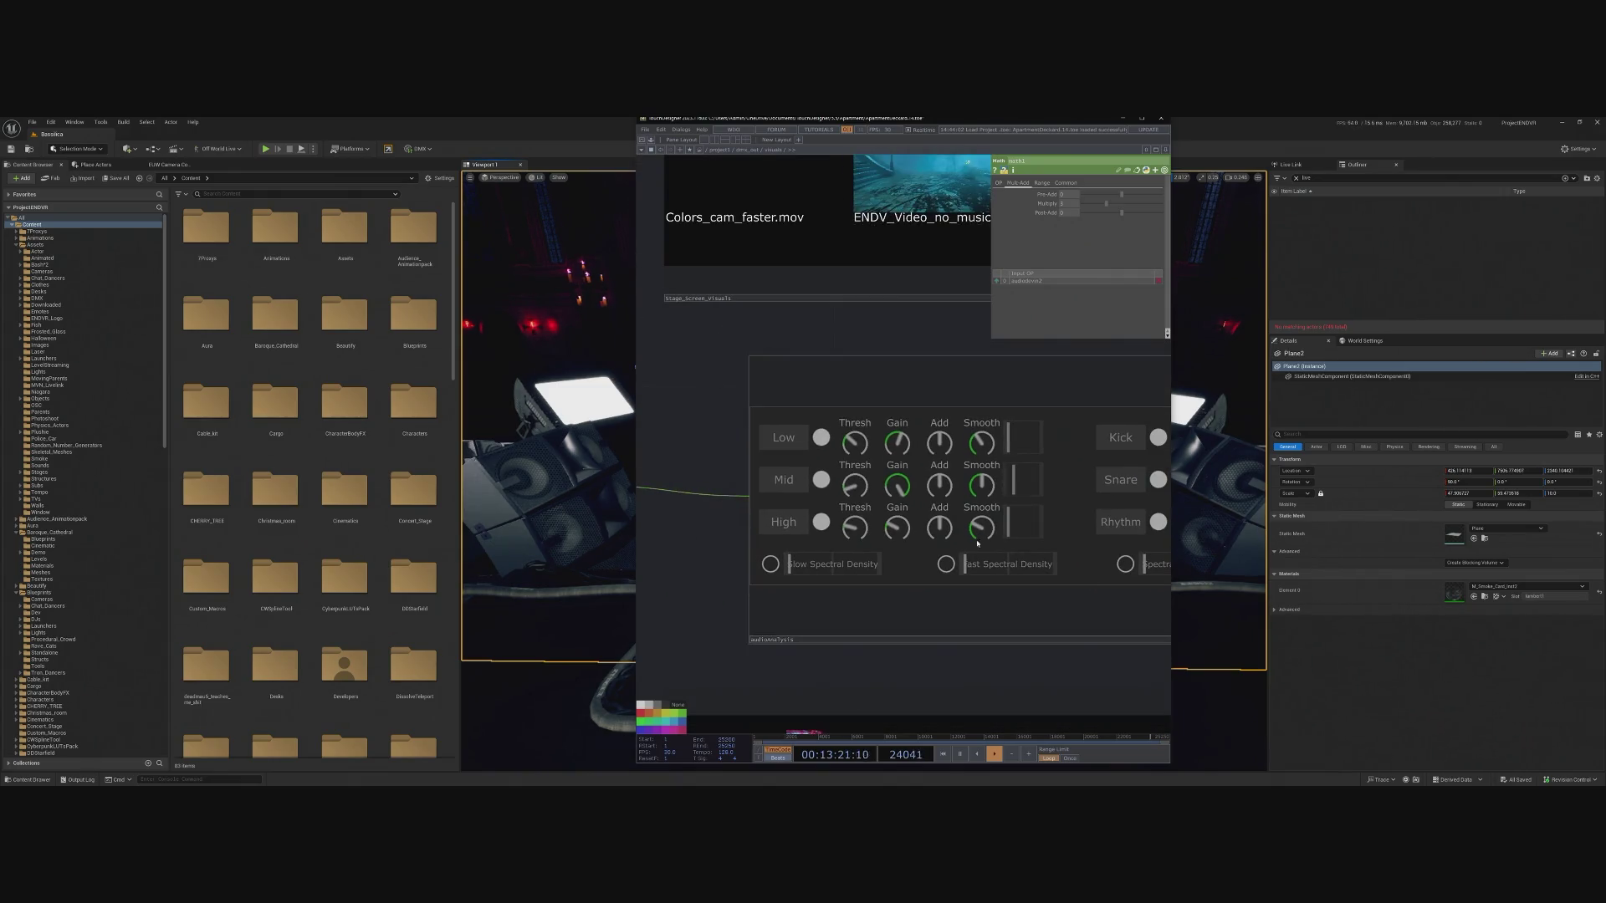
left_click_drag(1029, 667, 882, 638)
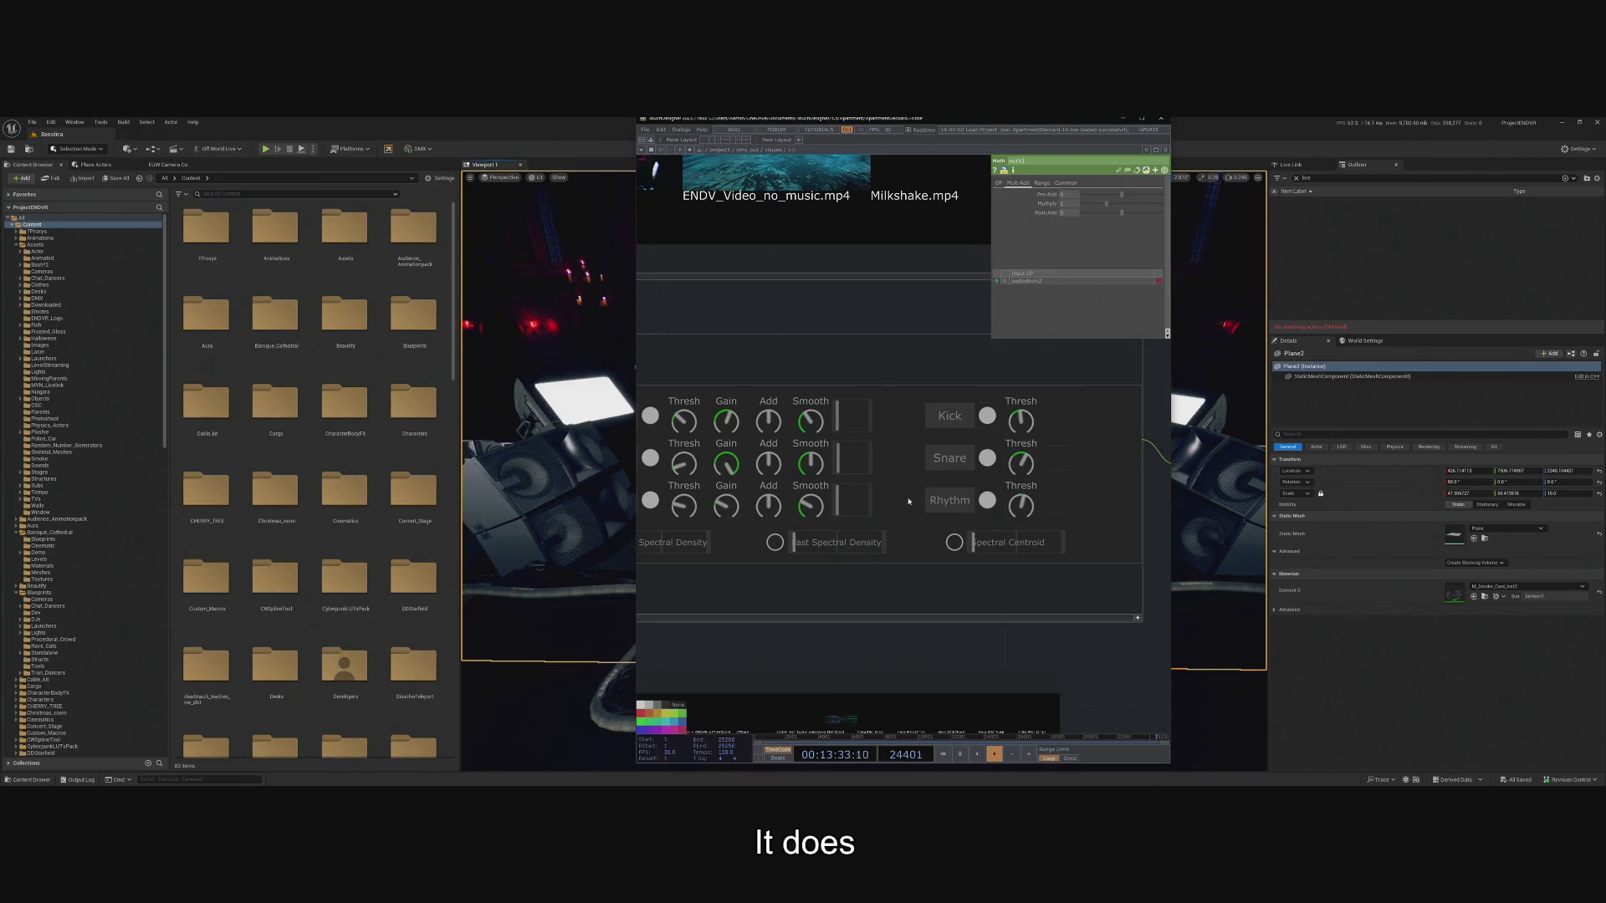
scroll(846, 509, "up", 5)
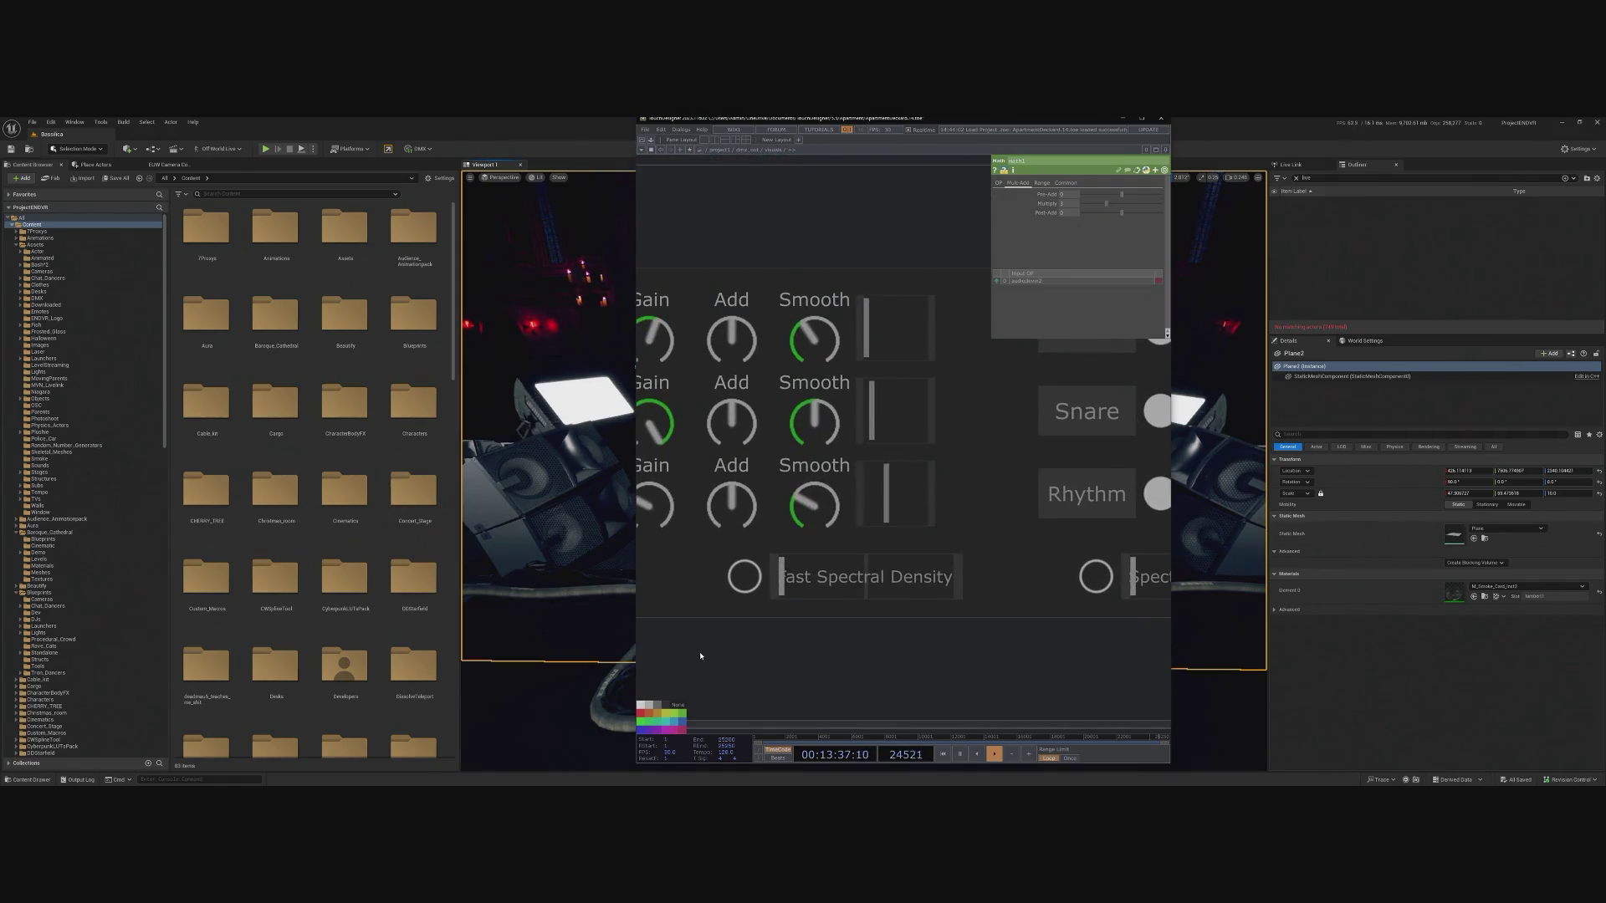
scroll(908, 616, "down", 5)
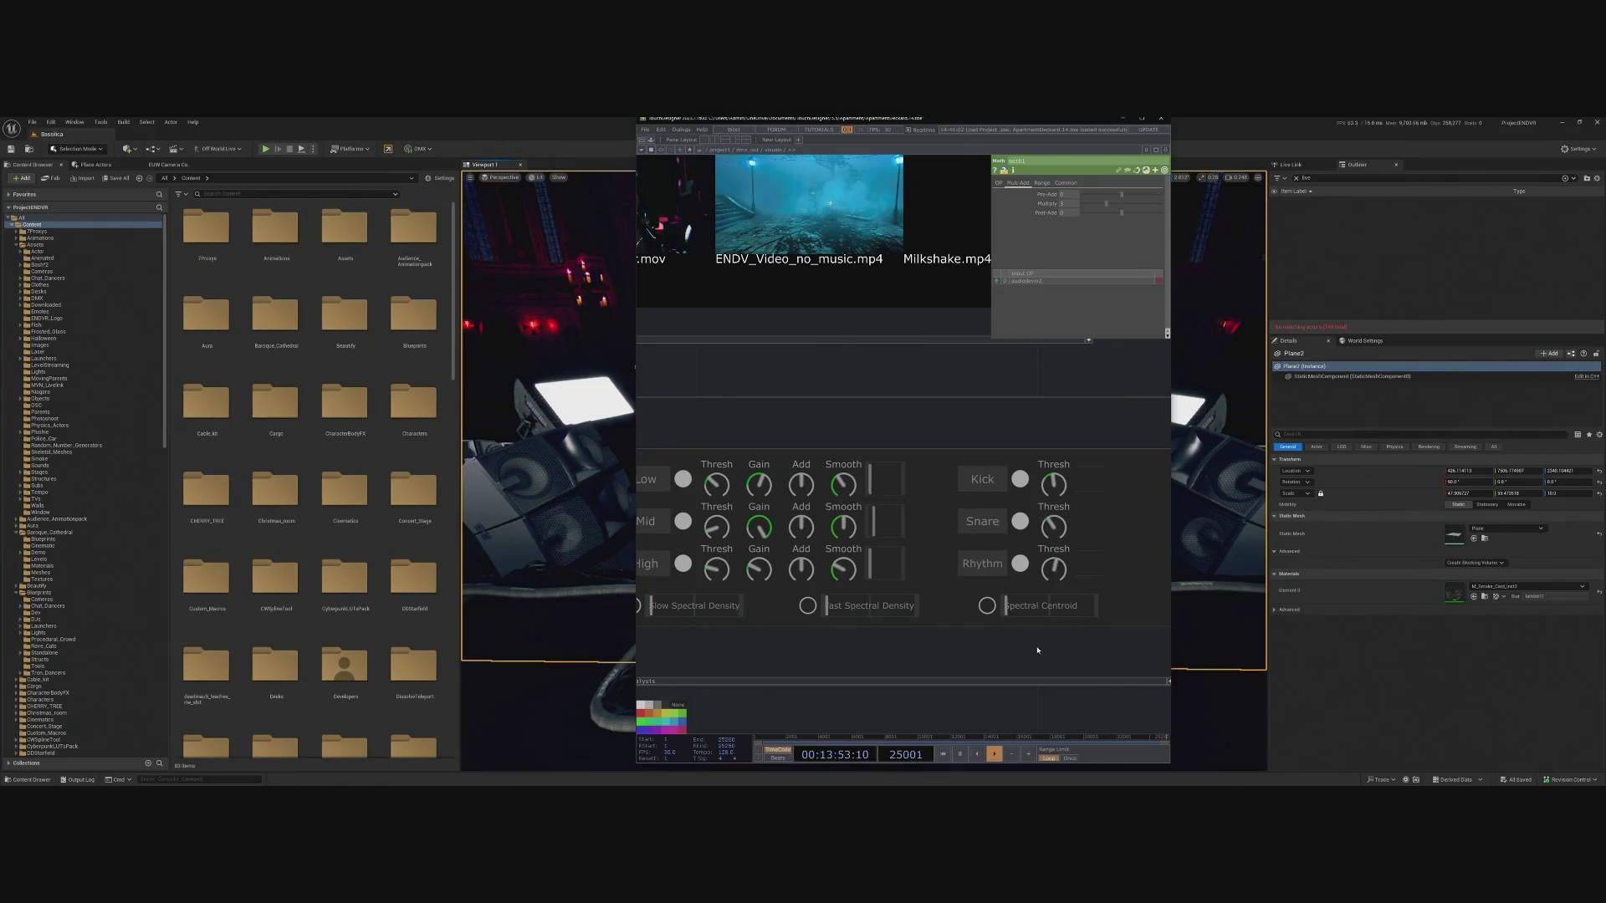
scroll(985, 589, "down", 3)
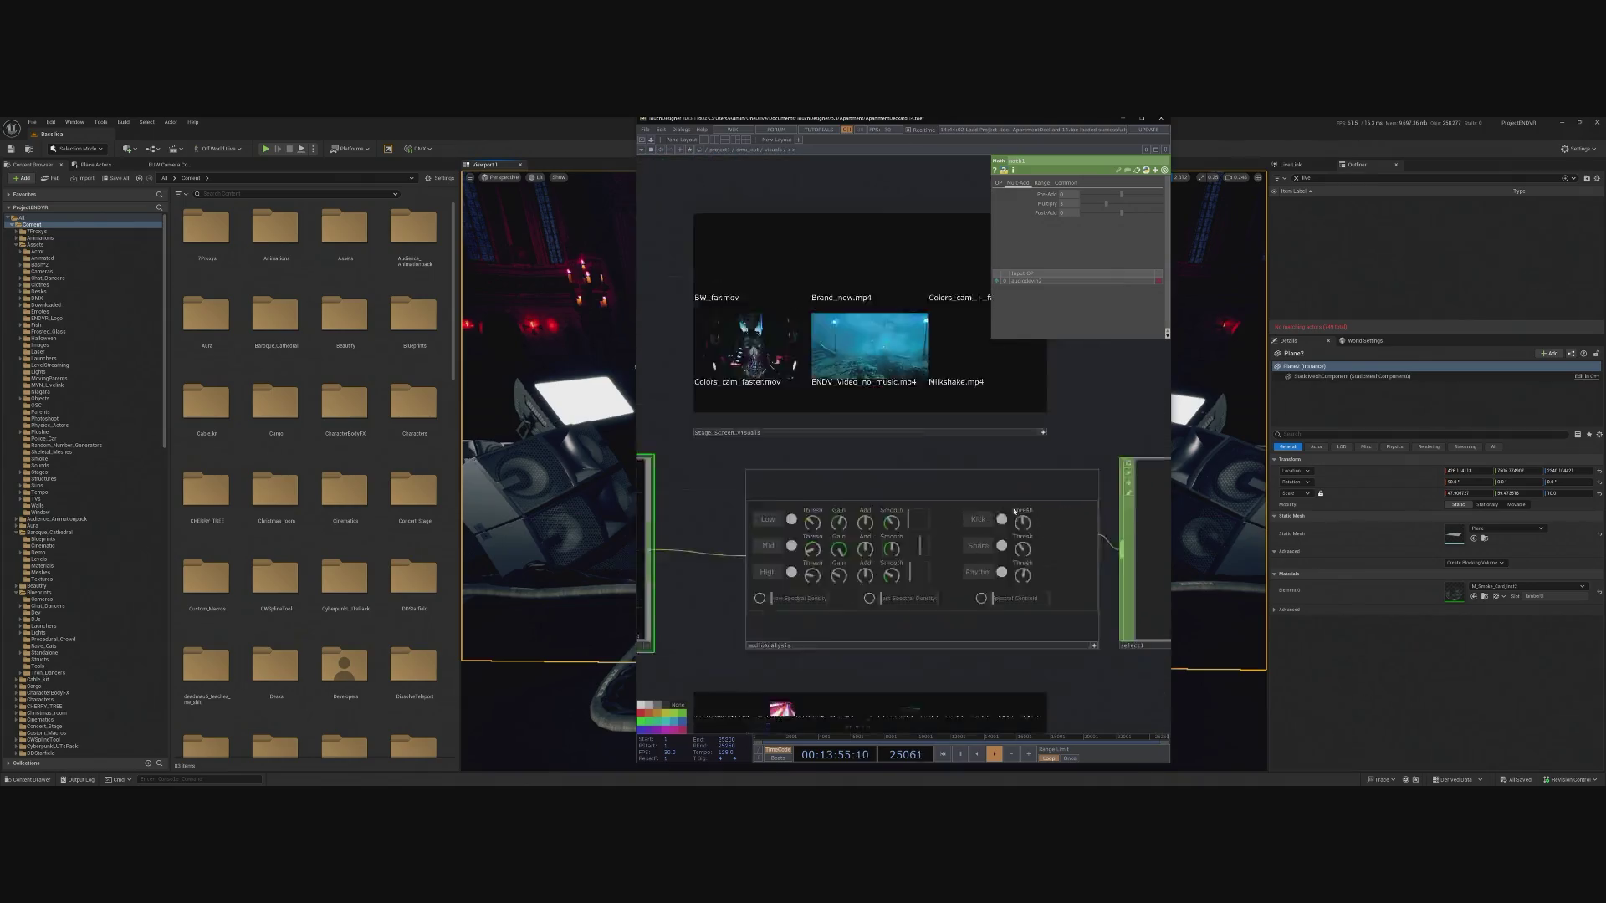
Show and centre the OSC output node's live channel values.
scroll(1014, 510, "up", 5)
scroll(1022, 519, "down", 2)
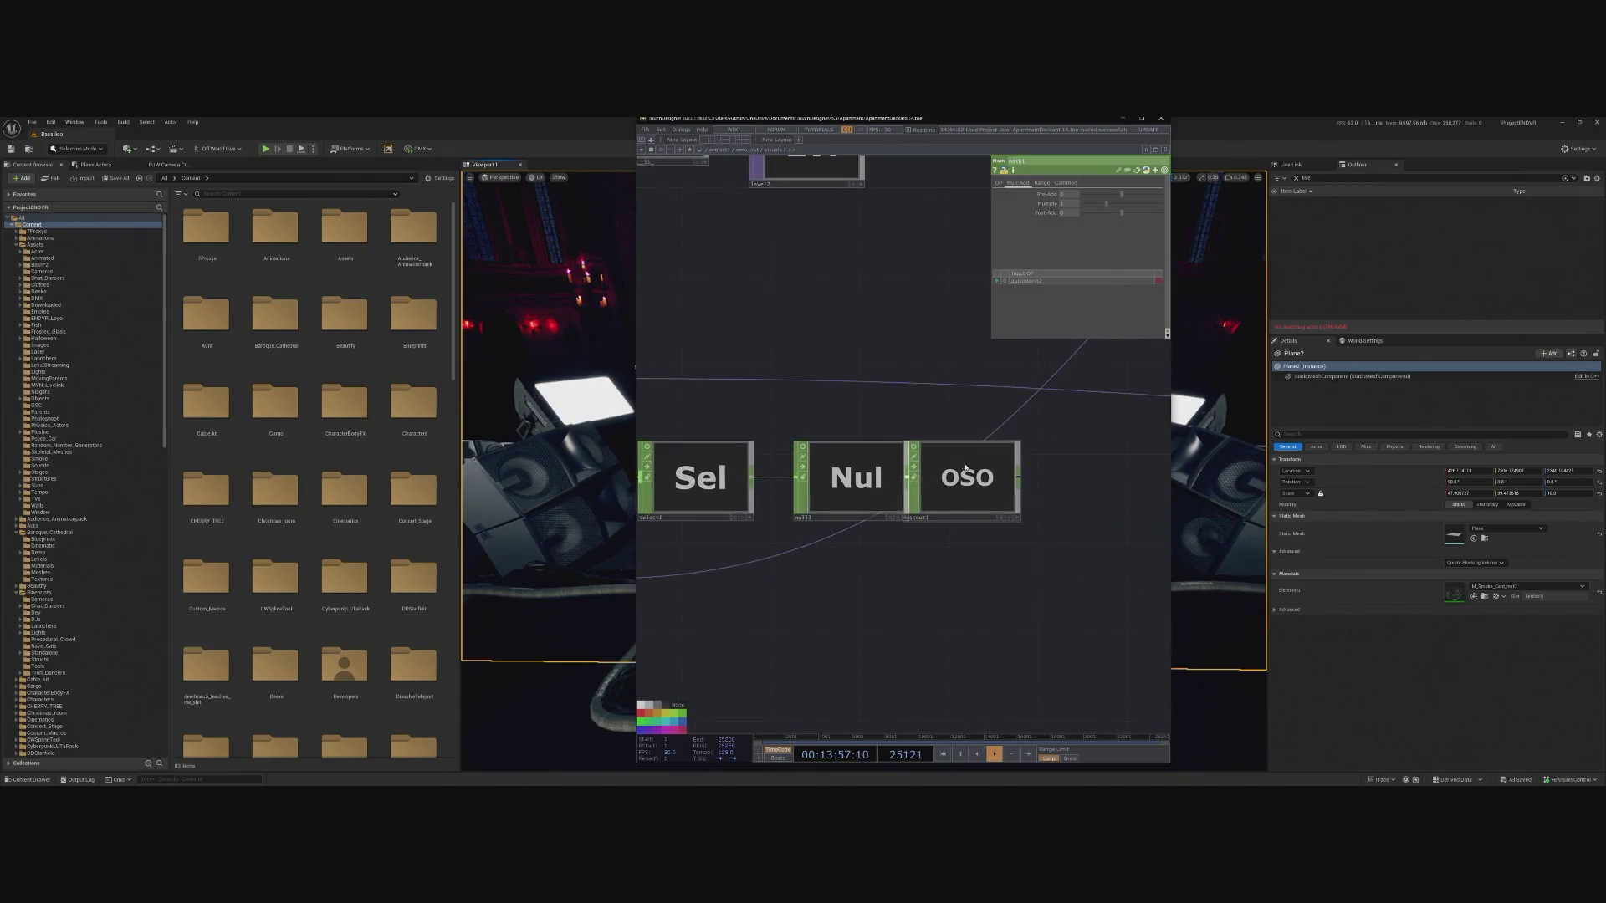
left_click(1013, 517)
scroll(973, 486, "up", 4)
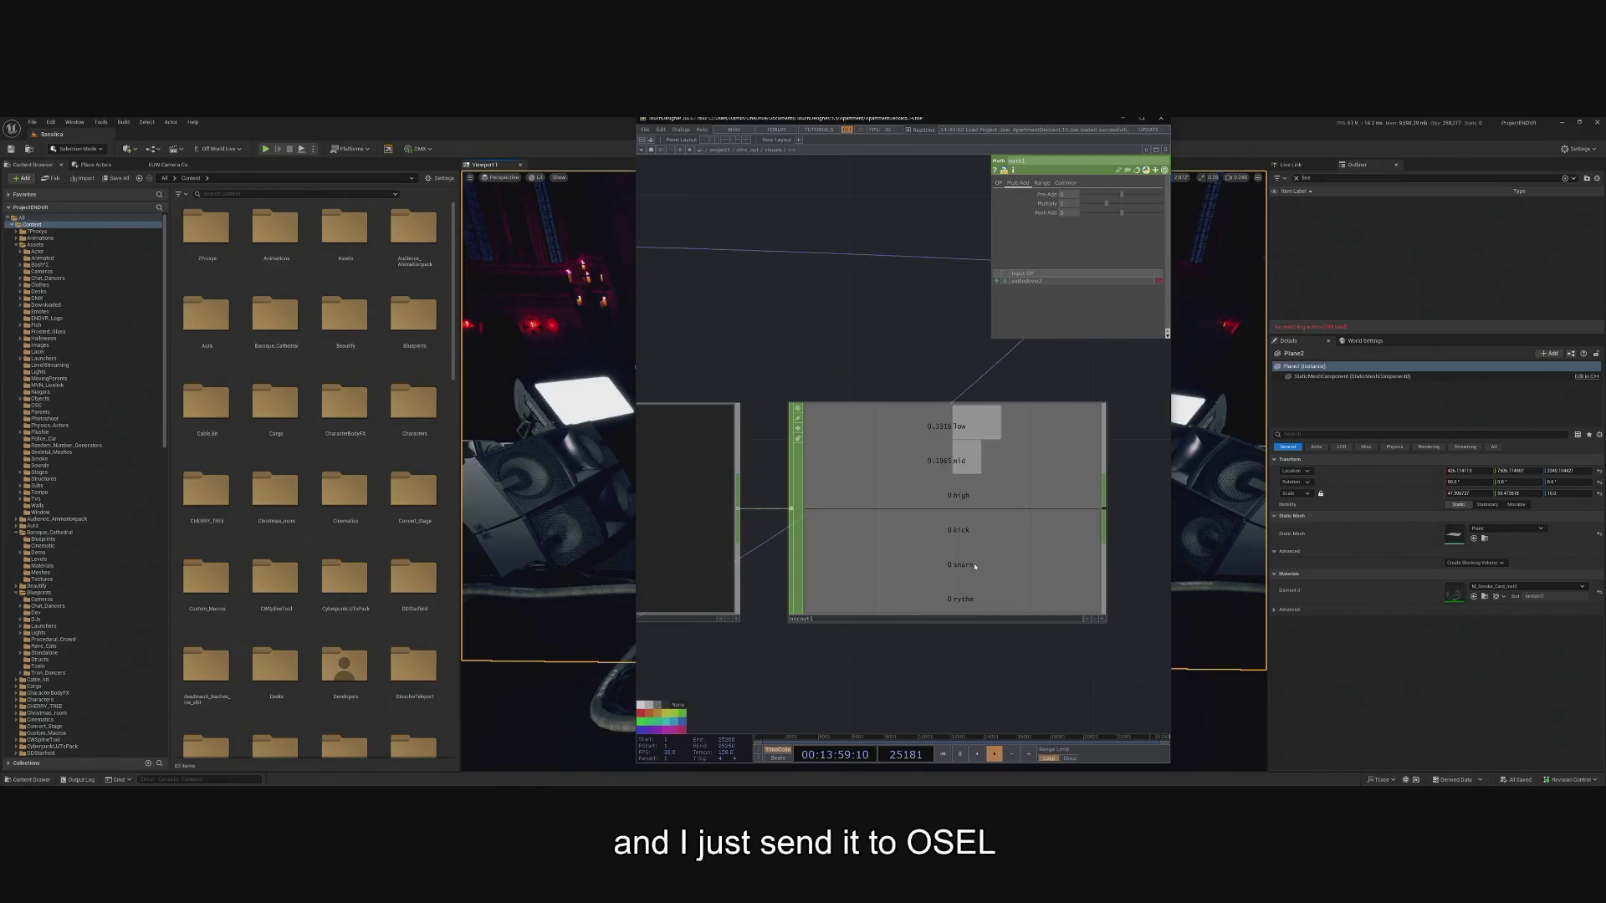
left_click_drag(937, 691, 976, 674)
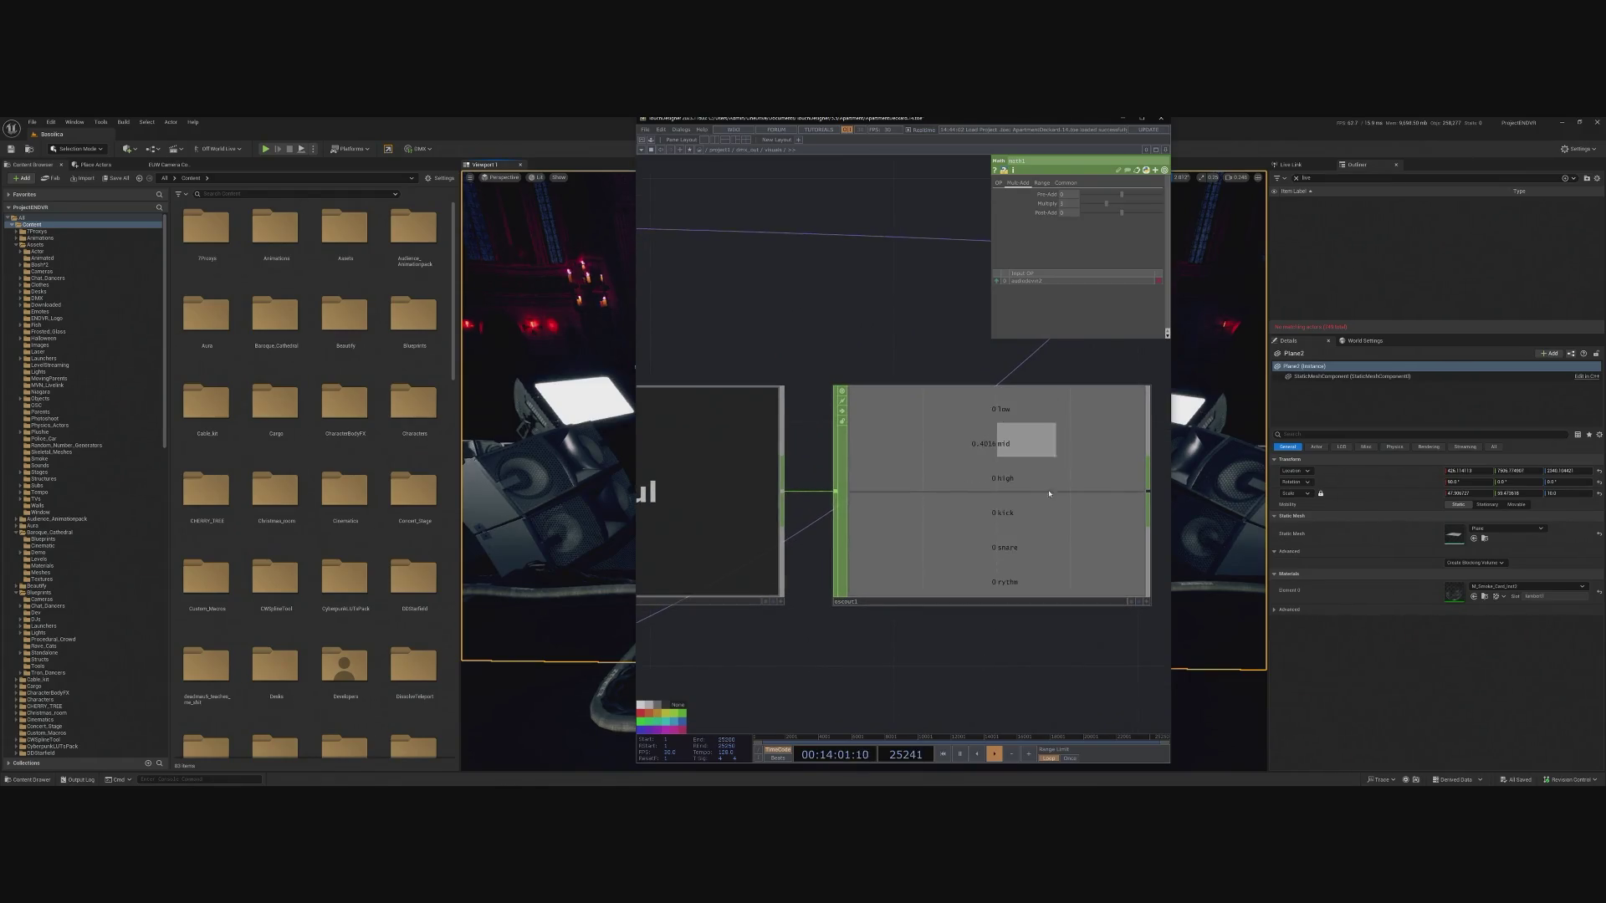
Show the Select node's channels and zoom until low, mid, high, kick, snare, rythm are readable.
scroll(954, 638, "down", 2)
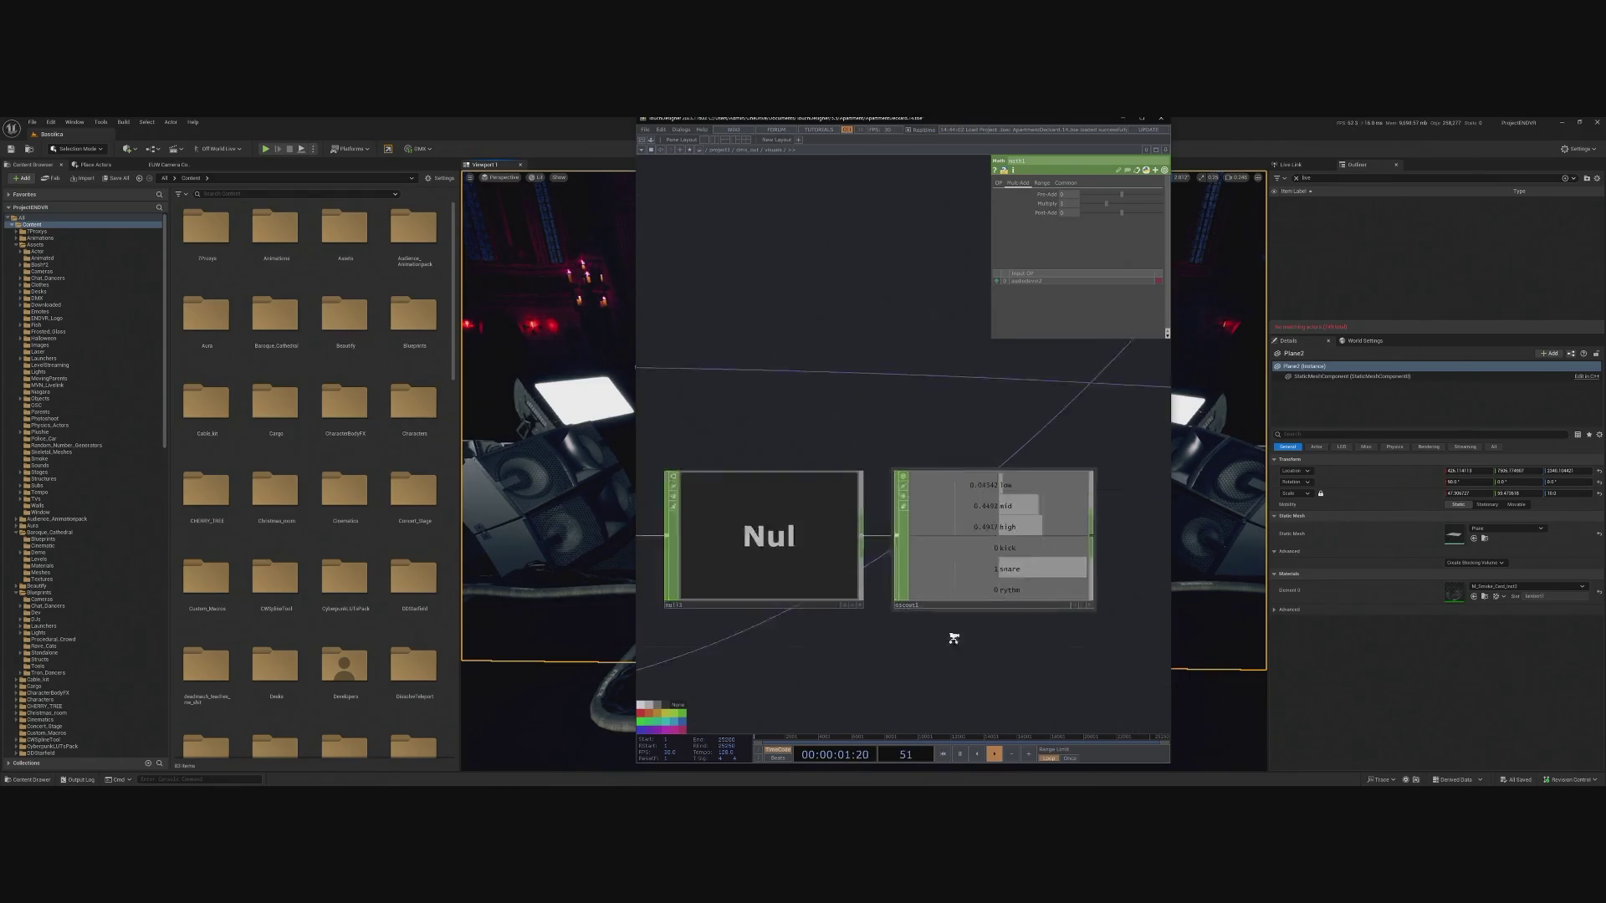
scroll(953, 638, "down", 1)
left_click_drag(847, 683, 976, 627)
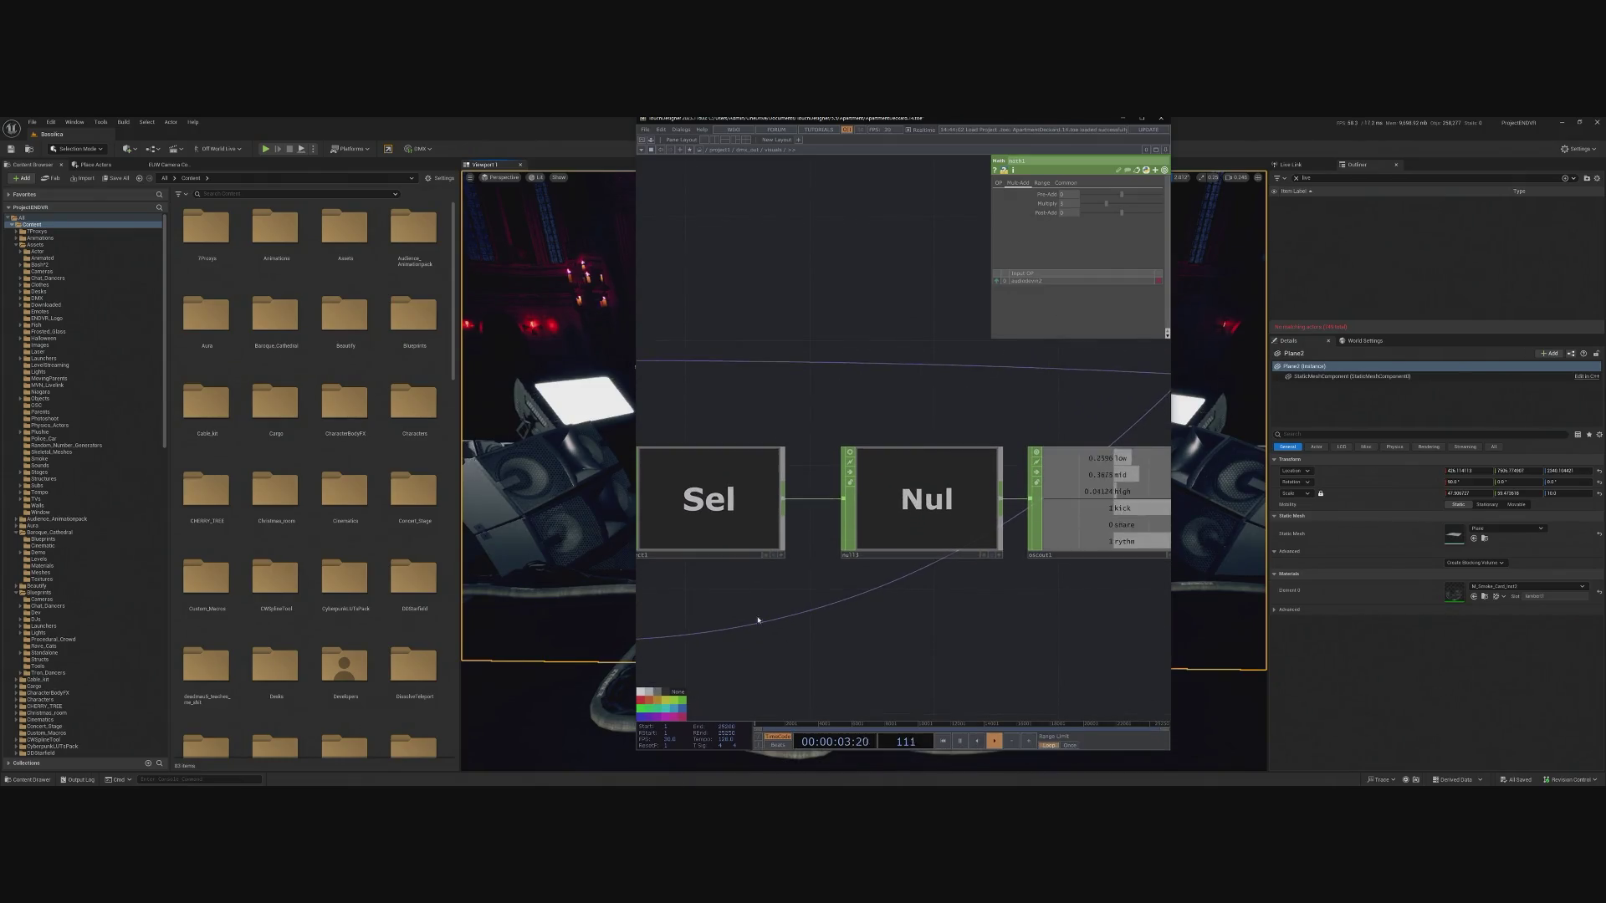
left_click(711, 501)
left_click_drag(661, 586, 782, 593)
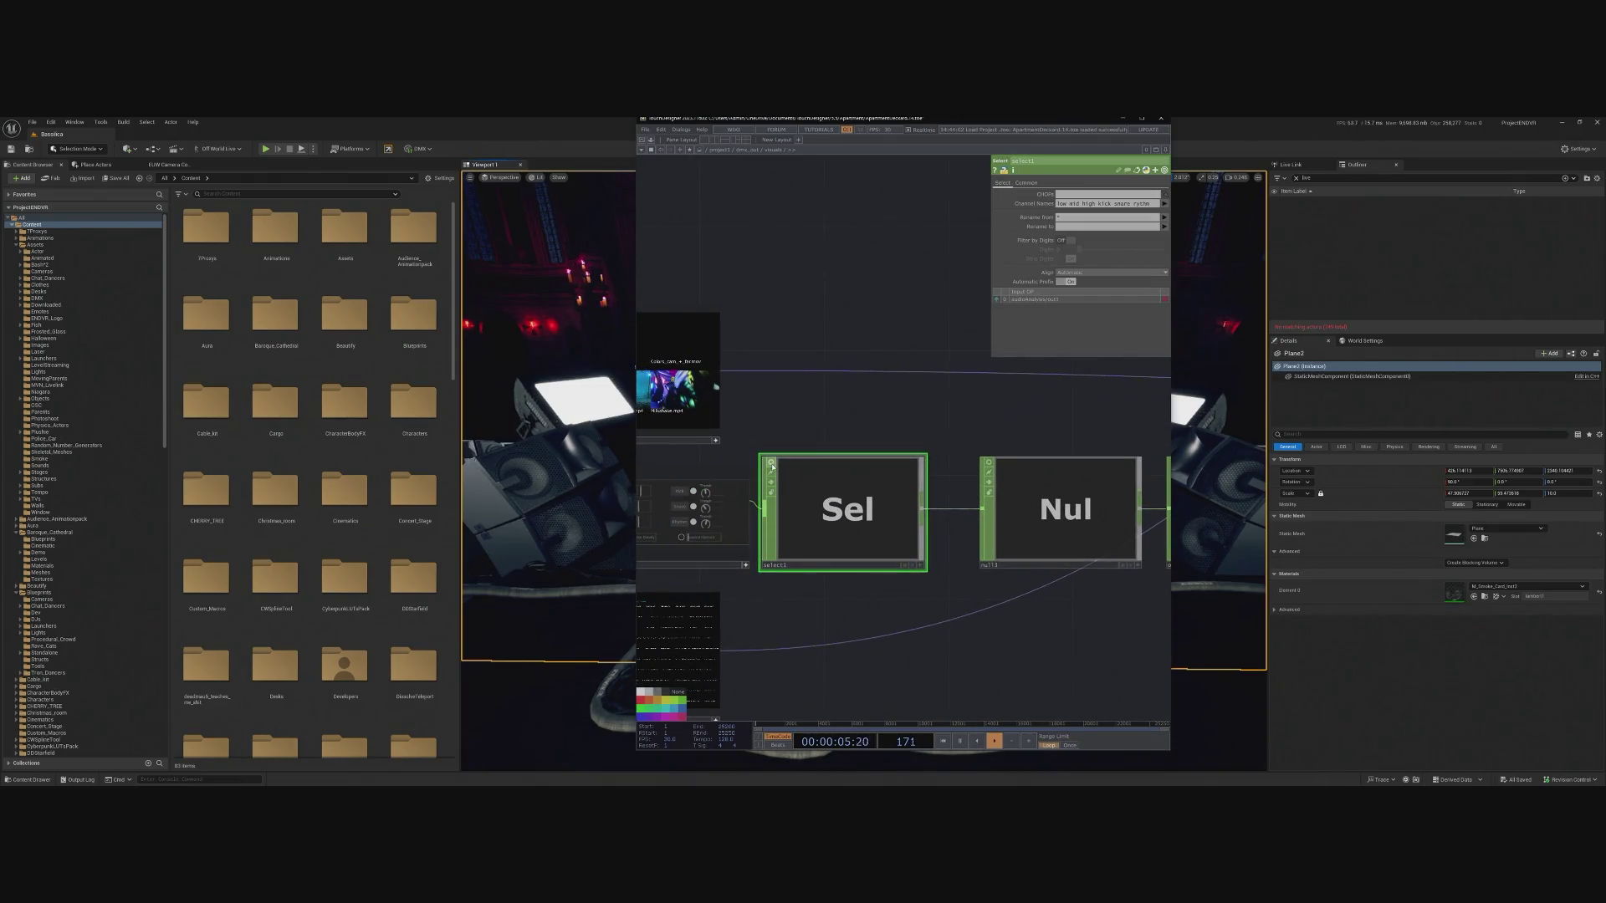
left_click(771, 465)
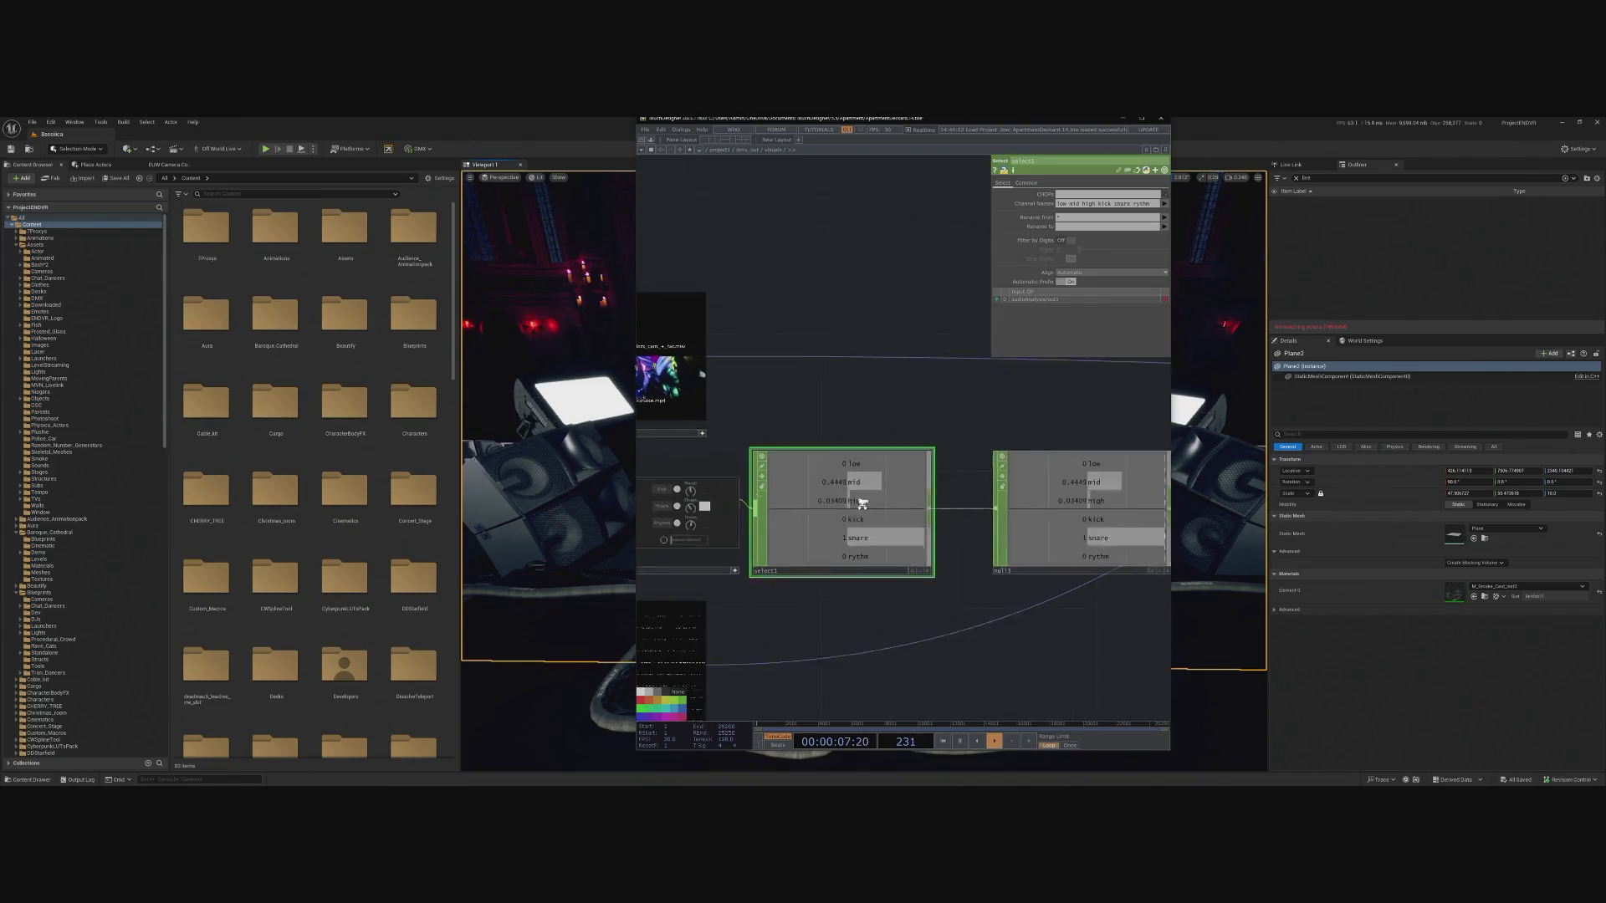
scroll(860, 512, "up", 3)
scroll(948, 690, "down", 3)
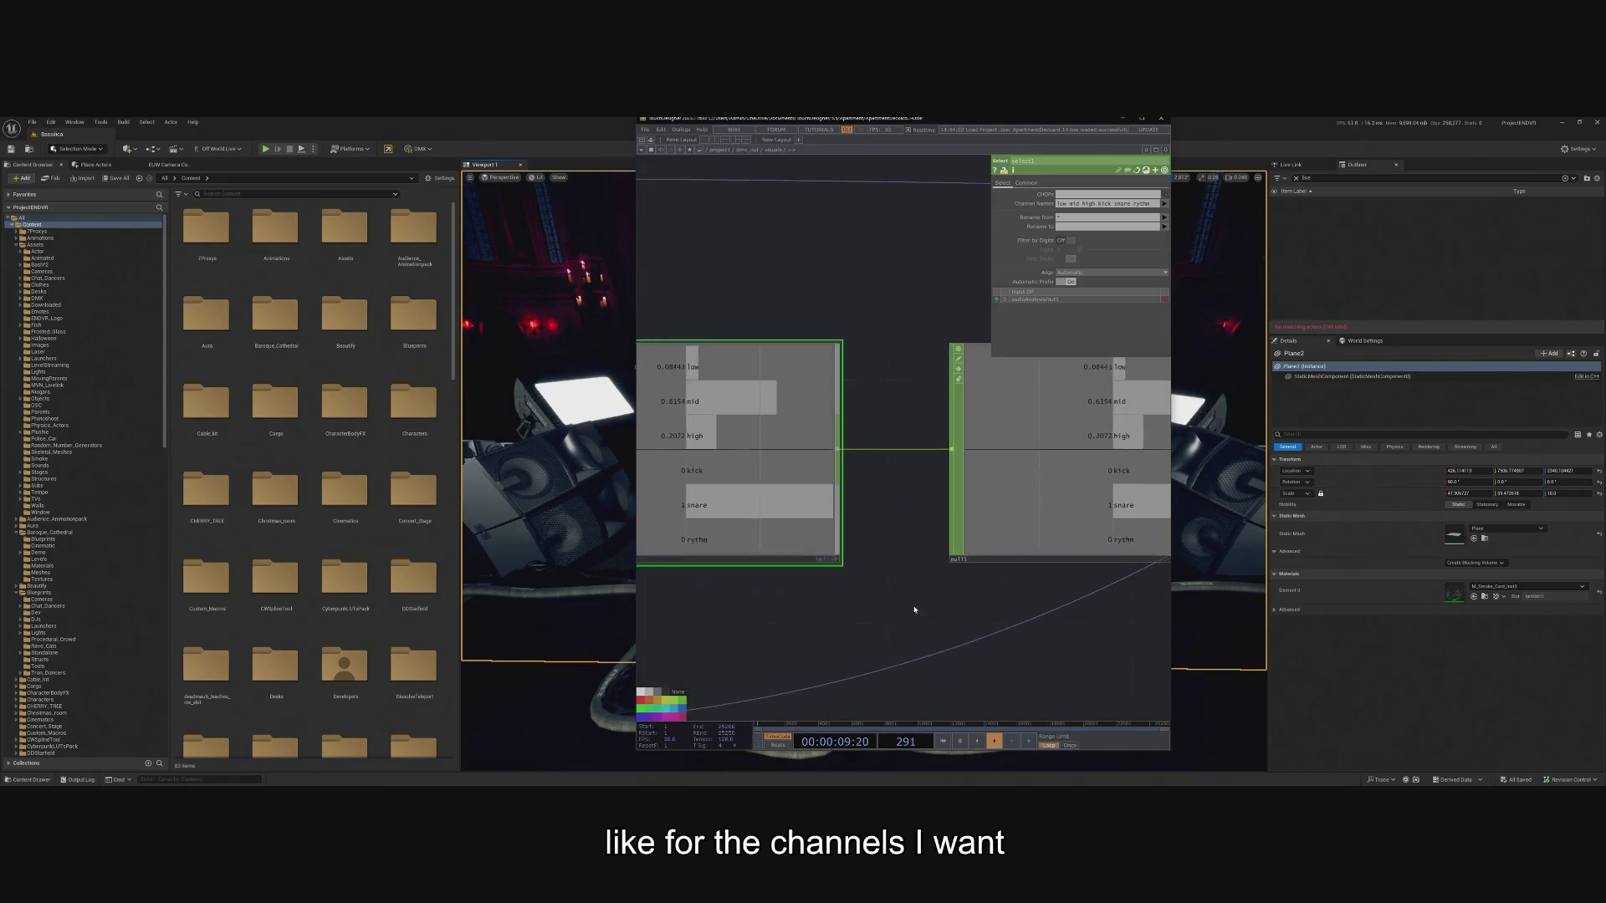
scroll(802, 527, "up", 1)
scroll(886, 499, "up", 5)
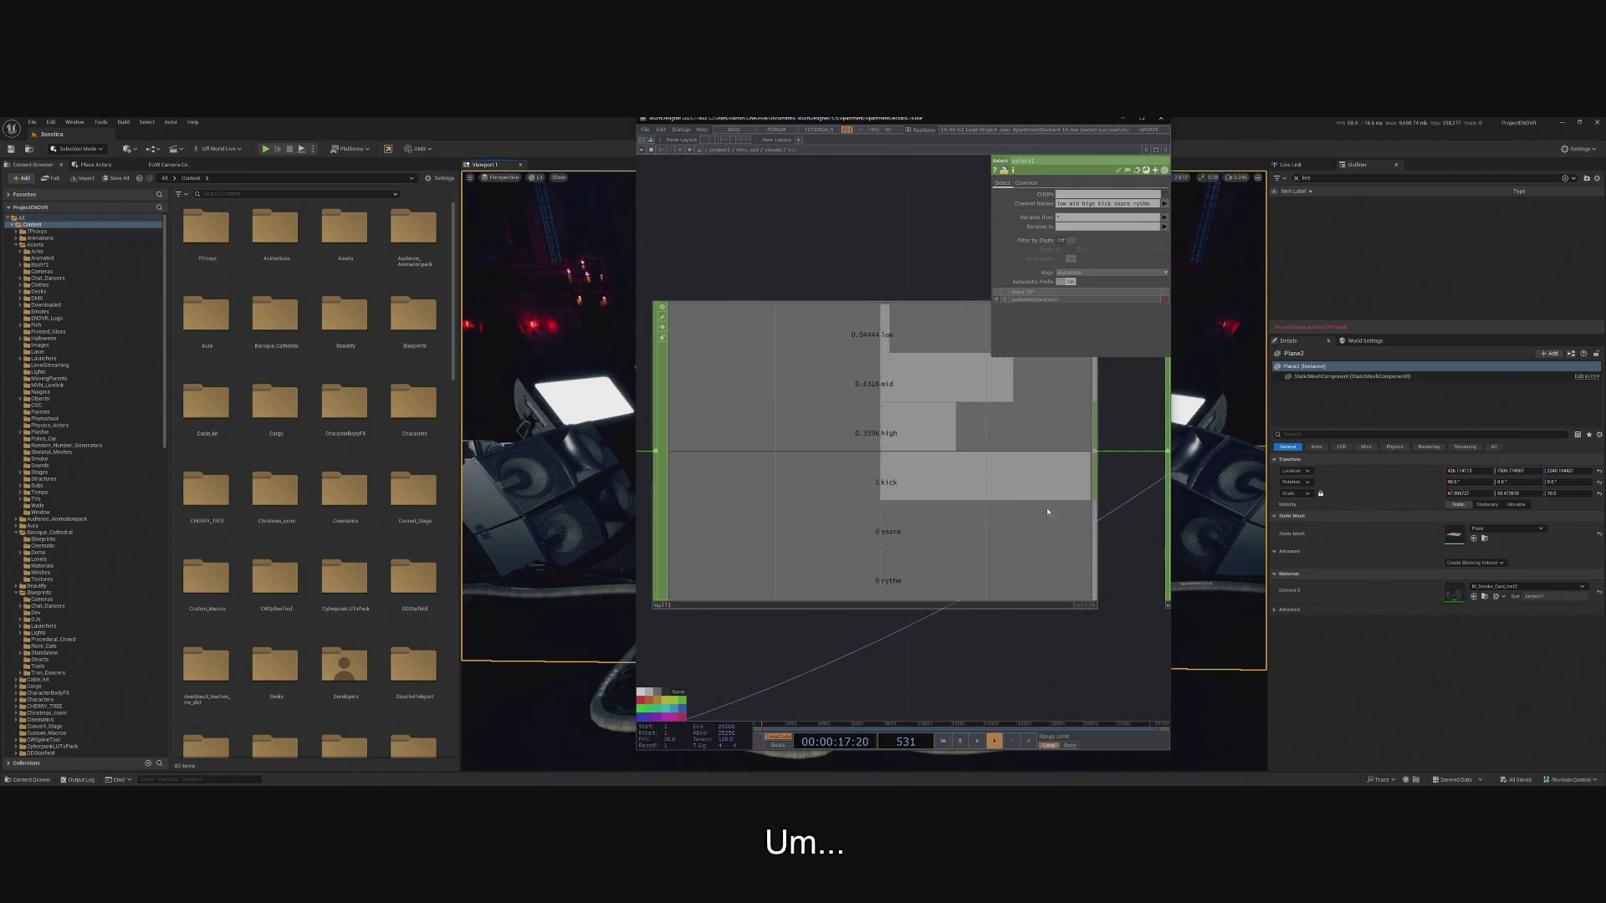
scroll(1047, 509, "down", 3)
scroll(929, 565, "up", 3)
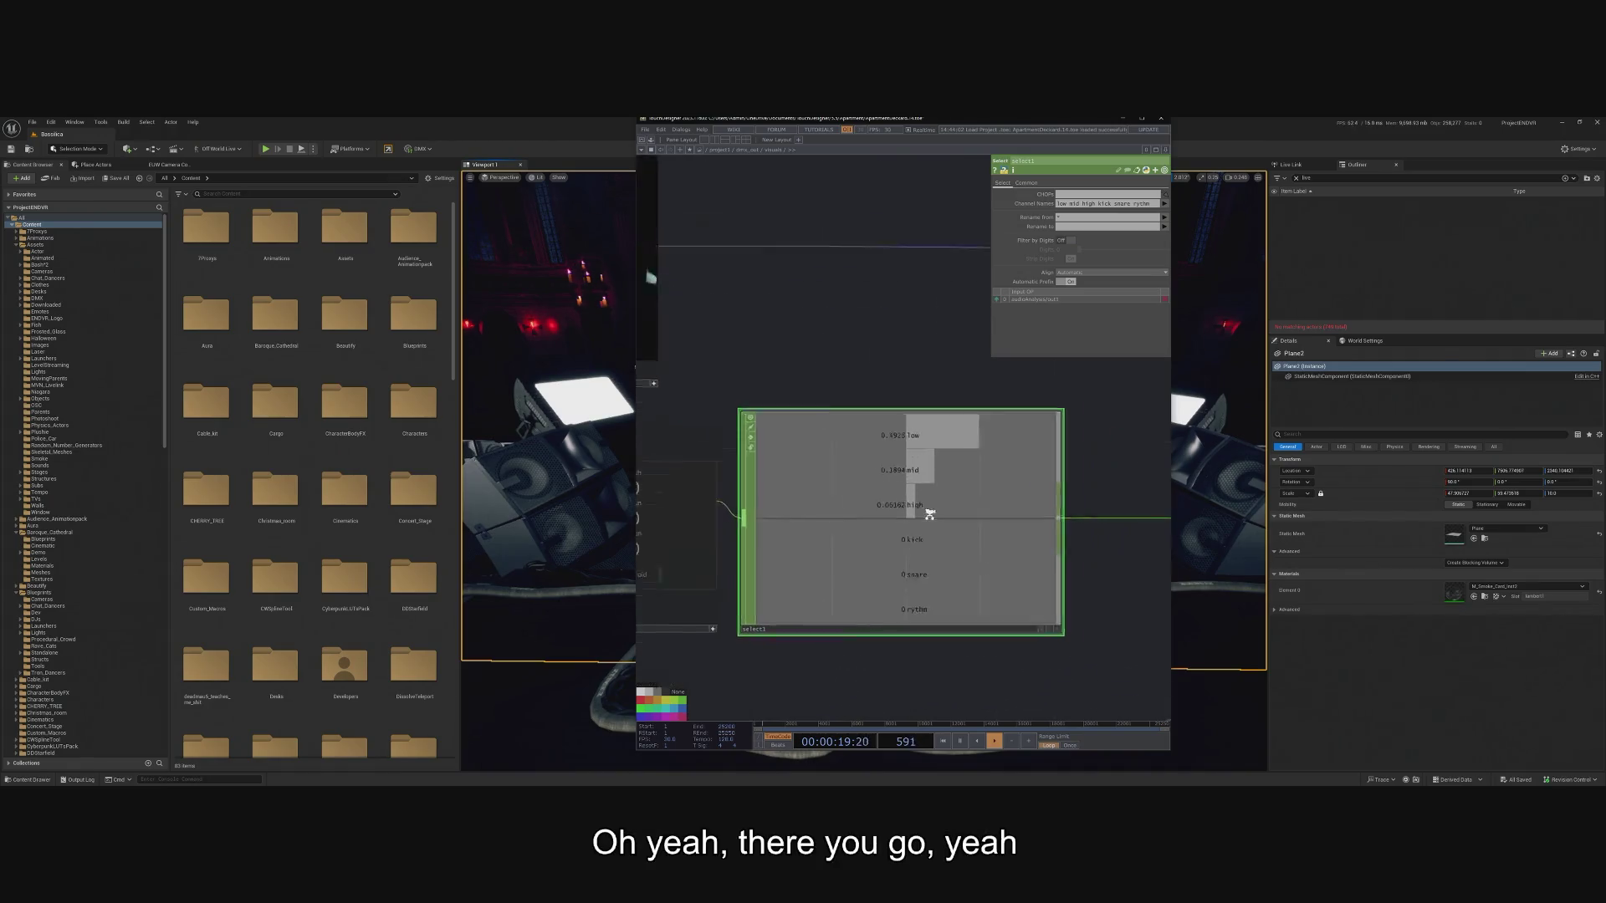
scroll(918, 636, "down", 3)
scroll(926, 594, "up", 2)
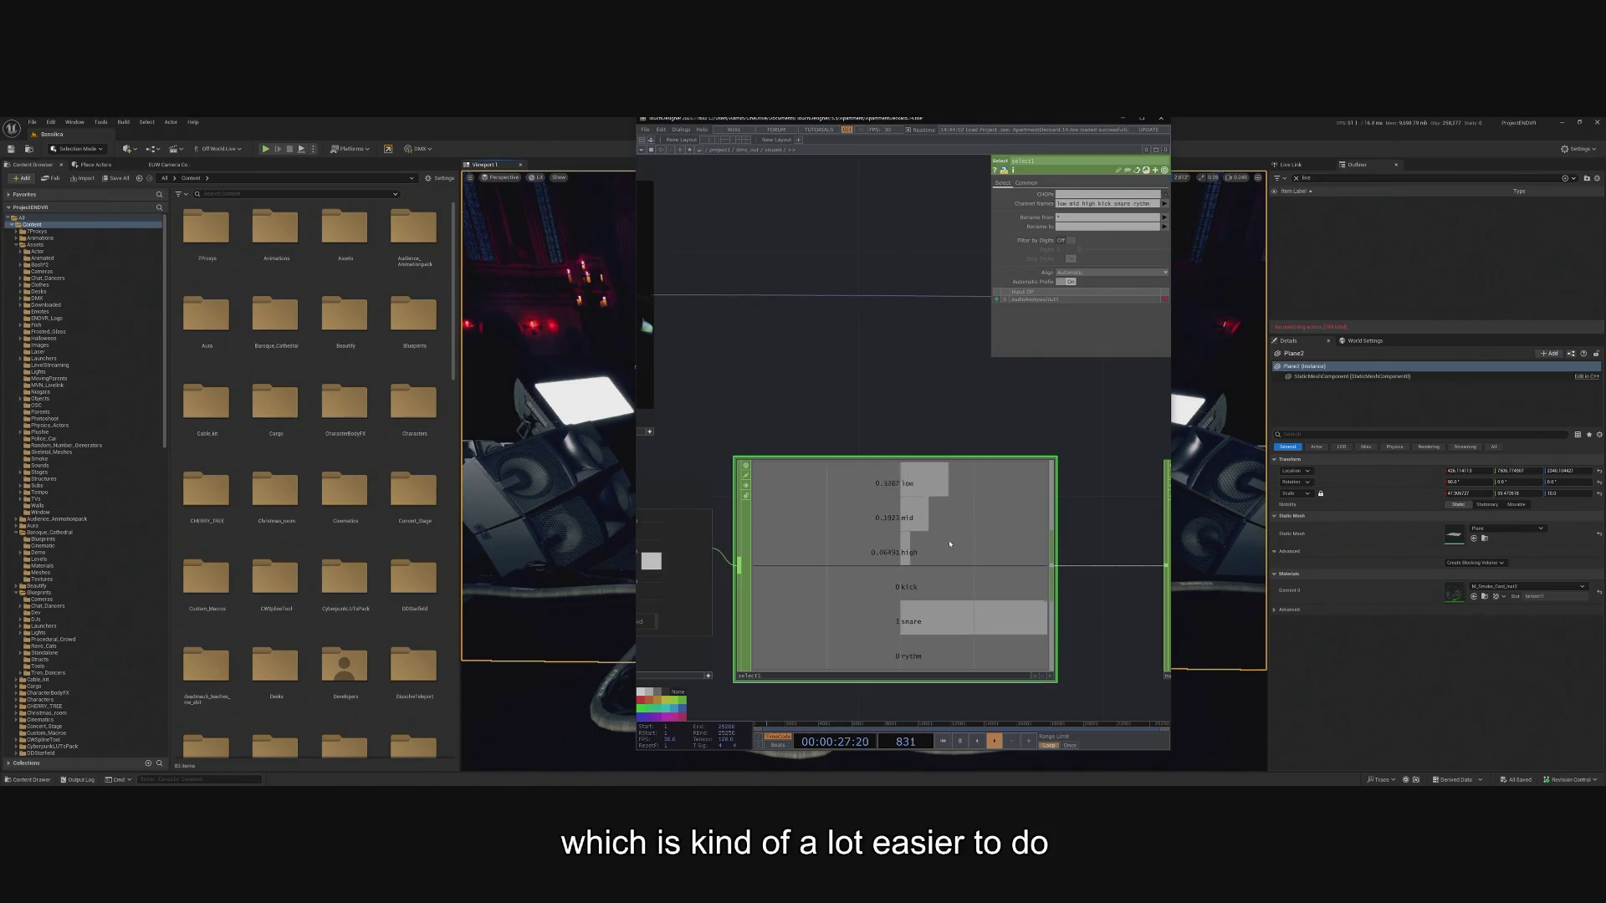
scroll(925, 542, "down", 5)
scroll(1046, 518, "up", 2)
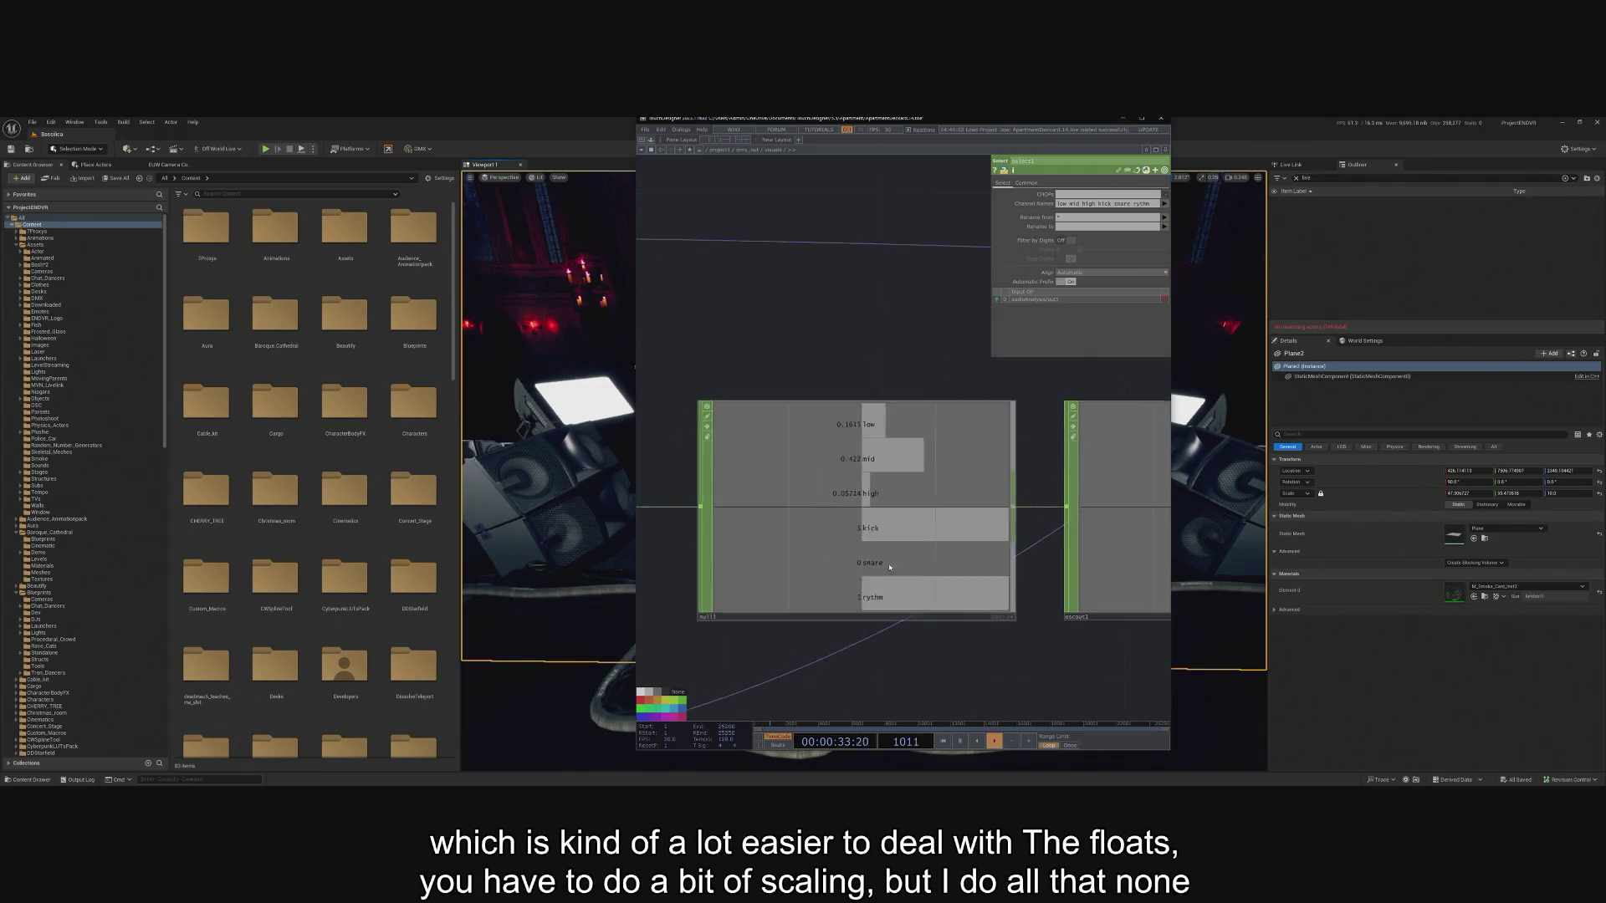
scroll(851, 567, "up", 2)
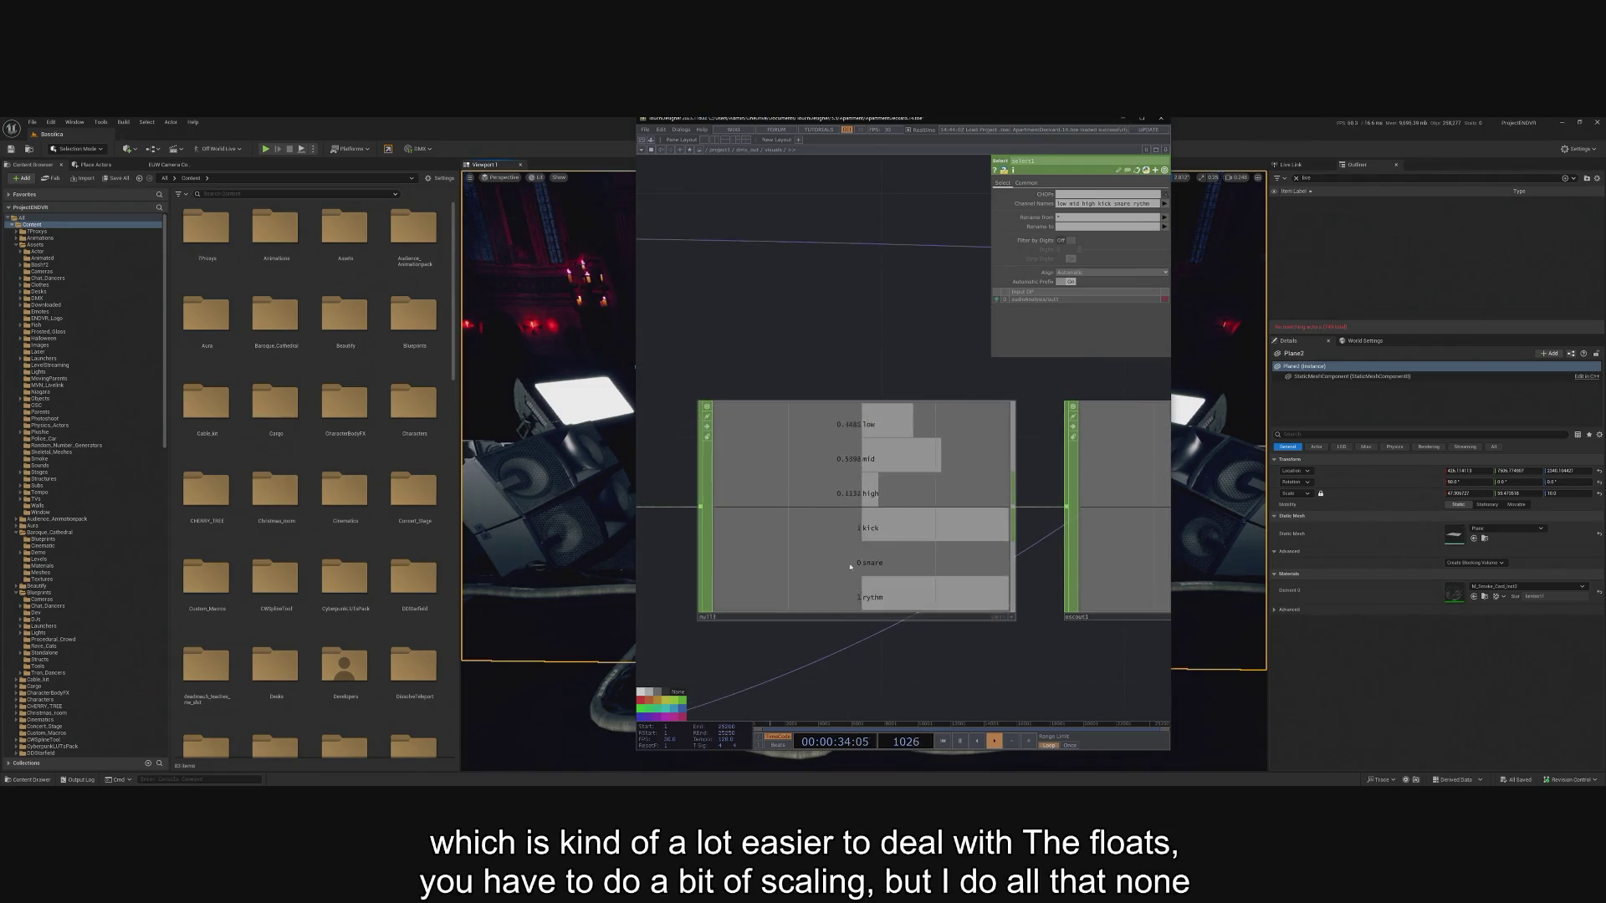
Hide TouchDesigner, select the speaker array's SkeletalMeshComponent and open its material instance.
left_click(1124, 119)
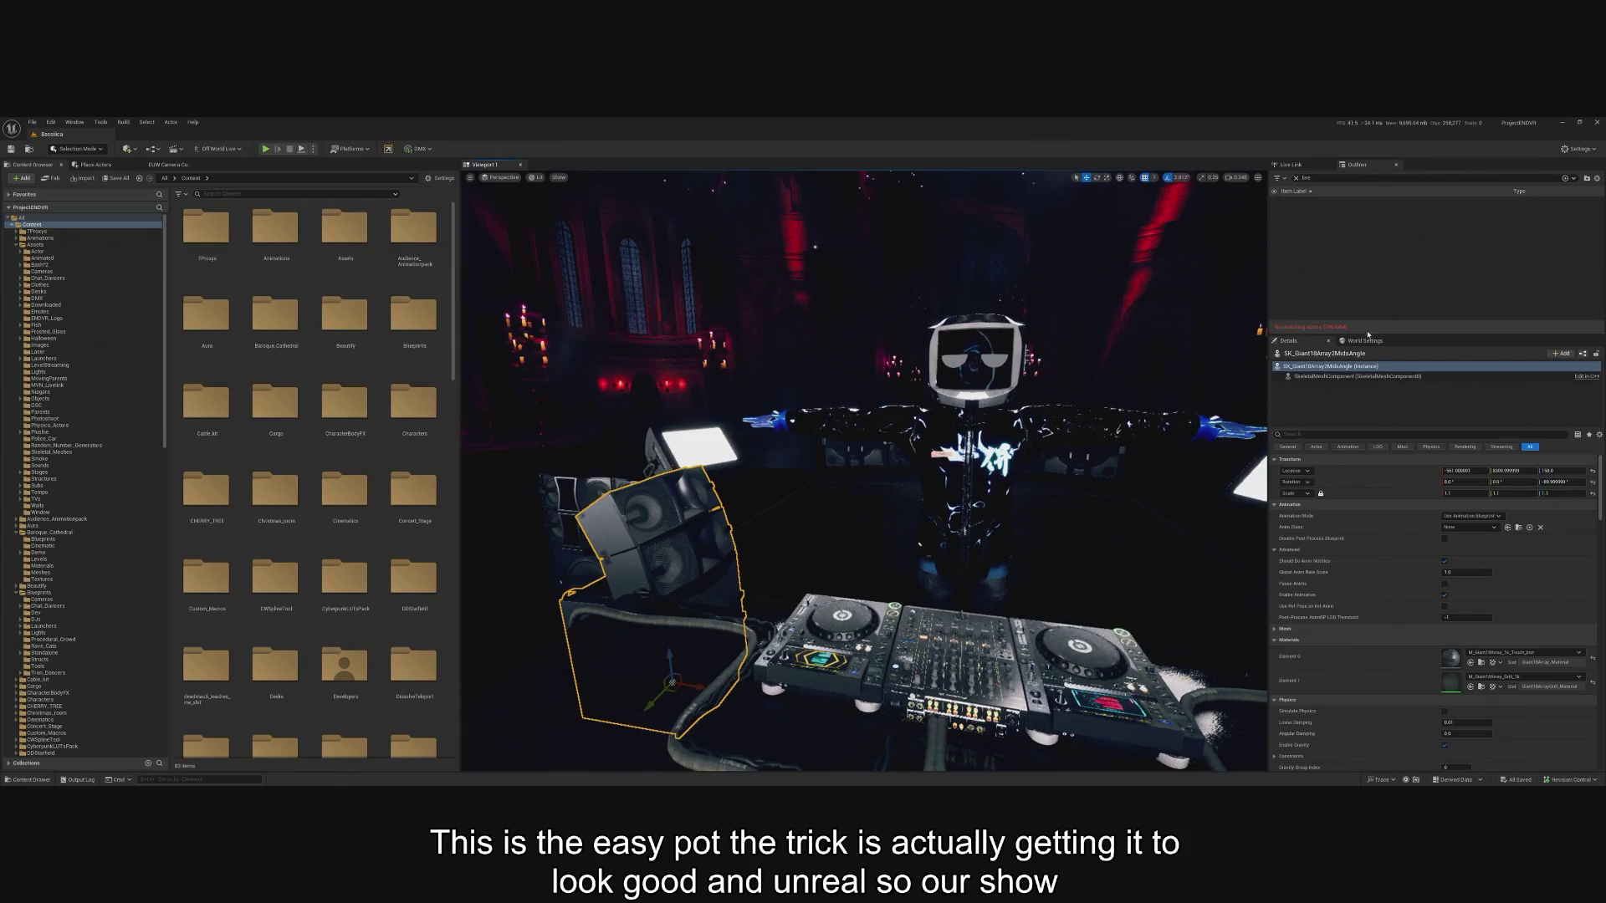
left_click(1295, 178)
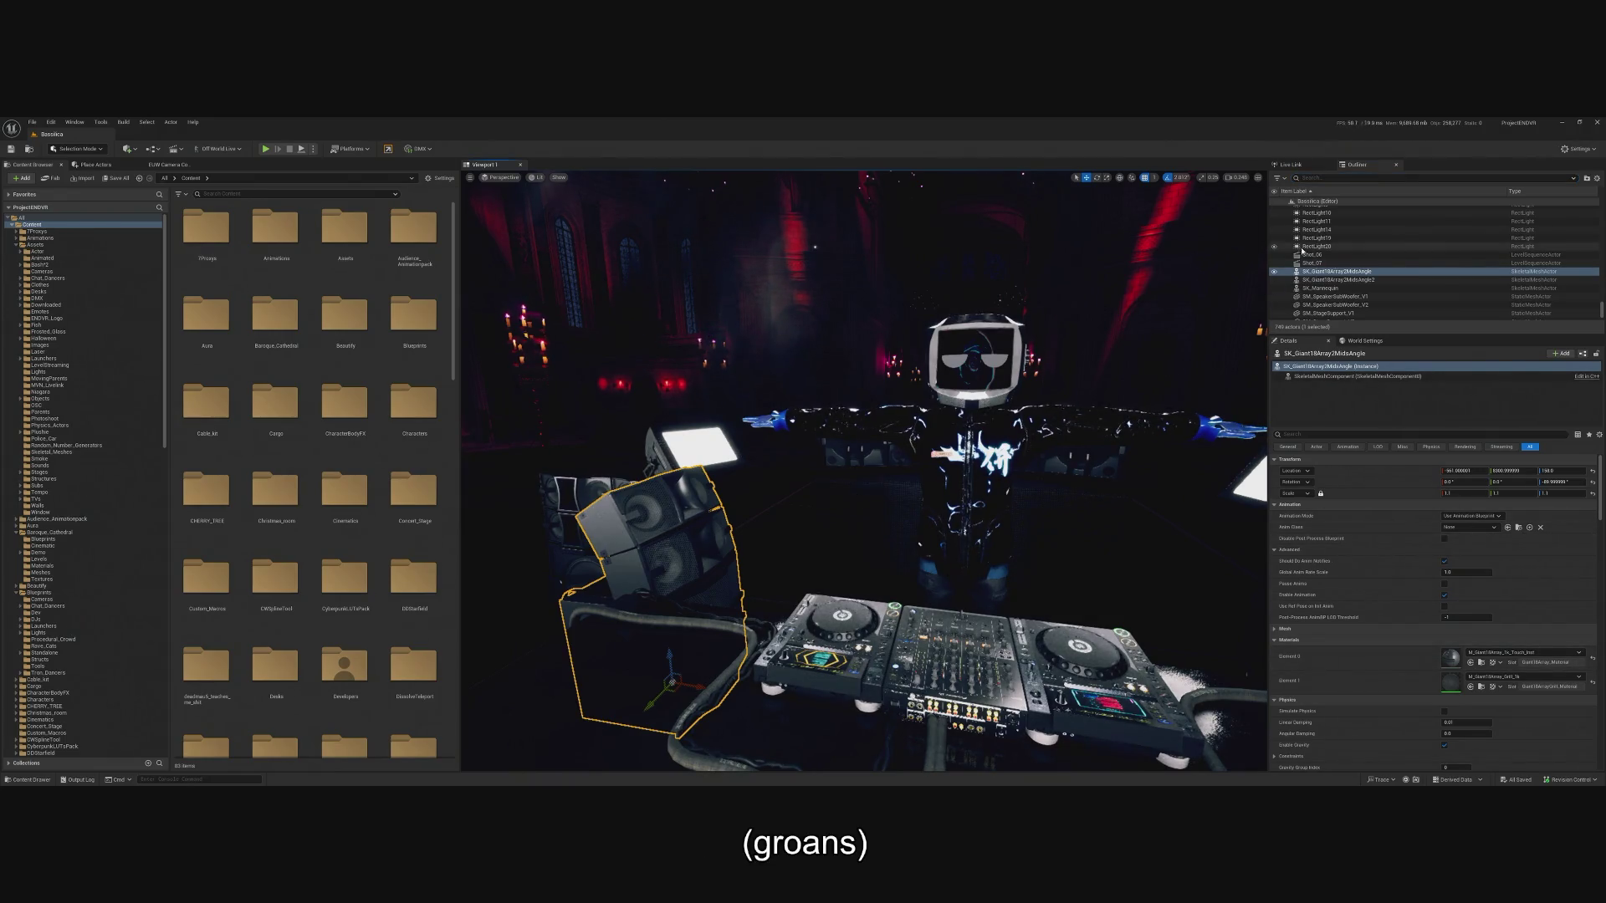
left_click(1372, 376)
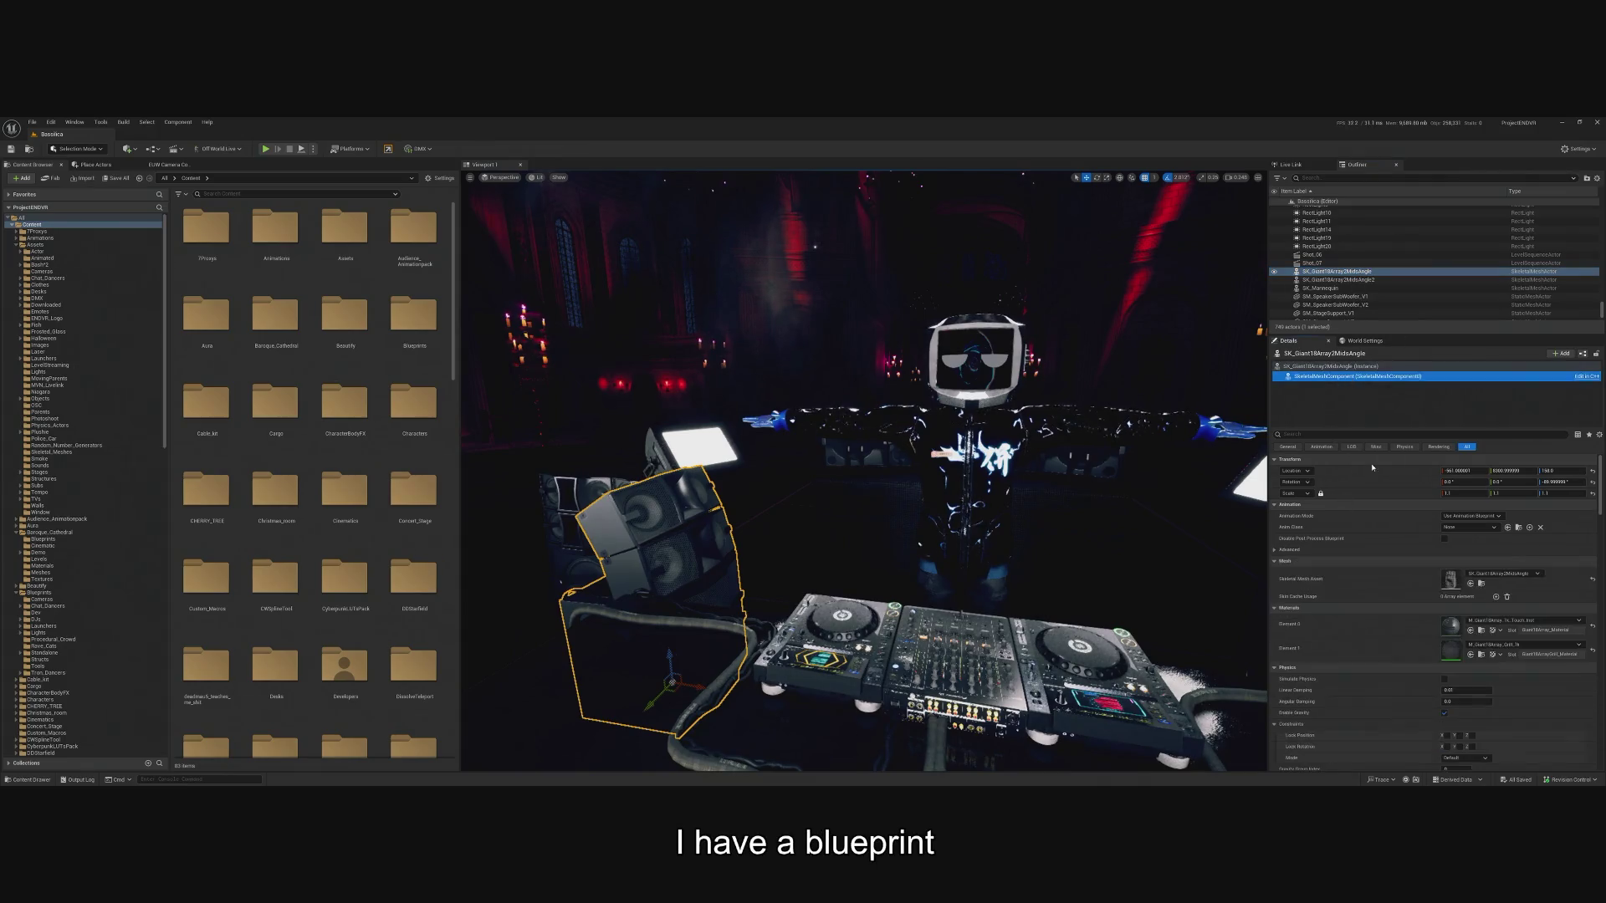
left_click(1481, 631)
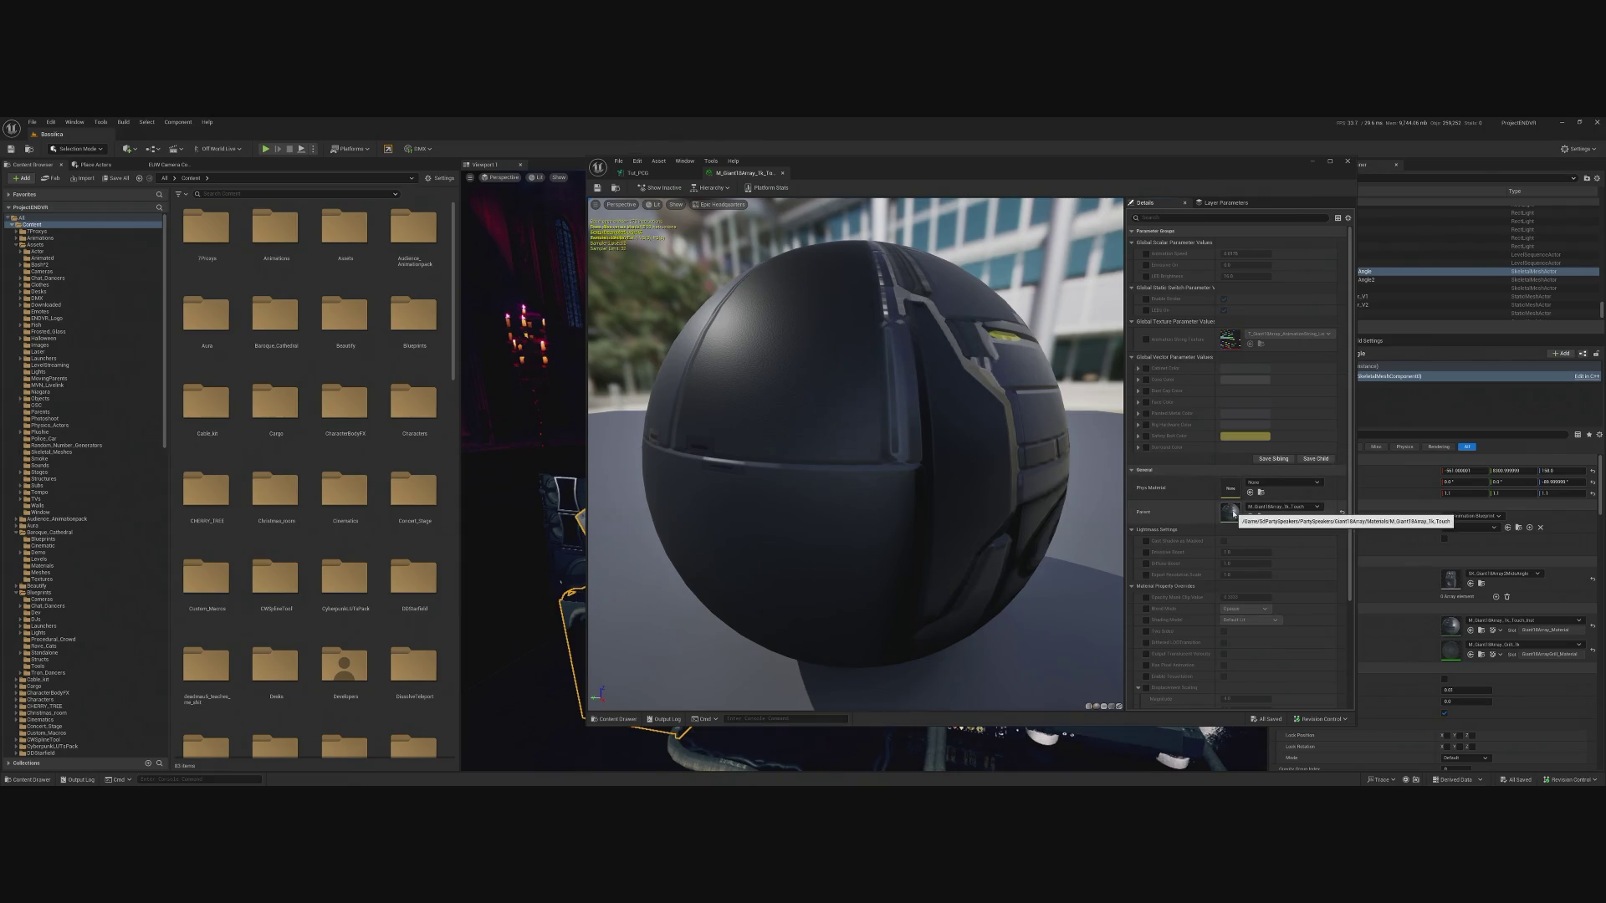
Inspect the parent material's graph and Emissive On node, then minimise the material editor.
double_click(1233, 514)
scroll(1031, 412, "down", 3)
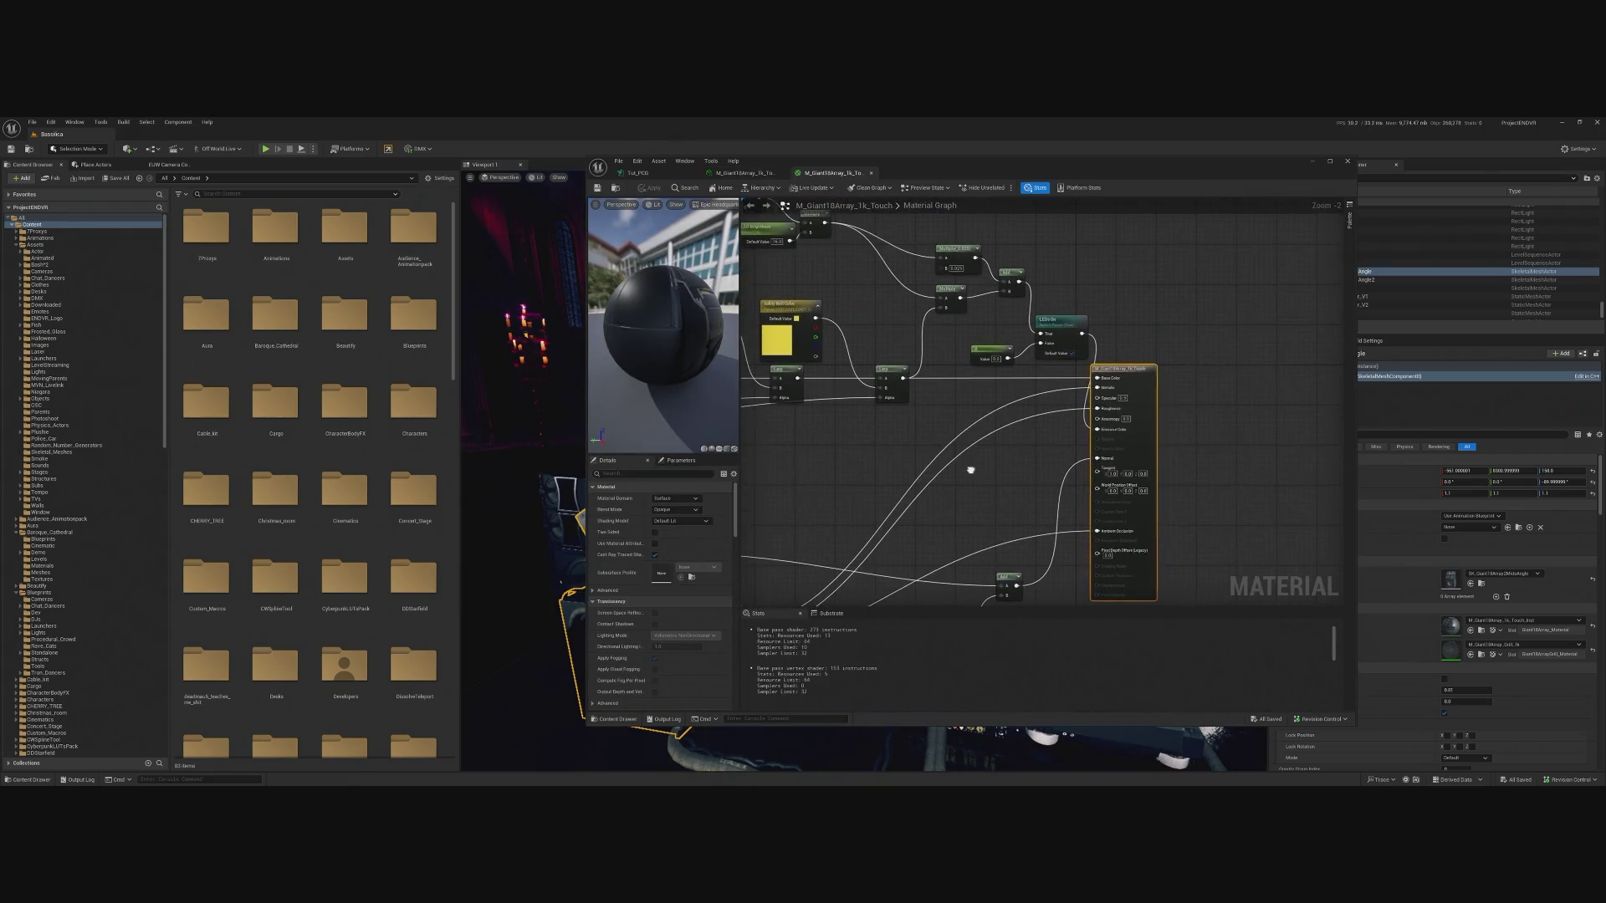
scroll(1080, 366, "up", 4)
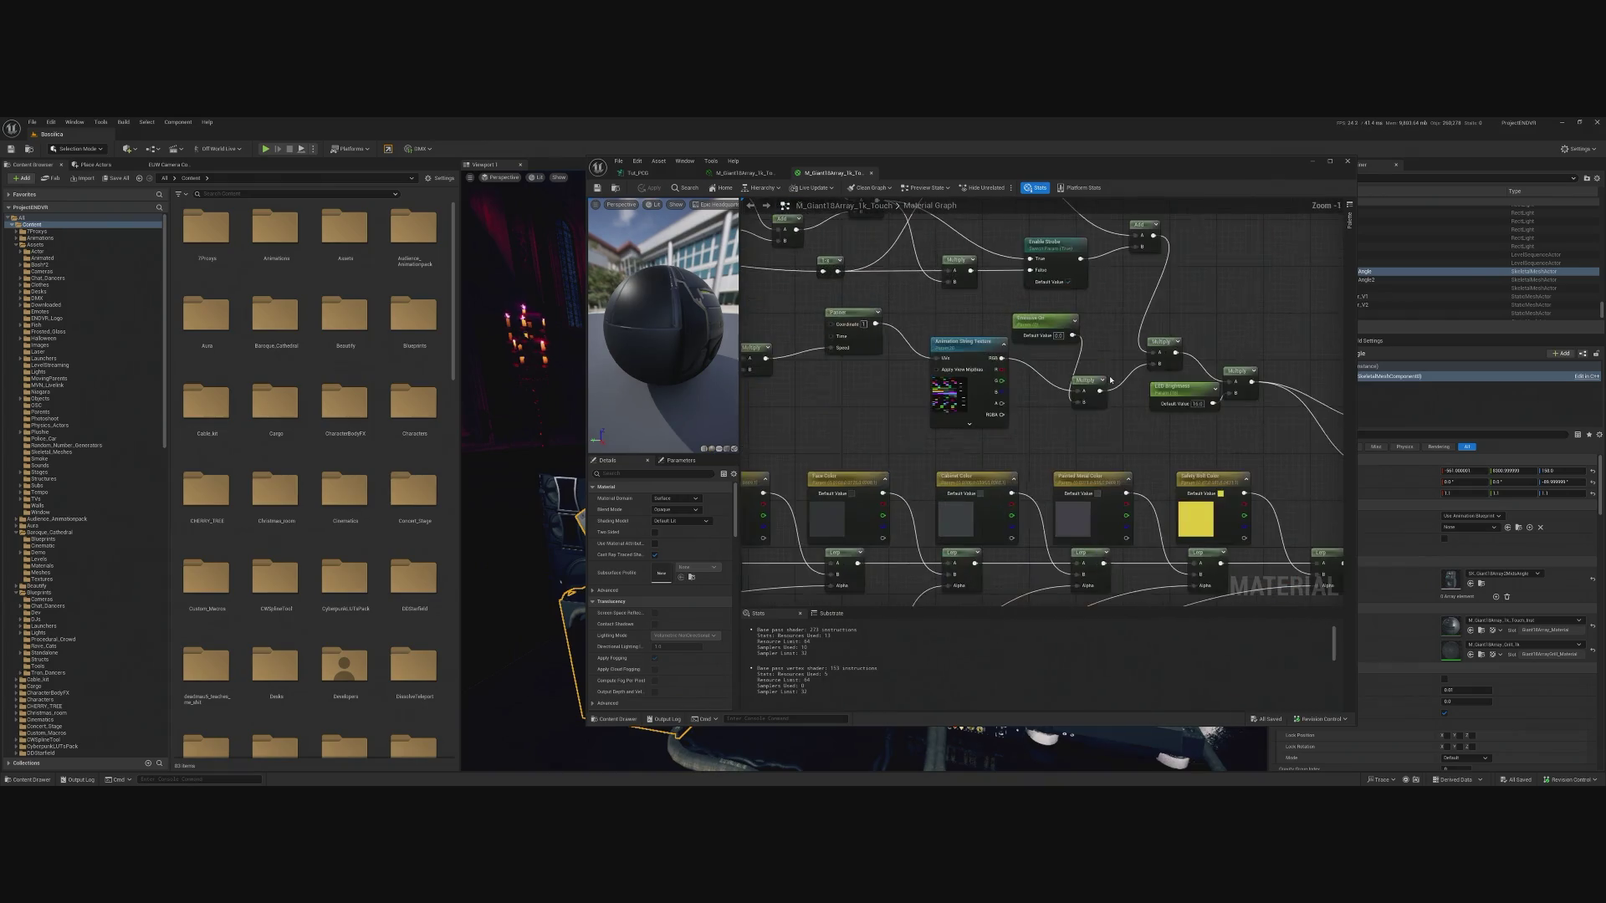
mouse_move(1017, 404)
left_mouse_down()
mouse_move(1154, 427)
mouse_move(1101, 429)
mouse_move(1112, 465)
mouse_move(1091, 480)
mouse_move(1337, 450)
mouse_move(1022, 465)
left_mouse_up()
scroll(977, 397, "up", 1)
left_click(955, 374)
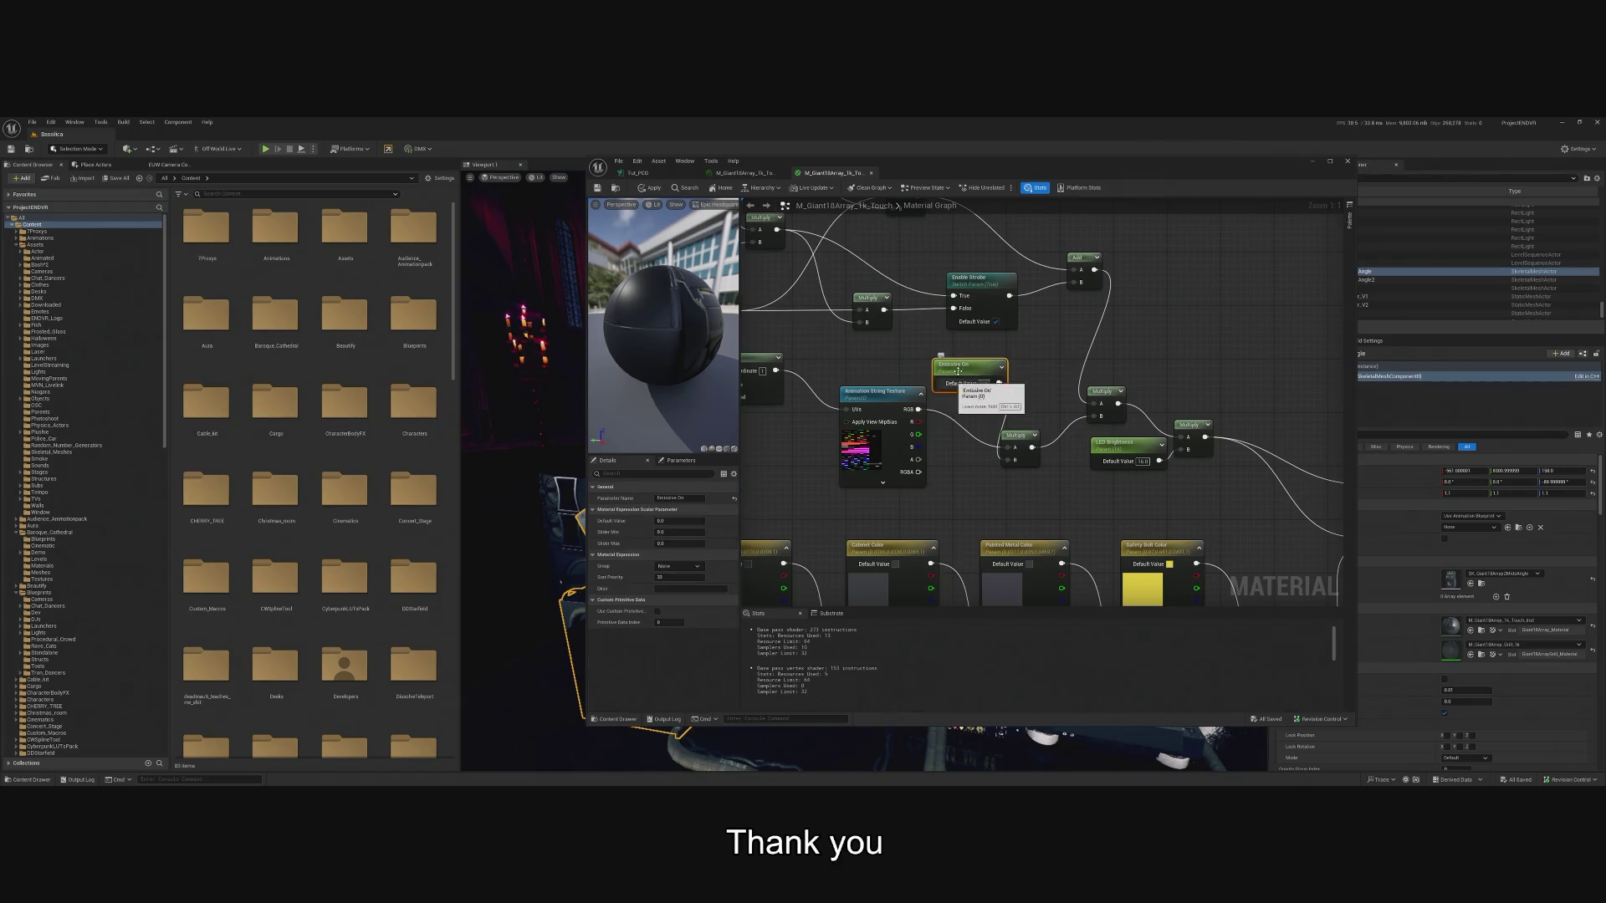
left_click(1306, 165)
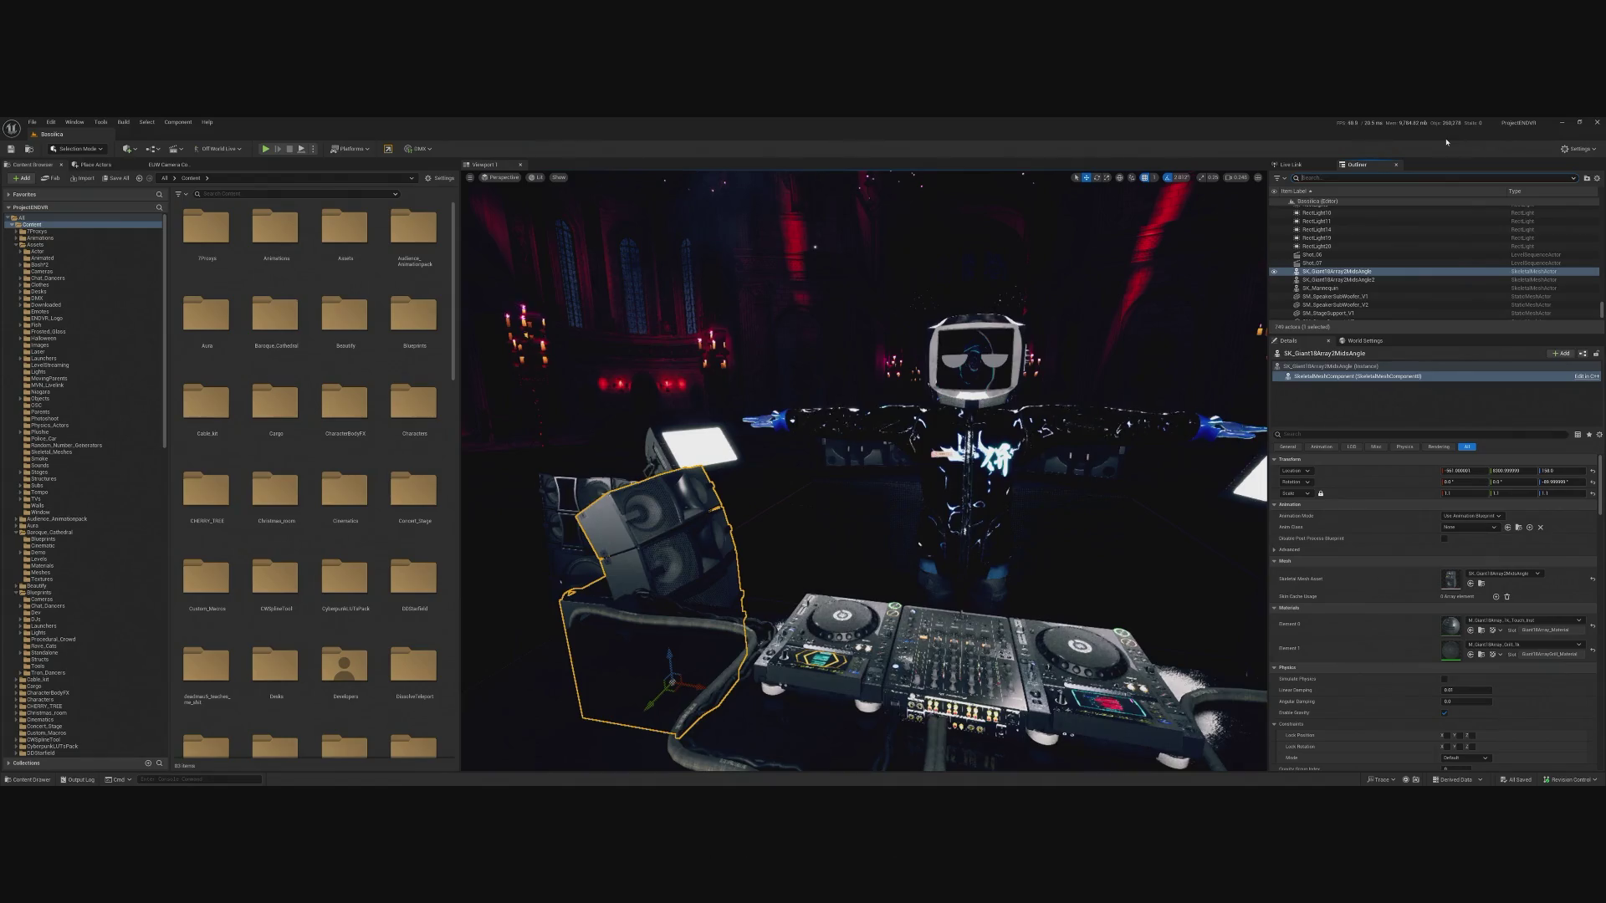
Search the Outliner for 'contro' and edit the BP_MovingHead_AR_Controller Blueprint.
type("stage")
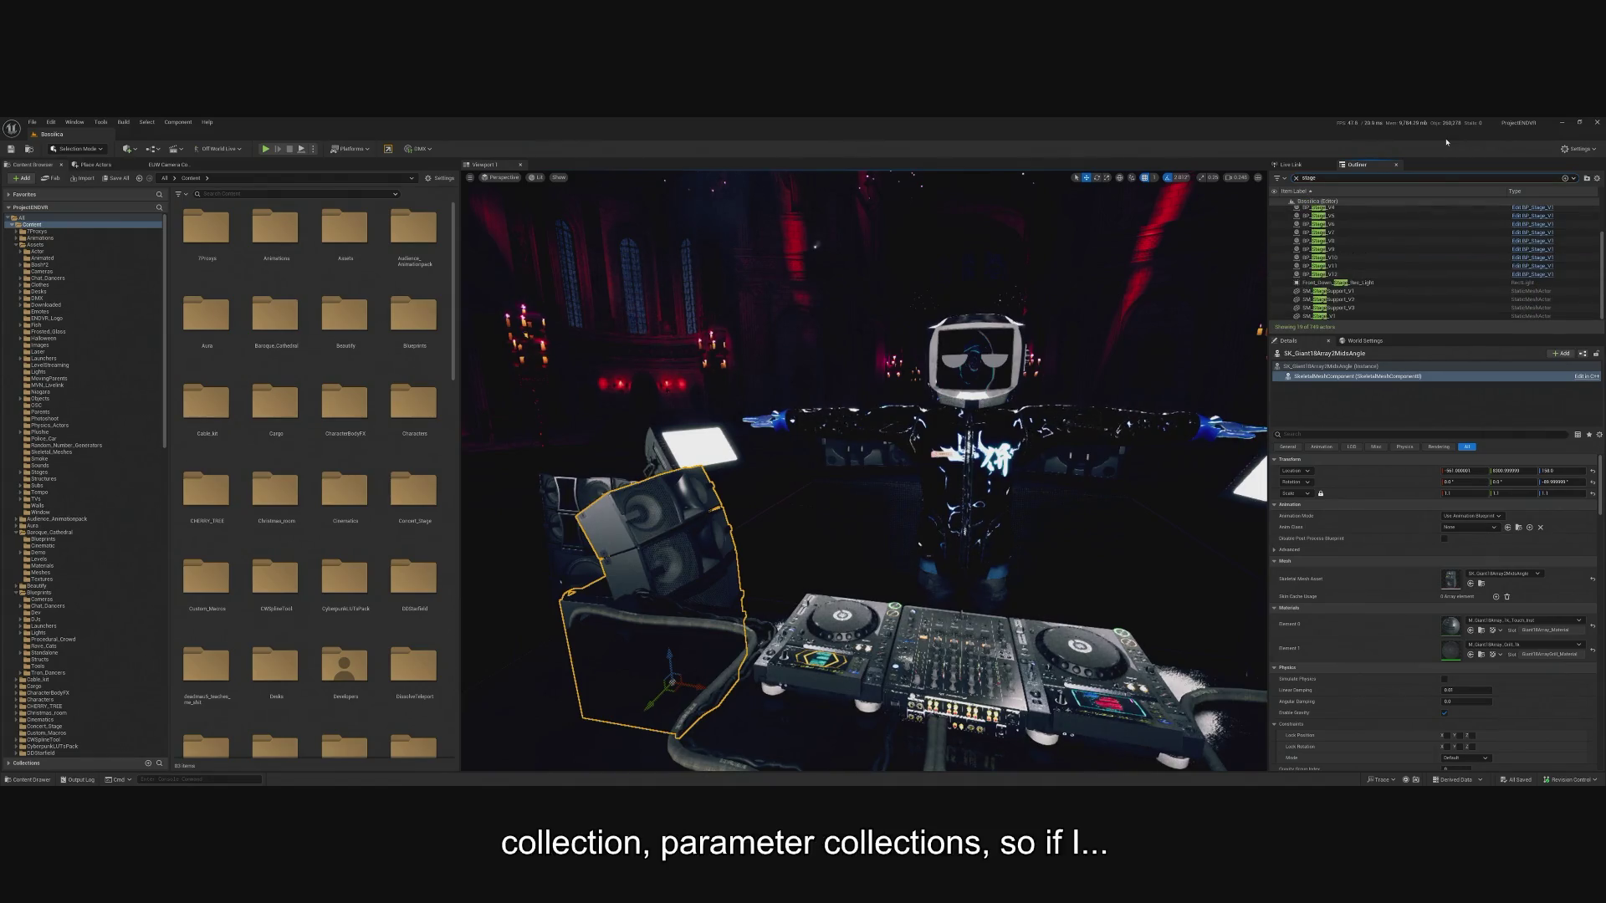
type(" cont")
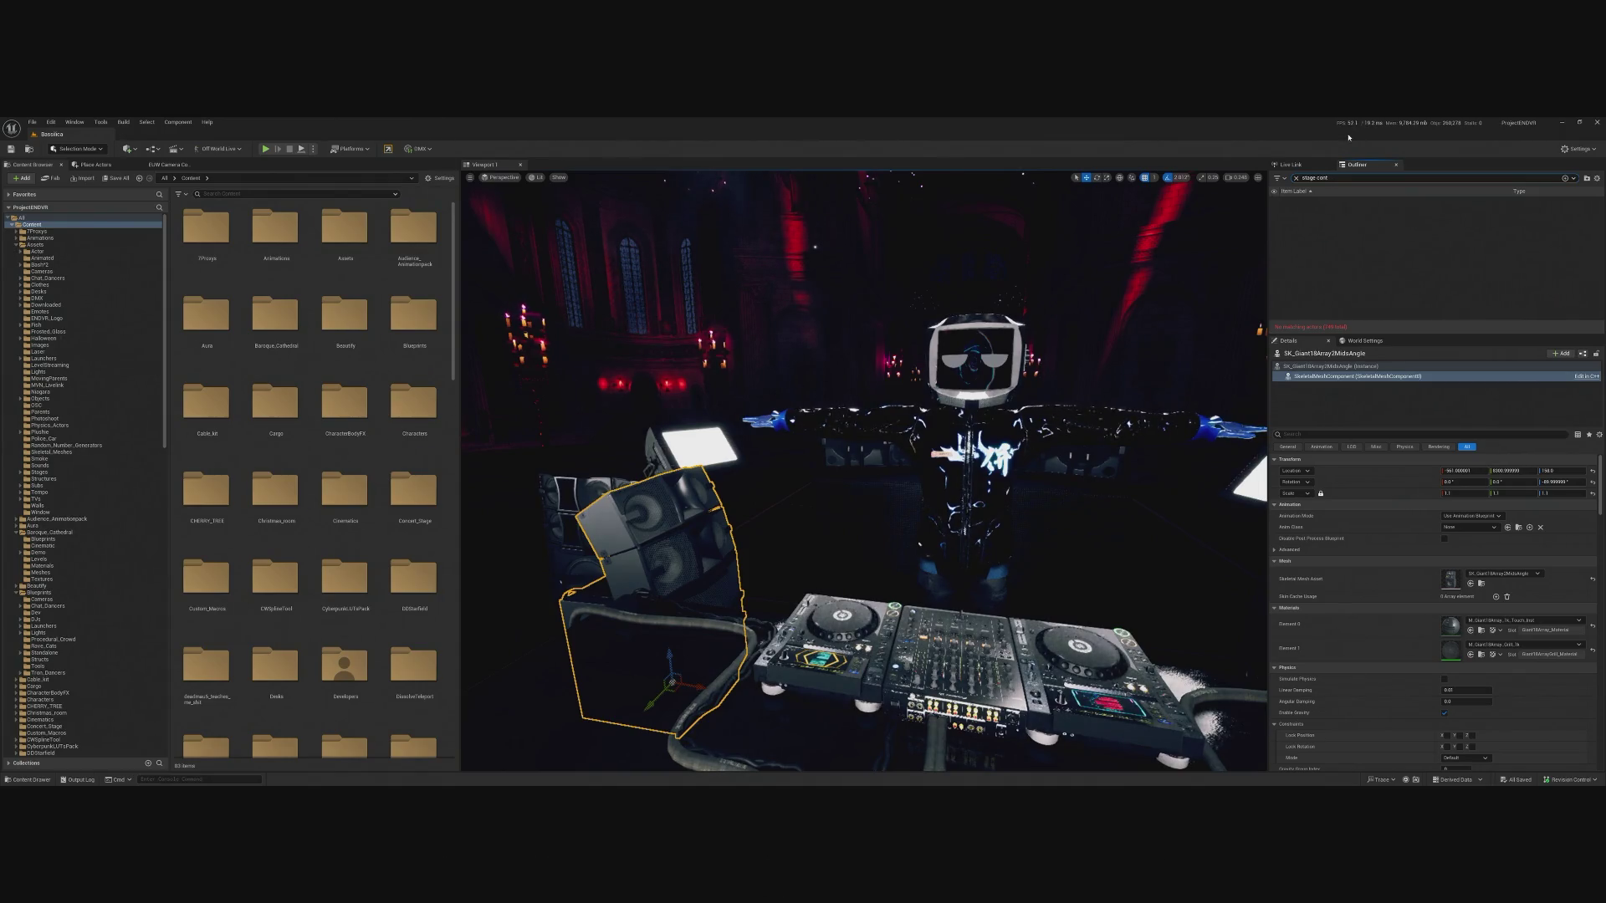
key("BackSpace")
key("BackSpace")
key("BackSpace")
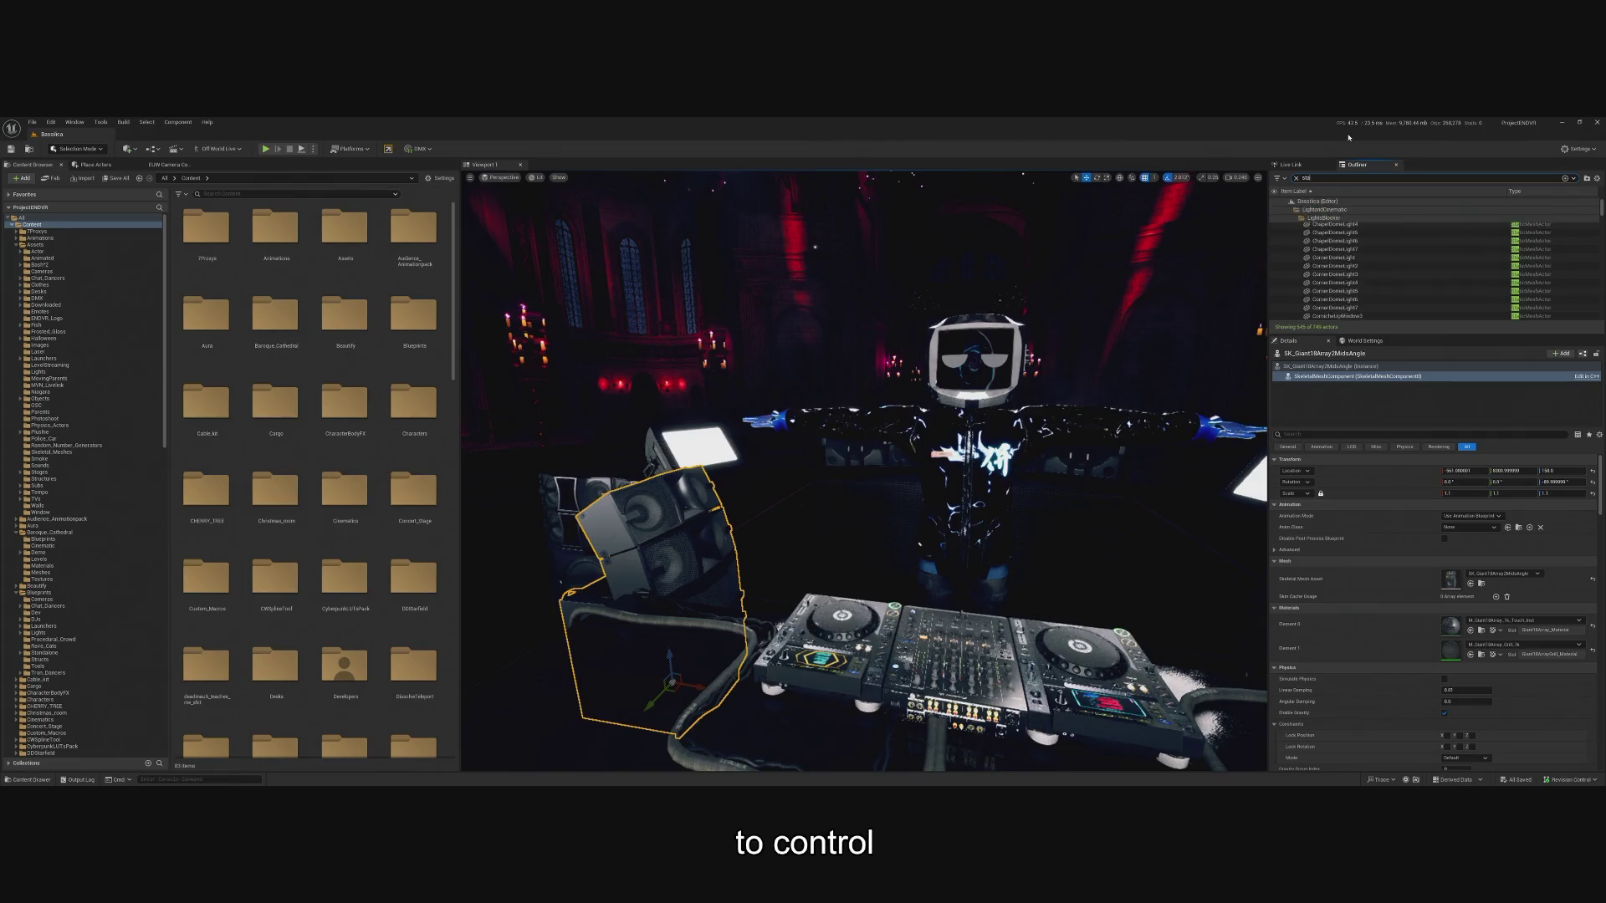
key("BackSpace")
key("BackSpace")
key("BackSpace")
type("contro")
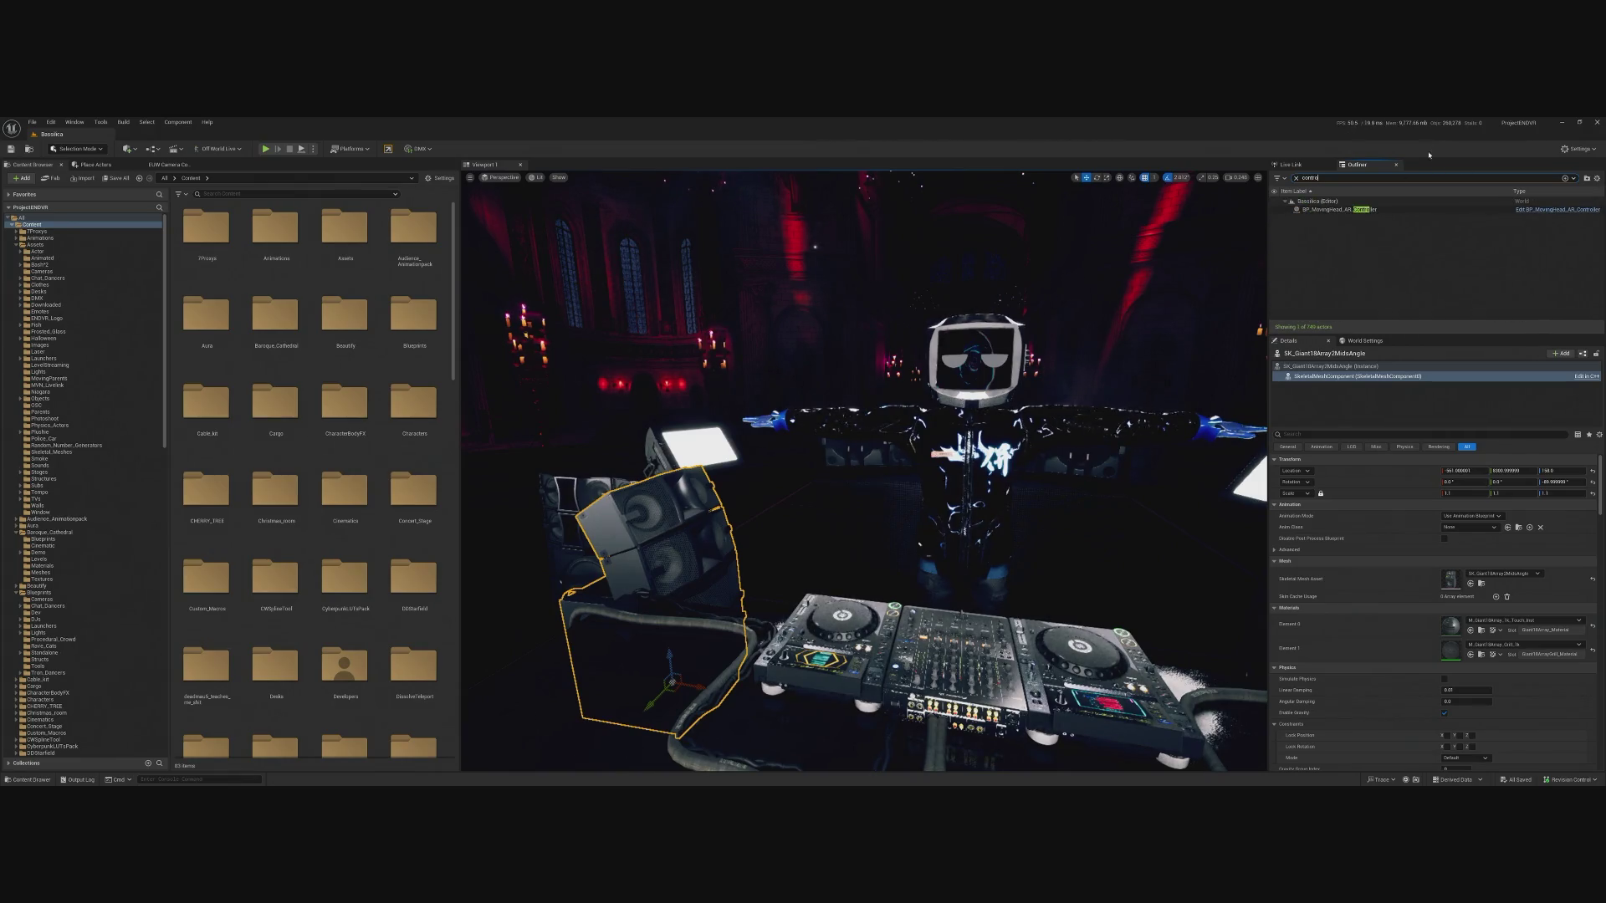
left_click(1558, 209)
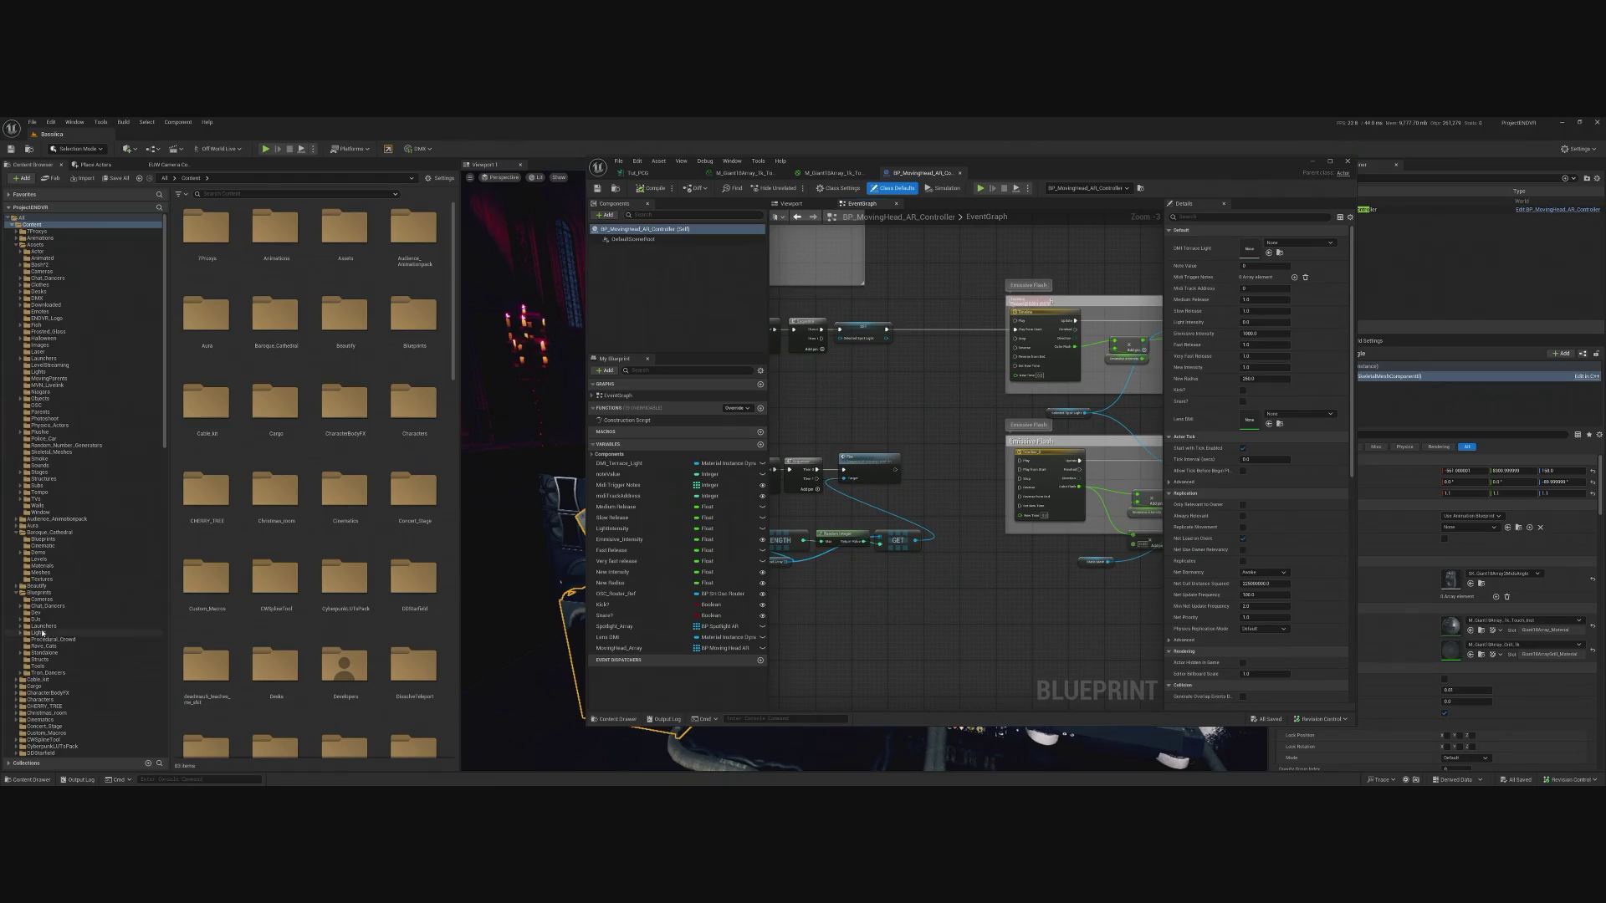
Frame and select the On Kick event beside On Snare, then start Simulate.
scroll(787, 497, "up", 2)
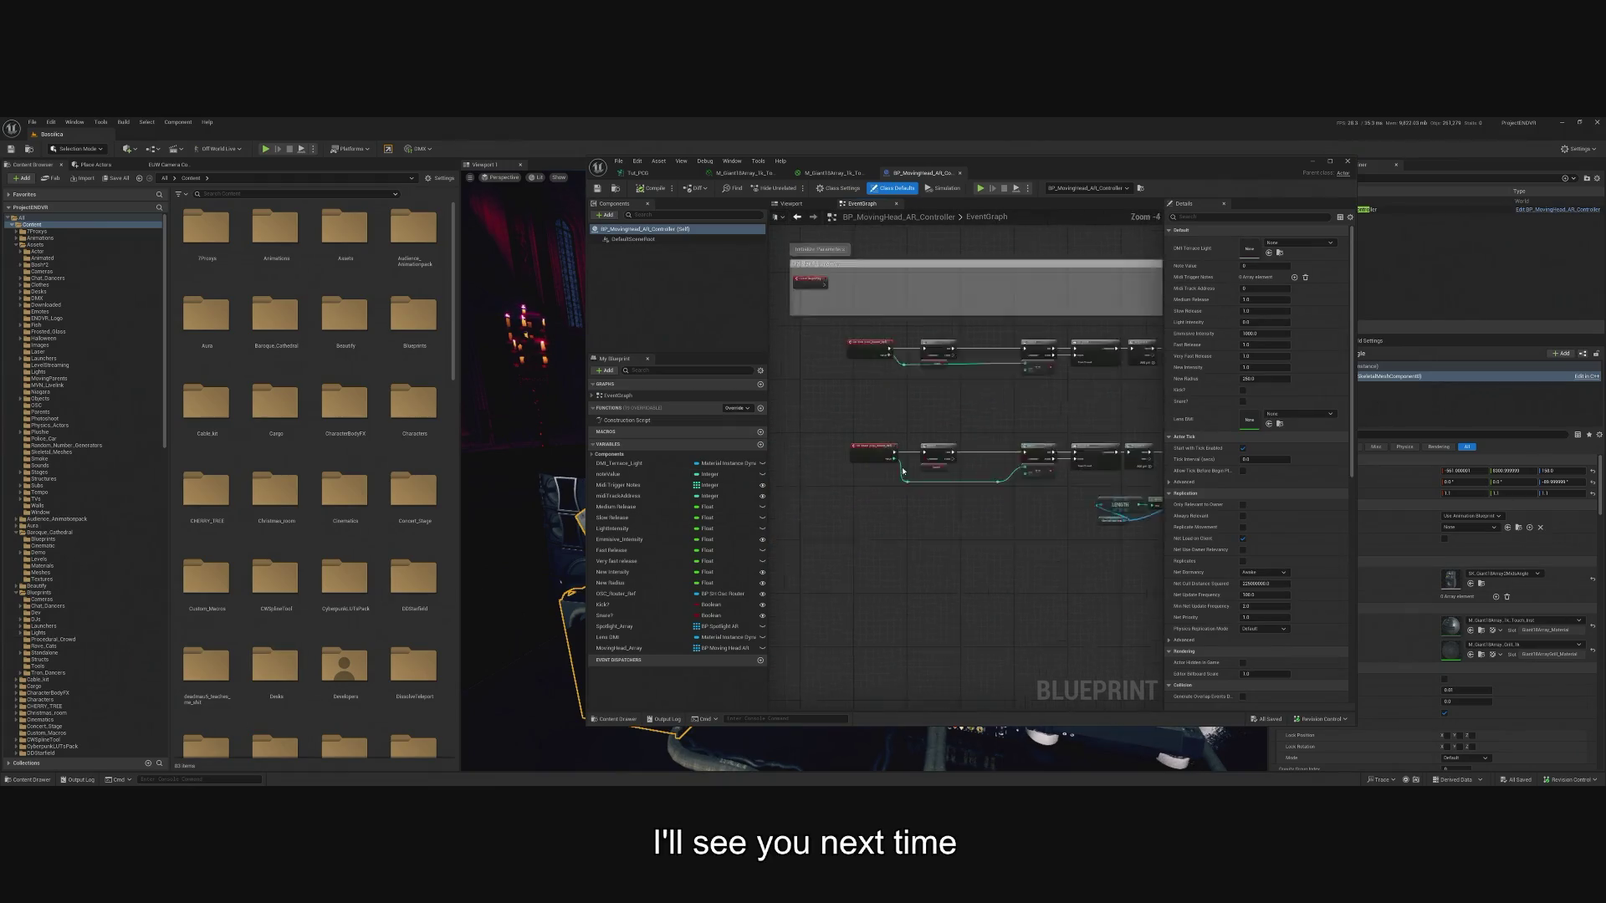
mouse_move(897, 485)
left_mouse_down()
mouse_move(872, 592)
mouse_move(914, 555)
mouse_move(921, 602)
mouse_move(929, 403)
left_mouse_up()
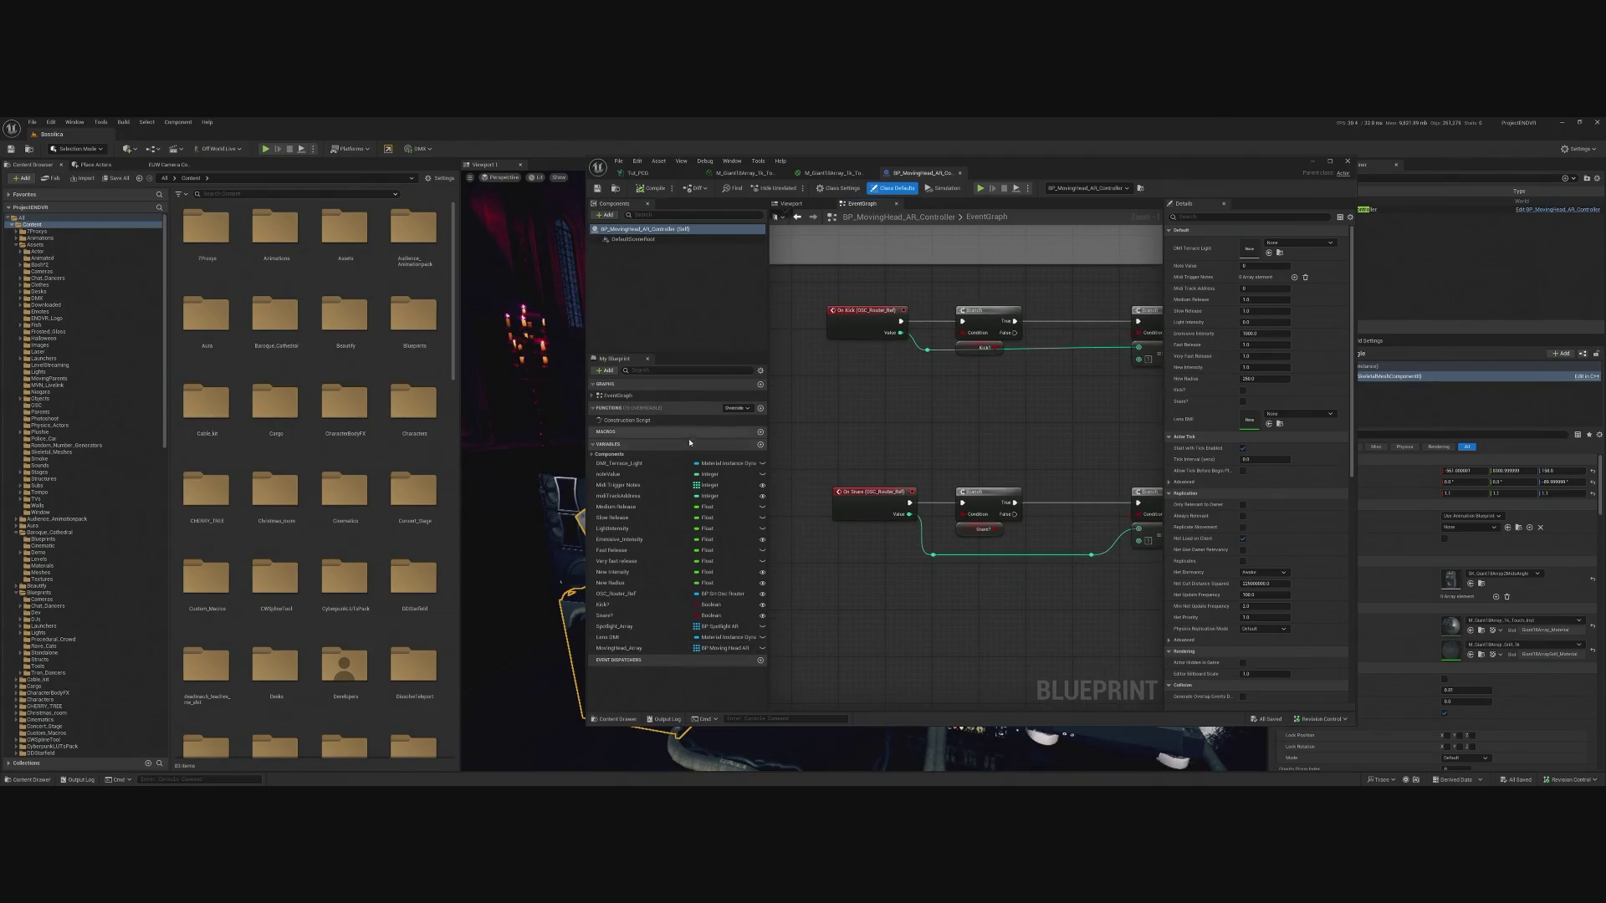
left_click(833, 329)
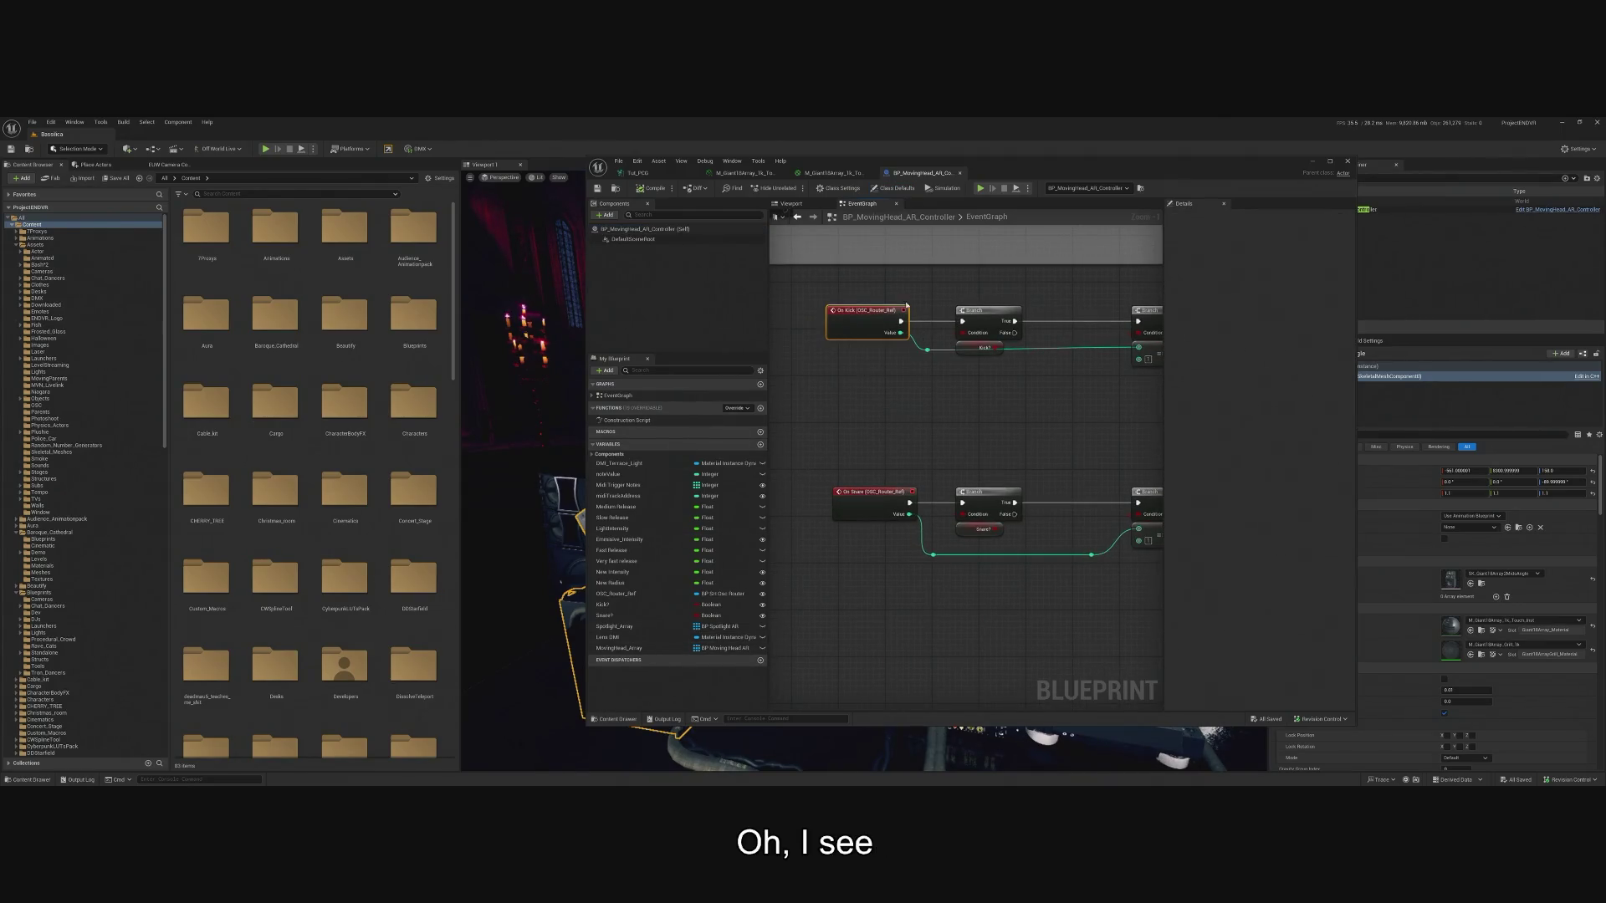
mouse_move(989, 415)
left_mouse_down()
mouse_move(962, 431)
mouse_move(958, 469)
mouse_move(975, 460)
left_mouse_up()
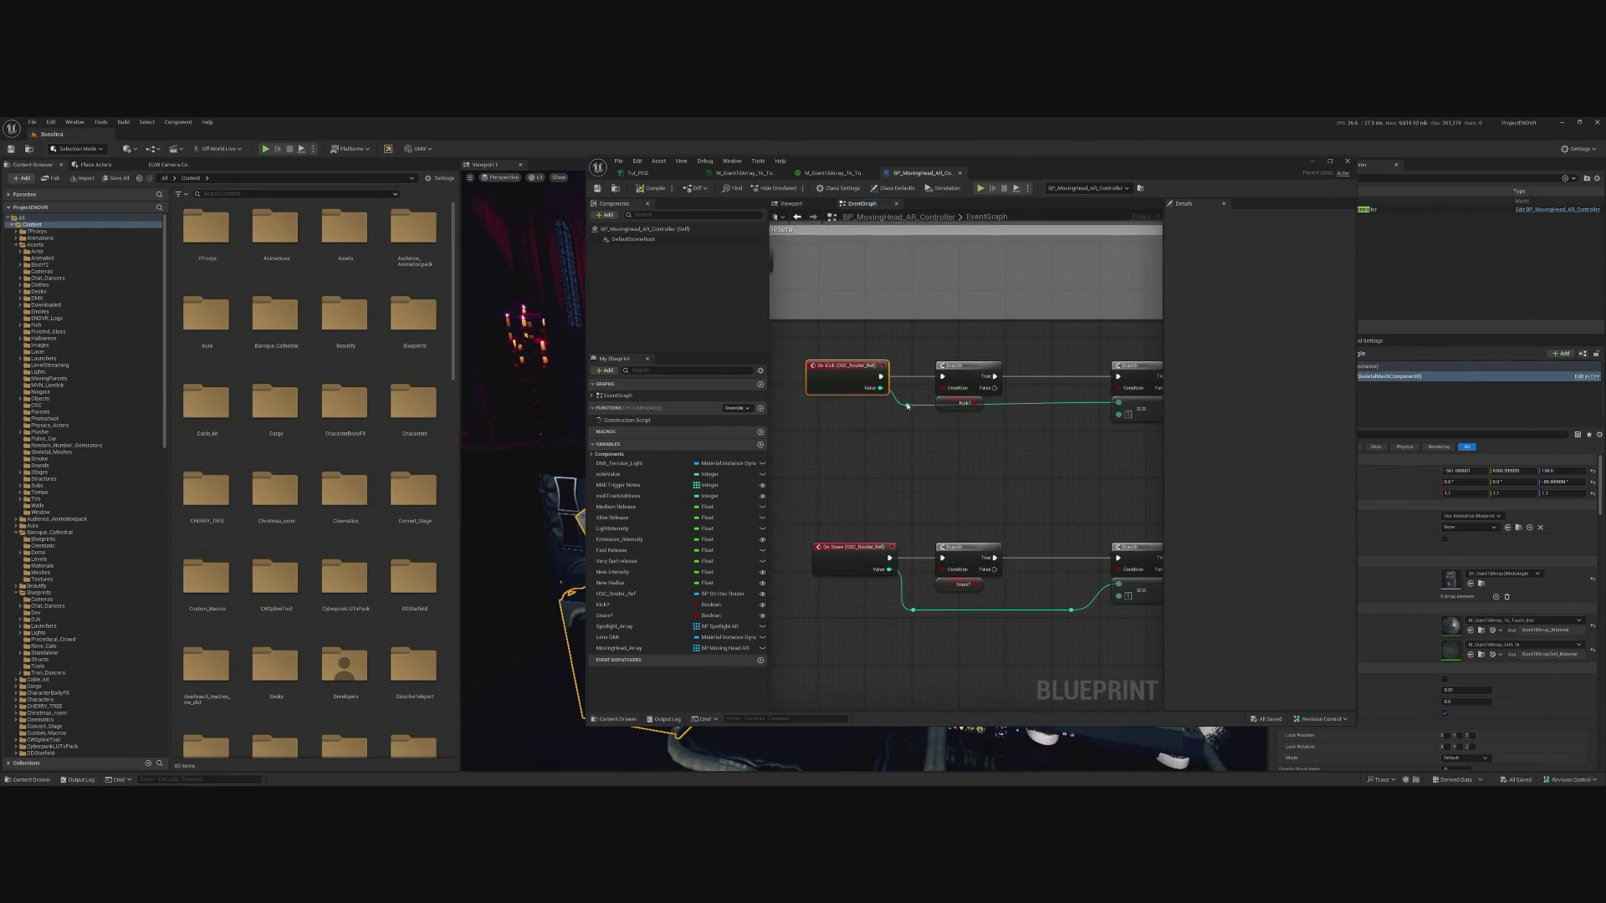
left_click(979, 188)
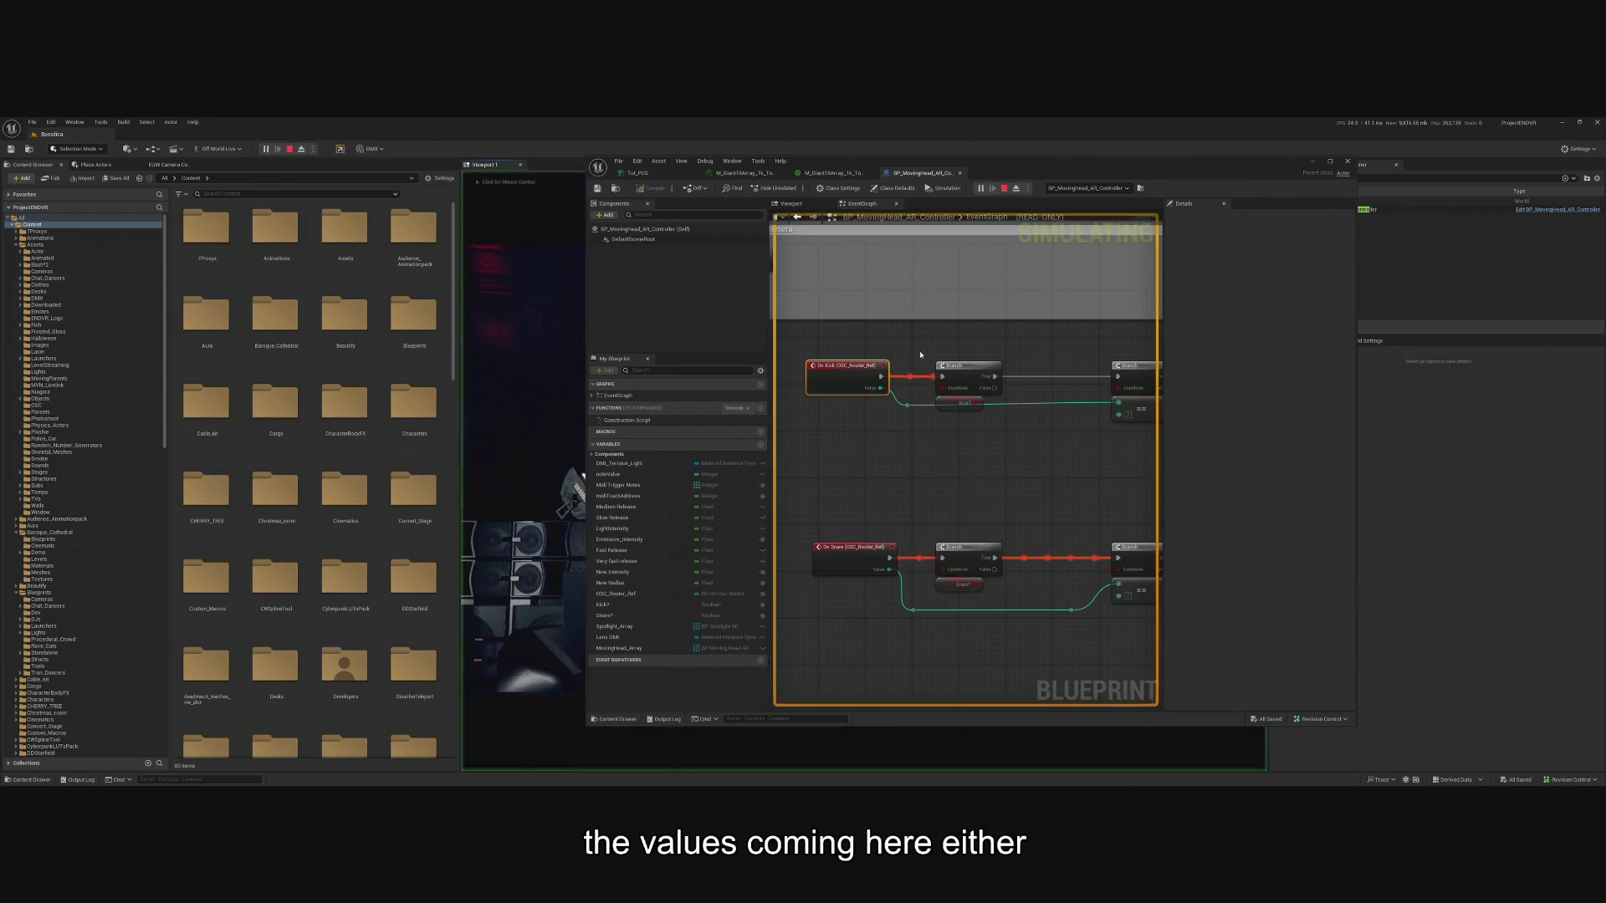
Follow the running Branch, Do Once and LENGTH nodes, then stop the simulation.
scroll(943, 389, "up", 1)
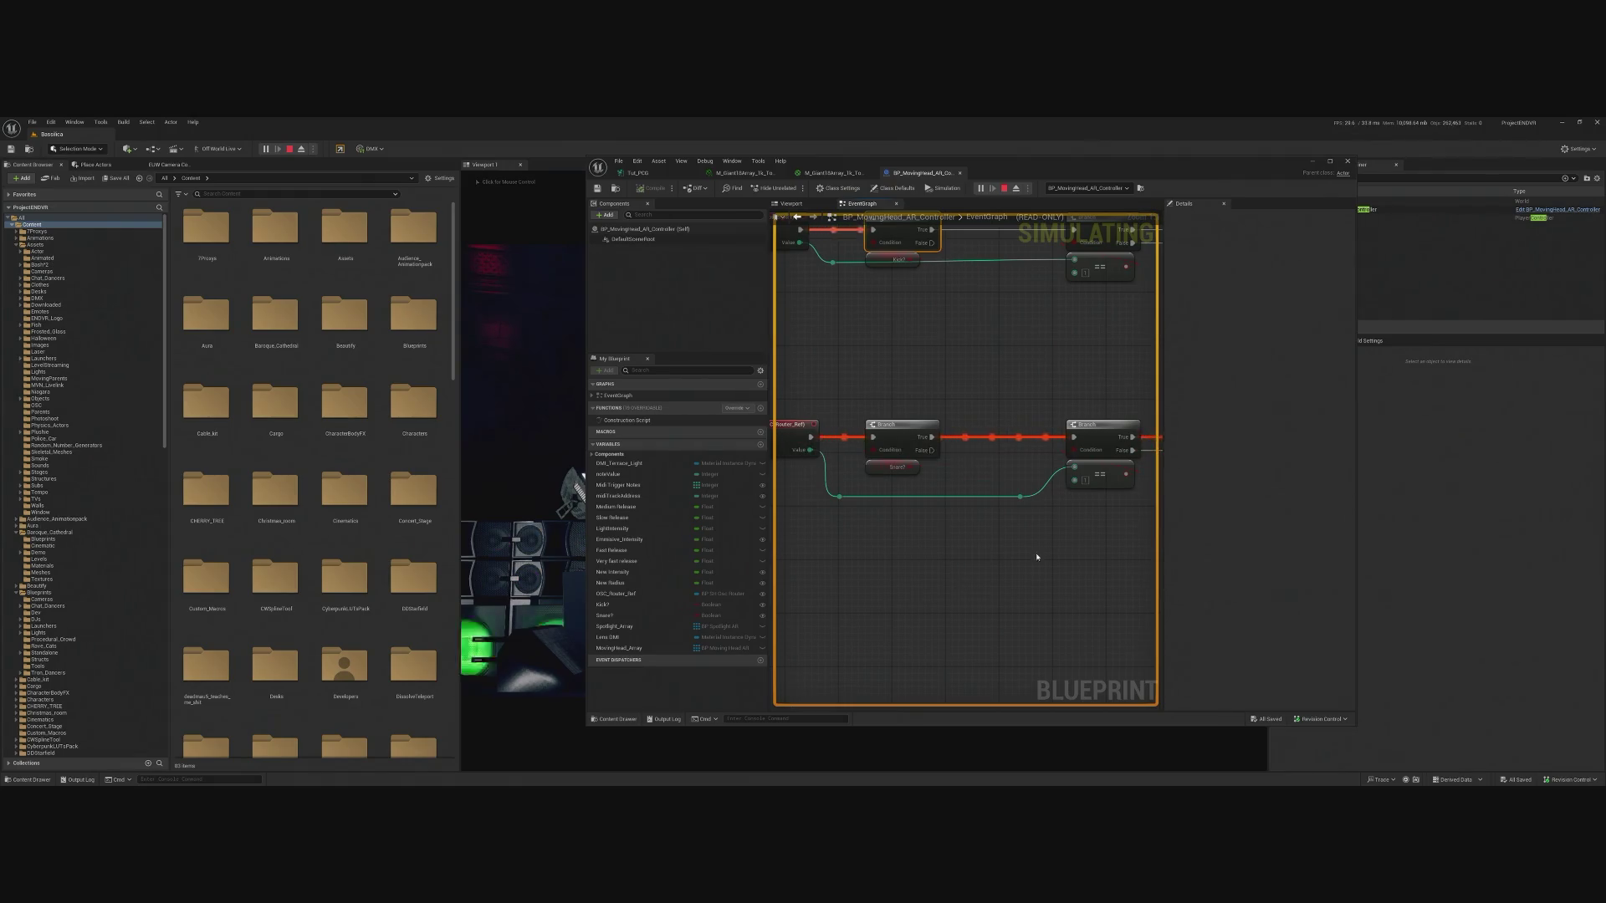
mouse_move(1154, 499)
left_mouse_down()
mouse_move(1037, 493)
mouse_move(932, 534)
mouse_move(806, 537)
left_mouse_up()
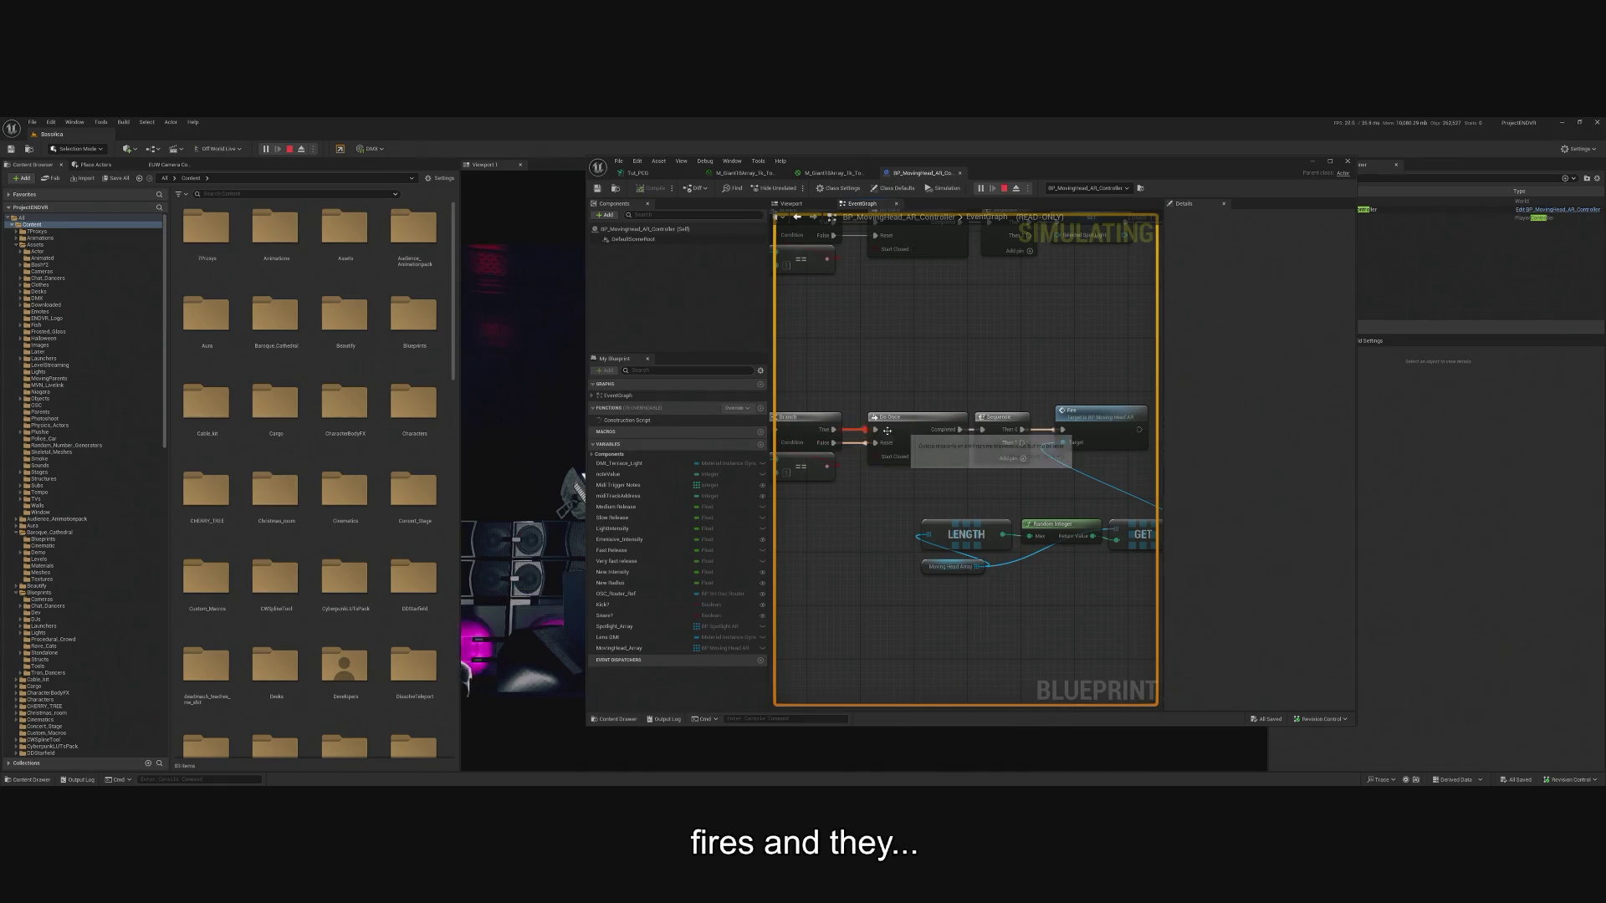
left_click_drag(1003, 481, 1069, 465)
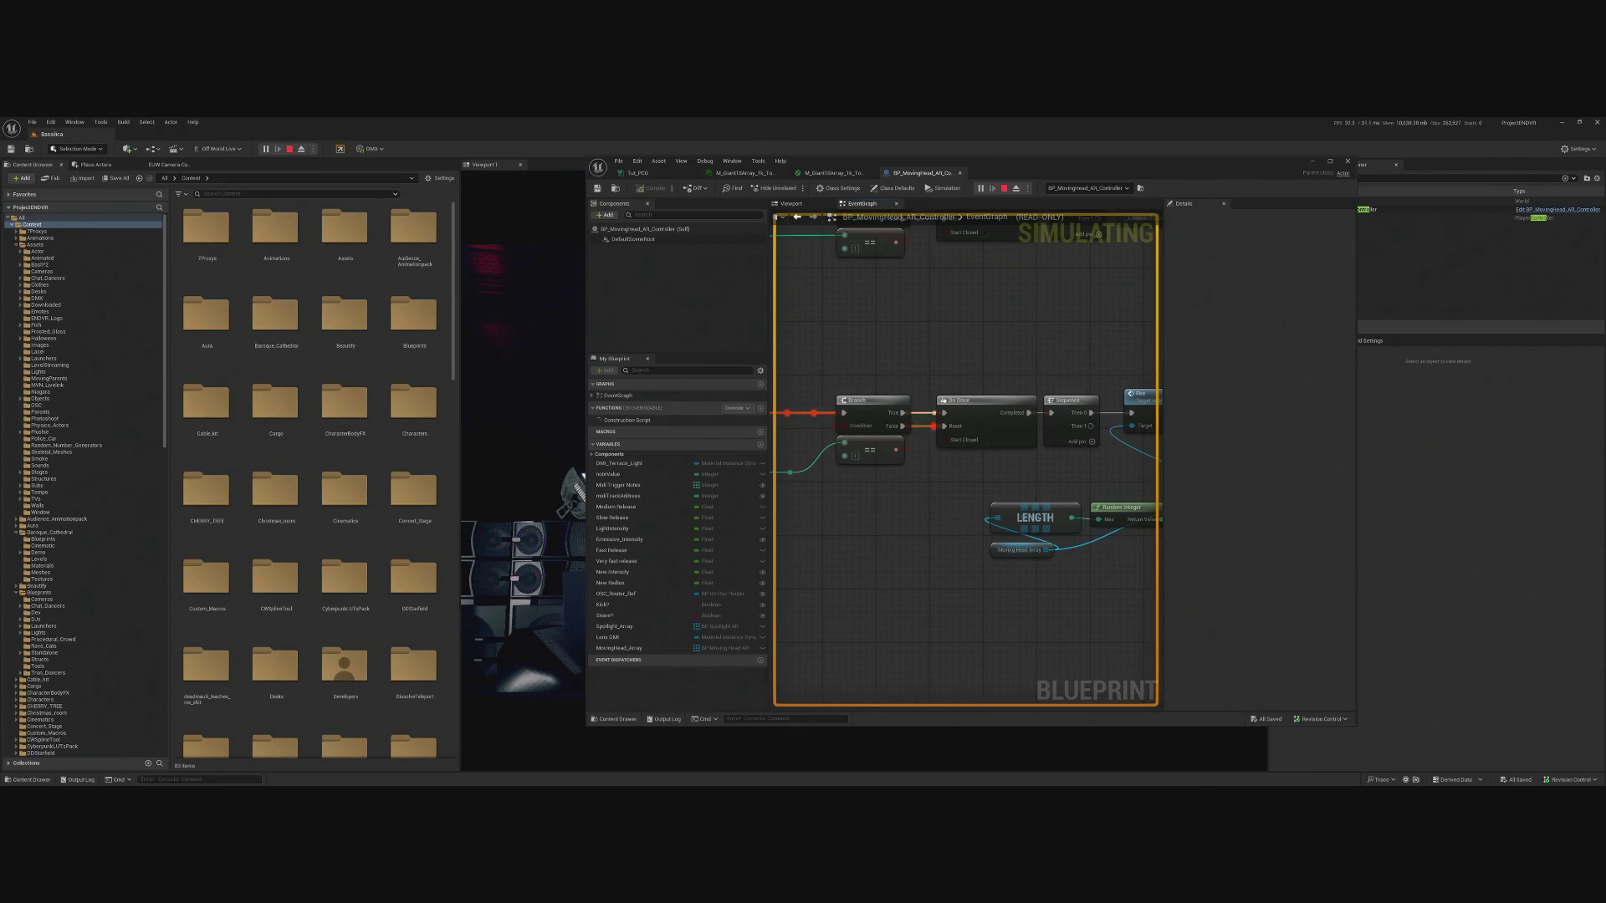
left_click(1005, 187)
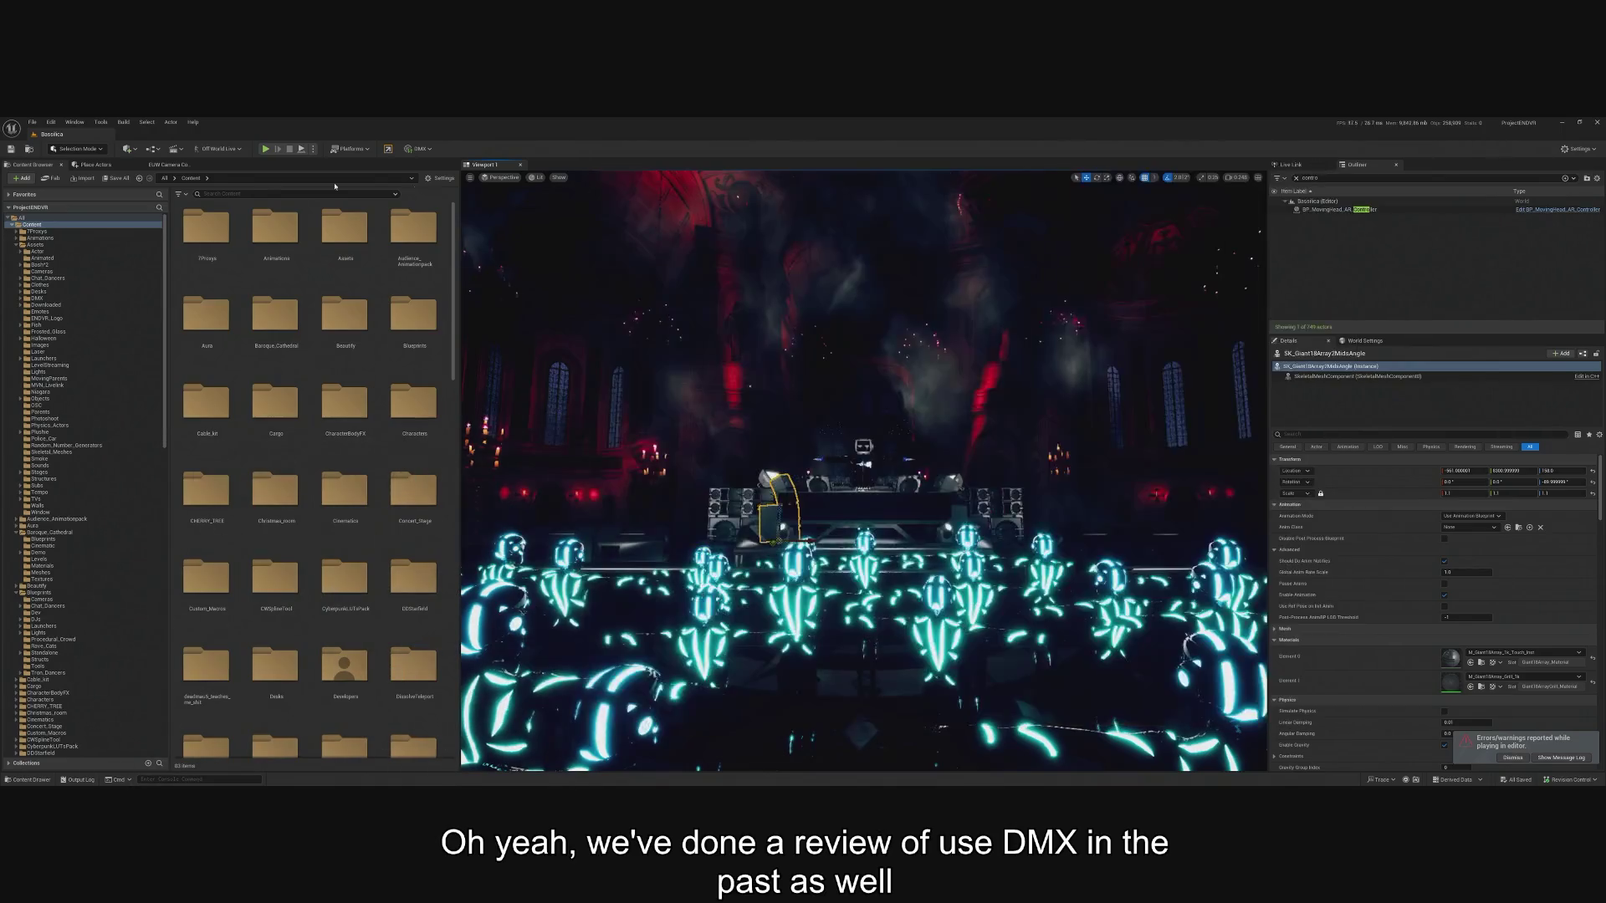
Close the Blueprint editor and load Gridlife_Pinkworks_BoilerRoom from File > Recent Levels.
left_click(1313, 160)
left_click(32, 122)
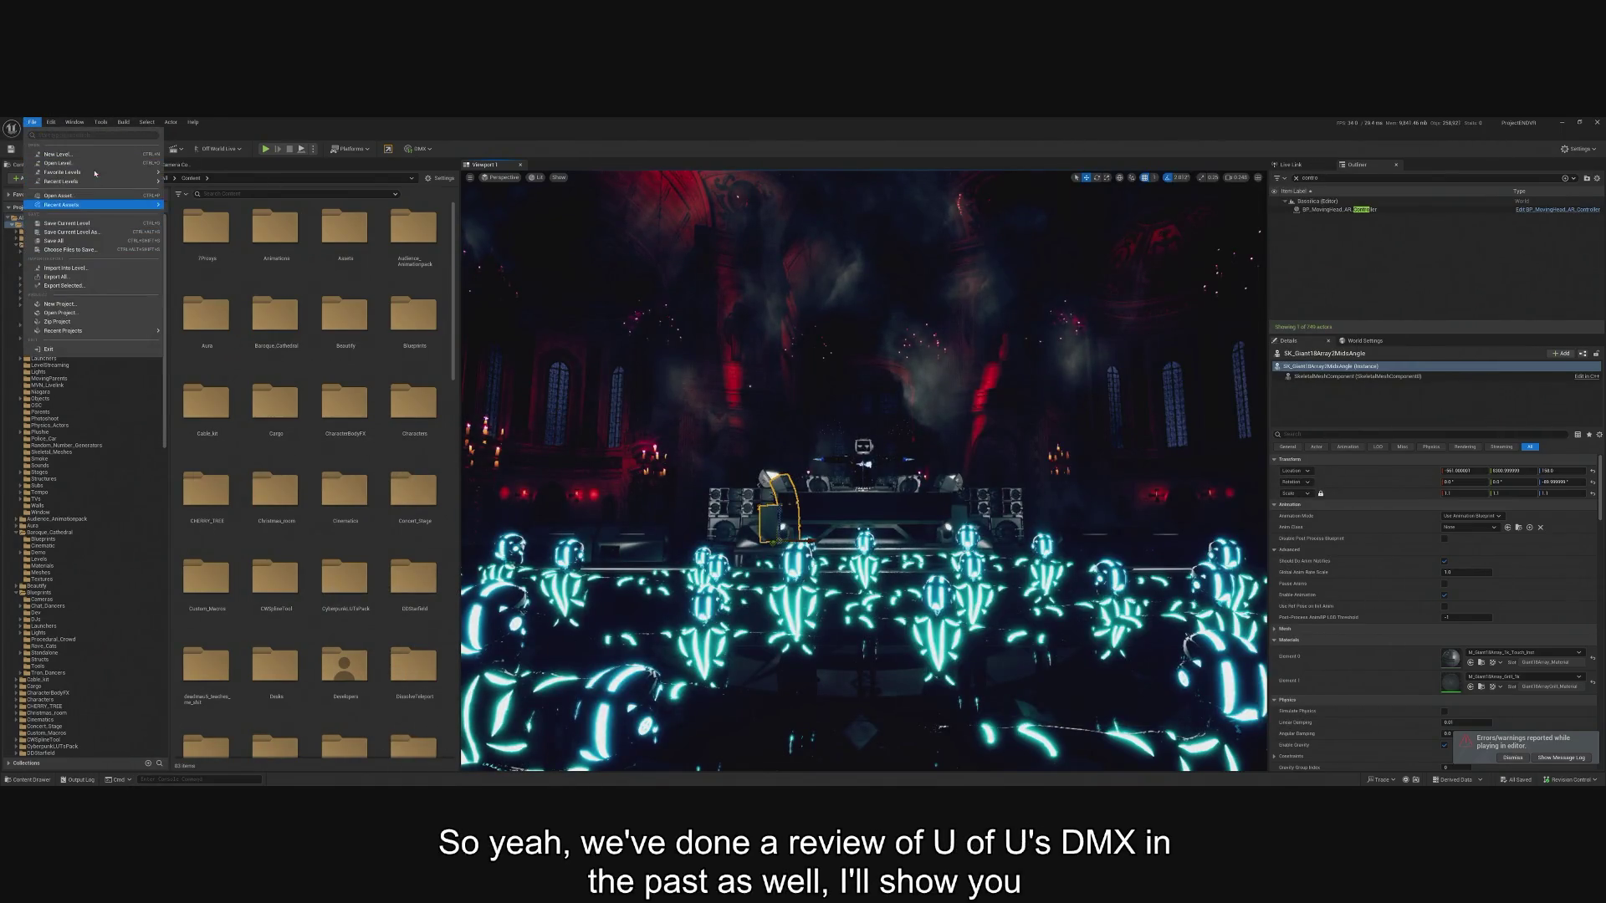
mouse_move(100, 182)
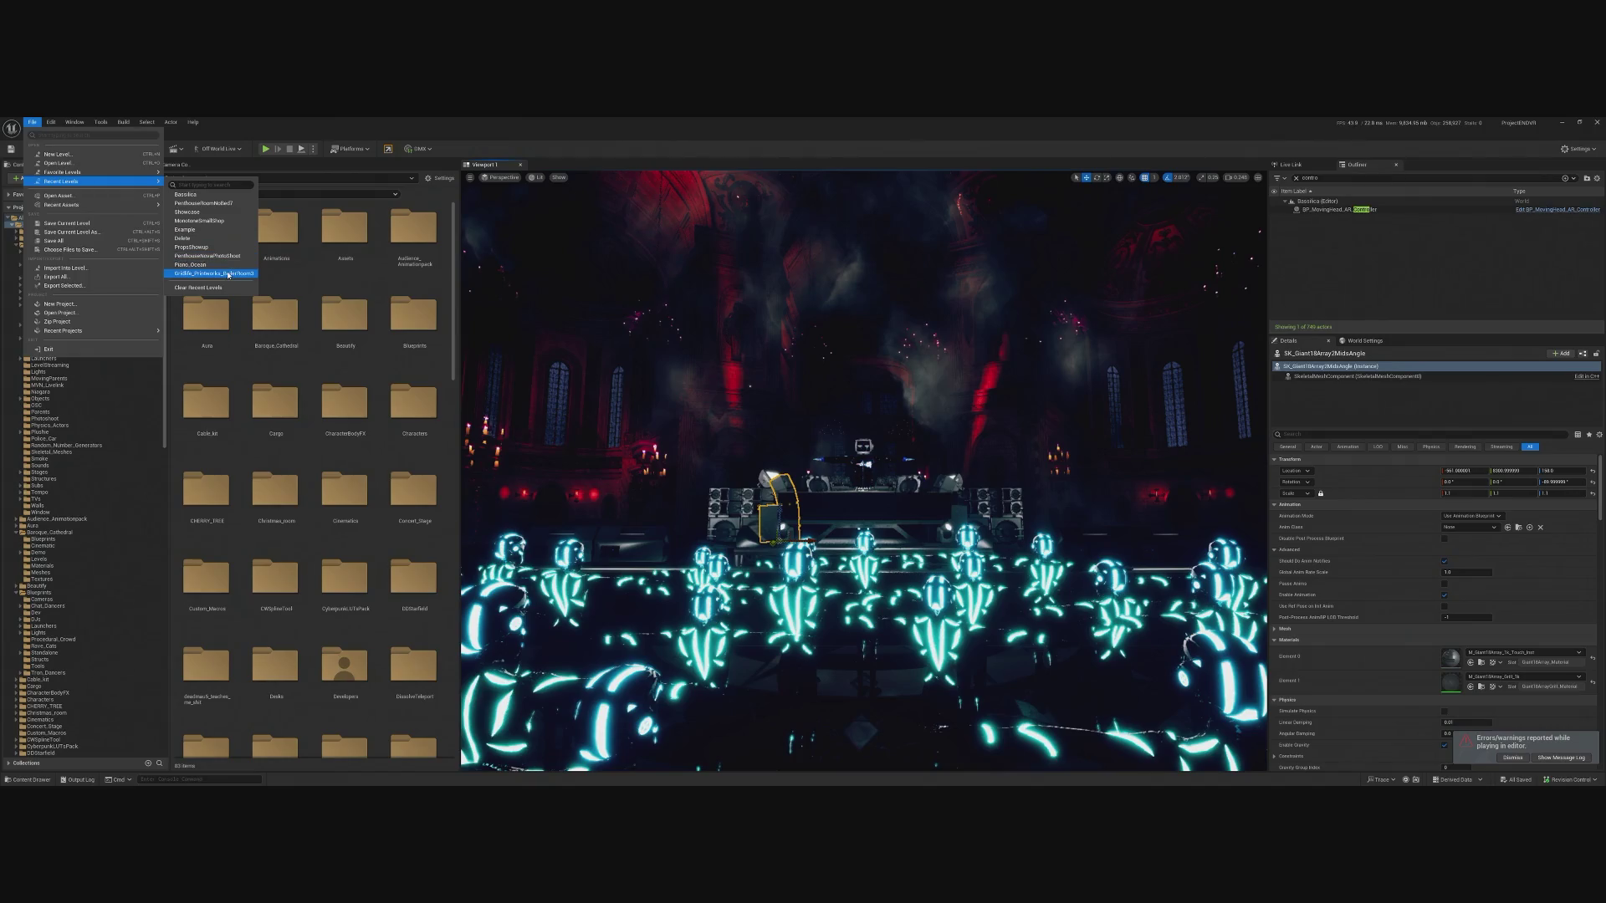
key("Escape")
key("Escape")
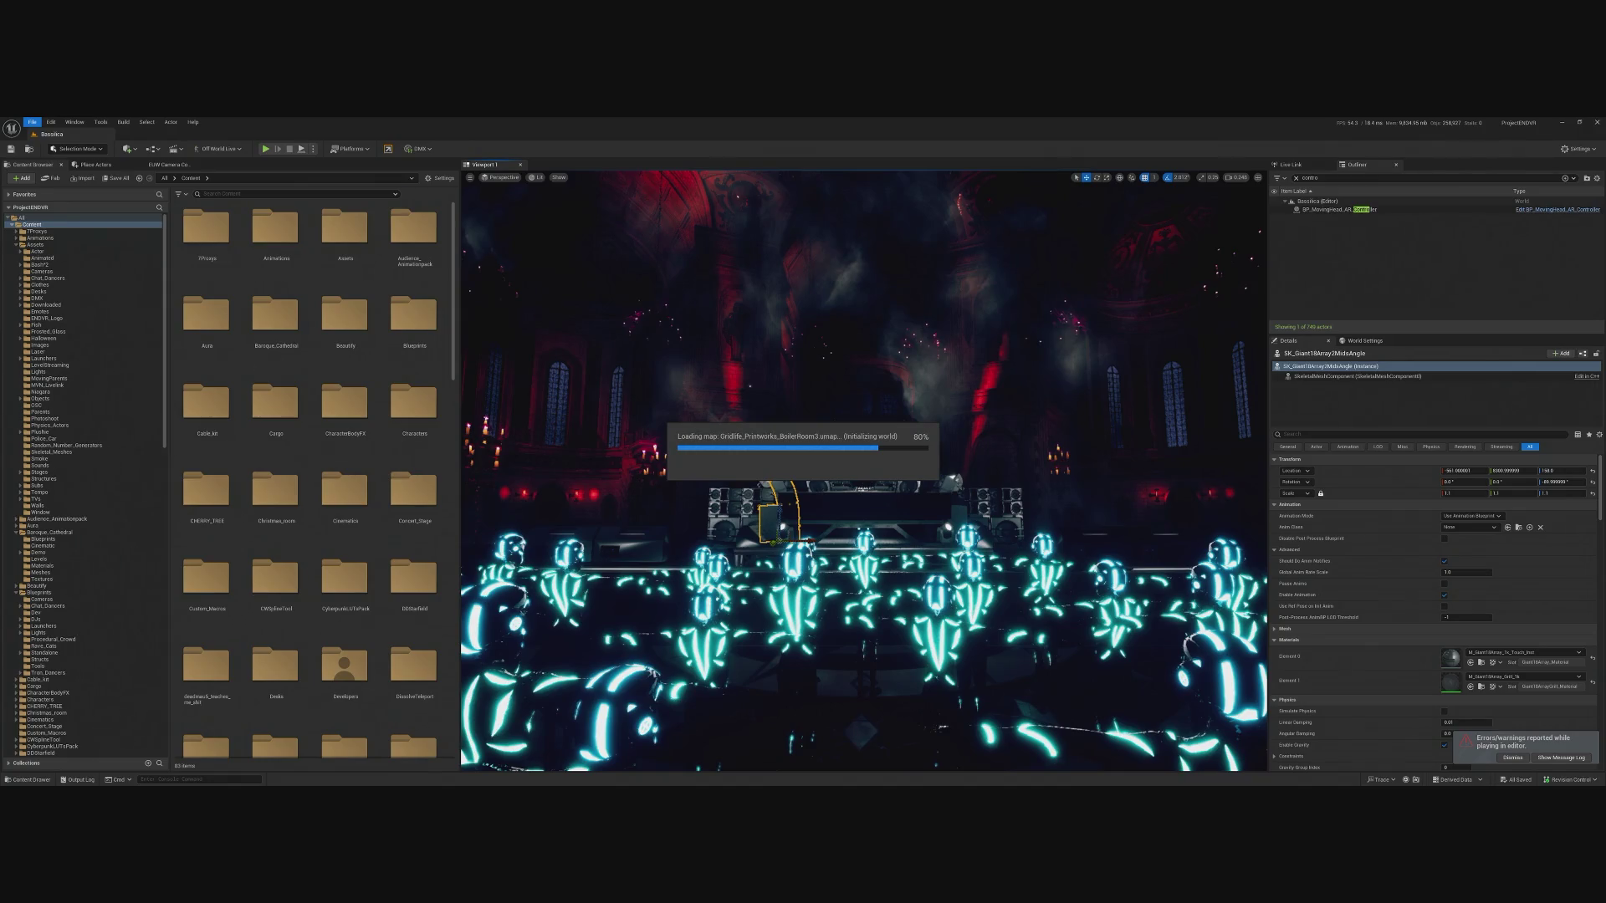
Quit TouchDesigner, saving ApartmentDeckard.14.toe when prompted.
key("alt+Tab")
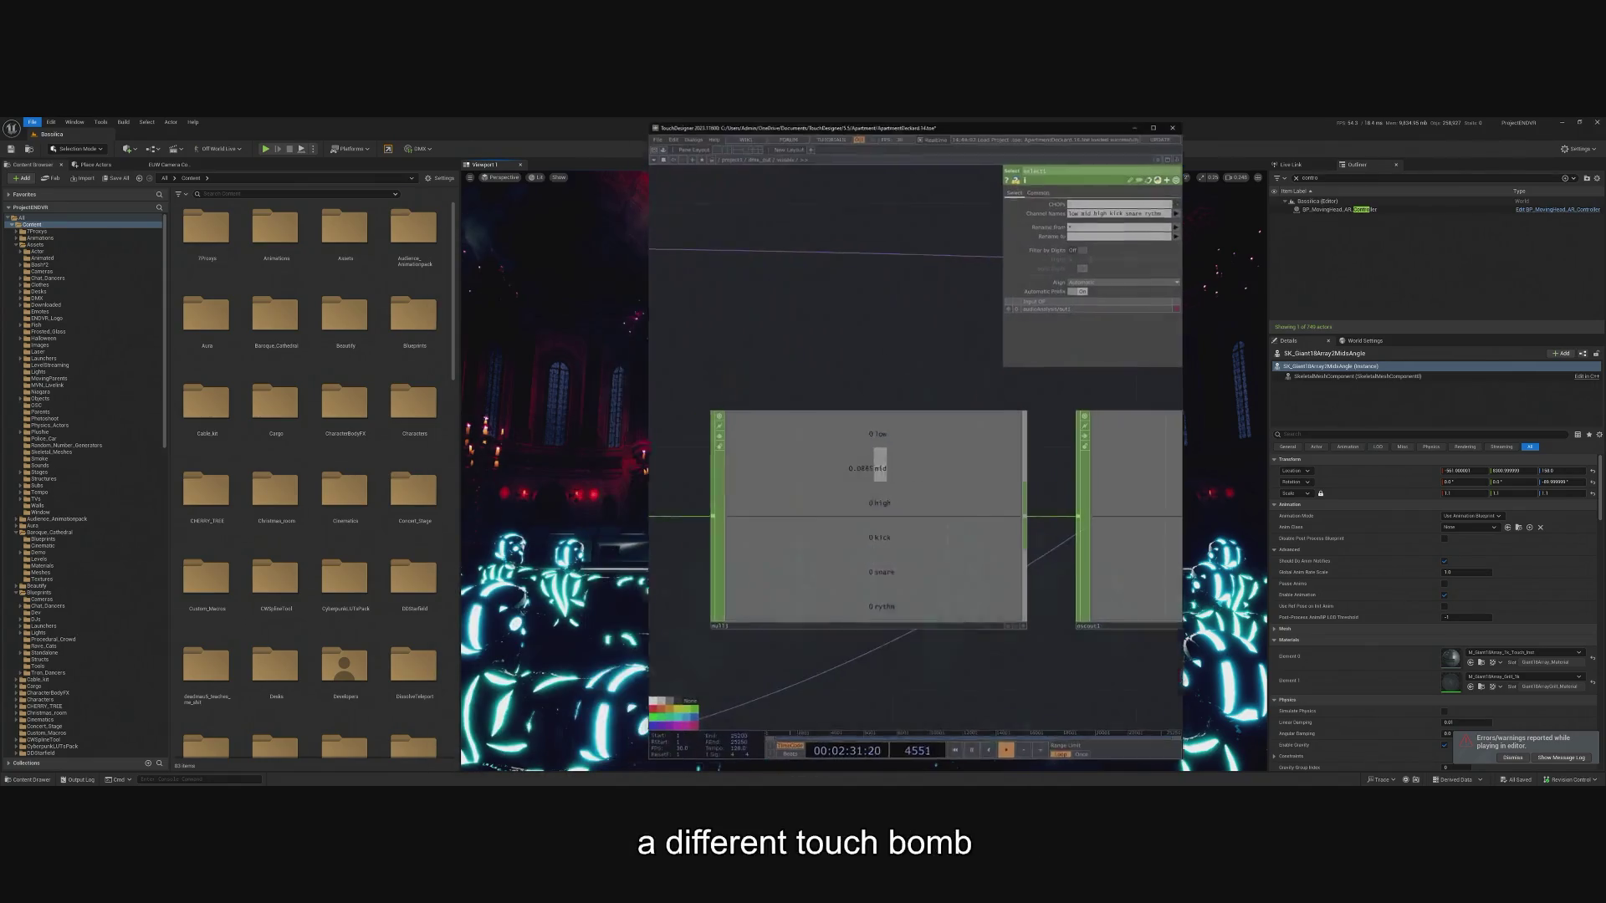
left_click(661, 138)
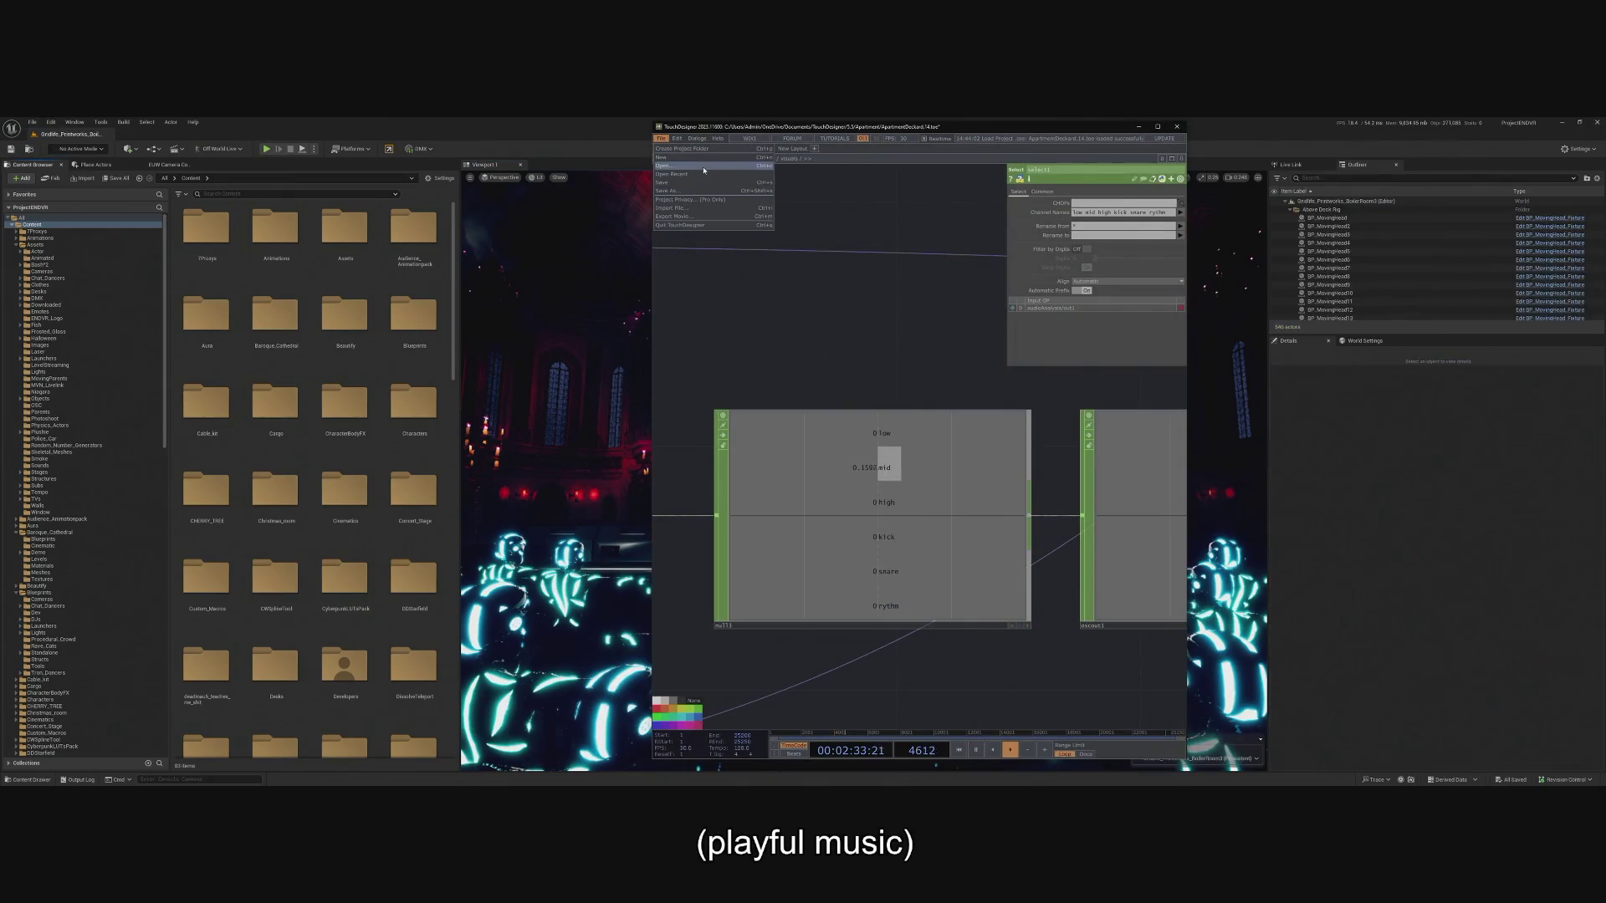
mouse_move(701, 176)
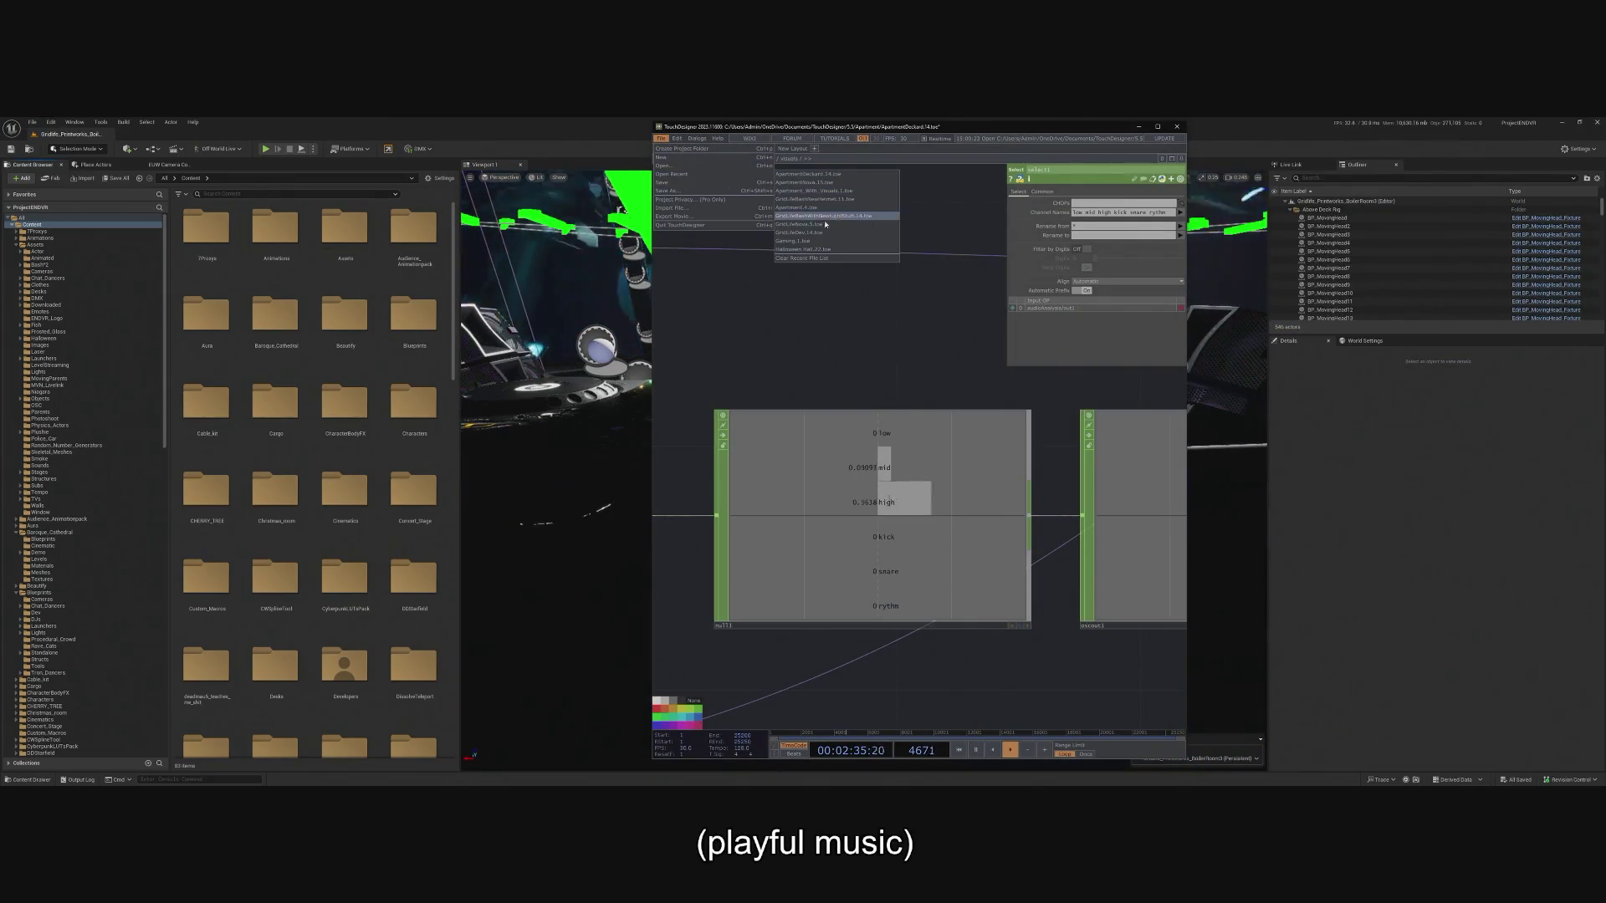
left_click(839, 203)
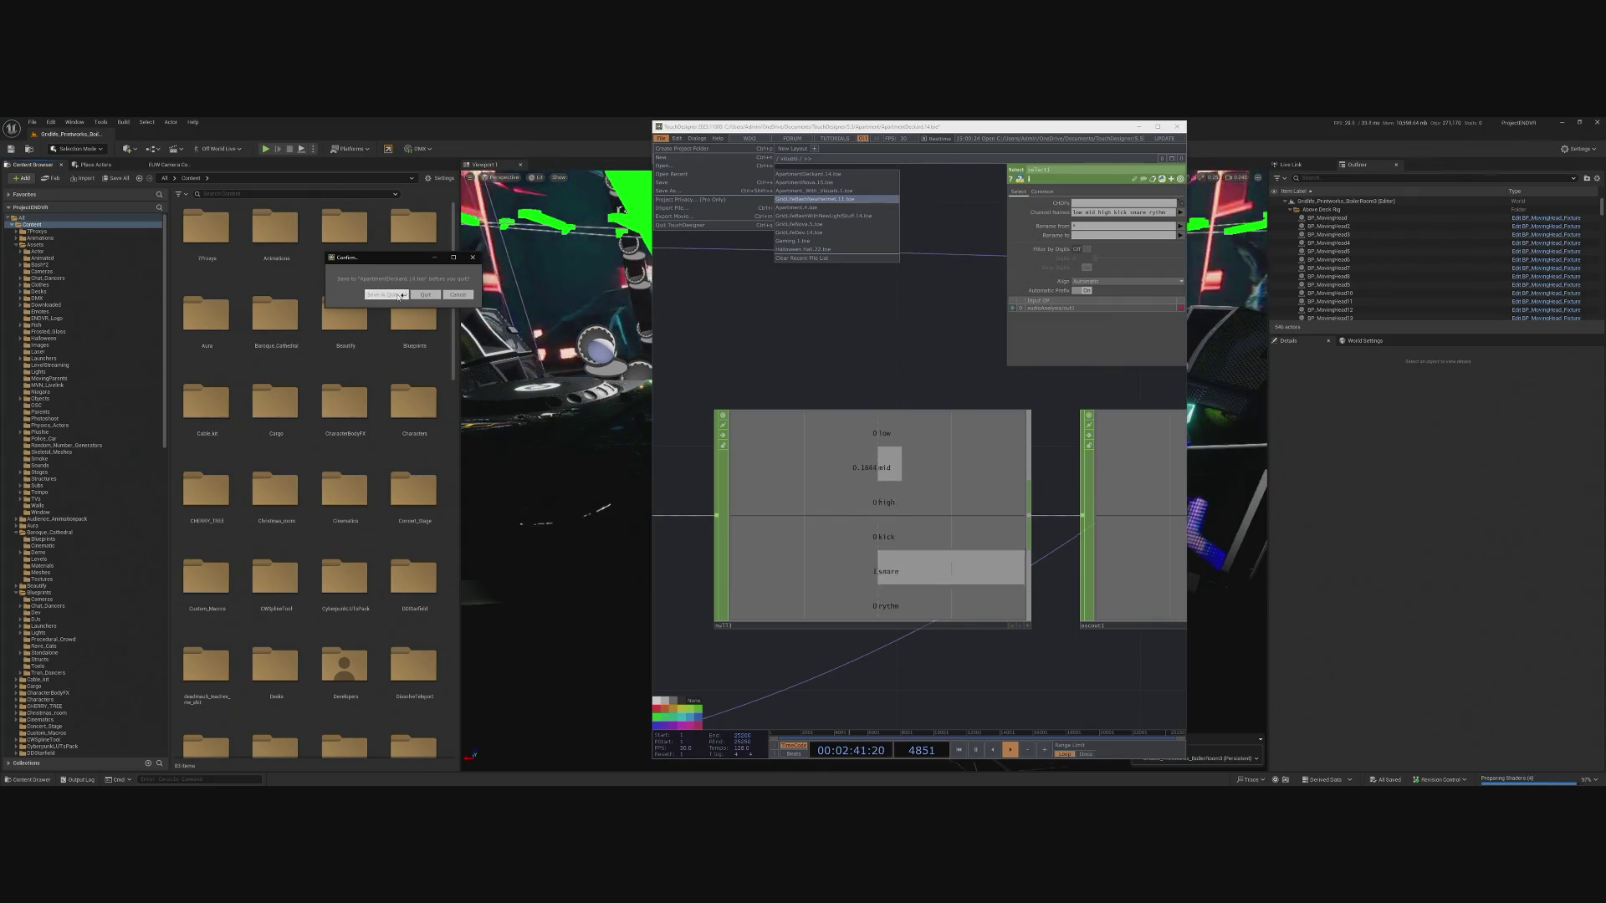
left_click(384, 296)
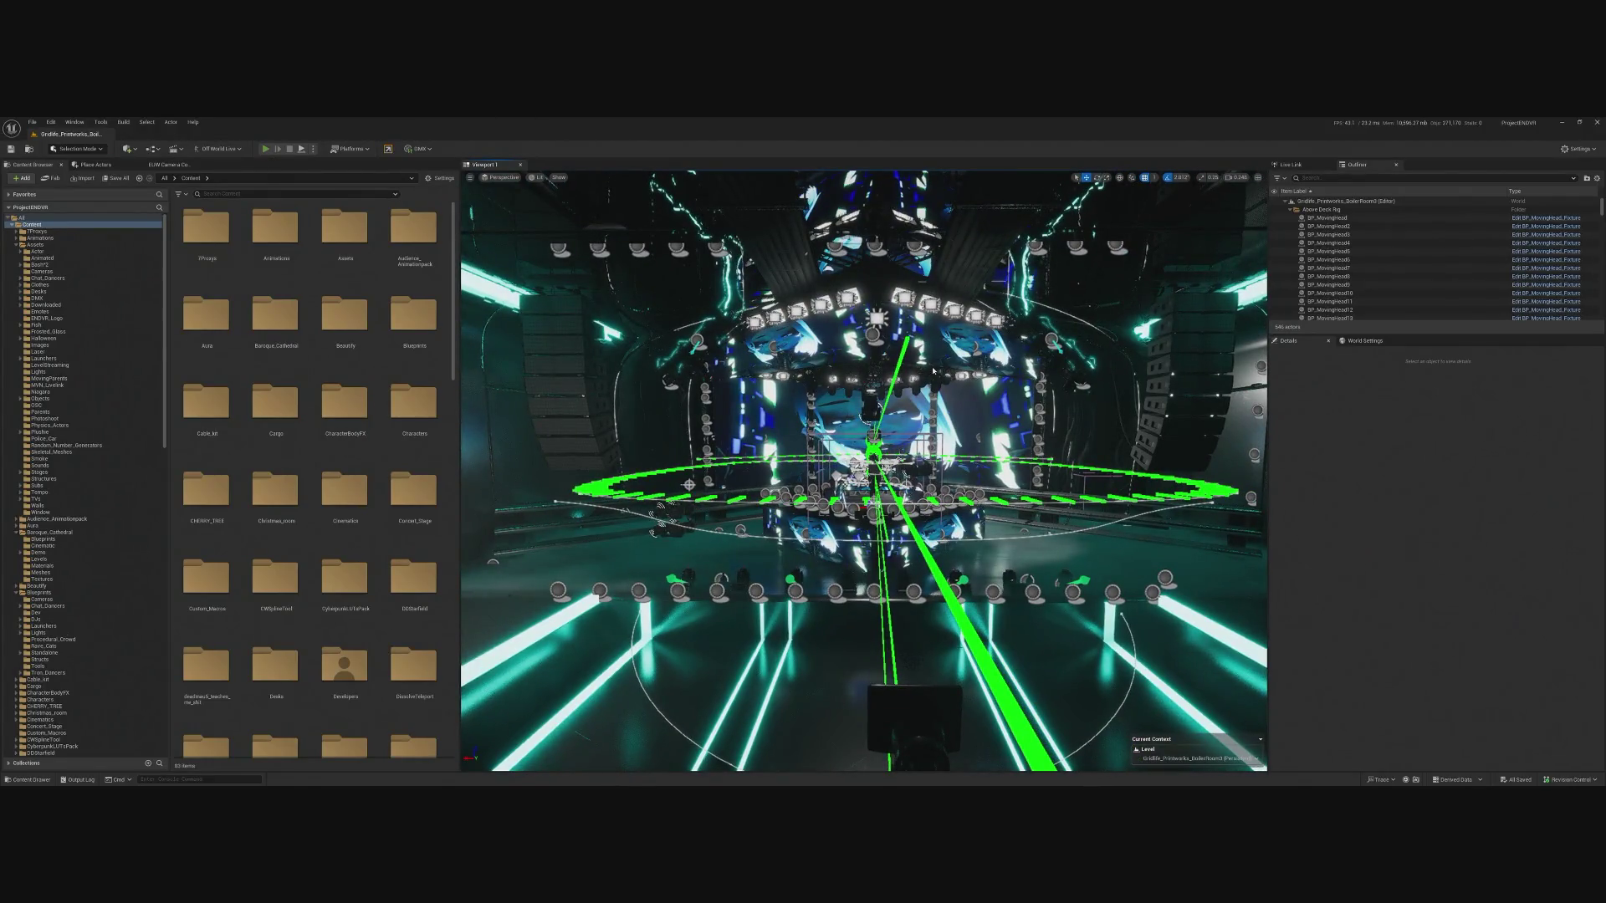
Play the DJ scene in the editor with Alt+P, then release the mouse with Shift+F1.
key("alt+p")
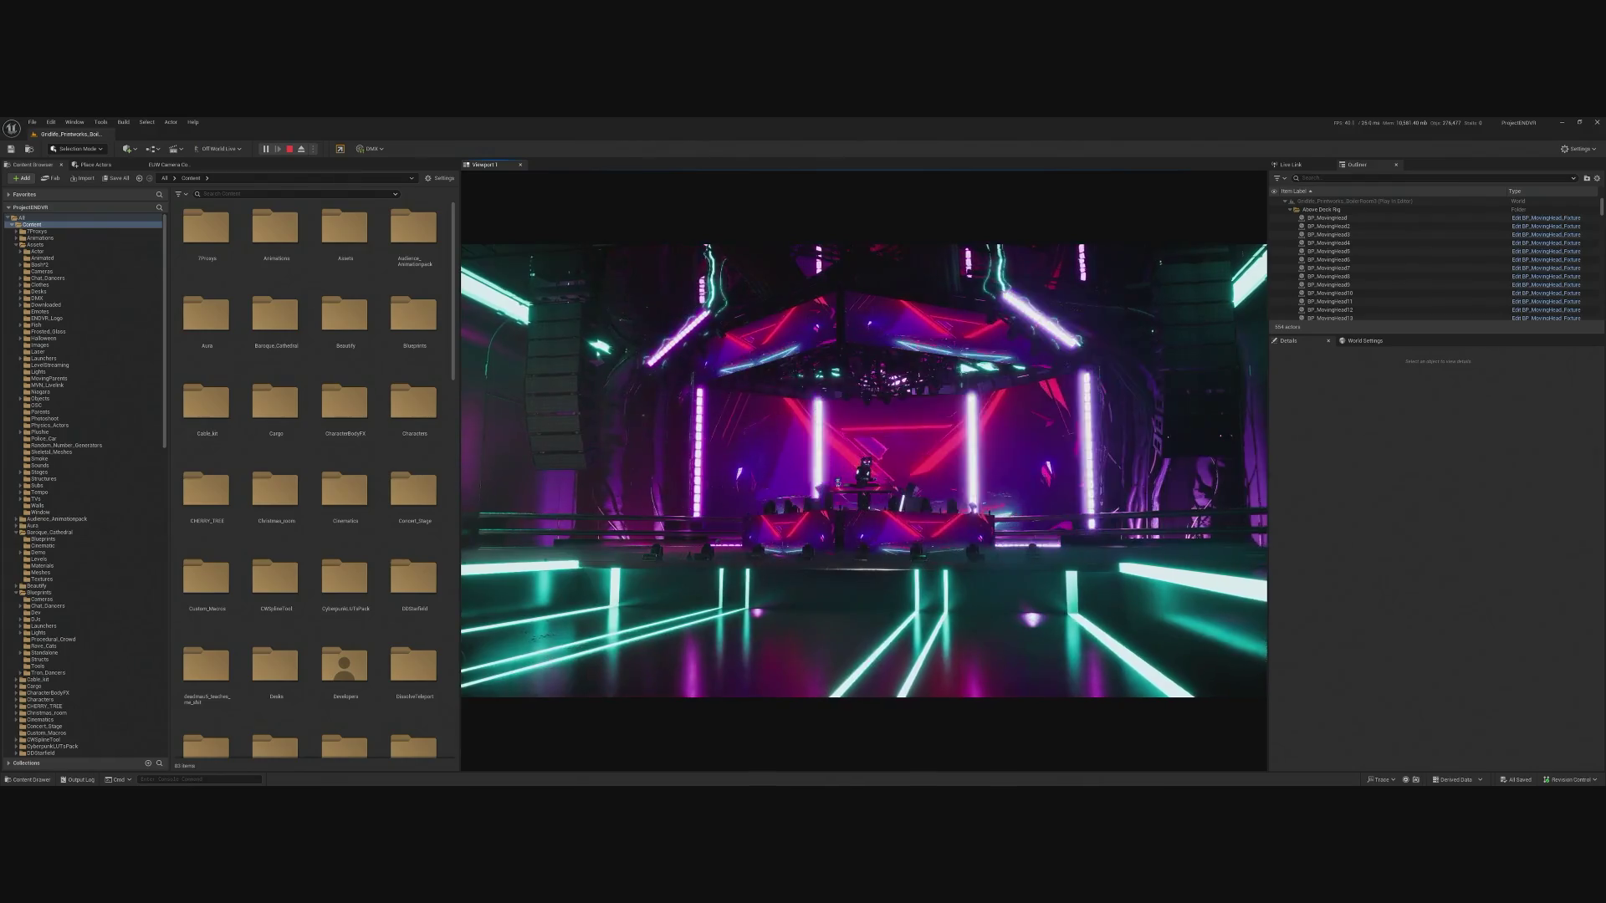
key("shift+F1")
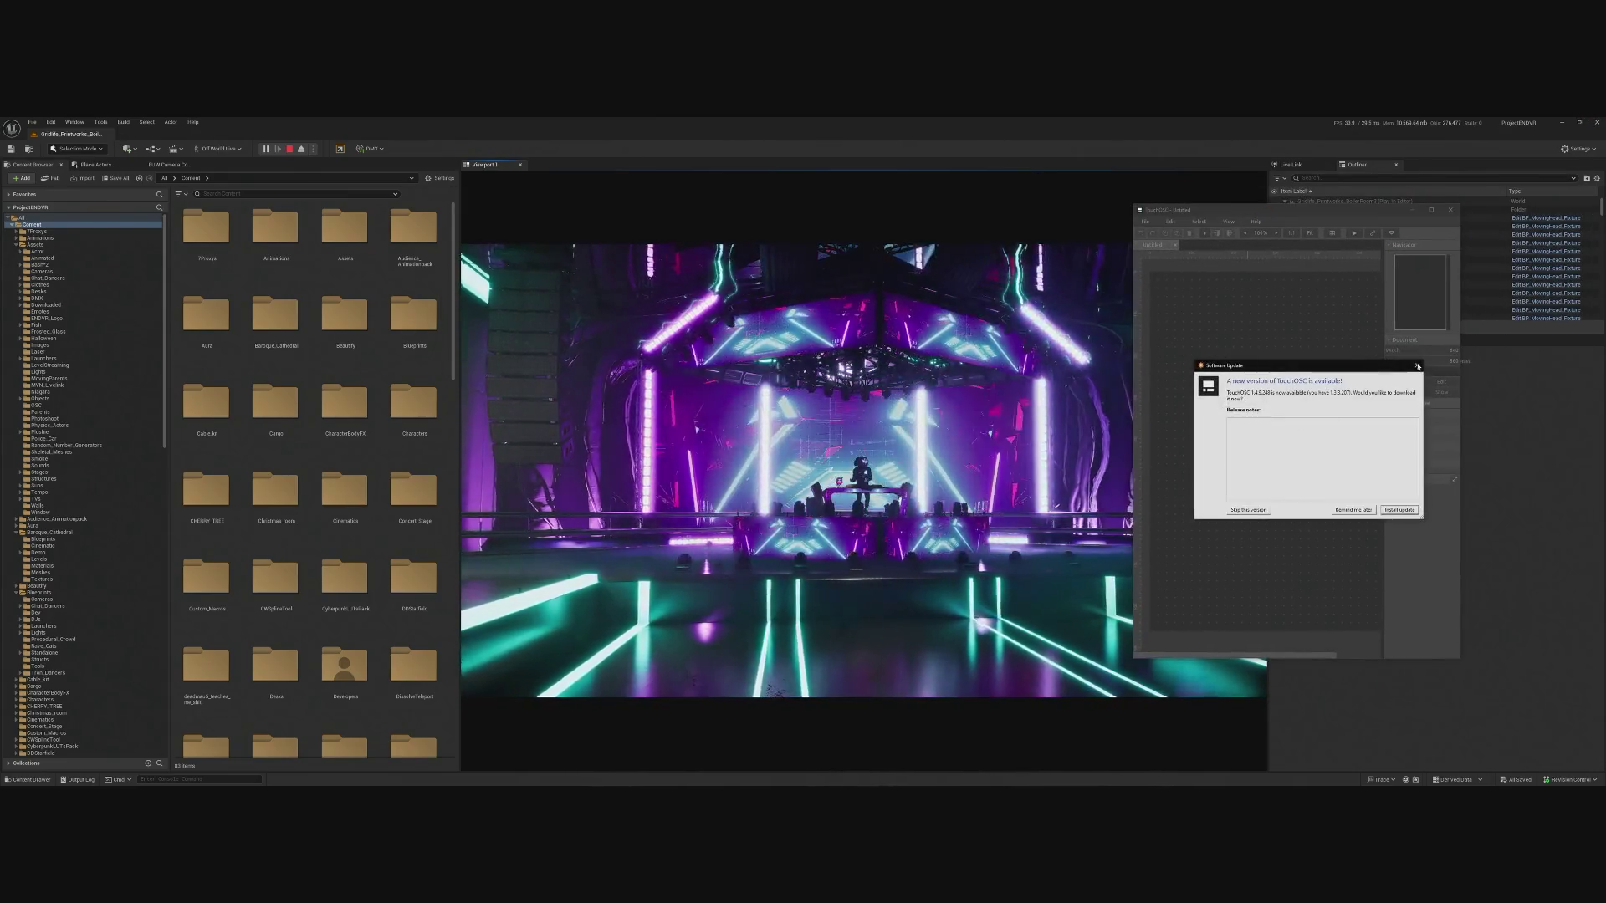
Dismiss the update and unregistered notices and open the recent endvr_gridlife_v2 layout.
left_click(1414, 366)
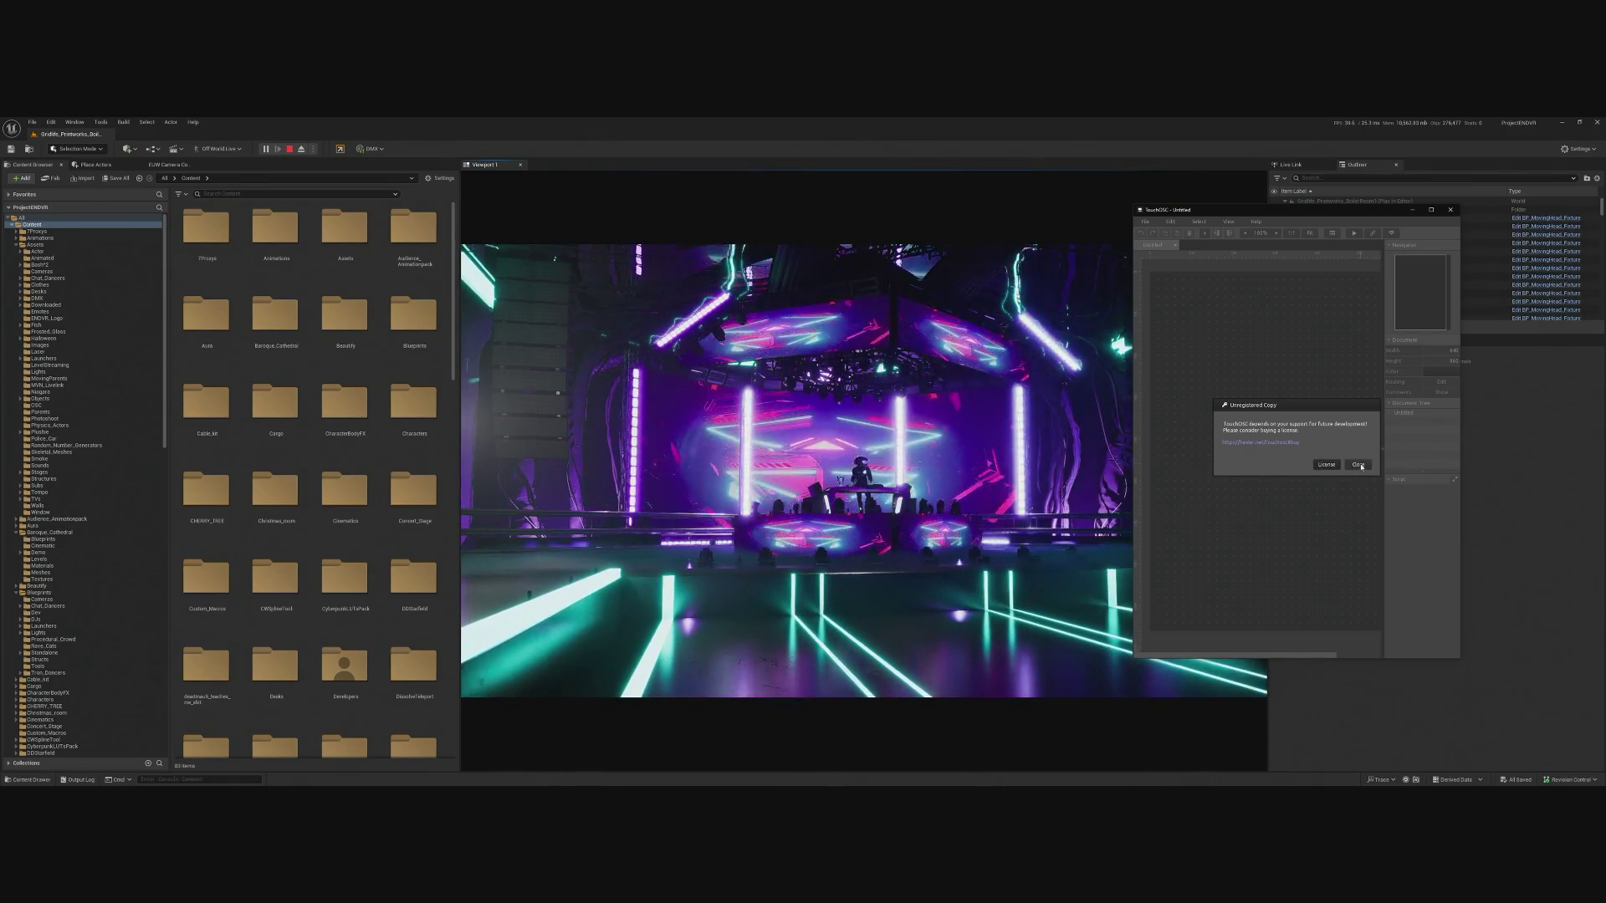
left_click(1358, 466)
left_click(1144, 222)
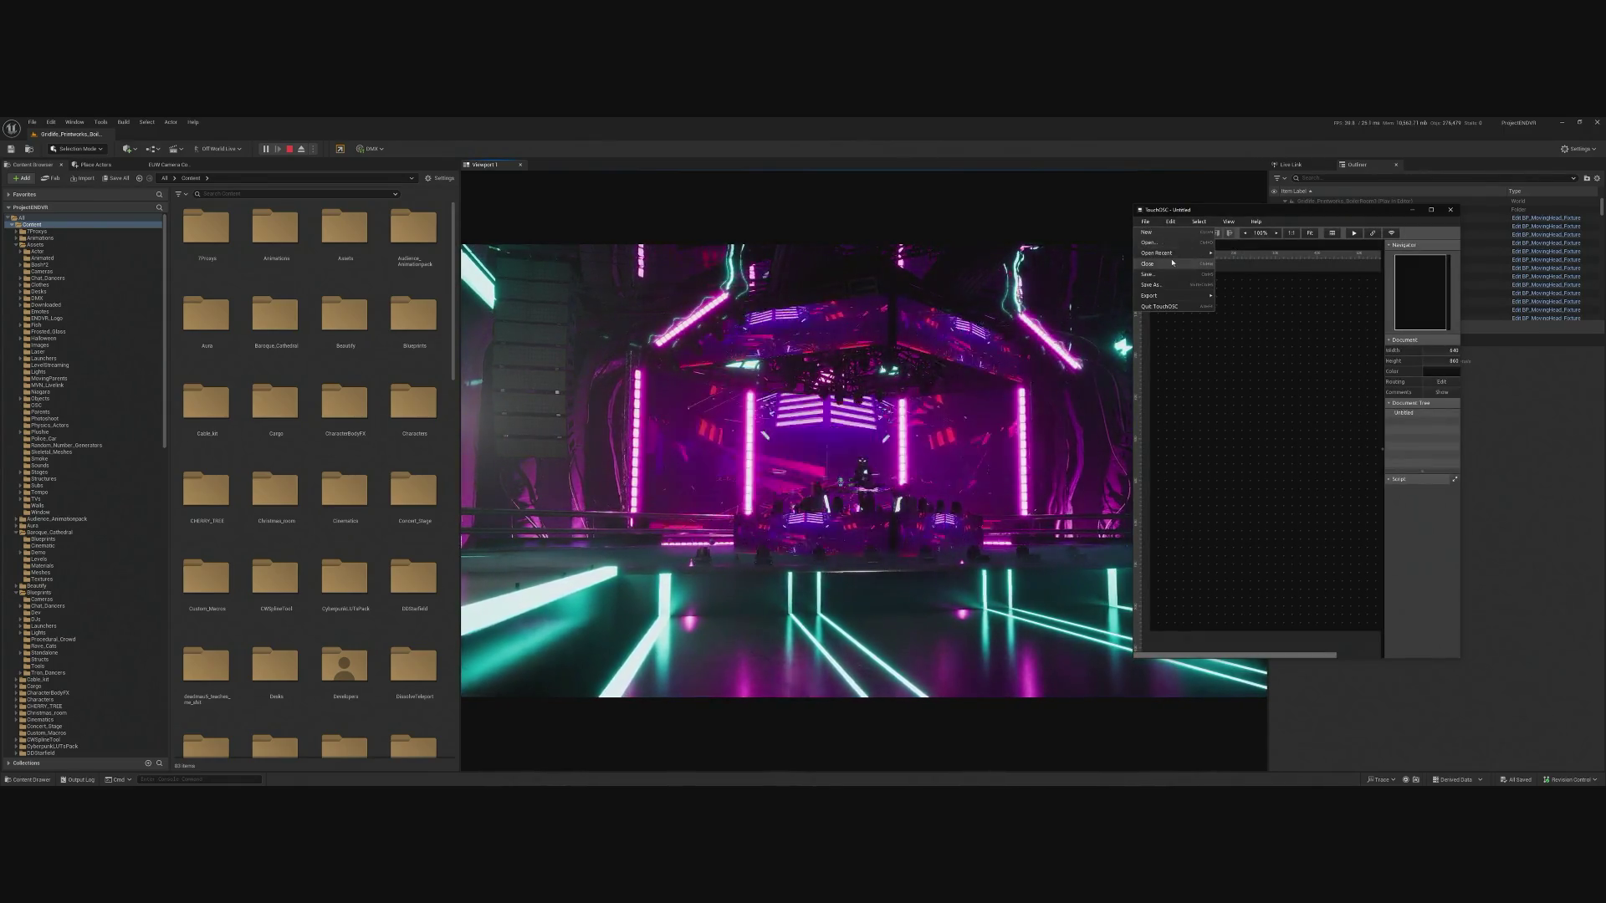
mouse_move(1184, 258)
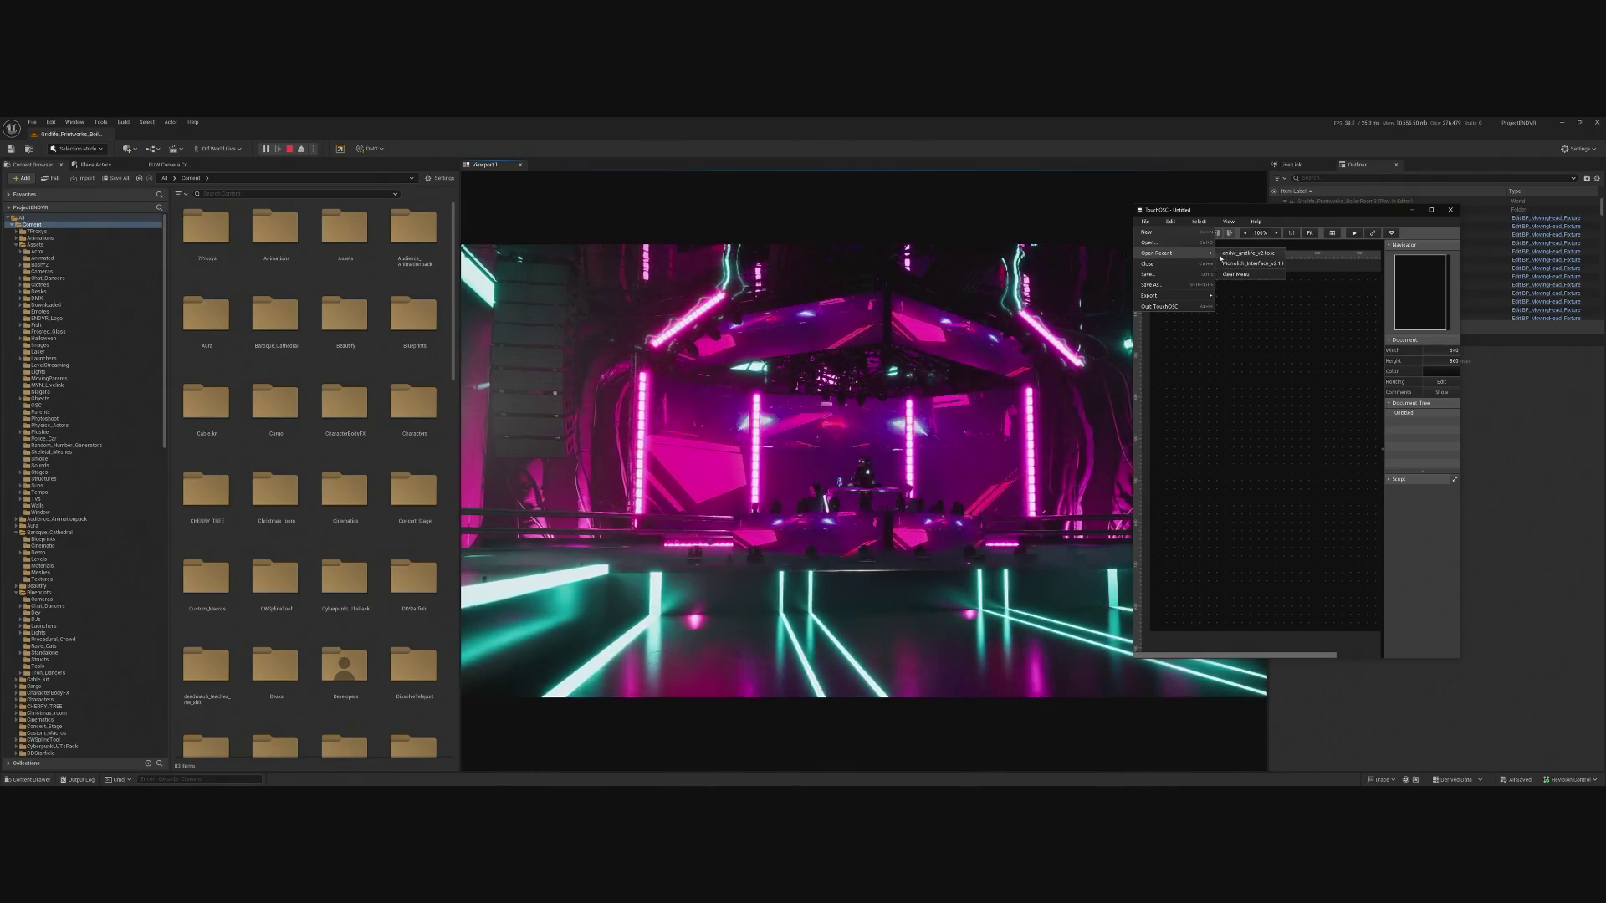
left_click(1242, 270)
left_click(1343, 466)
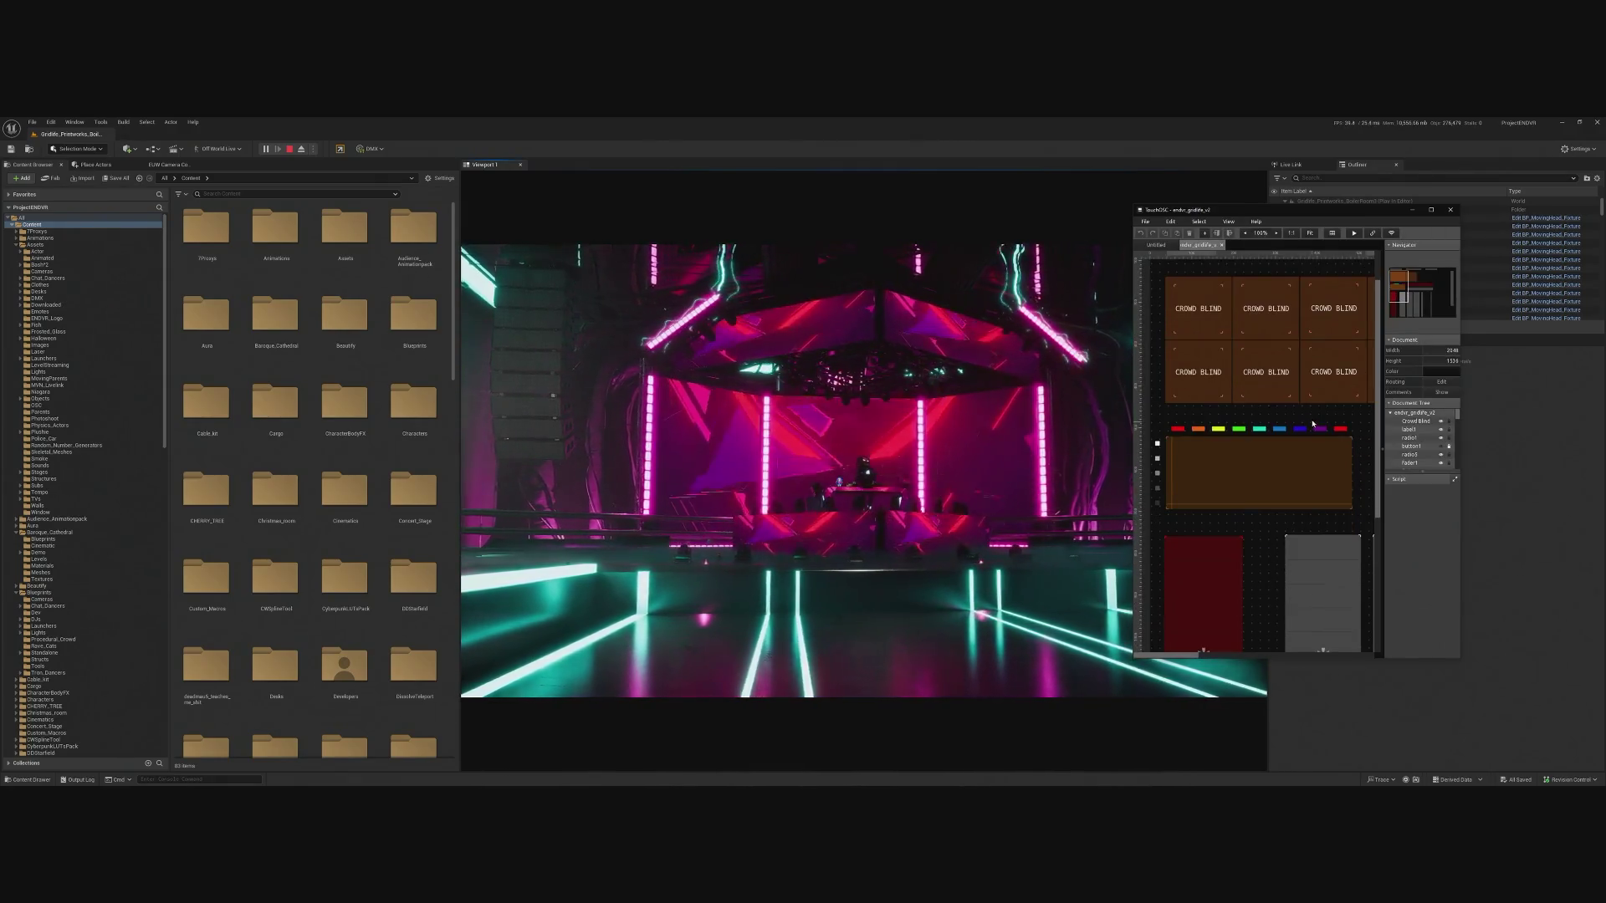
Switch the layout to performance mode, trigger the top pad and raise the first two faders.
left_click(1353, 234)
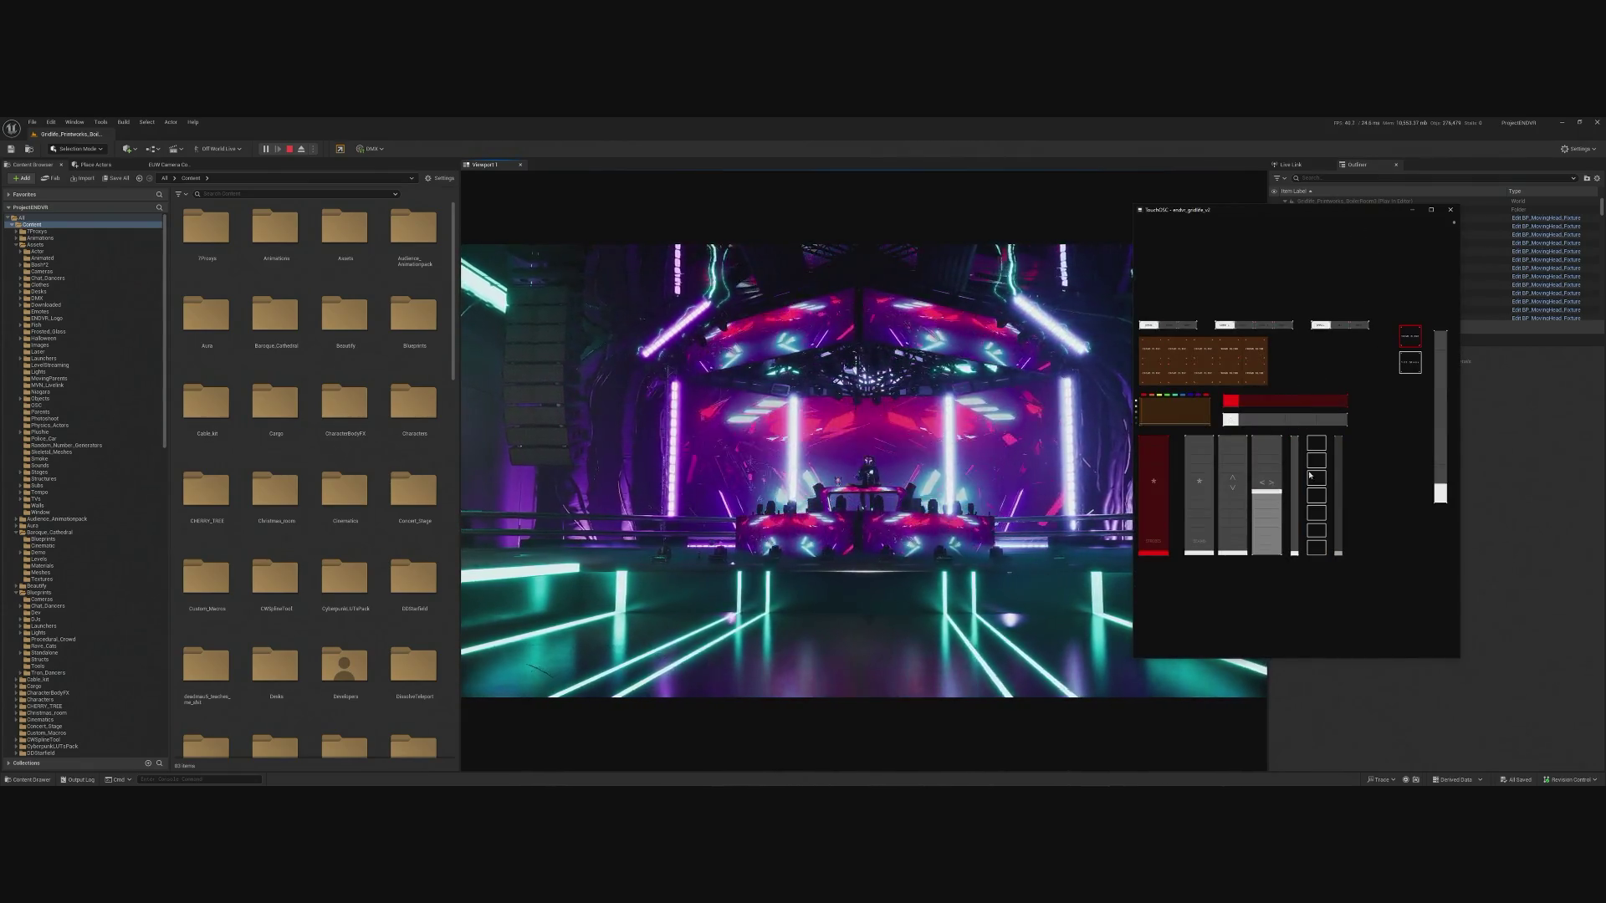
left_click(1315, 445)
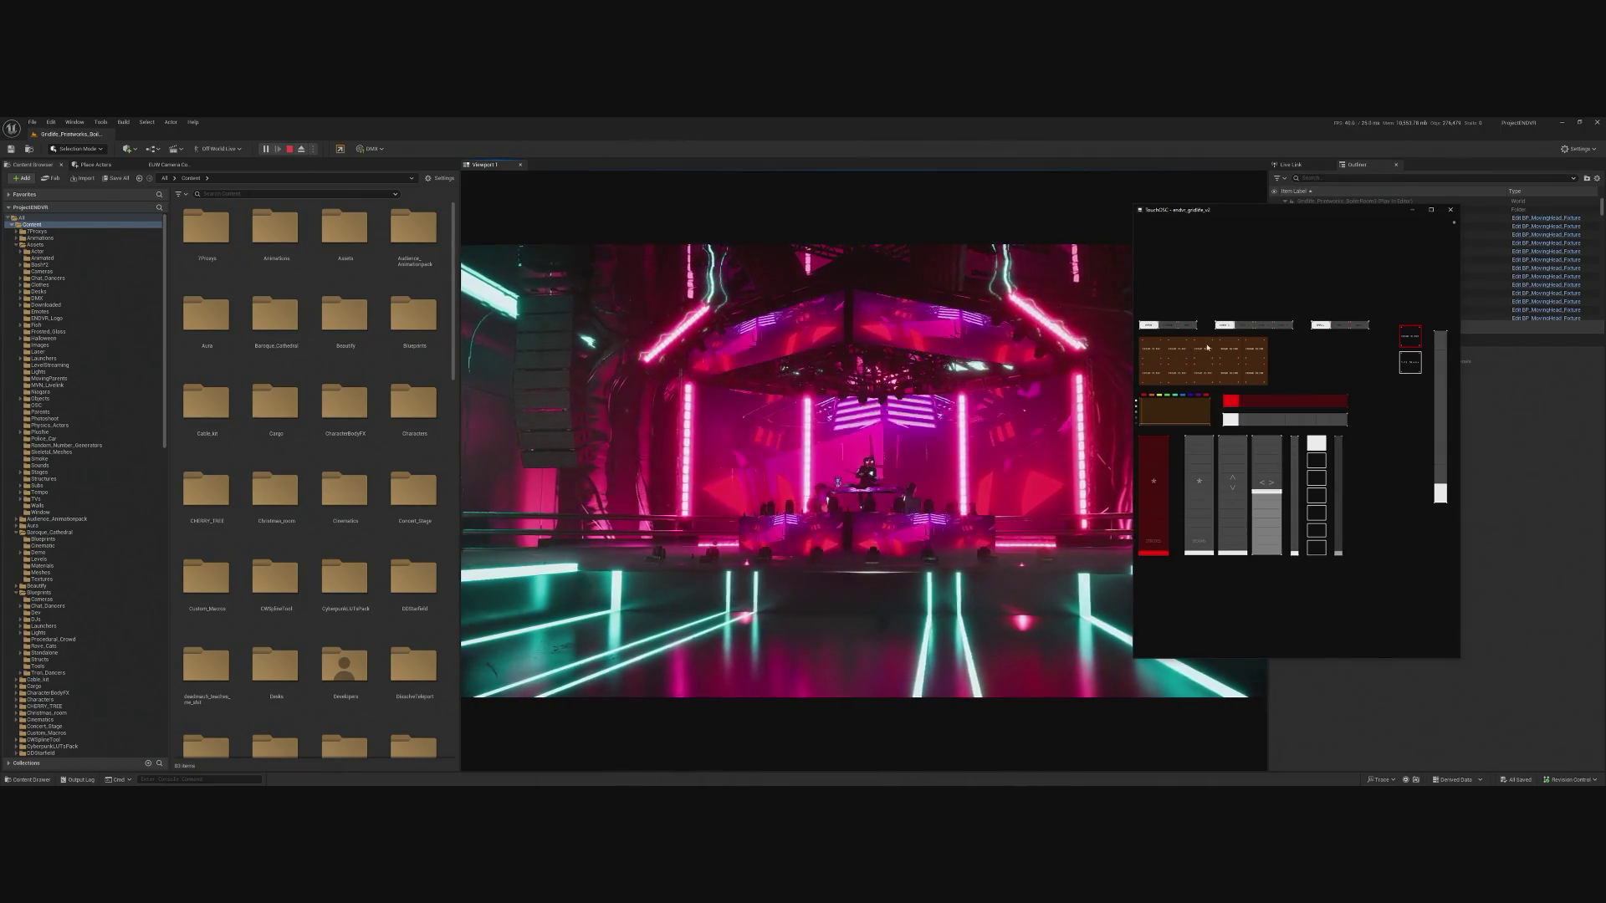
mouse_move(1154, 443)
left_mouse_down()
mouse_move(1155, 479)
mouse_move(1199, 466)
left_mouse_up()
Push the tall right fader up, hit the red button, and step both selectors to a purple look.
mouse_move(1338, 493)
left_mouse_down()
mouse_move(1338, 440)
mouse_move(1338, 552)
left_mouse_up()
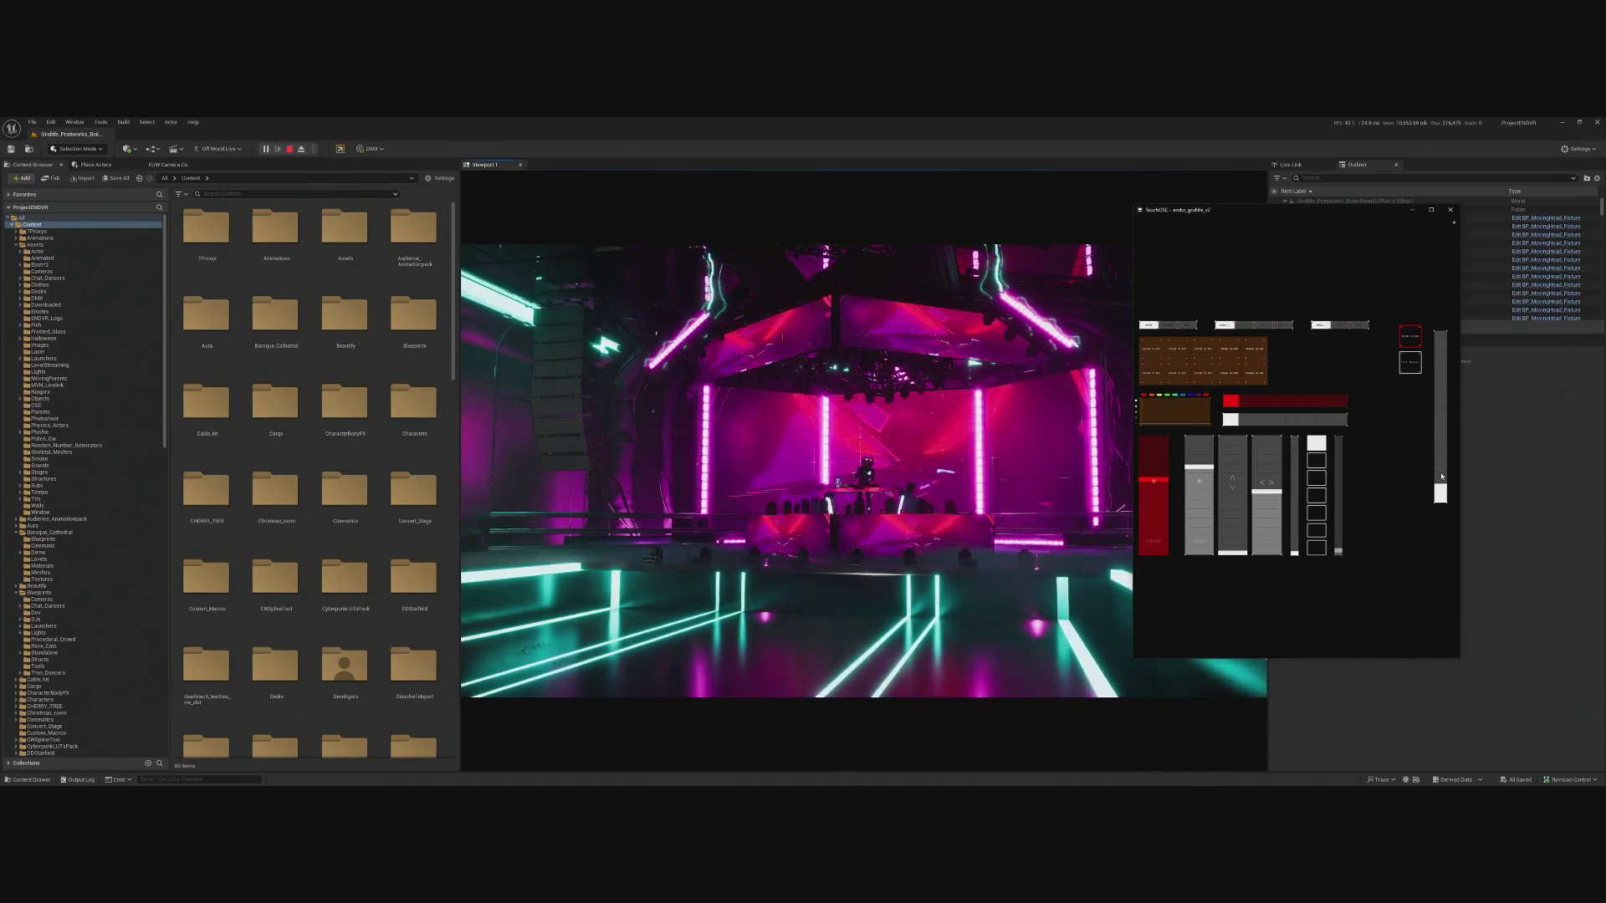
left_click_drag(1440, 494, 1450, 318)
left_click(1414, 336)
left_click(1245, 326)
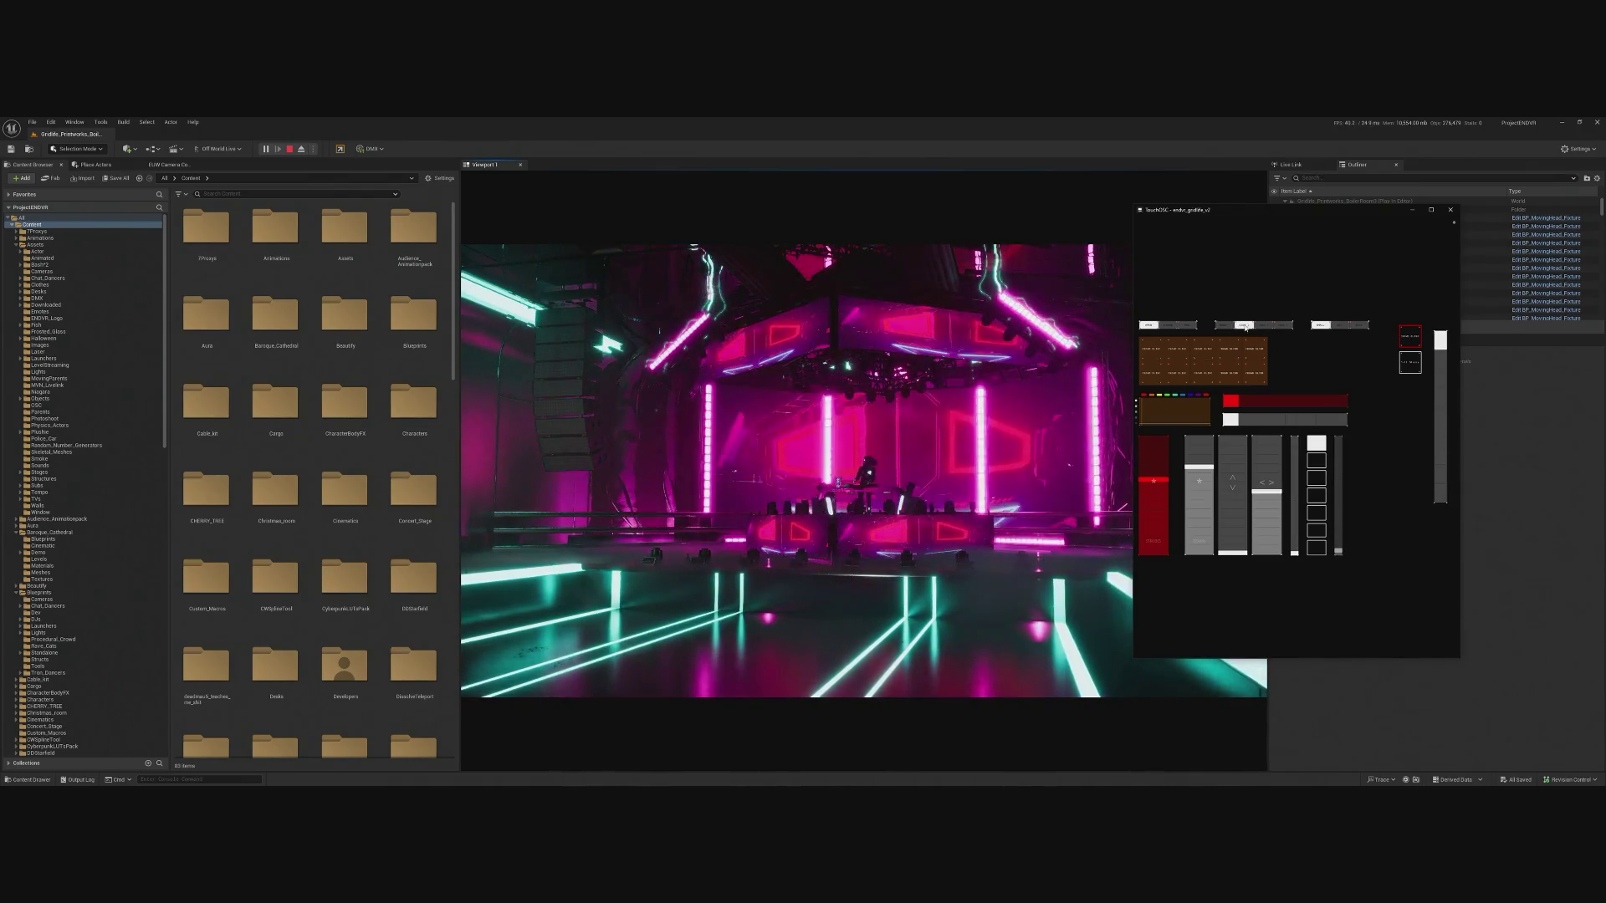
left_click(1175, 325)
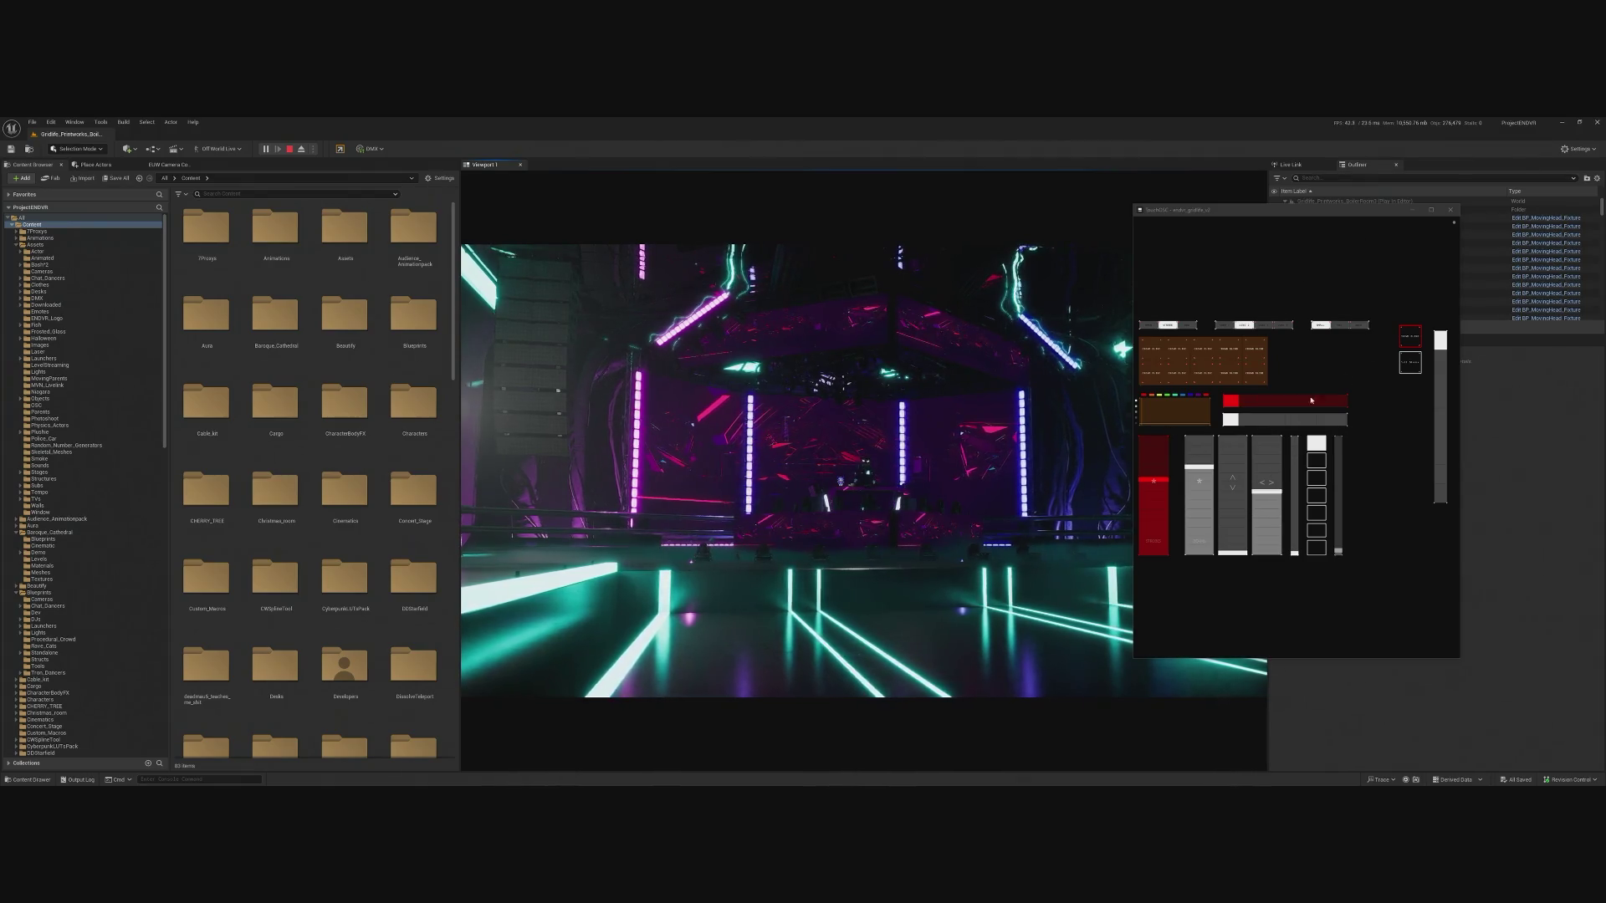
Move the TouchOSC control surface aside, beside the Unreal viewport.
left_click_drag(1219, 210, 1328, 239)
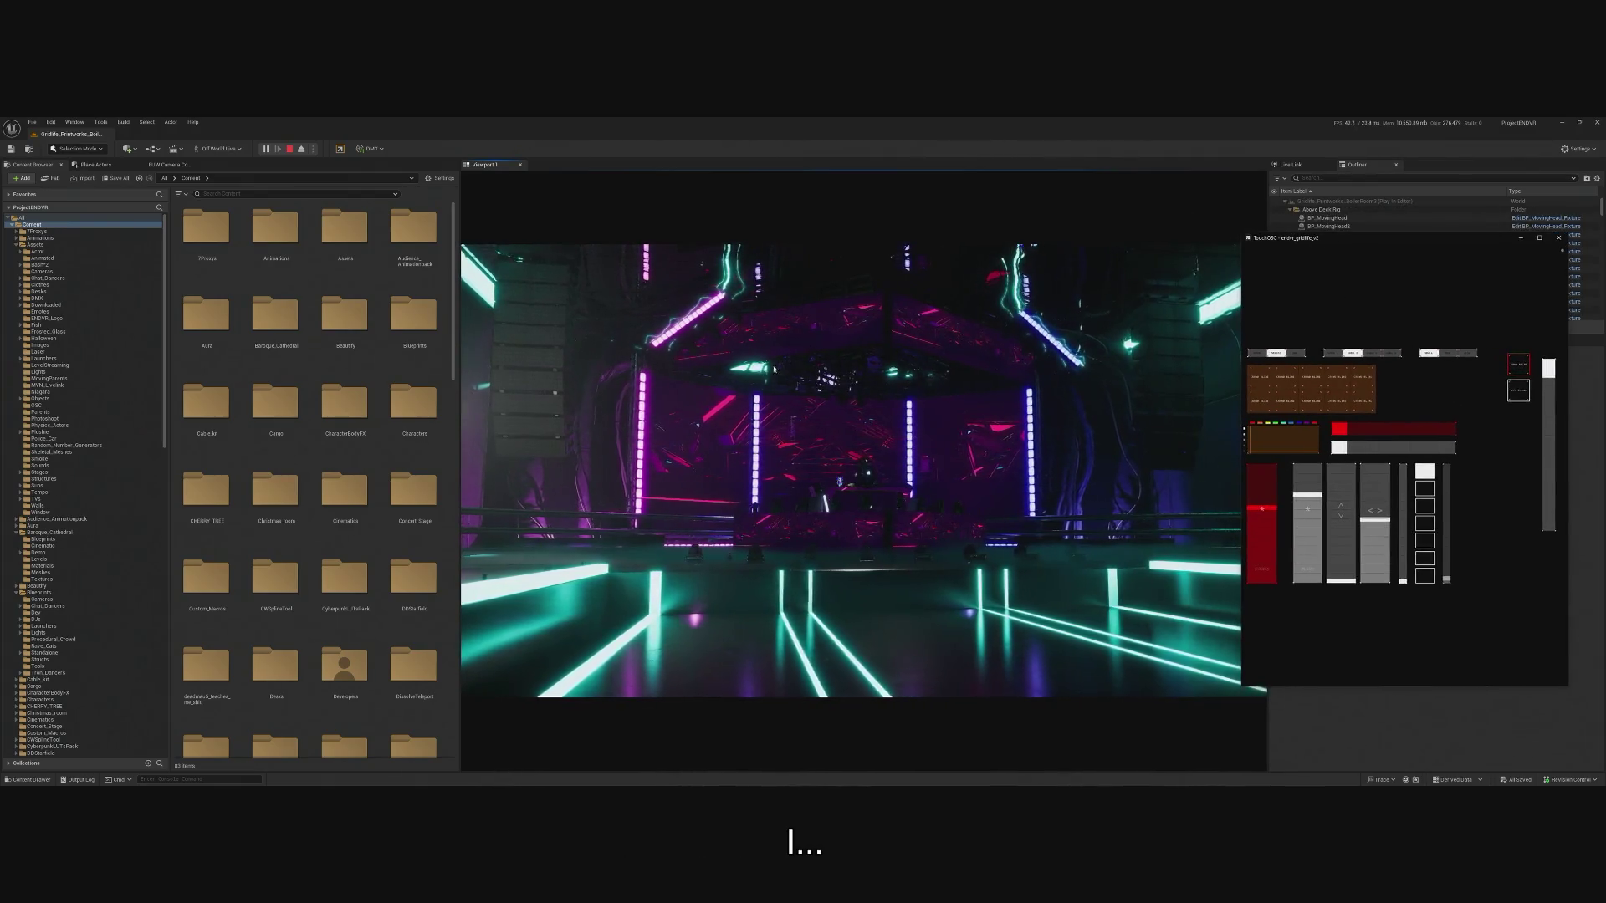
left_click(529, 322)
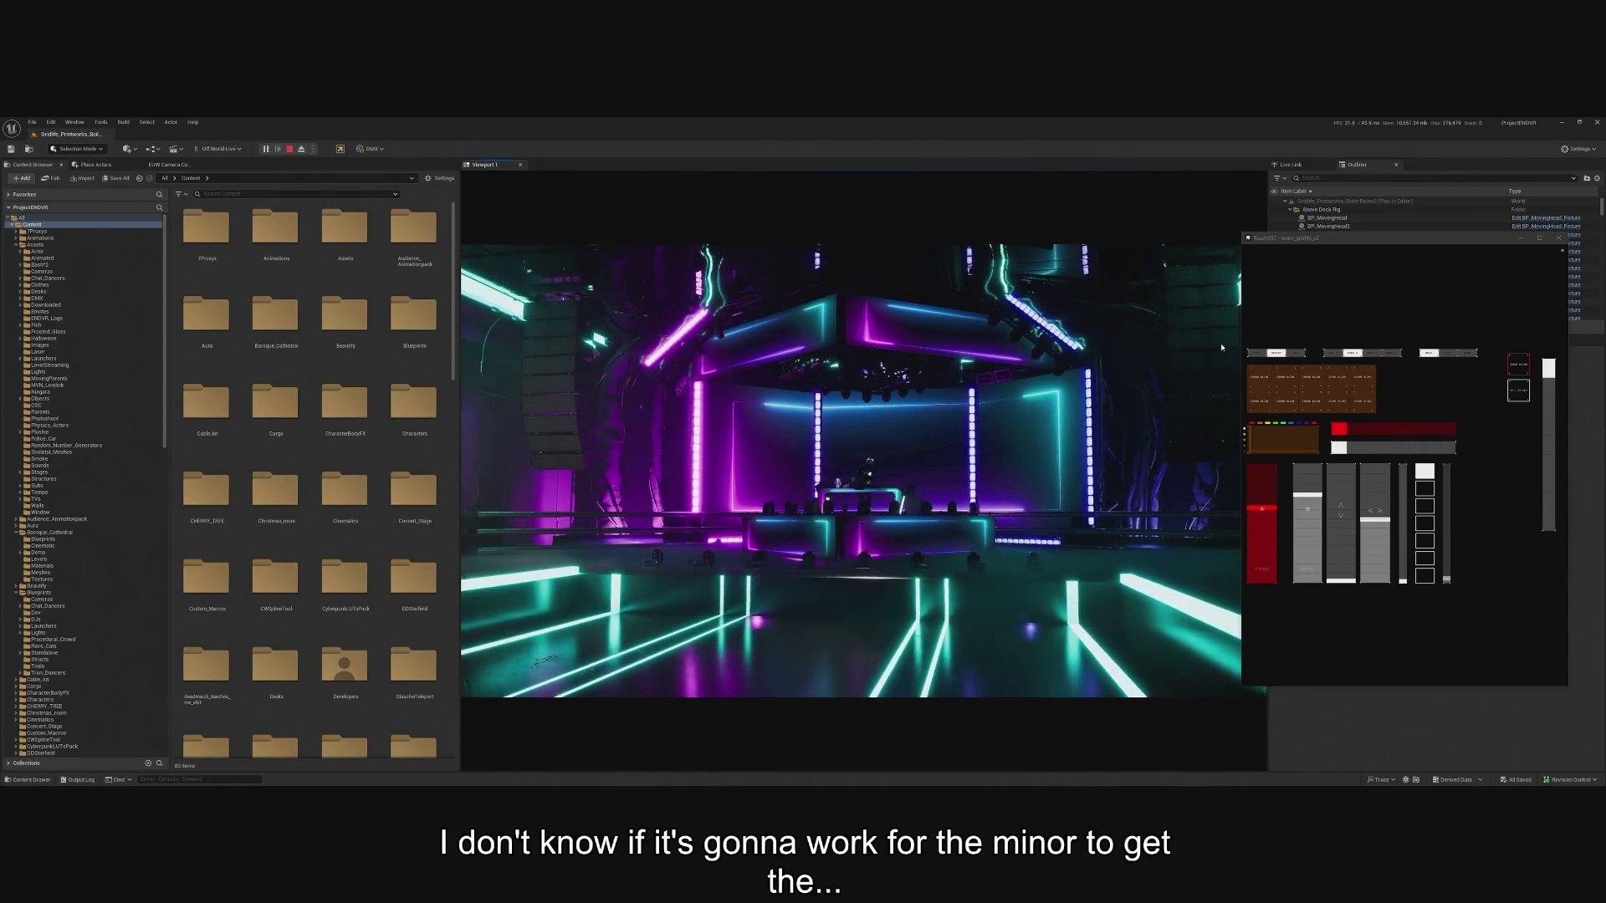
left_click(1260, 378)
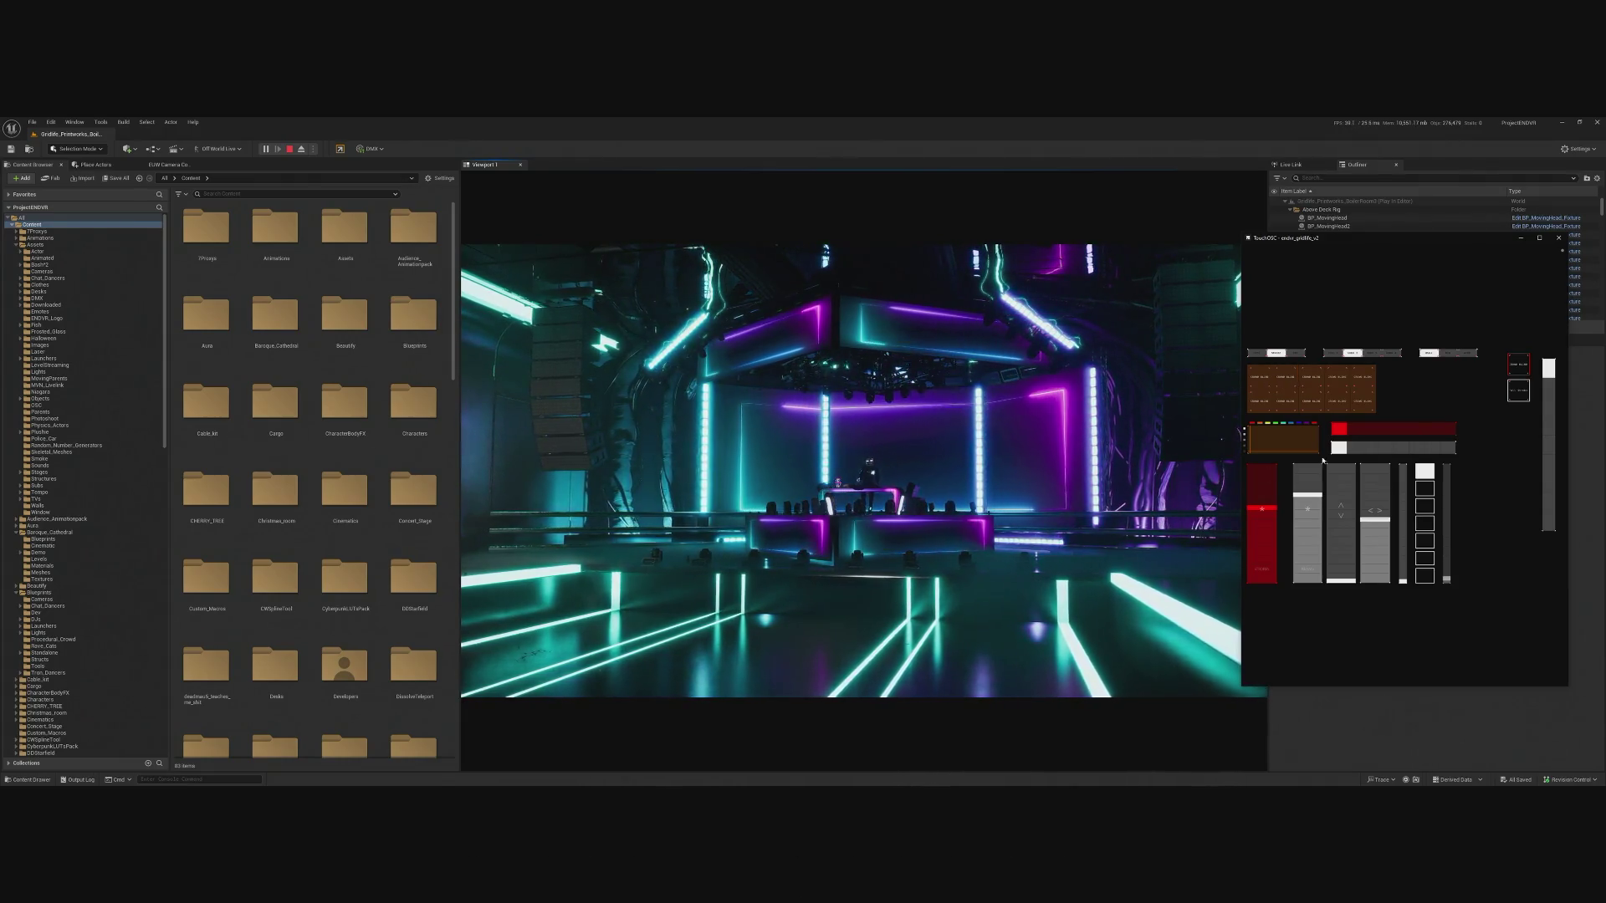
Trigger a brown grid pad, toggle the right button, max the red fader, then close TouchOSC.
left_click(1347, 394)
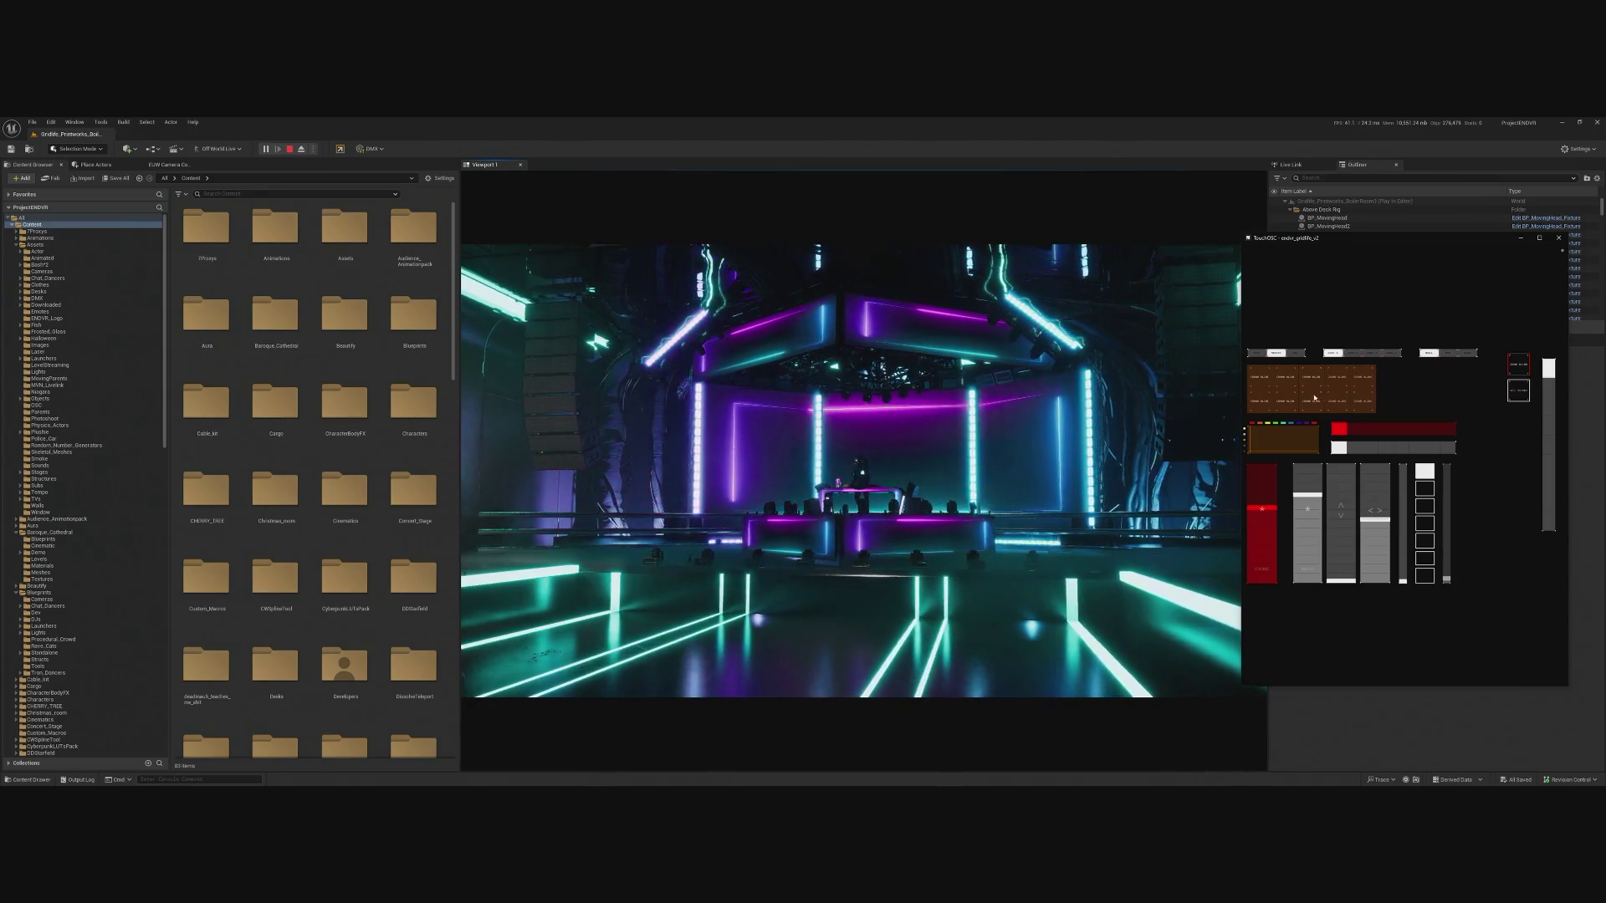
left_click(1522, 371)
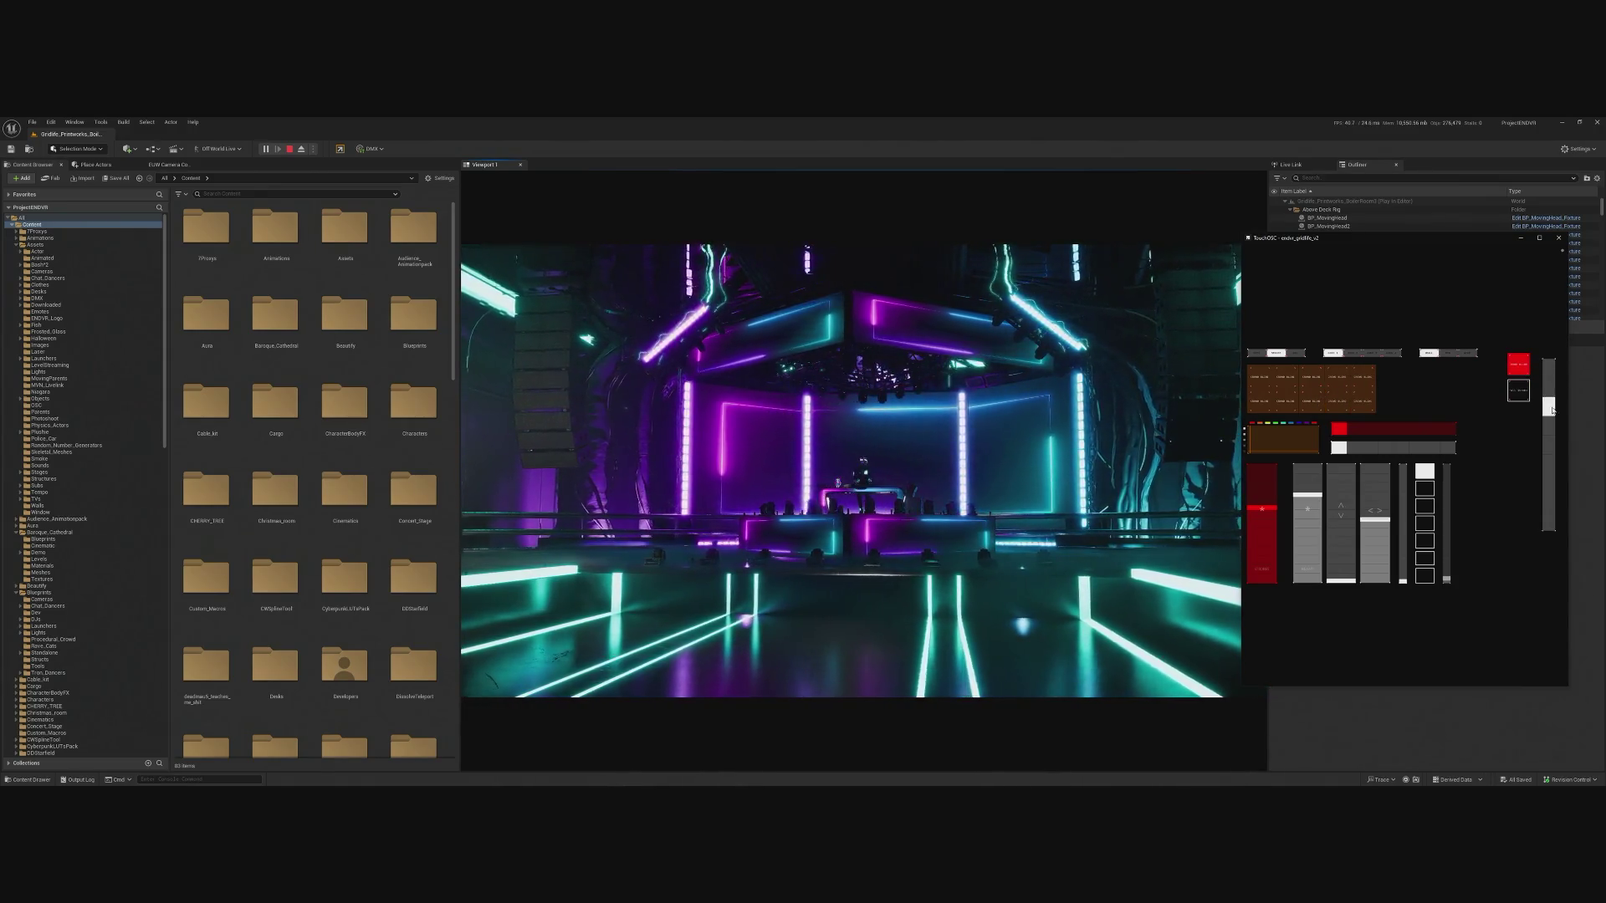
left_click(1263, 478)
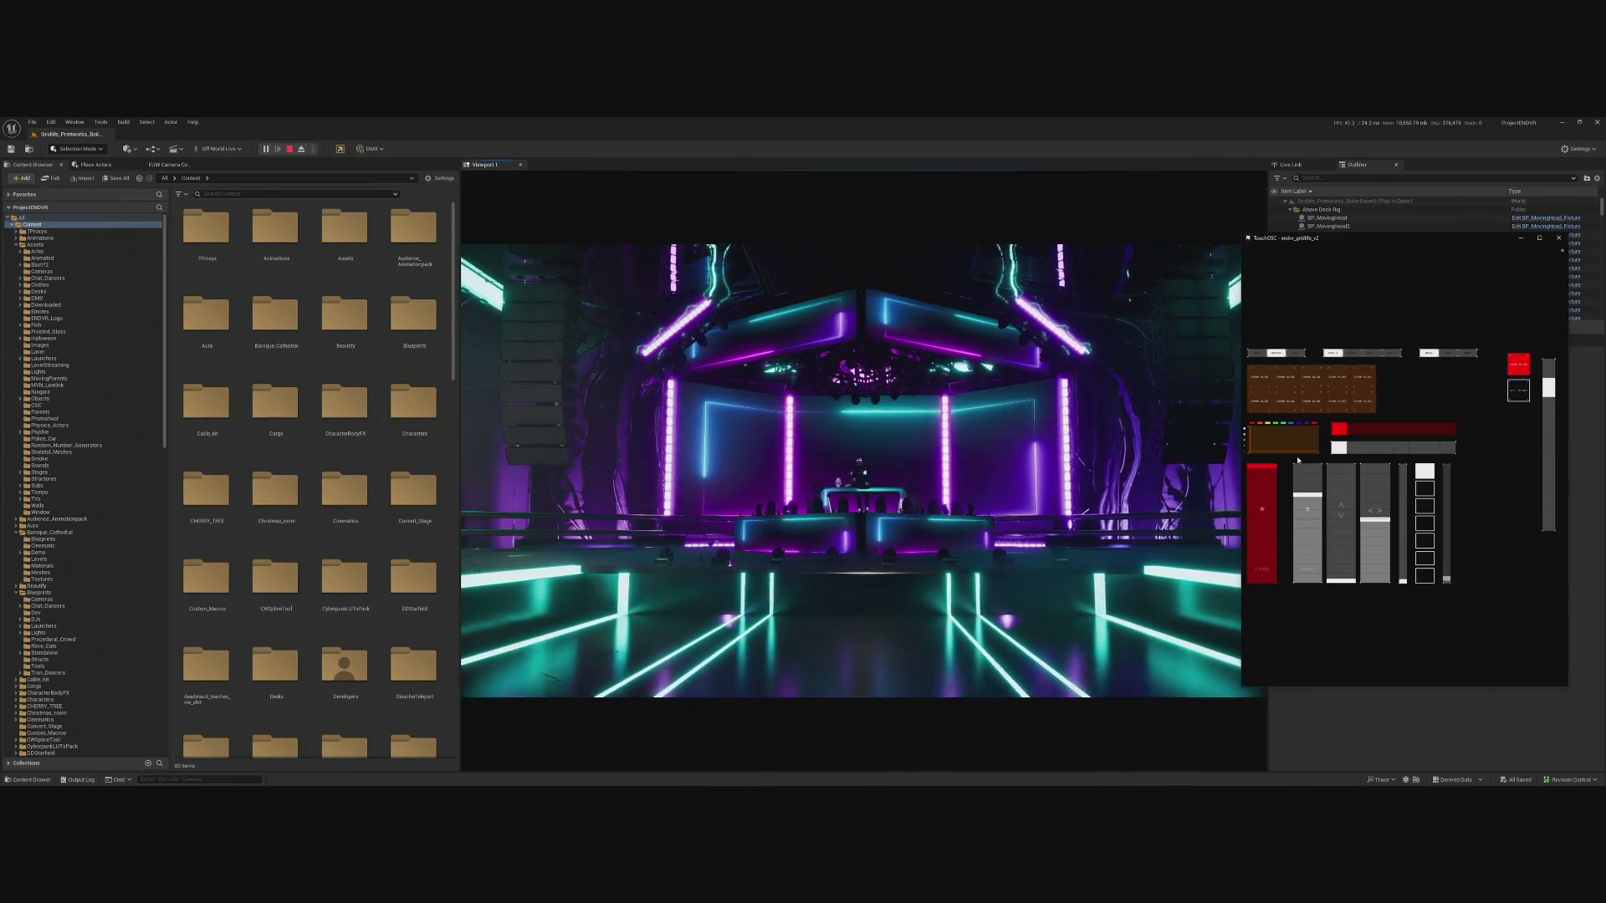
left_click(1559, 238)
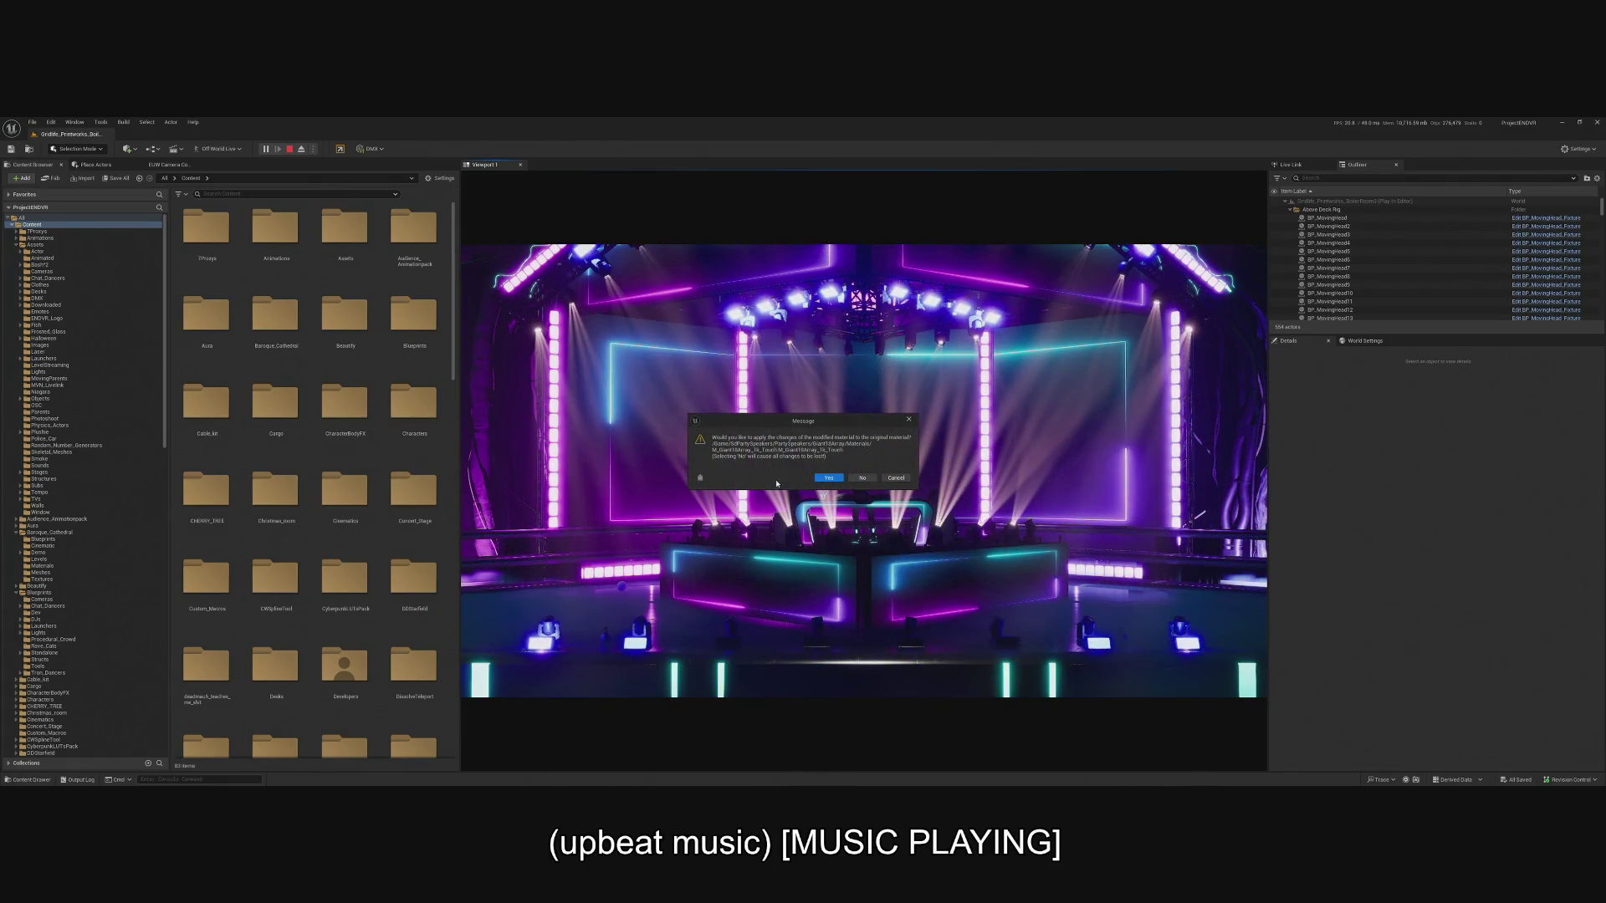
Confirm Yes to apply the modified material changes to the original material.
left_click(829, 479)
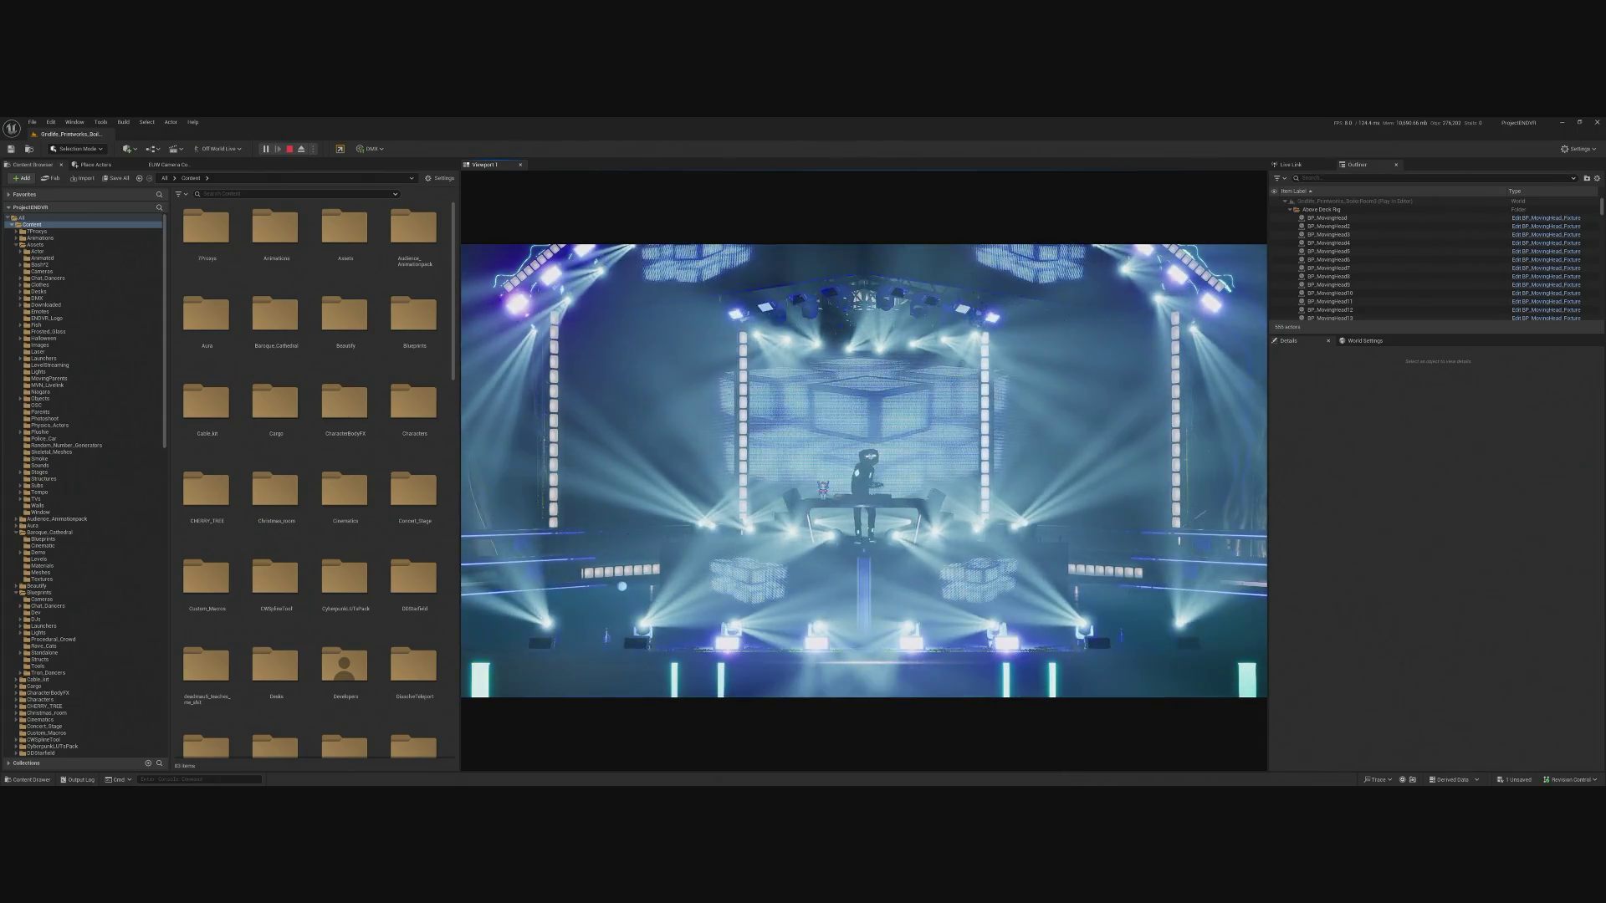
Switch to Ableton Live over the running editor preview.
key("alt+Tab")
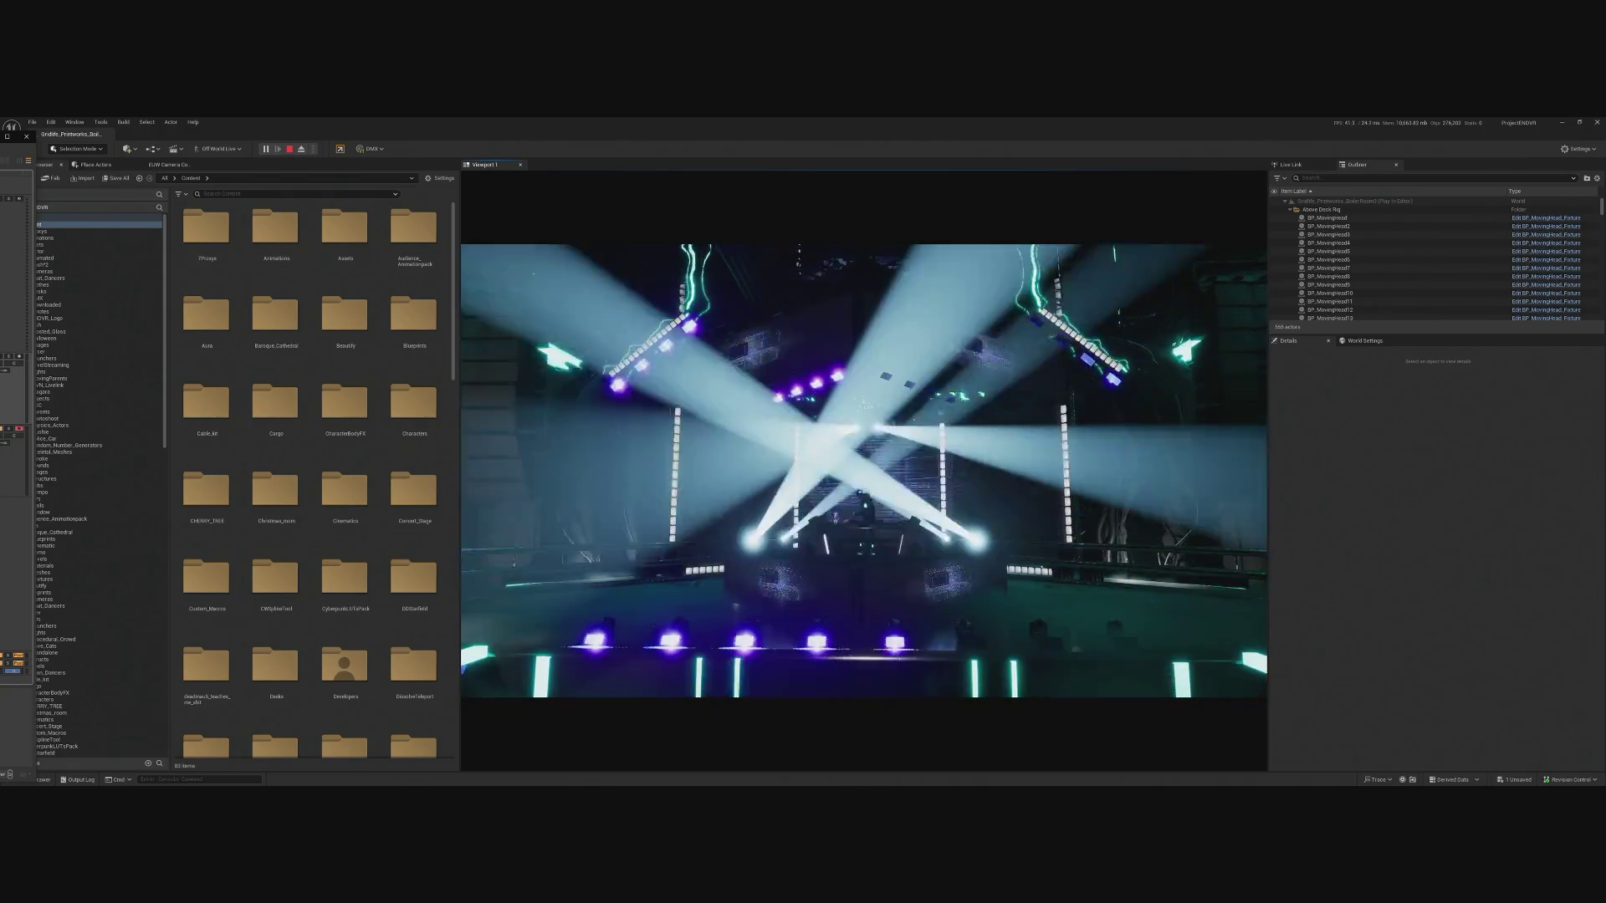
Stop Play-in-Editor and load Basilica from the recent levels list.
left_click(289, 149)
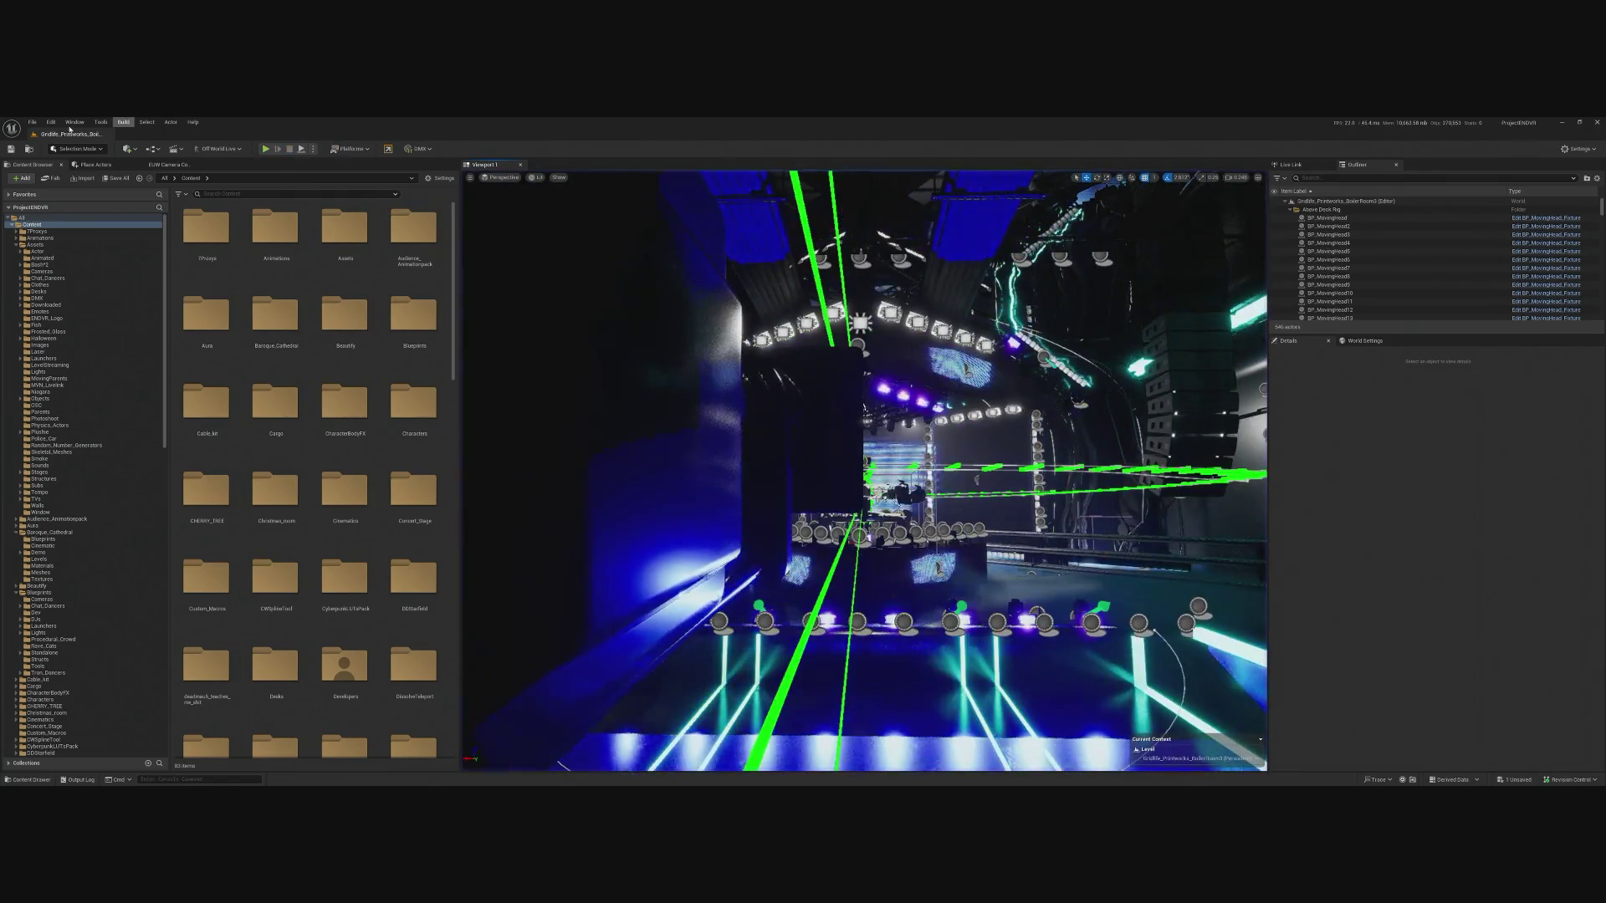
left_click(31, 122)
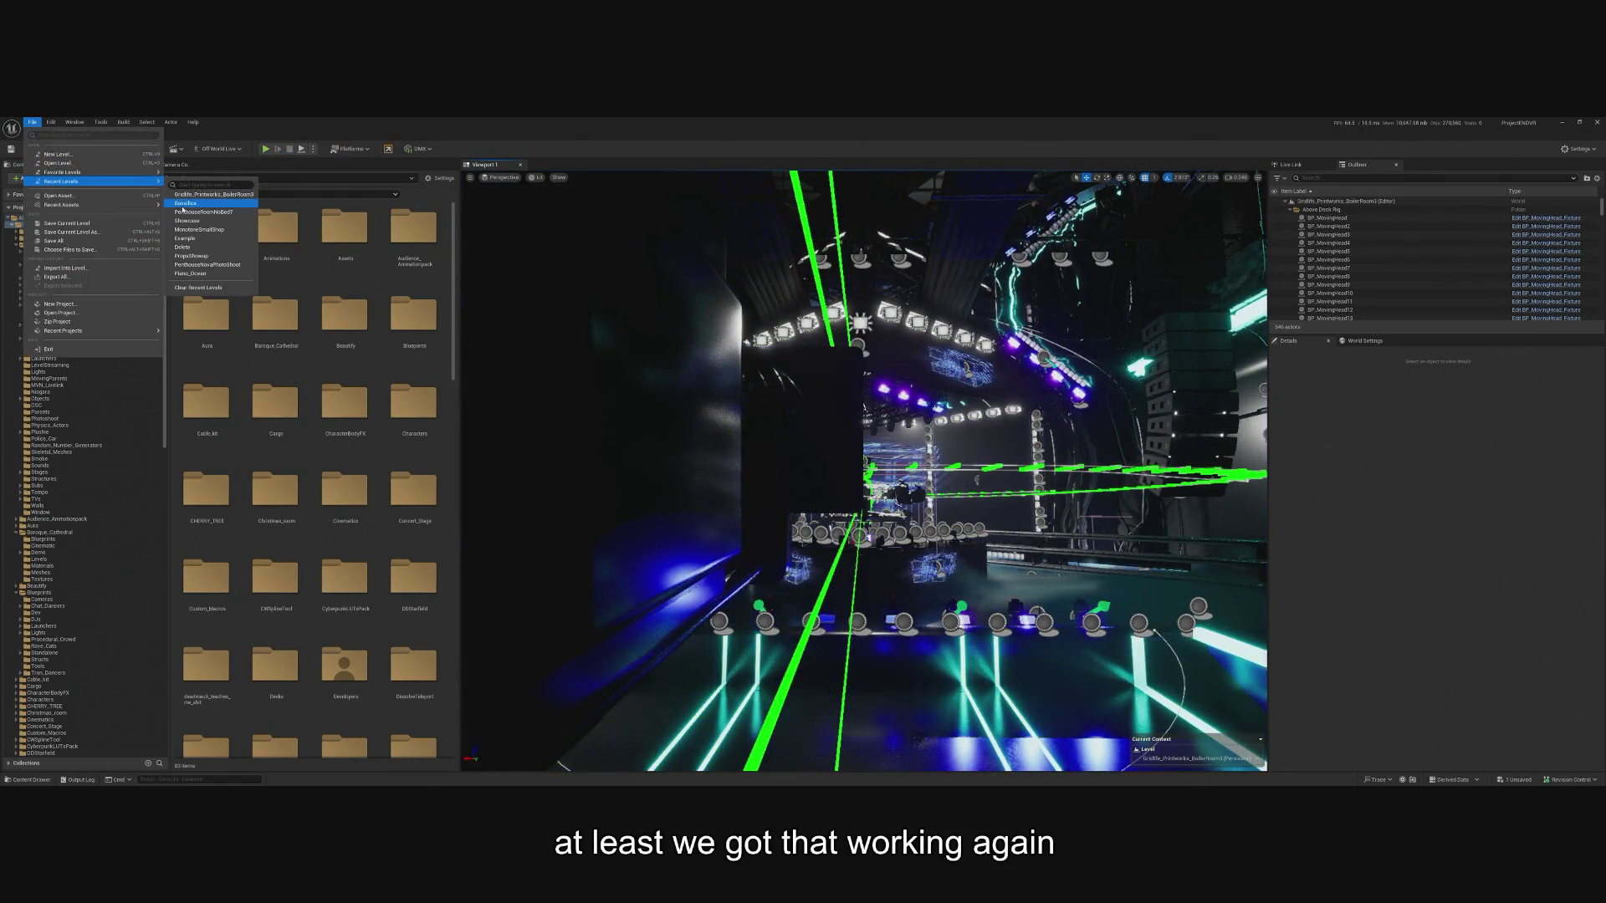
left_click(89, 205)
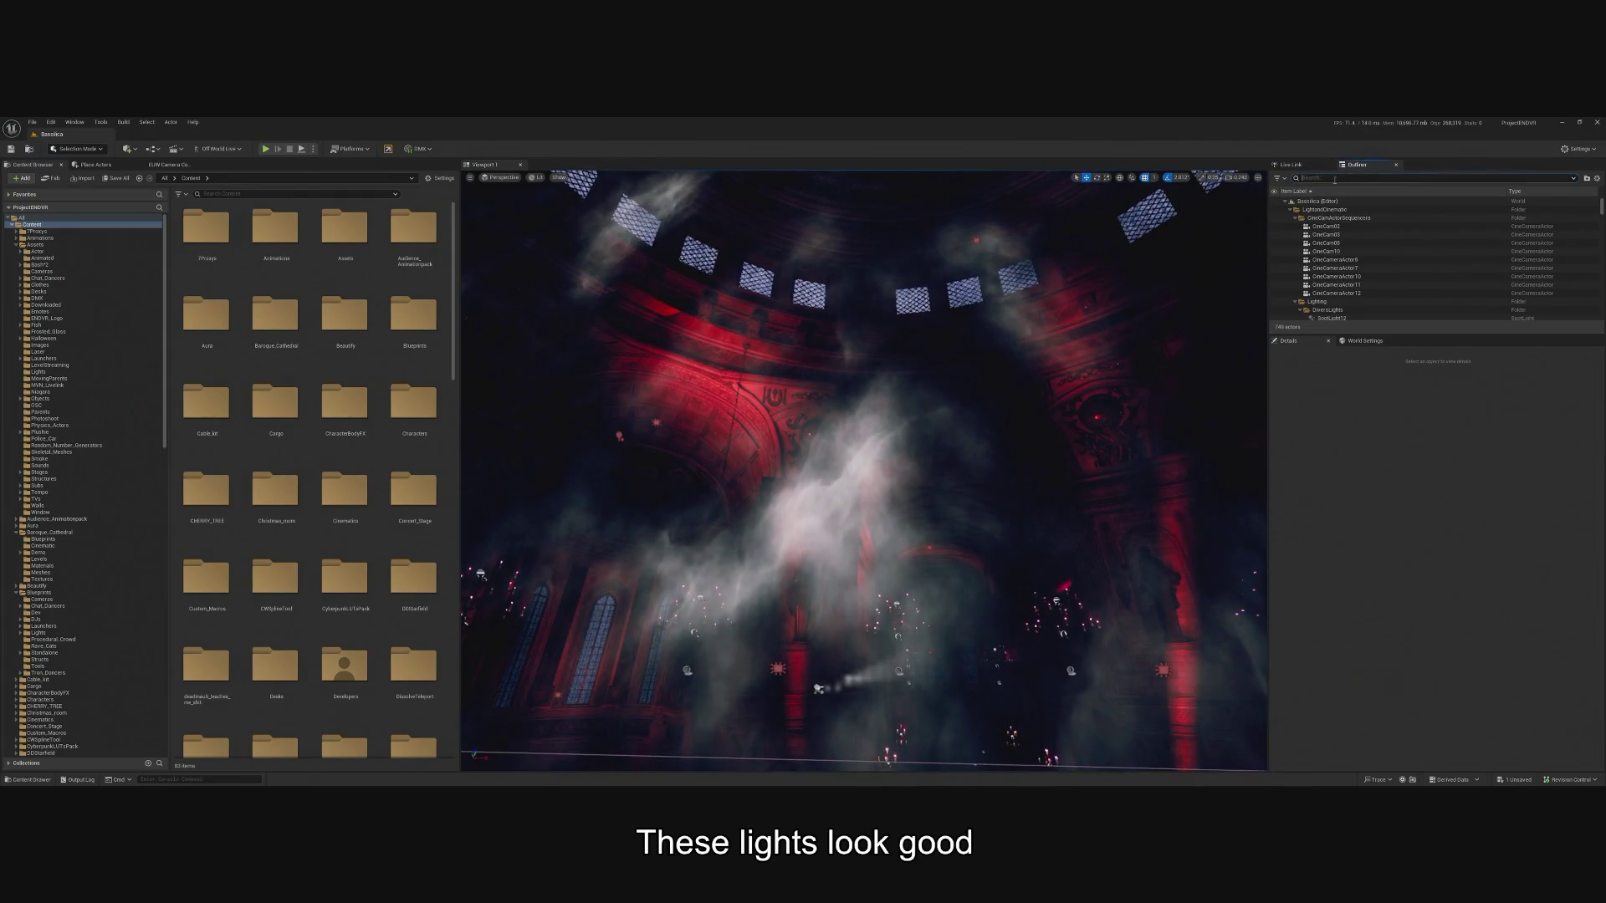
Filter the Outliner for 'rec' and select RectLight19.
type("rec")
left_click(1314, 276)
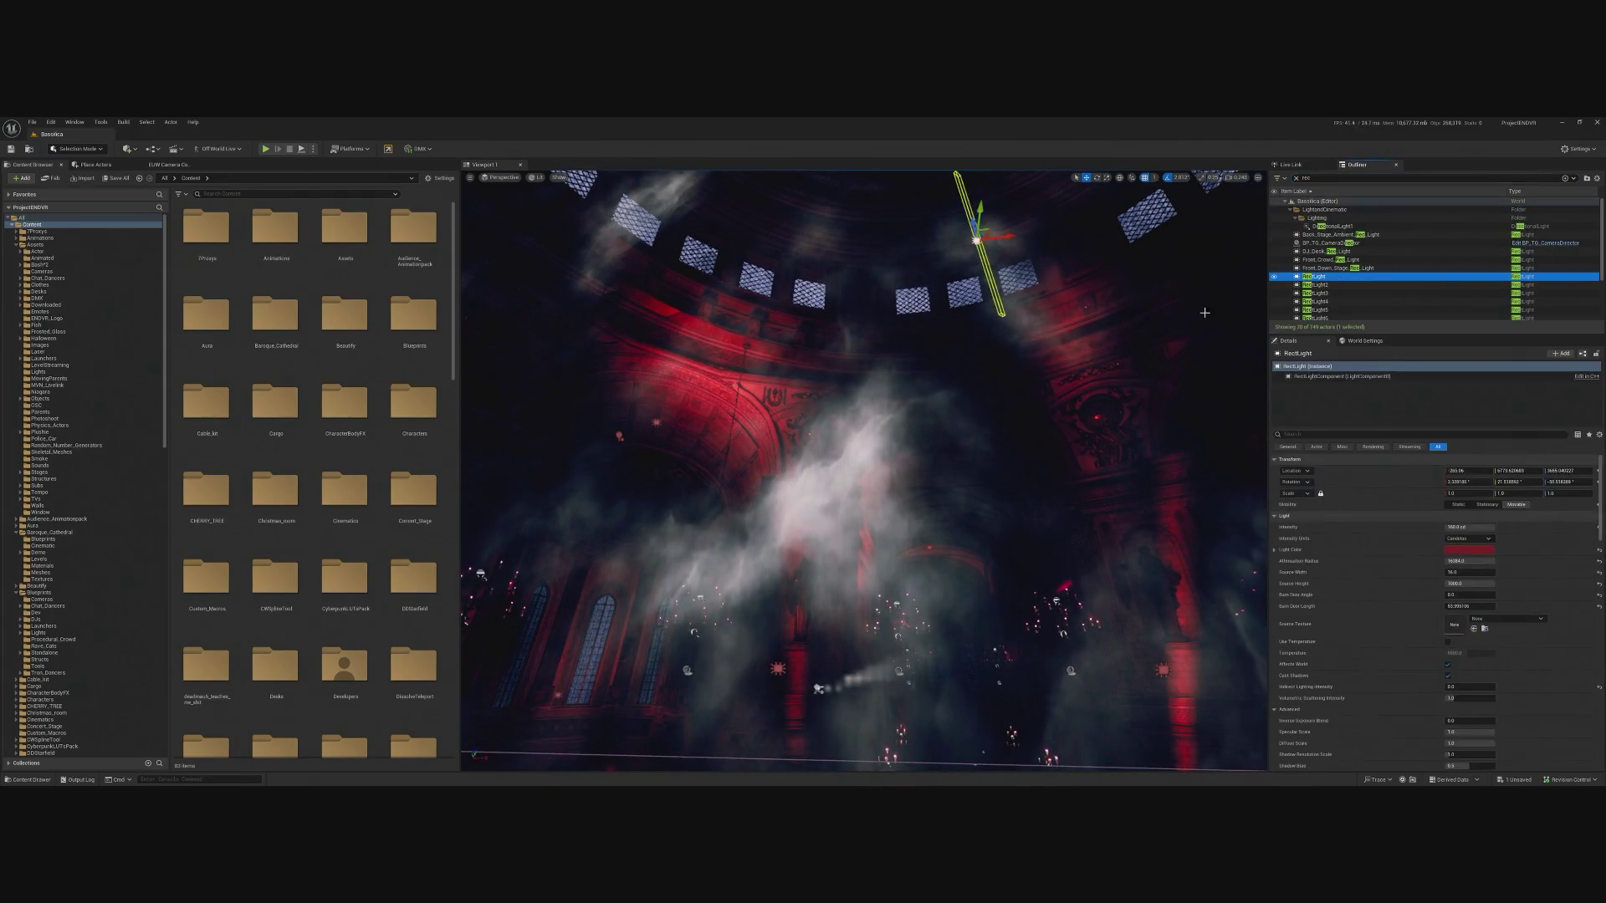
scroll(1422, 268, "down", 3)
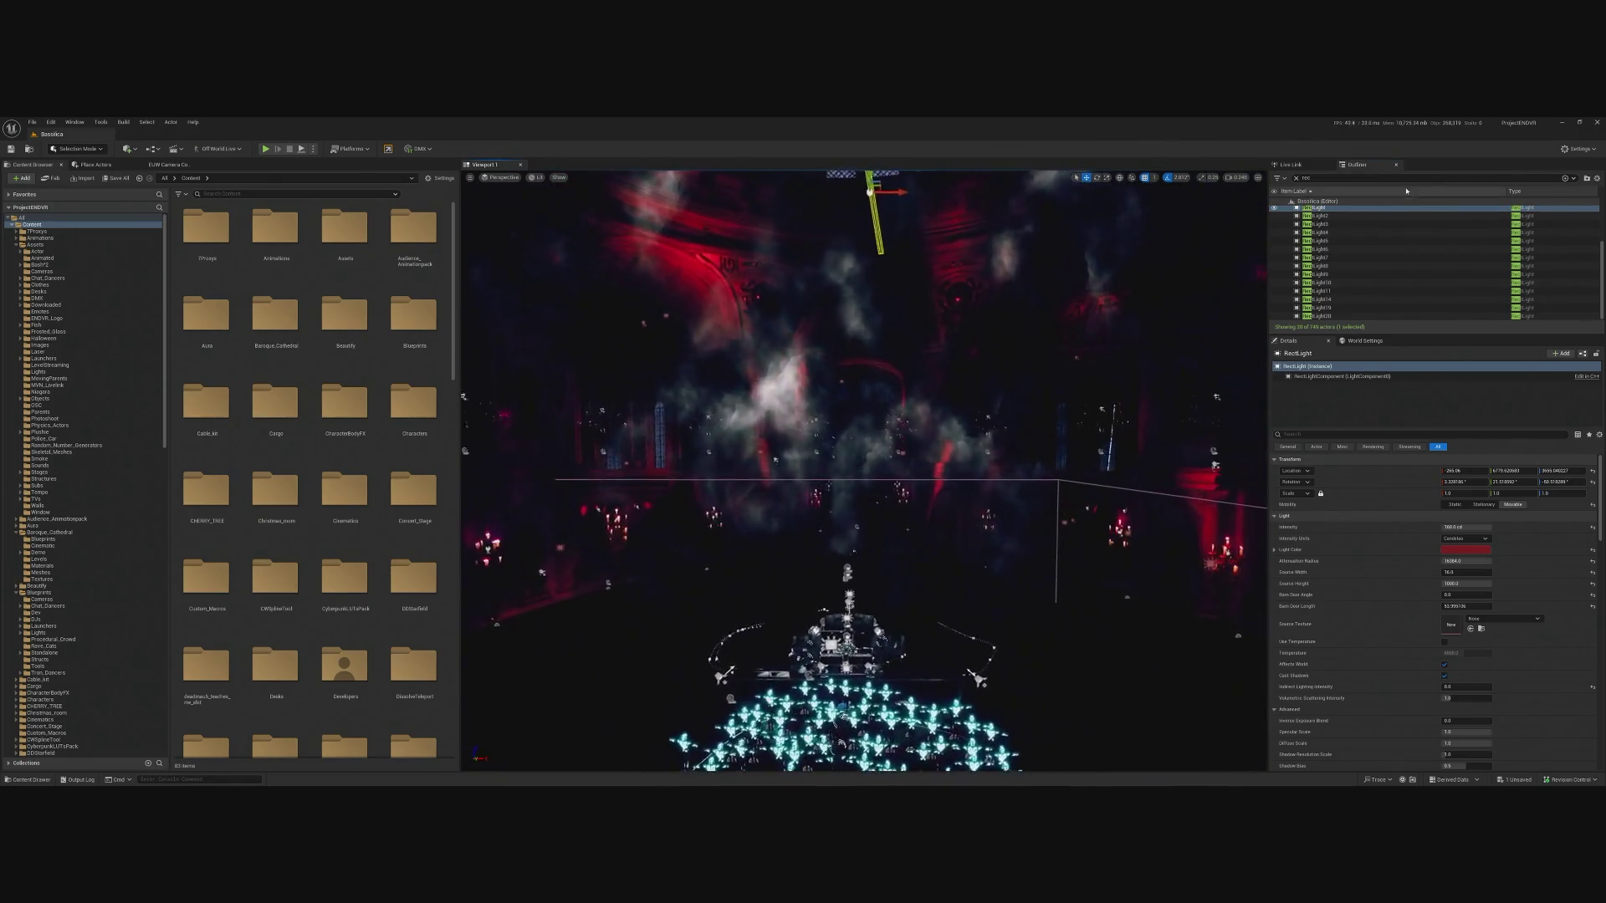
left_click(1326, 316, "shift")
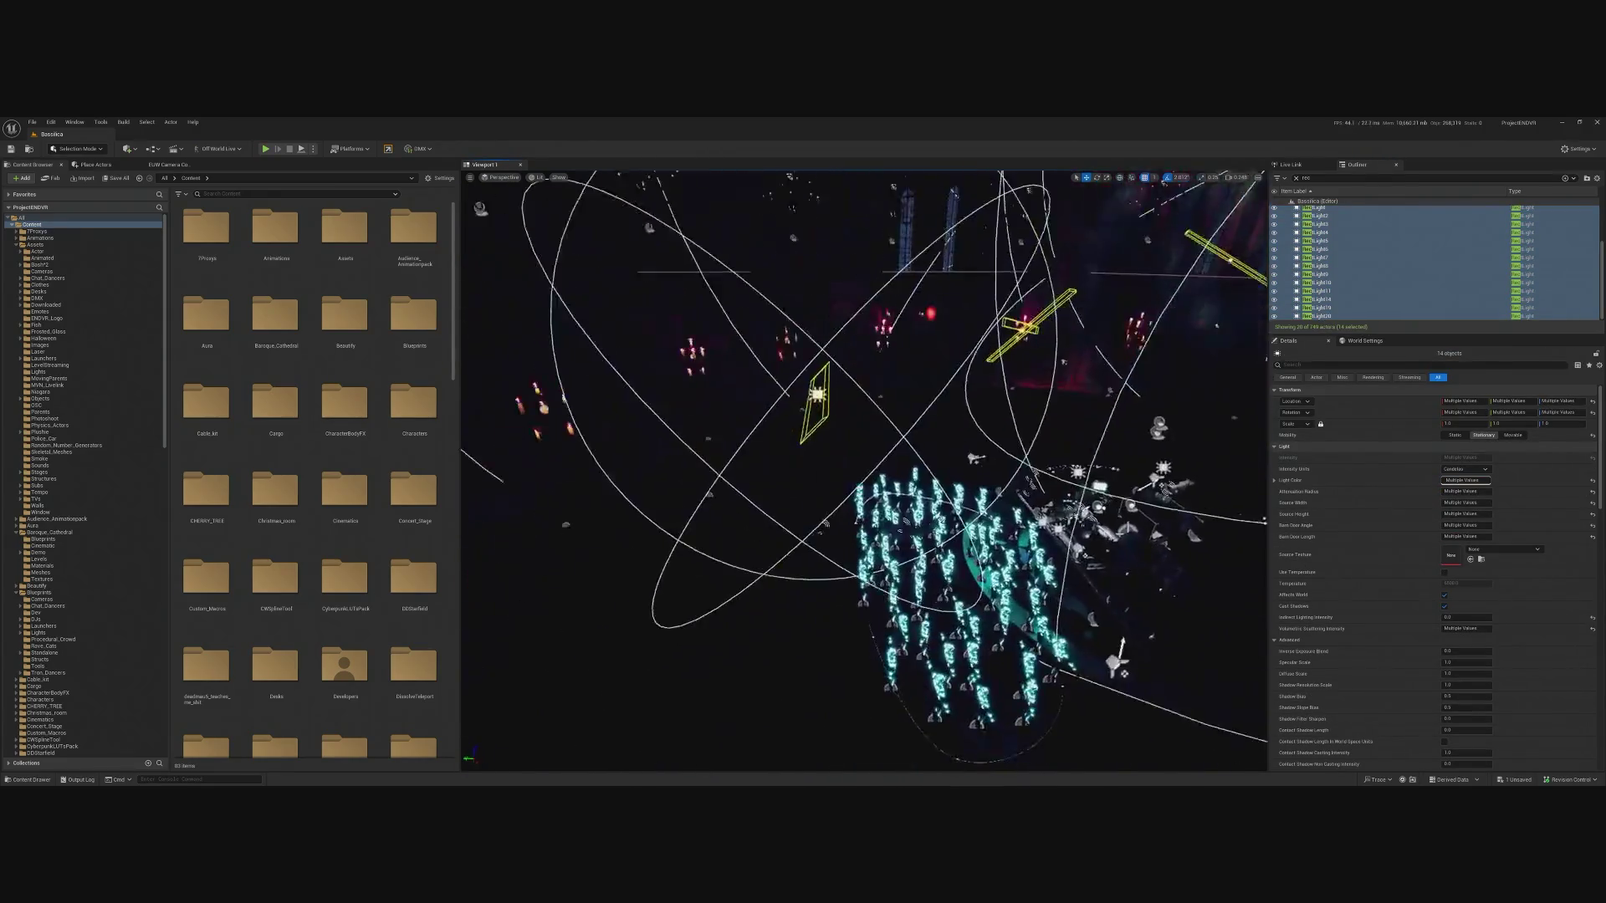
left_click(1322, 308)
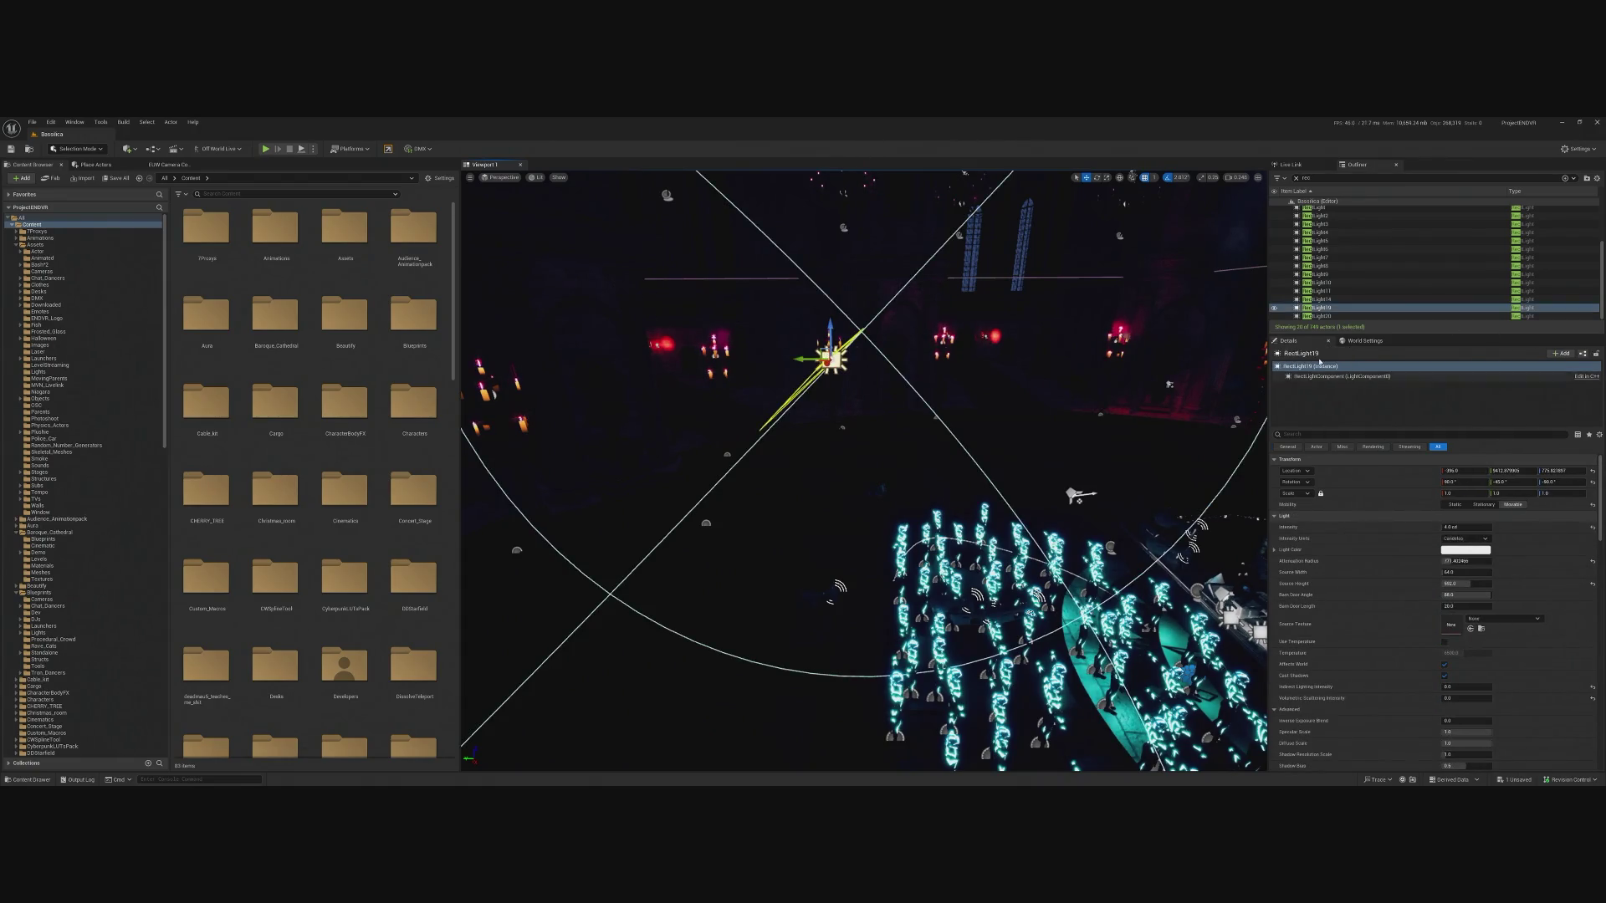
left_click(1330, 307)
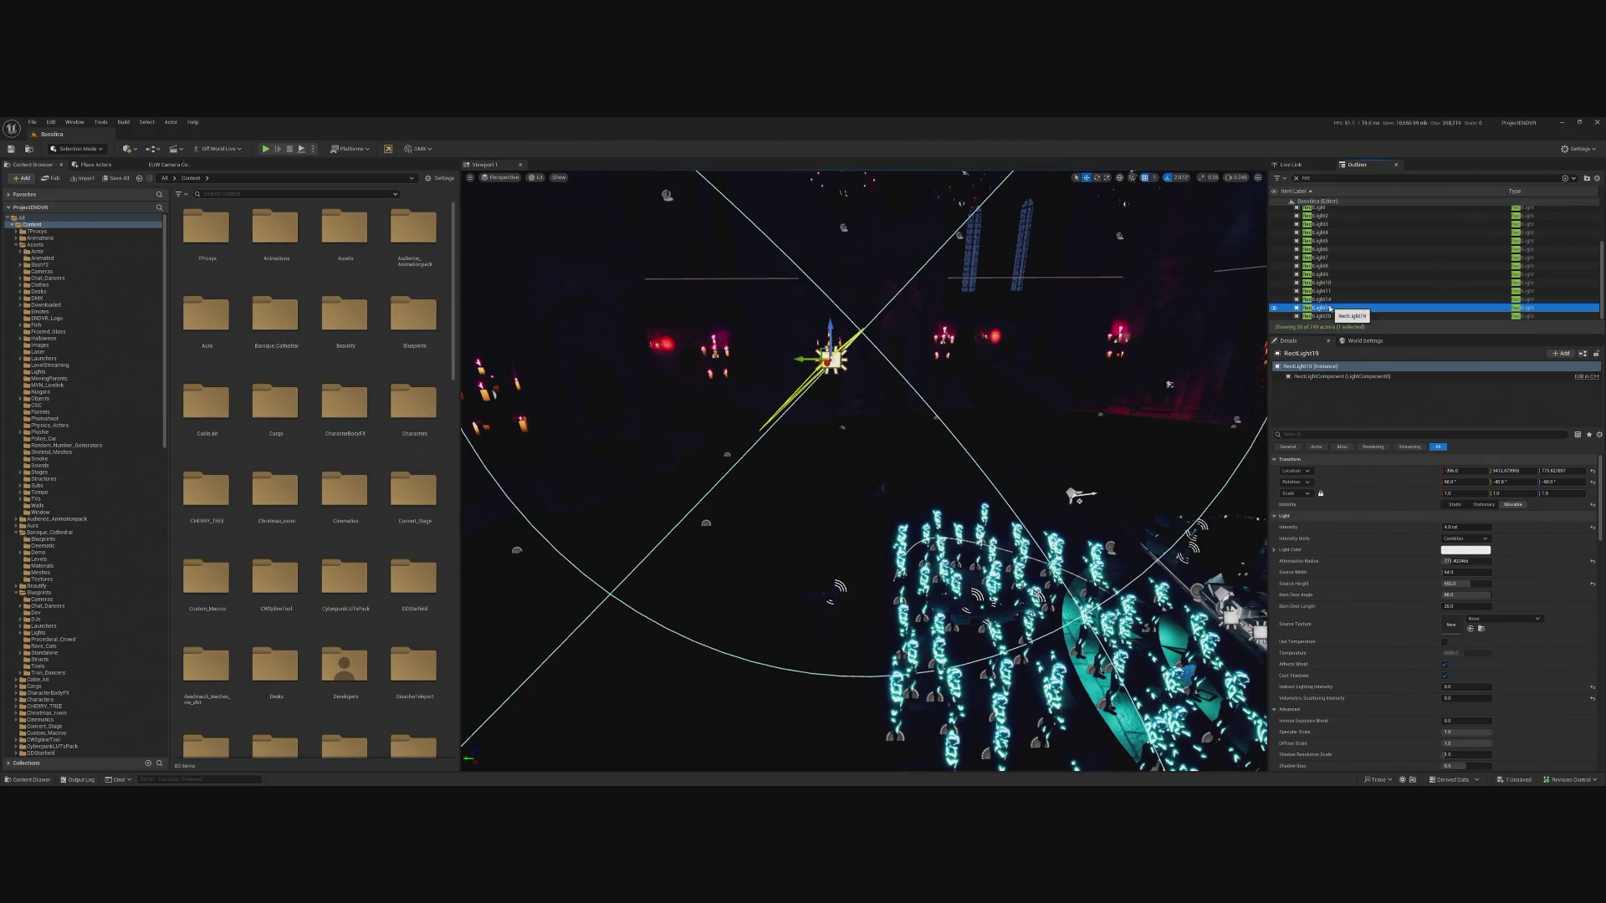
Rename RectLight19 to TopDown_Crowd_RecLight and orbit around the cathedral crowd.
key("F2")
type("TopDown_Crowd_")
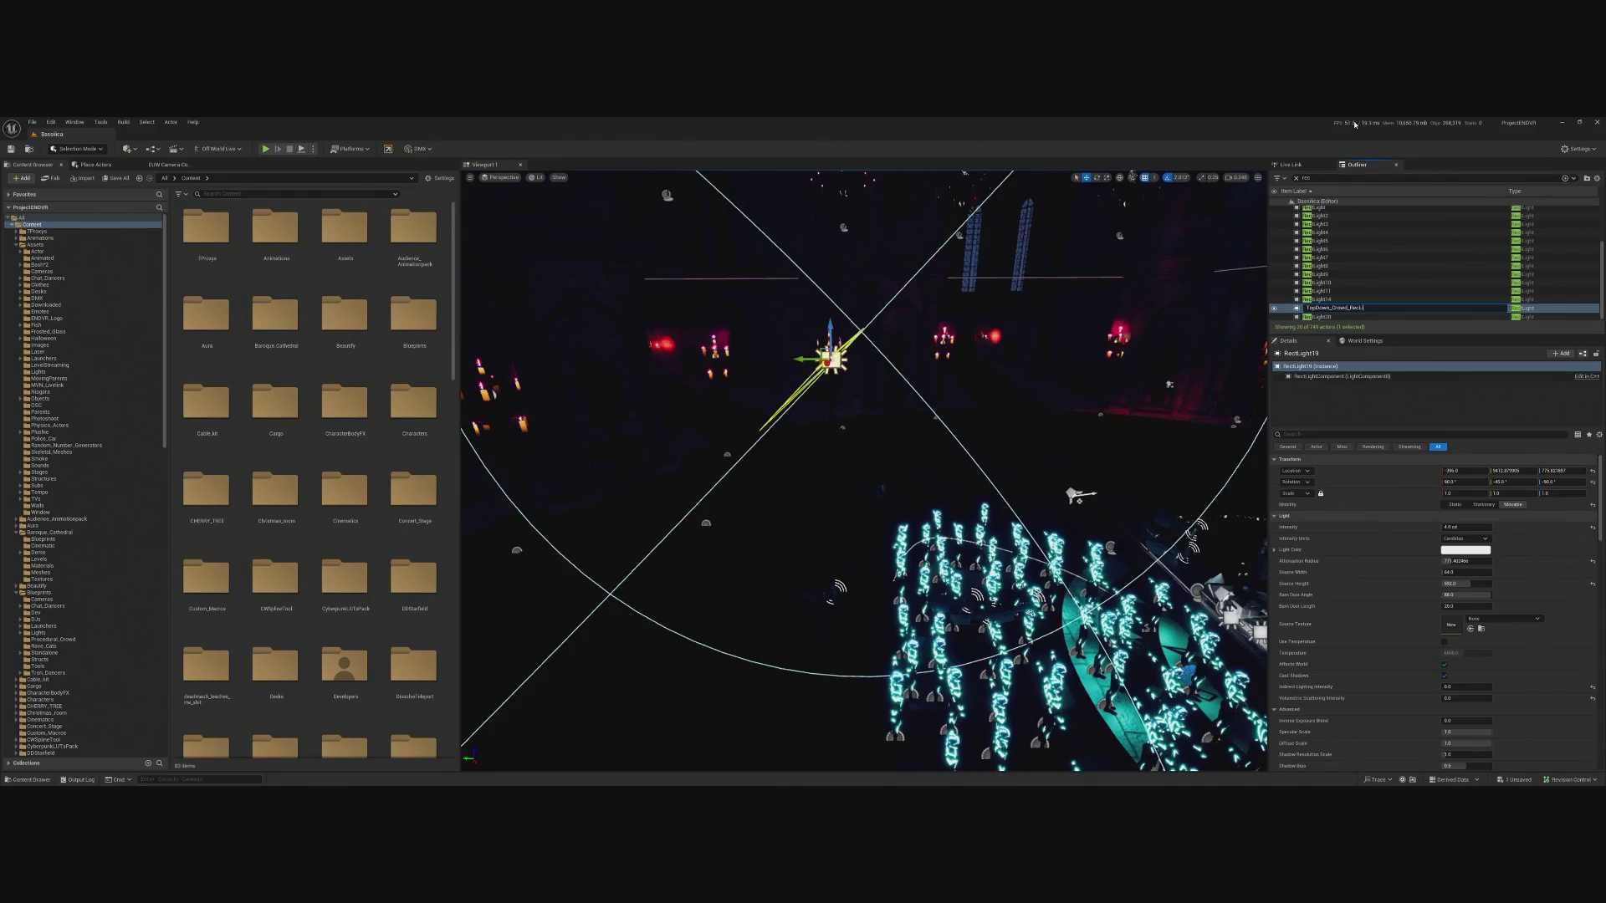
type("ight")
key("Return")
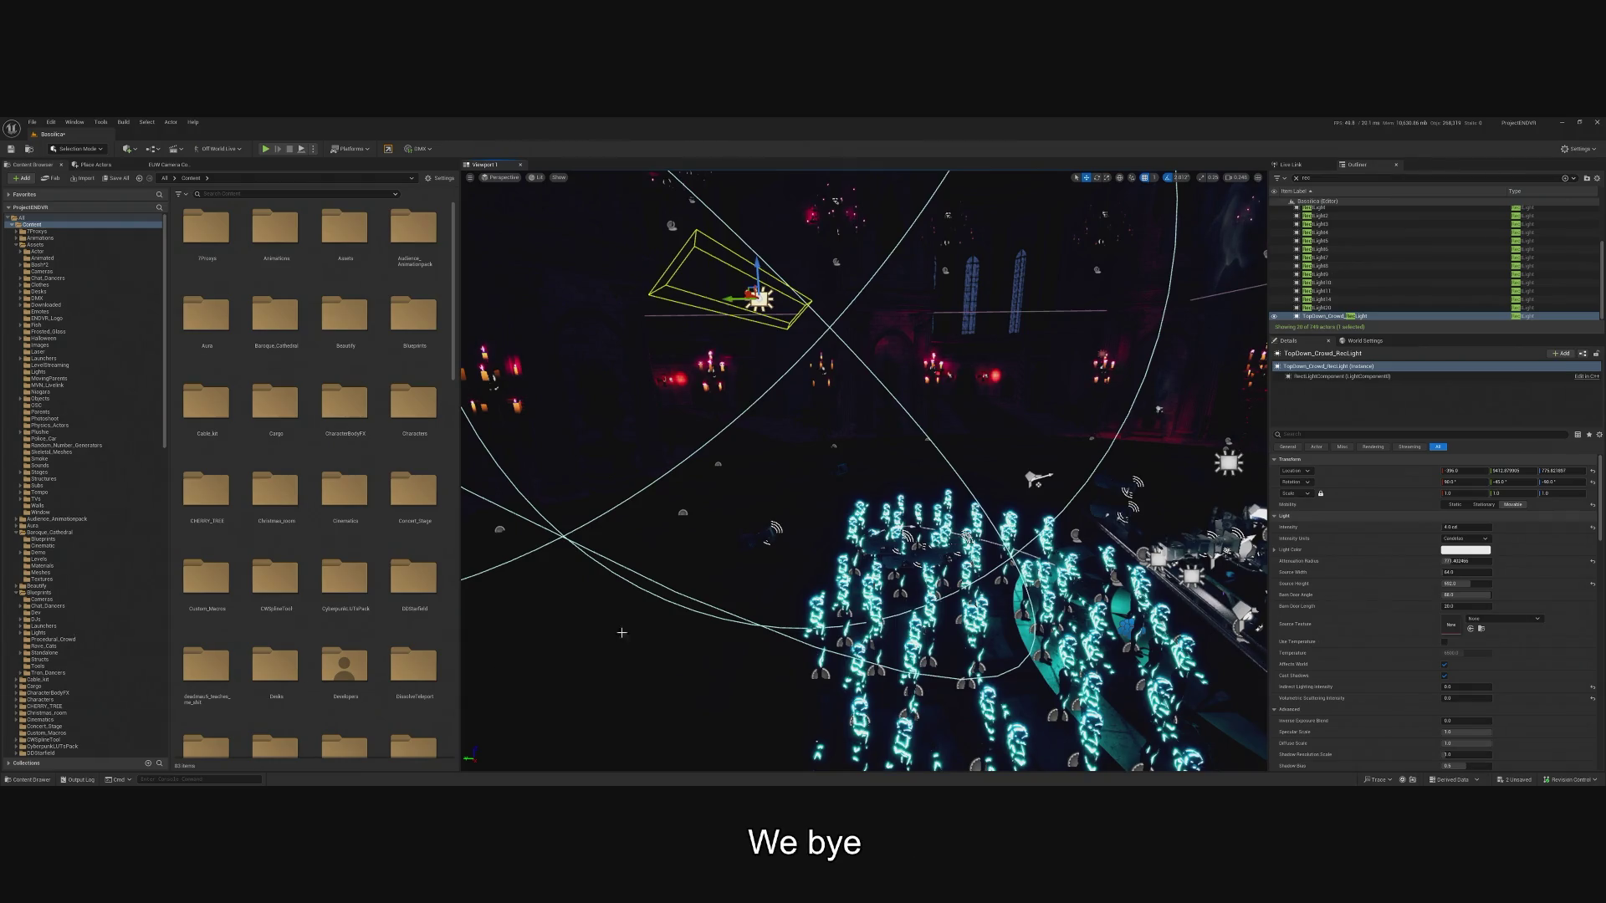
left_click_drag(621, 632, 533, 586)
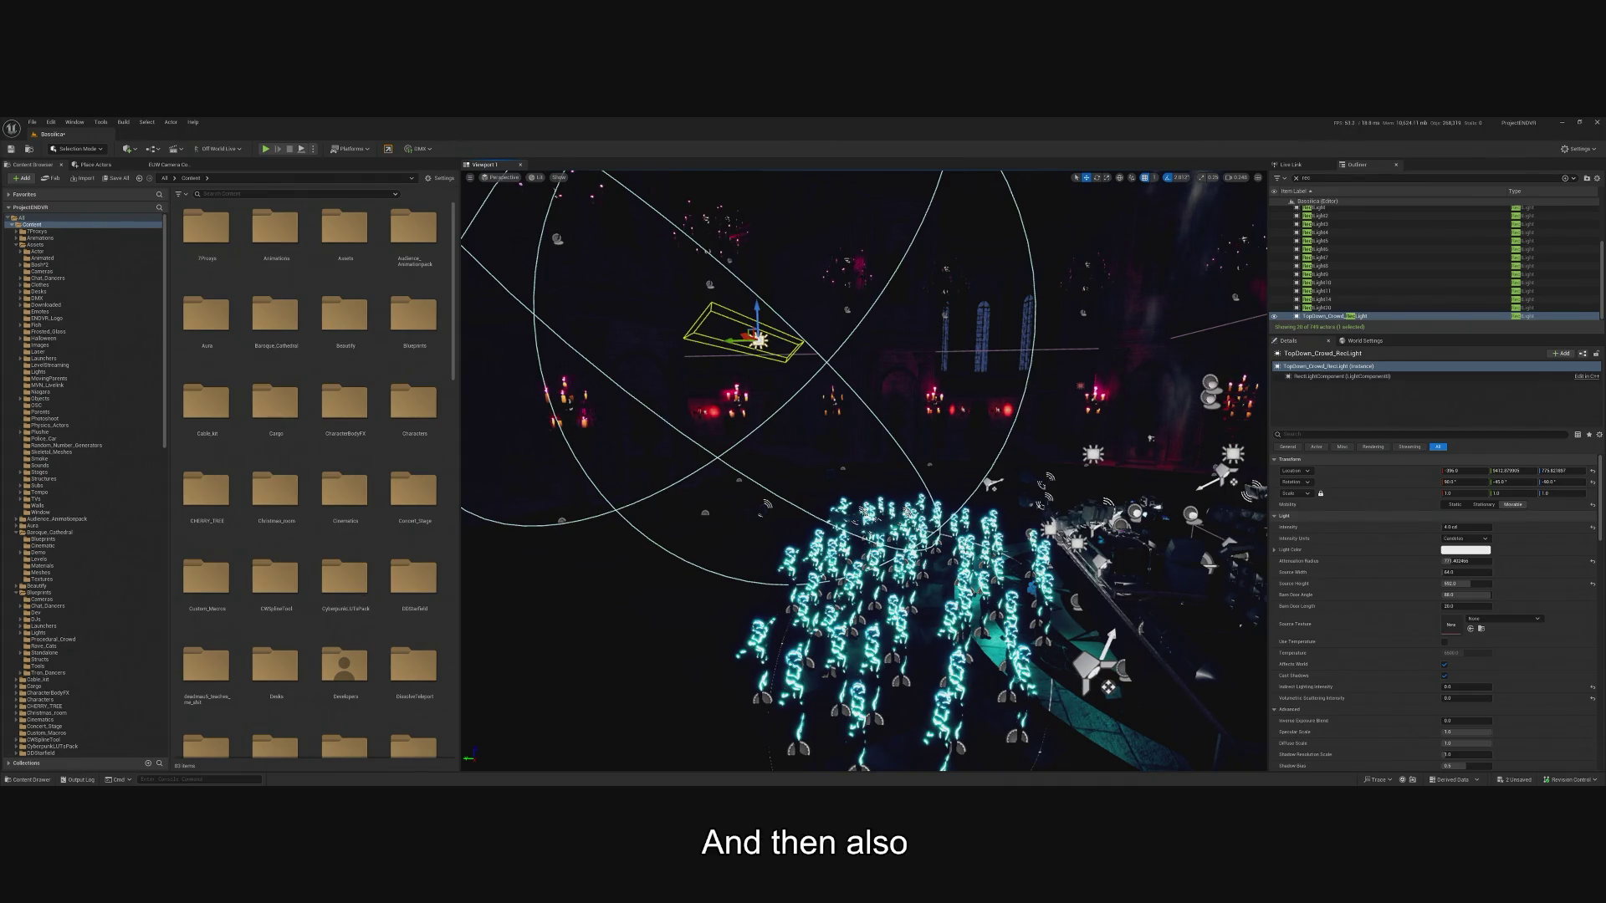
key("f")
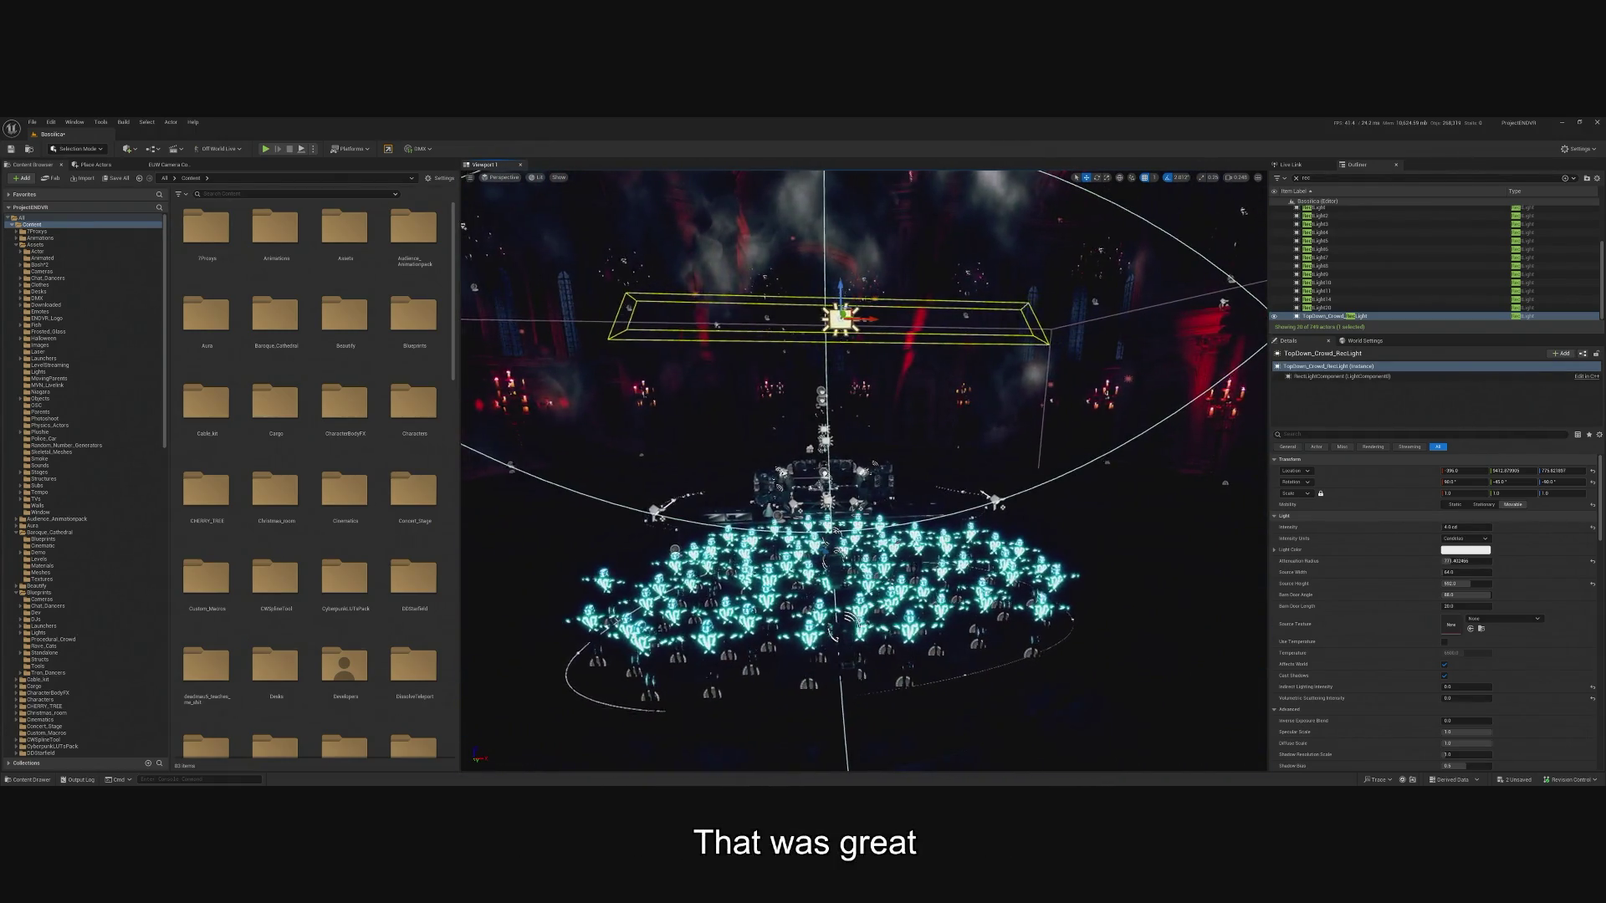
mouse_move(1077, 425)
left_mouse_down()
mouse_move(999, 393)
mouse_move(970, 477)
left_mouse_up()
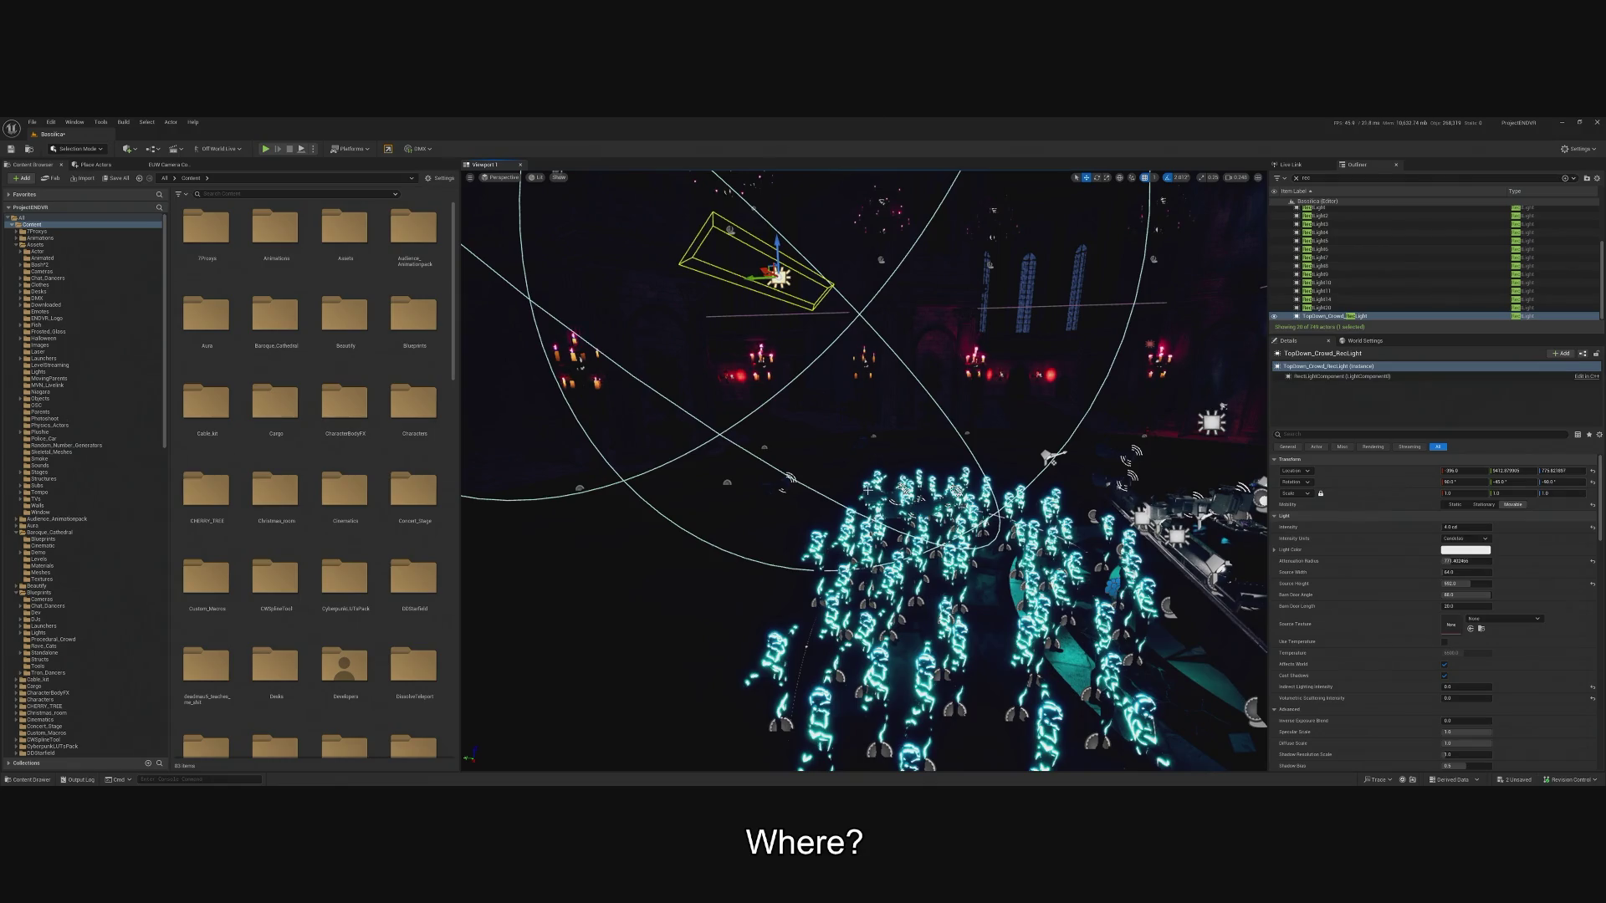
mouse_move(866, 490)
left_mouse_down()
mouse_move(849, 456)
mouse_move(799, 478)
left_mouse_up()
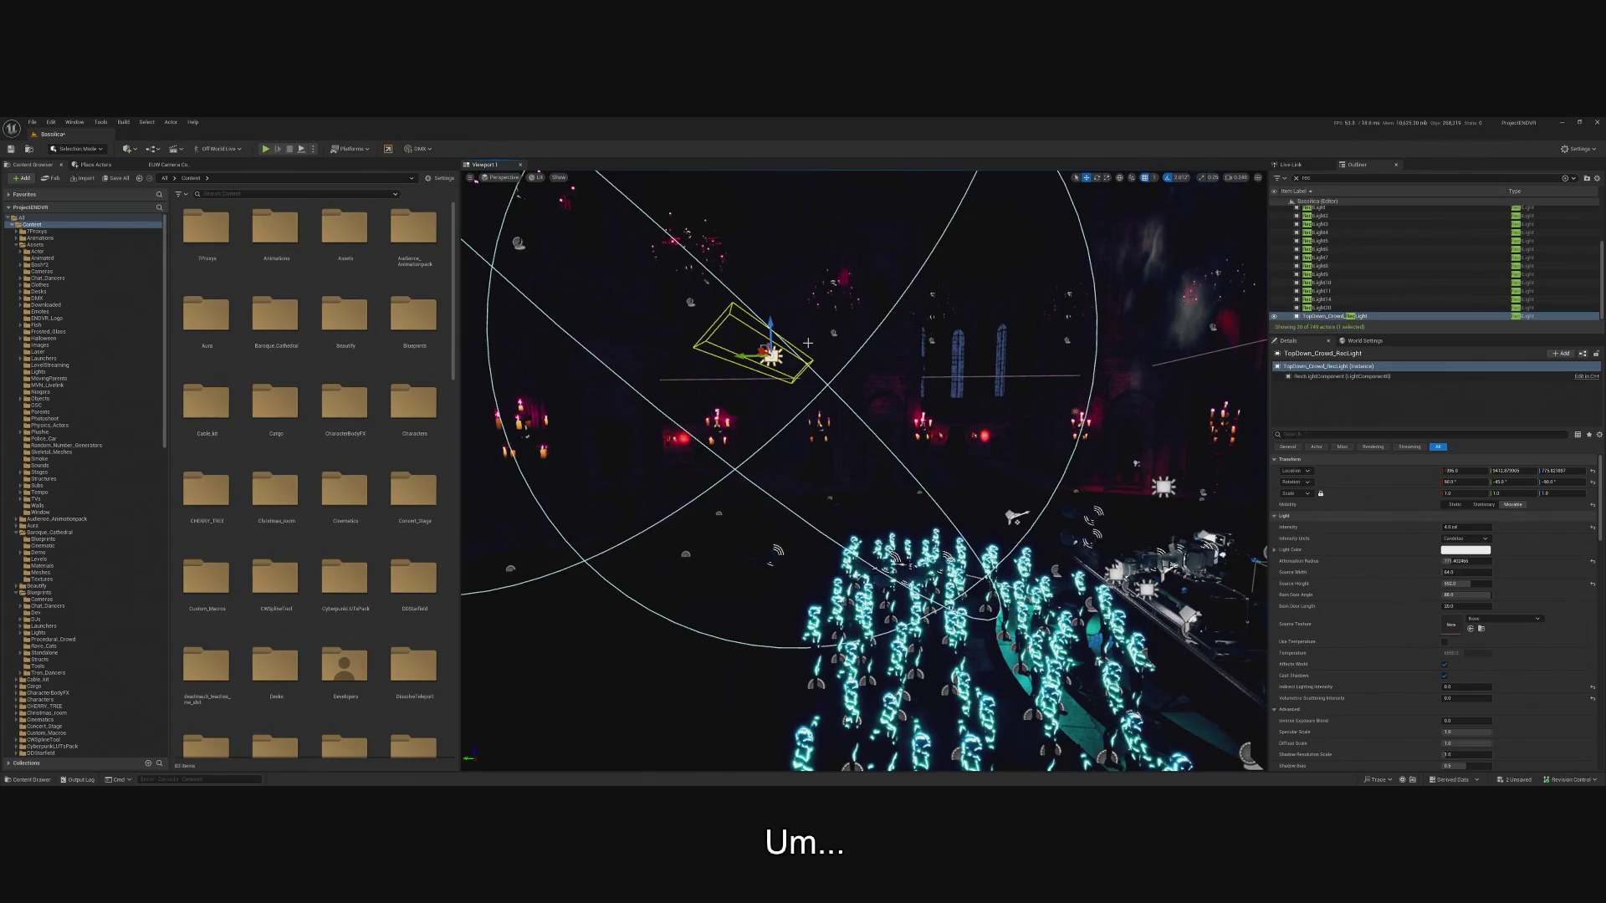
left_click_drag(808, 343, 770, 393)
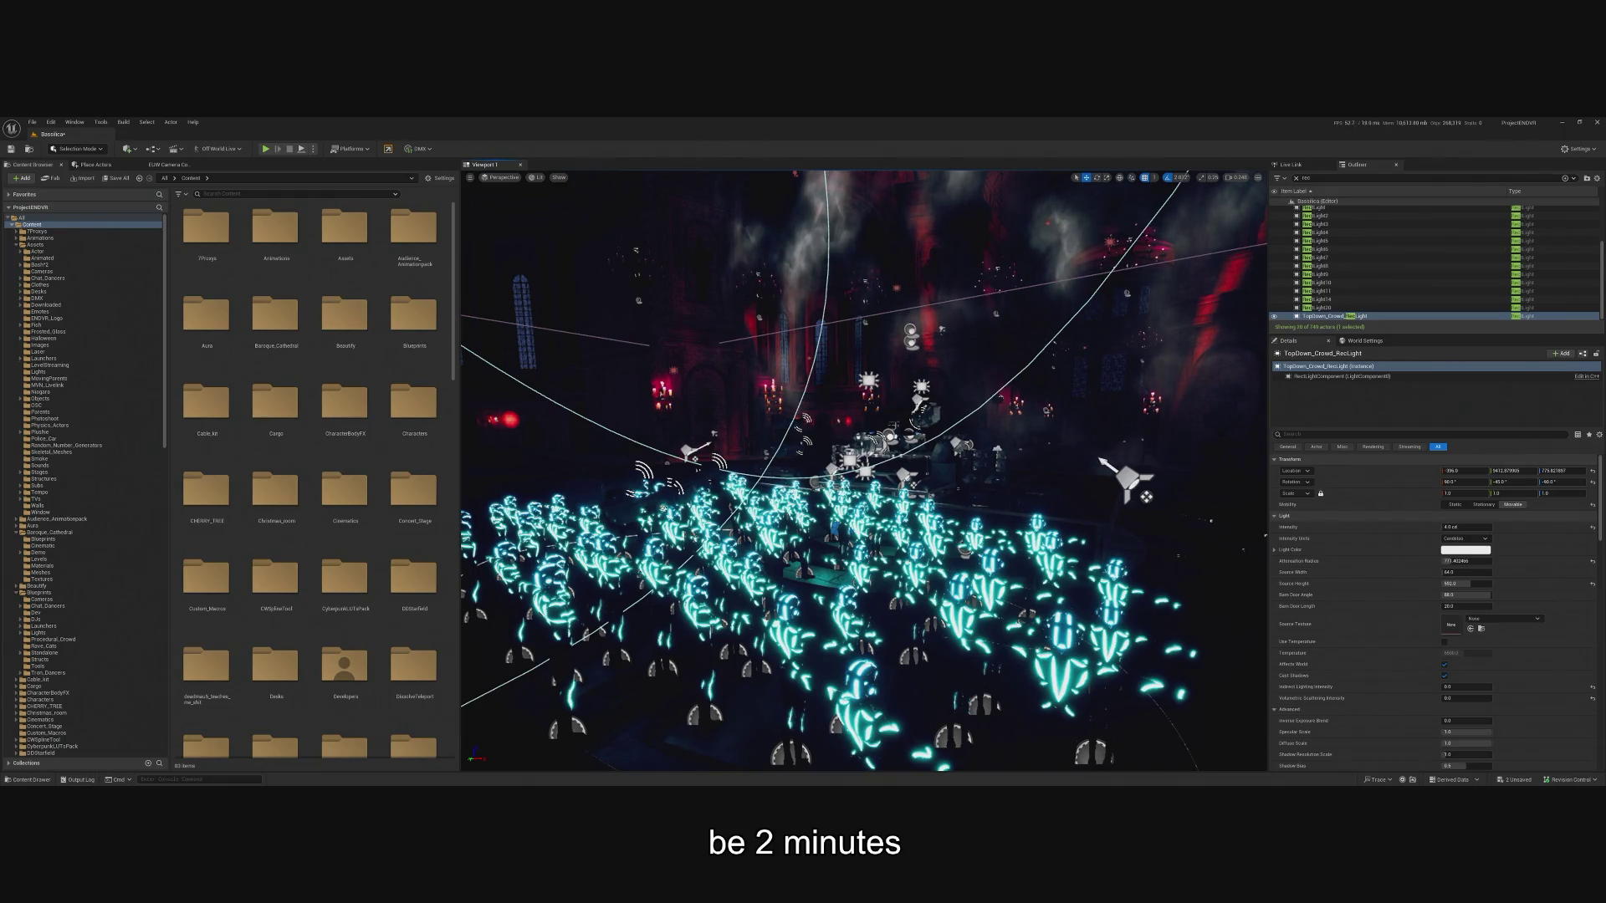
left_click_drag(988, 659, 987, 623)
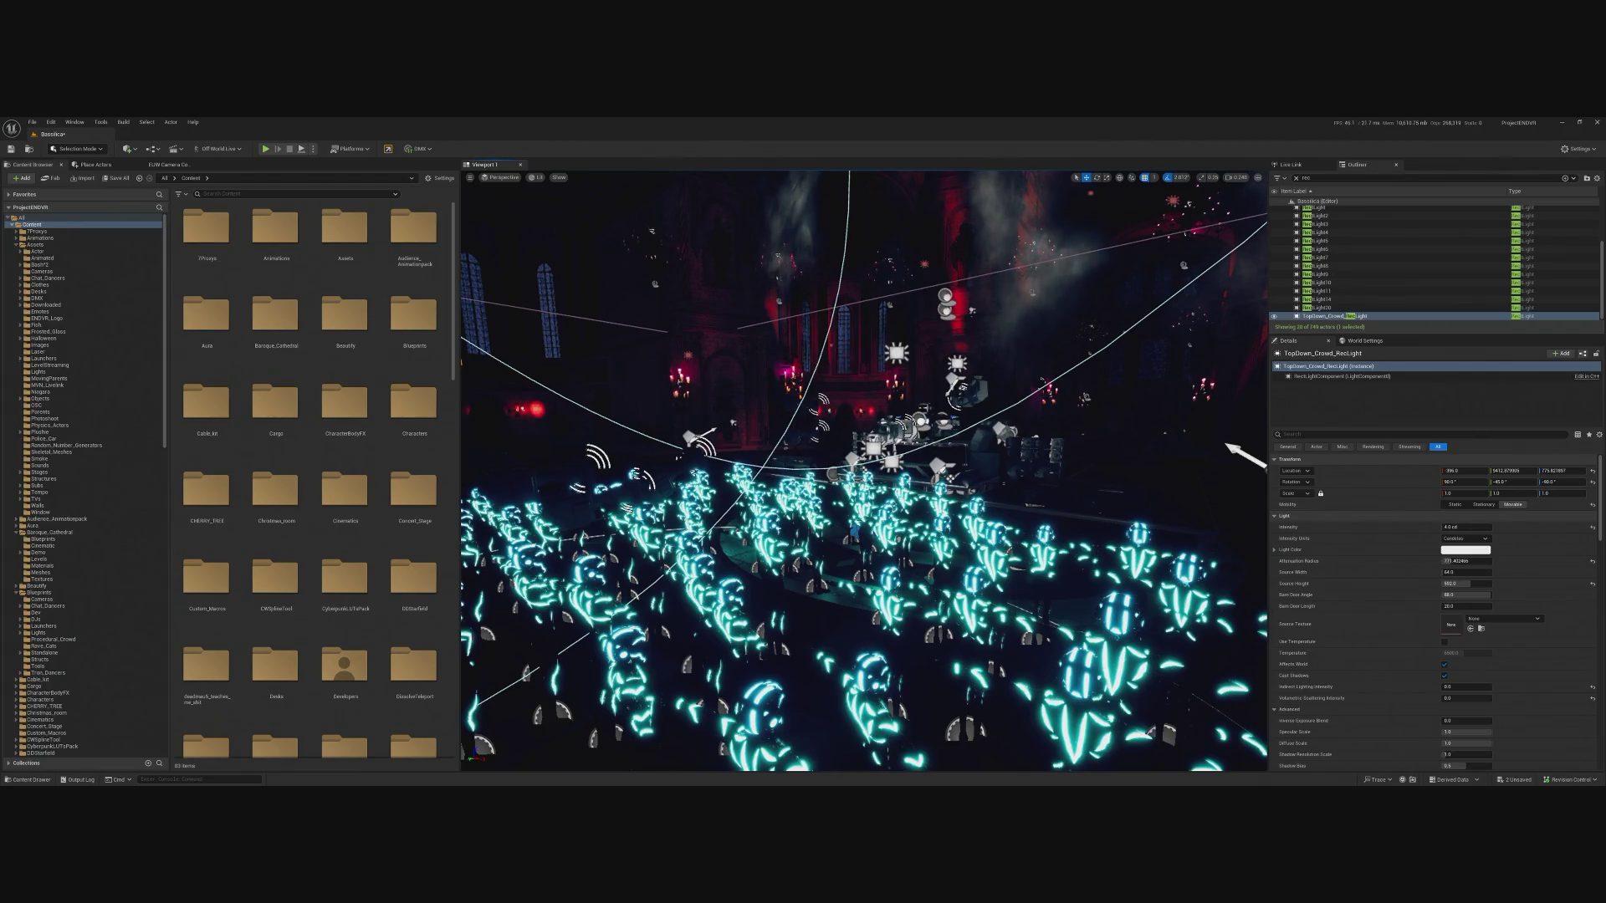
scroll(944, 466, "down", 5)
scroll(943, 466, "up", 3)
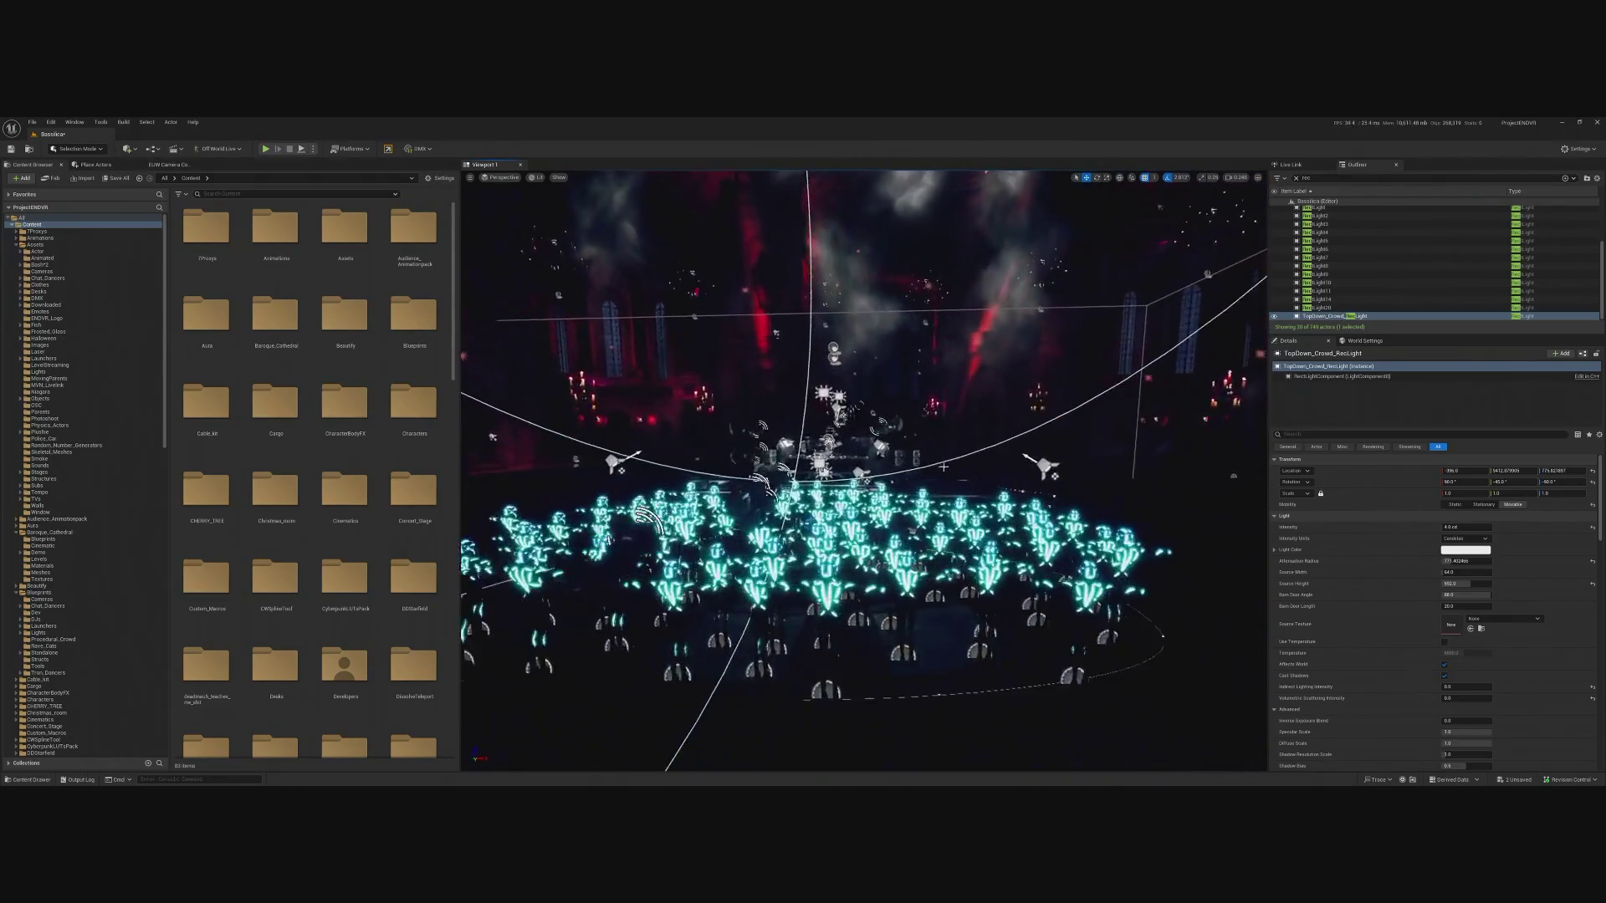
scroll(944, 467, "up", 2)
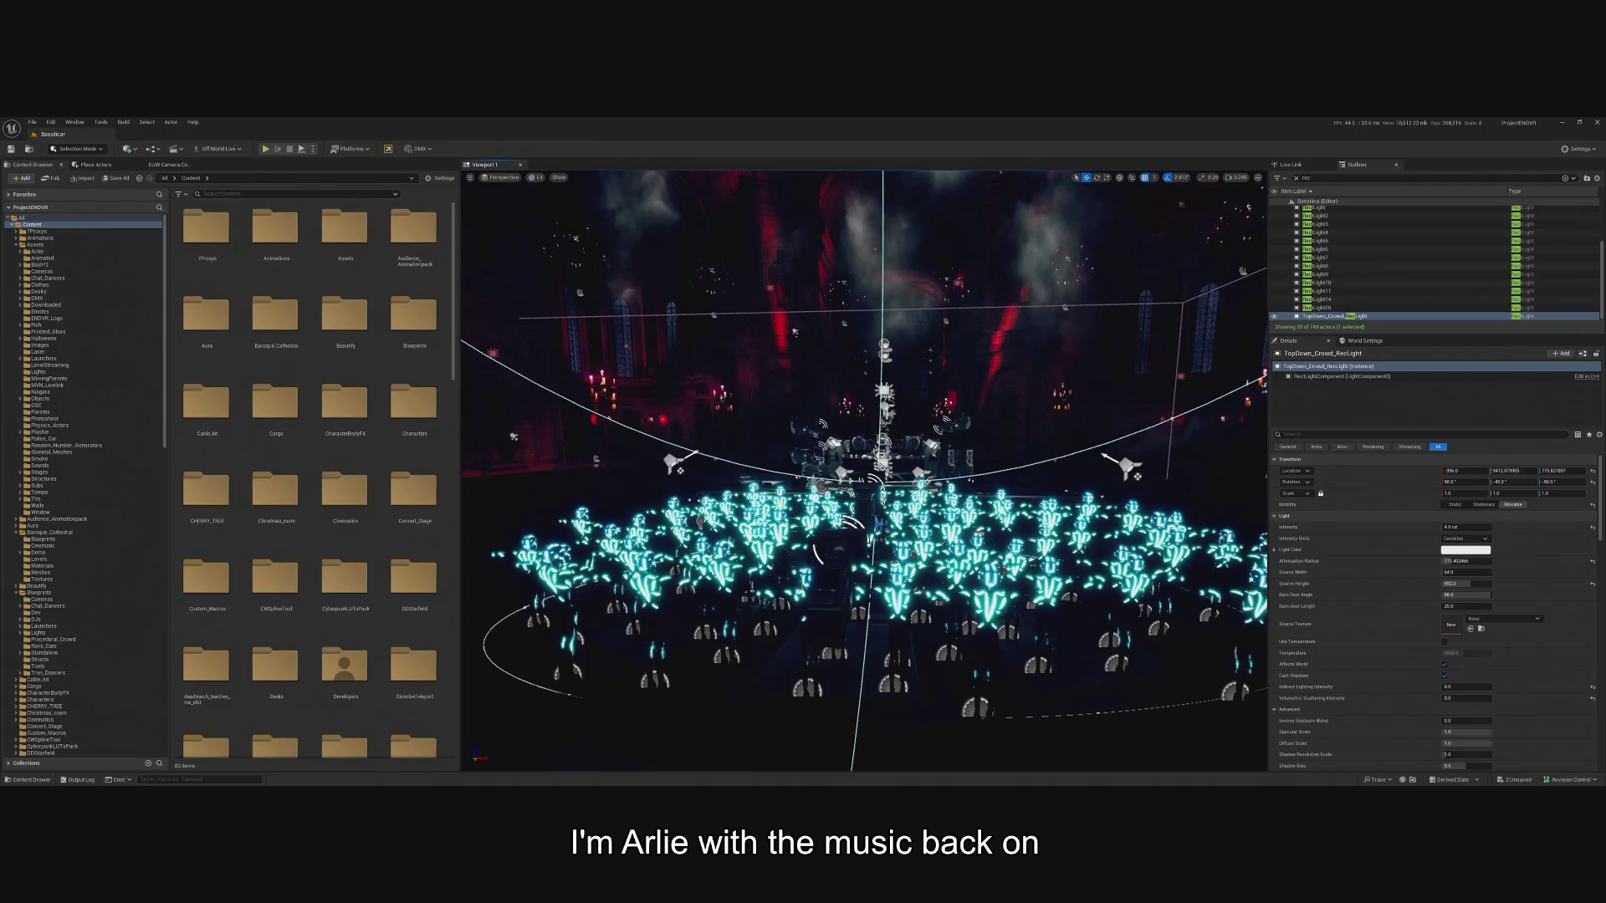
left_click_drag(686, 345, 753, 368)
Select the 13 ambient RectLights from RectLight20, frame them, then select Plane2.
double_click(1337, 307)
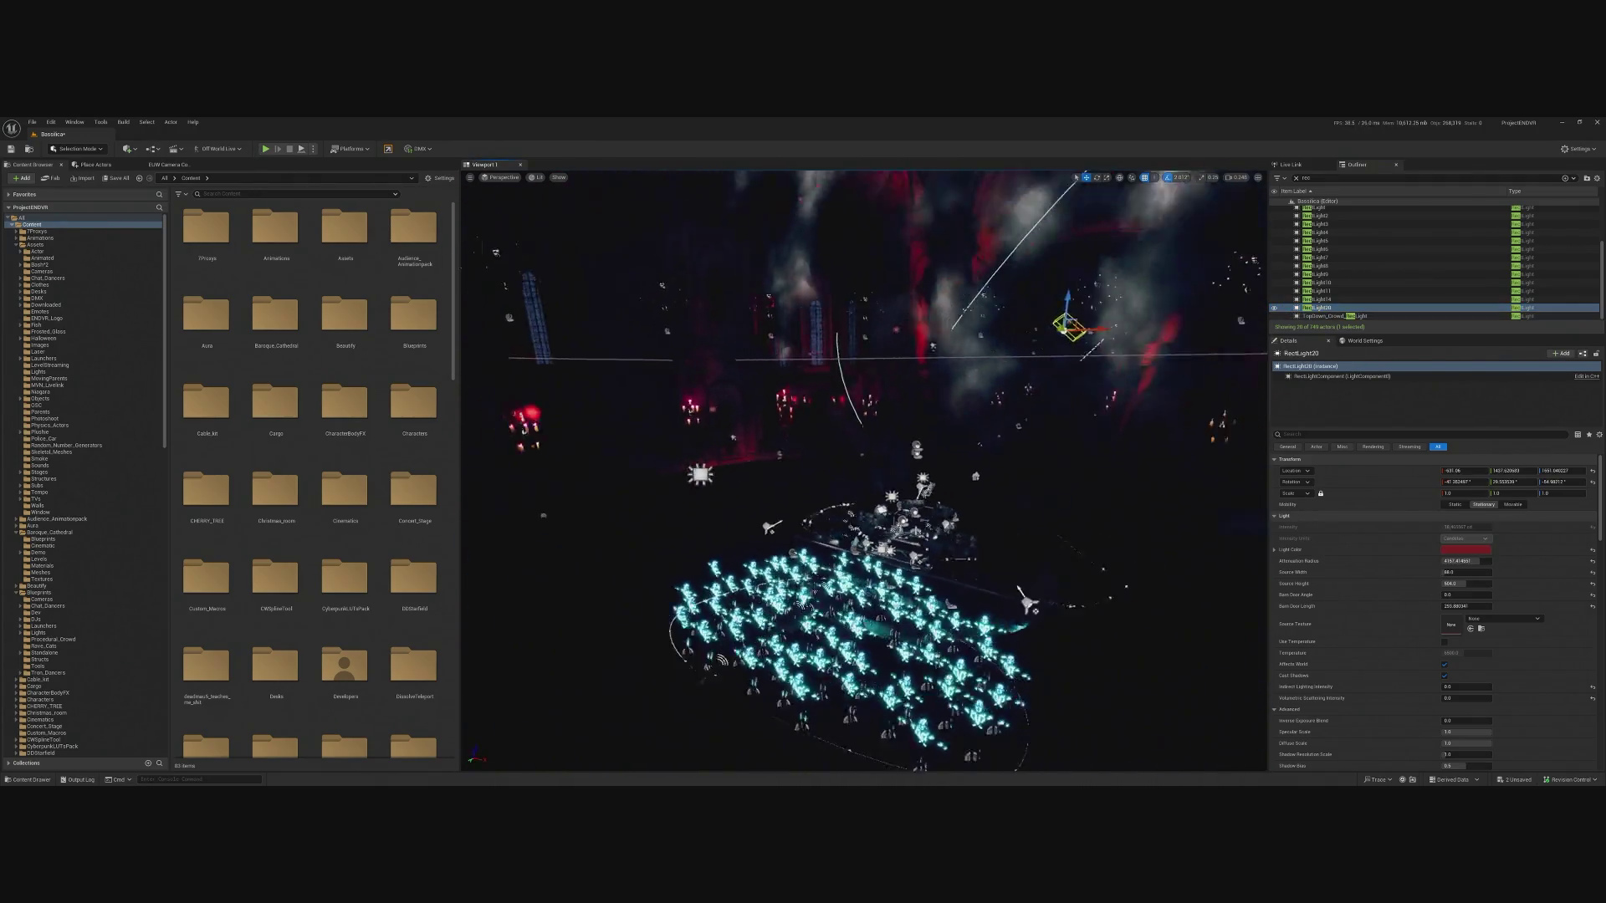
left_click(1337, 299, "ctrl")
scroll(1340, 268, "up", 2)
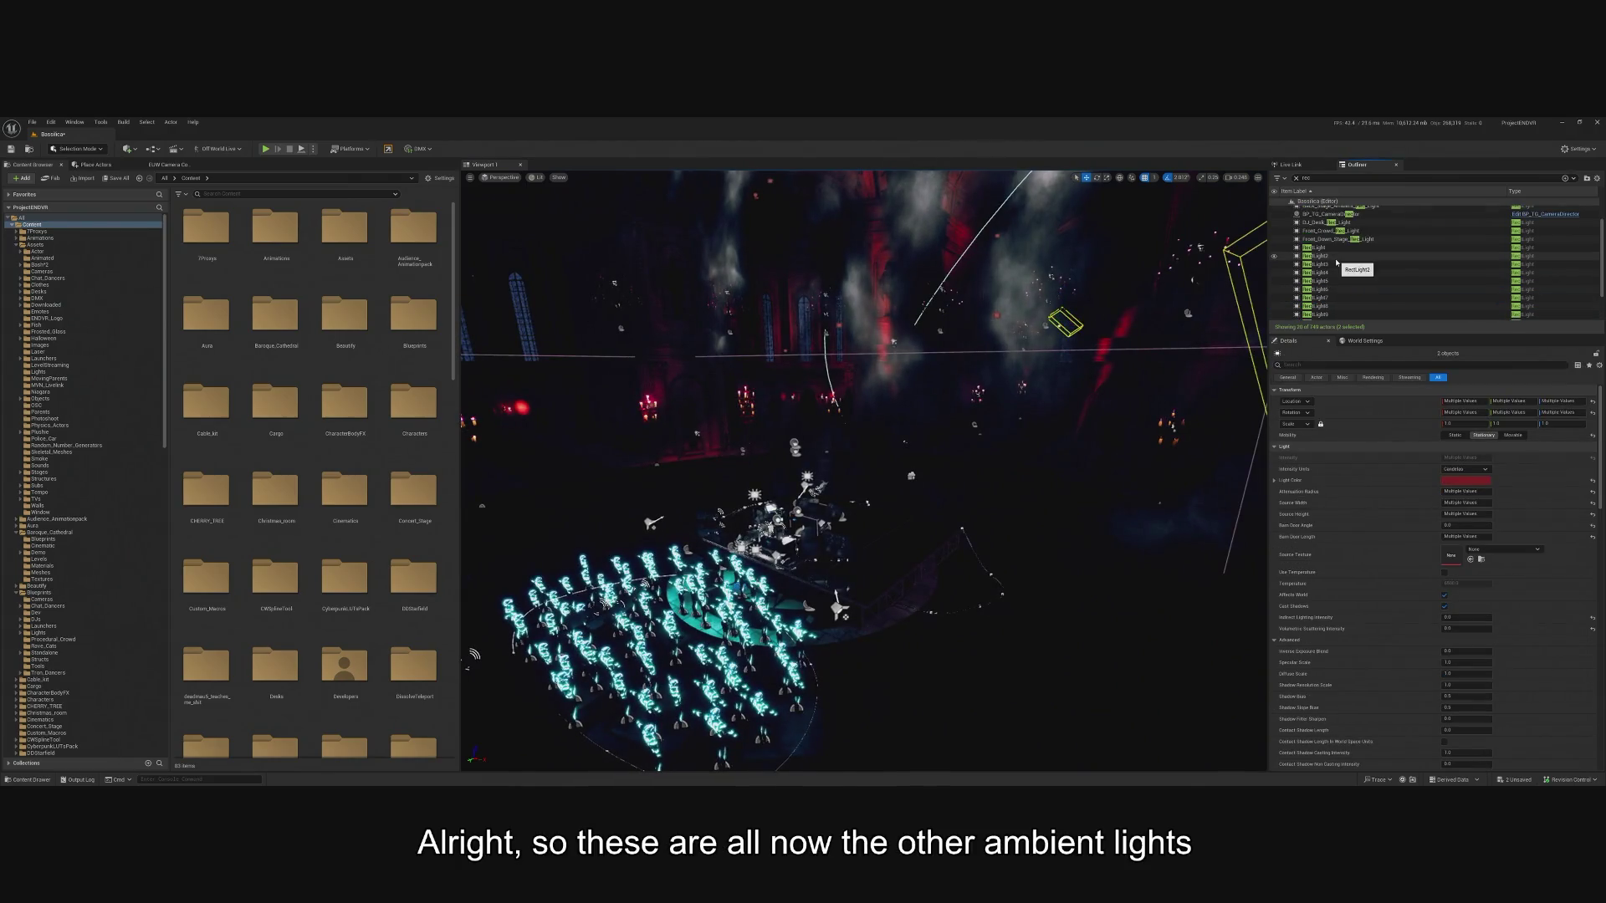
left_click(1340, 248, "shift")
key("f")
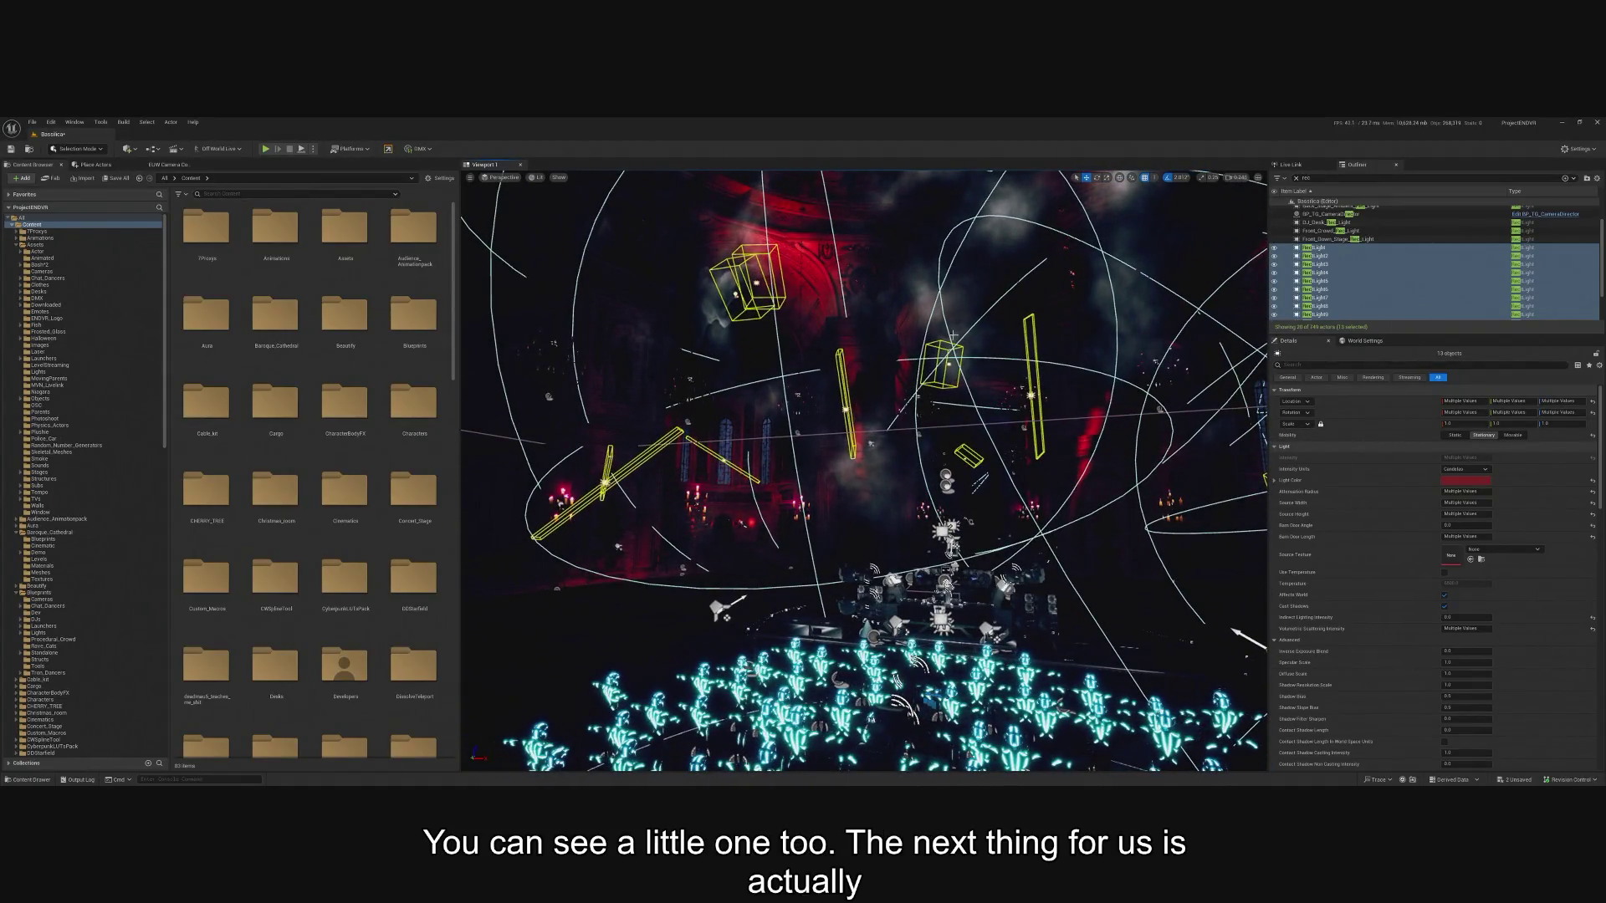
left_click(987, 376)
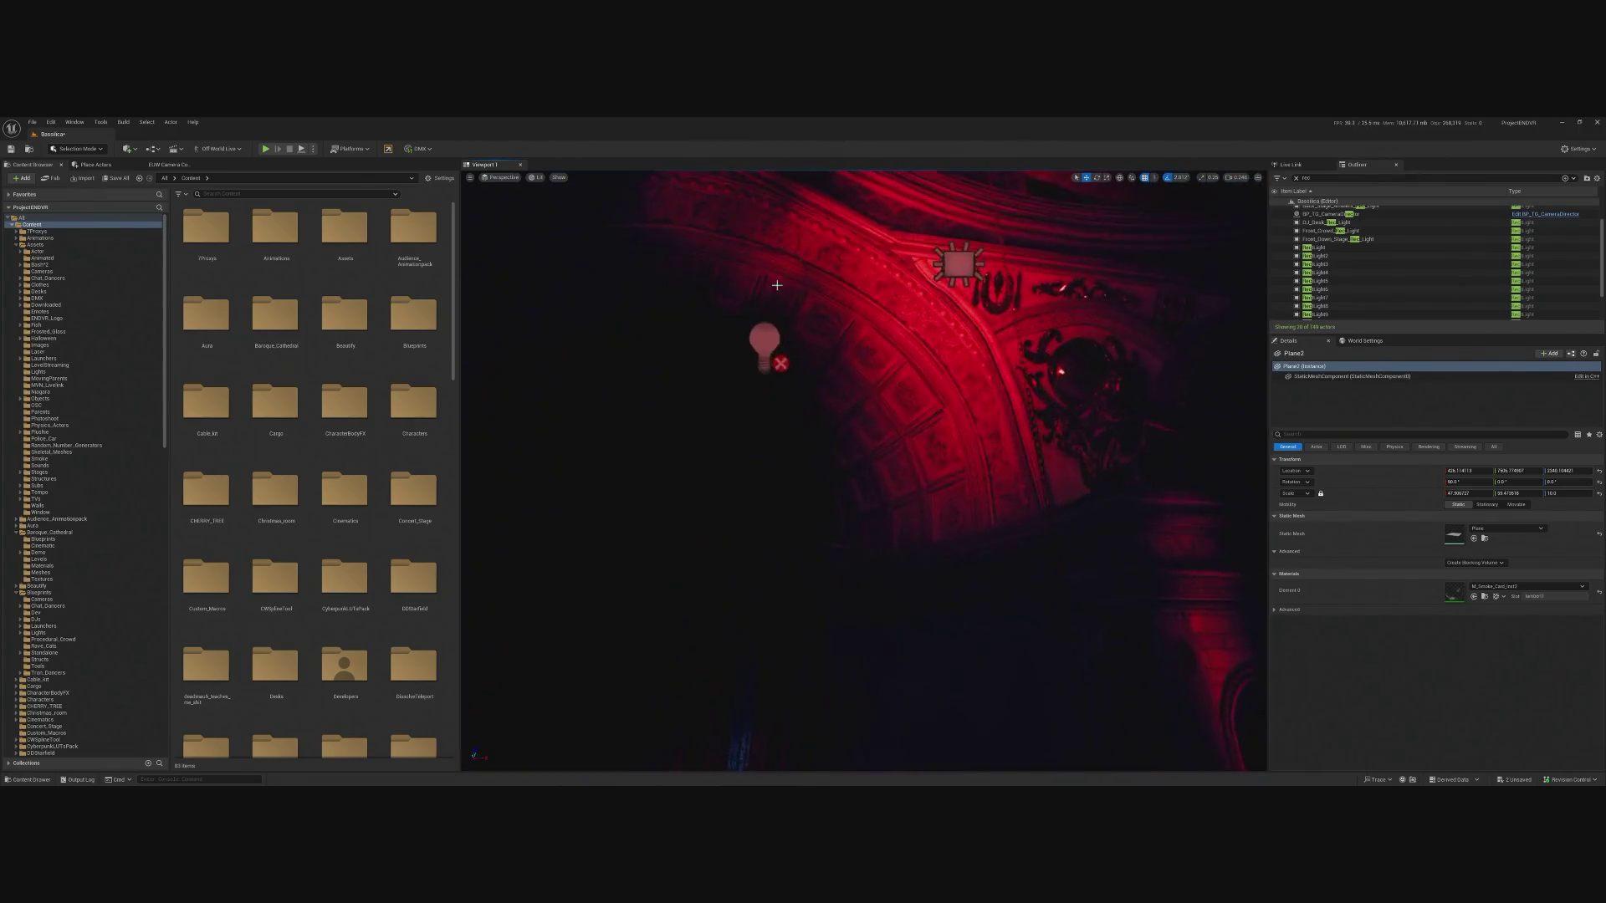
Set RectLight5's Mobility to Movable and swing the view toward the crowd and stage.
left_click(760, 330)
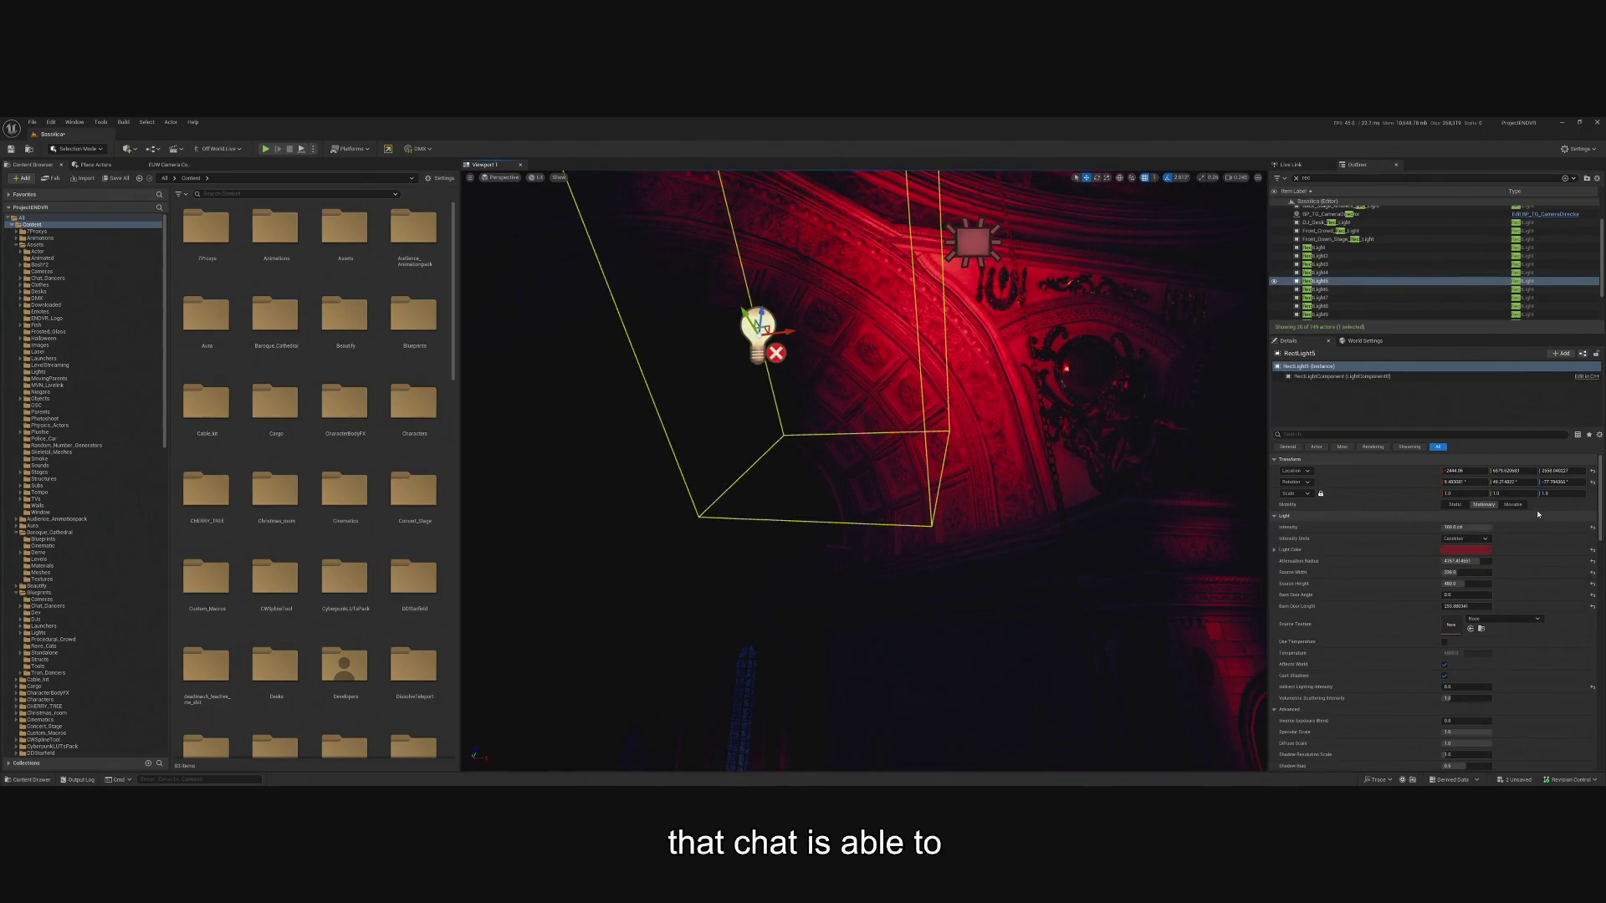
left_click(1512, 504)
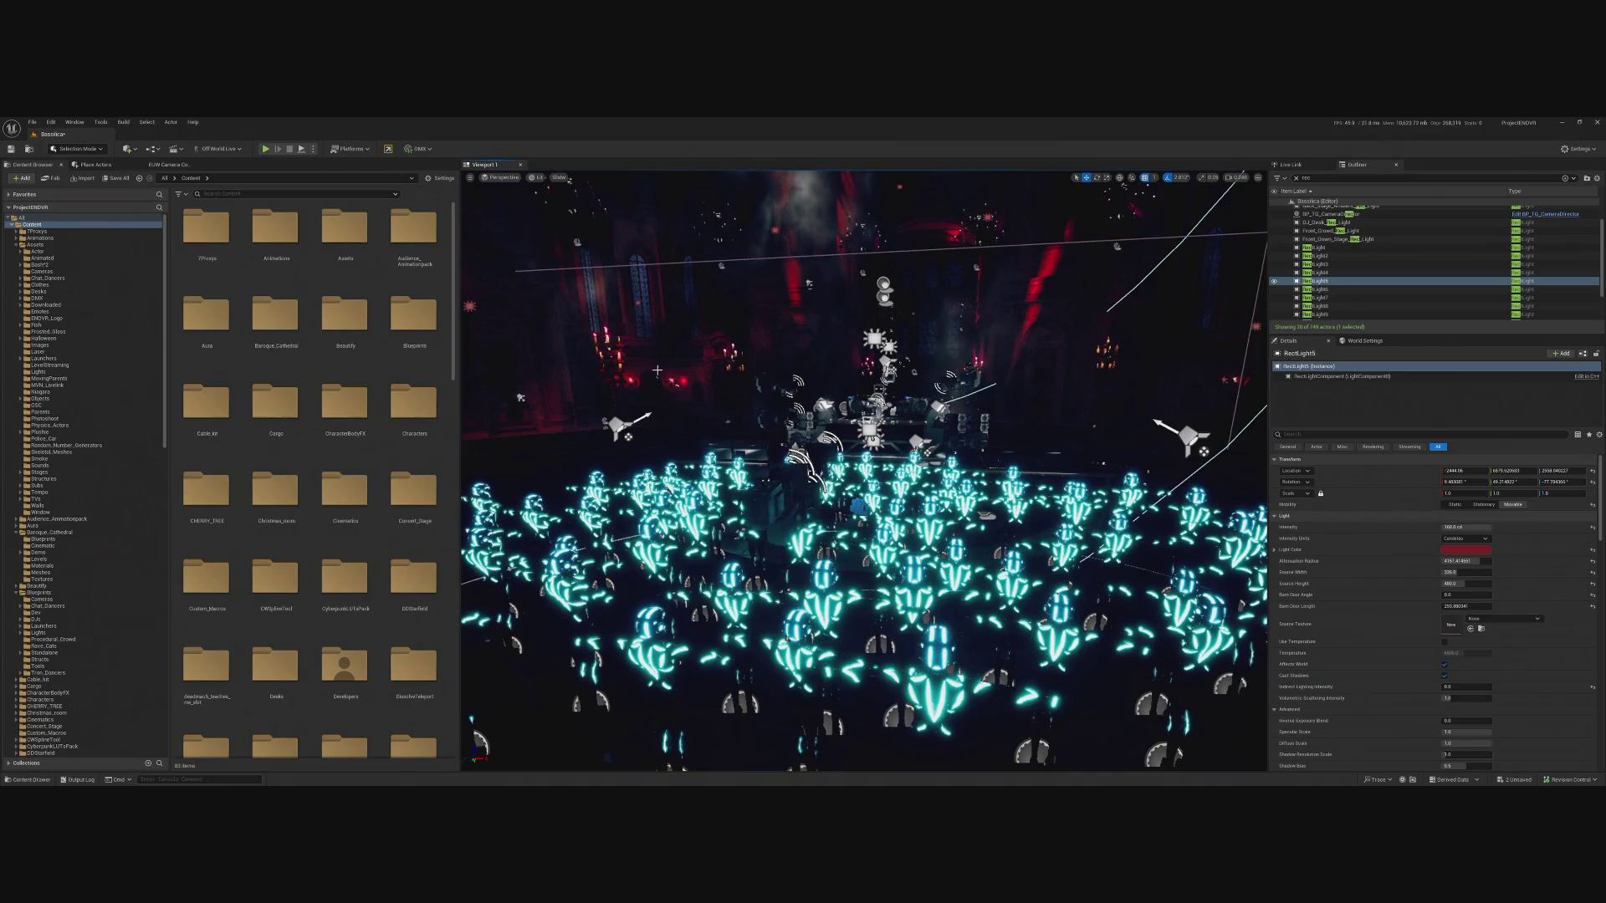
left_click_drag(669, 397, 652, 405)
left_click_drag(960, 399, 959, 399)
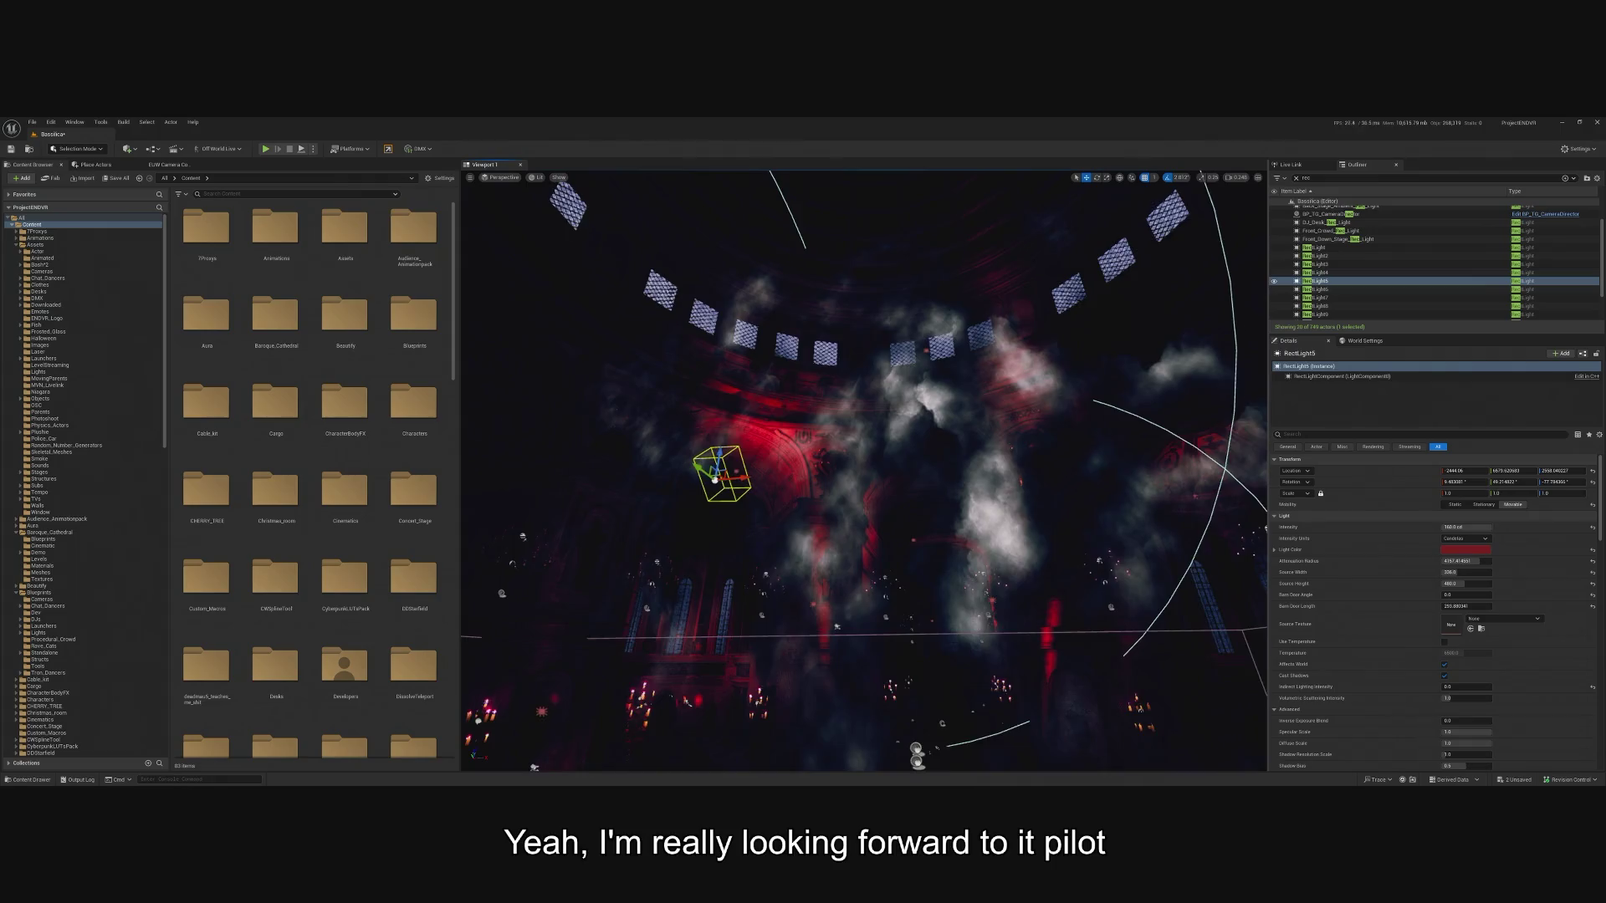
left_click(1348, 256)
left_click(1349, 247)
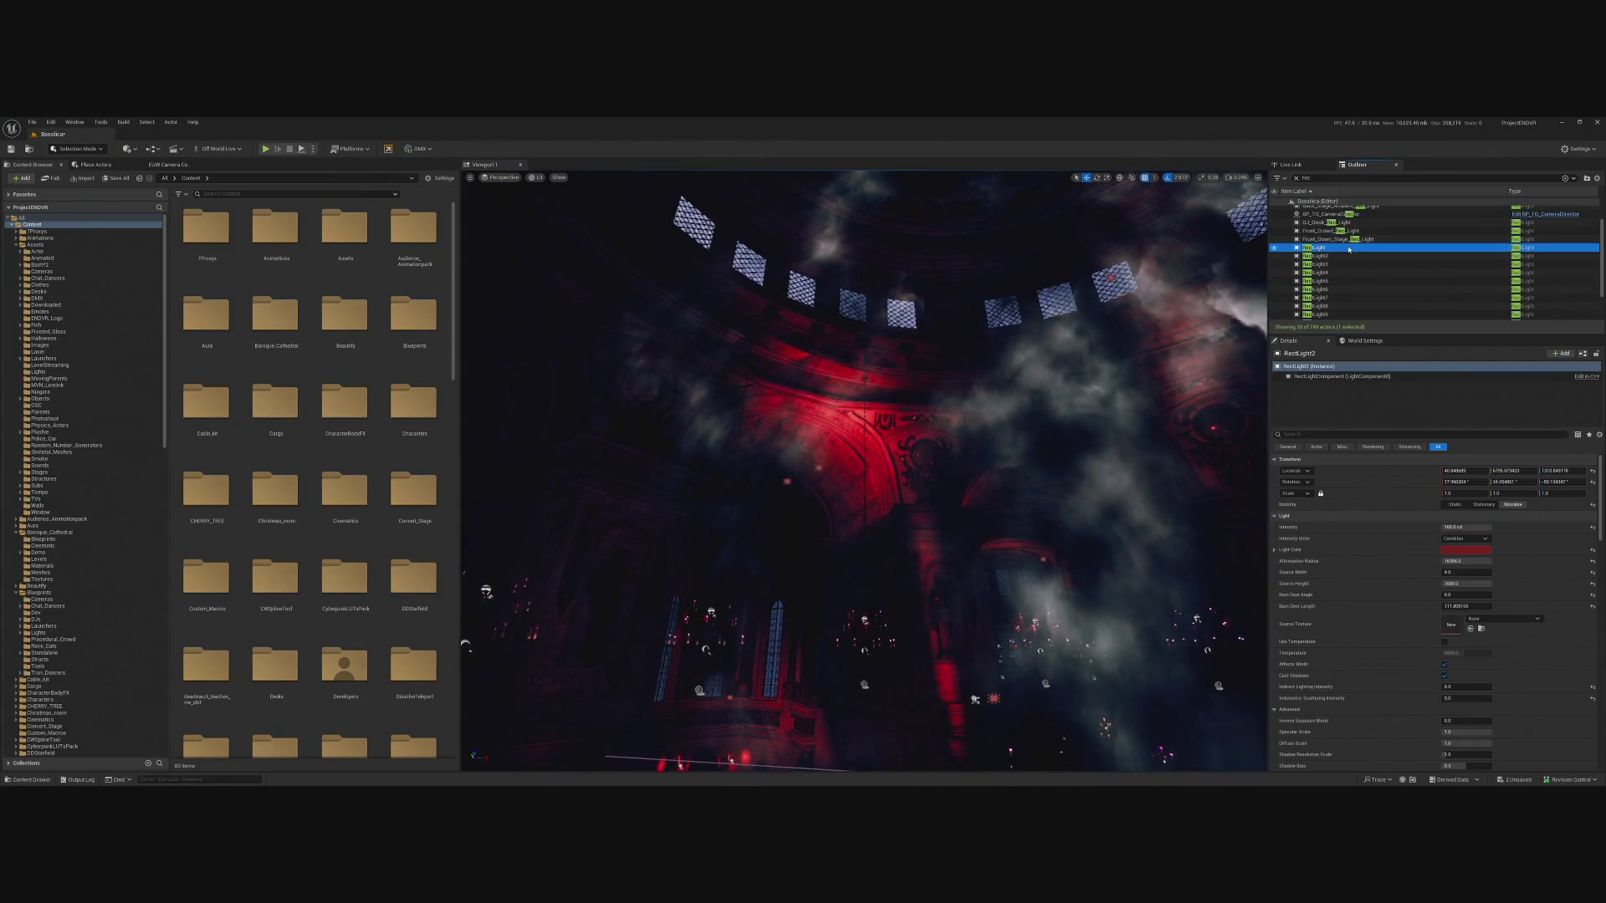
scroll(1349, 249, "down", 2)
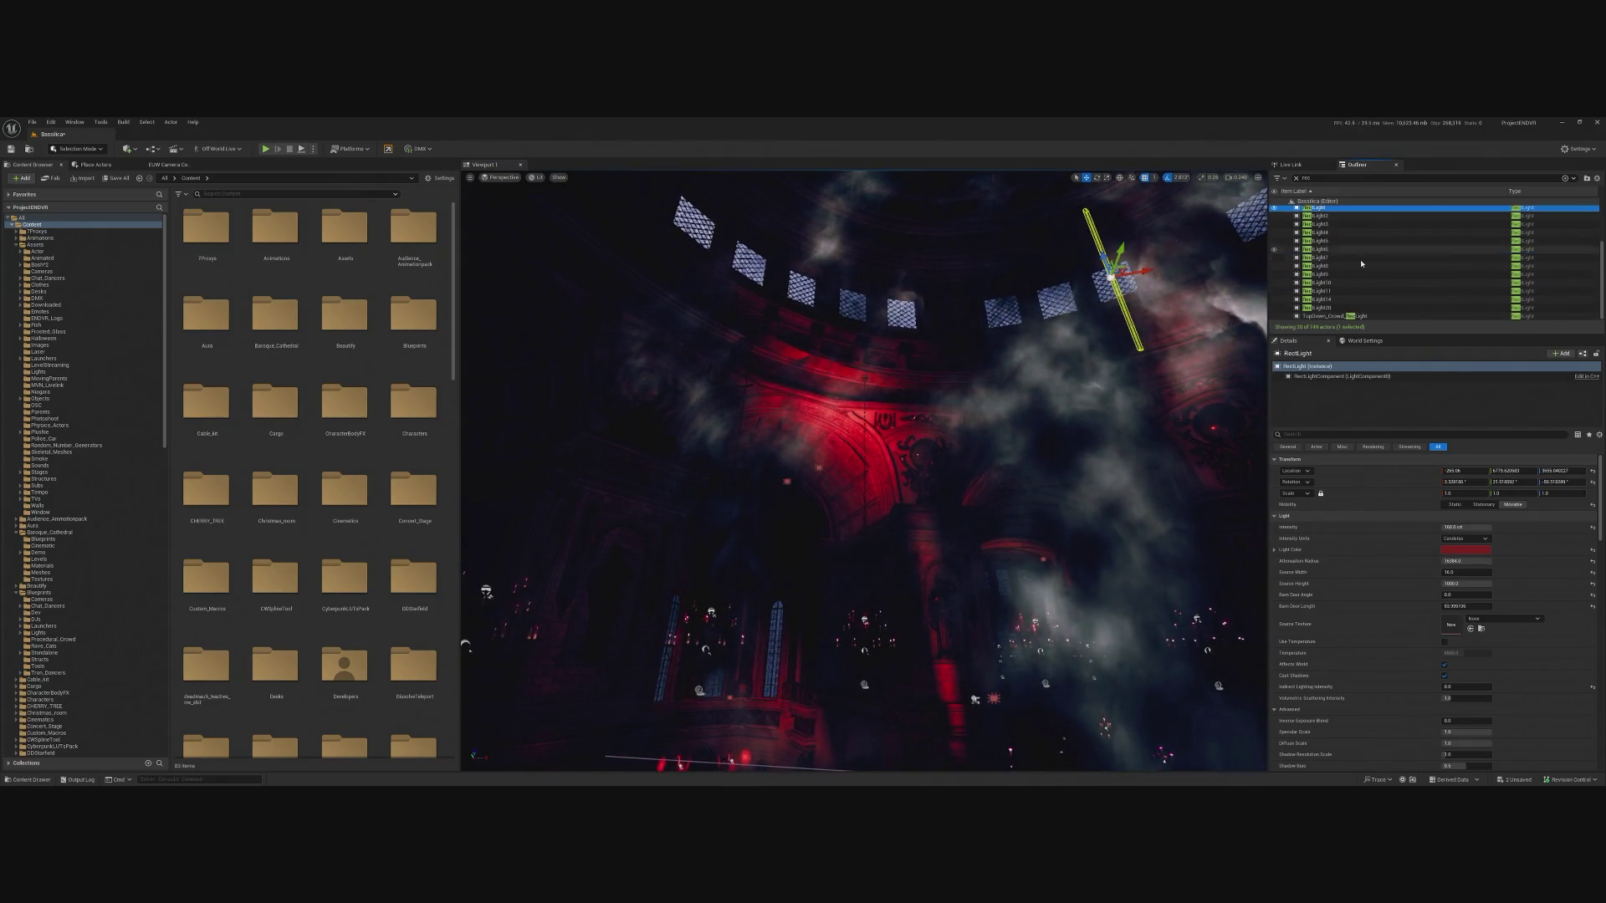
double_click(1345, 306)
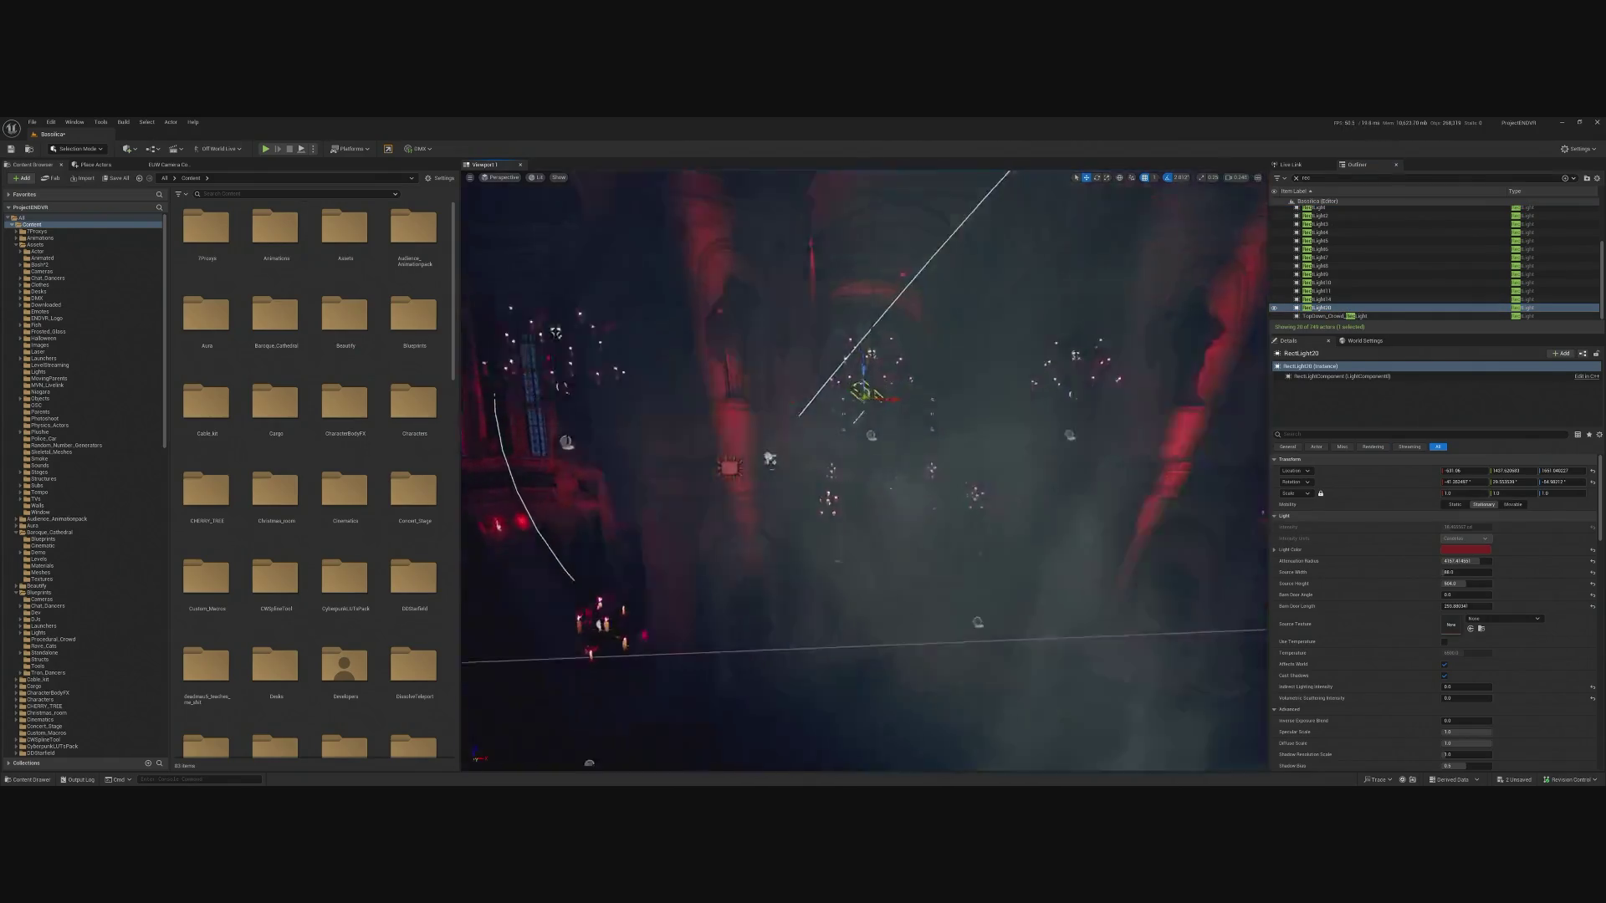
right_click(1322, 314)
left_click(1321, 311)
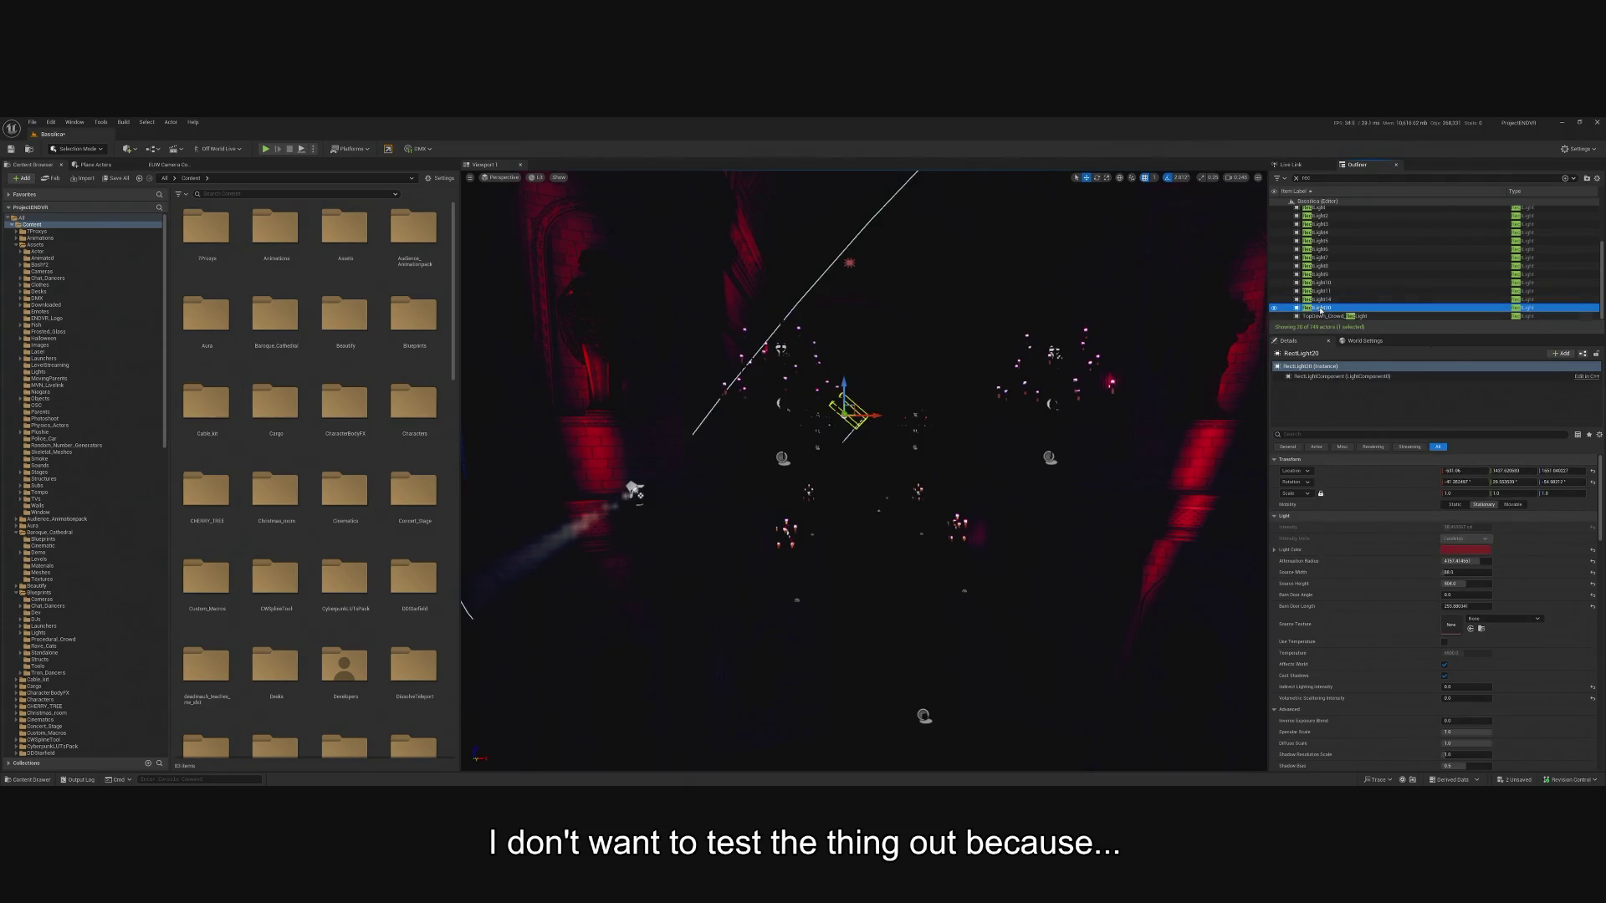
right_click(1321, 312)
left_click(1355, 334)
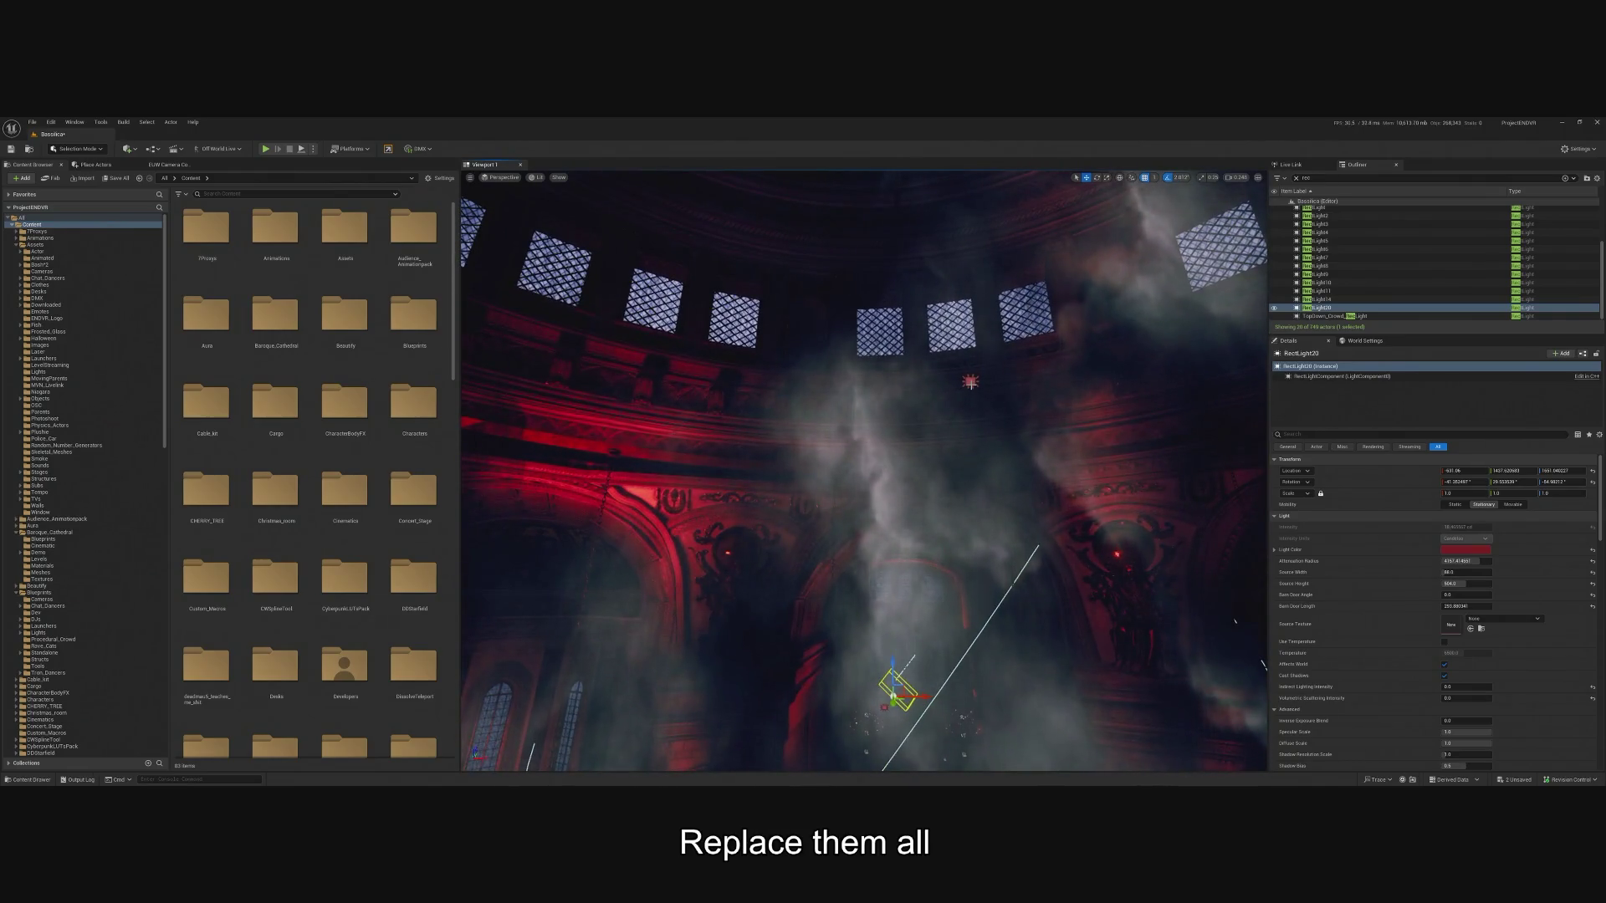
left_click(965, 374)
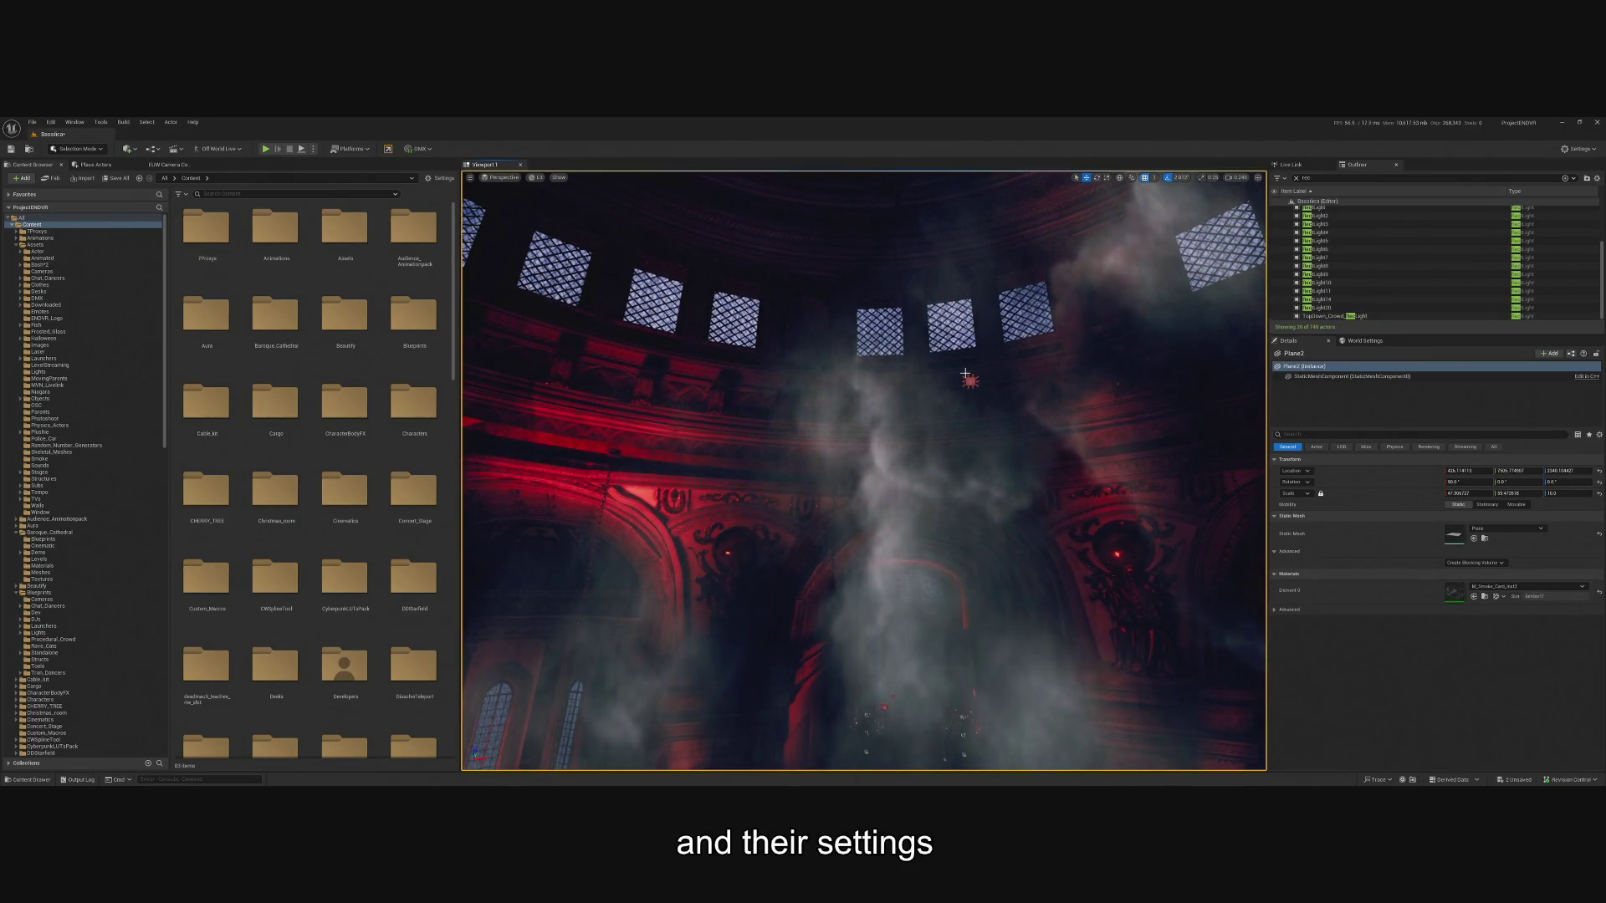
left_click(1352, 376)
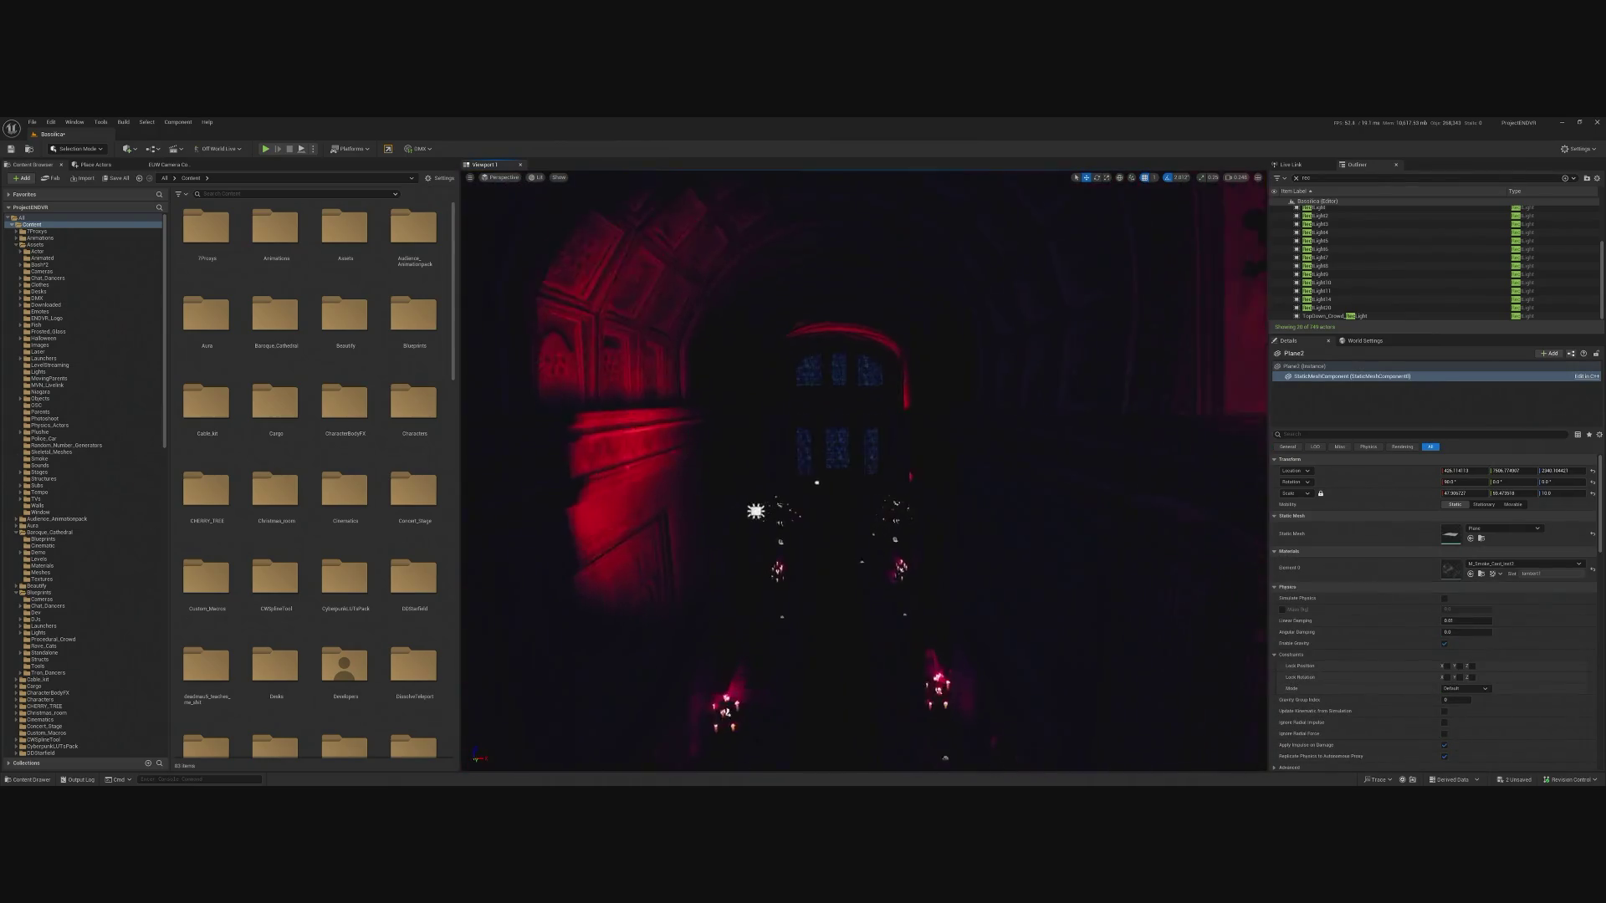
left_click(802, 679)
scroll(802, 423, "down", 10)
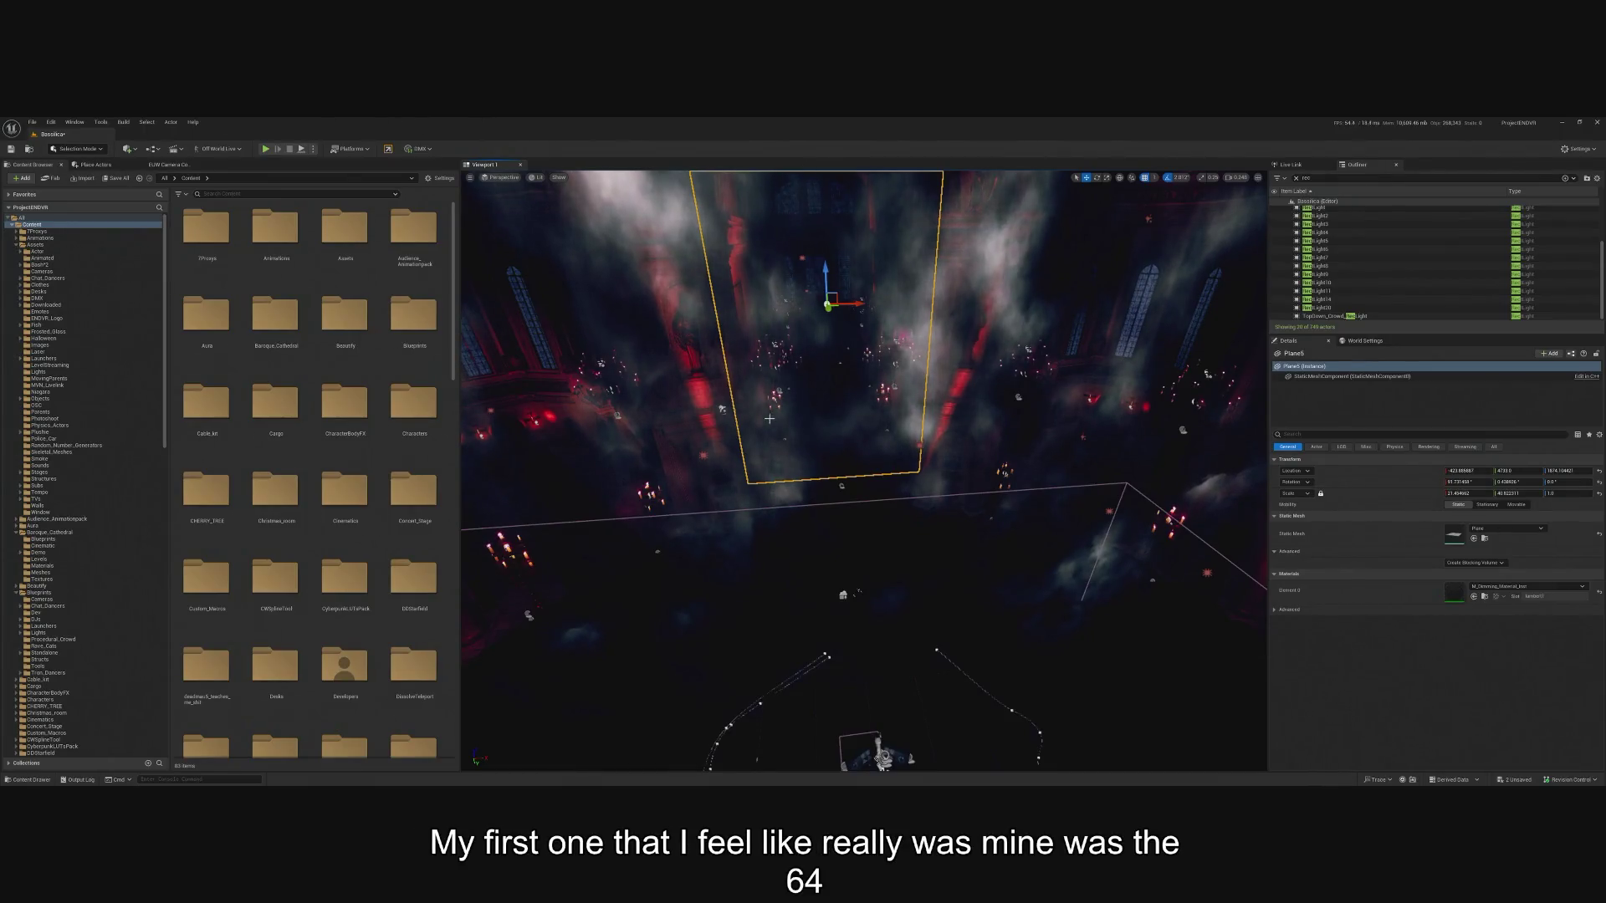
mouse_move(753, 544)
left_mouse_down()
mouse_move(463, 505)
mouse_move(739, 542)
mouse_move(769, 515)
left_mouse_up()
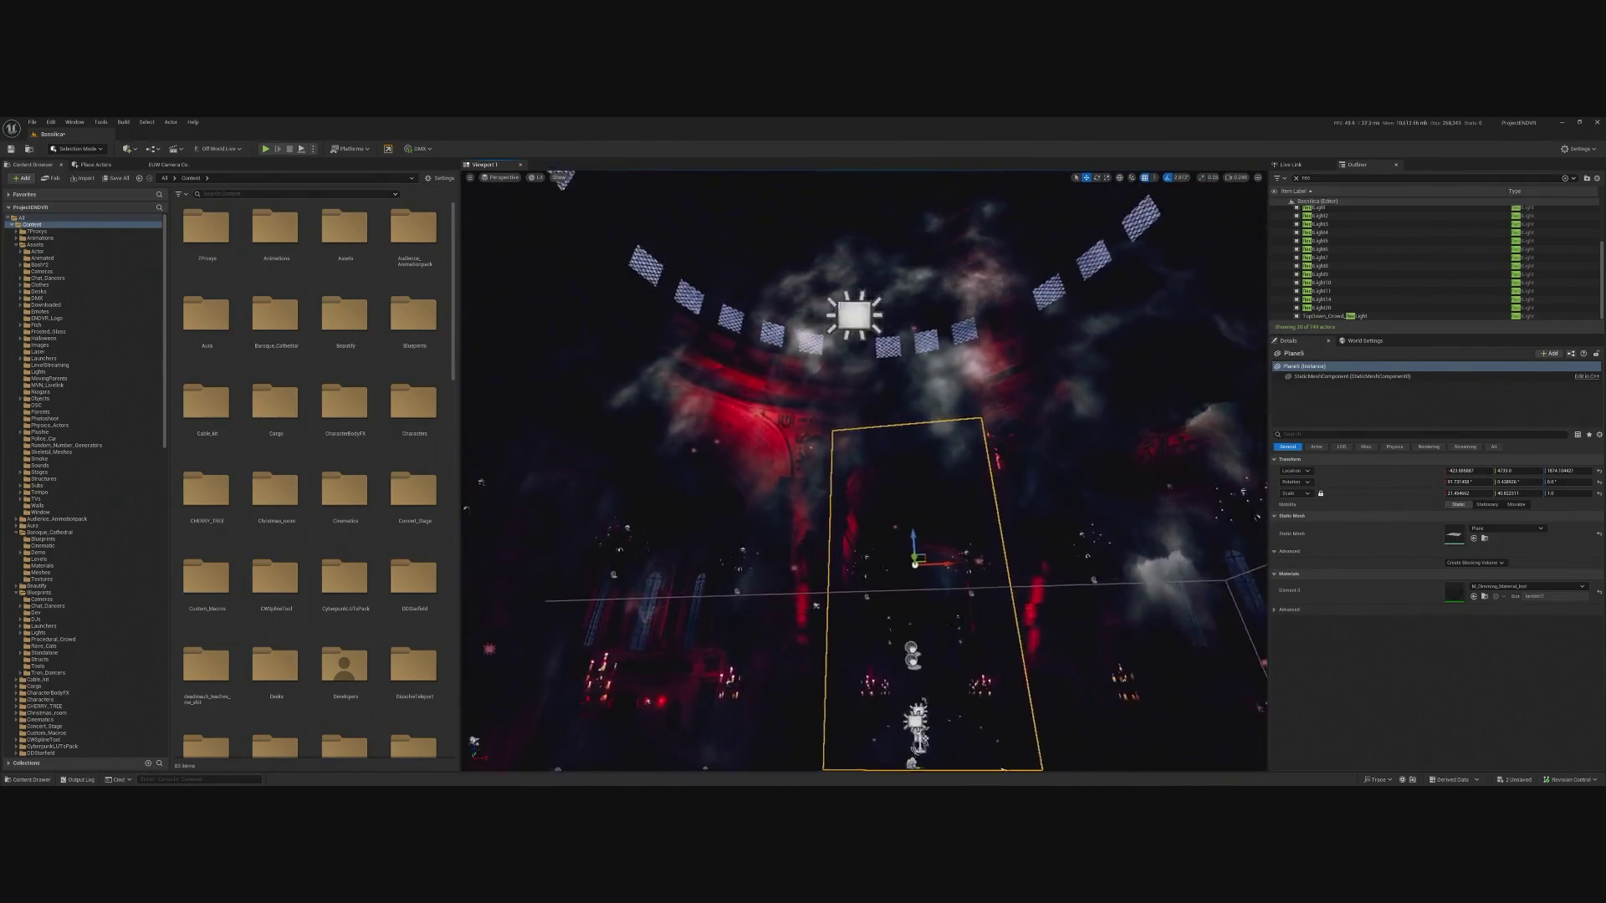
Open the Blueprints folder, save Basilica, and edit a terrace lamp's BP_Terrace_Light blueprint.
left_click(17, 245)
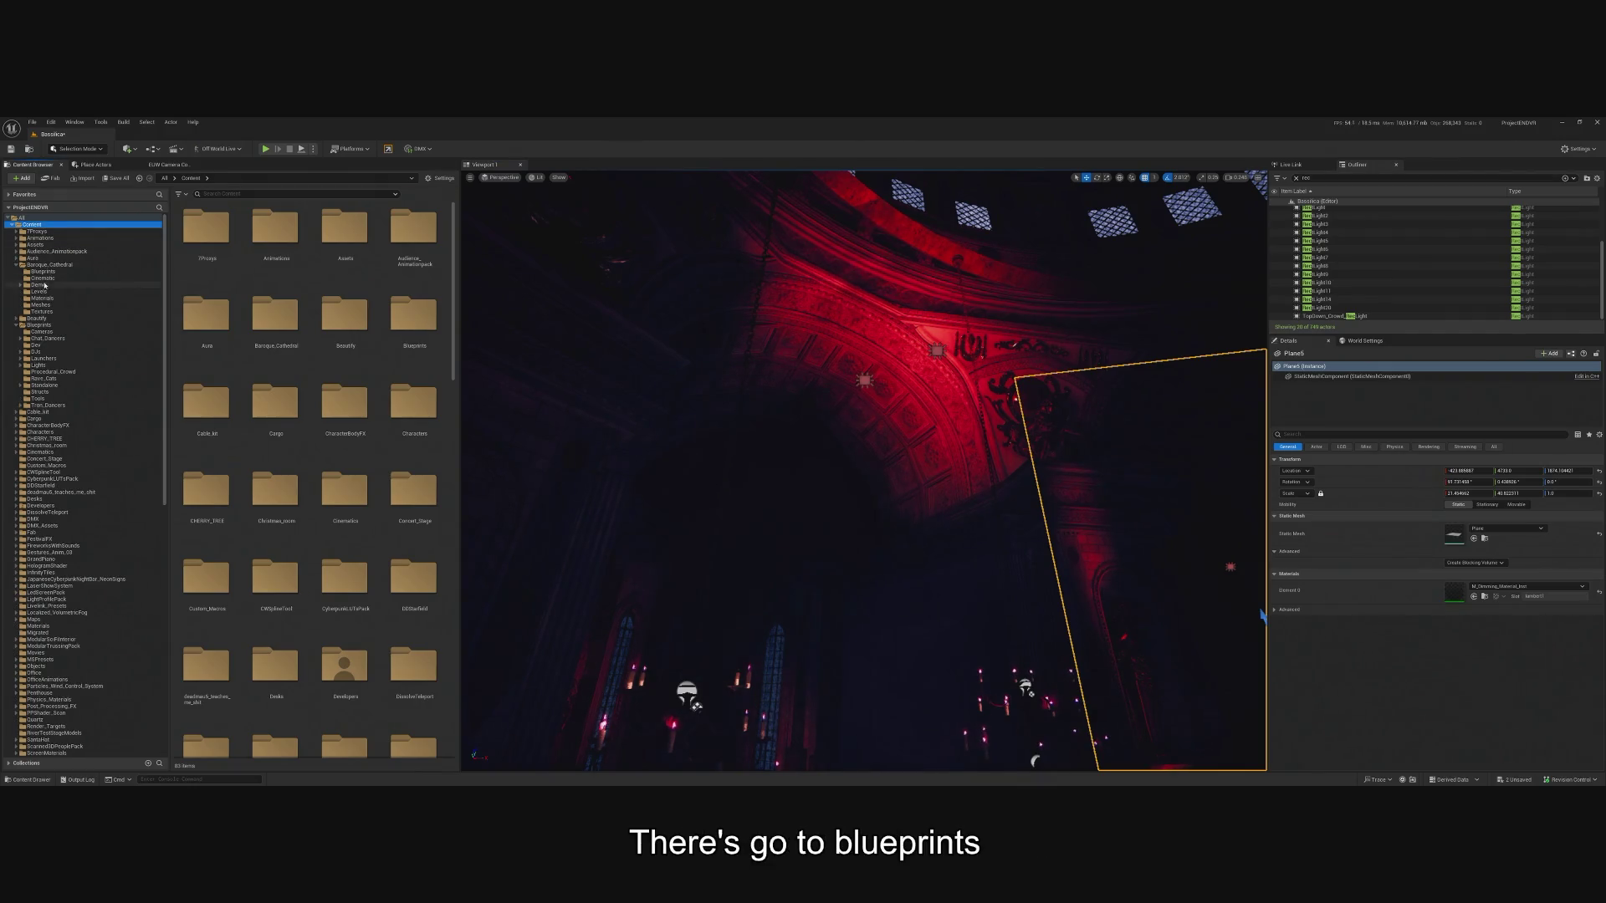
left_click(45, 272)
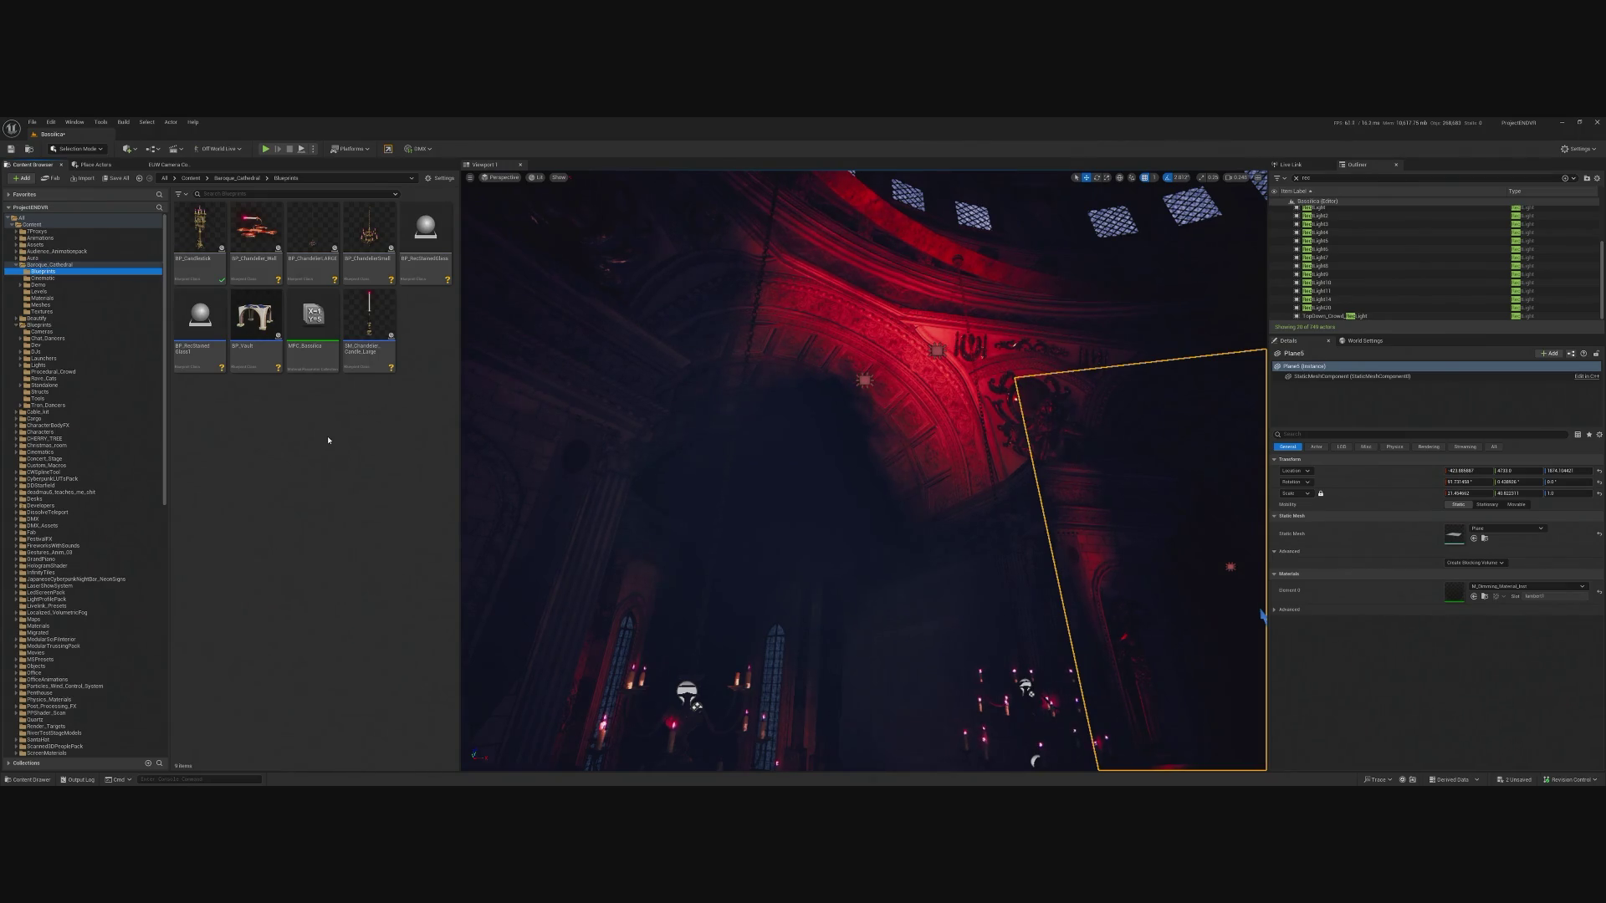
left_click(32, 123)
mouse_move(100, 182)
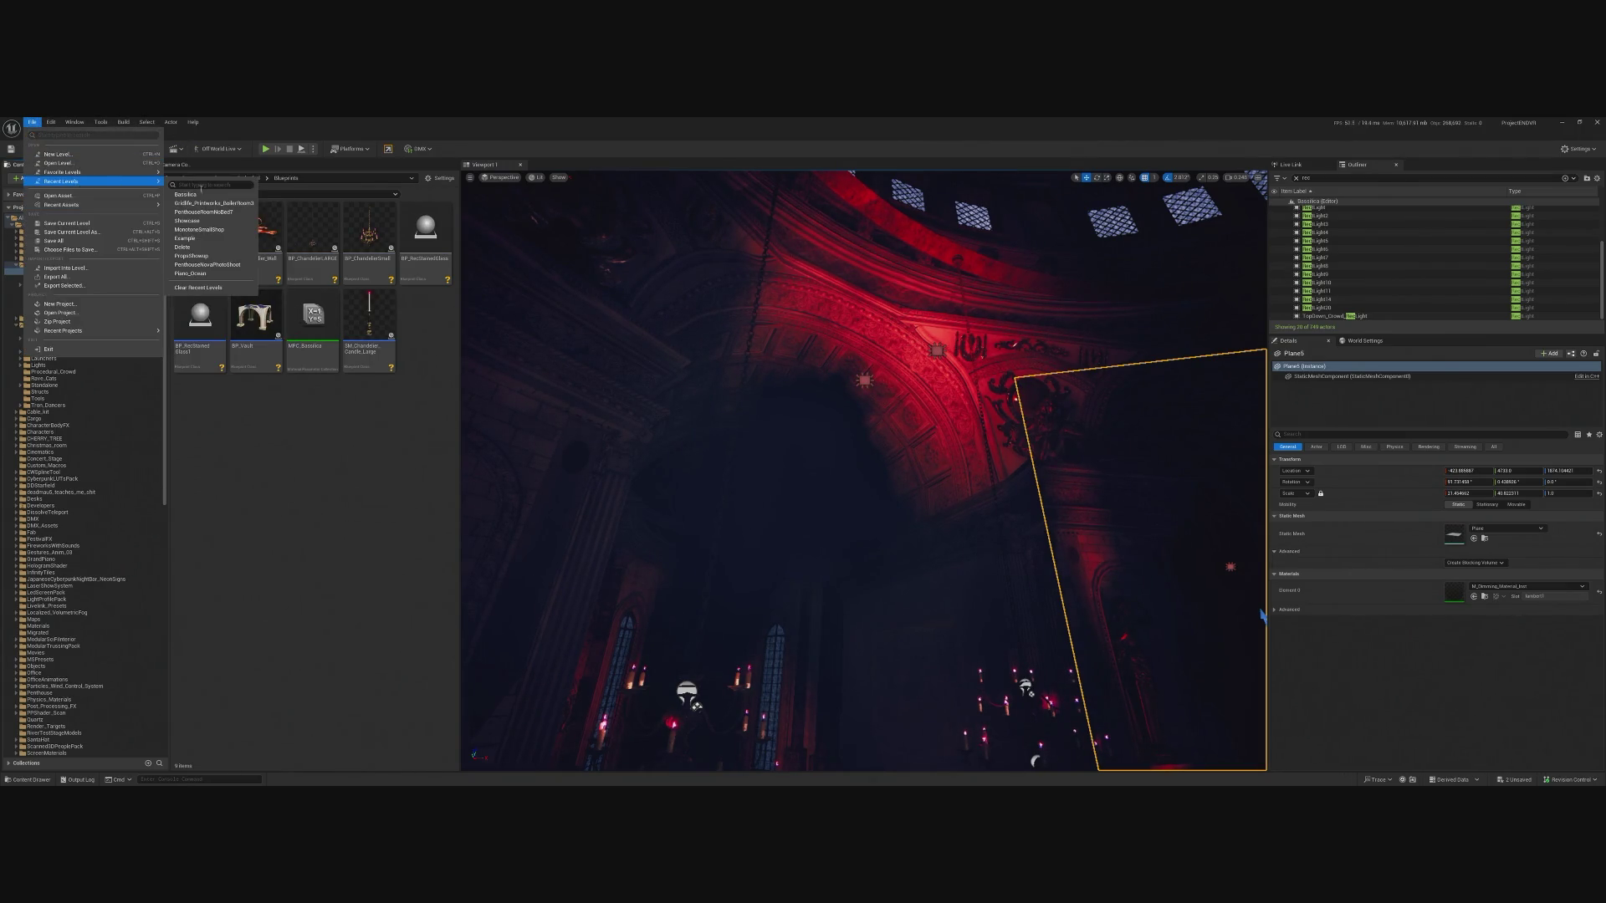
key("Escape")
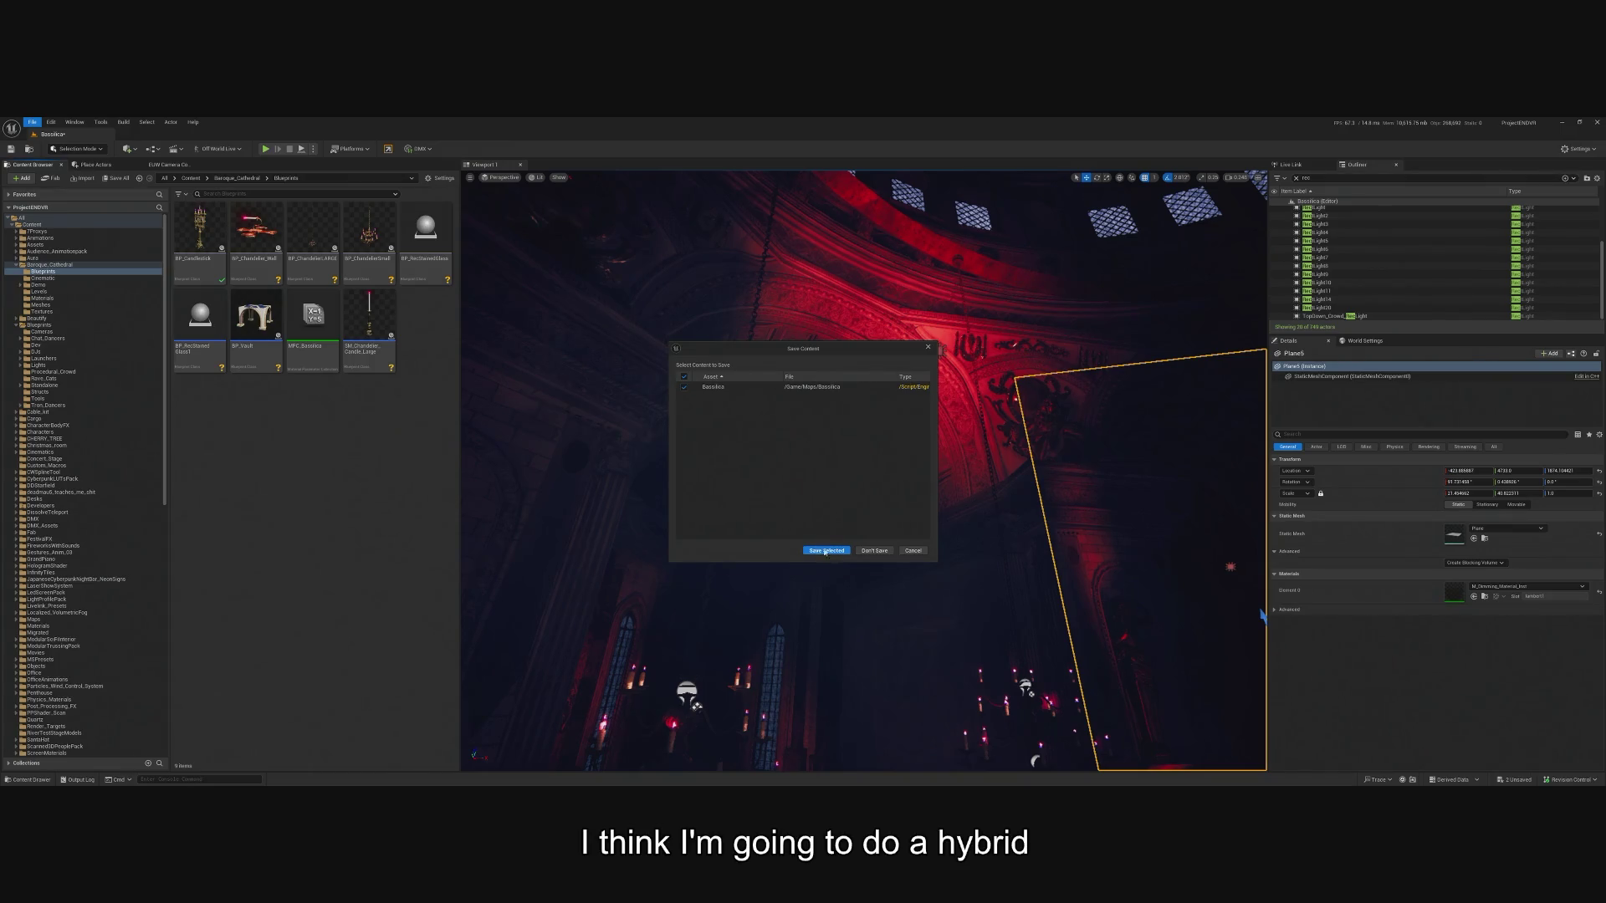
left_click(825, 551)
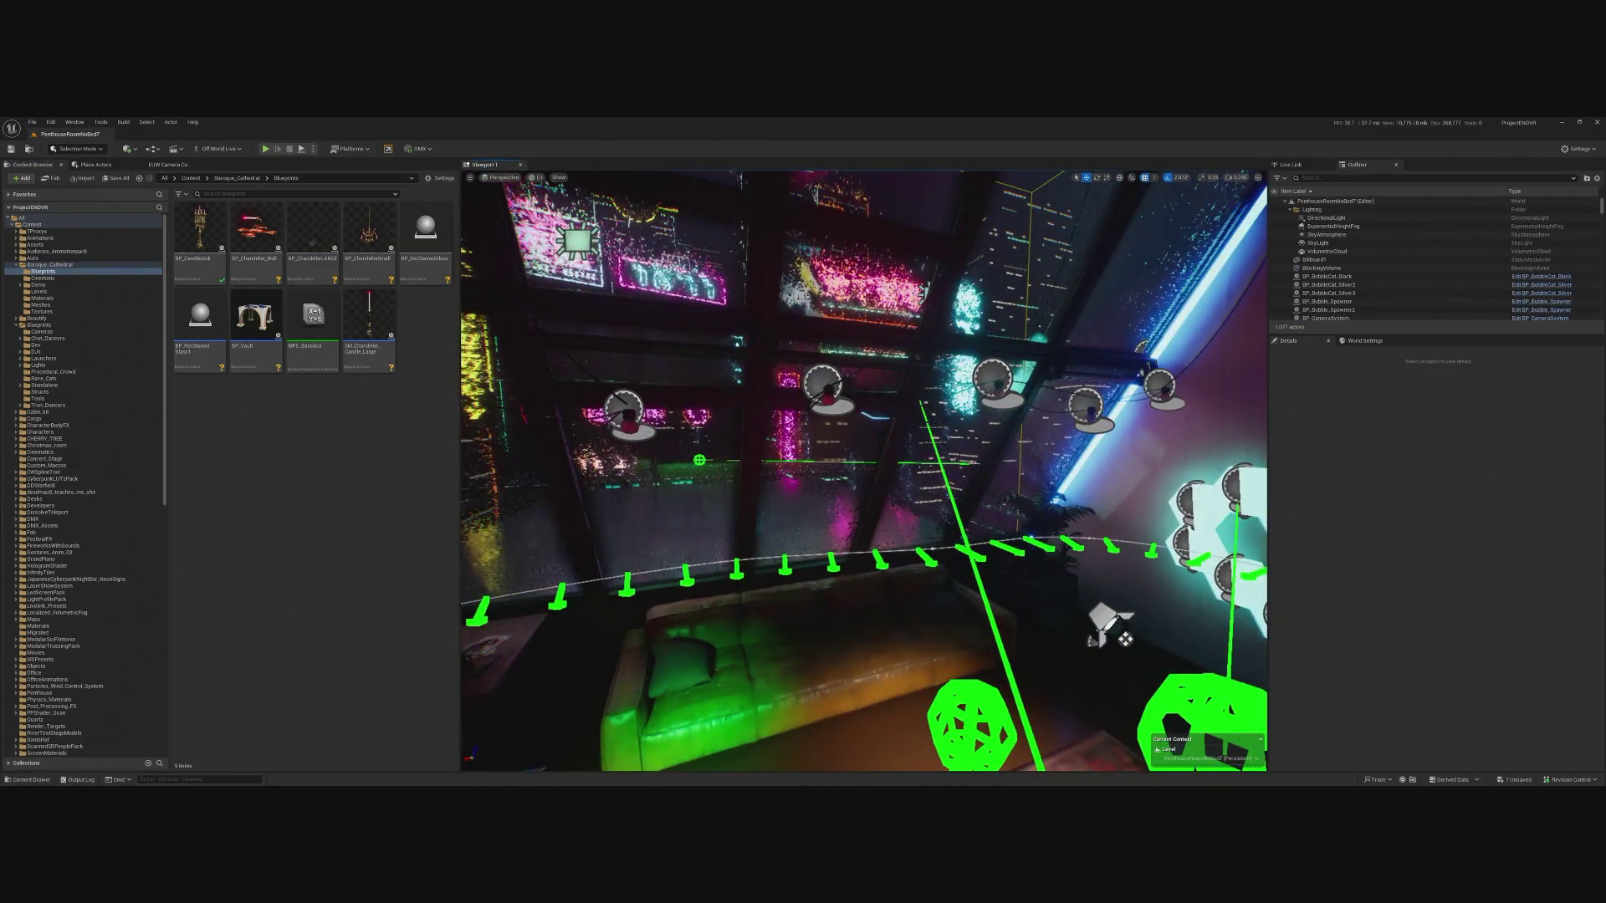
left_click(627, 385)
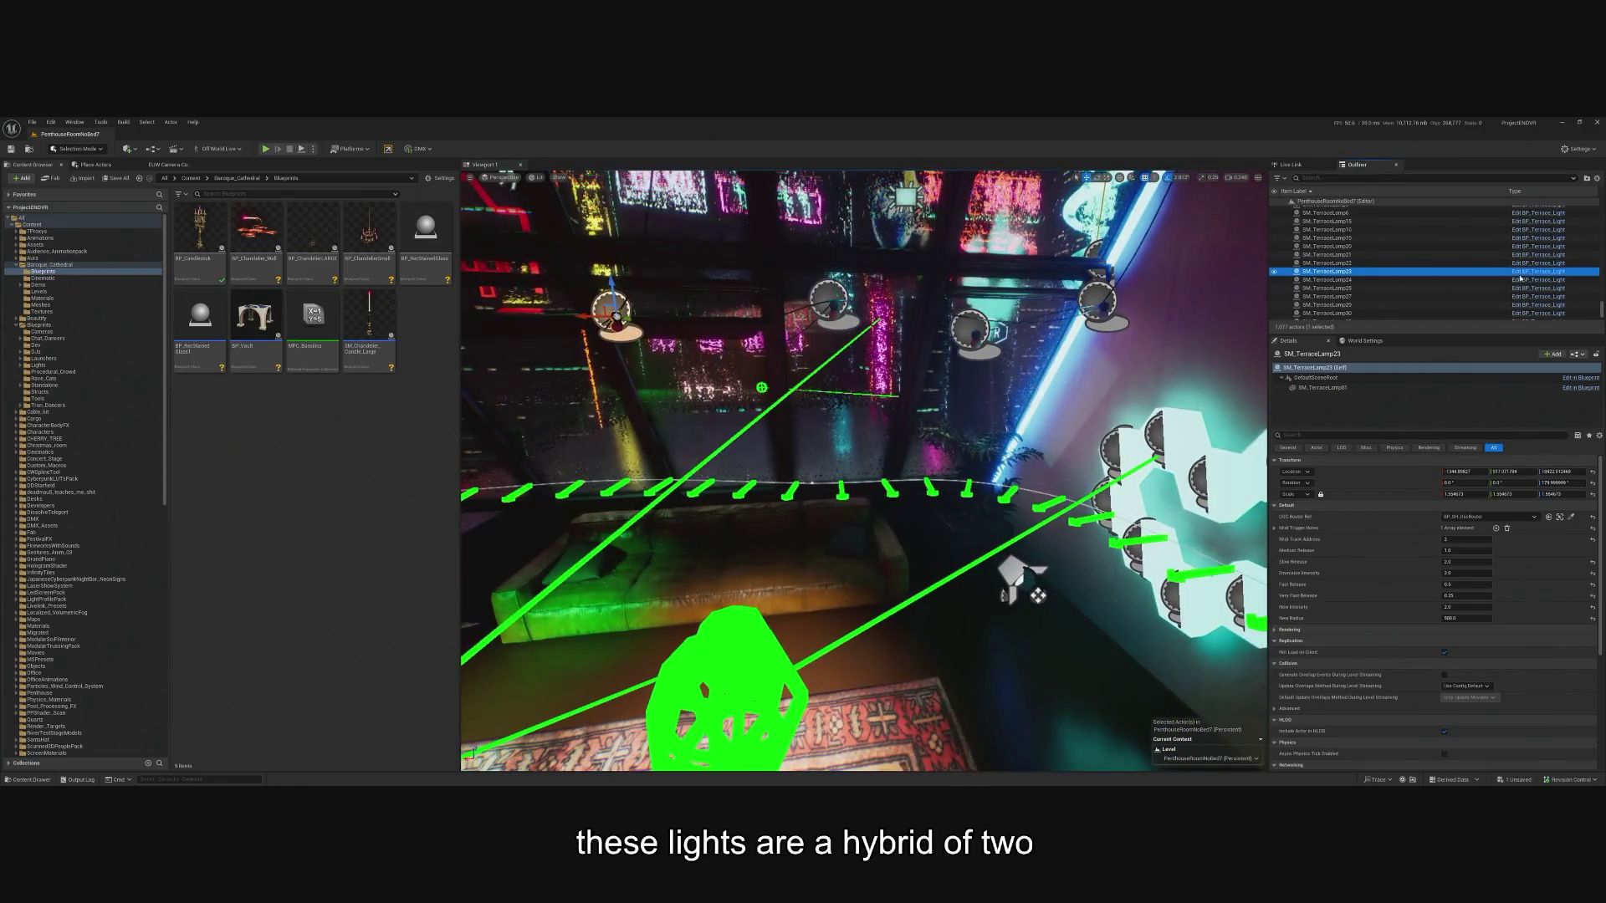
left_click(1542, 272)
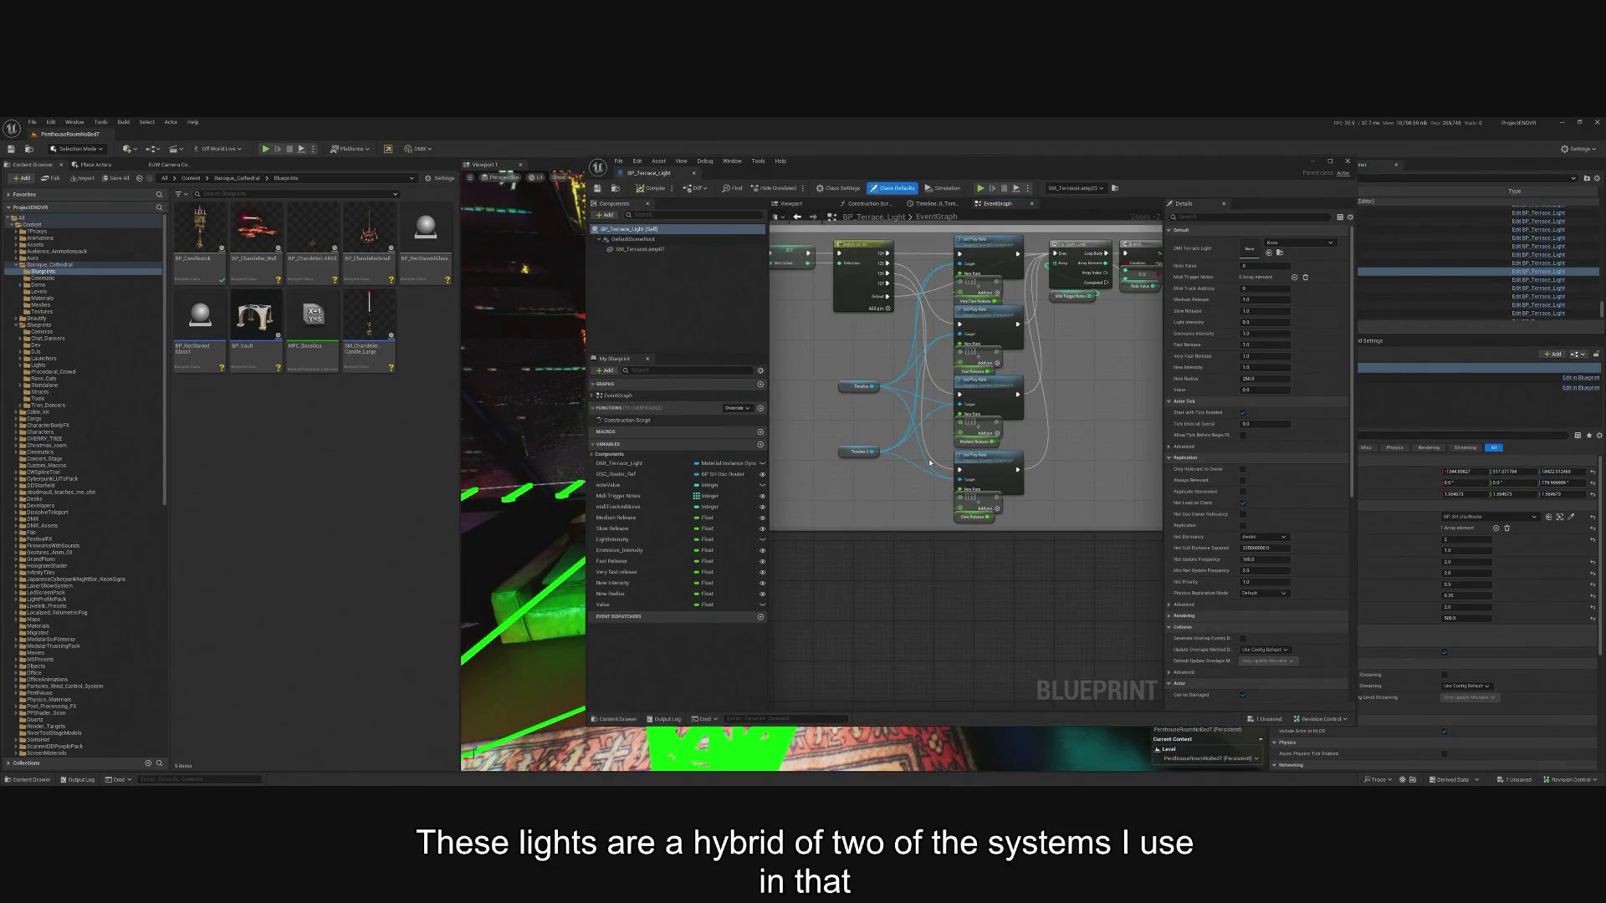
scroll(858, 420, "up", 4)
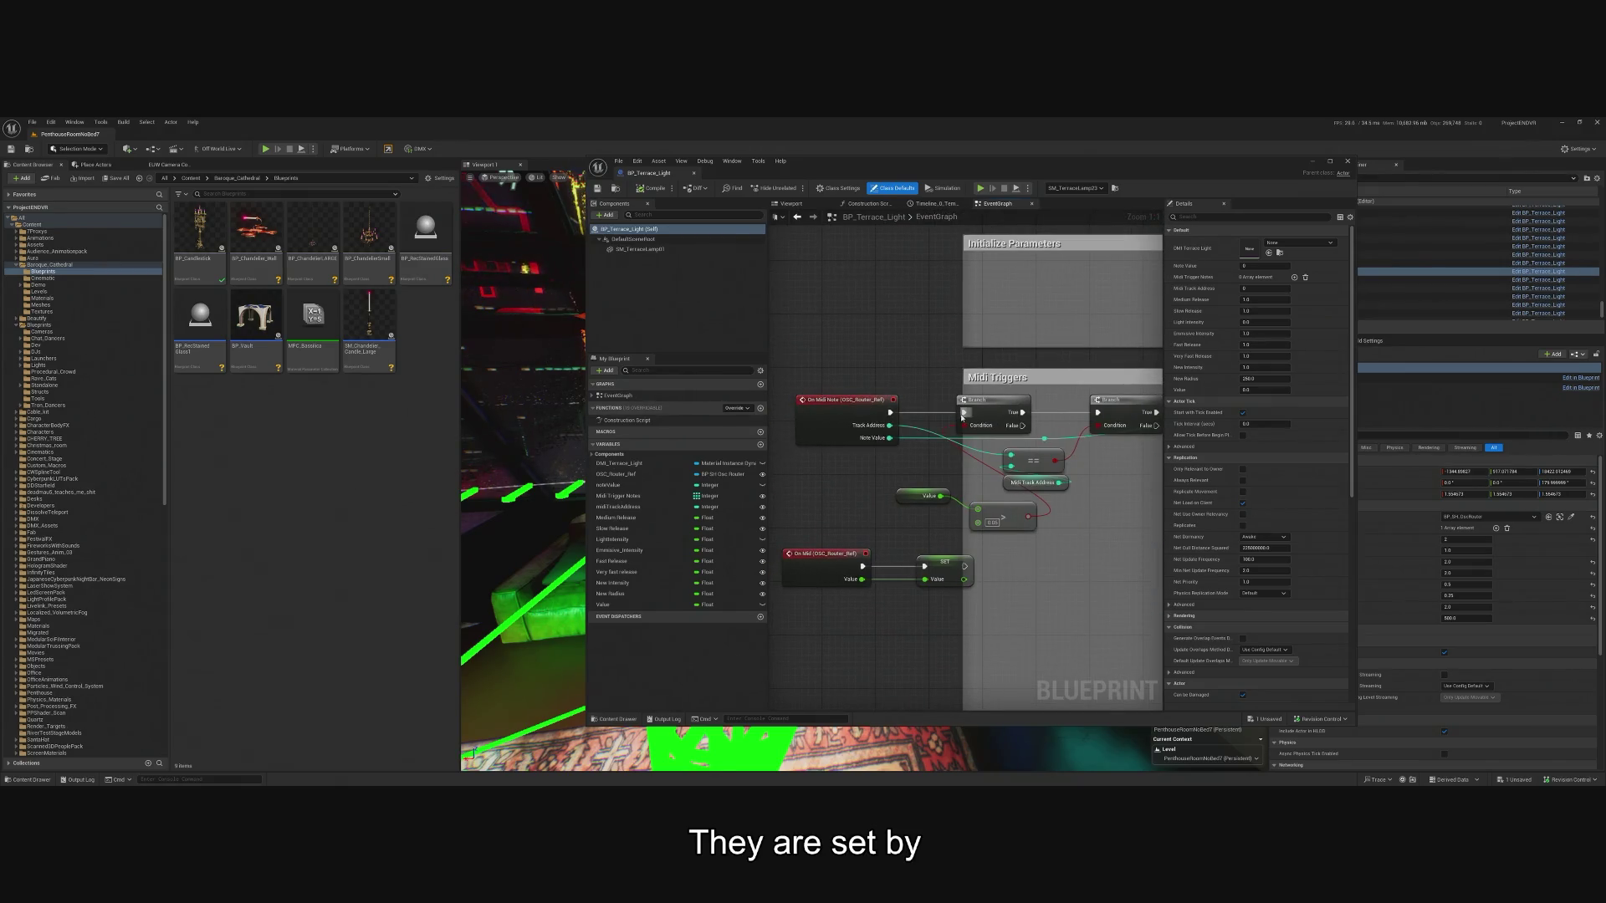
mouse_move(898, 479)
left_mouse_down()
mouse_move(859, 490)
mouse_move(811, 461)
left_mouse_up()
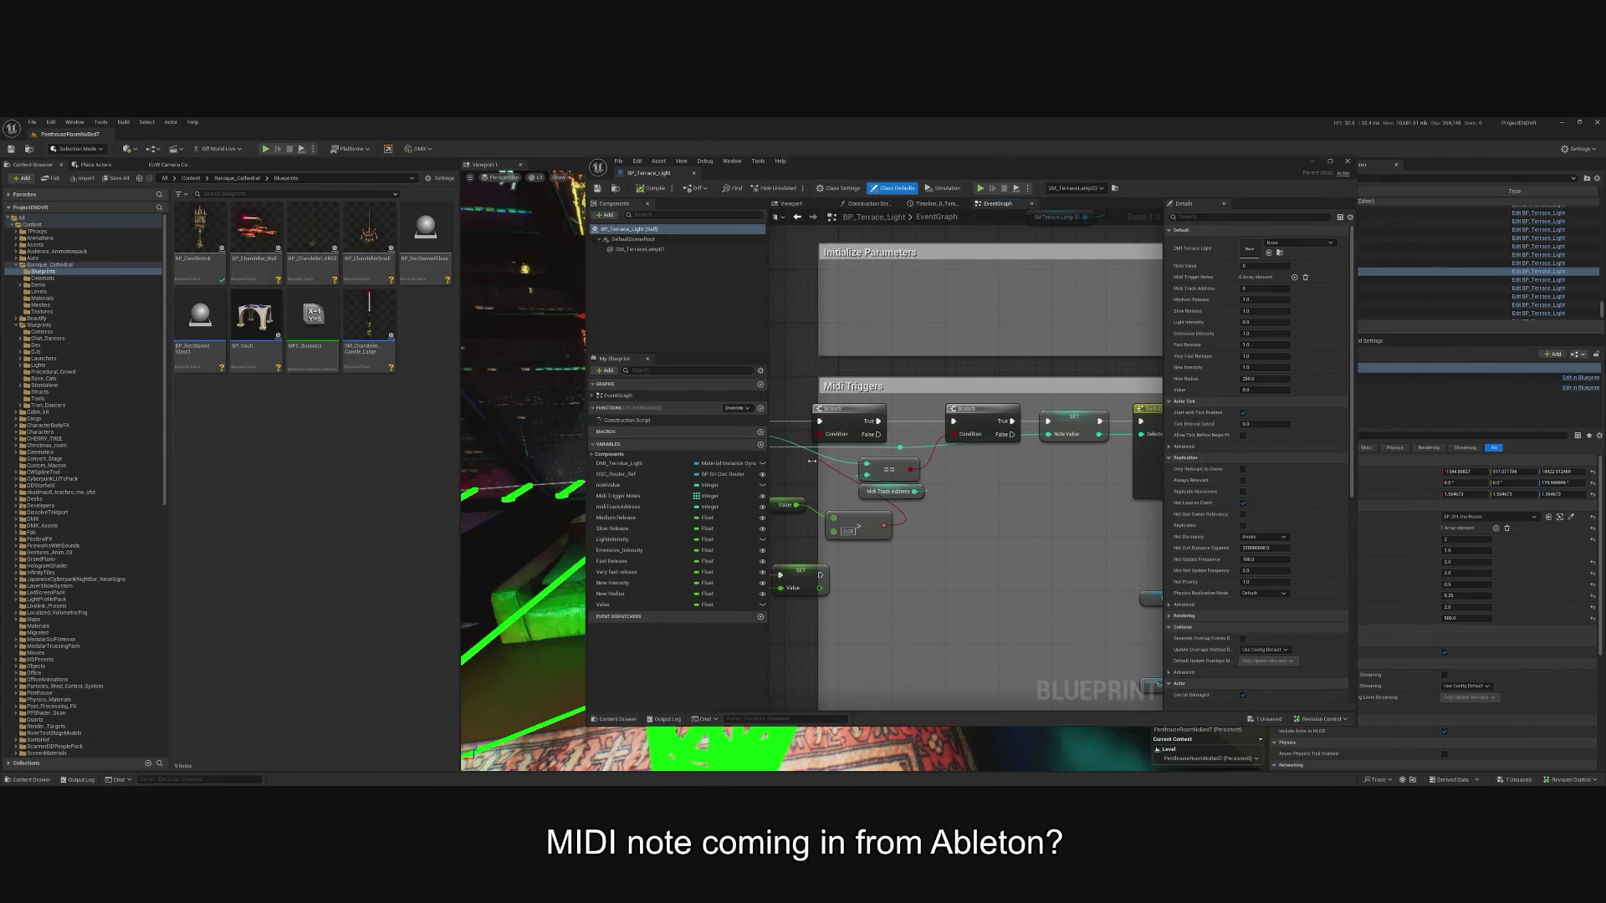
scroll(899, 433, "down", 3)
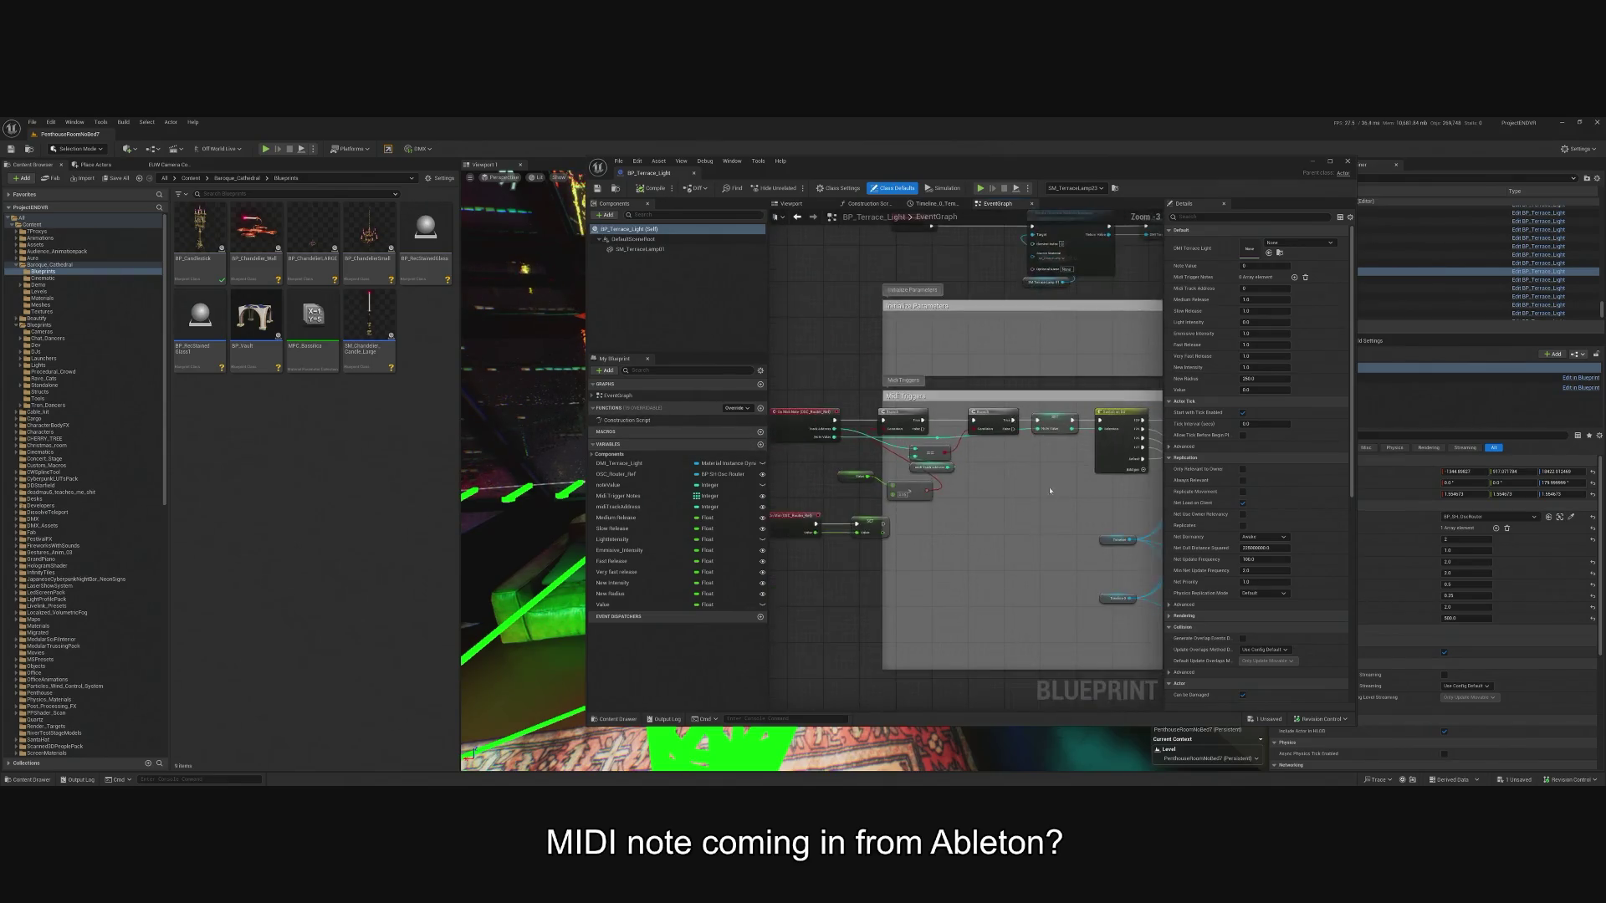
scroll(899, 433, "up", 1)
left_click_drag(1072, 440, 926, 441)
scroll(975, 477, "up", 2)
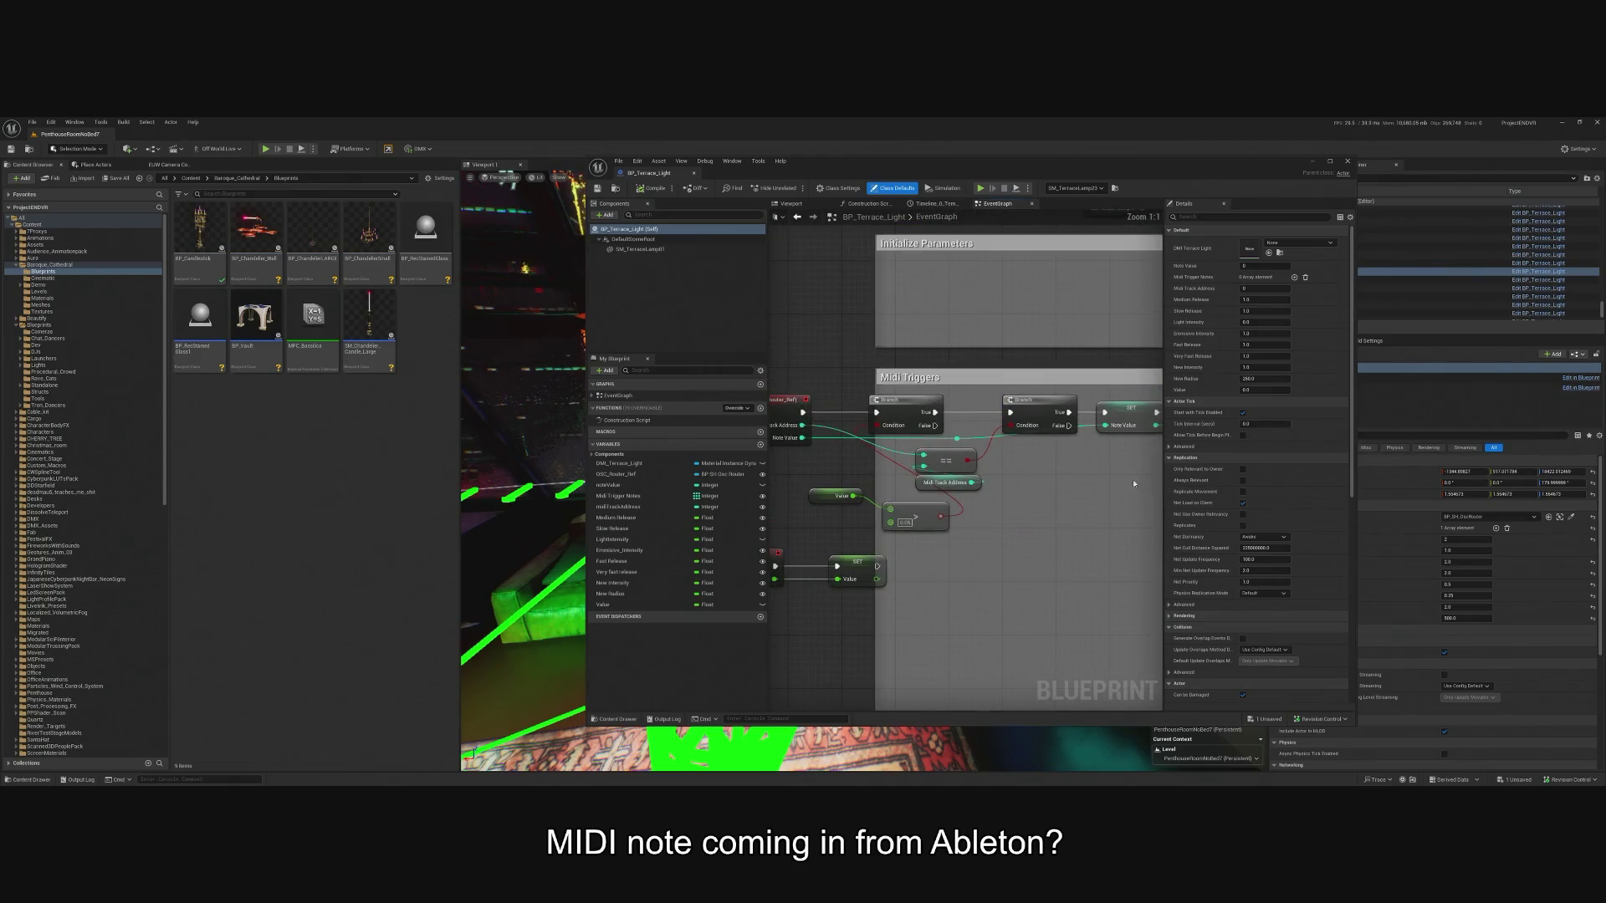
left_click_drag(1042, 499, 1129, 506)
left_click_drag(921, 502, 906, 513)
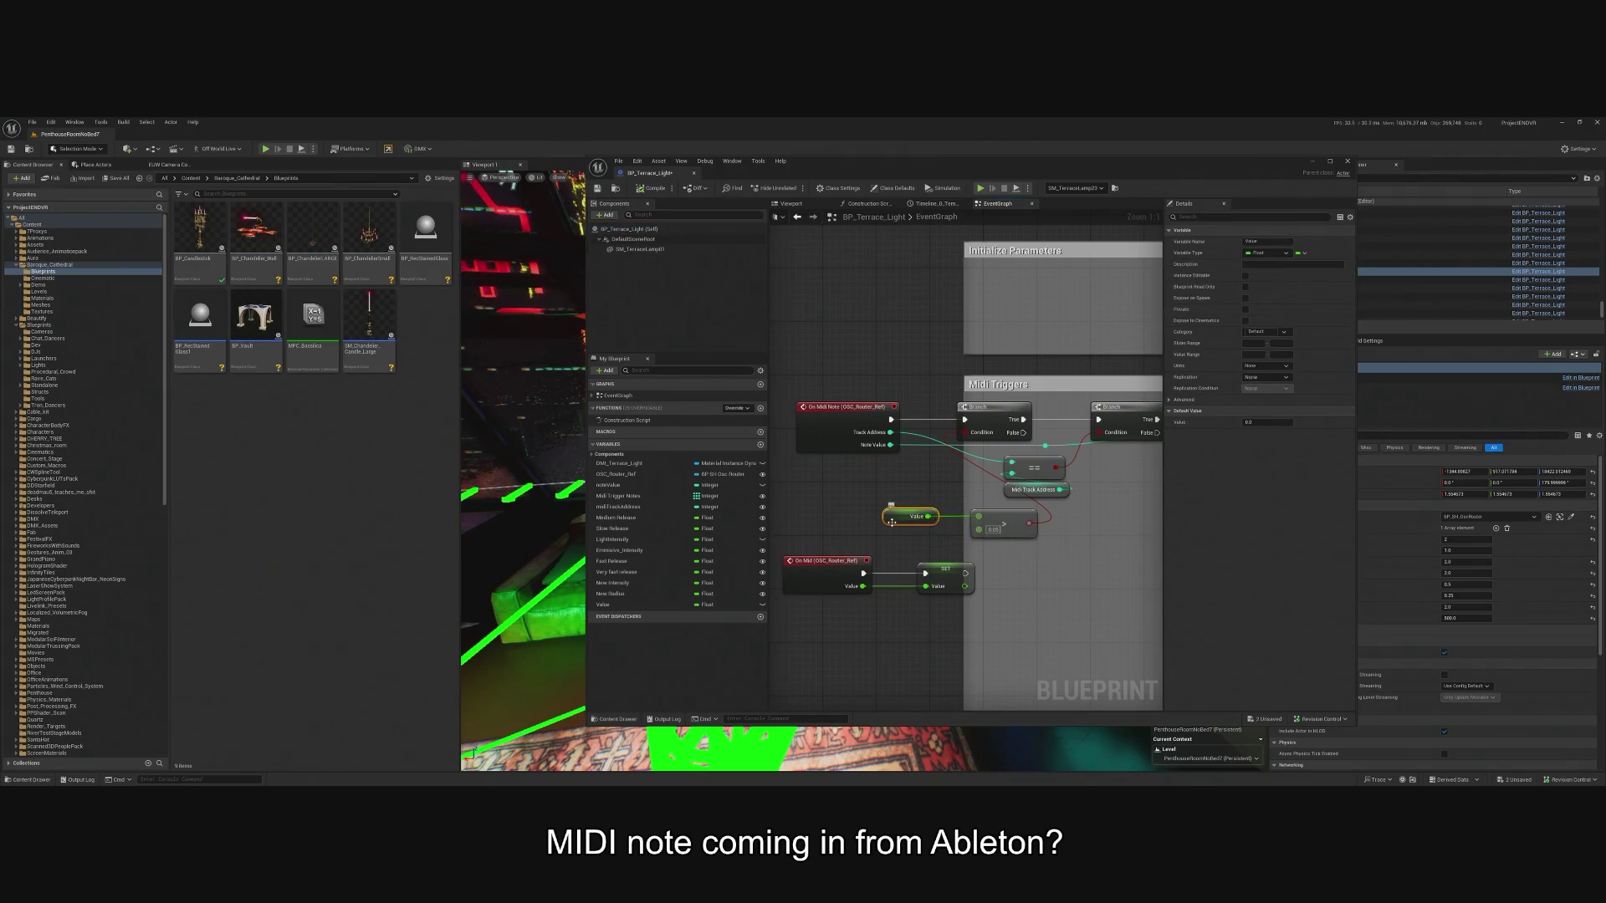
scroll(949, 508, "down", 3)
scroll(948, 508, "up", 3)
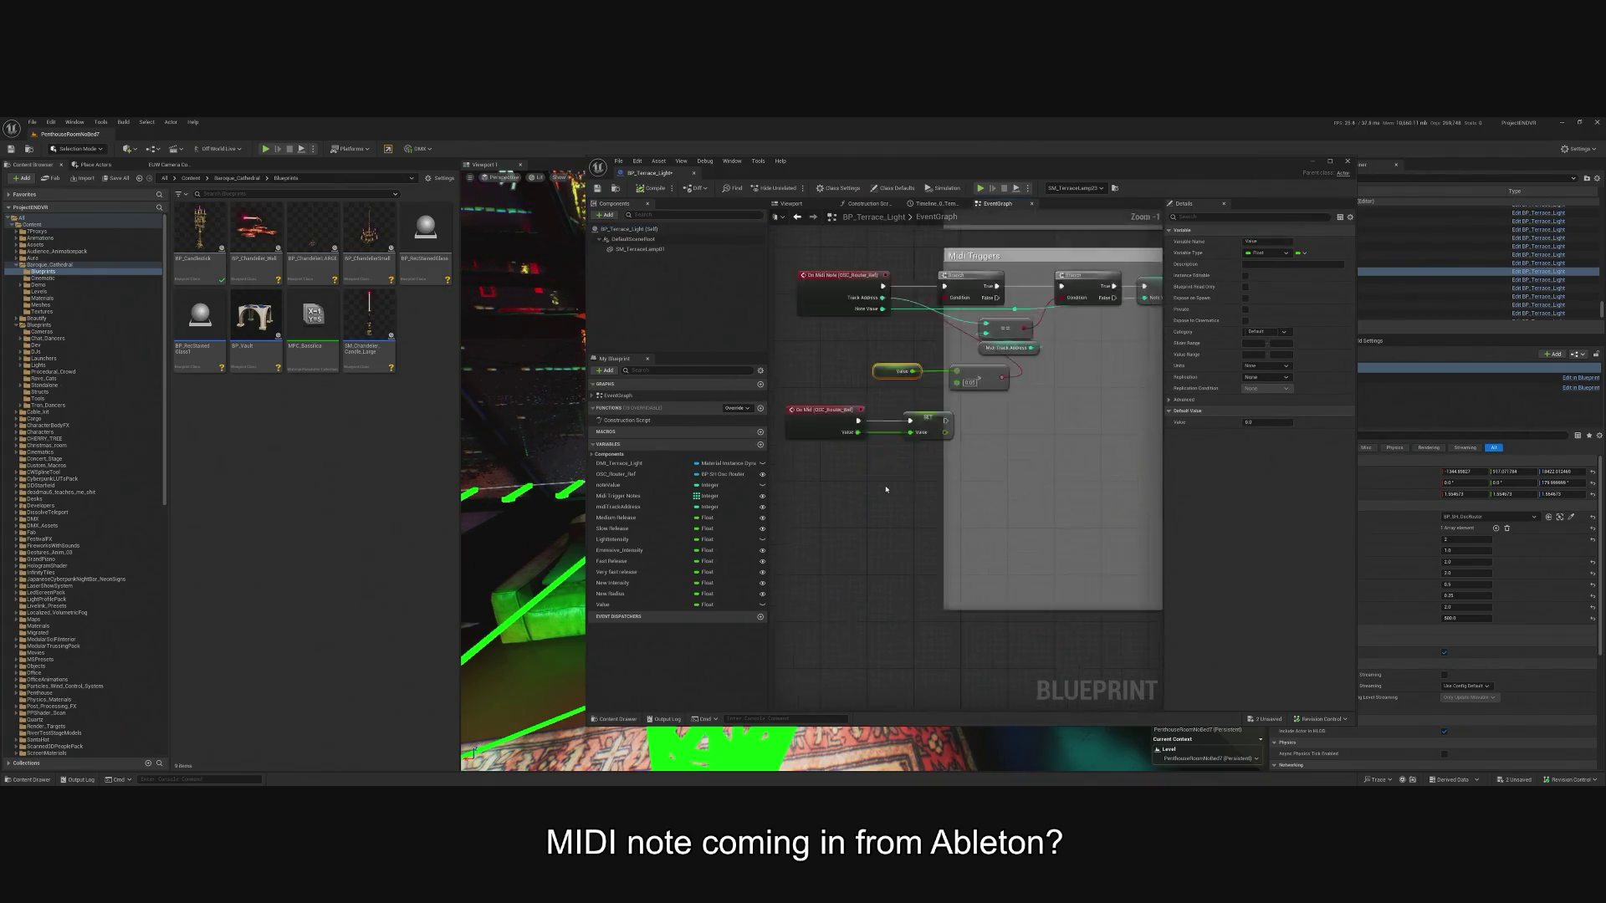
left_click(824, 481)
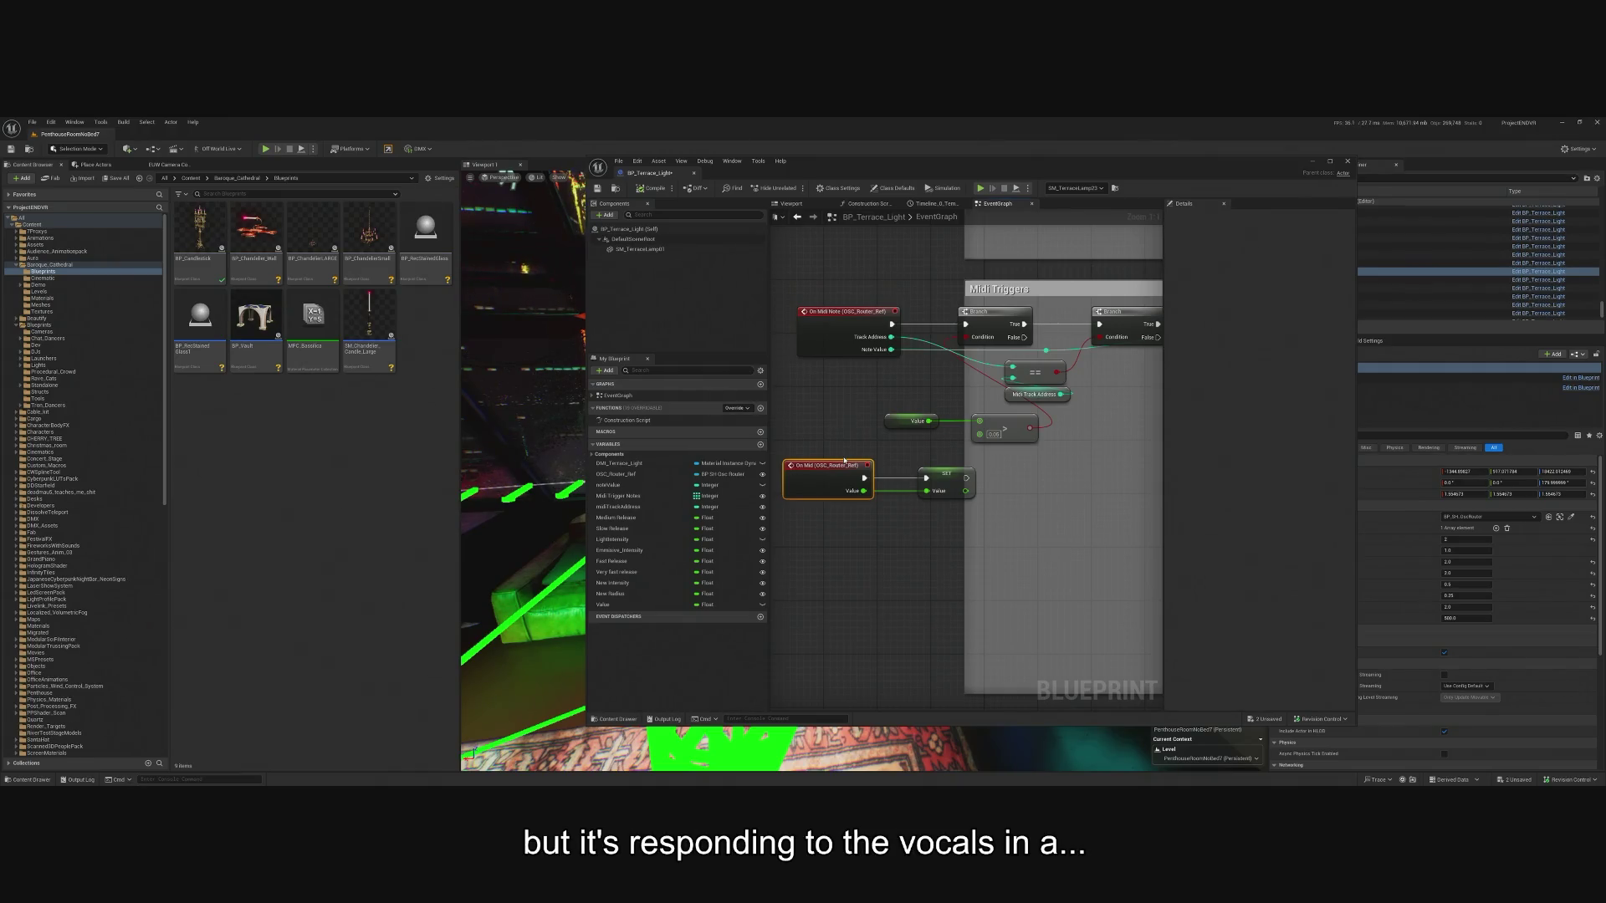
left_click(1314, 159)
Open the Gridlife_Printworks_BoilerRoom3 level from File > Recent Levels.
left_click(32, 122)
mouse_move(66, 186)
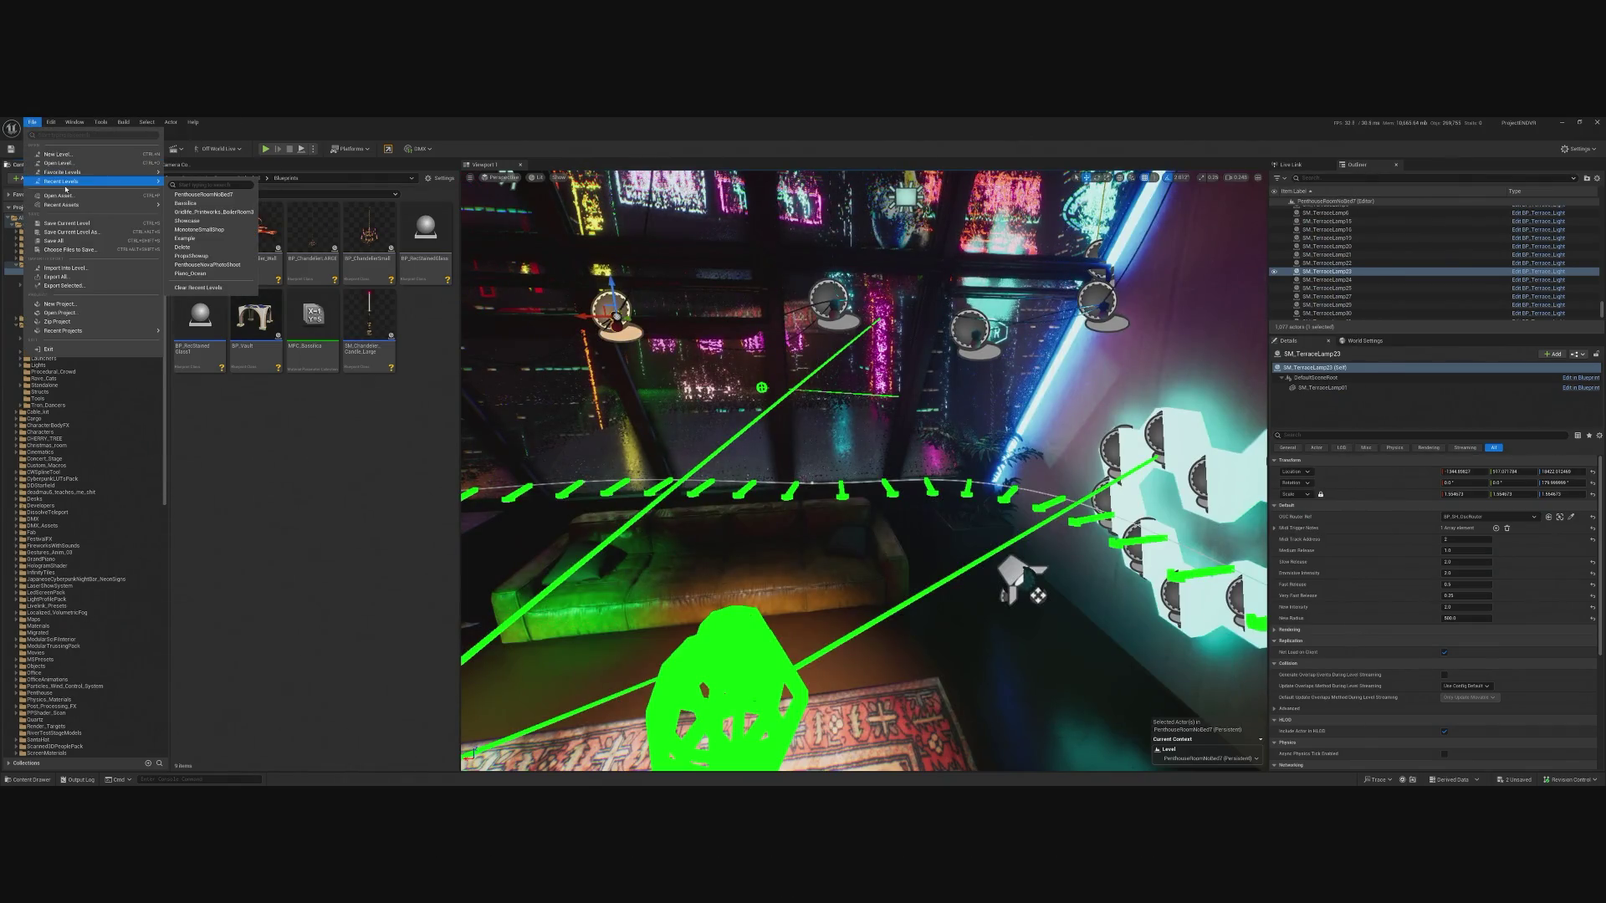
left_click(220, 214)
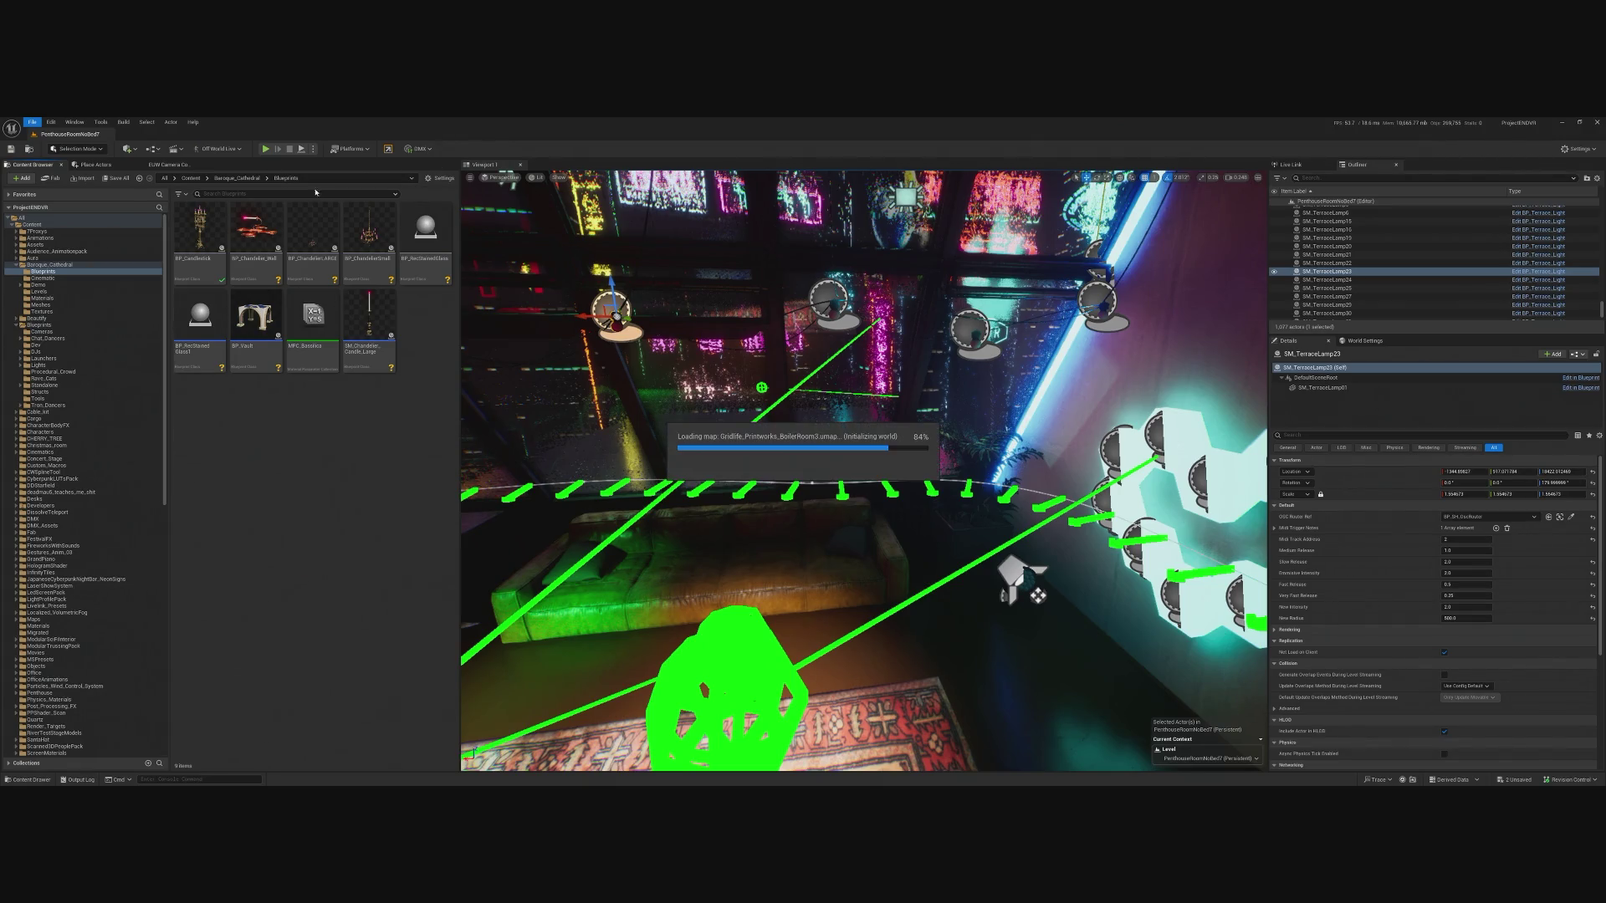
Reopen the penthouse level from Recent Levels.
left_click(32, 121)
mouse_move(92, 172)
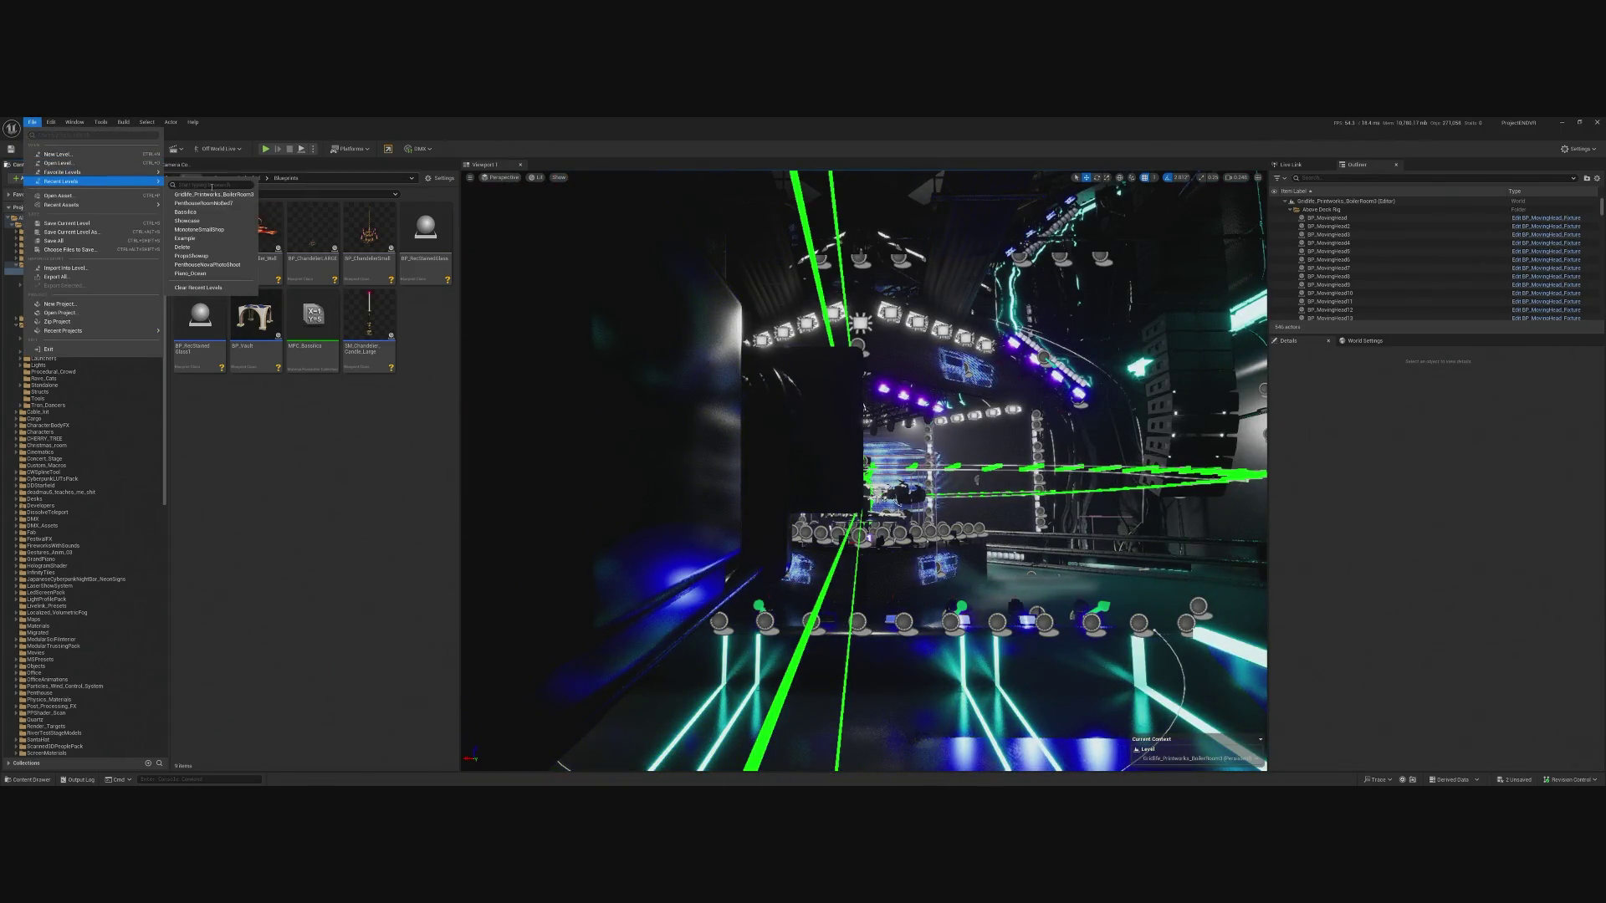
left_click(197, 210)
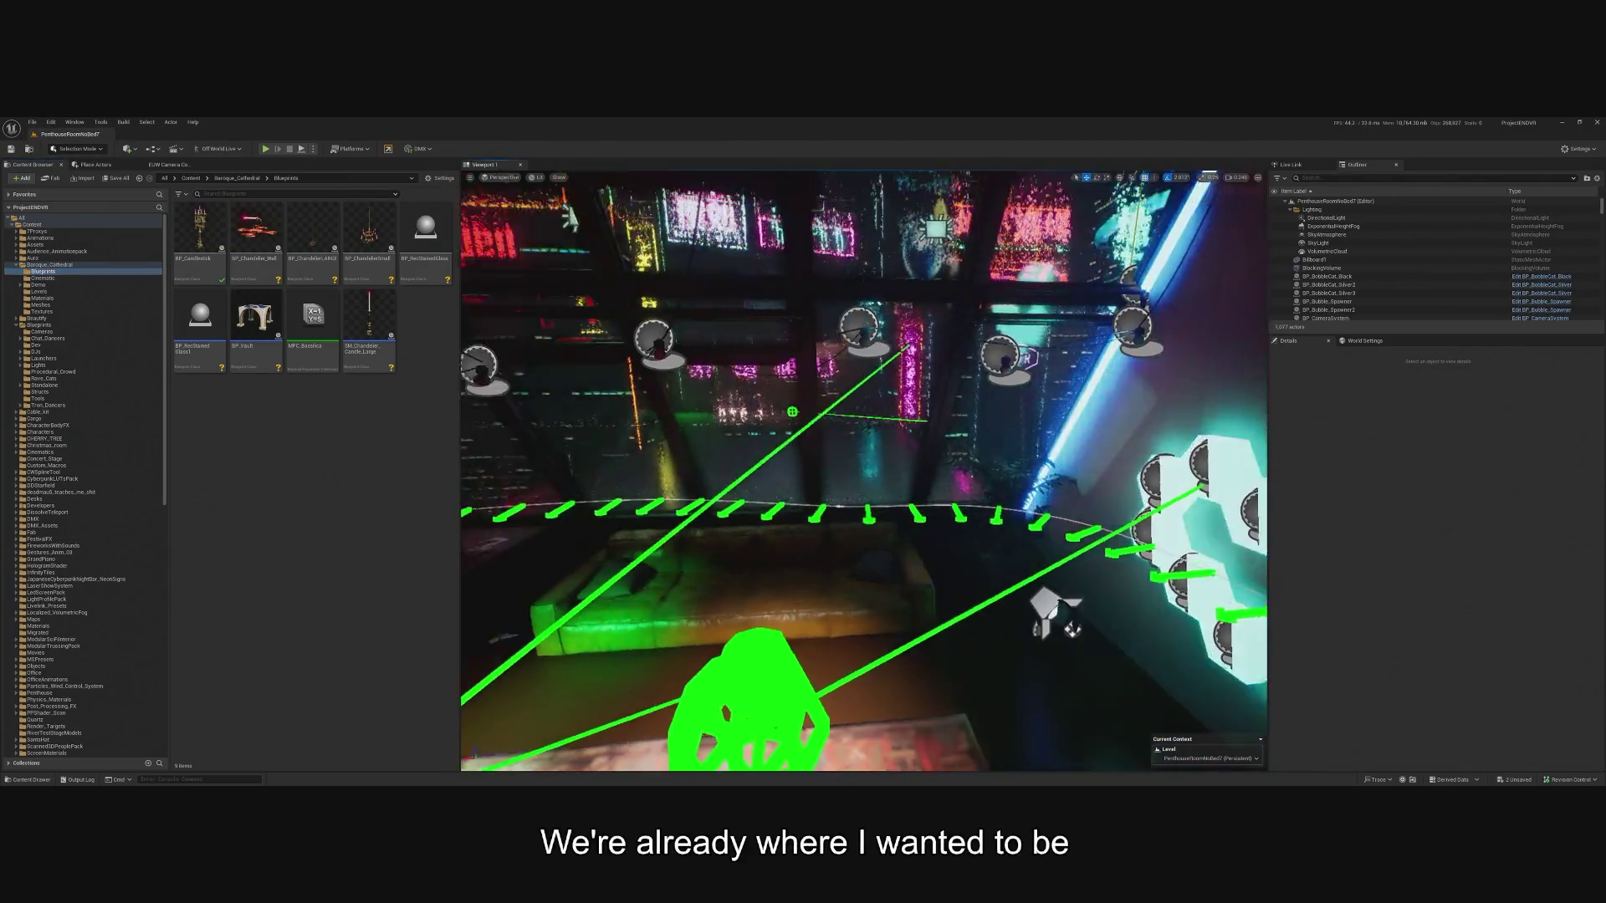
Start Play In Editor so the penthouse scene runs in game view.
left_click(266, 151)
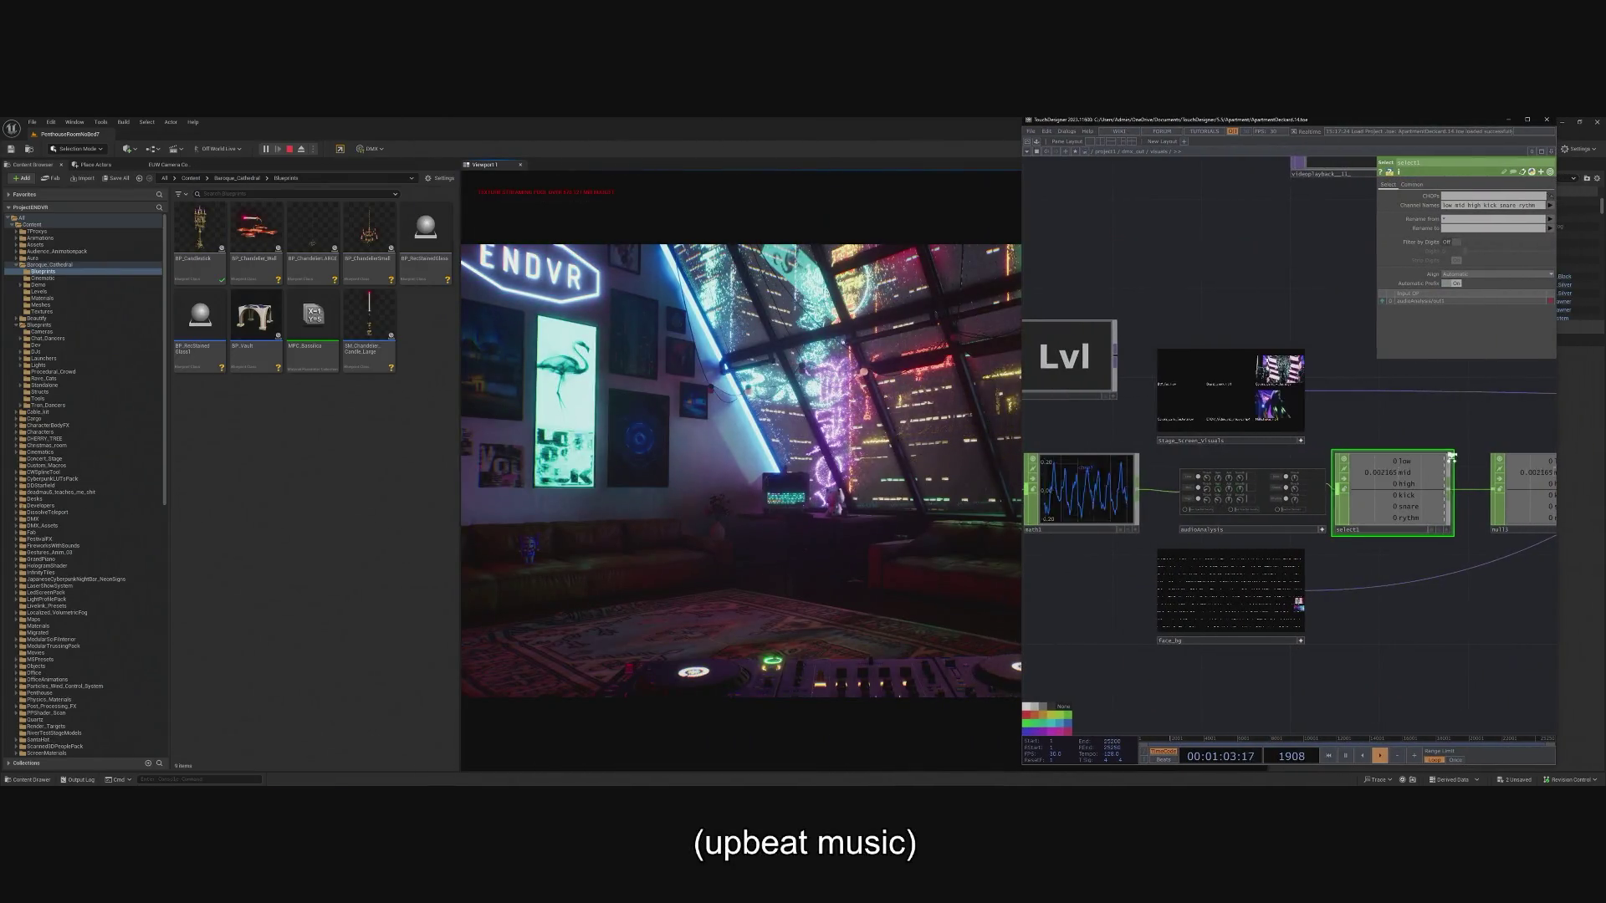
Narrow the TouchDesigner window to widen the running scene view.
scroll(1451, 456, "up", 2)
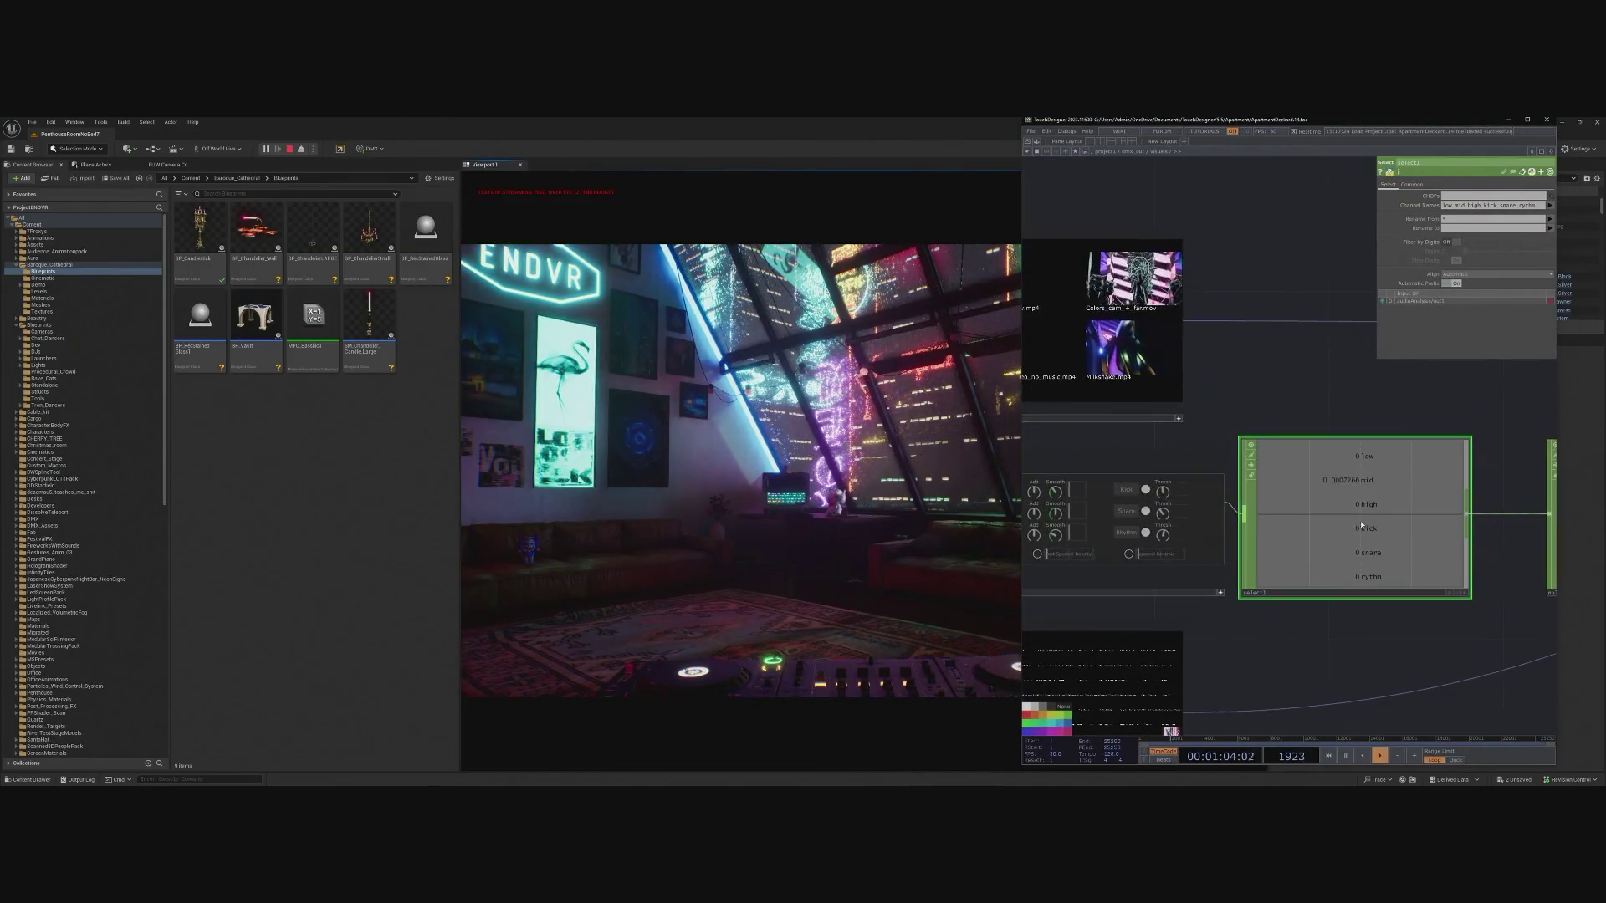
scroll(1444, 502, "up", 2)
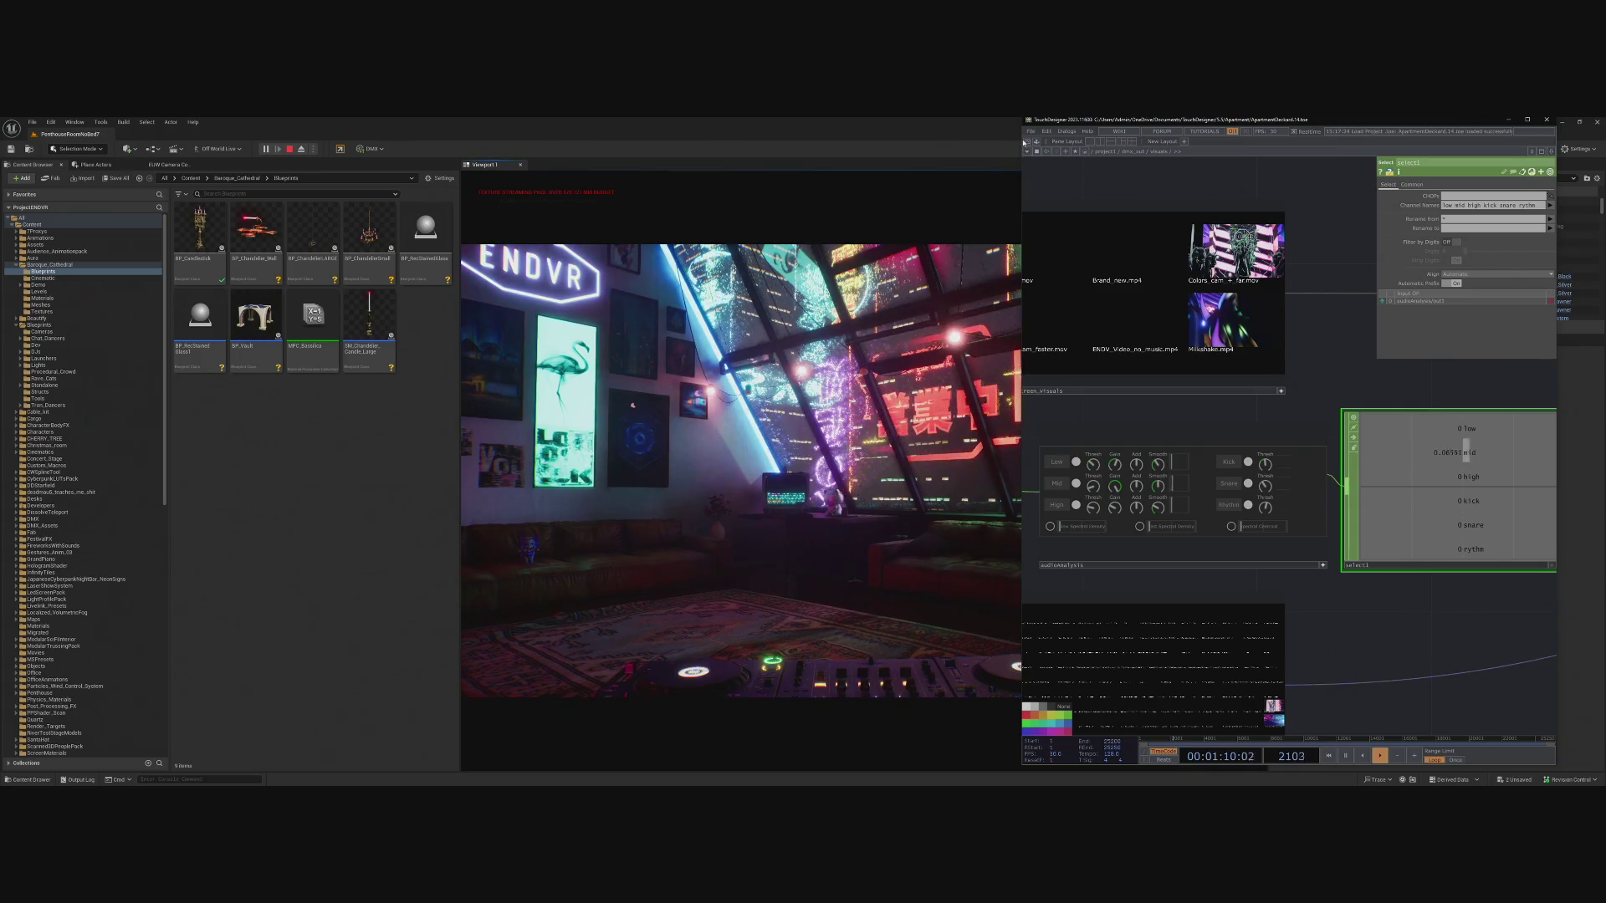
left_click_drag(1024, 145, 1179, 145)
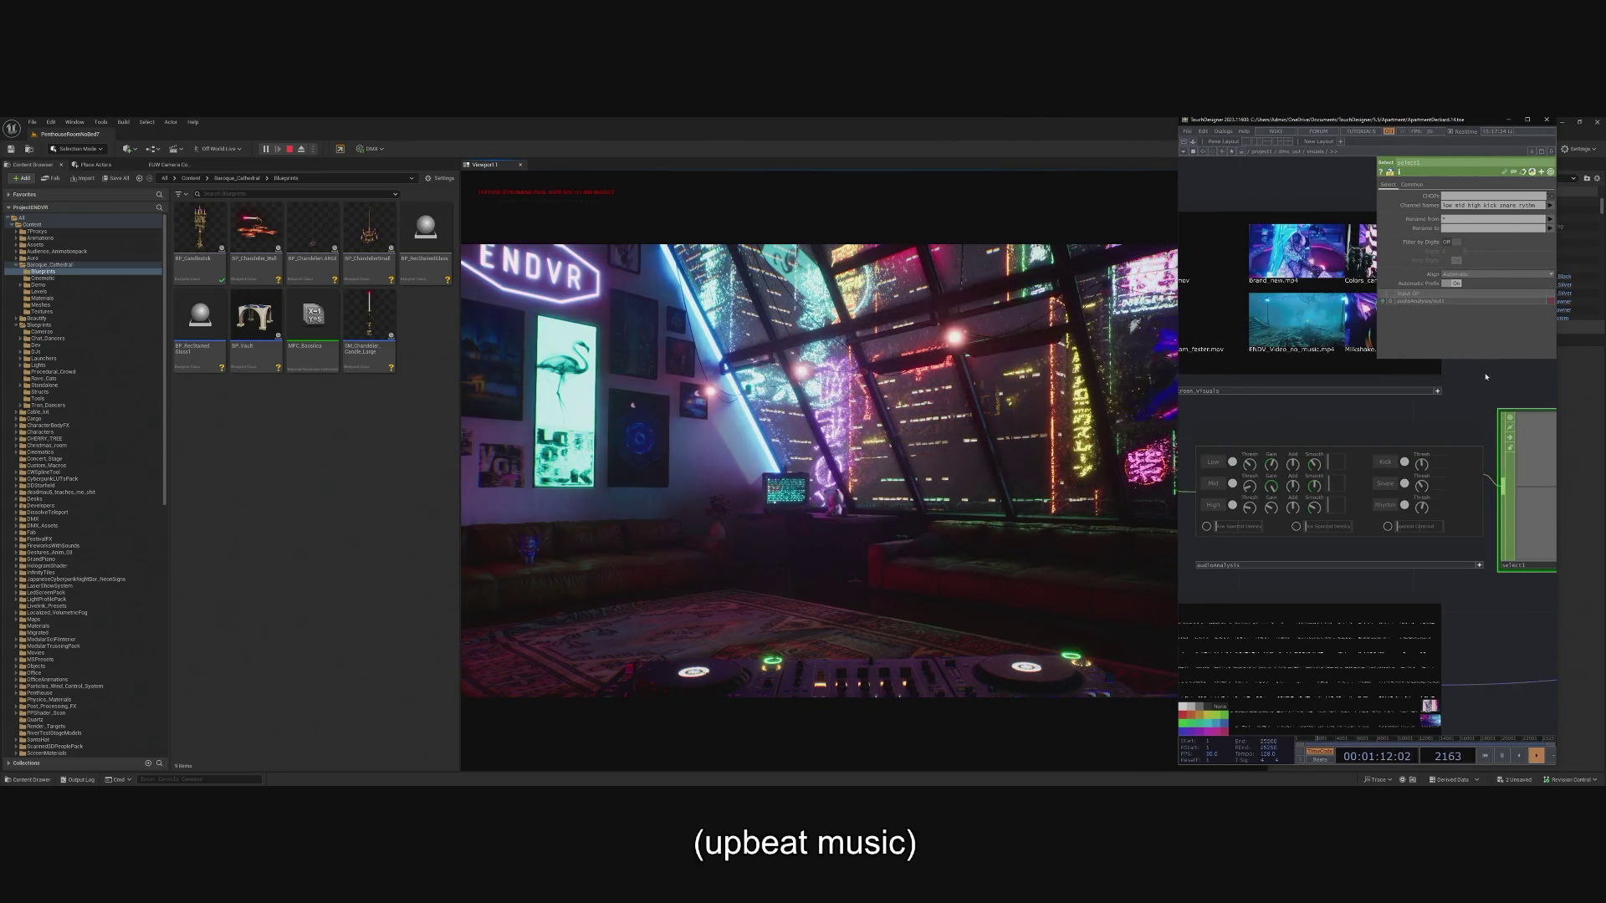
Select Stage_Screen_Visuals, hide its parameter panel, zoom to select1, and bring Ableton Live alongside.
left_click(1344, 390)
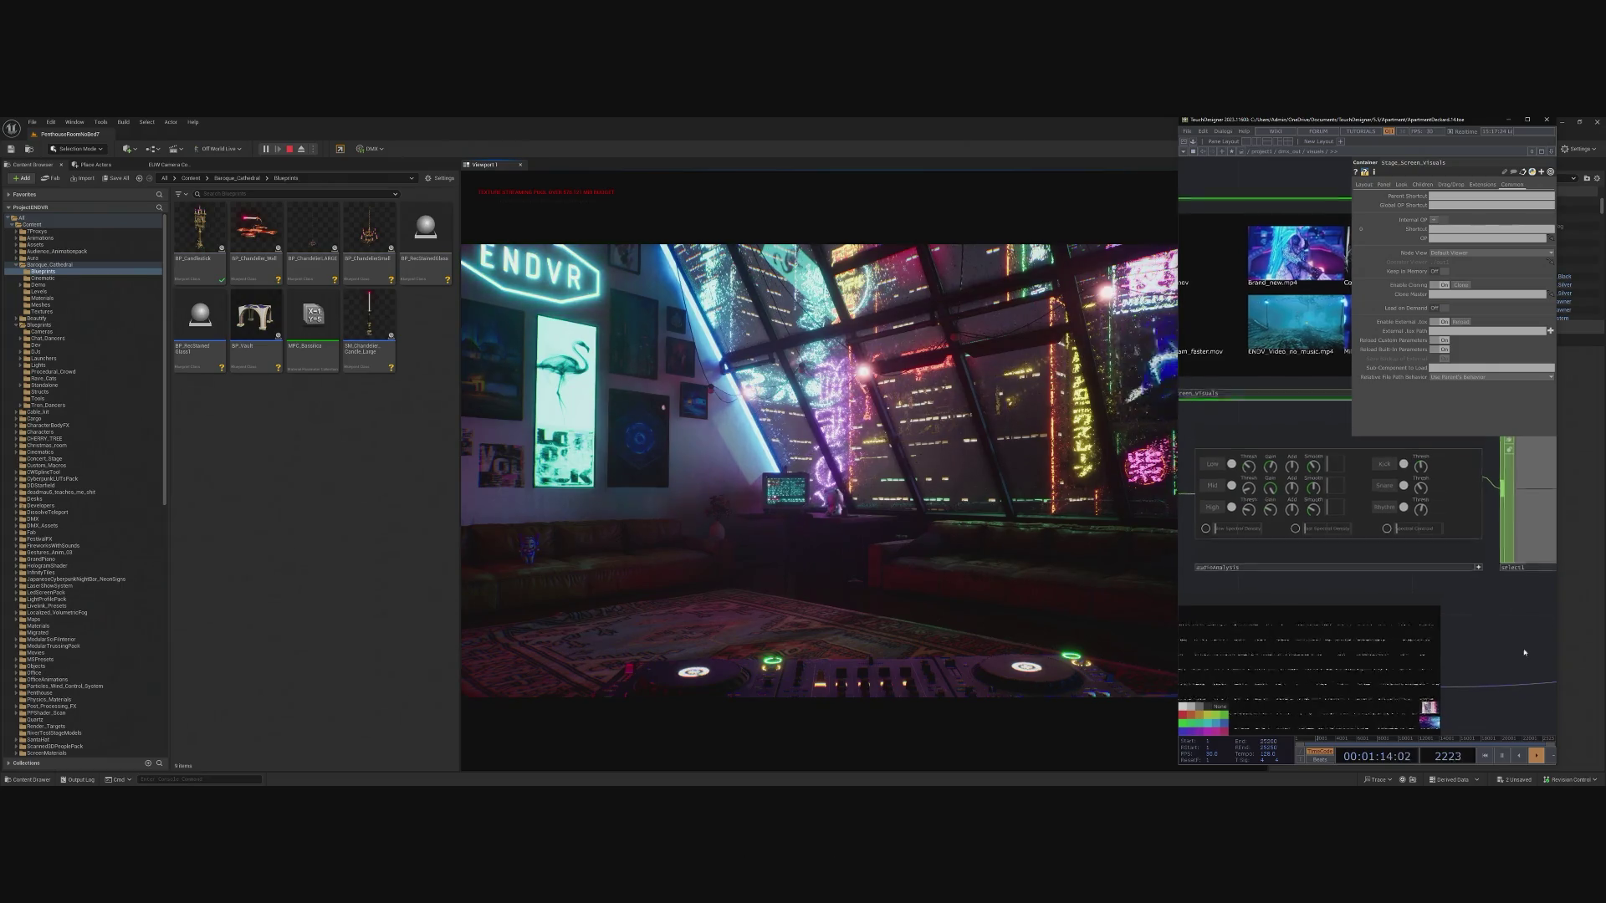
key("p")
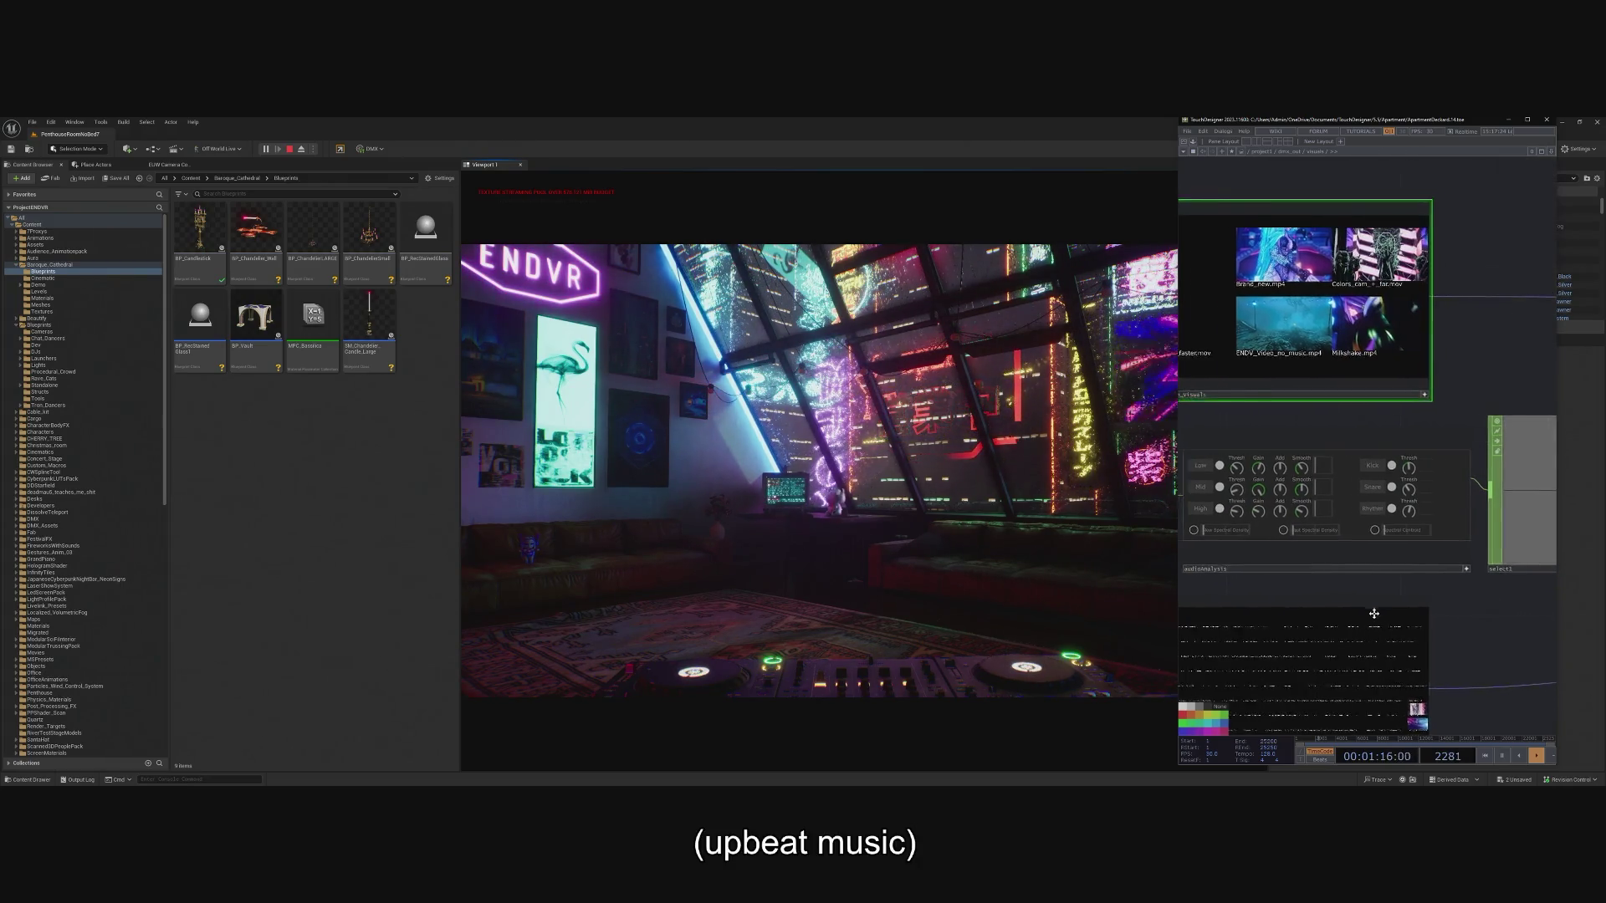
scroll(1514, 501, "up", 5)
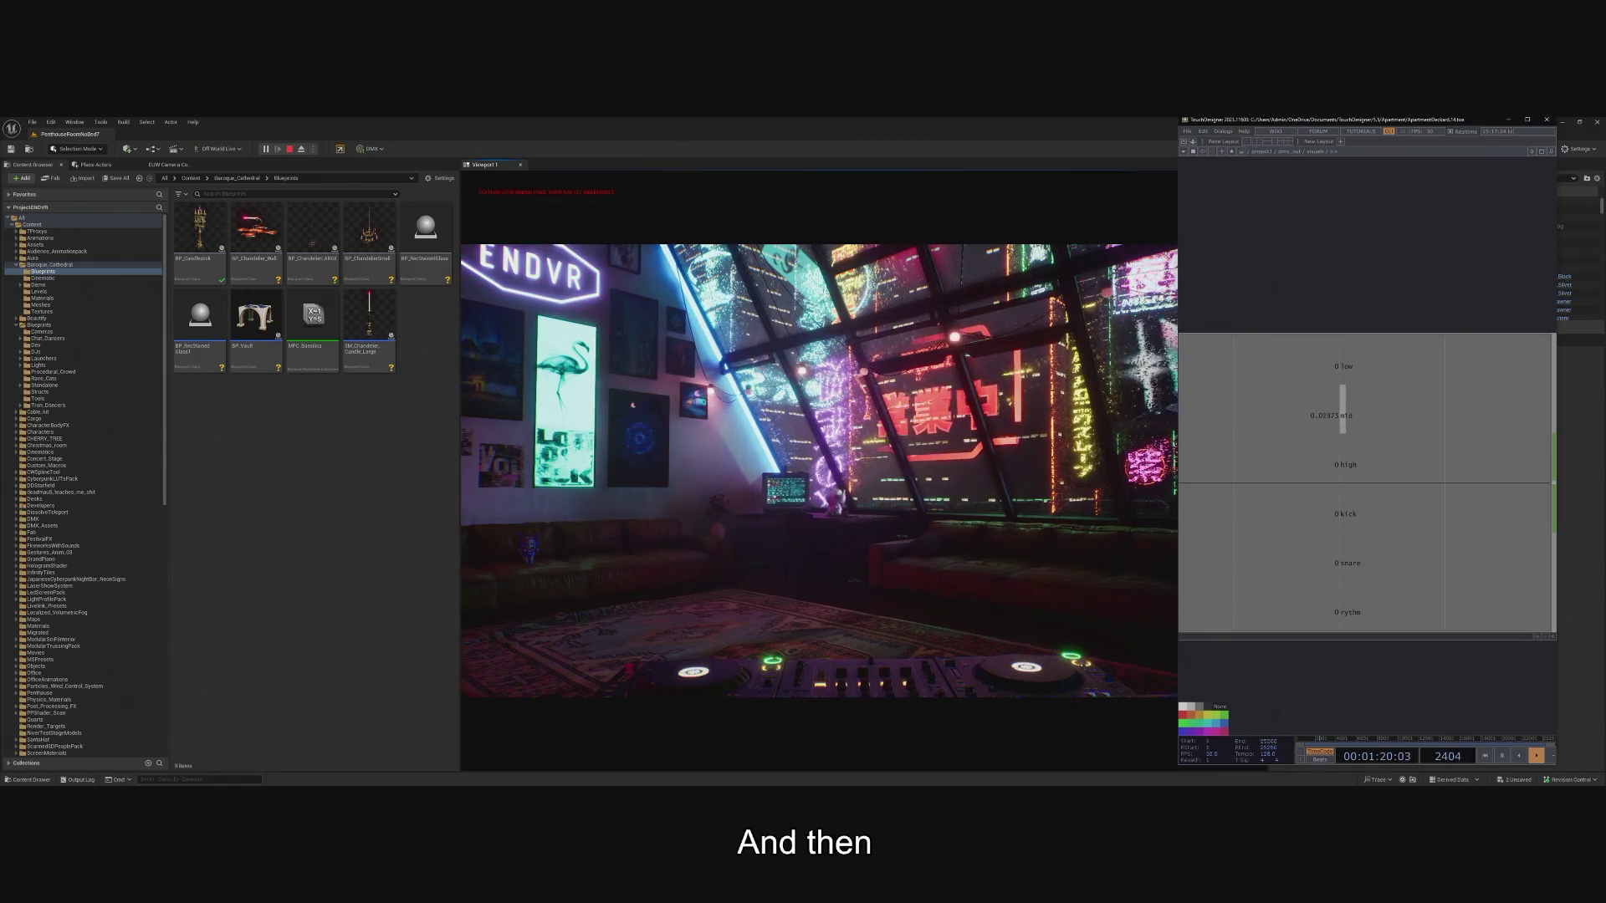
mouse_move(0, 132)
left_mouse_down()
mouse_move(1267, 132)
mouse_move(1237, 133)
left_mouse_up()
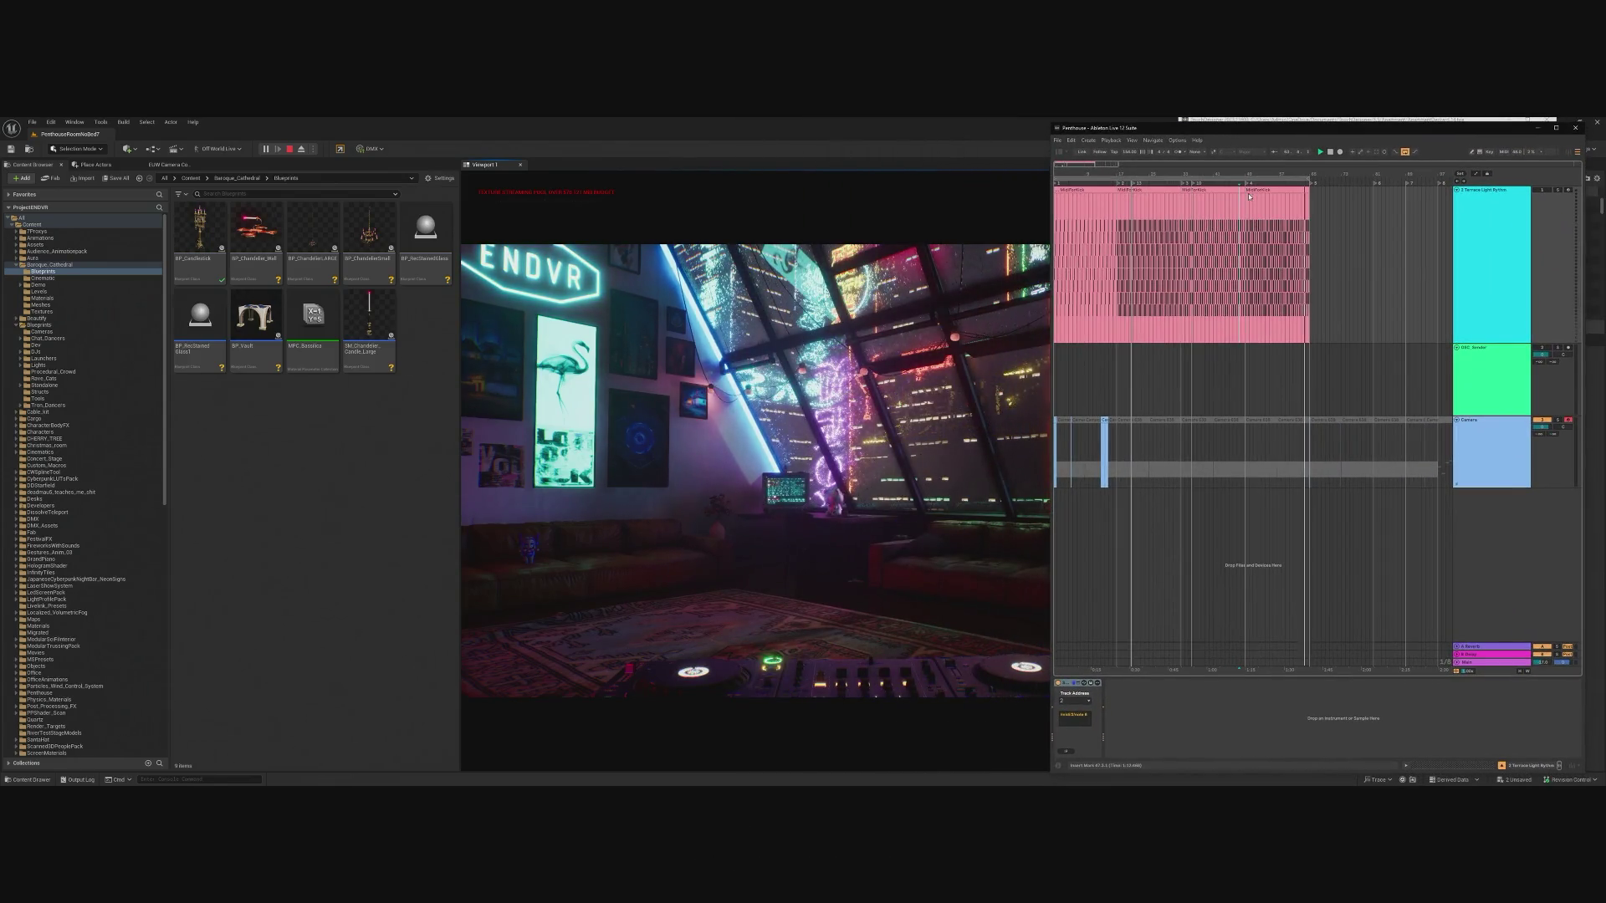
Zoom into the MidiPerKick clip and place the insert marker in it.
scroll(1339, 234, "up", 5)
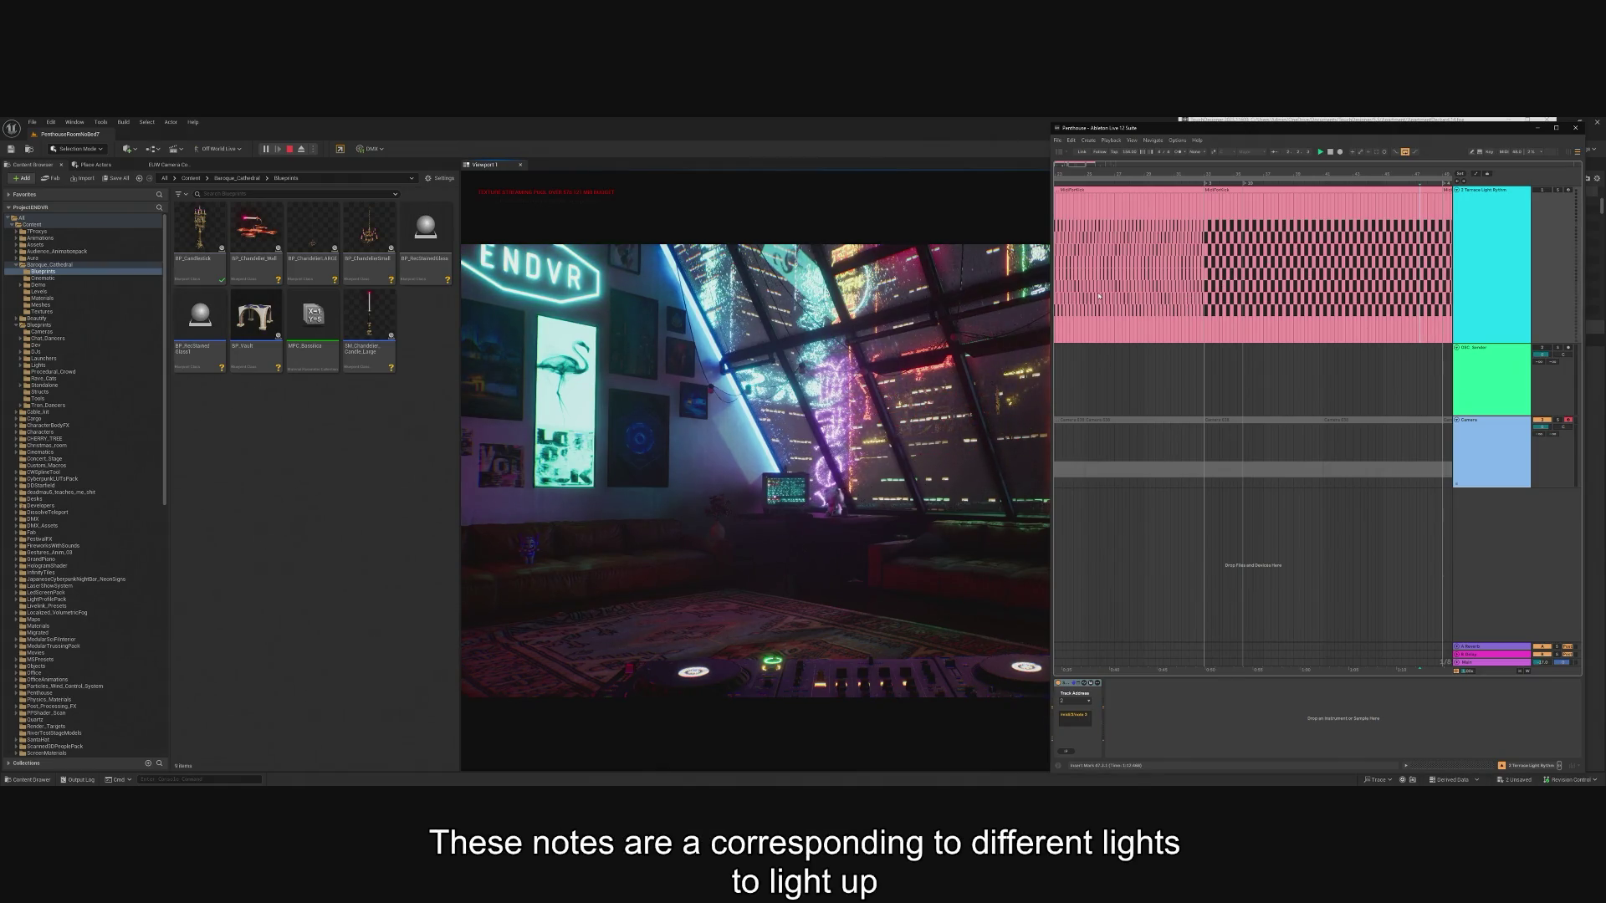
left_click(1229, 221)
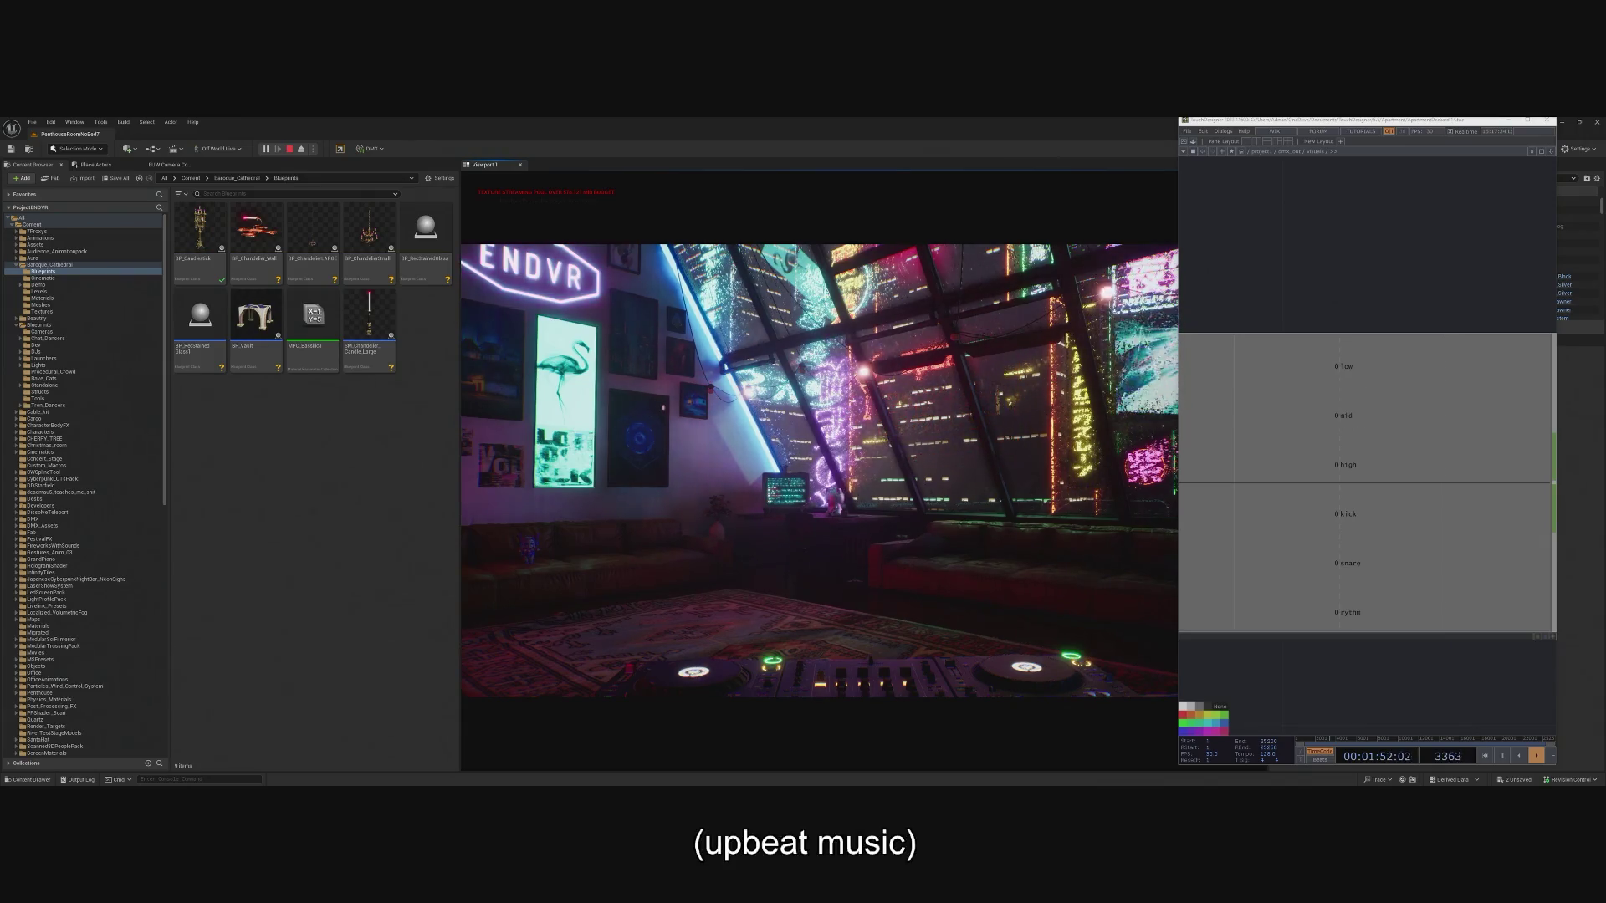
Explore the audioAnalysis network, selecting audiodevin2 and showing the math1 node's parameters.
scroll(1450, 255, "down", 3)
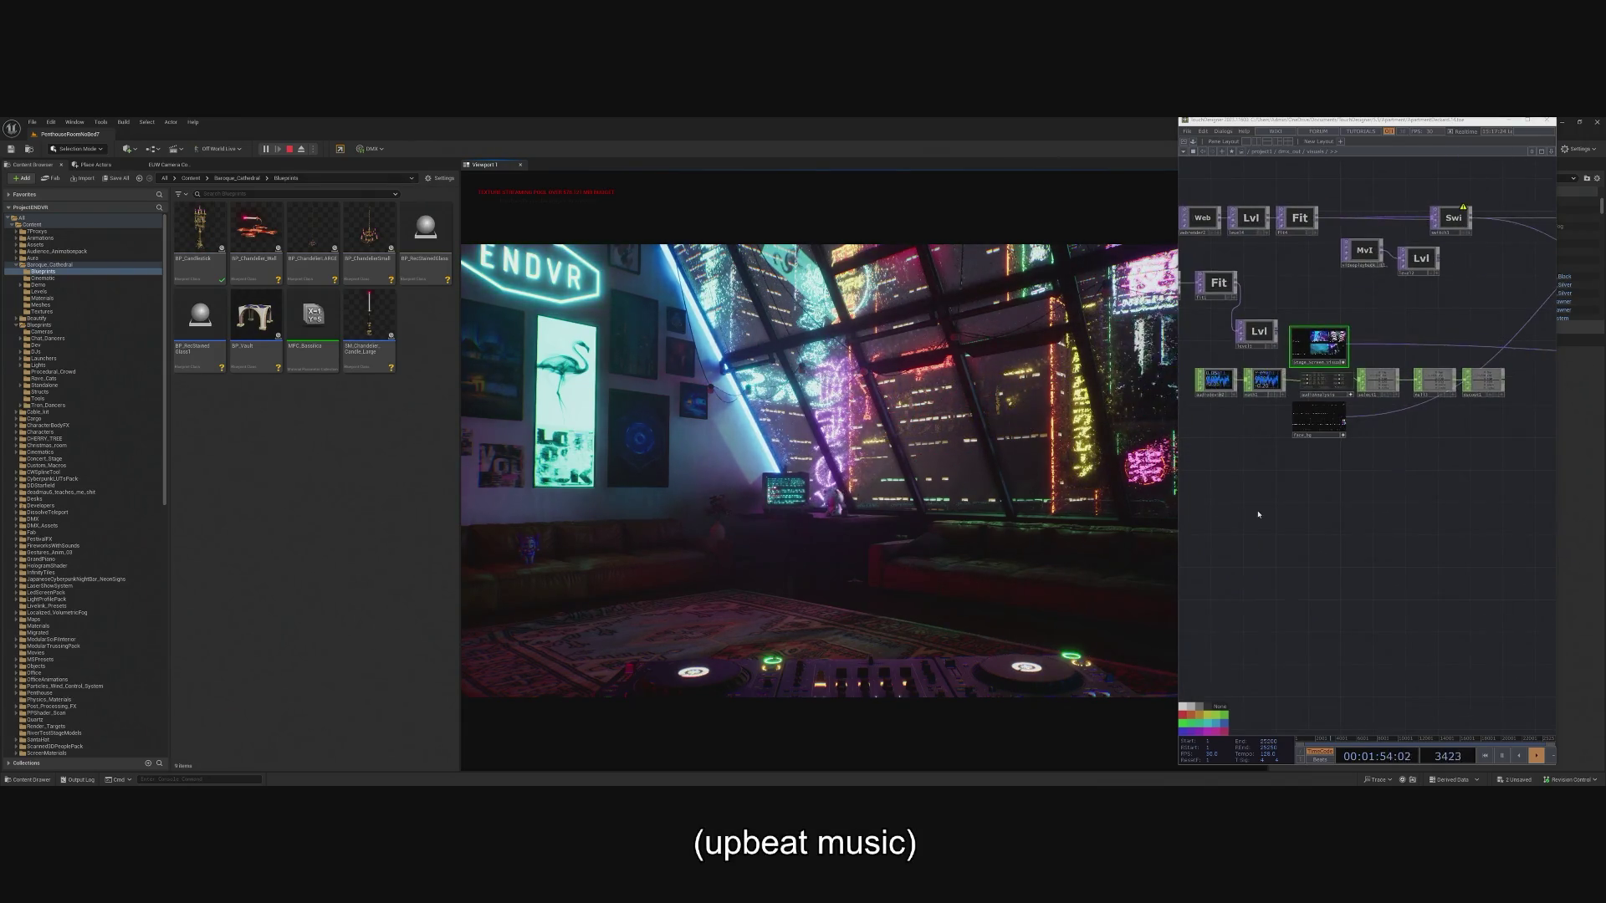
scroll(1361, 432, "up", 5)
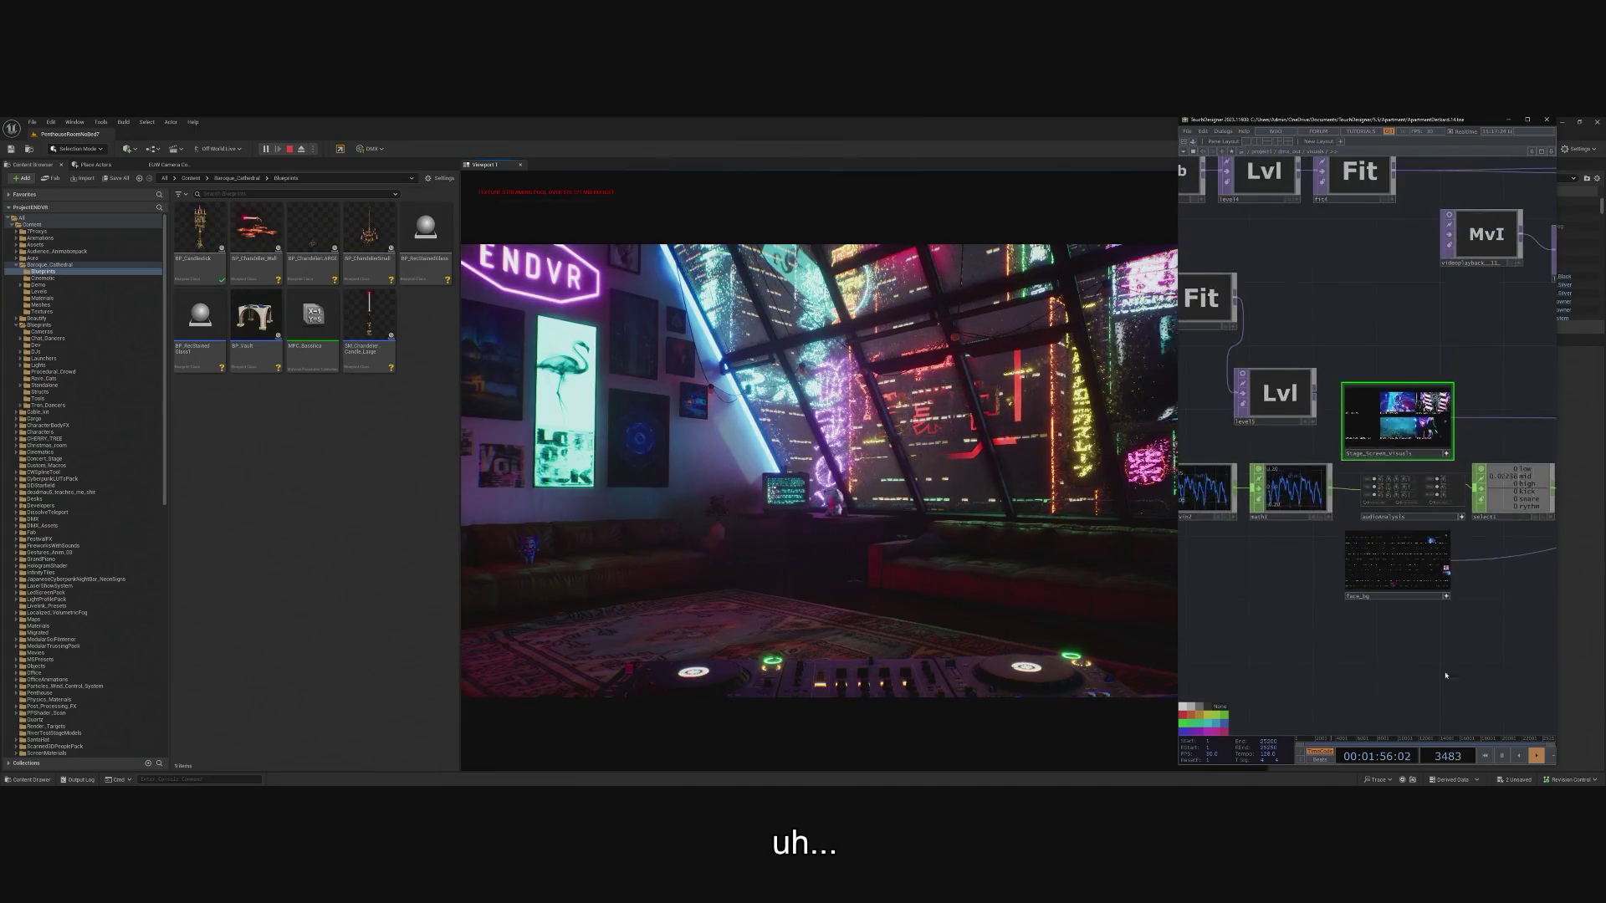
scroll(1329, 580, "up", 3)
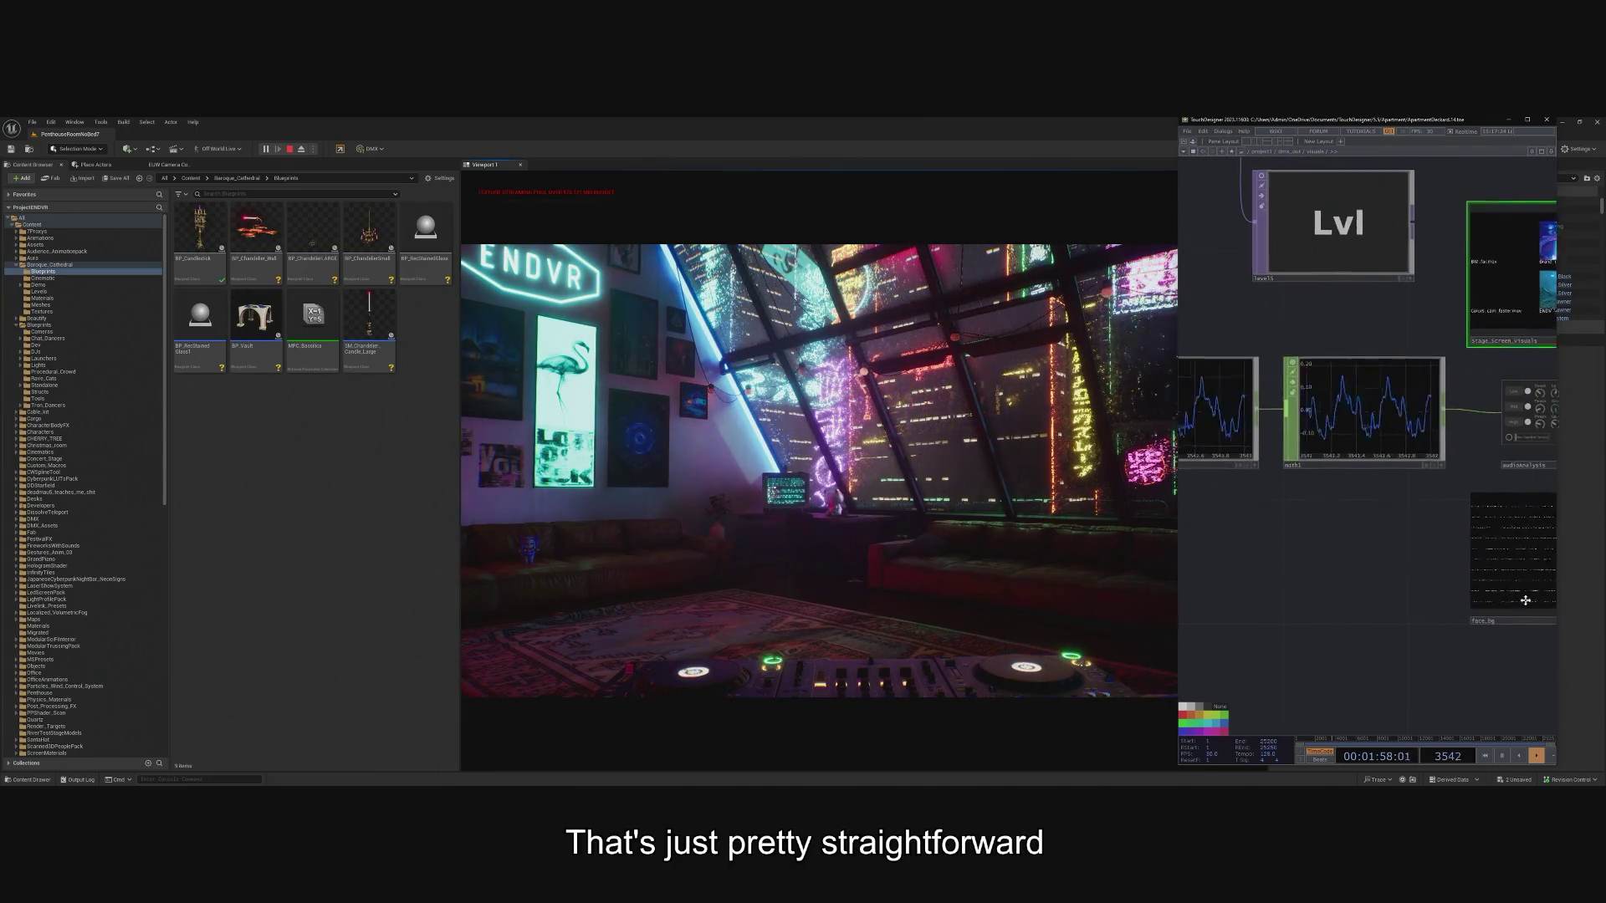
scroll(1406, 519, "down", 2)
scroll(1293, 376, "up", 4)
left_click(1293, 376)
scroll(1305, 381, "up", 2)
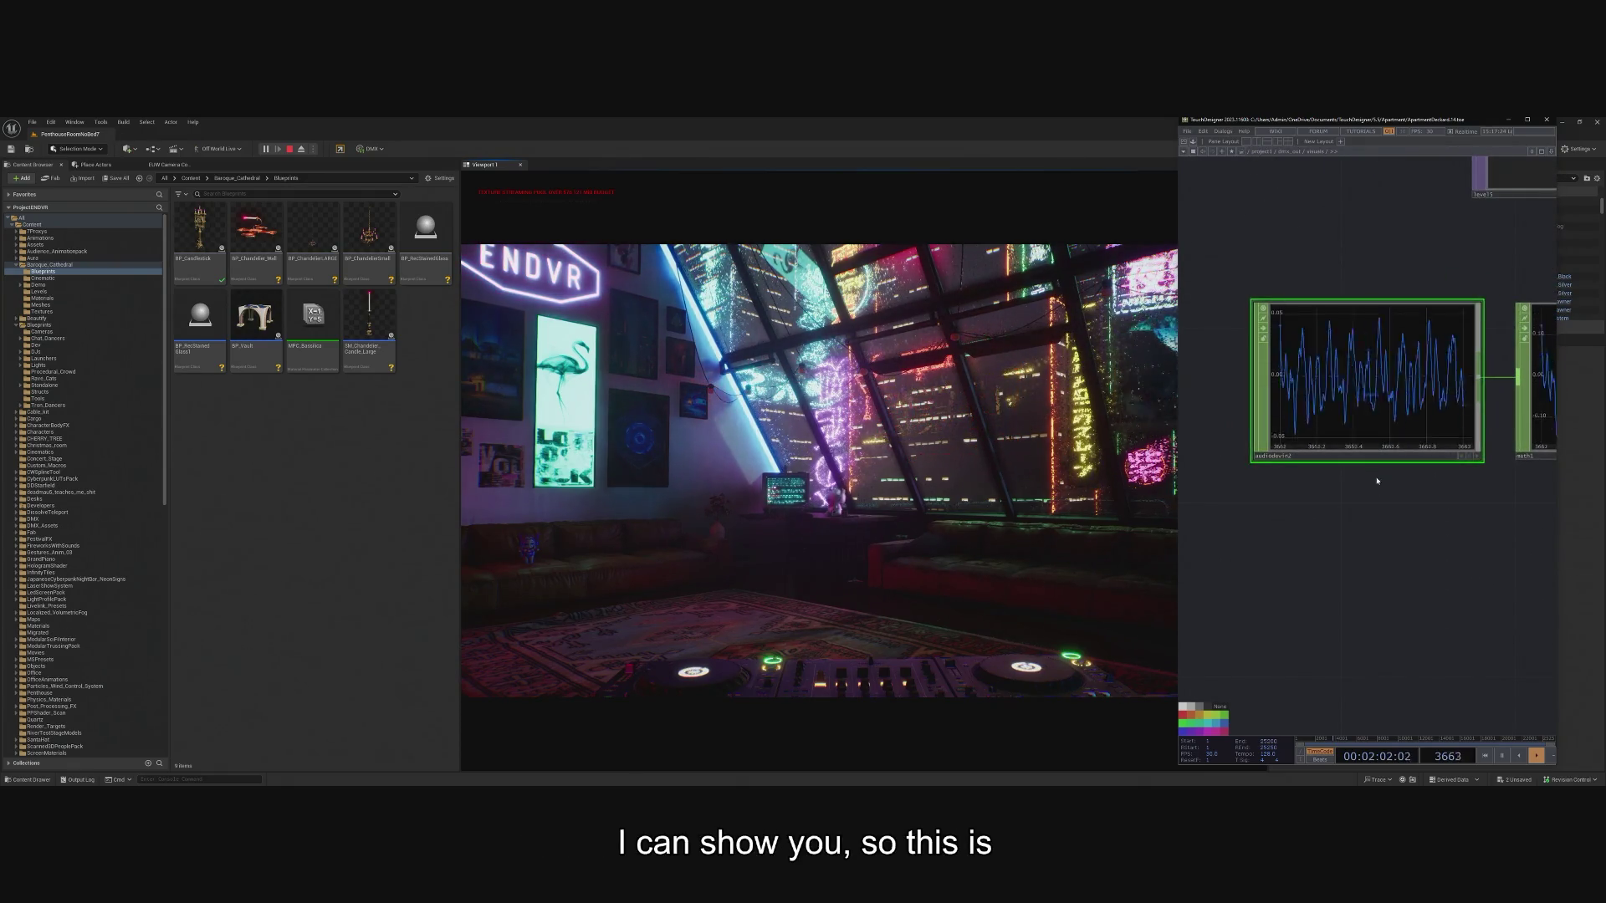
scroll(1339, 385, "right", 5)
left_click(1310, 367)
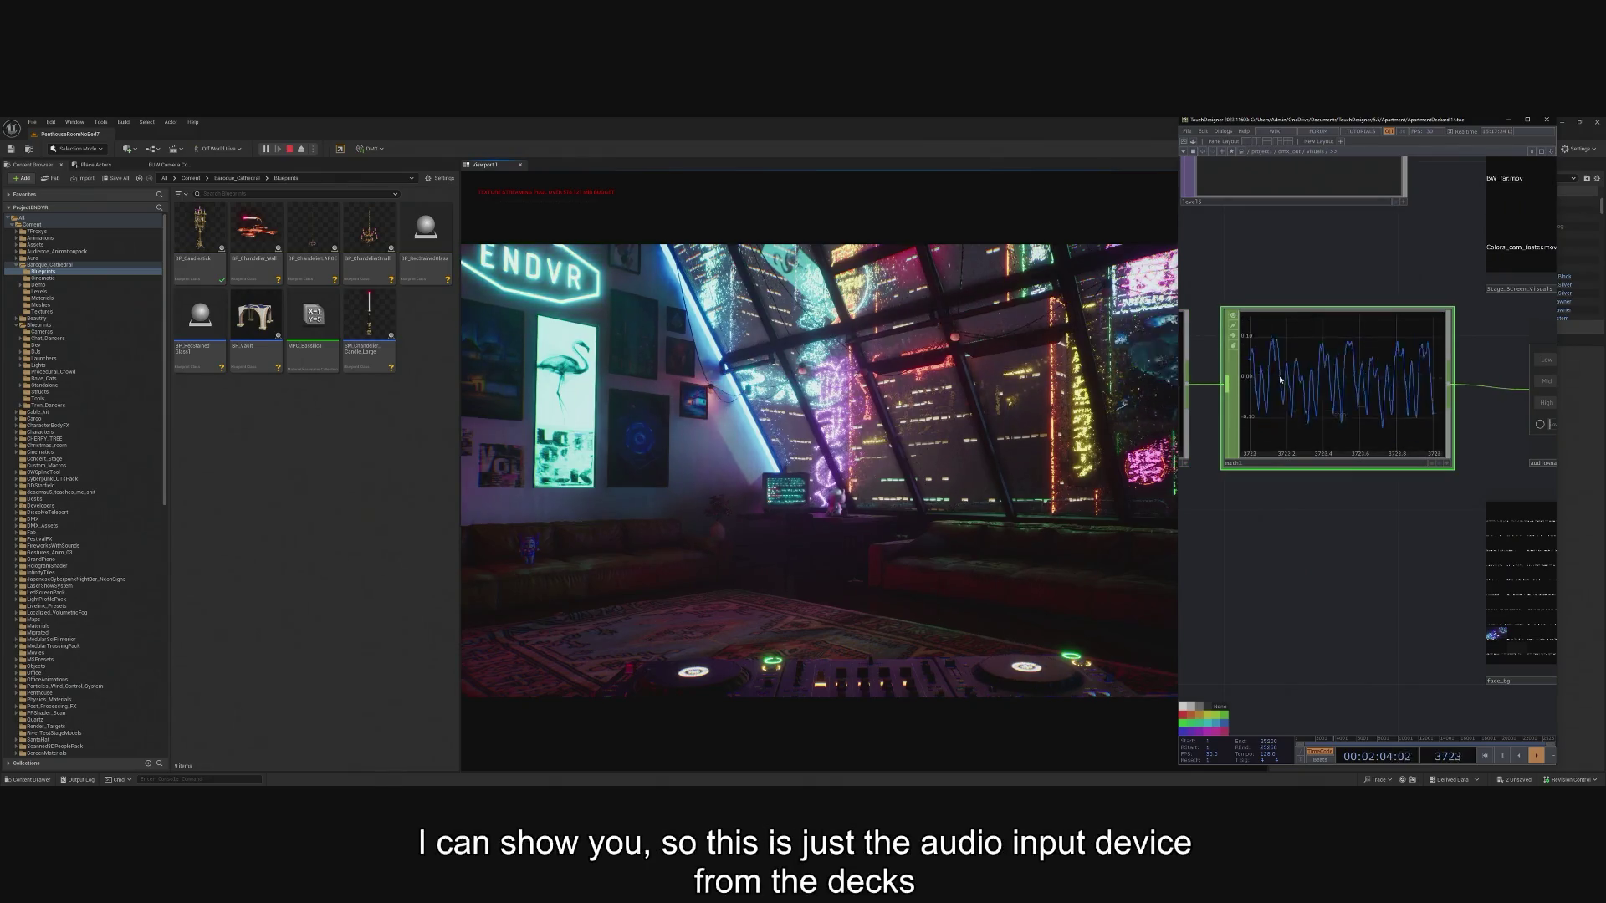
key("p")
key("p")
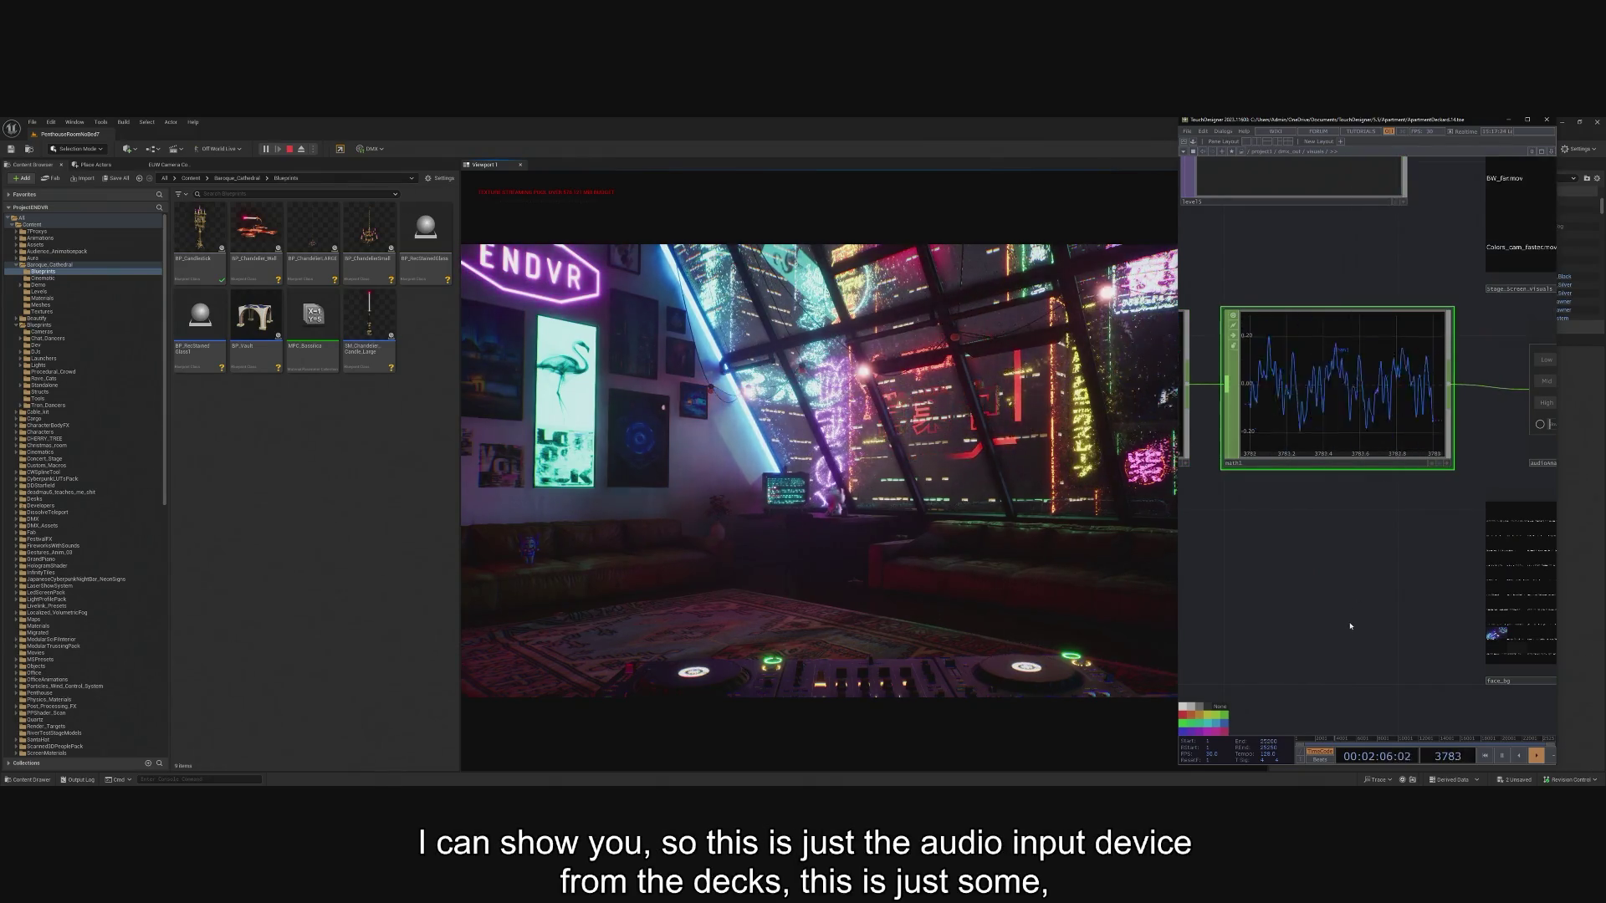
Pan over to the select1 node carrying the low, mid, high, kick, snare and rythm channels.
scroll(1338, 502, "right", 5)
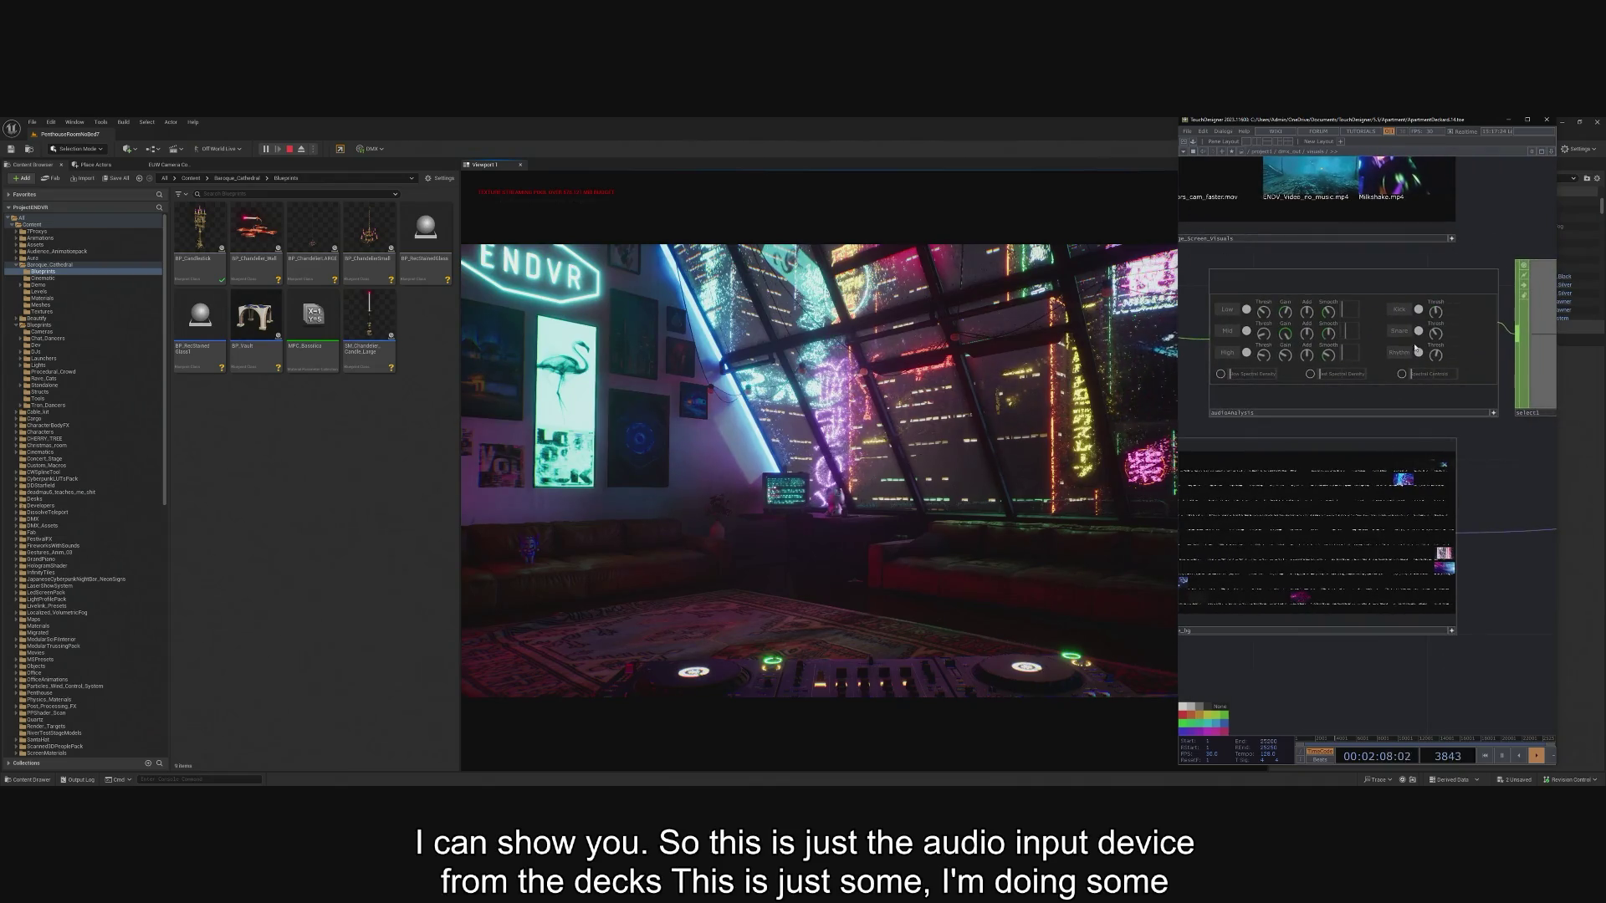
scroll(1330, 328, "up", 3)
scroll(1479, 322, "down", 2)
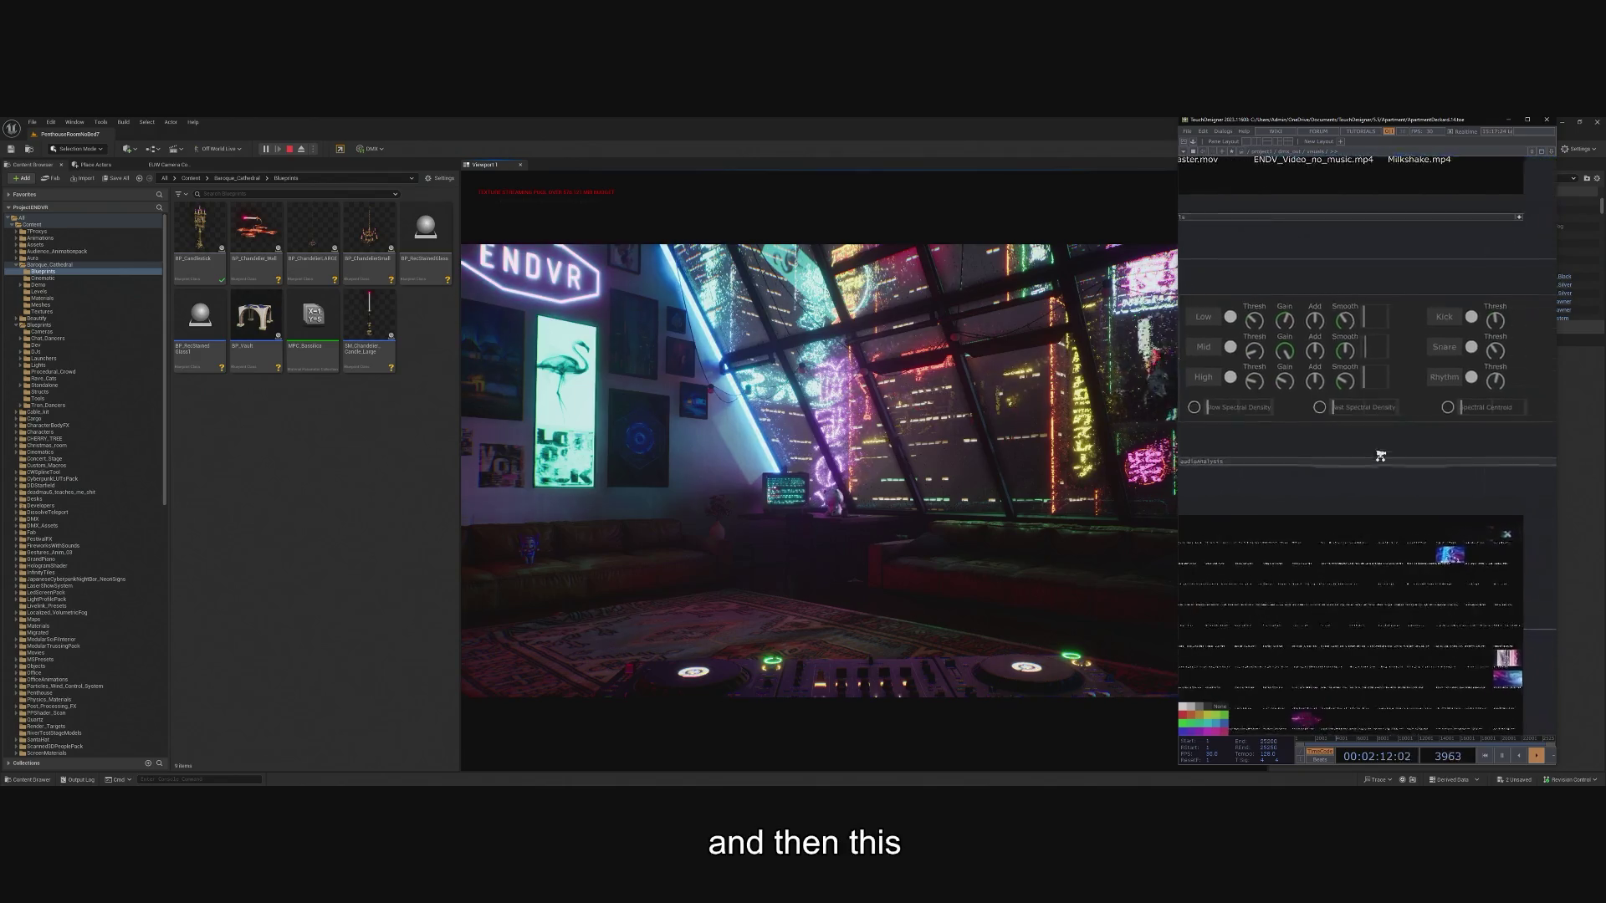
scroll(1338, 410, "right", 2)
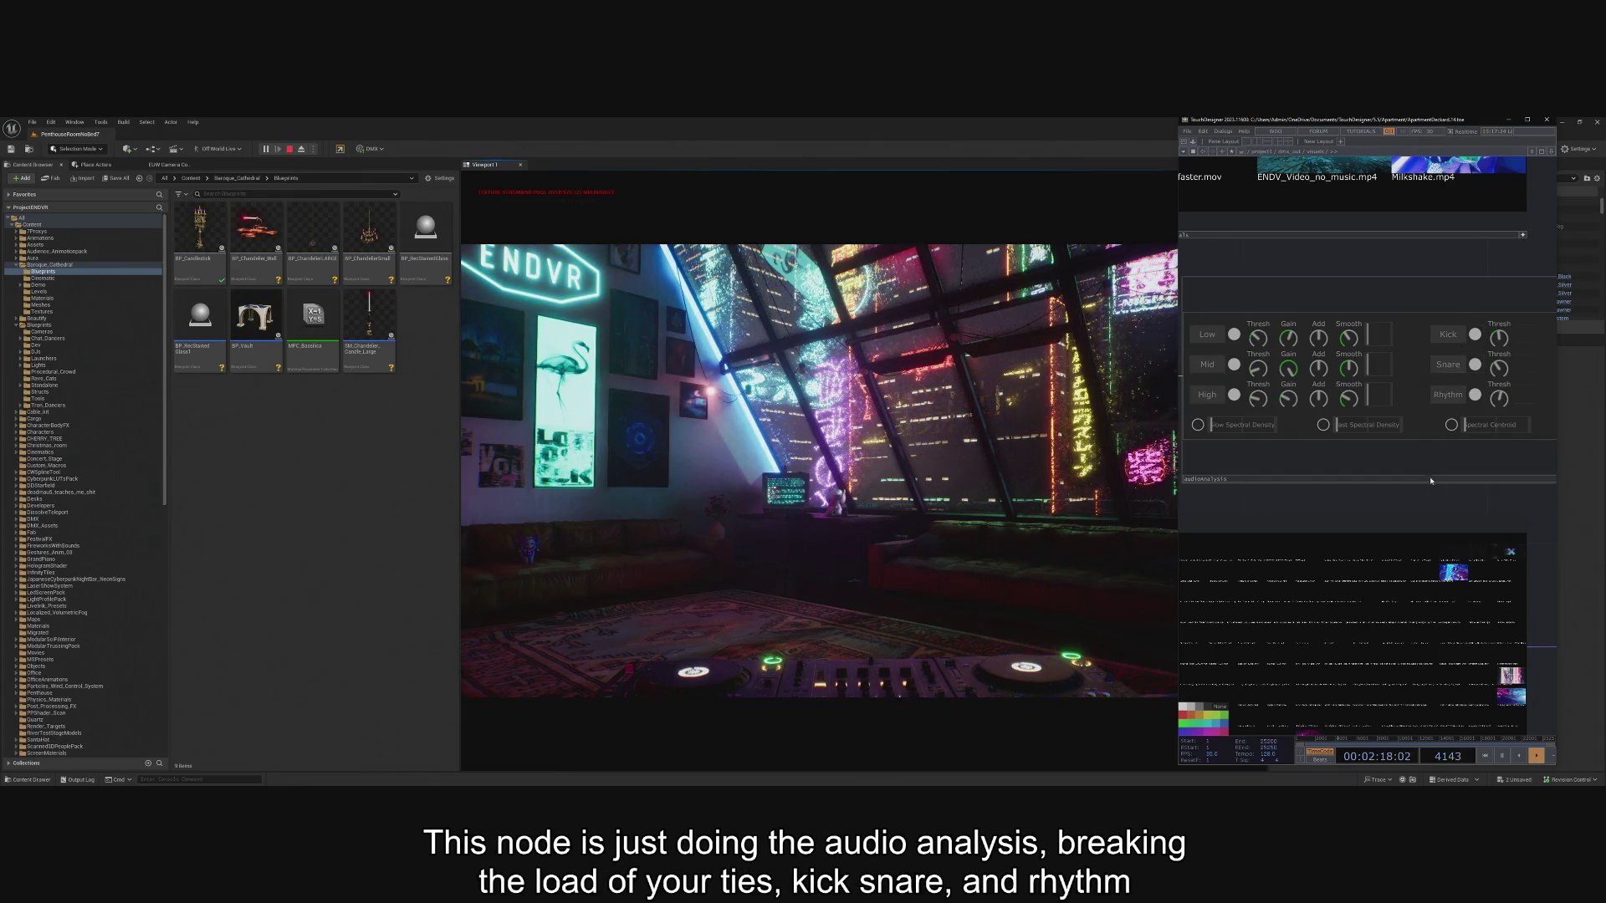
mouse_move(1461, 362)
left_mouse_down()
mouse_move(1376, 559)
mouse_move(1218, 586)
left_mouse_up()
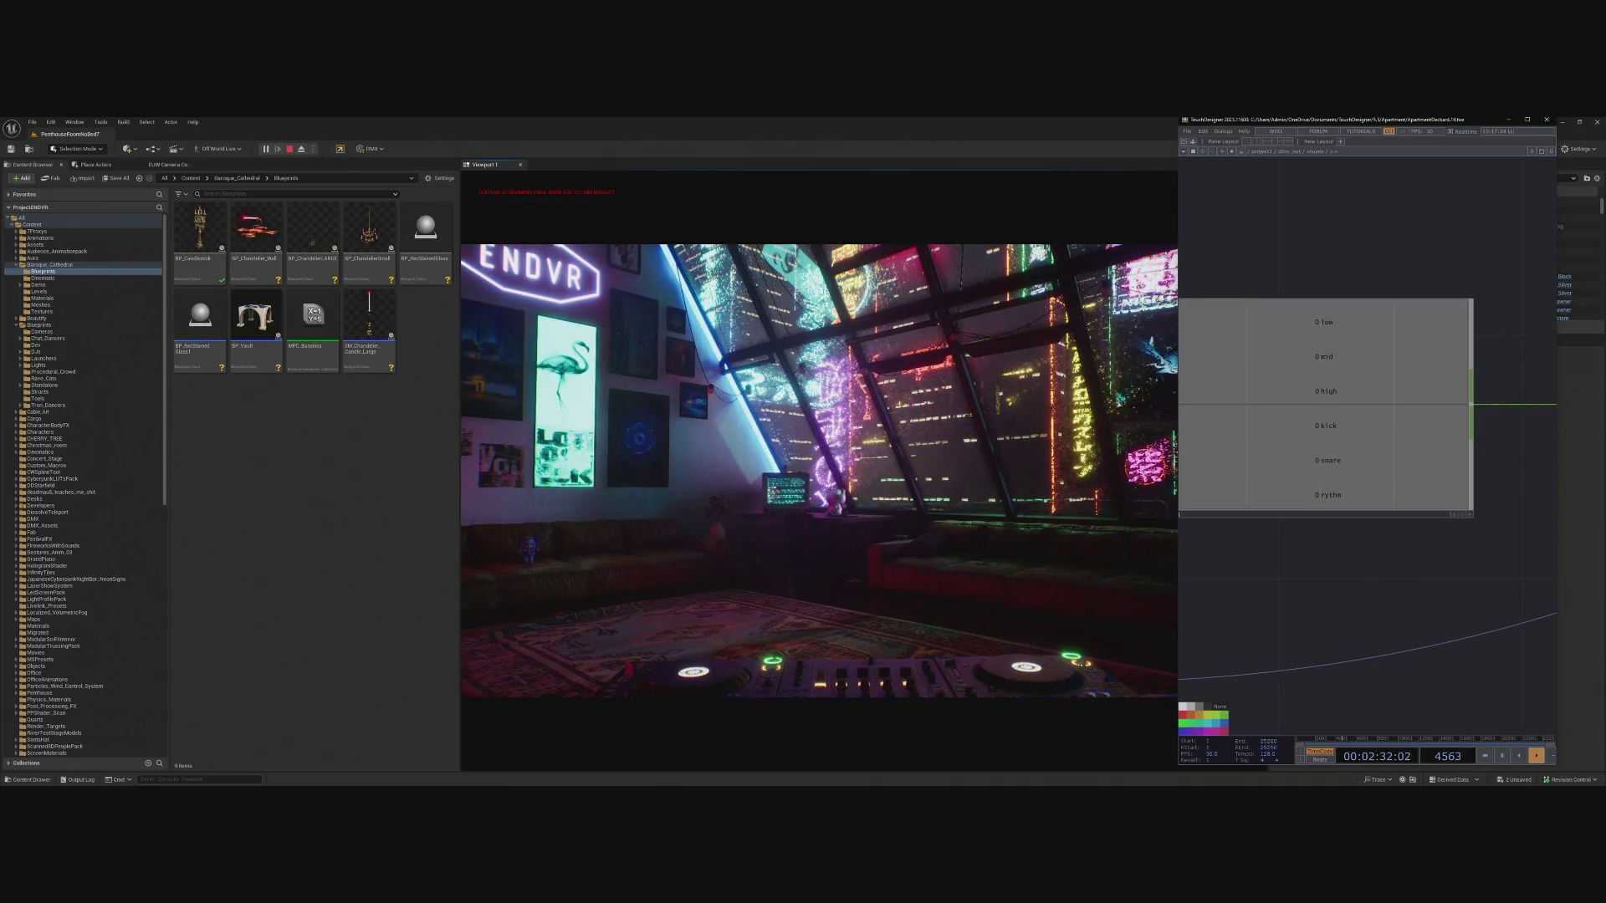
Move TouchDesigner aside to reveal Unreal's outliner, then bring TouchDesigner back.
left_click_drag(1411, 123, 84, 123)
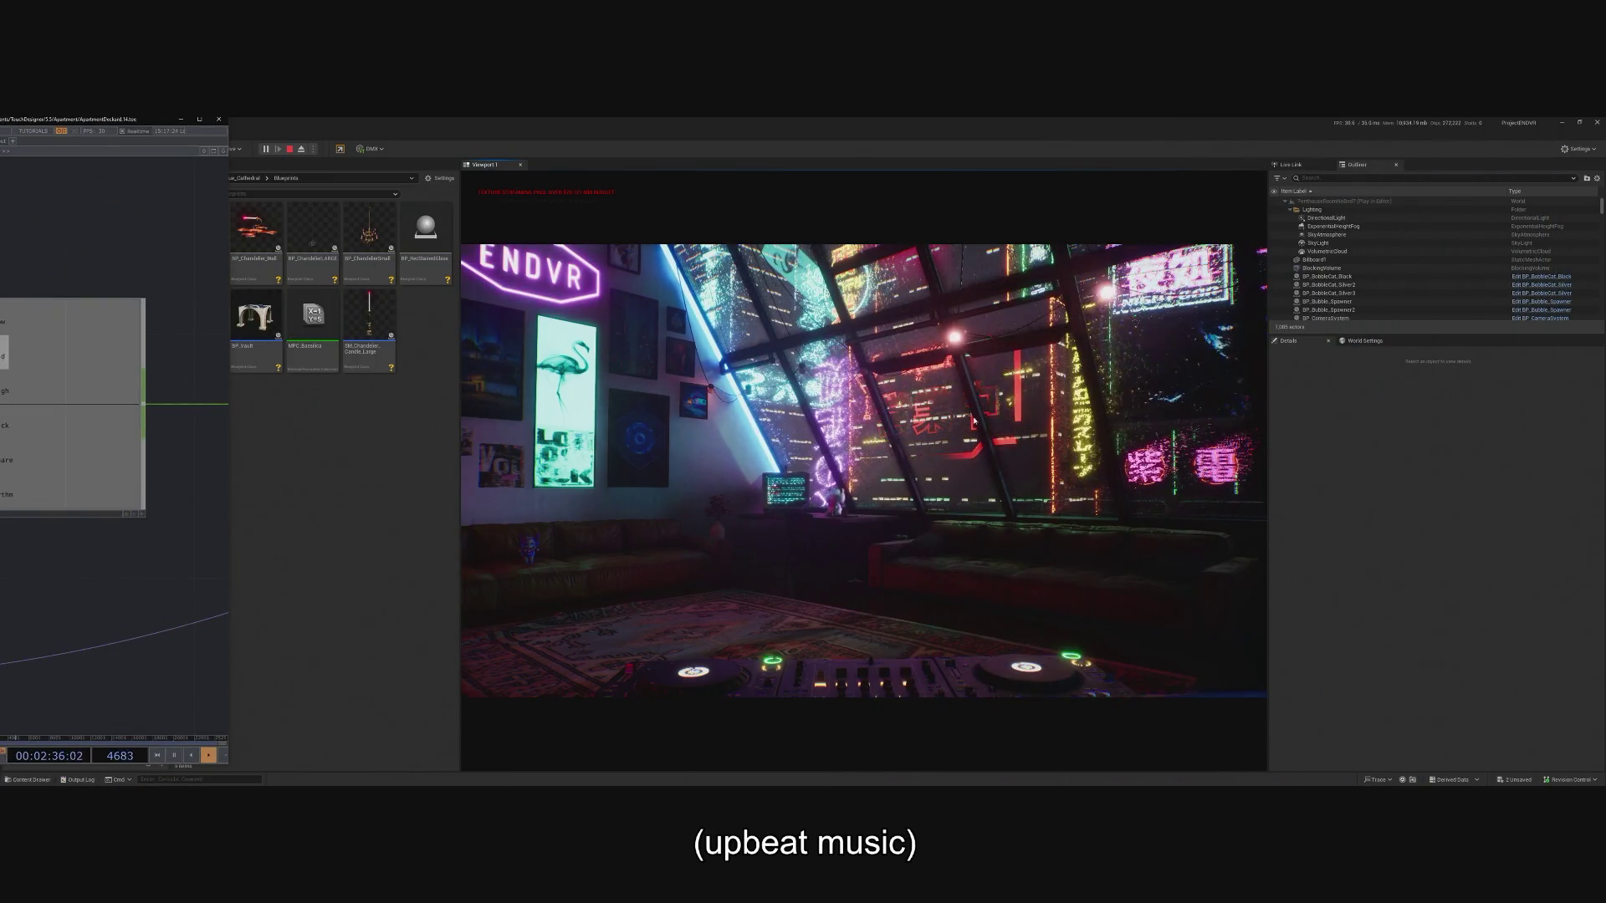
left_click(848, 262)
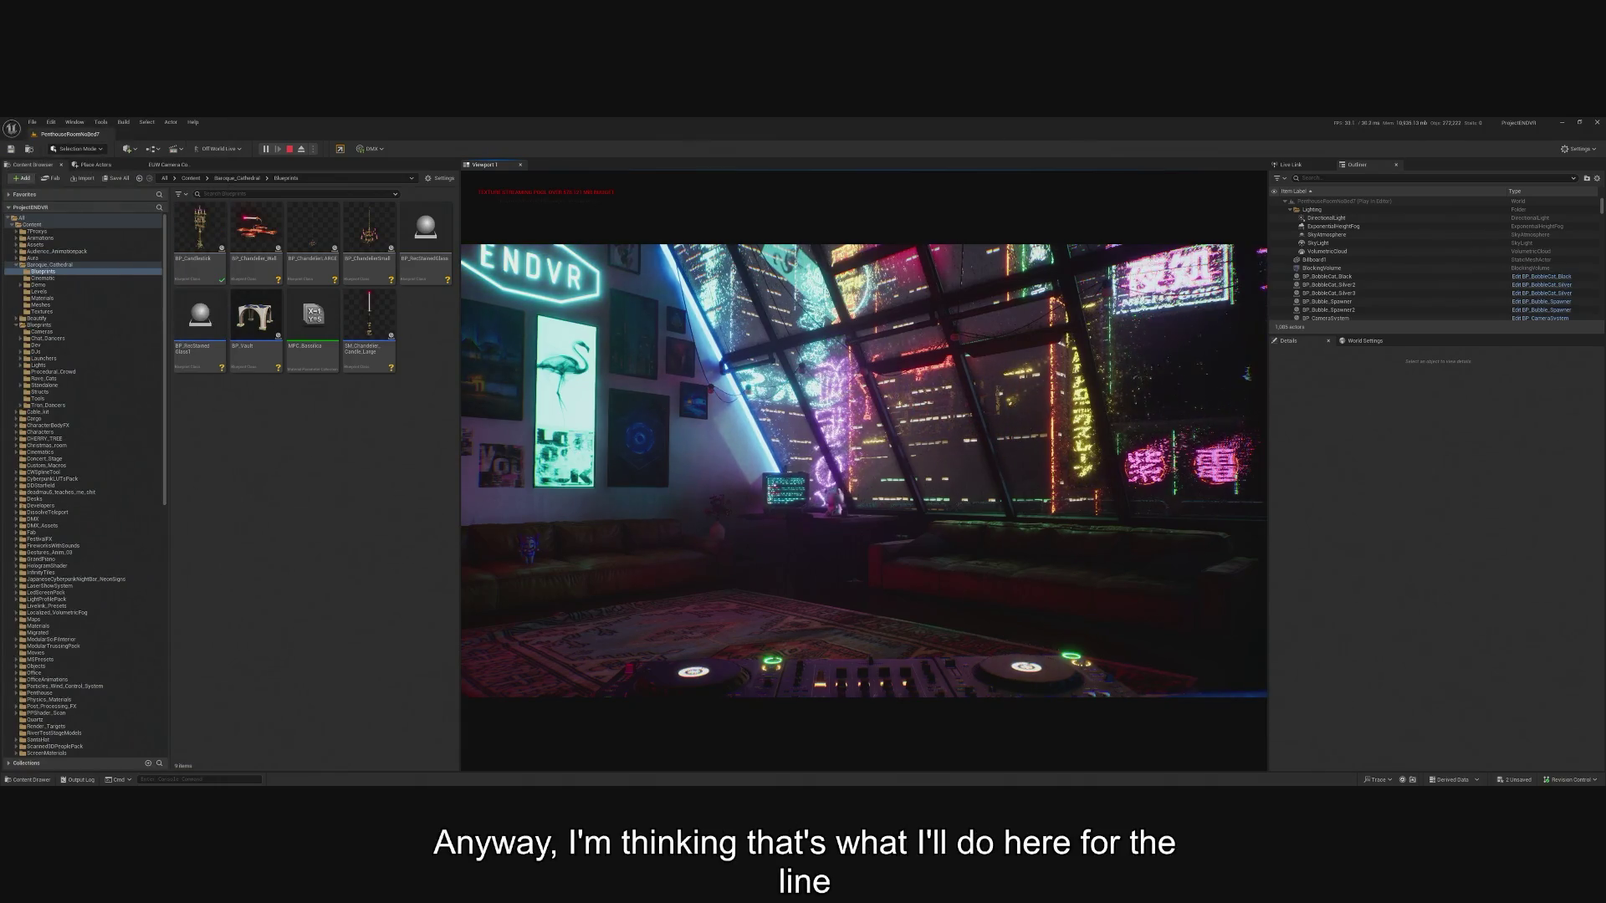
key("alt+Tab")
Place TouchDesigner on the right and pan to the null and oscout1 nodes.
left_click_drag(452, 156, 1303, 155)
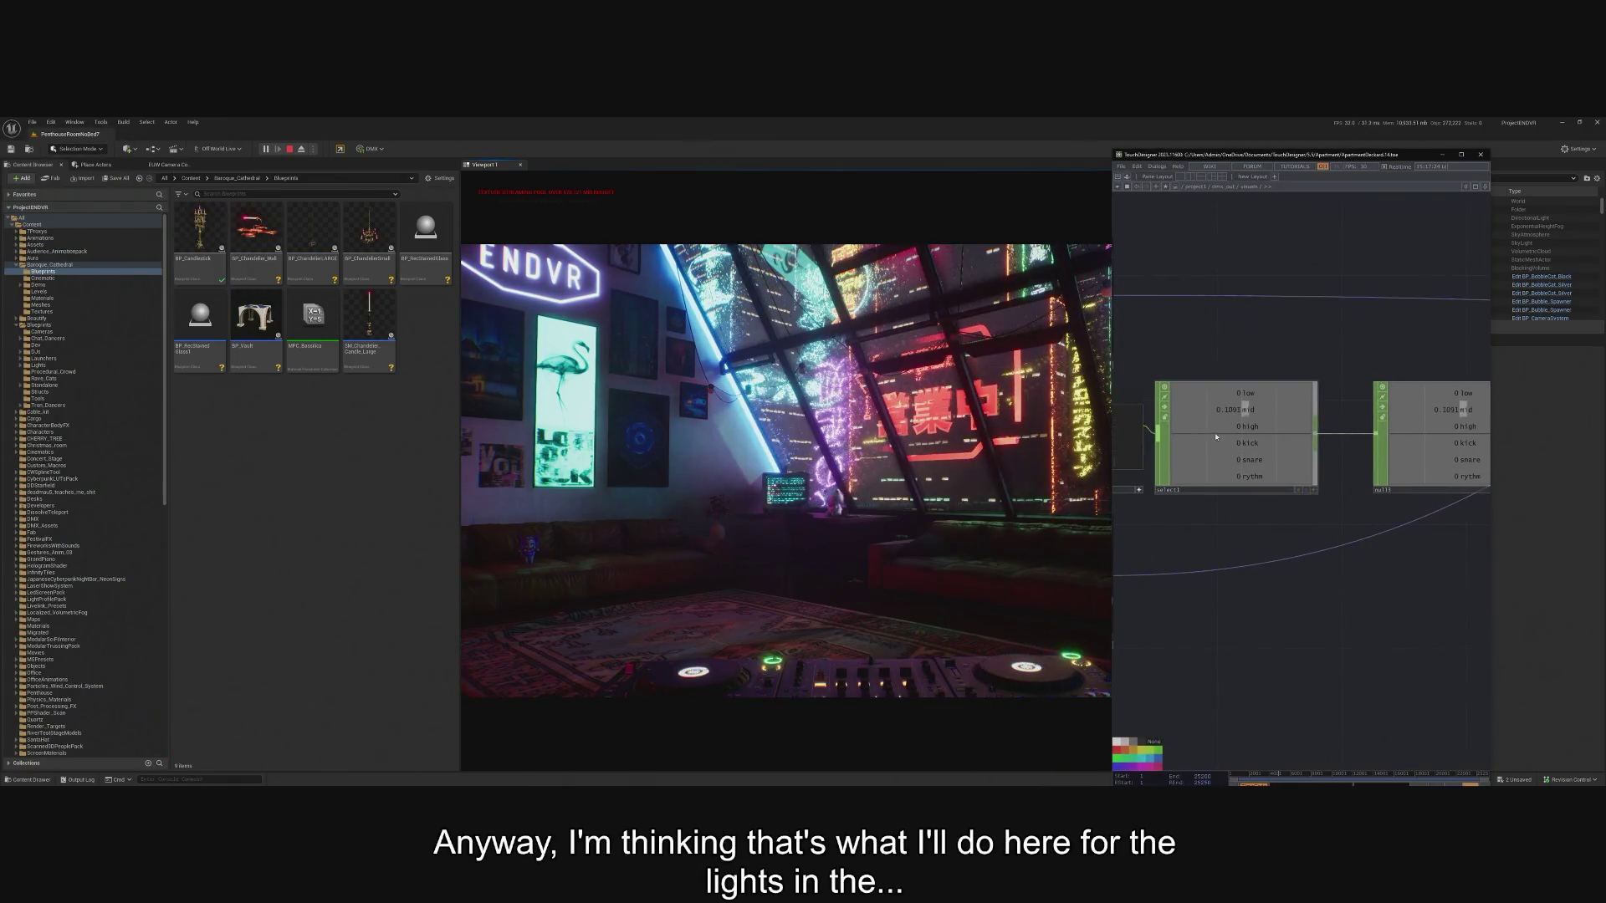
mouse_move(1277, 494)
left_mouse_down()
mouse_move(1202, 618)
mouse_move(1288, 639)
mouse_move(1321, 524)
left_mouse_up()
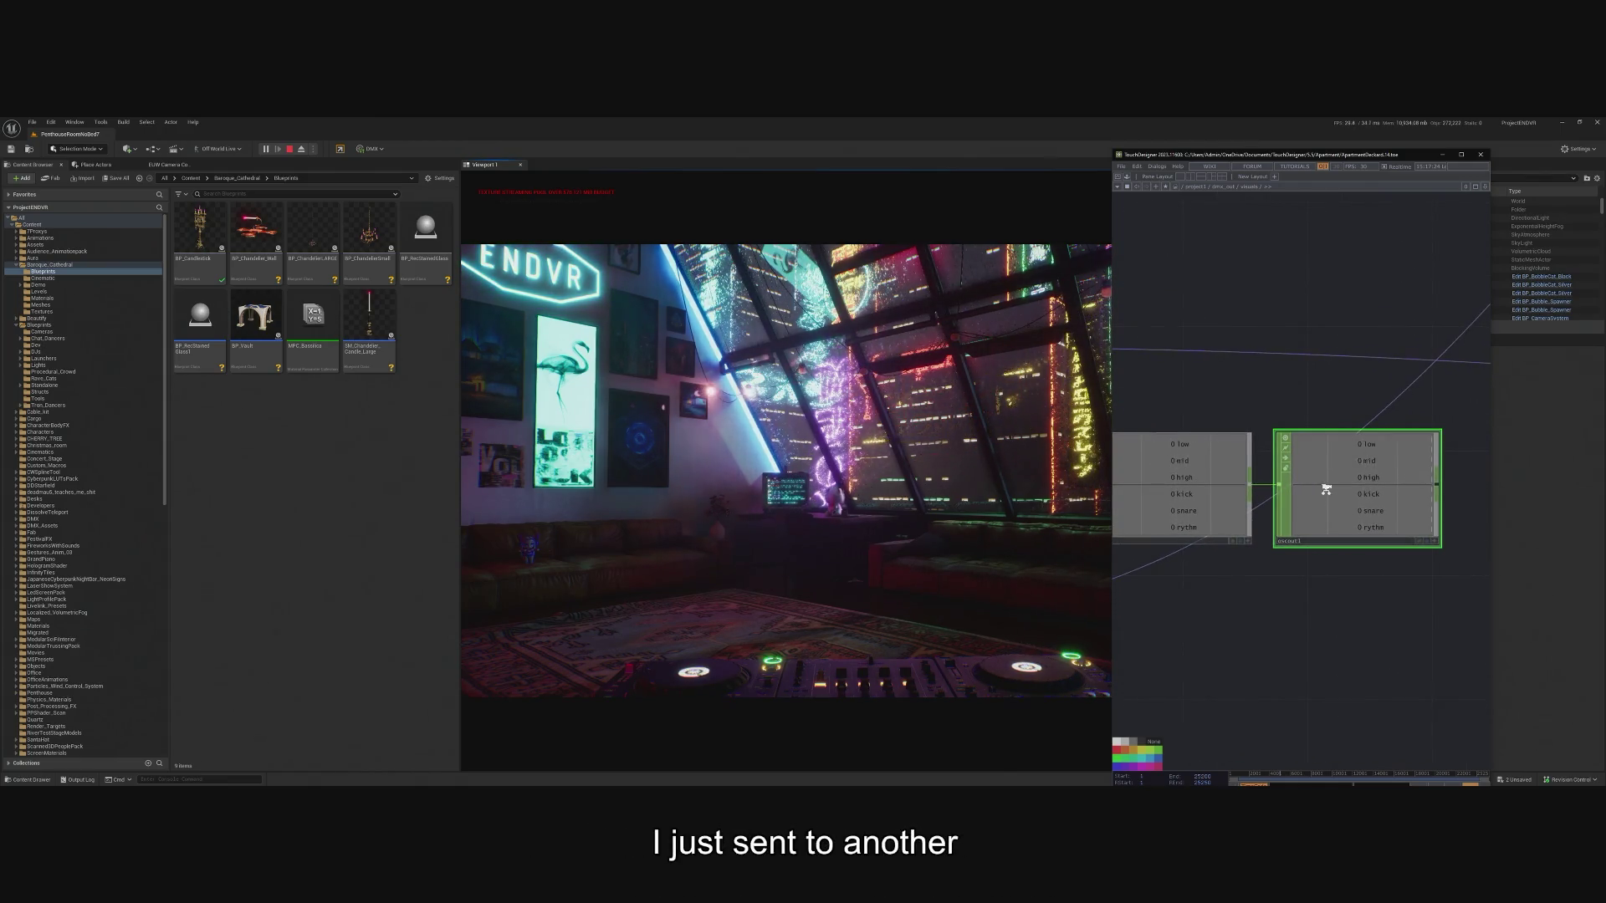
scroll(1328, 493, "down", 2)
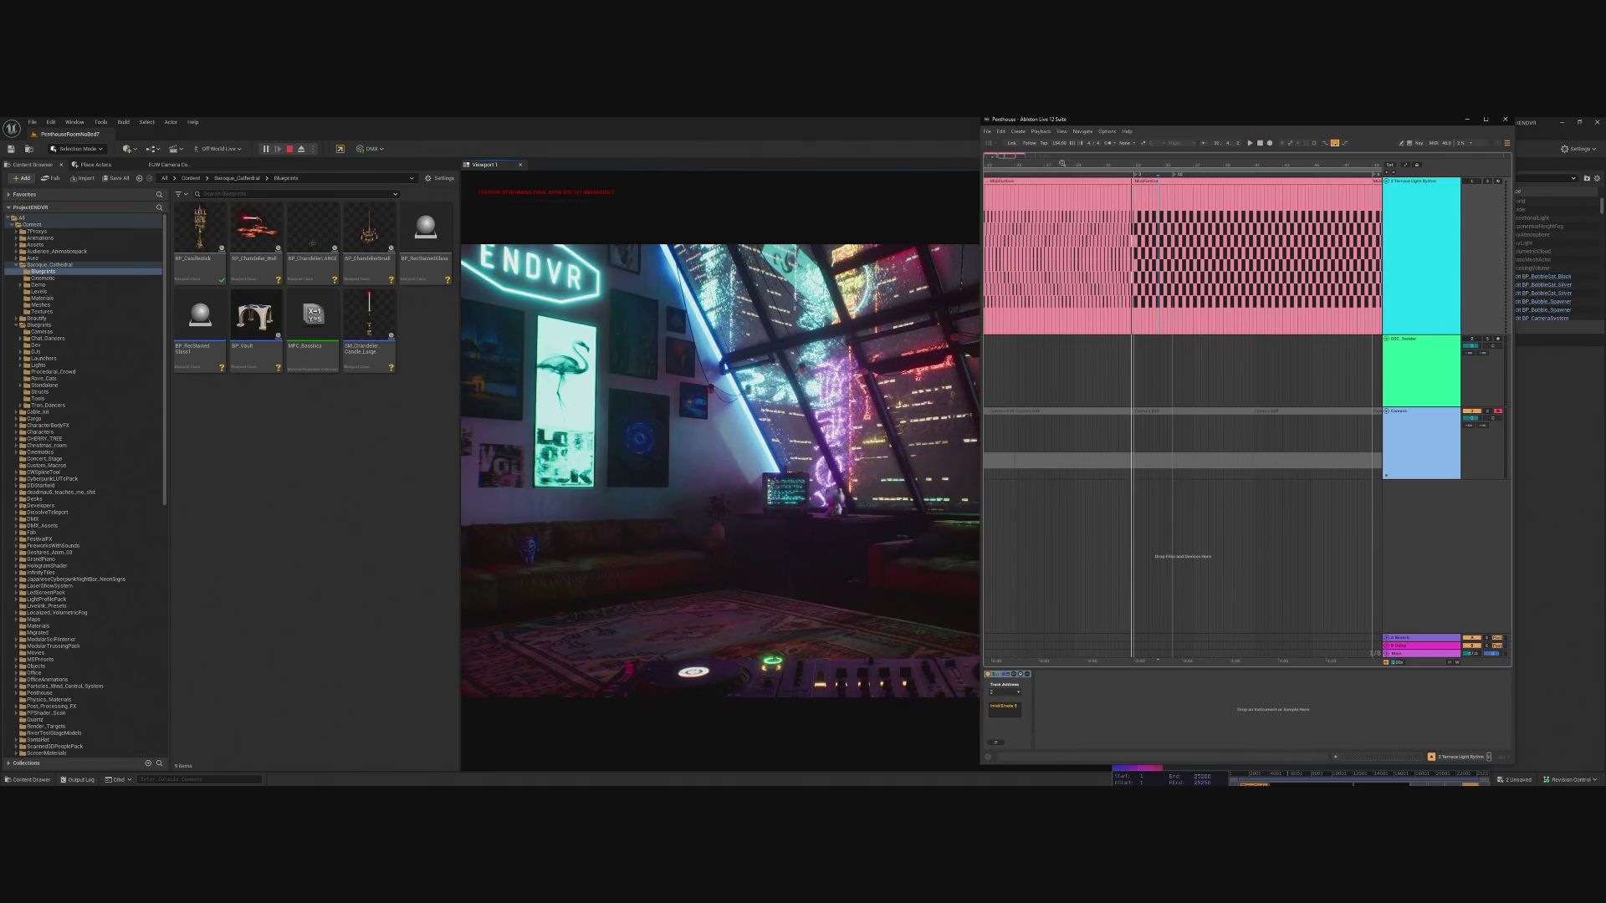
Zoom into the MIDI clip's notes and start looped playback.
mouse_move(1076, 165)
left_mouse_down()
mouse_move(1144, 324)
mouse_move(1221, 314)
mouse_move(1169, 304)
left_mouse_up()
key("ctrl+l")
key("space")
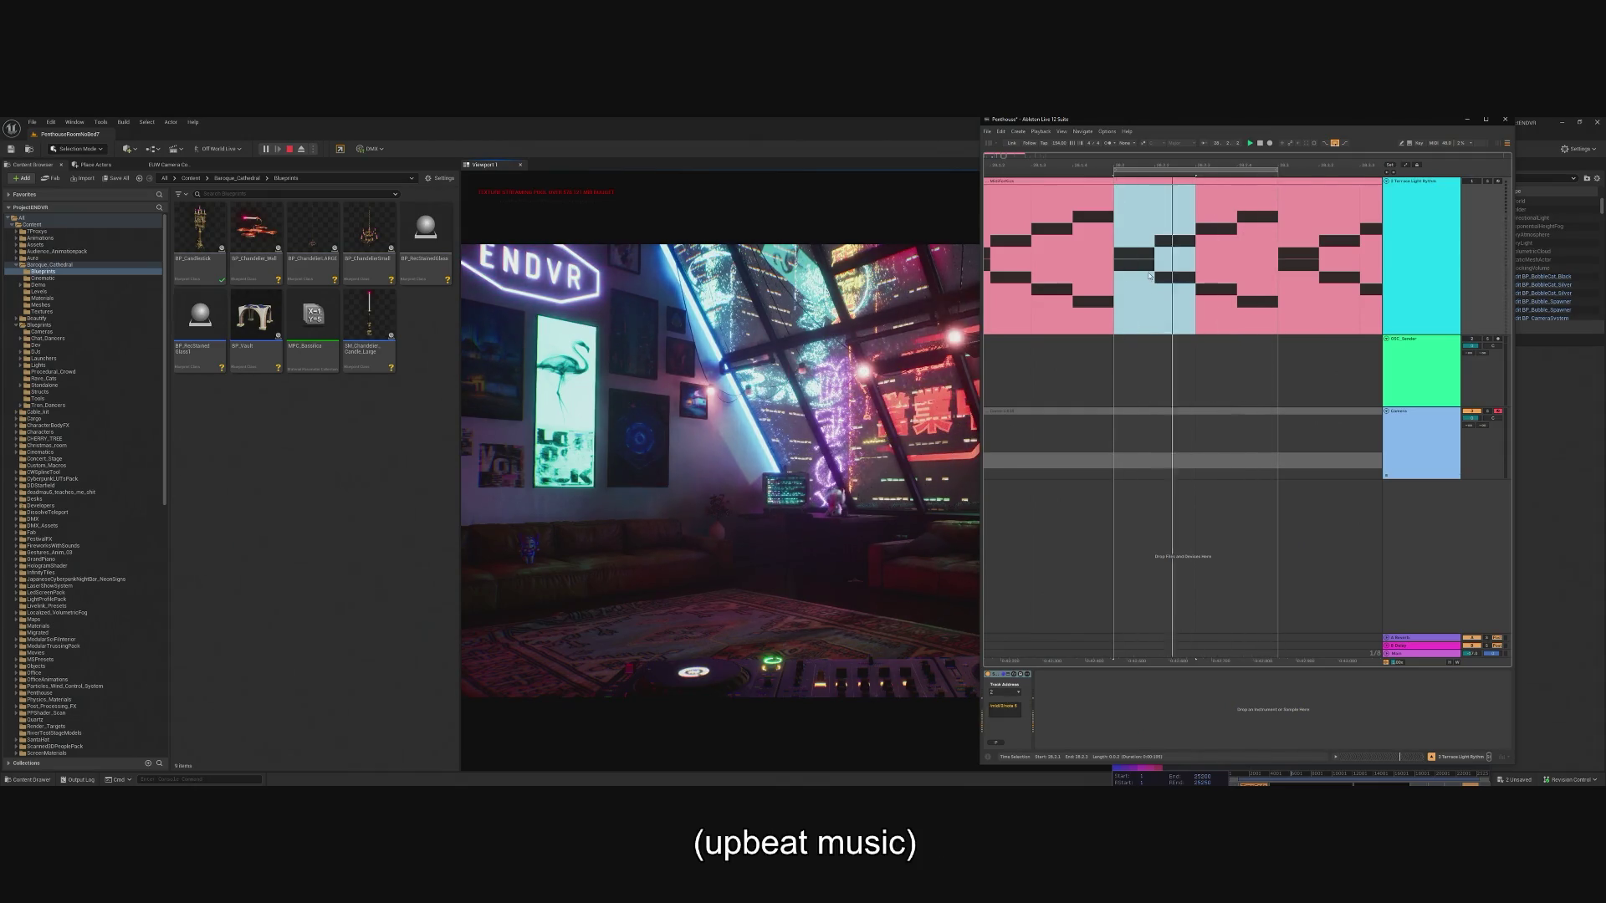
Select the stretch from 28.2.1 to 28.2.3 and play it.
left_click(1409, 248)
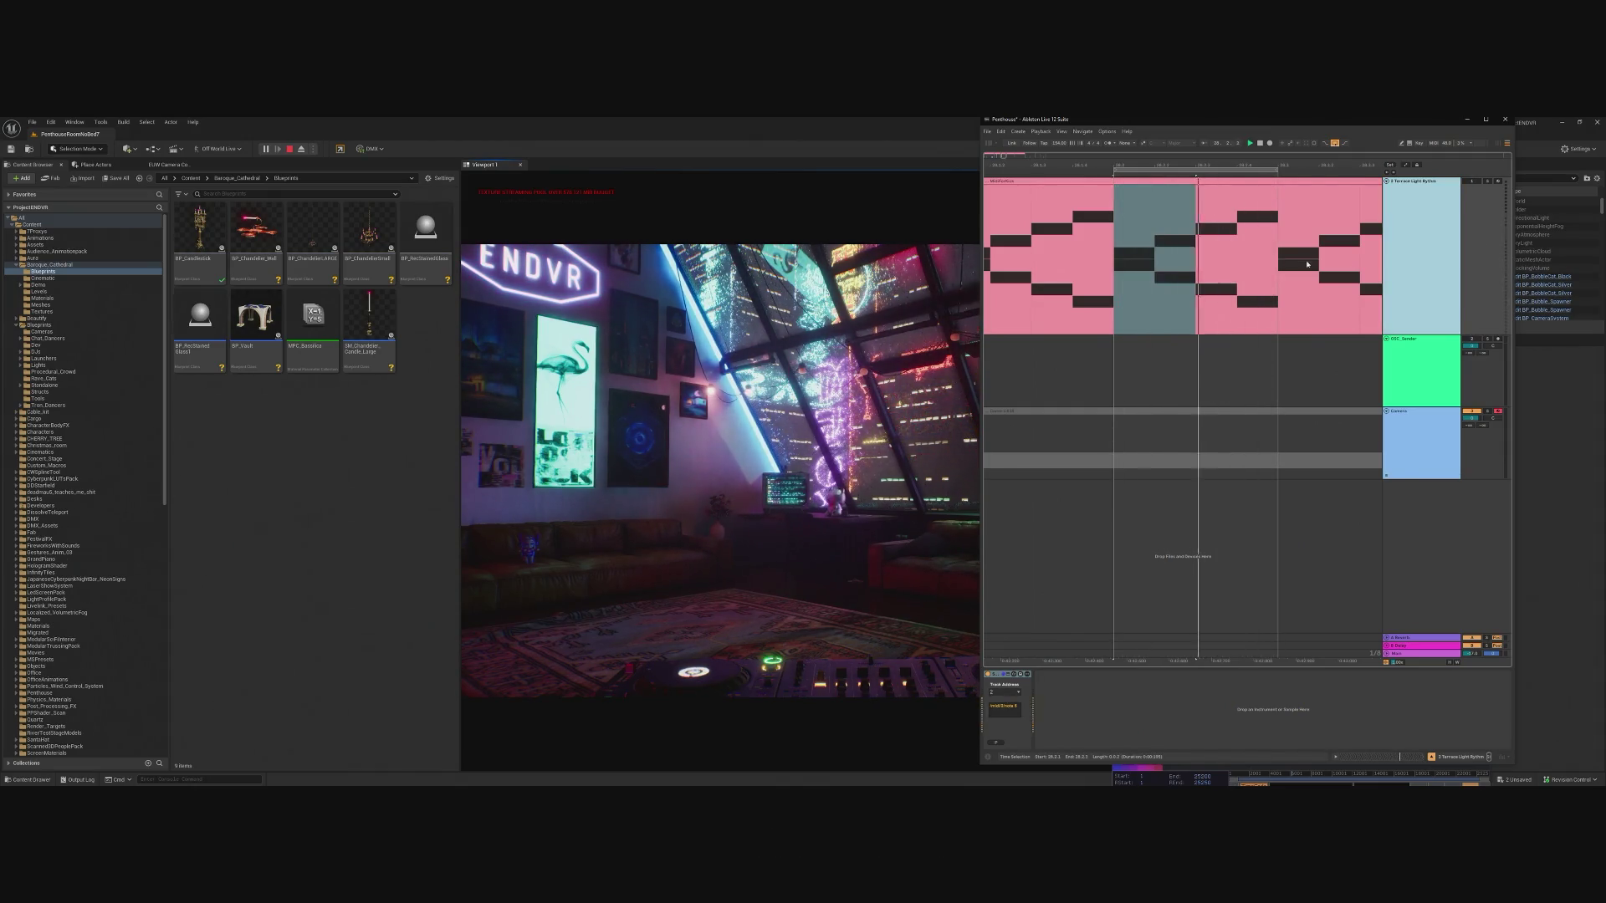
left_click(1171, 197)
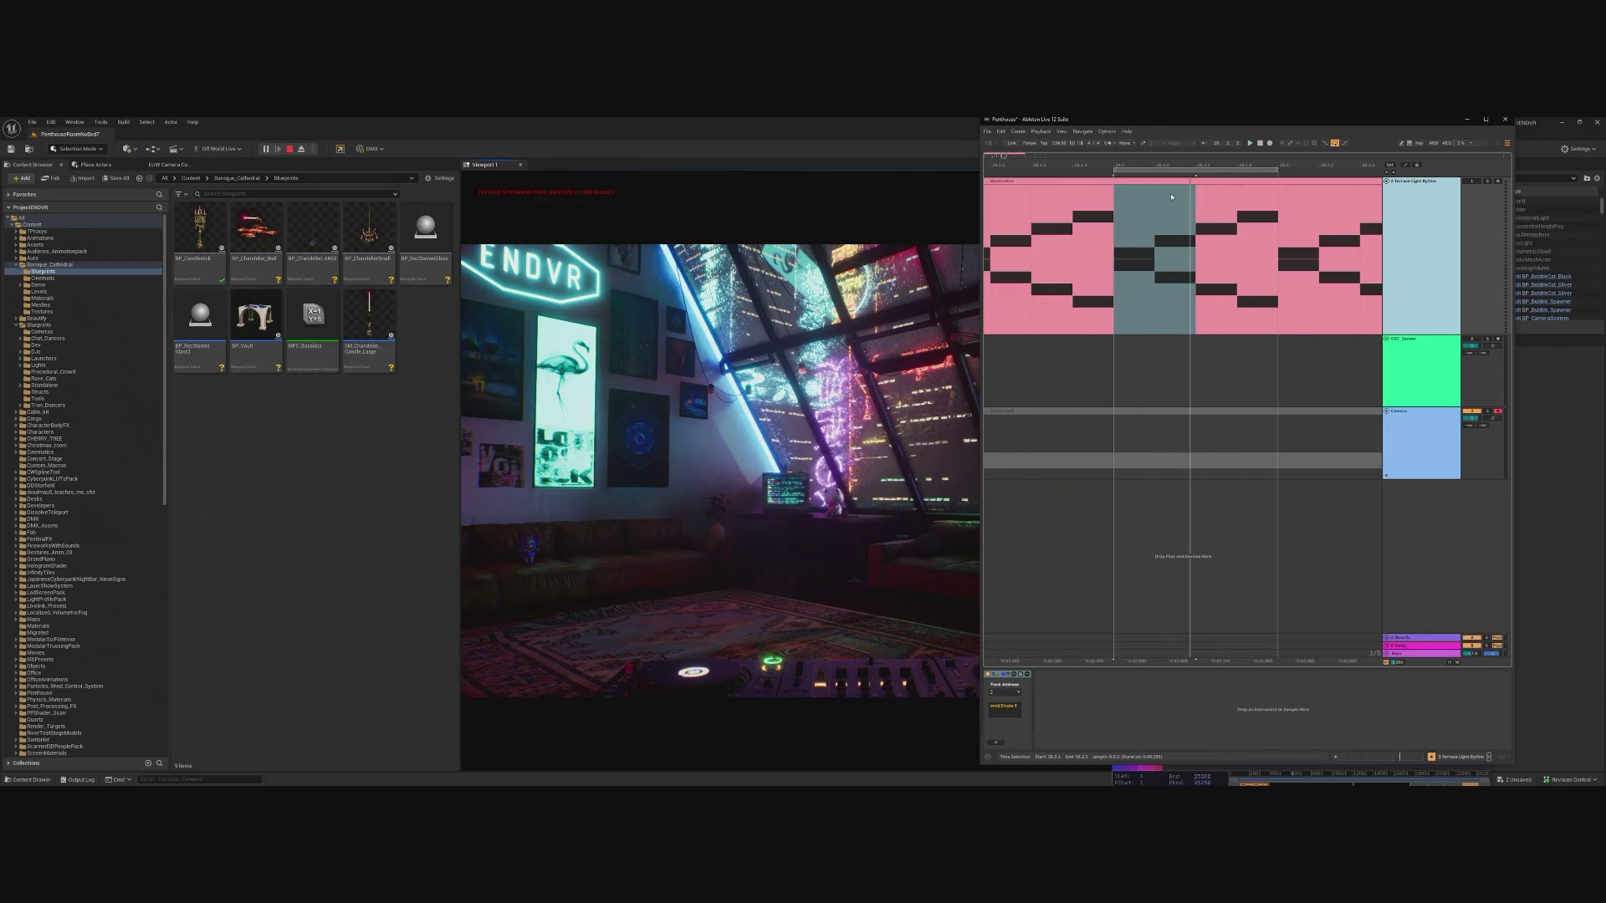
left_click(1145, 241)
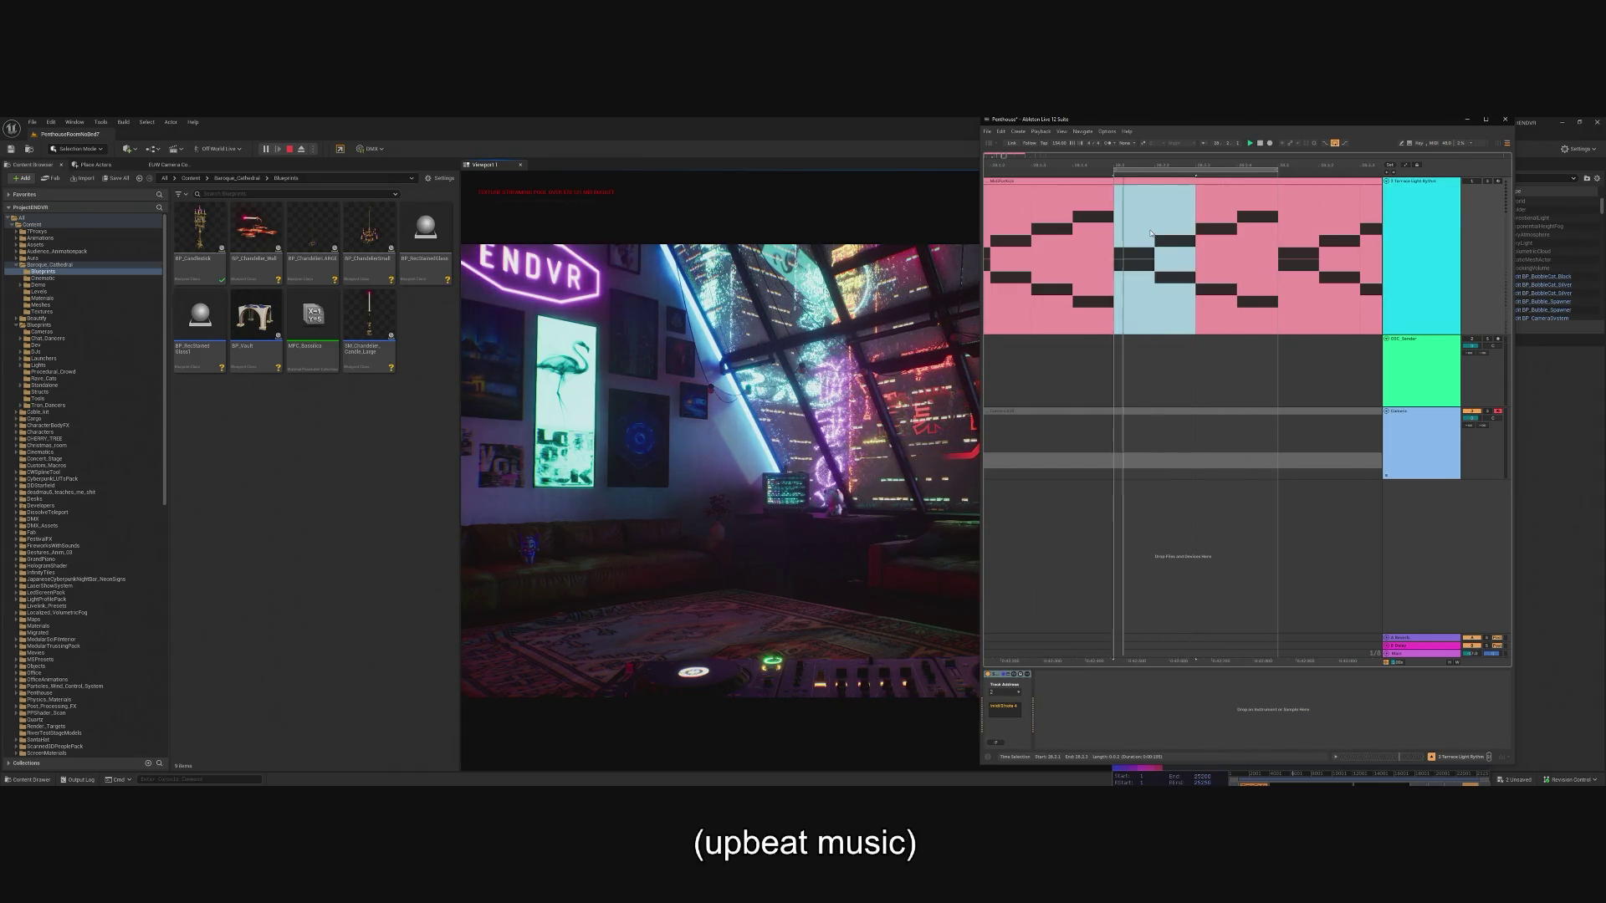
left_click_drag(1145, 241, 1230, 238)
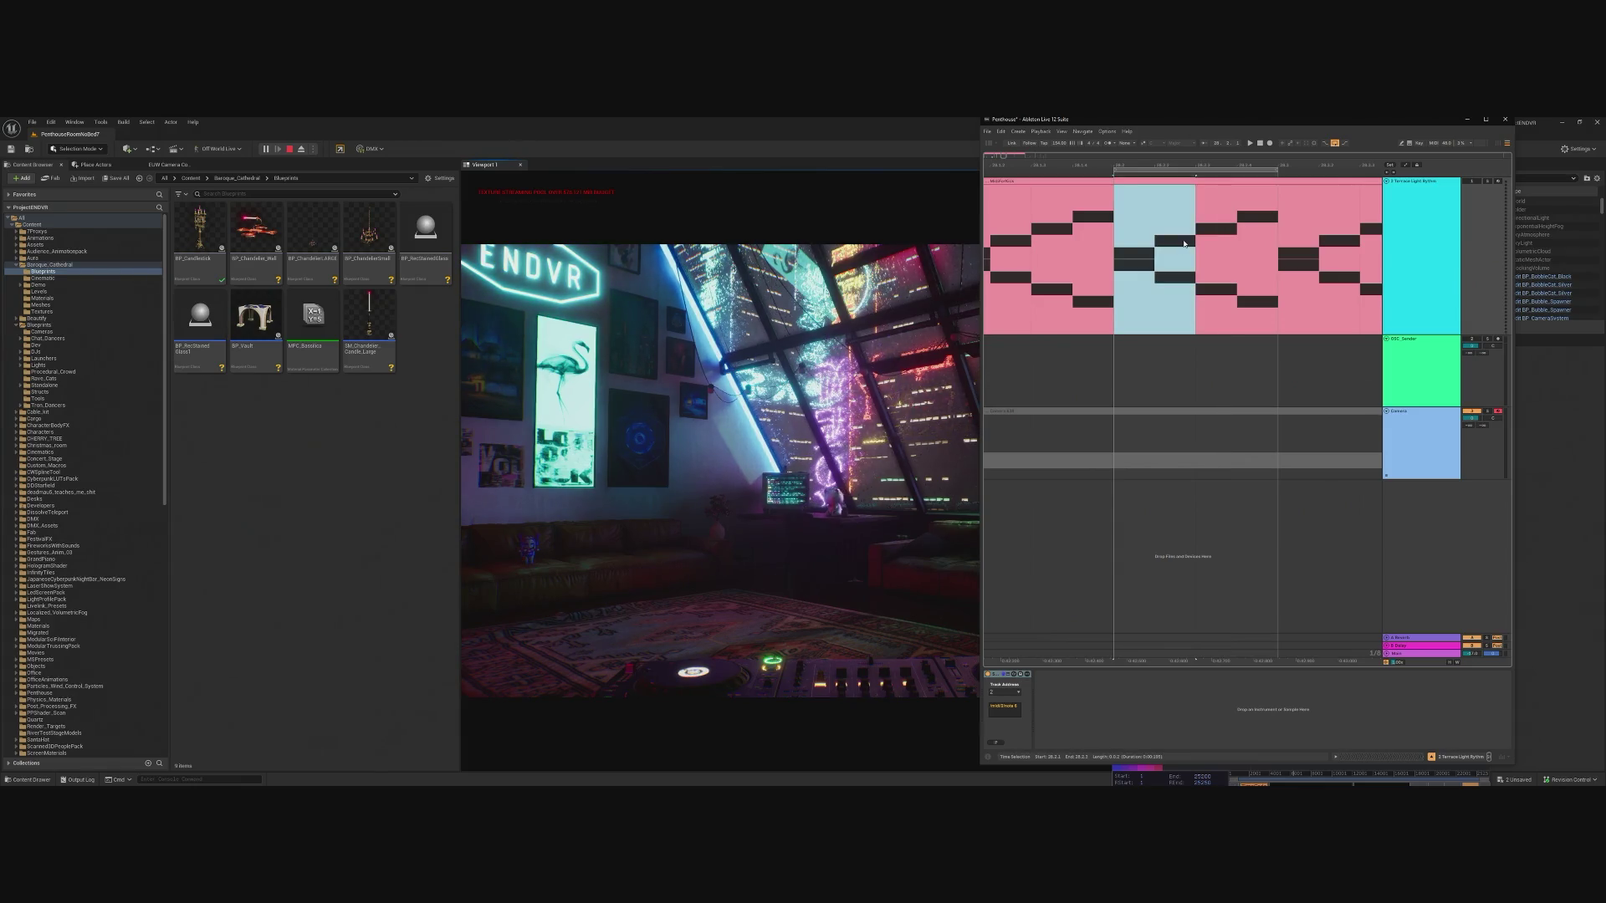
key("space")
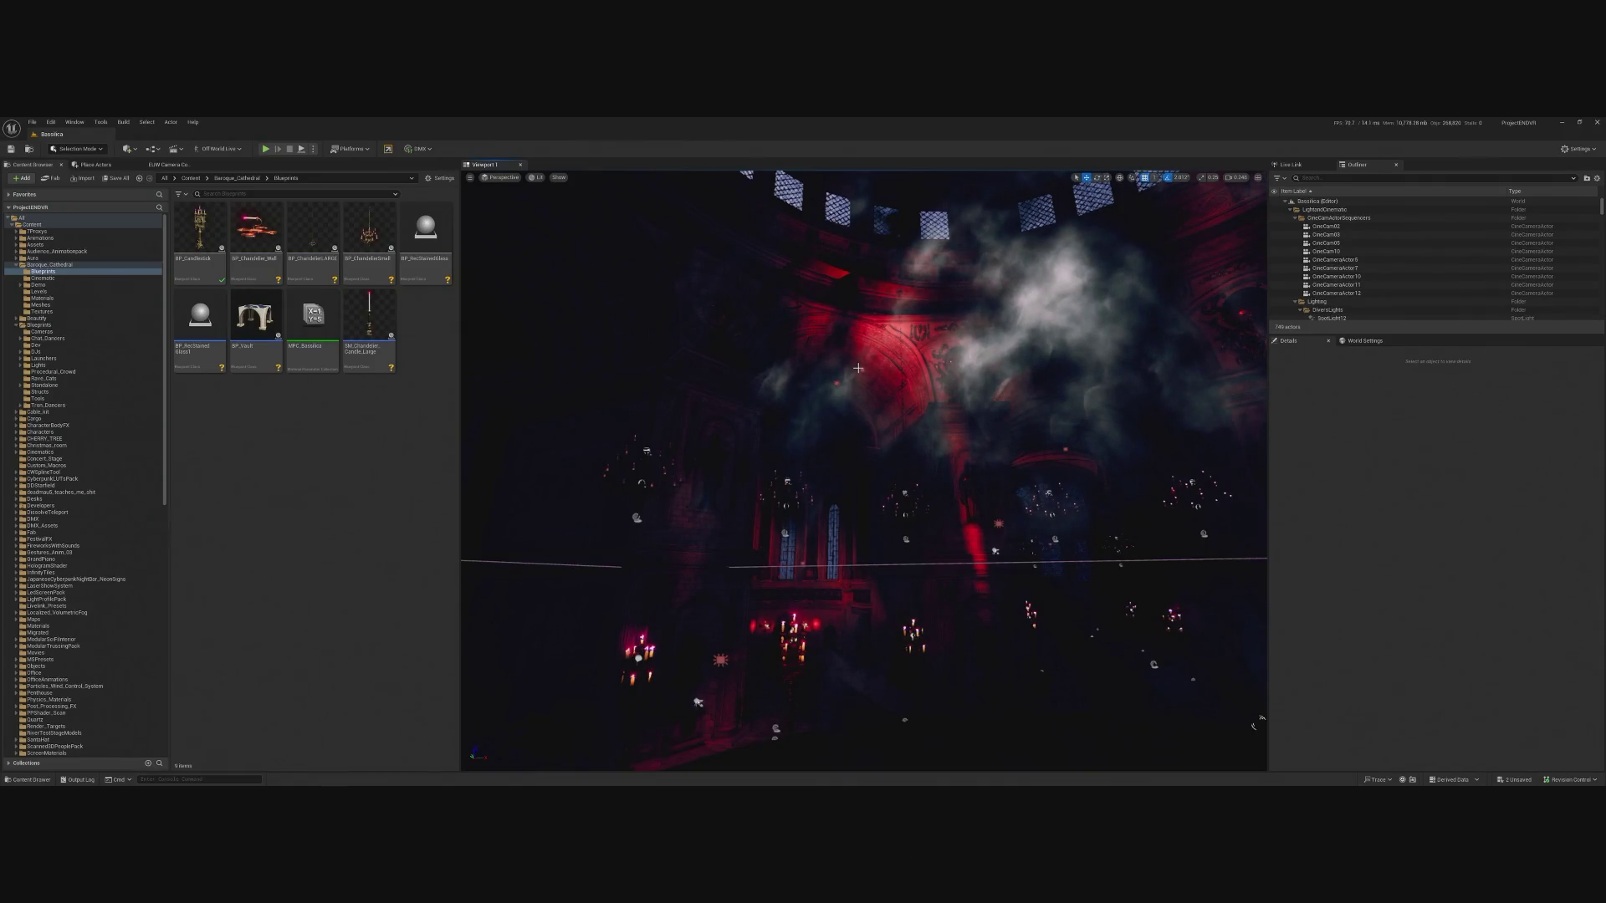
Browse Baroque_Cathedral > Blueprints > Lights > Audio_Reactive and open BP_Terrace_Light_Reactive.
left_click_drag(771, 660, 624, 470)
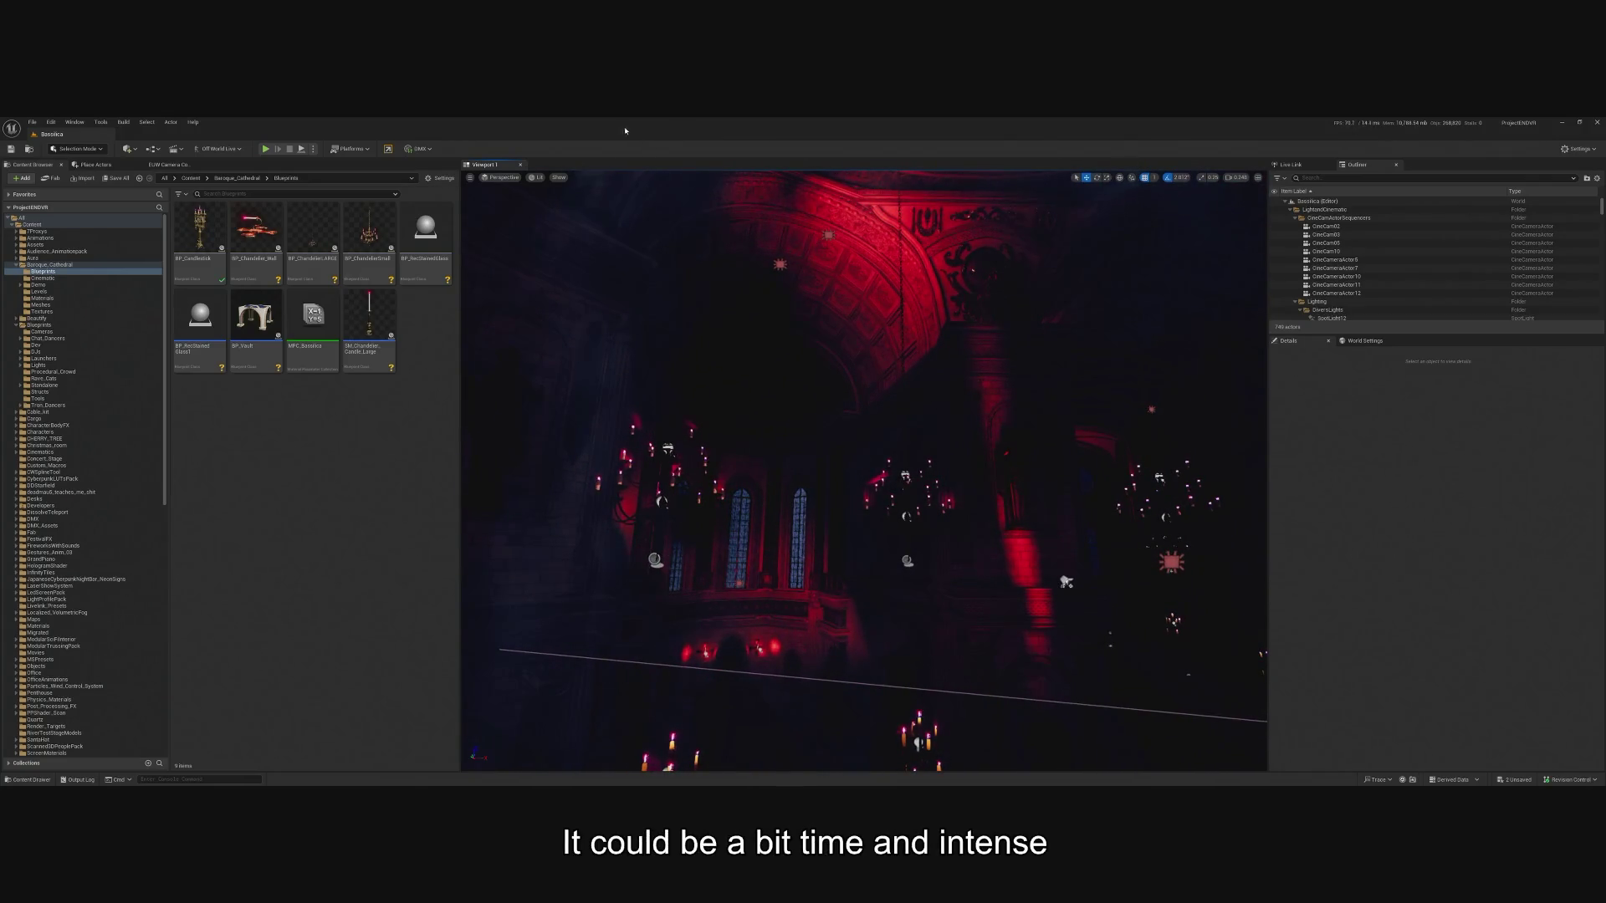
double_click(38, 264)
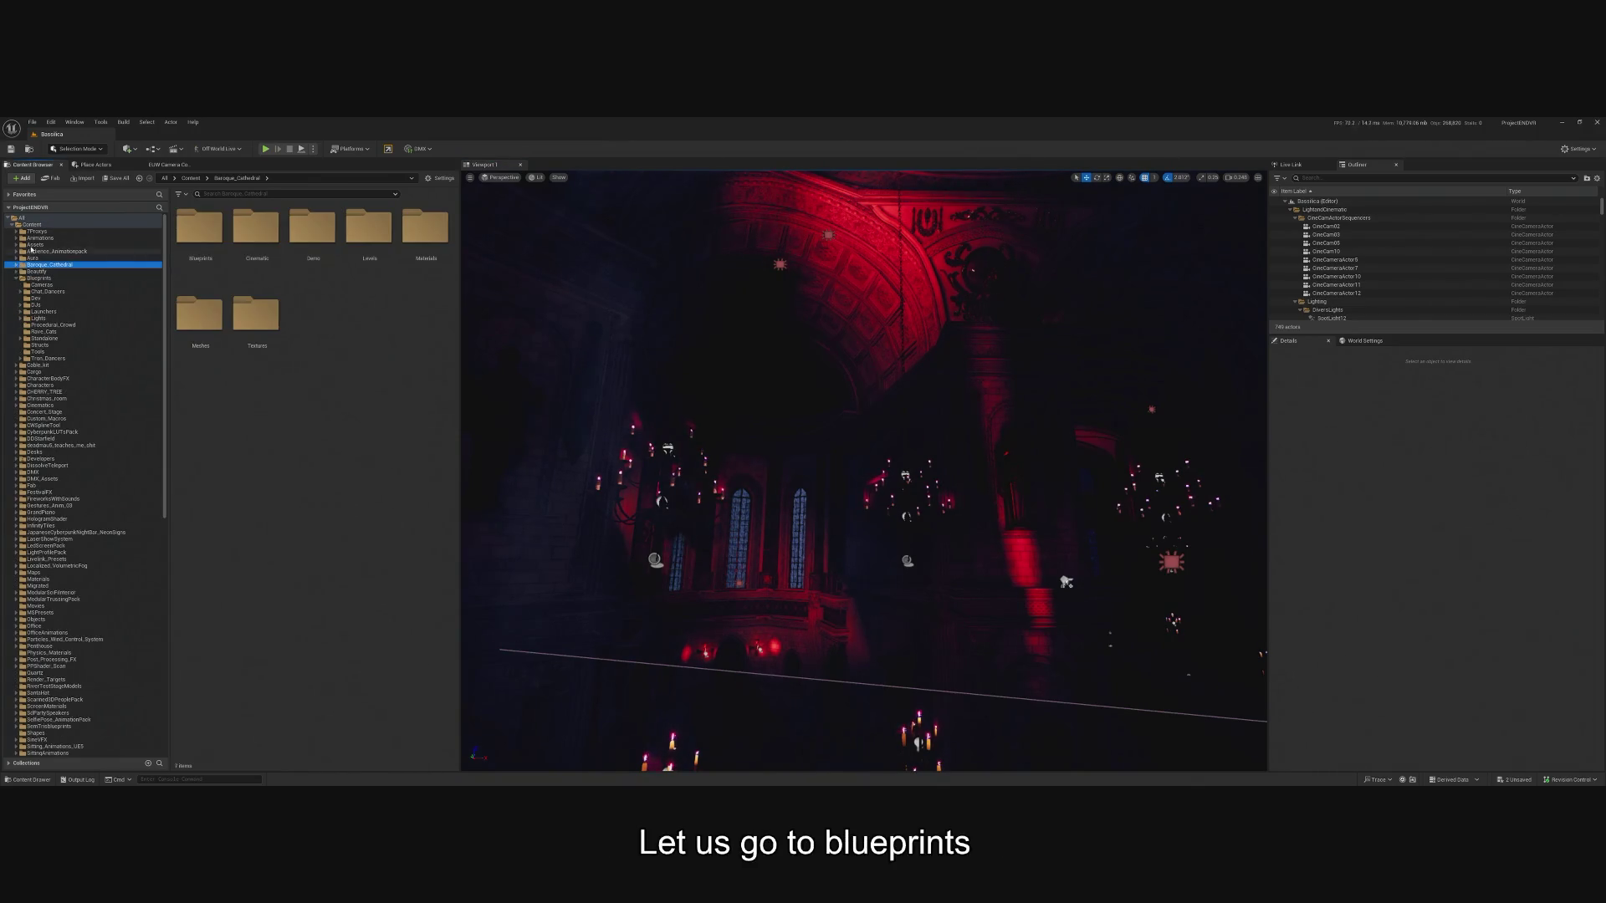
double_click(34, 278)
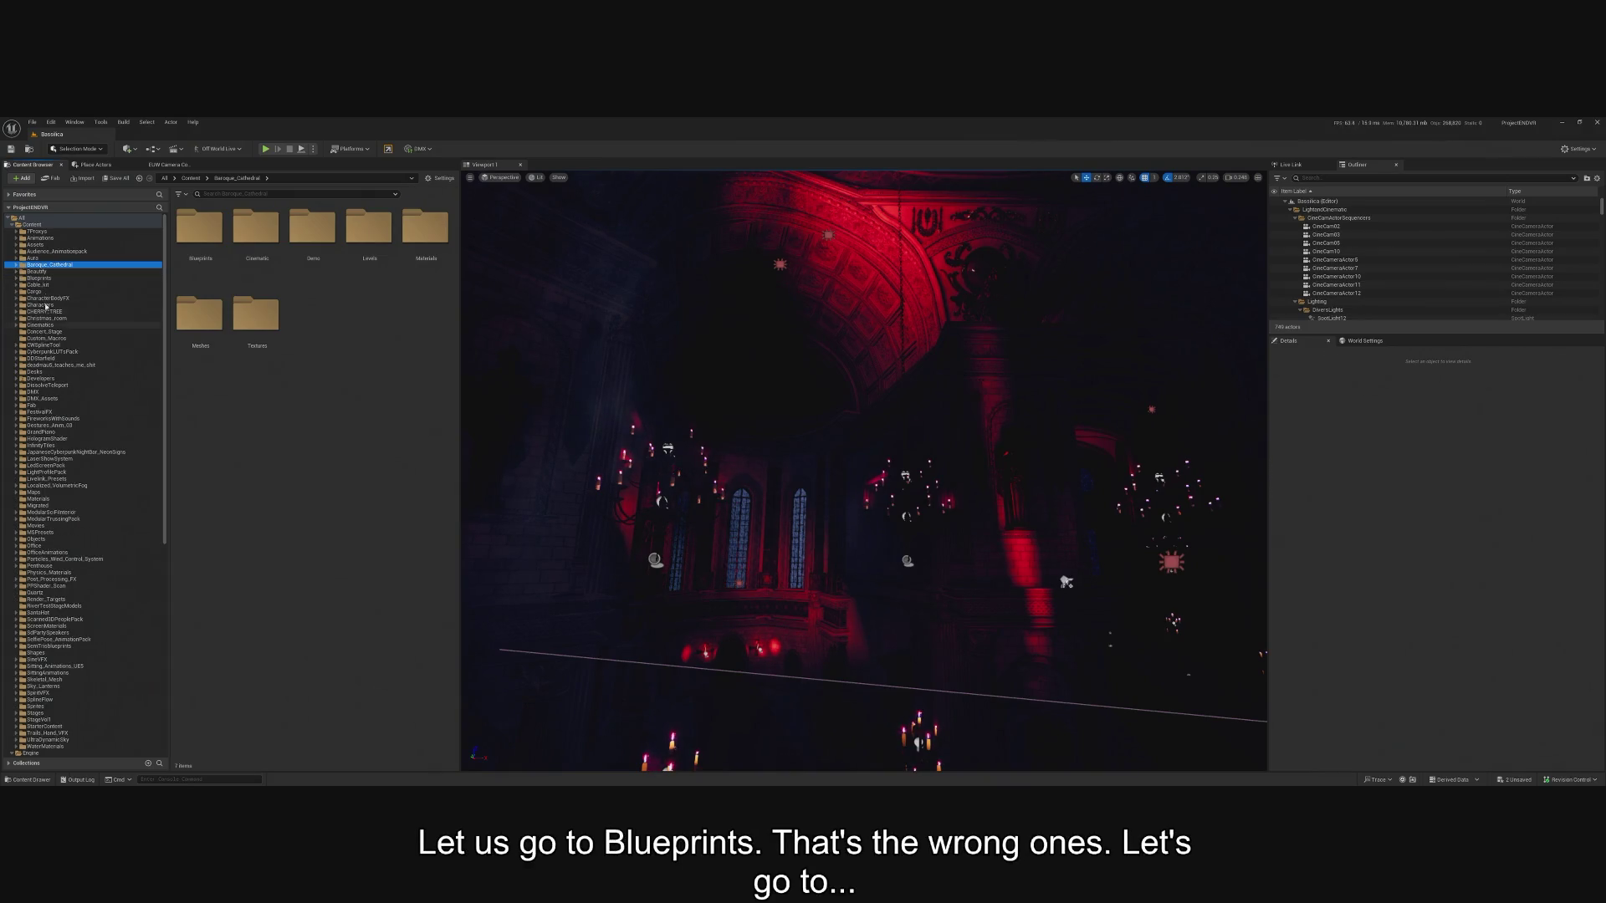
double_click(201, 313)
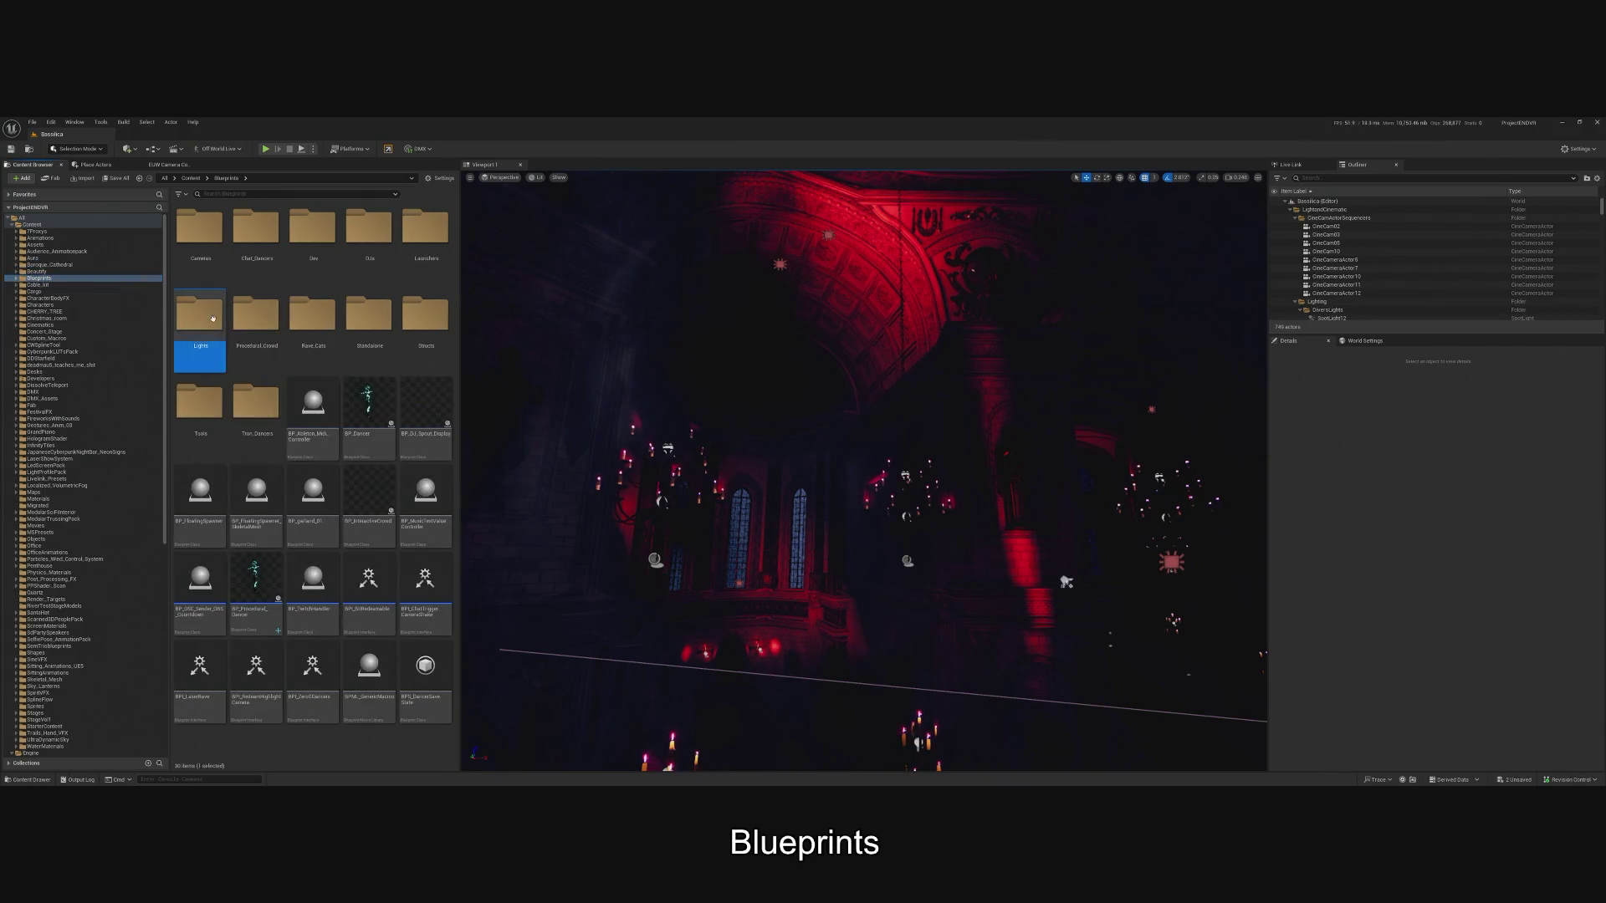
double_click(201, 230)
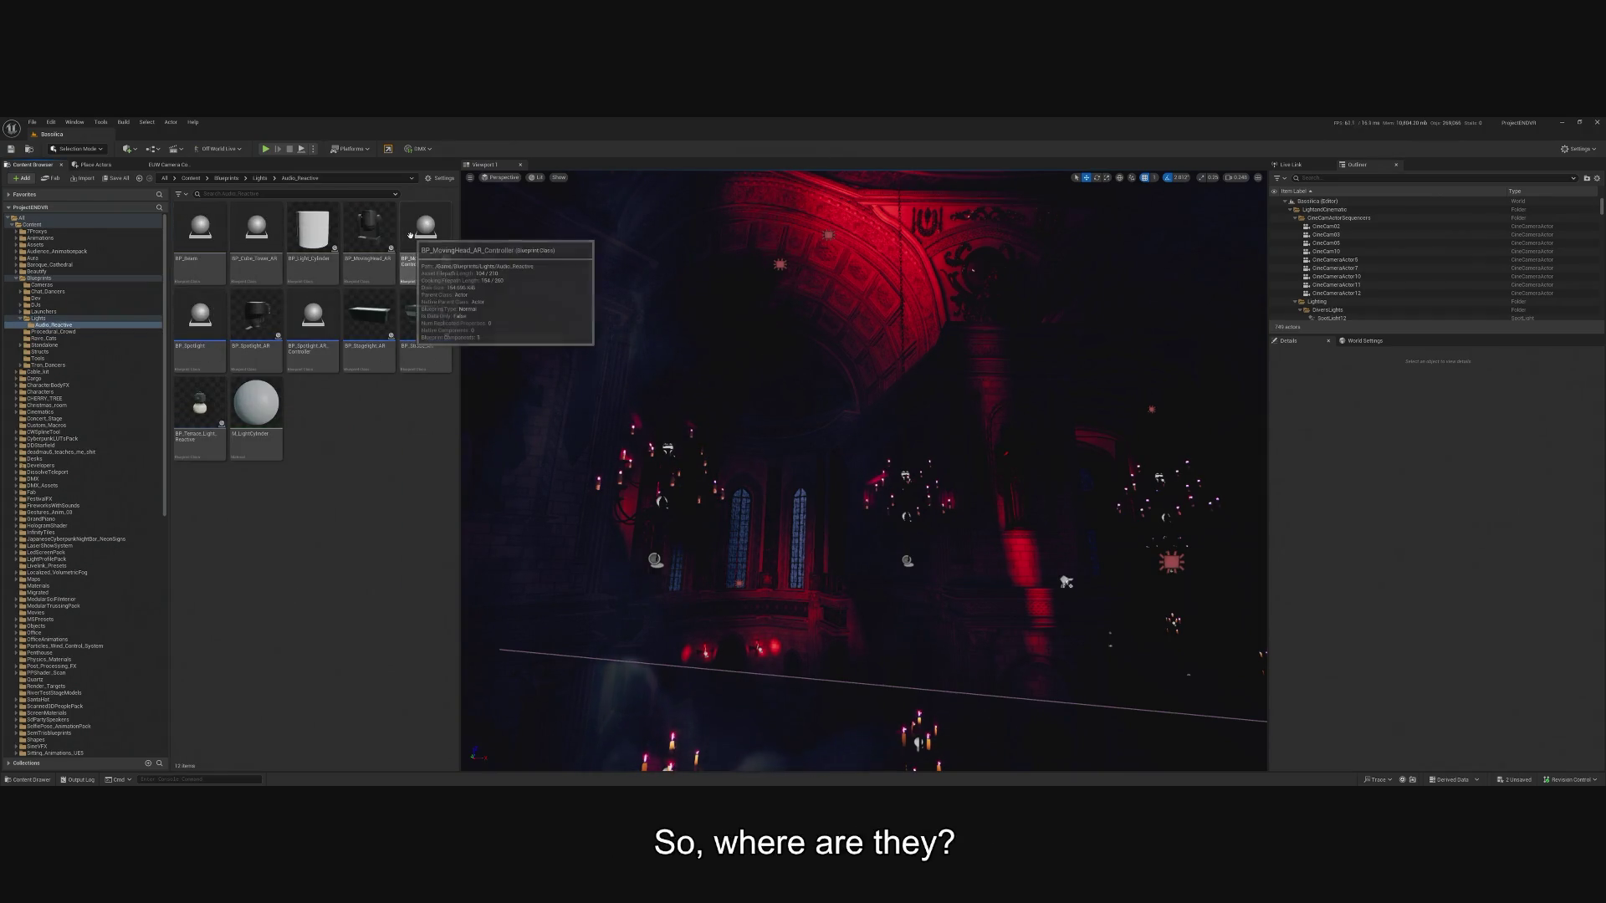
double_click(201, 405)
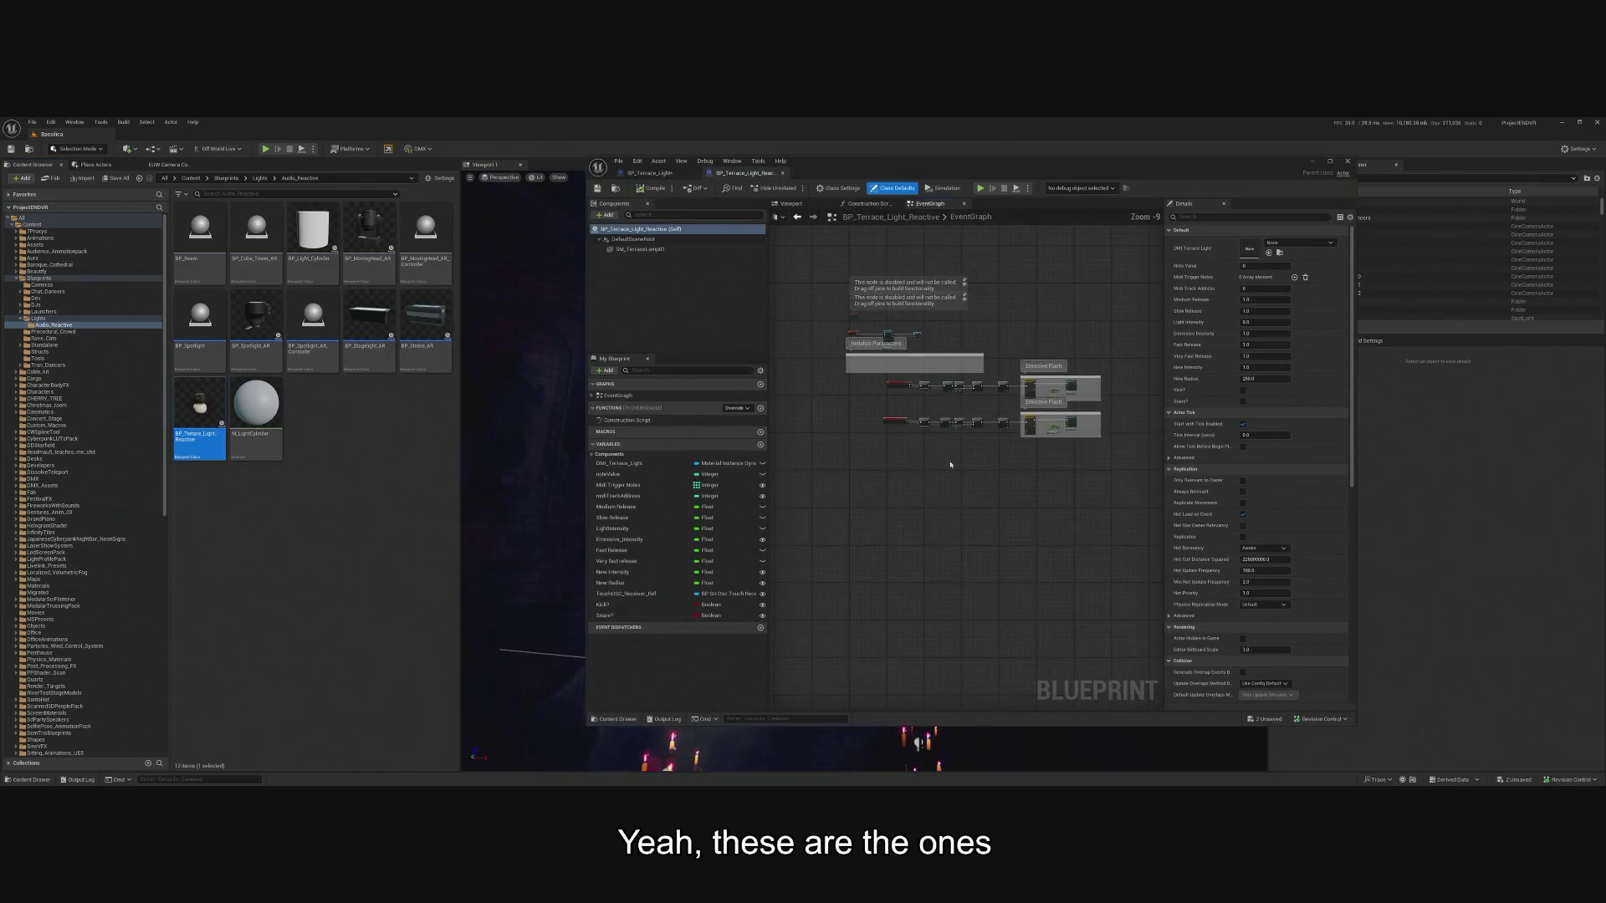
Duplicate BP_Terrace_Light_Reactive and rename the copy BP_RecLight_AR.
right_click(215, 412)
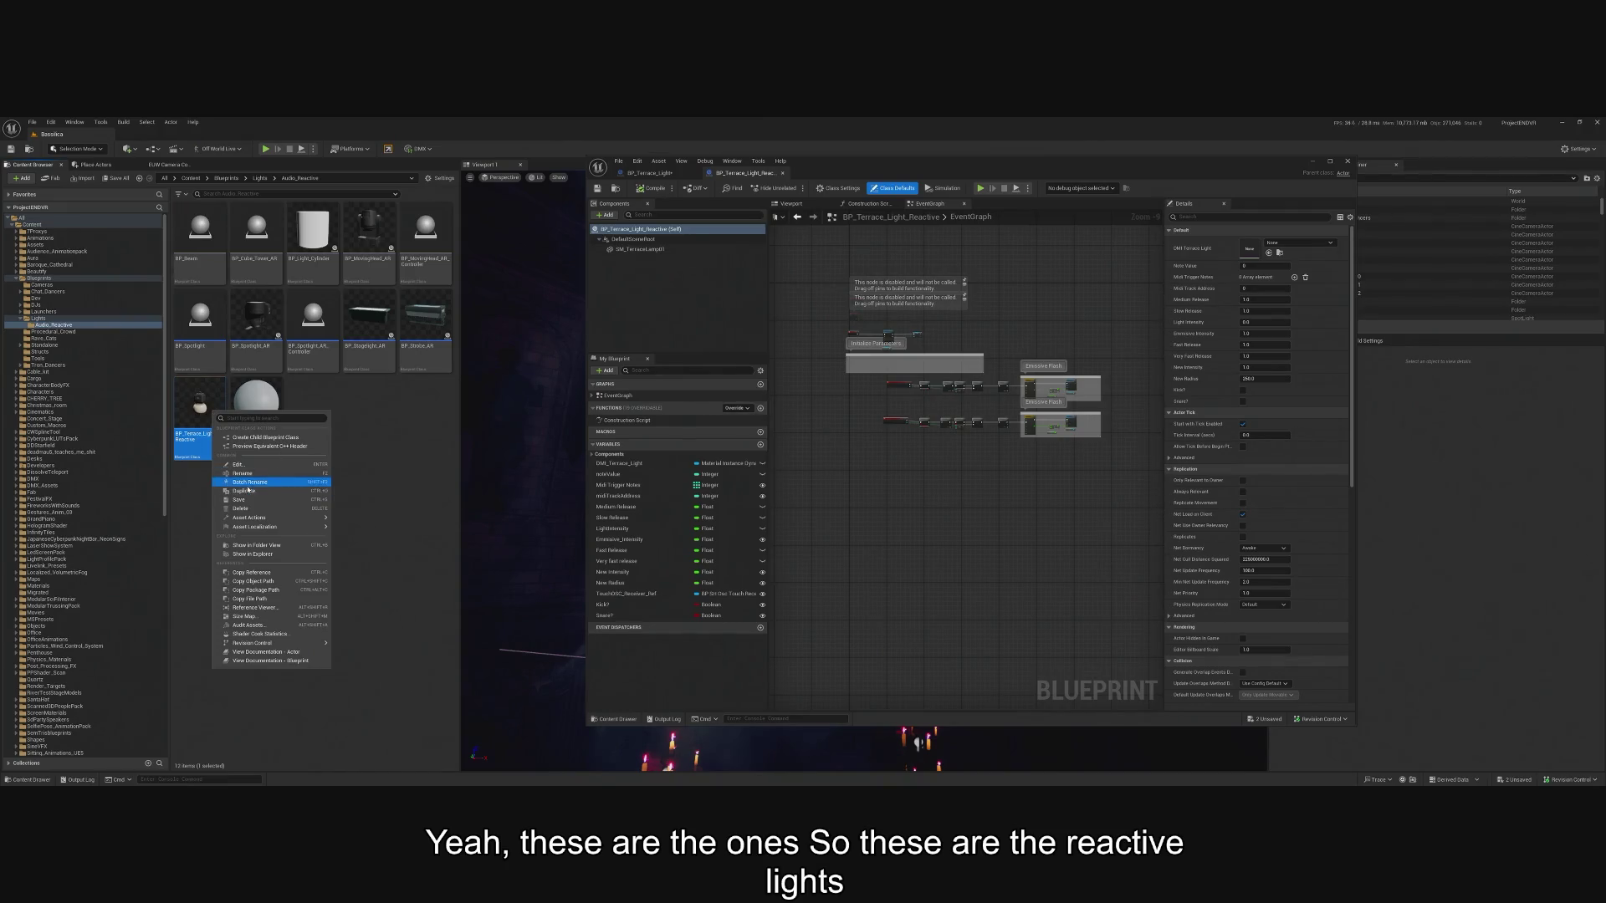
left_click(248, 491)
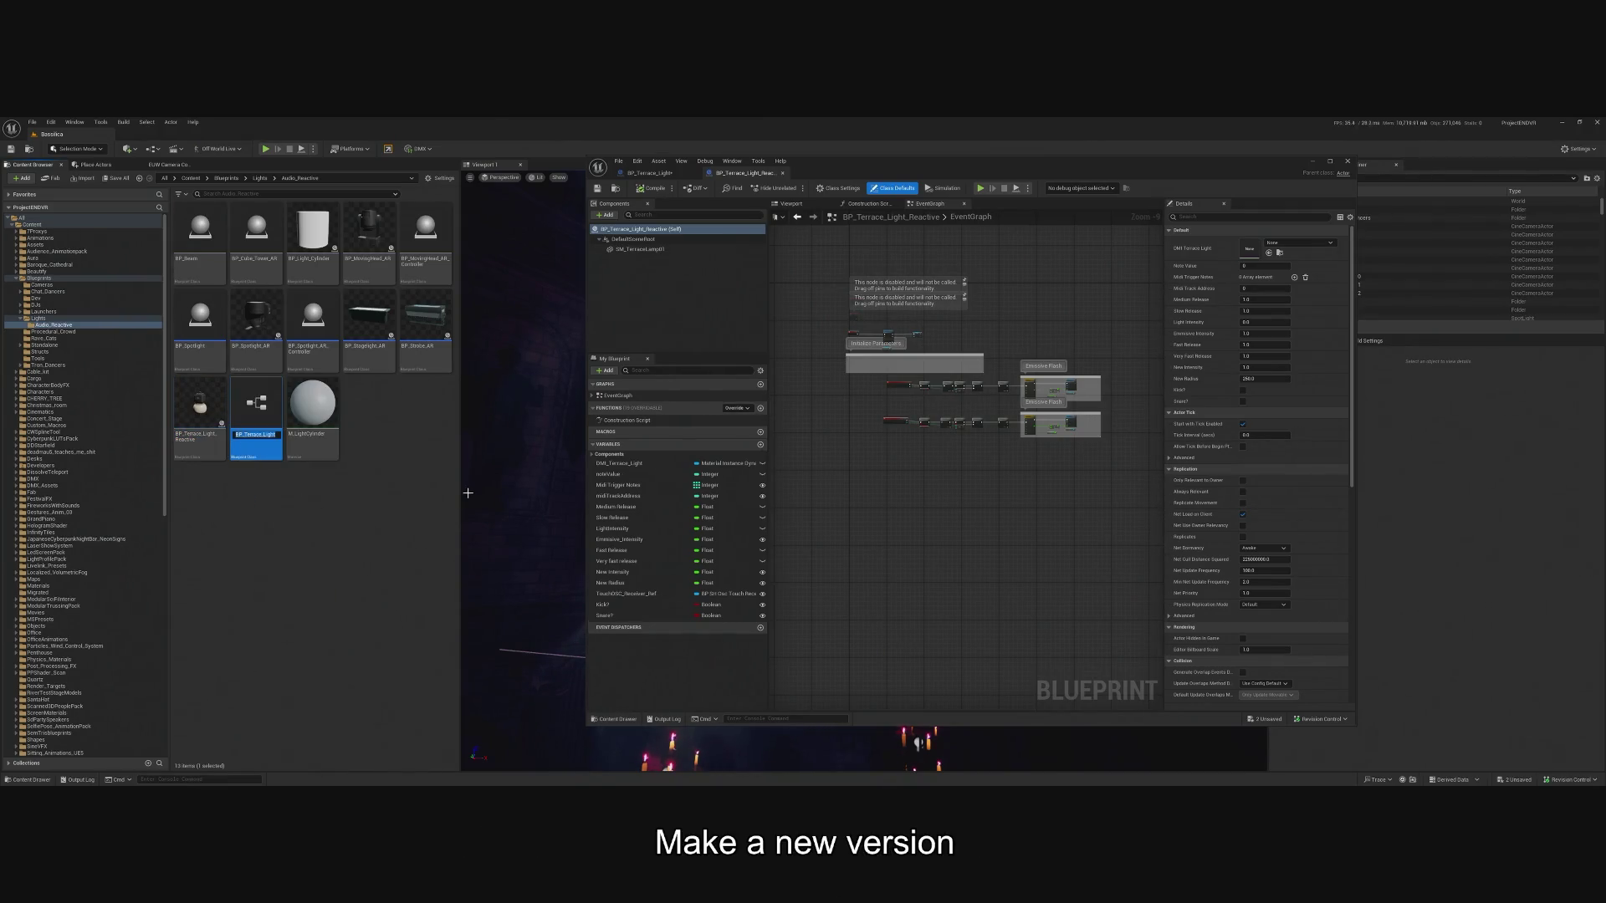
key("BackSpace")
key("BackSpace")
key("BackSpace")
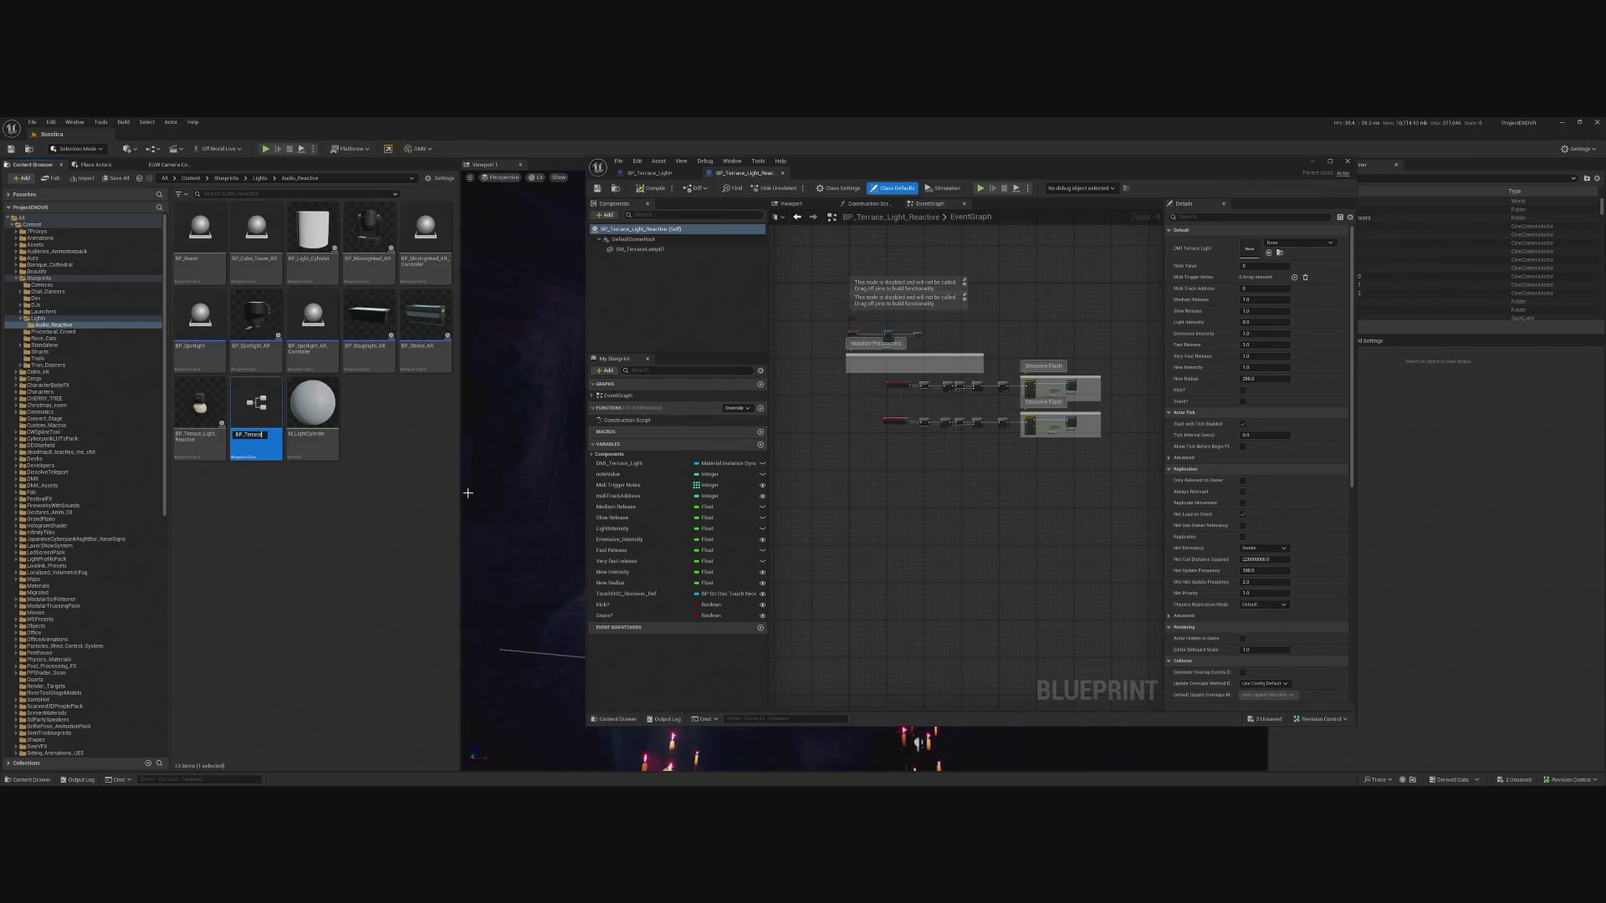
key("BackSpace")
key("BackSpace")
key("BackSpace")
type("Rec")
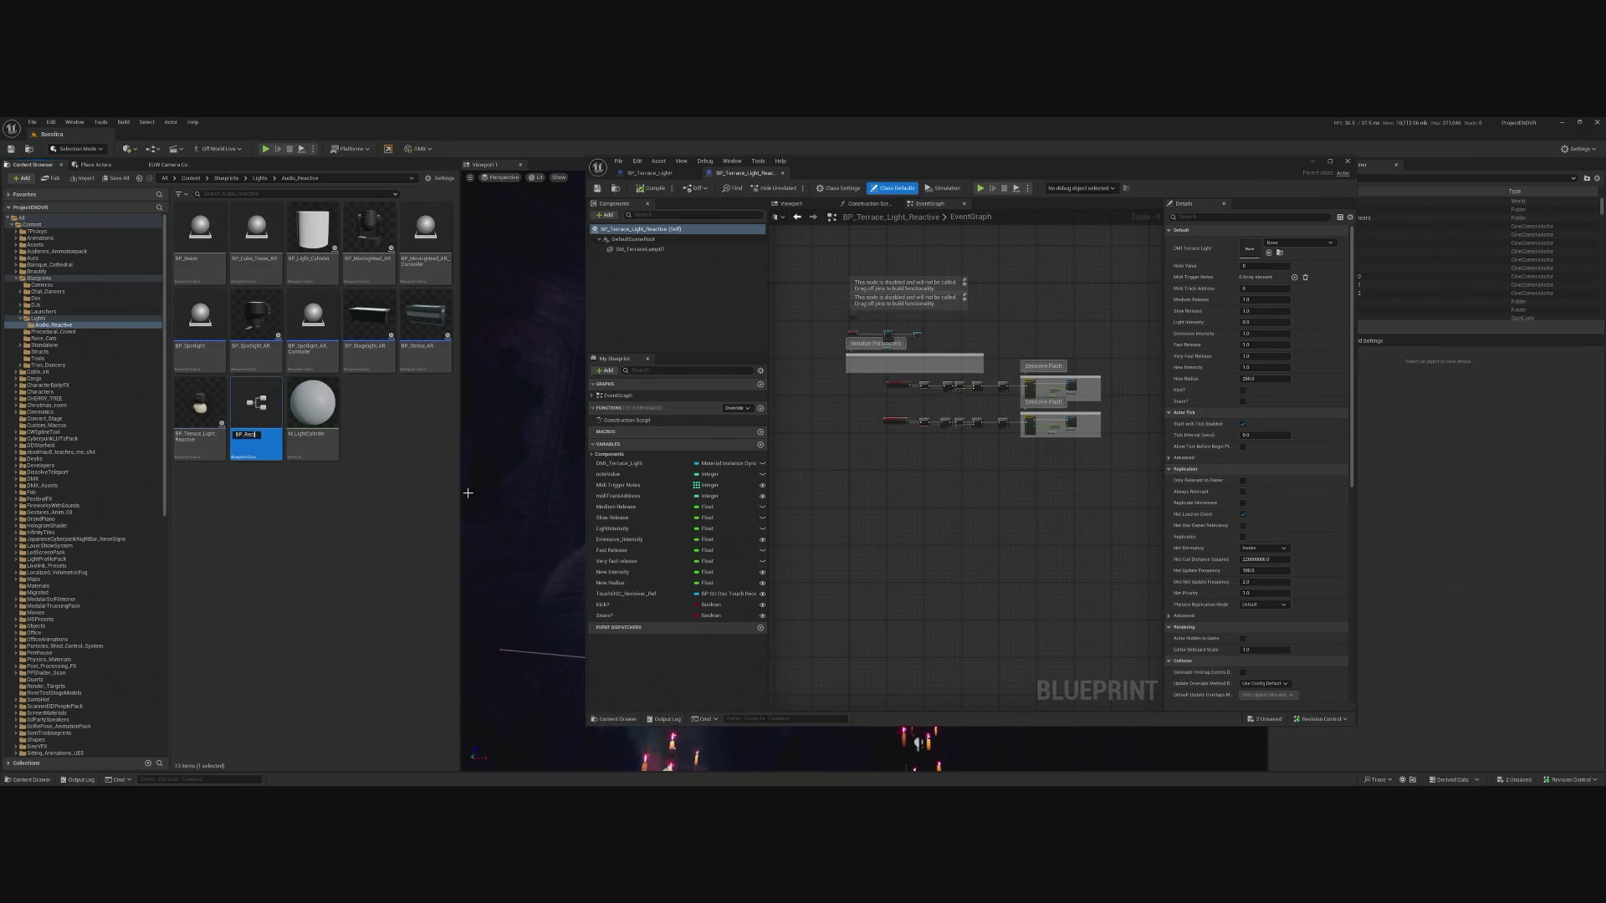
type("Light")
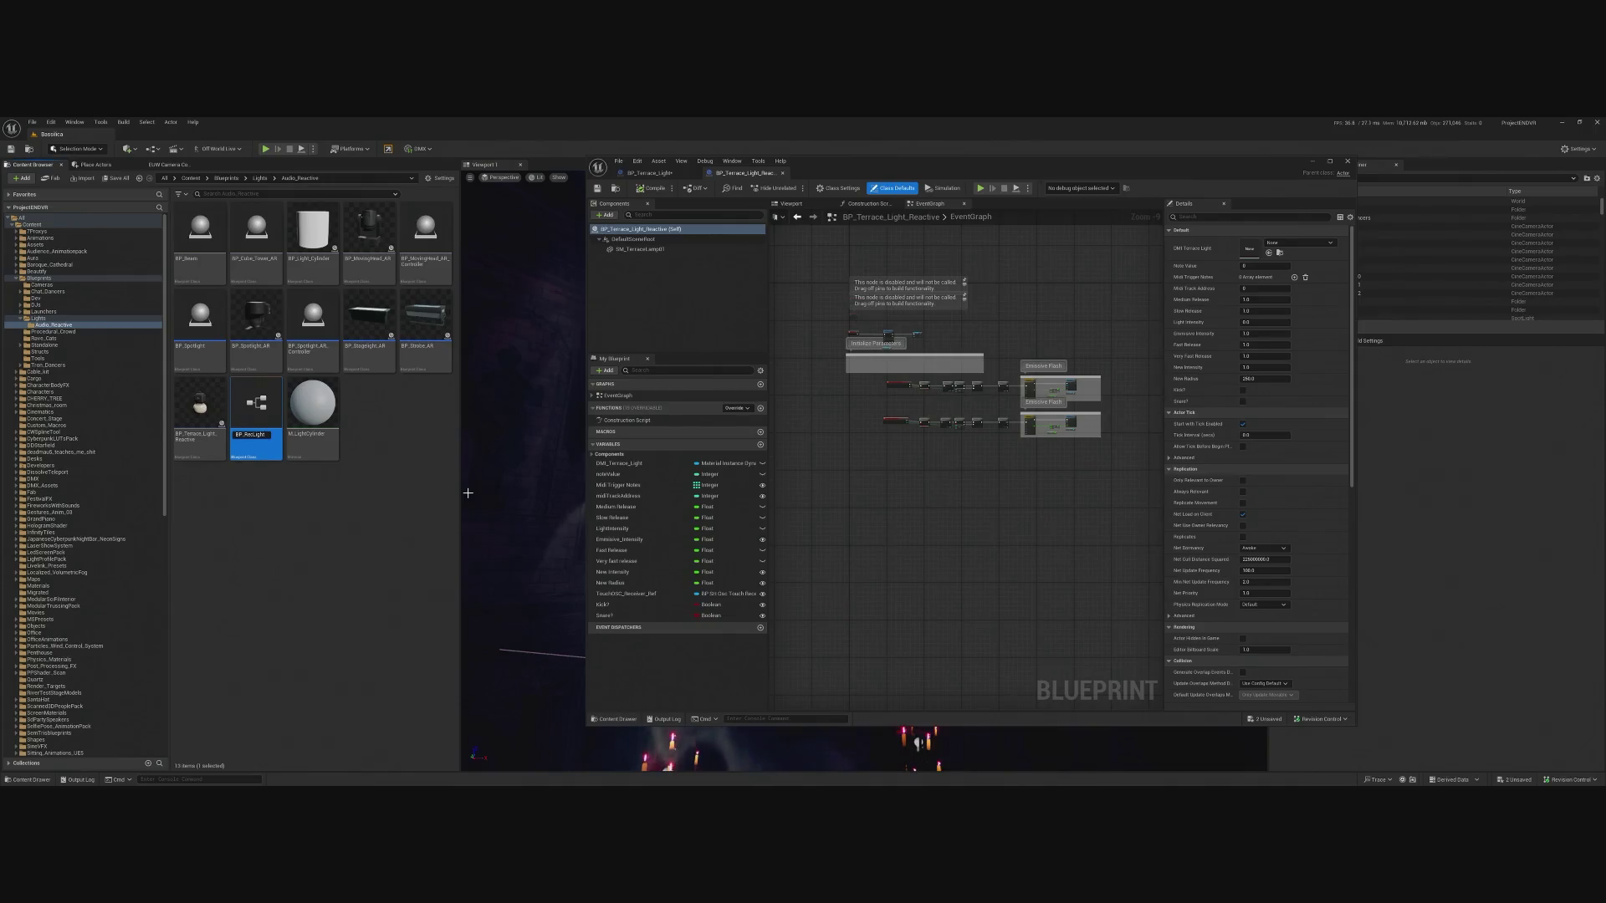
type("_AR")
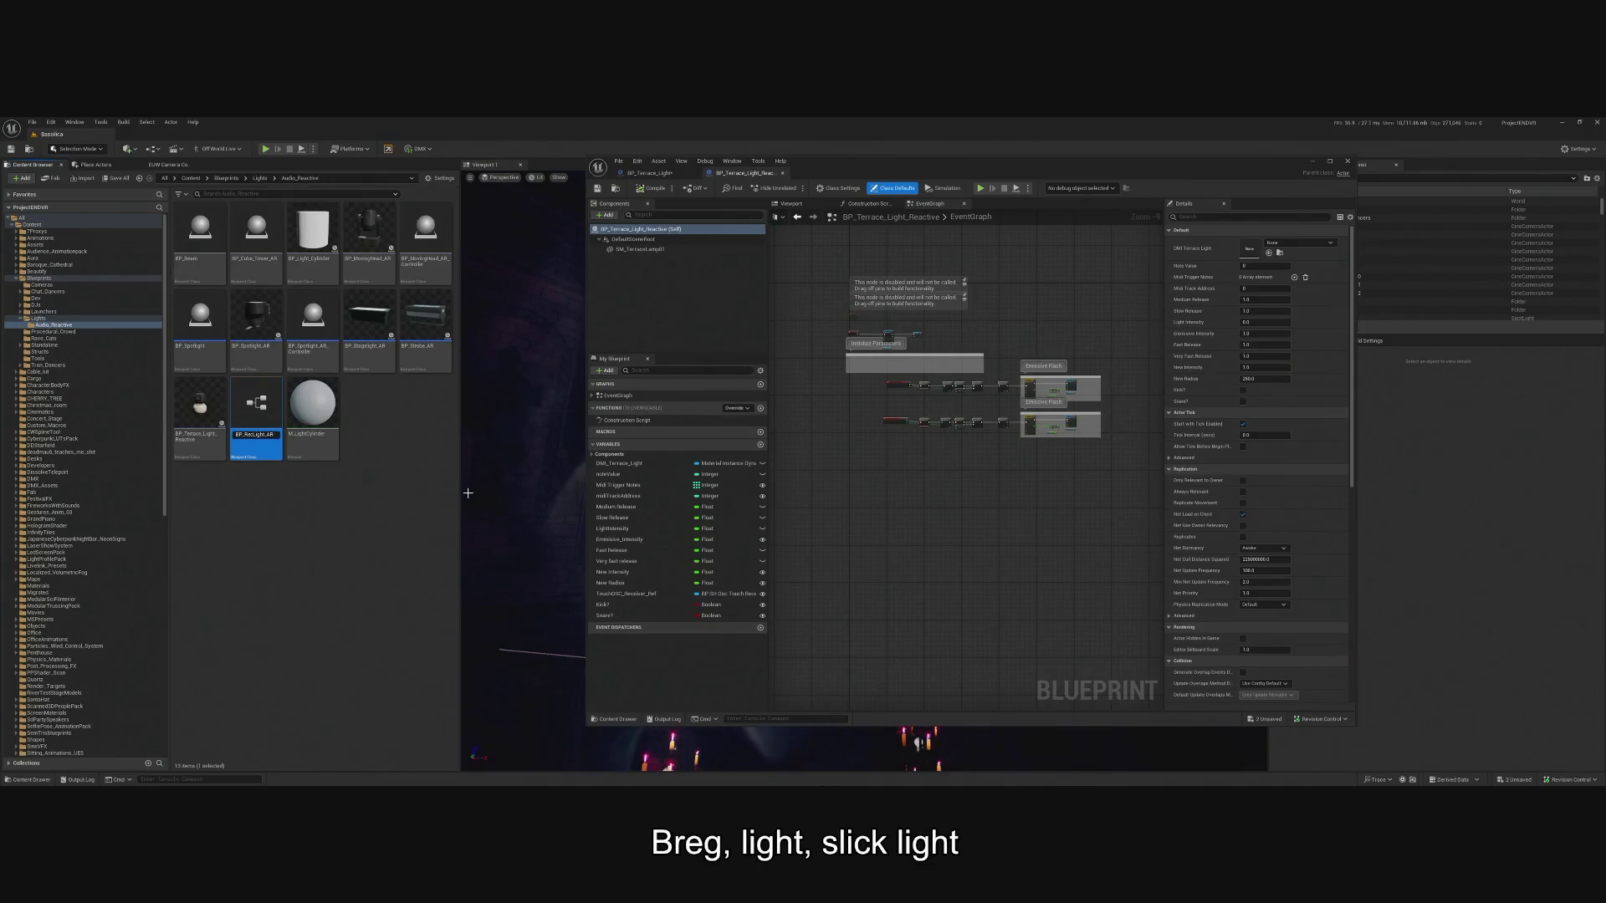
key("Return")
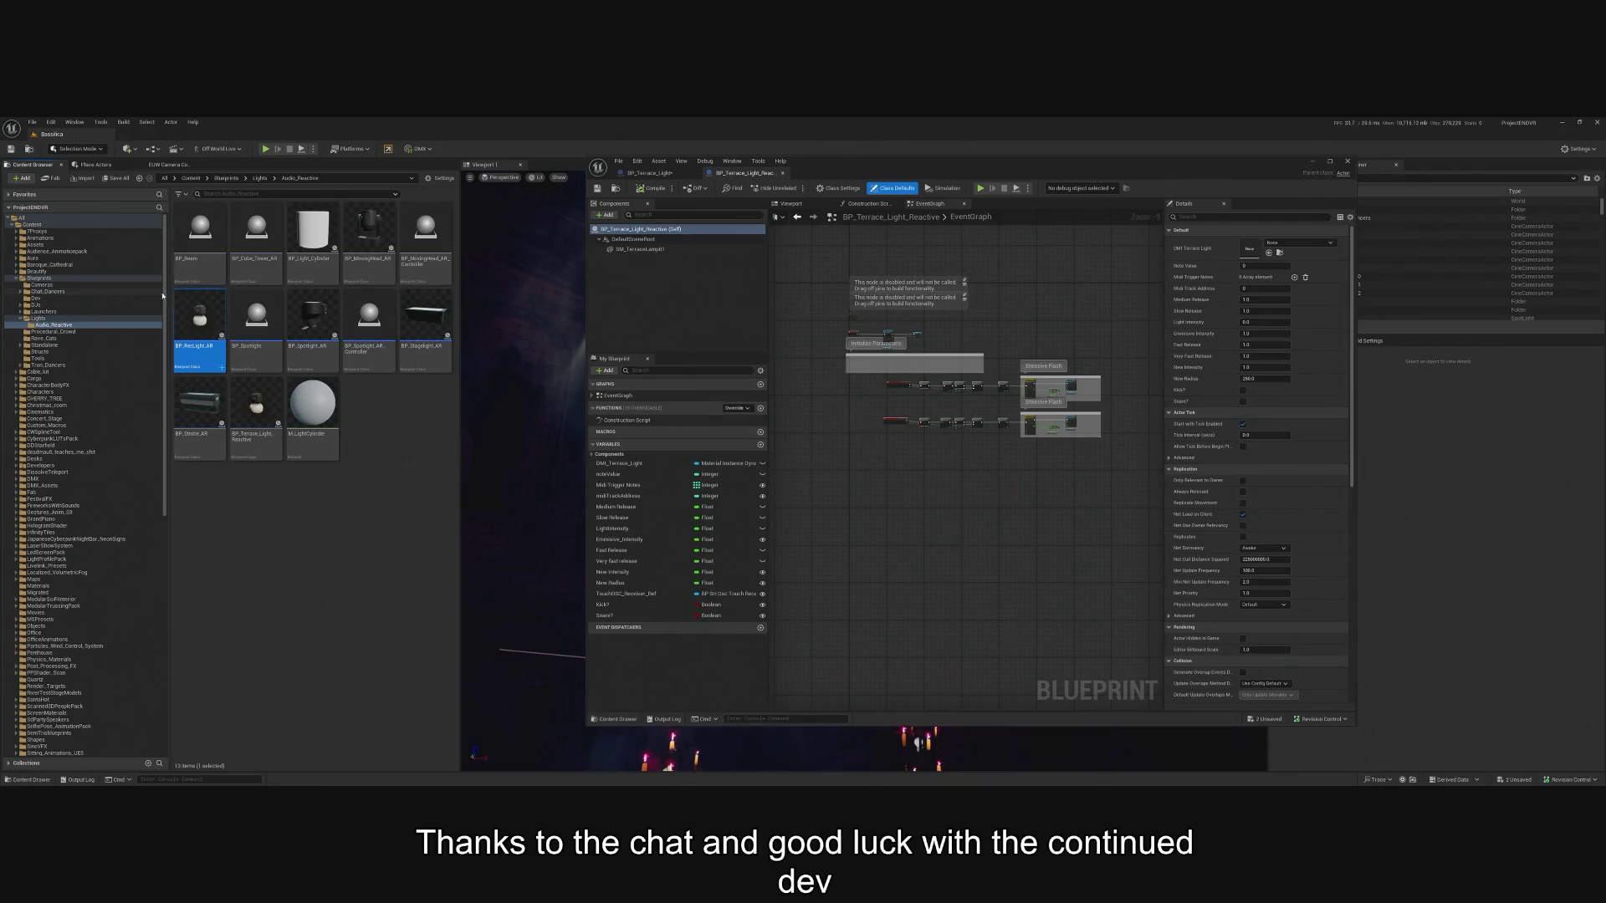
Save and check out the original blueprint, then open BP_RecLight_AR.
left_click(597, 189)
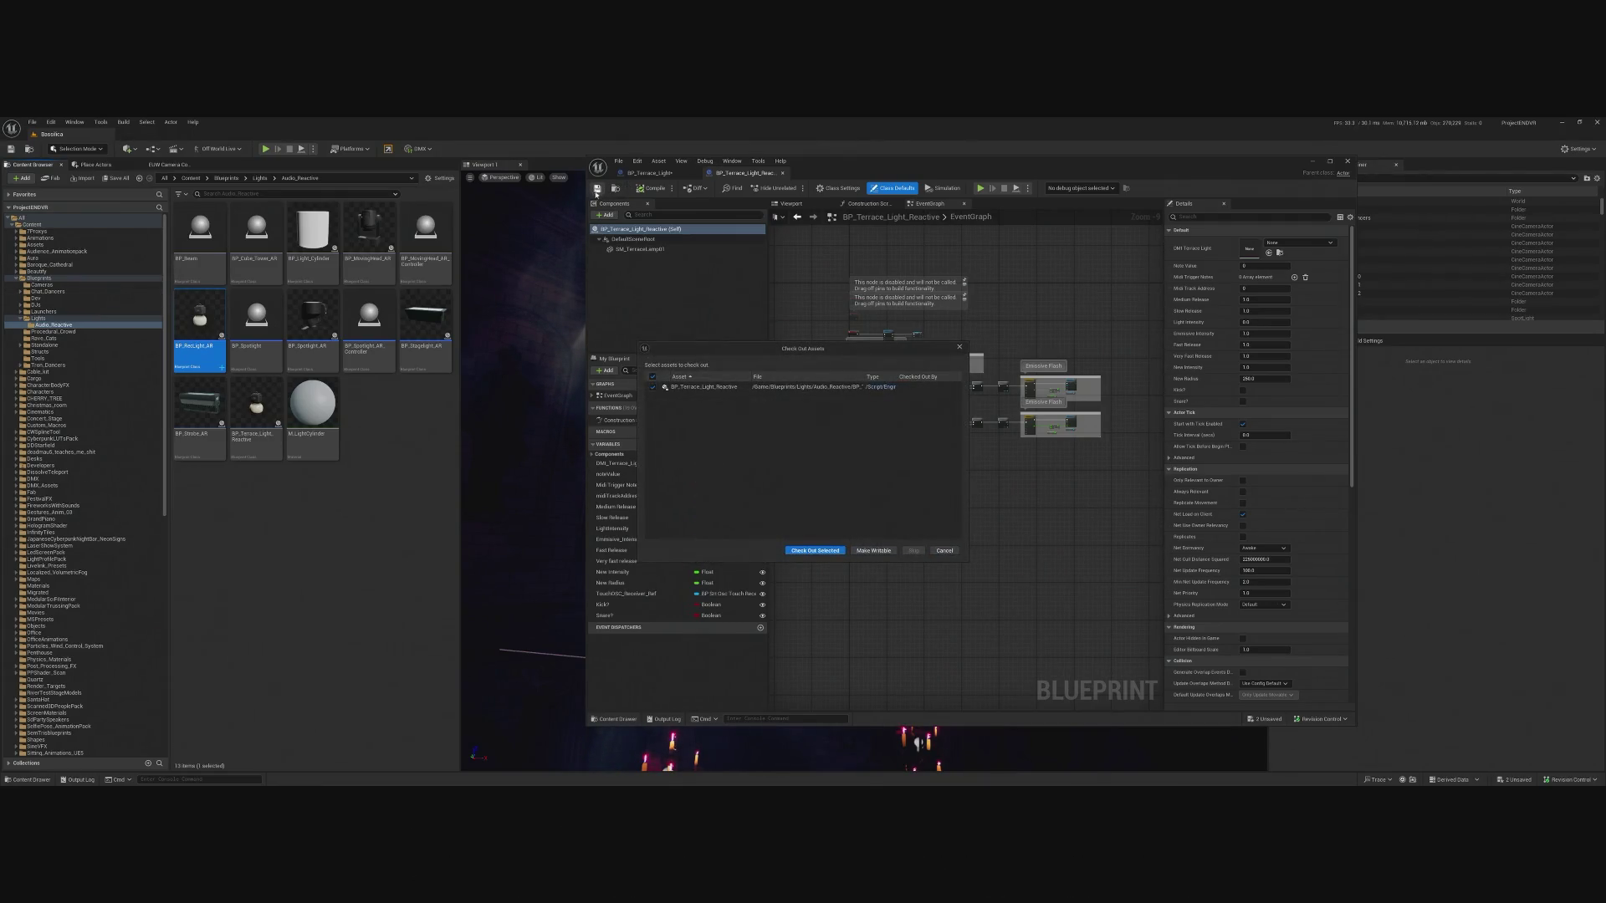
left_click(816, 551)
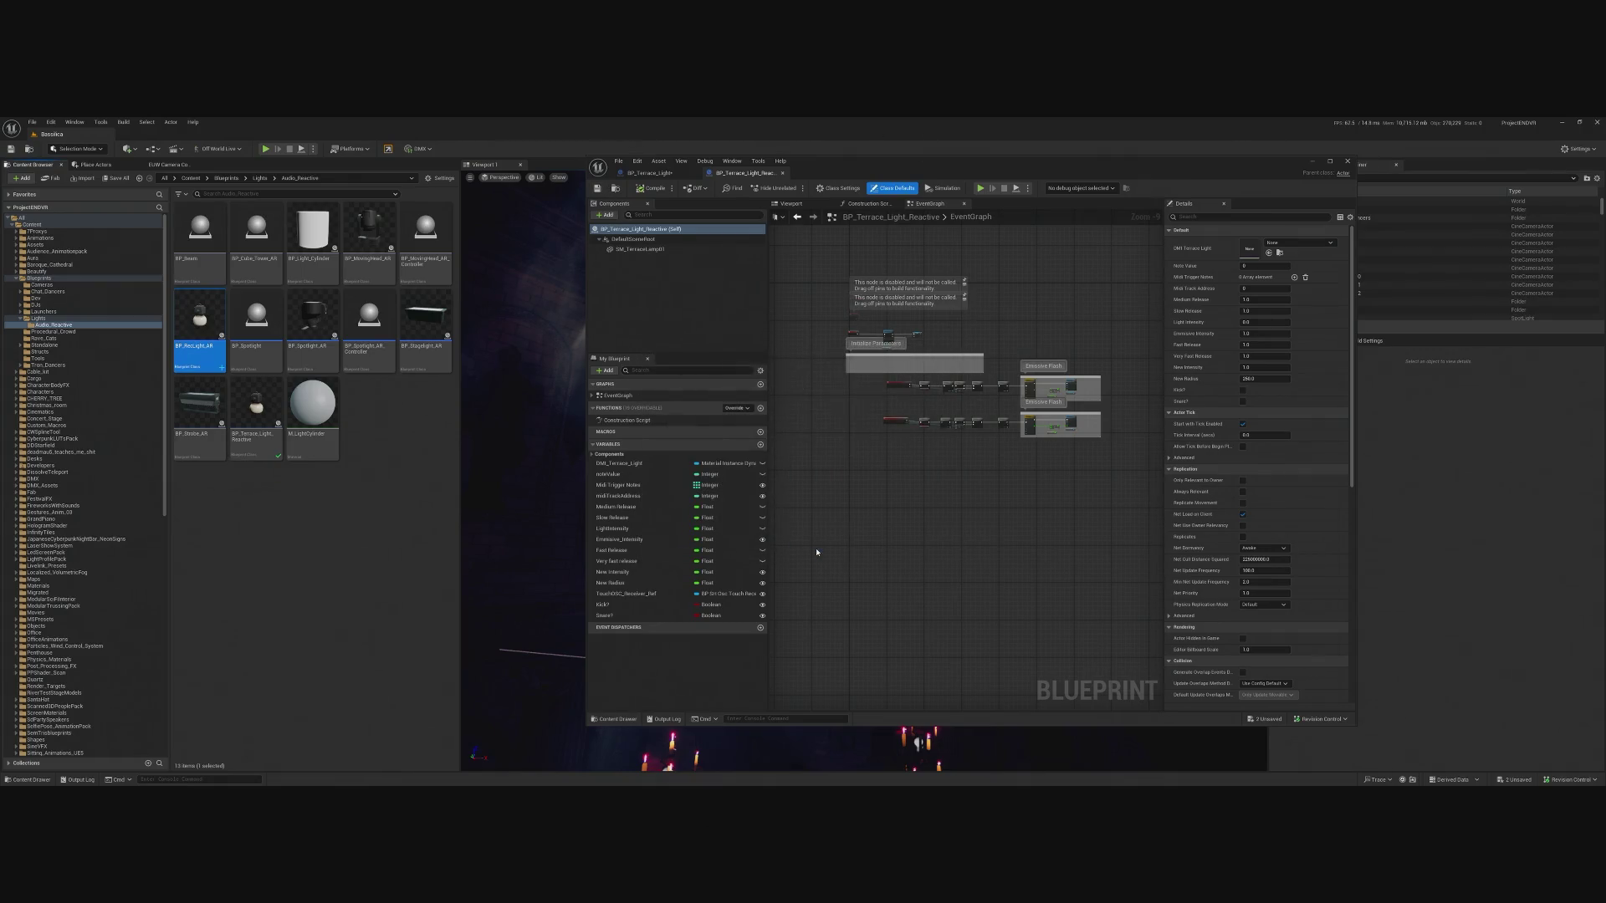
double_click(198, 328)
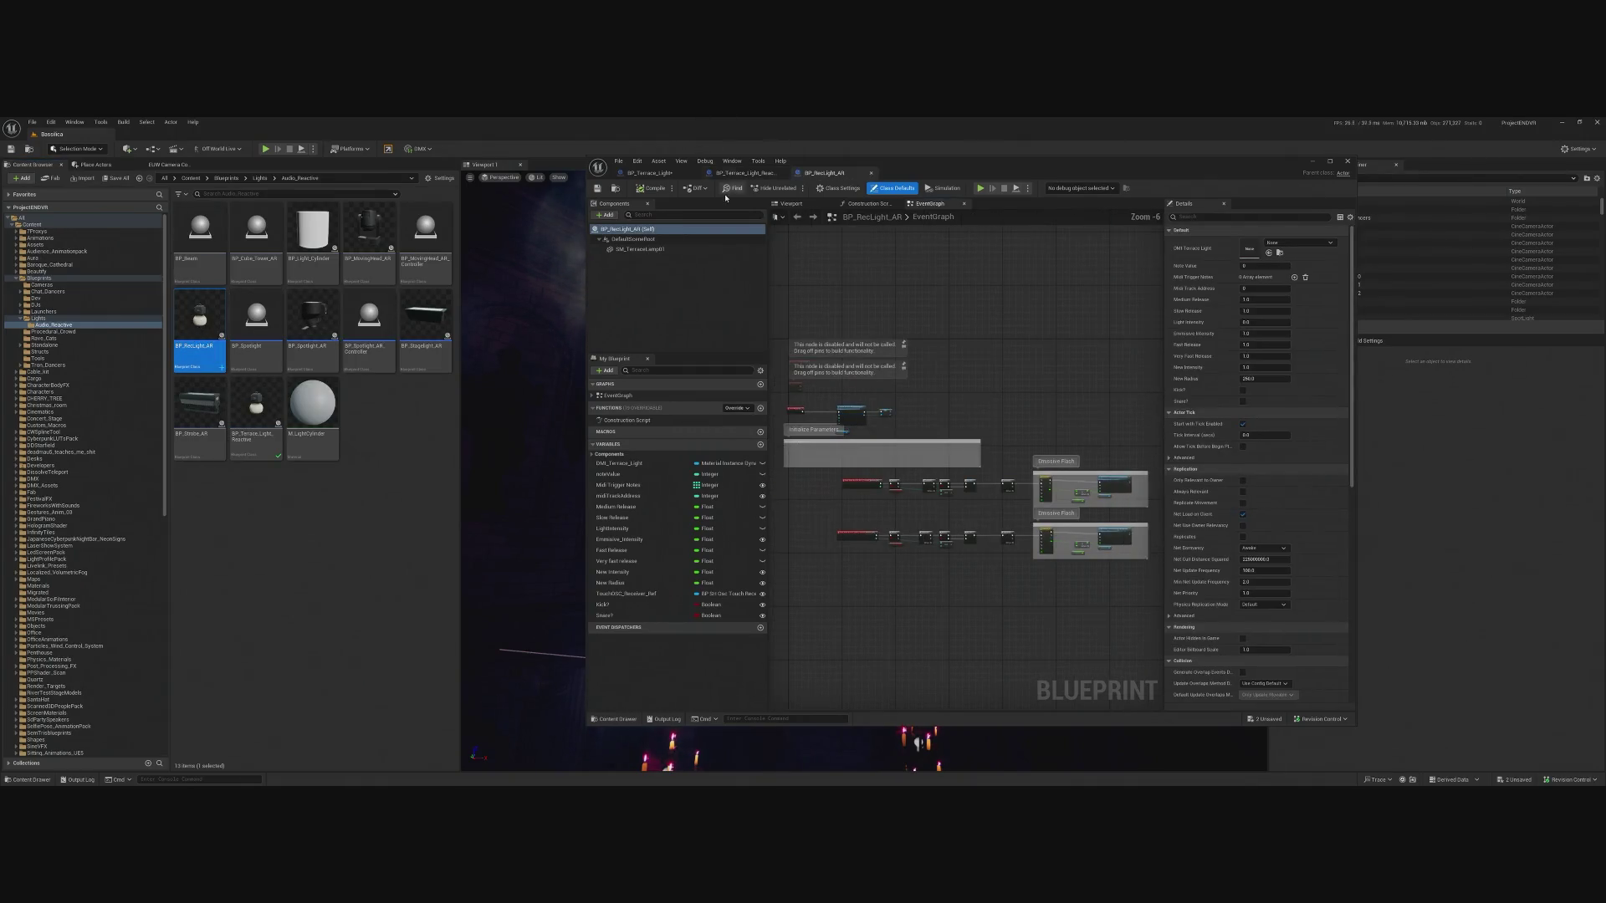
Compare BP_Terrace_Light's Midi Triggers graph with BP_Terrace_Light_Reactive's graph.
left_click(653, 173)
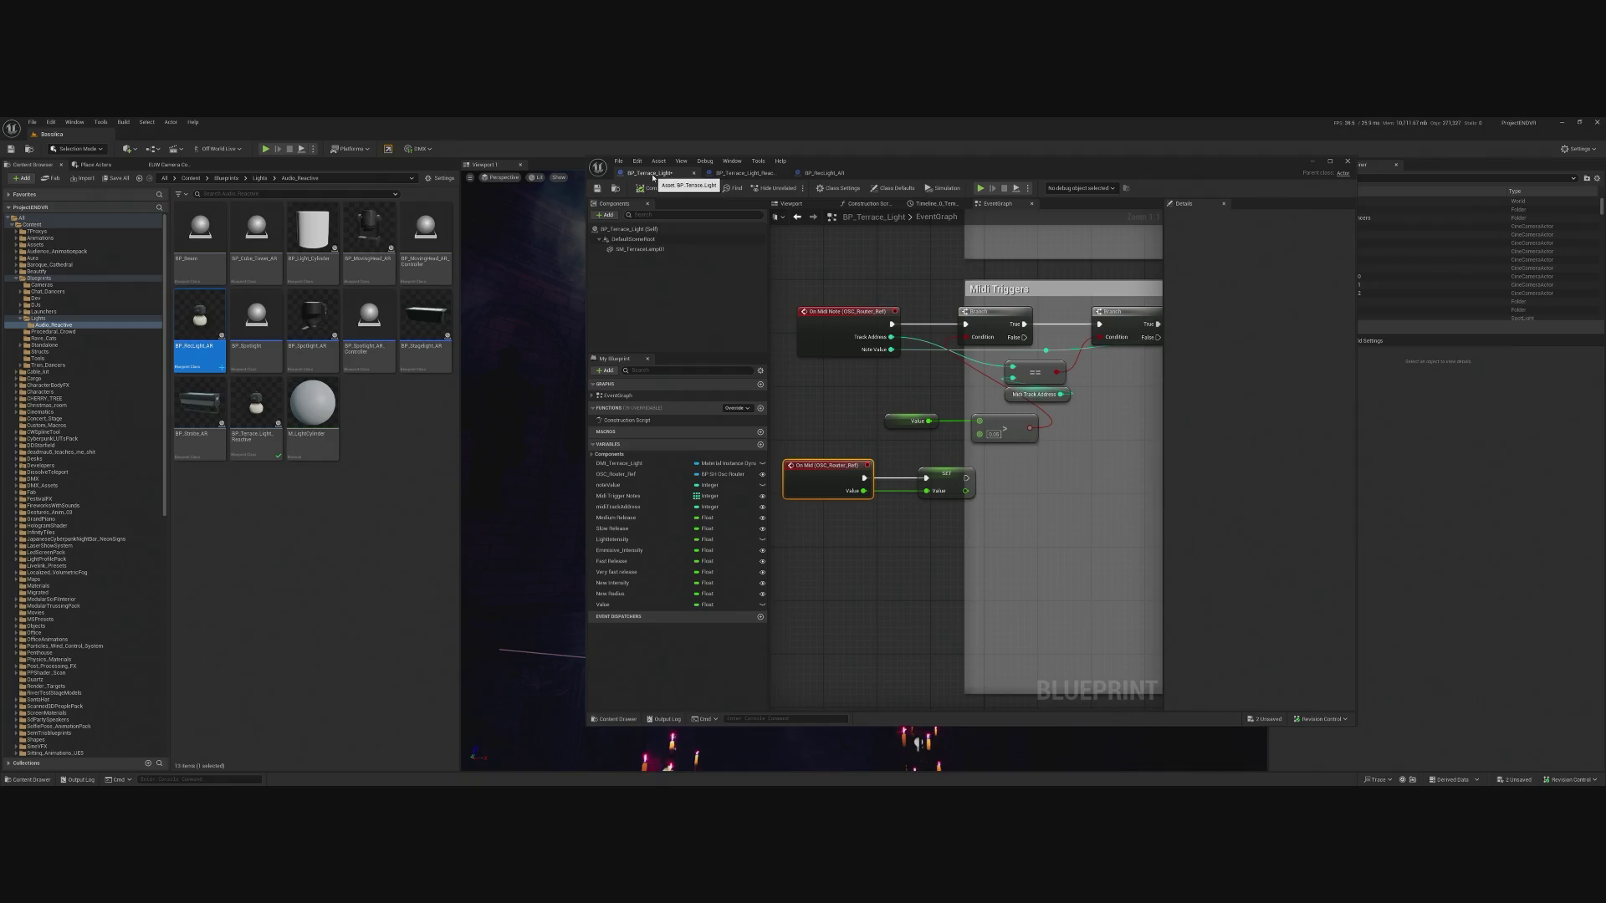
left_click(725, 173)
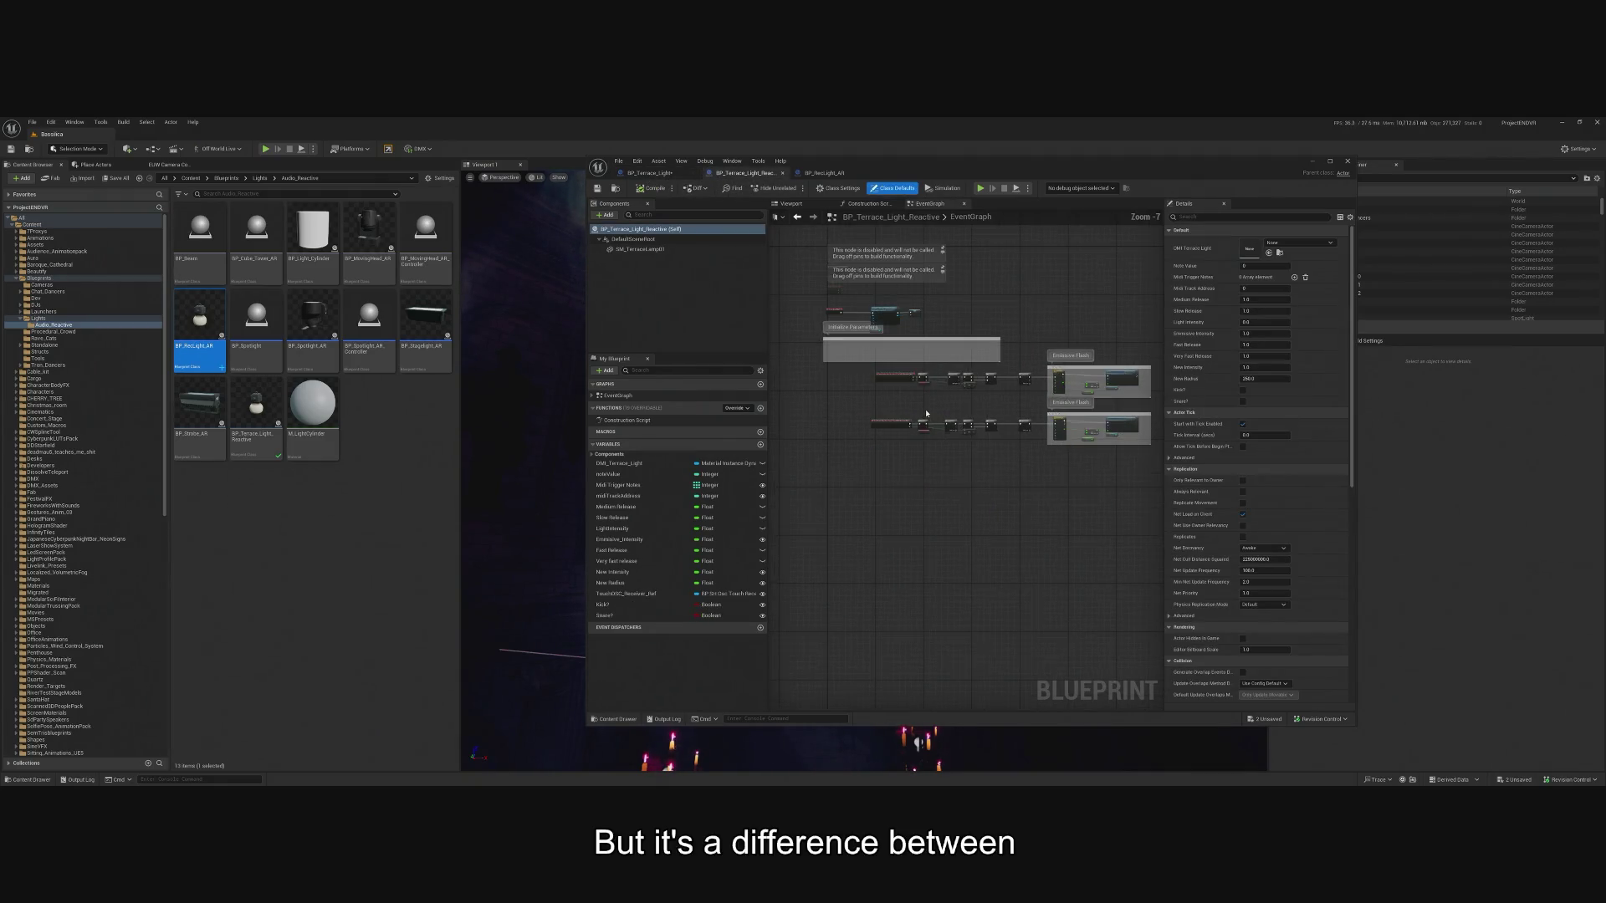
scroll(926, 413, "up", 2)
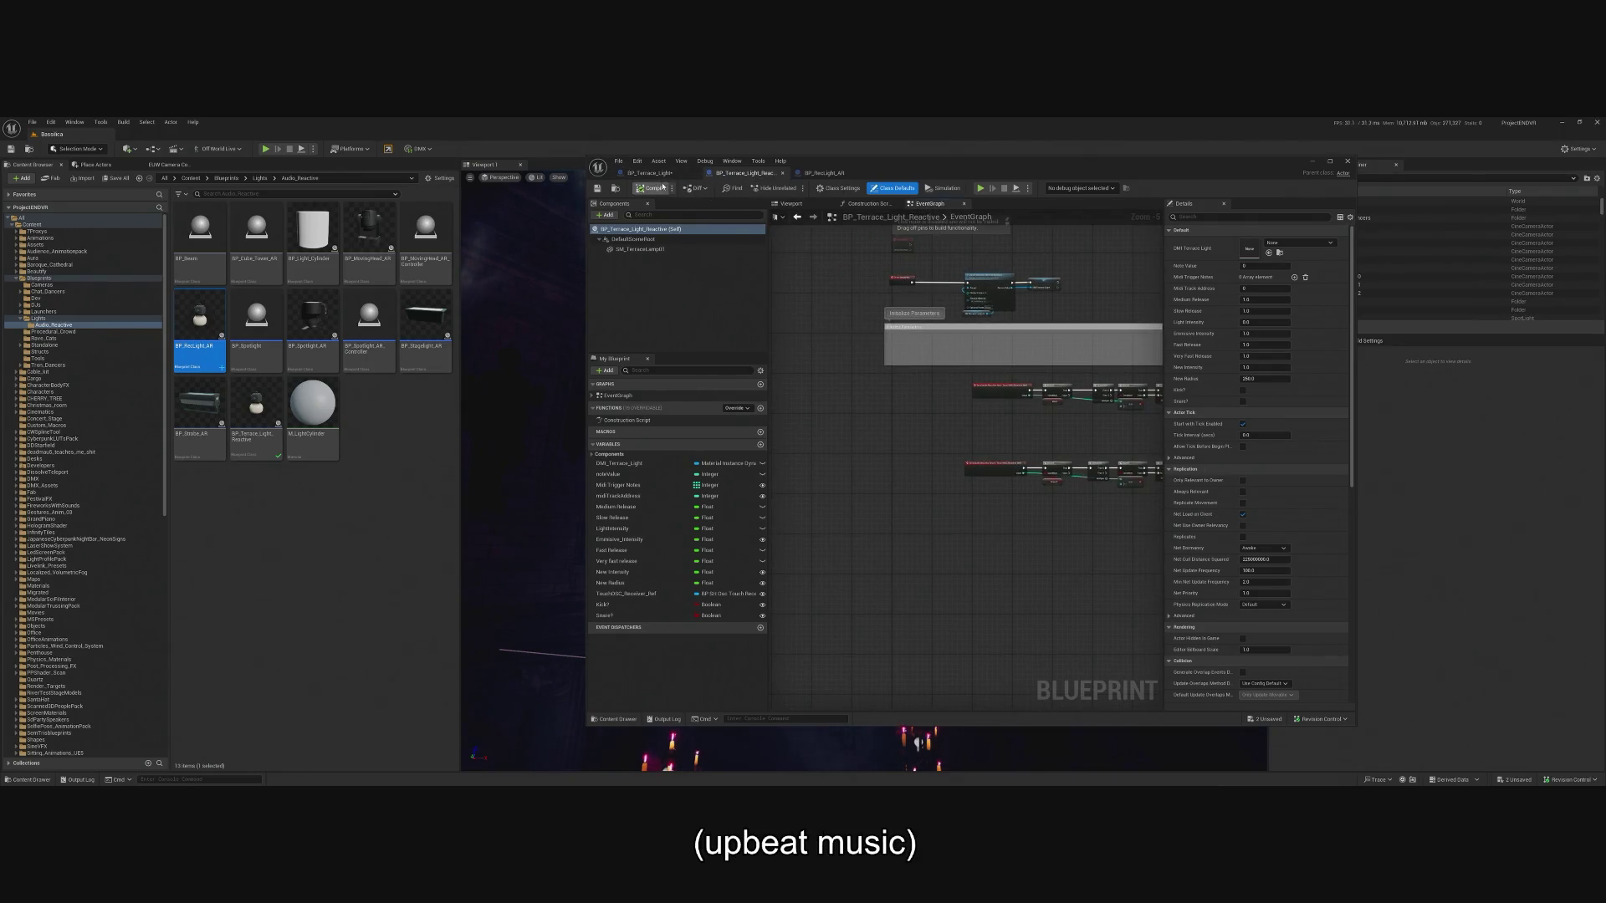
left_click(691, 176)
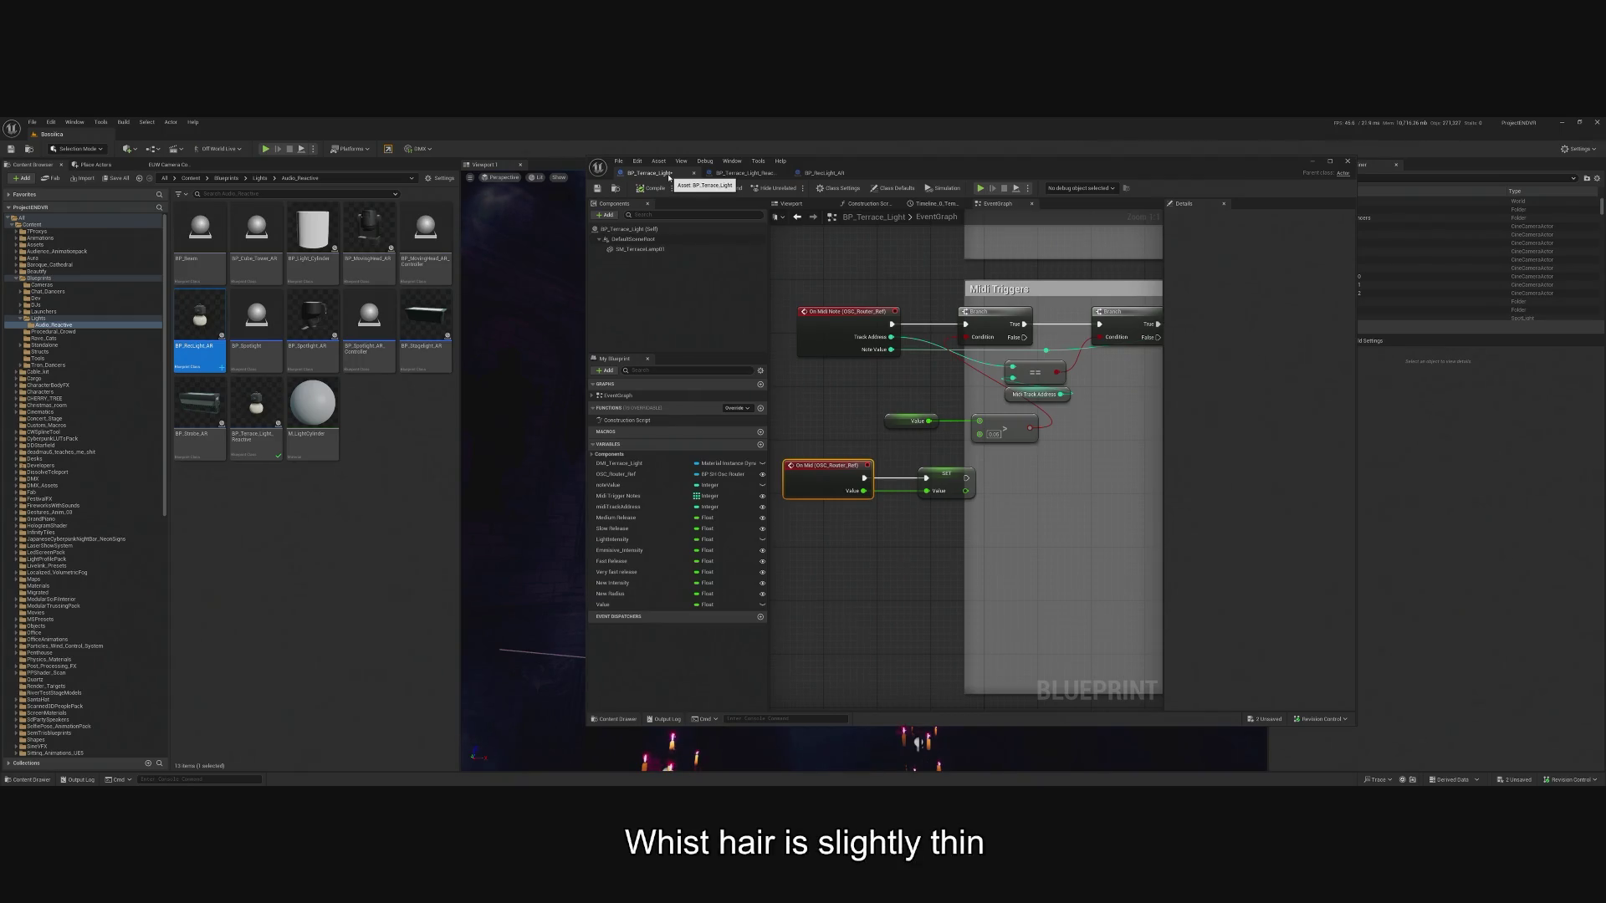
scroll(962, 400, "down", 7)
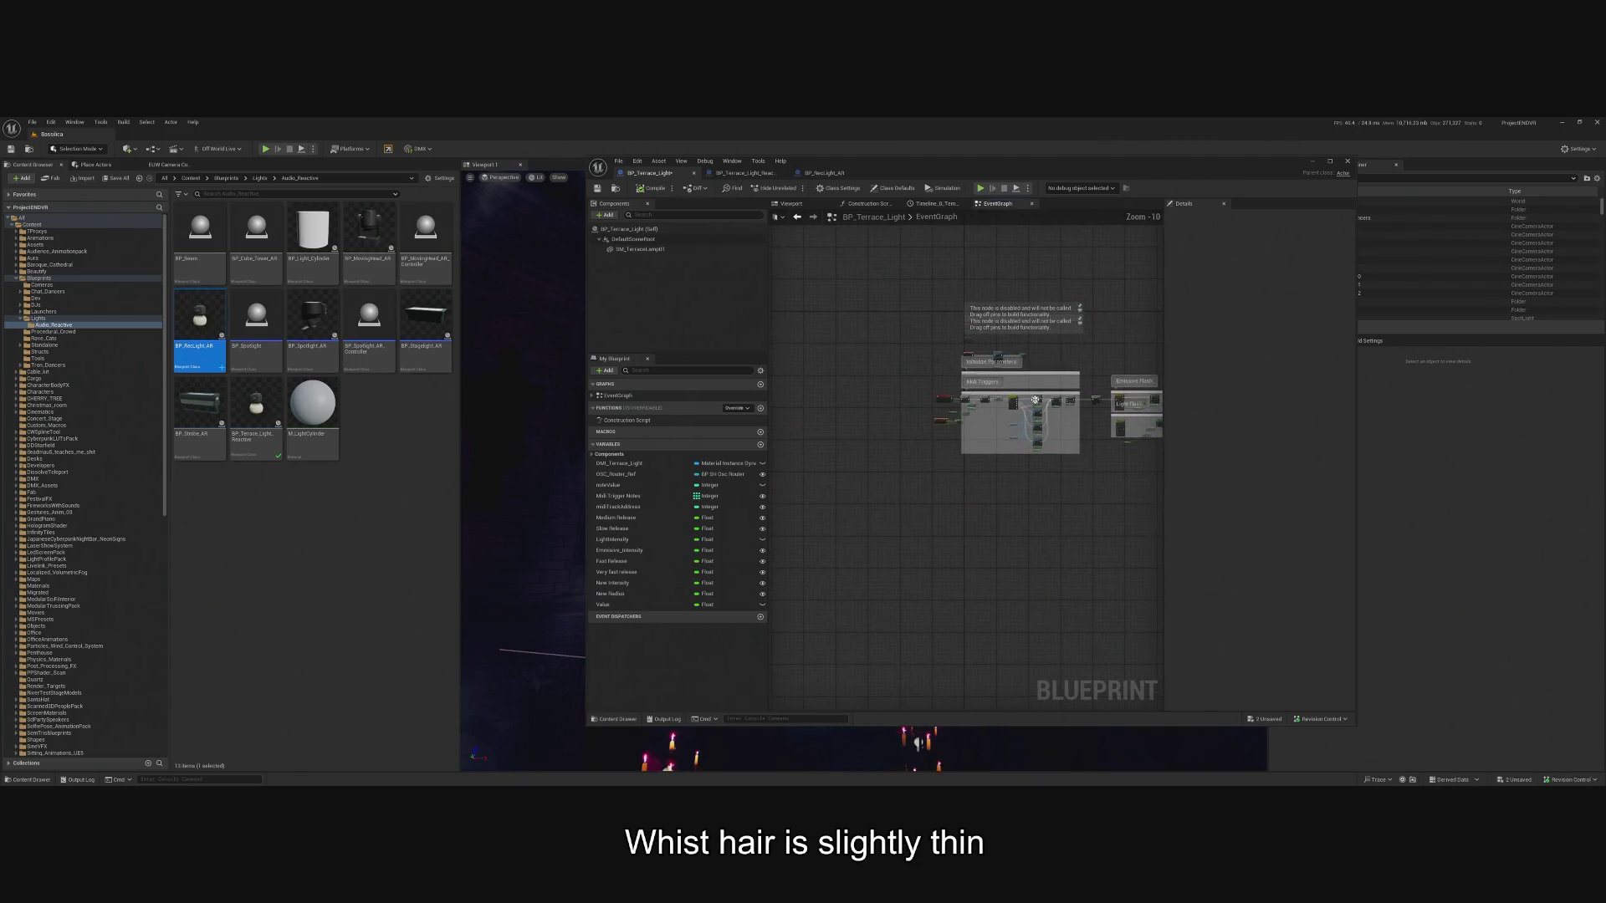
Review BP_Terrace_Light_Reactive's graph again, then switch to the BP_RecLight_AR graph.
left_click(777, 174)
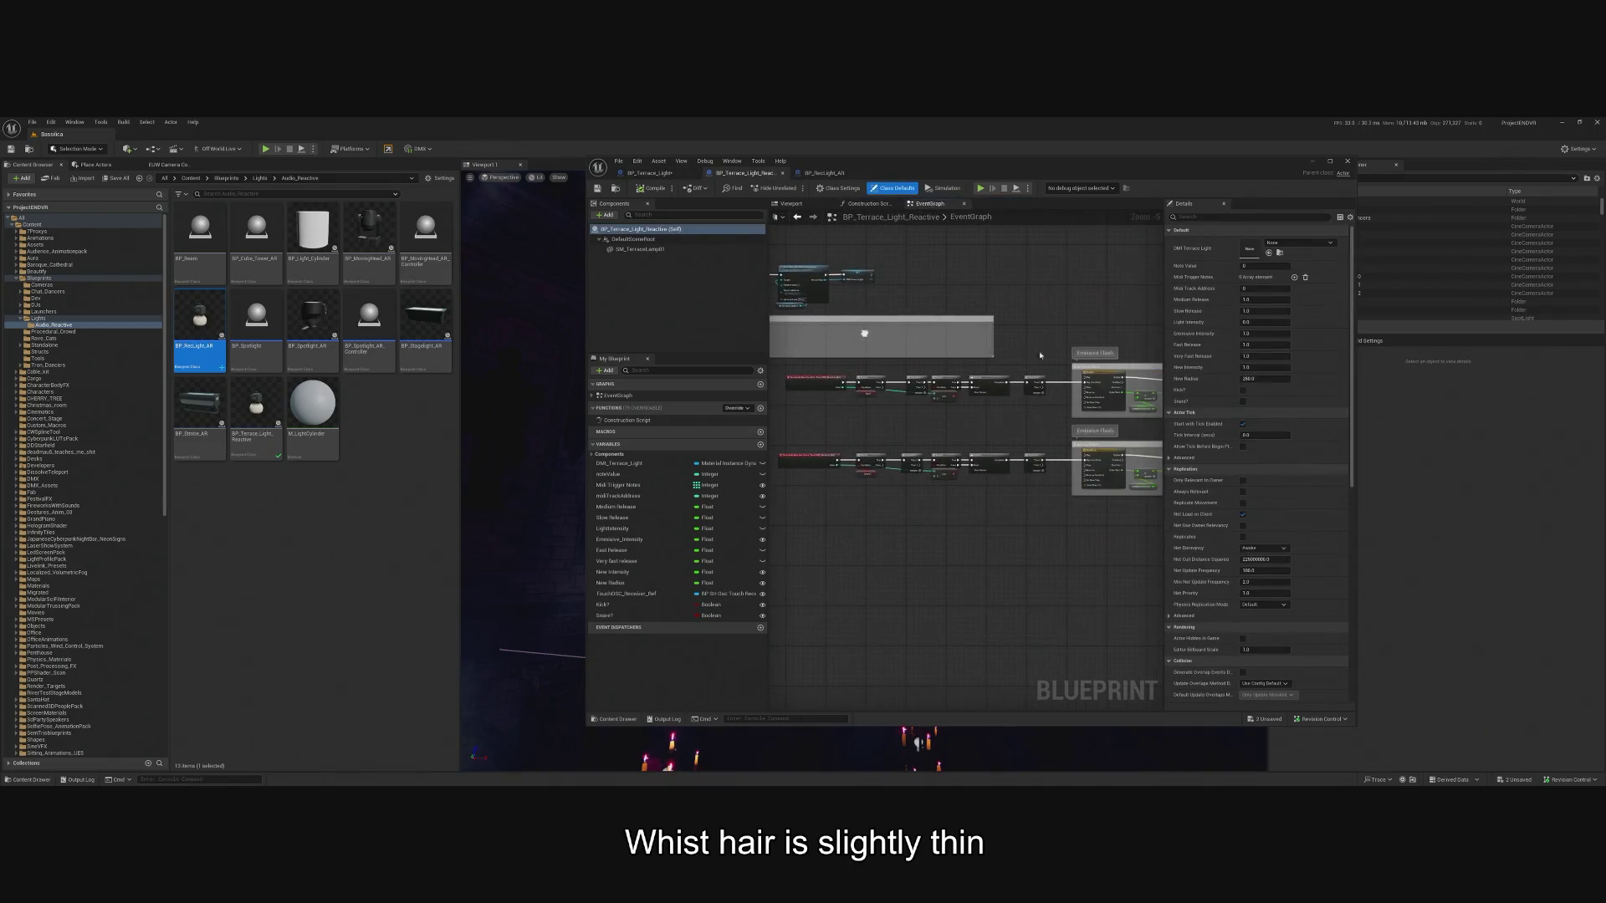
scroll(980, 368, "up", 4)
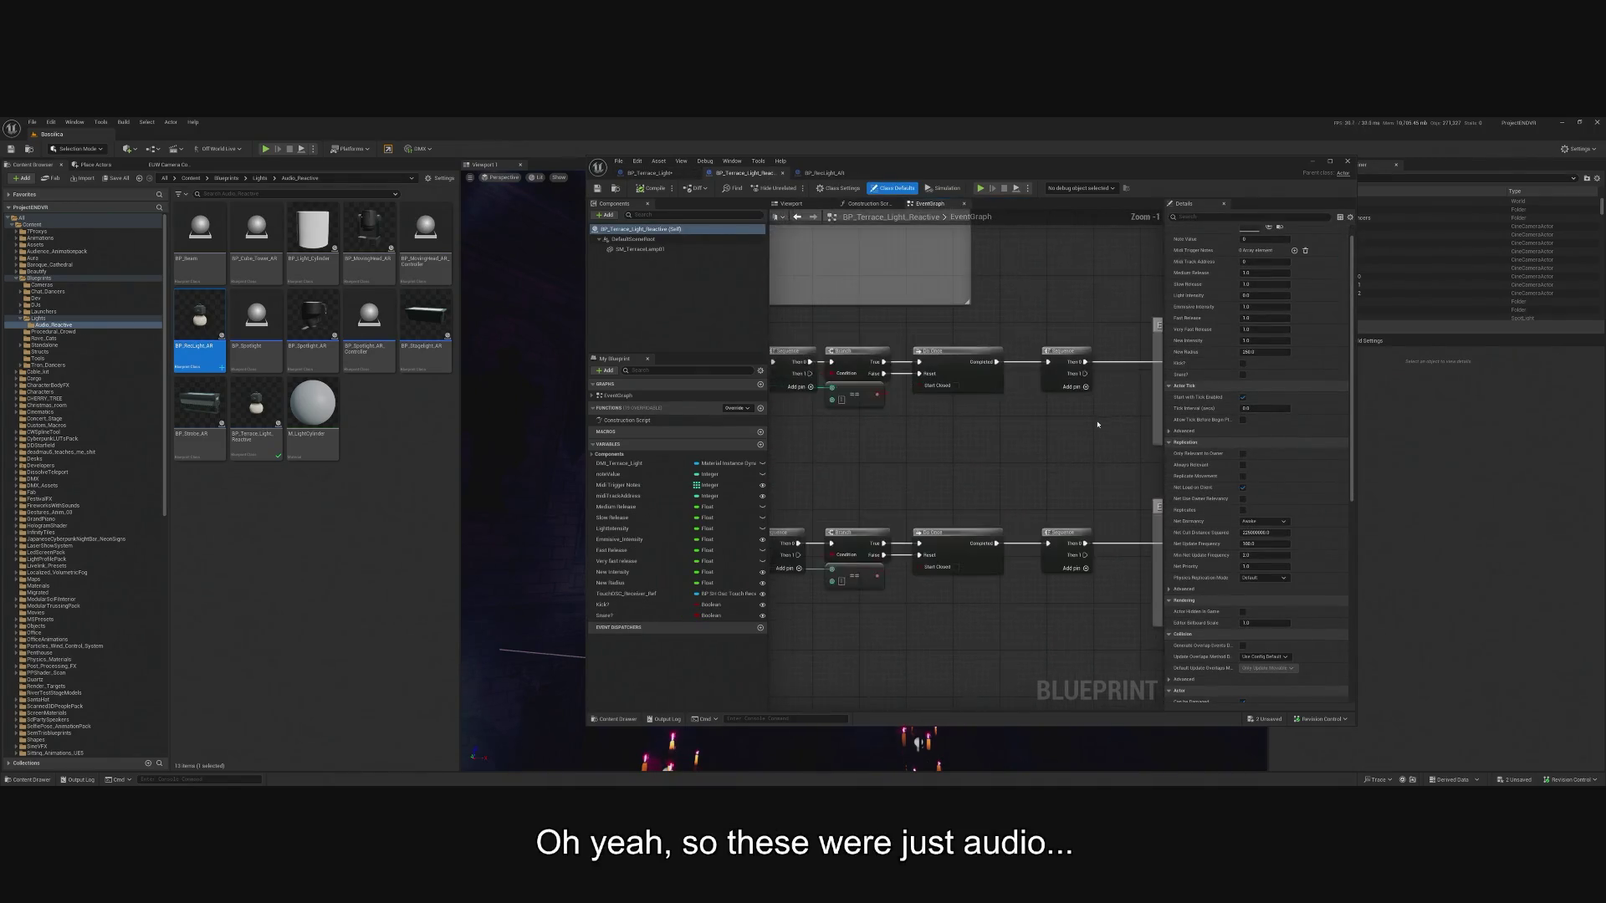
scroll(962, 402, "down", 3)
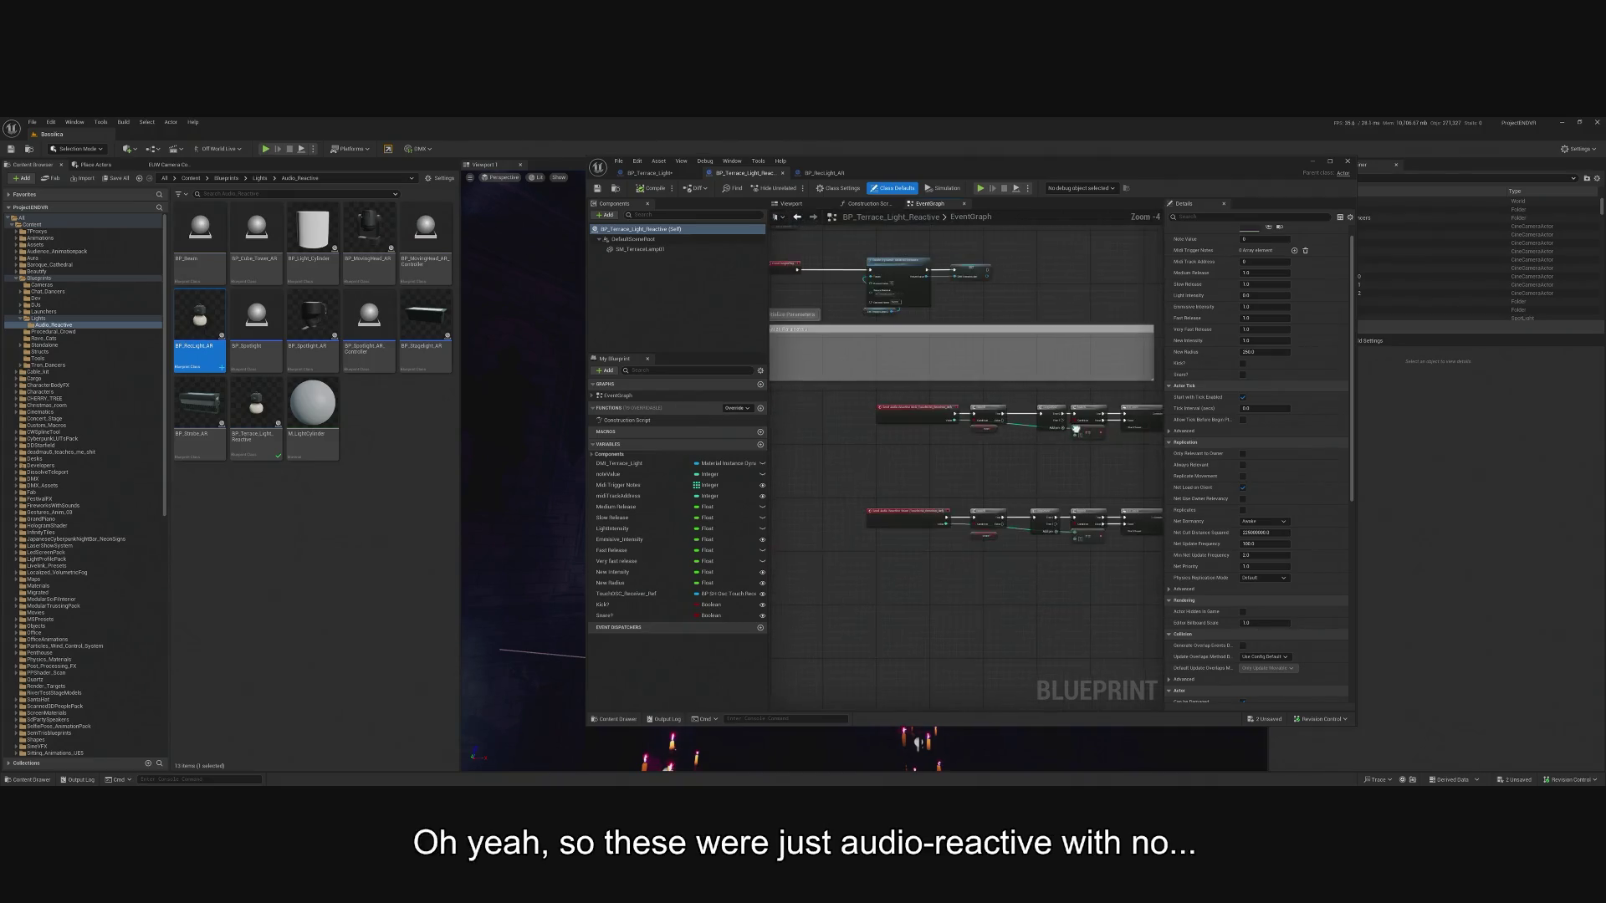
scroll(962, 435, "down", 2)
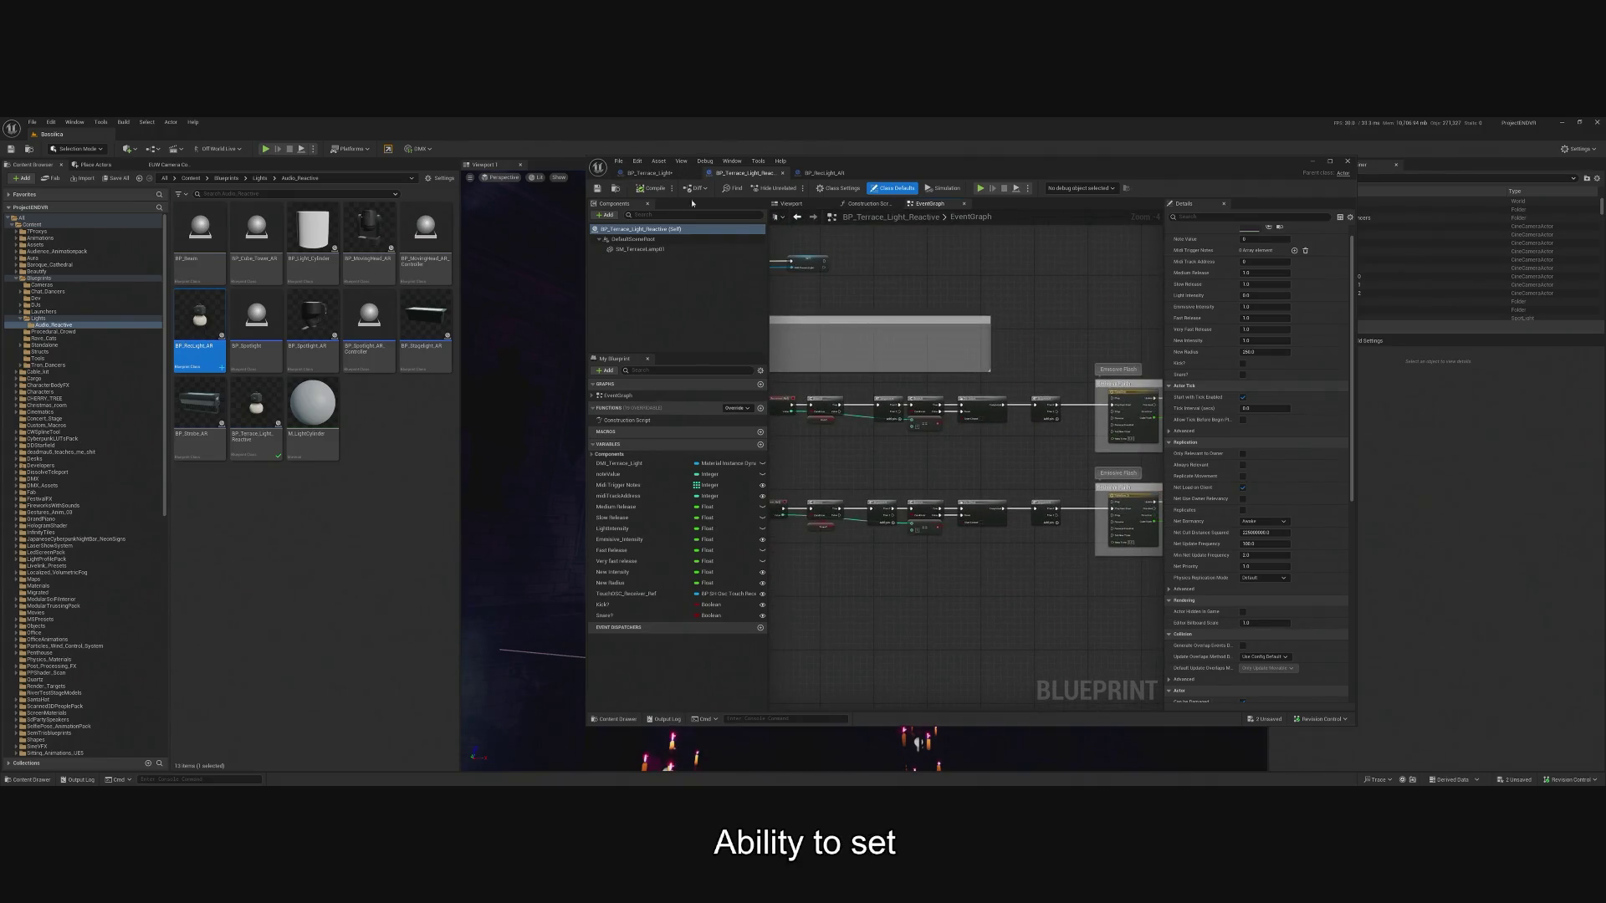
left_click(824, 173)
Force-delete the BP_RecLight_AR blueprint from the Audio_Reactive folder despite its references.
right_click(209, 327)
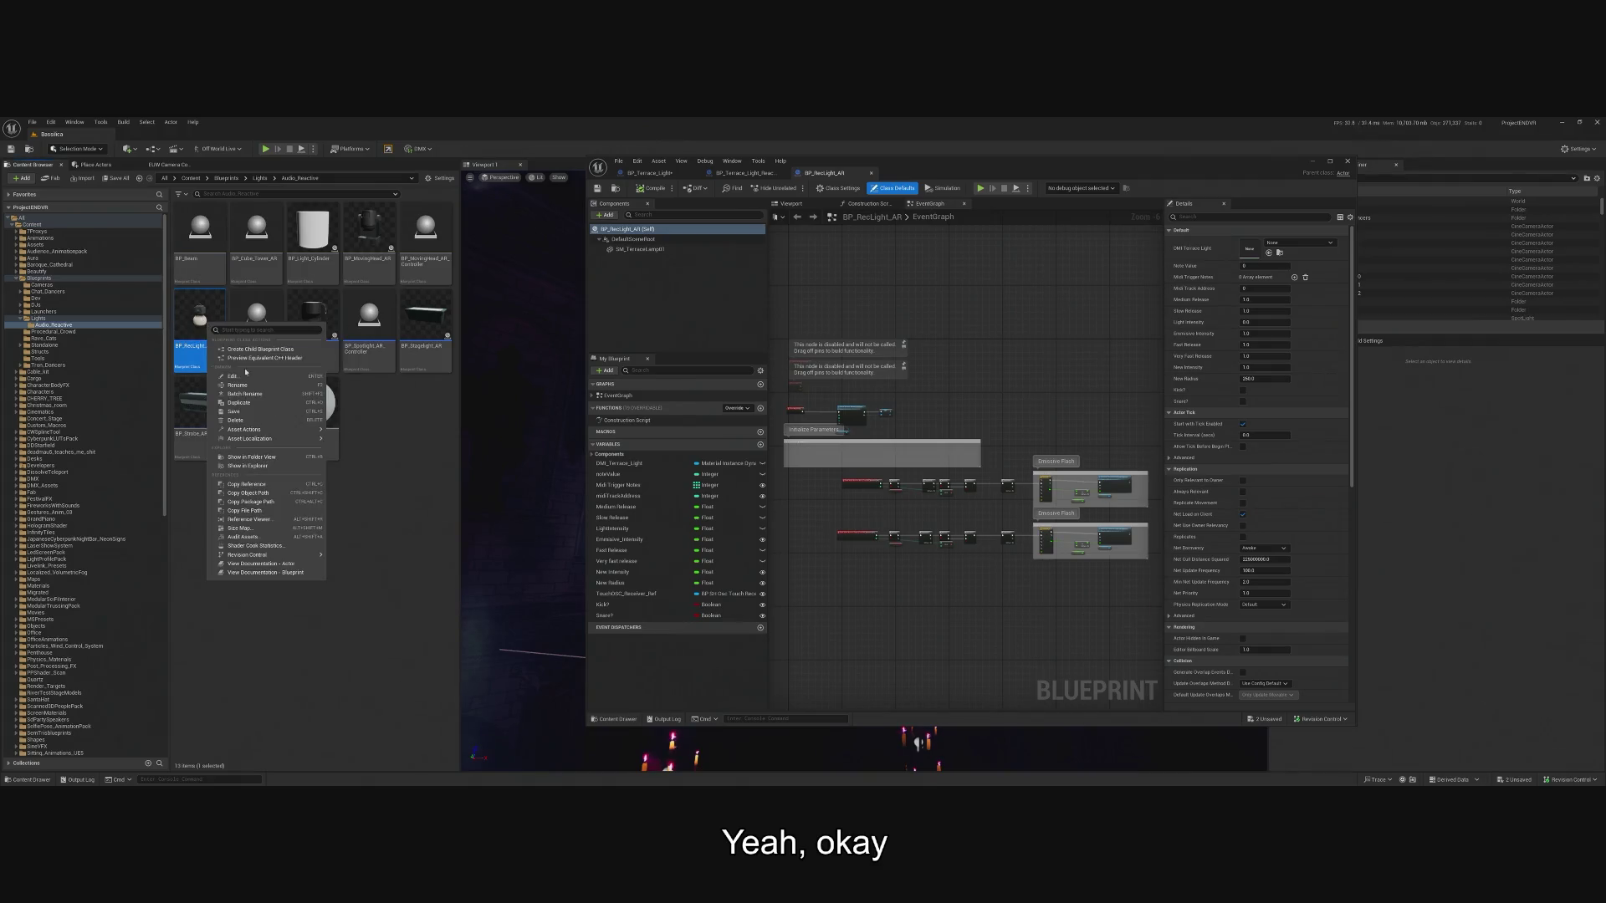
left_click(237, 420)
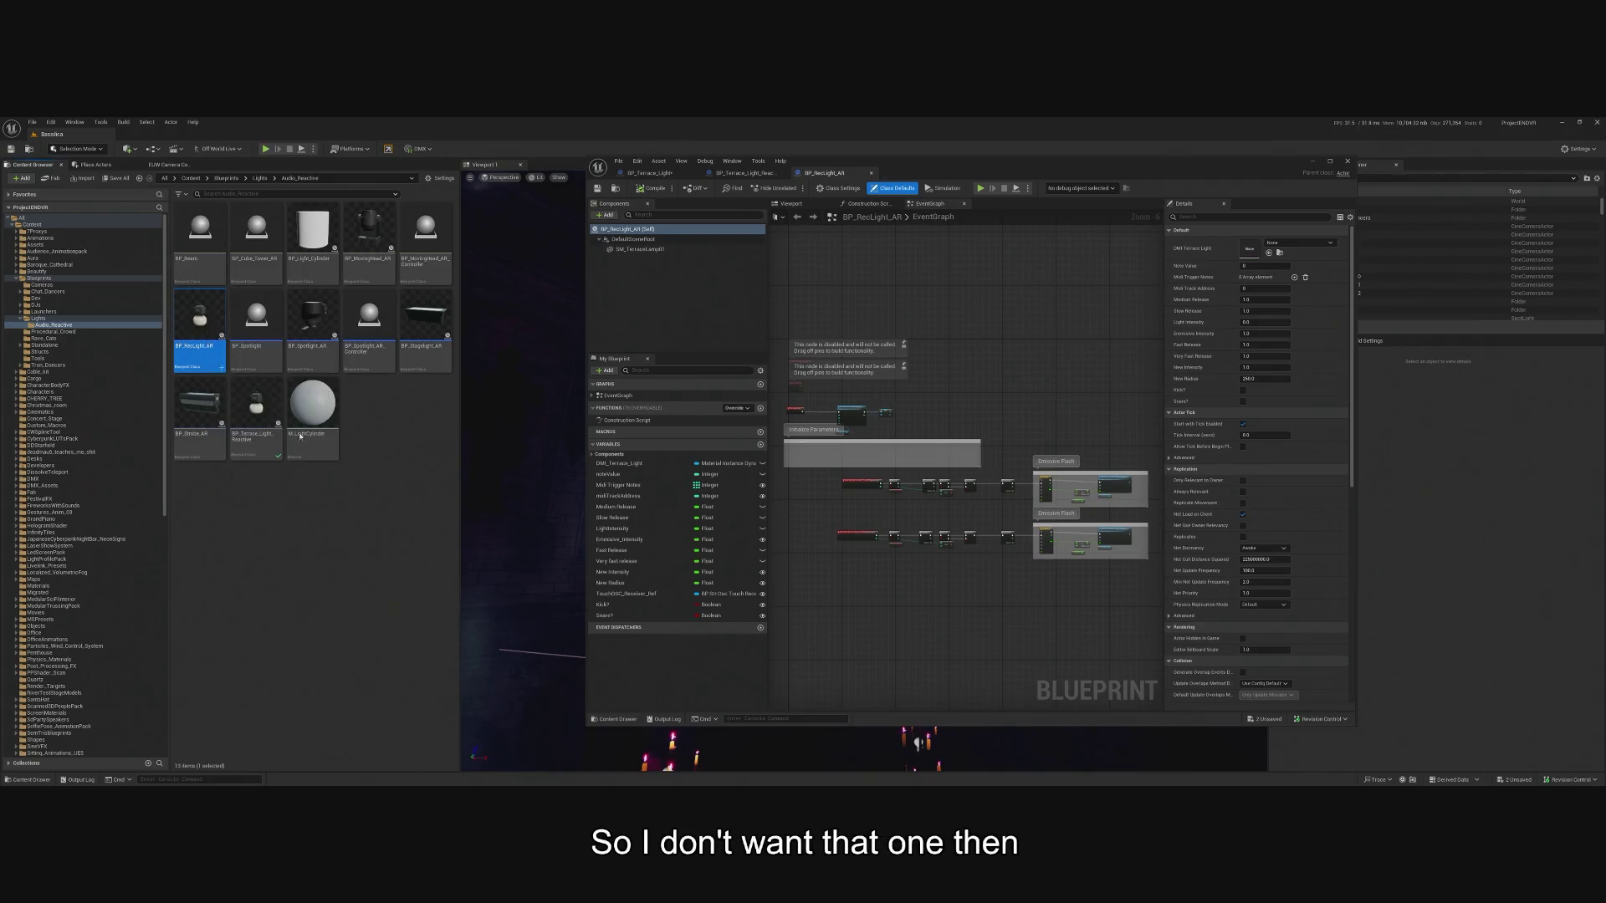
left_click(767, 591)
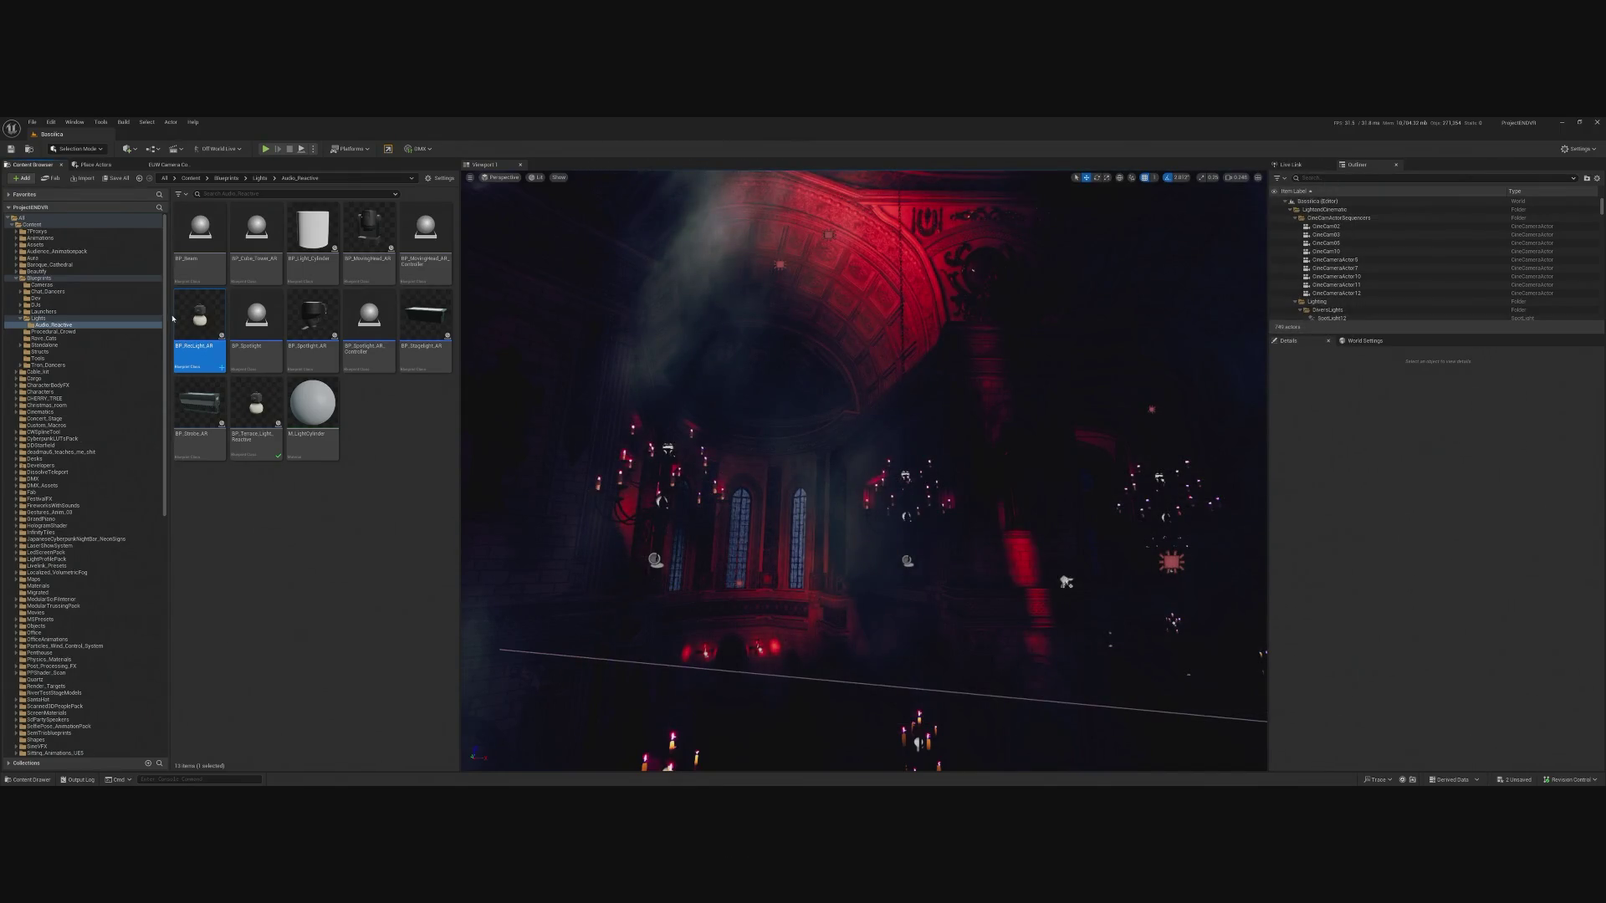
Find BP_Terrace_Light with a 'terrace' search, move it into Audio_Reactive, and clear the search.
left_click(773, 209)
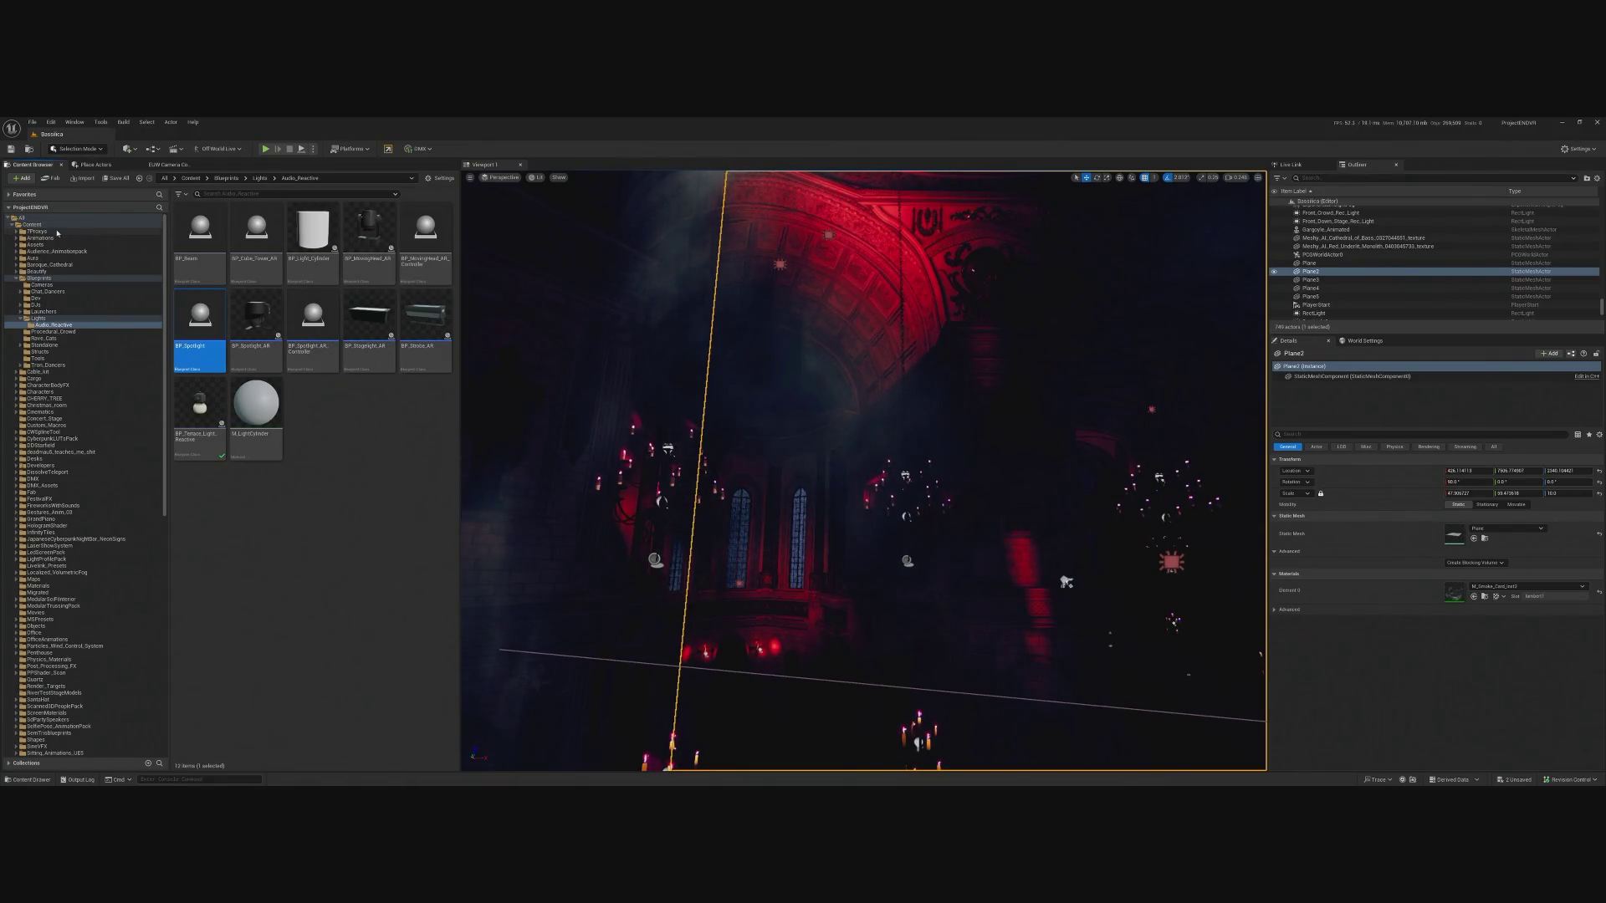
left_click(92, 225)
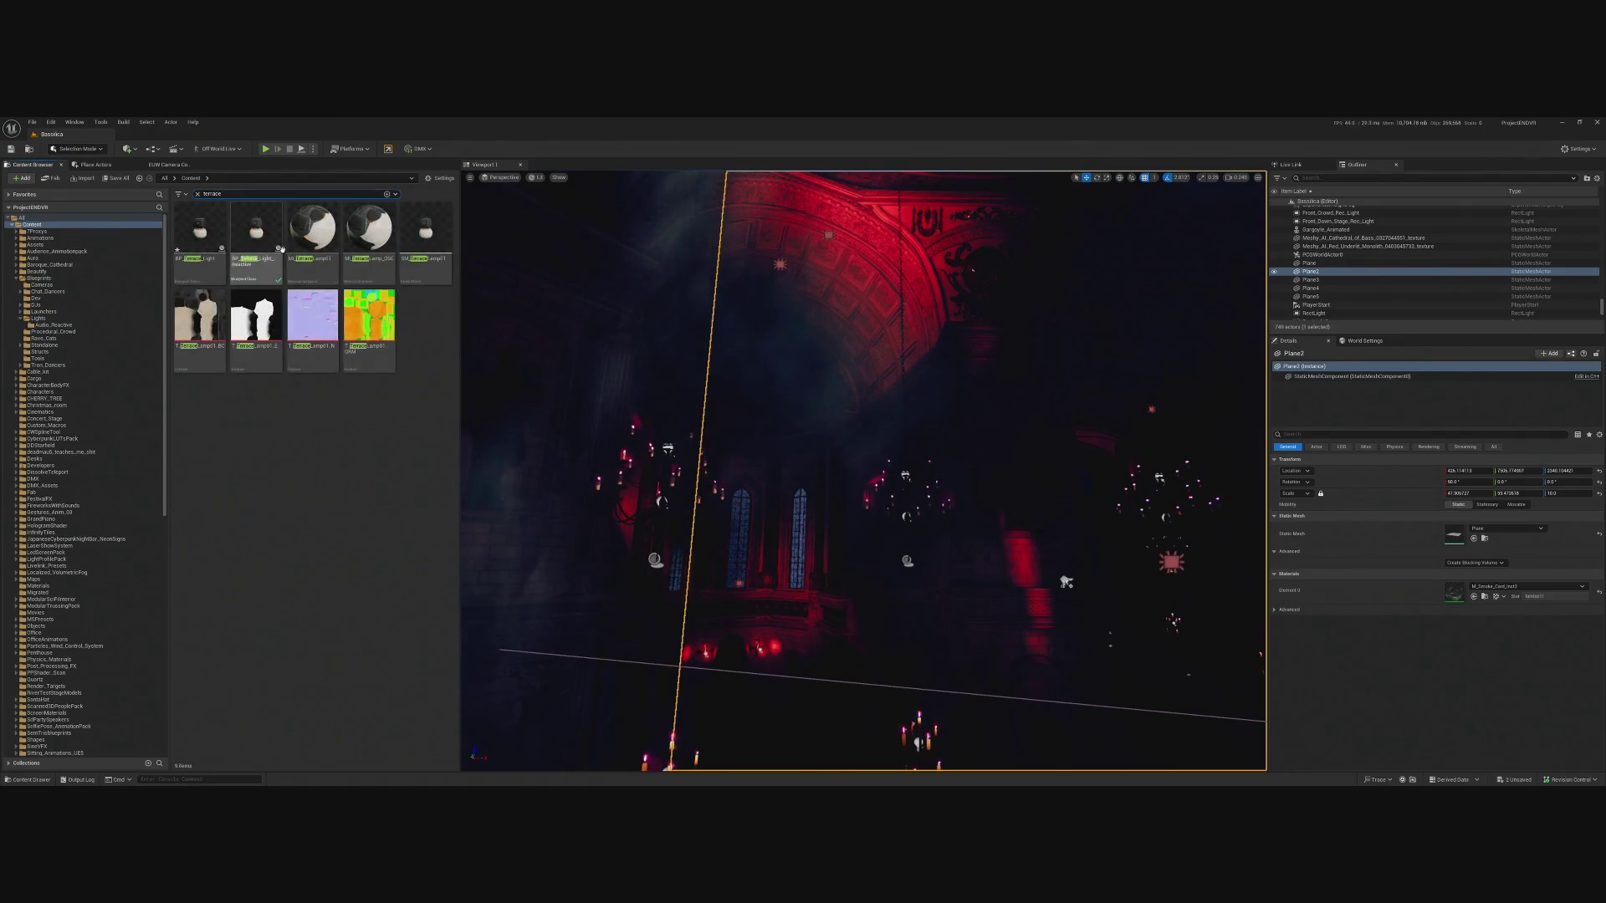
left_click(184, 235)
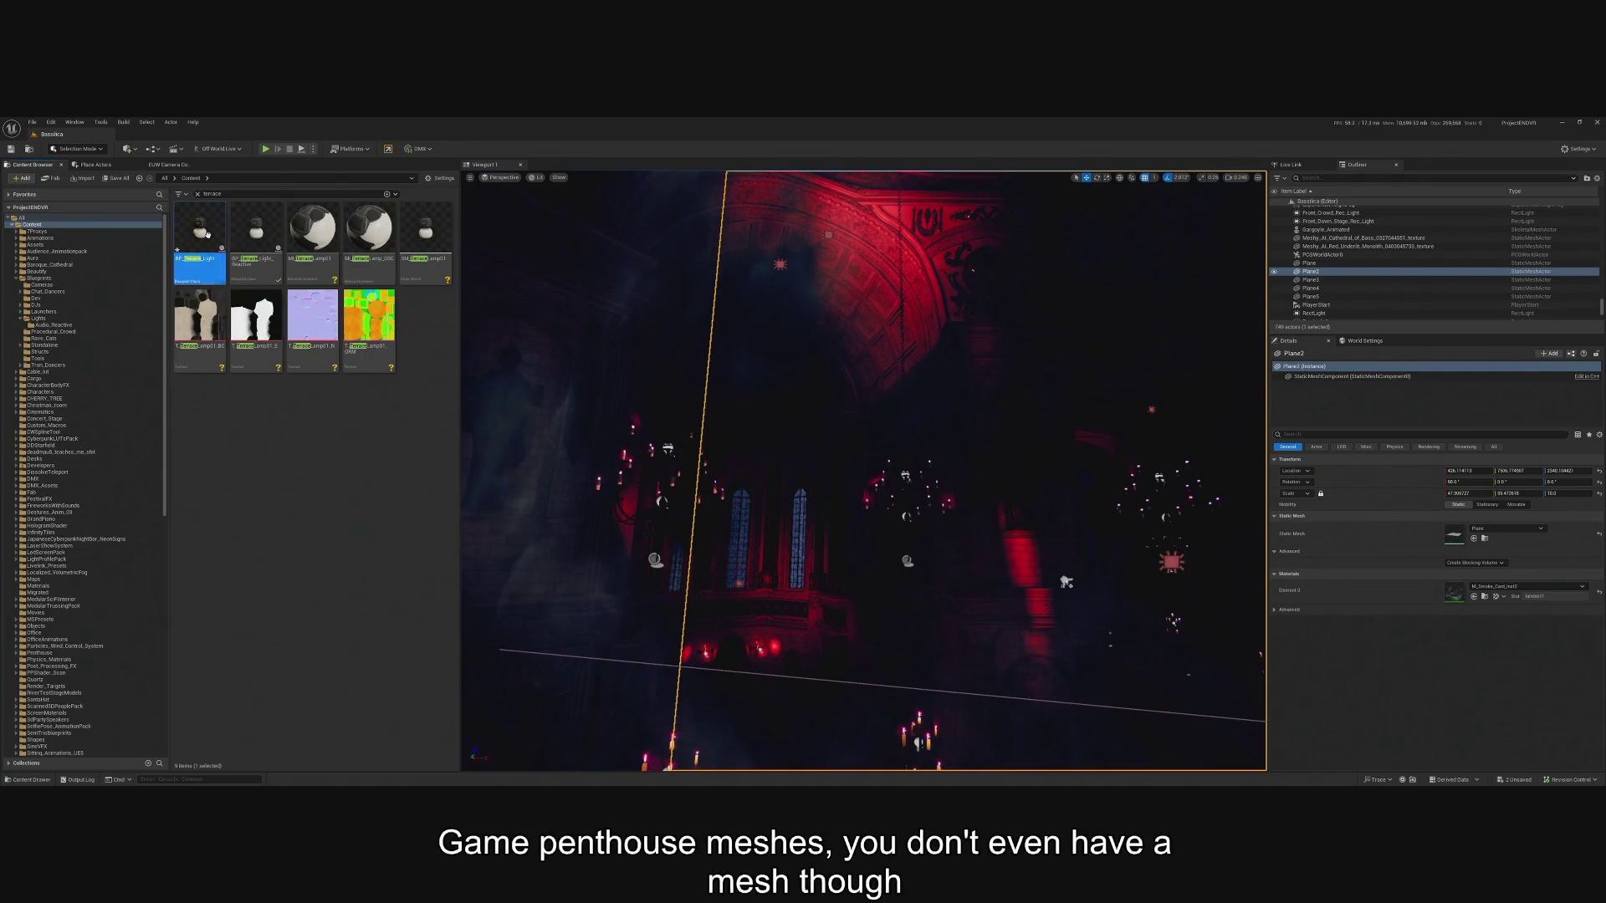
left_click_drag(206, 234, 55, 325)
left_click(78, 341)
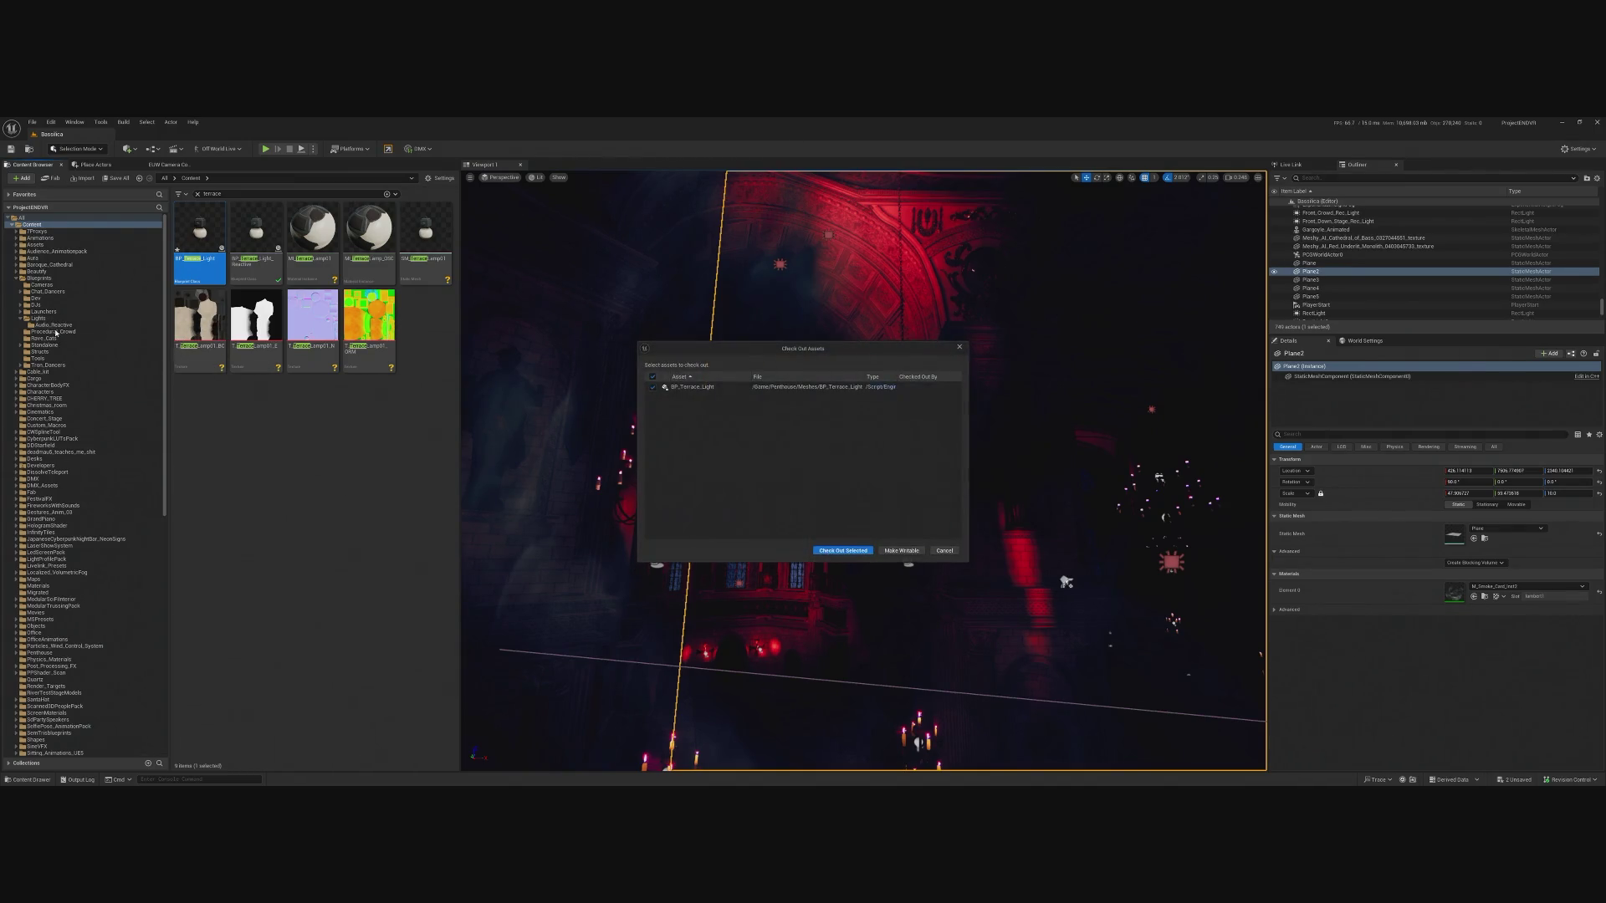
left_click(816, 552)
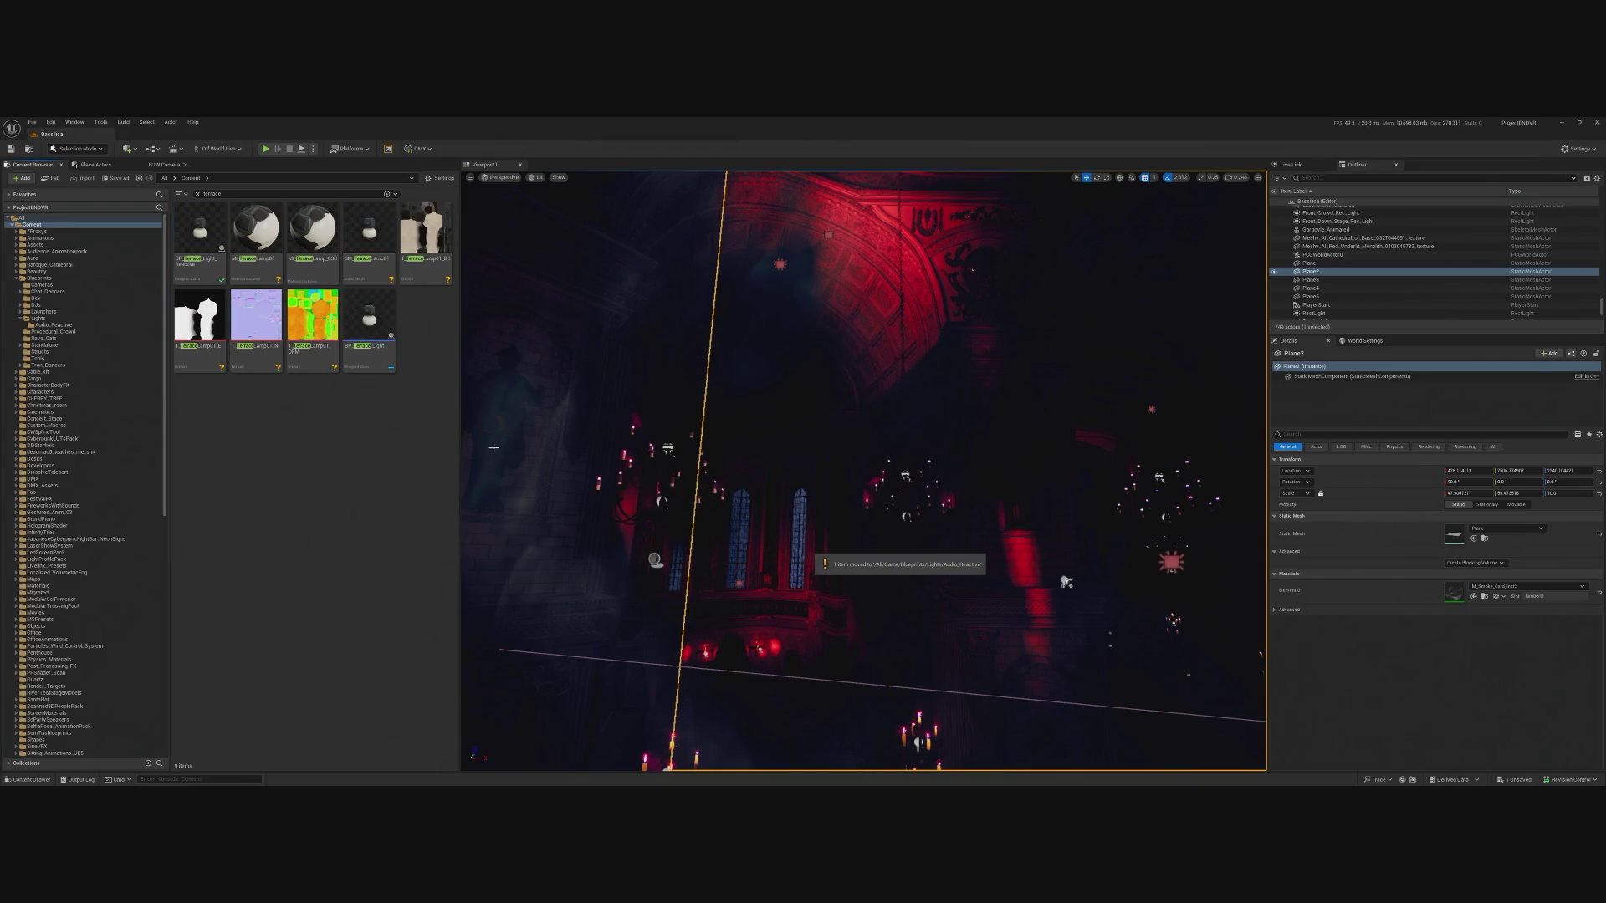
left_click(53, 325)
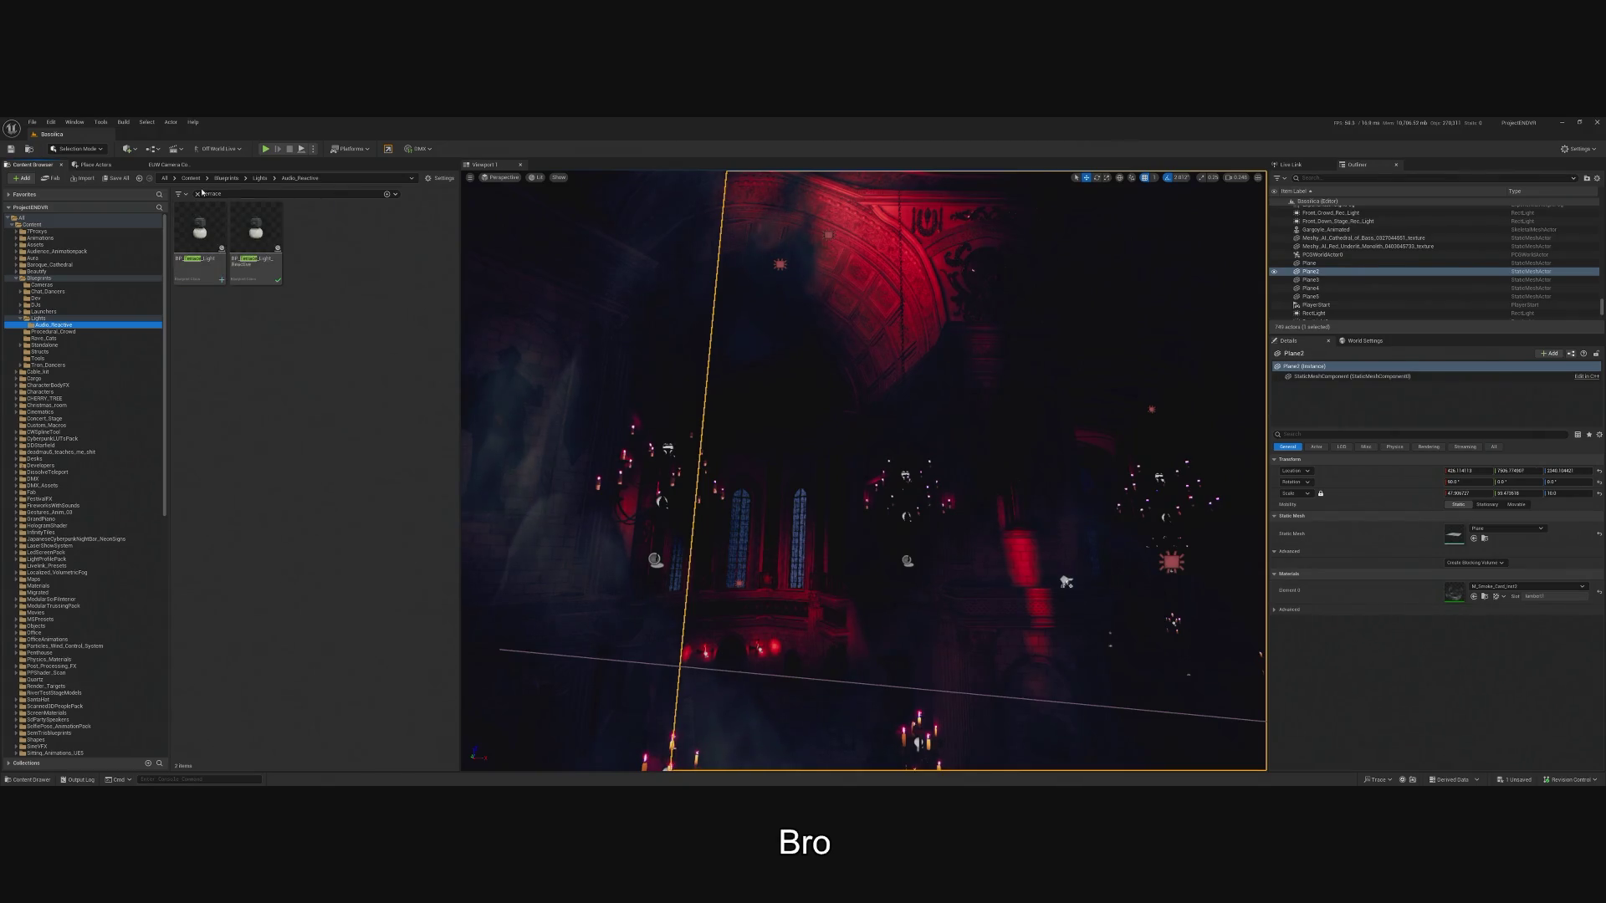
left_click(199, 194)
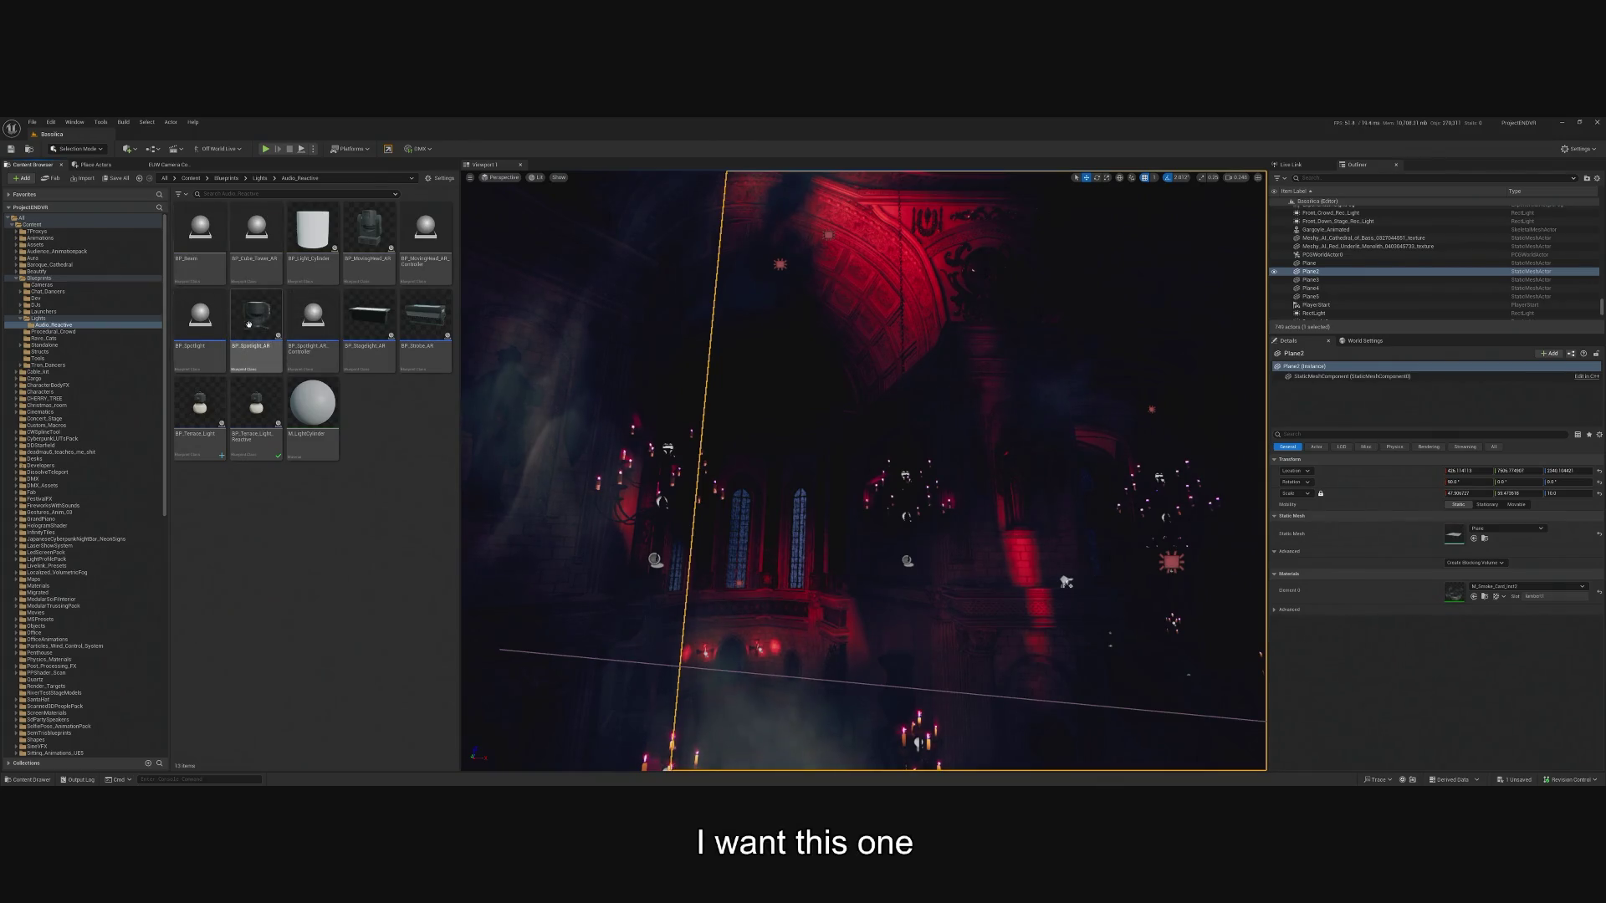
Duplicate BP_Terrace_Light as BP_RectLight_AR and open the copy in the Blueprint editor.
left_click(190, 422)
right_click(191, 423)
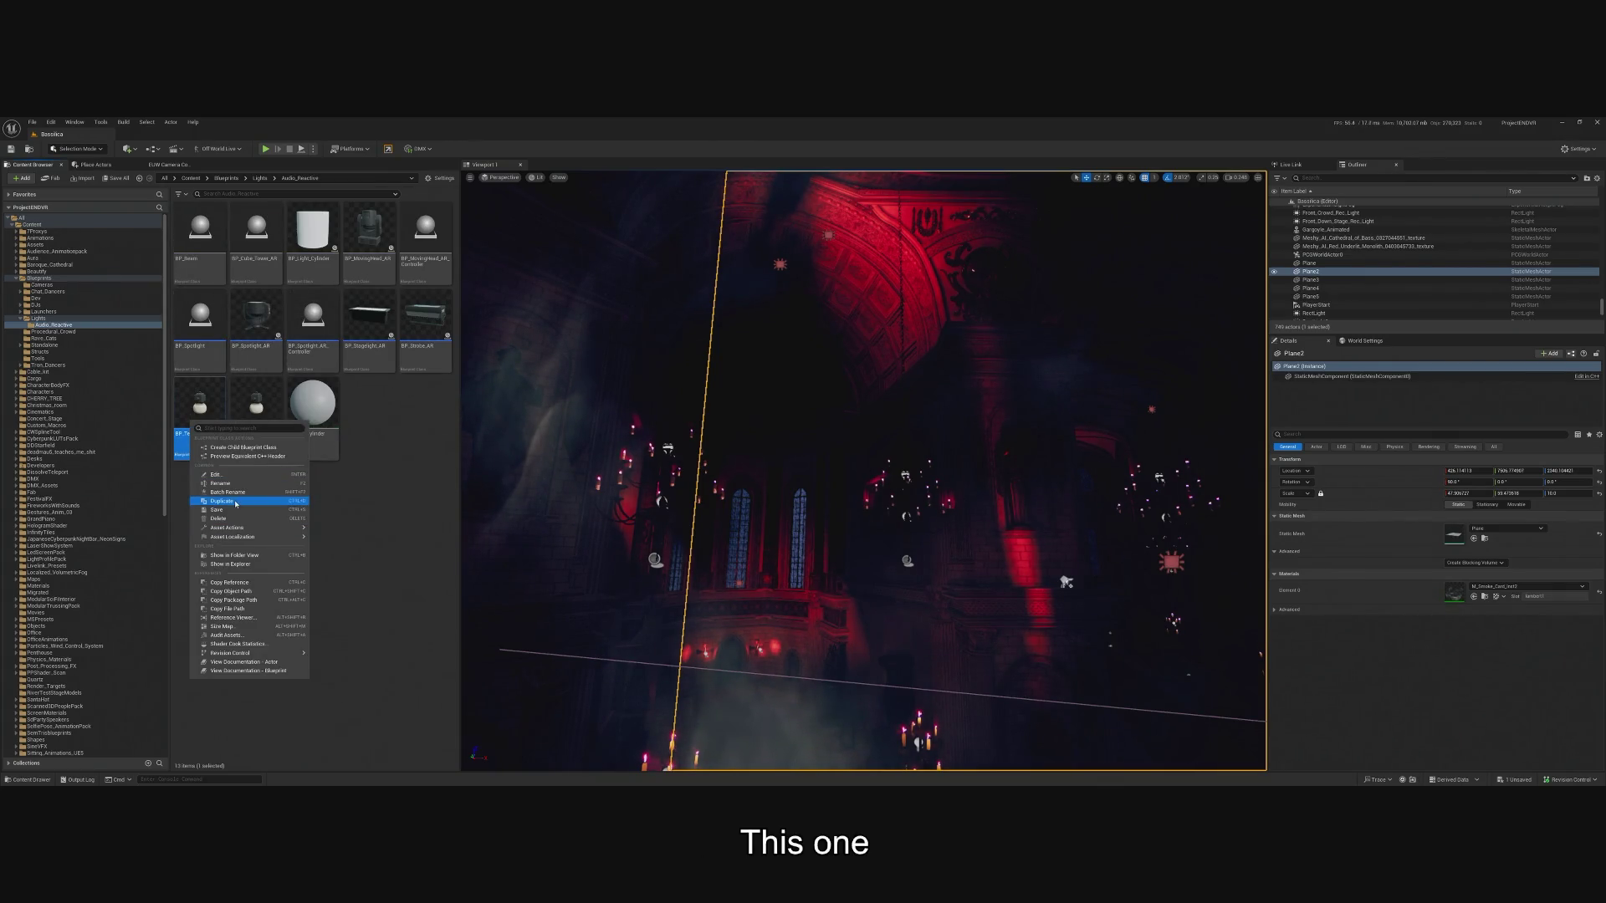
left_click(222, 502)
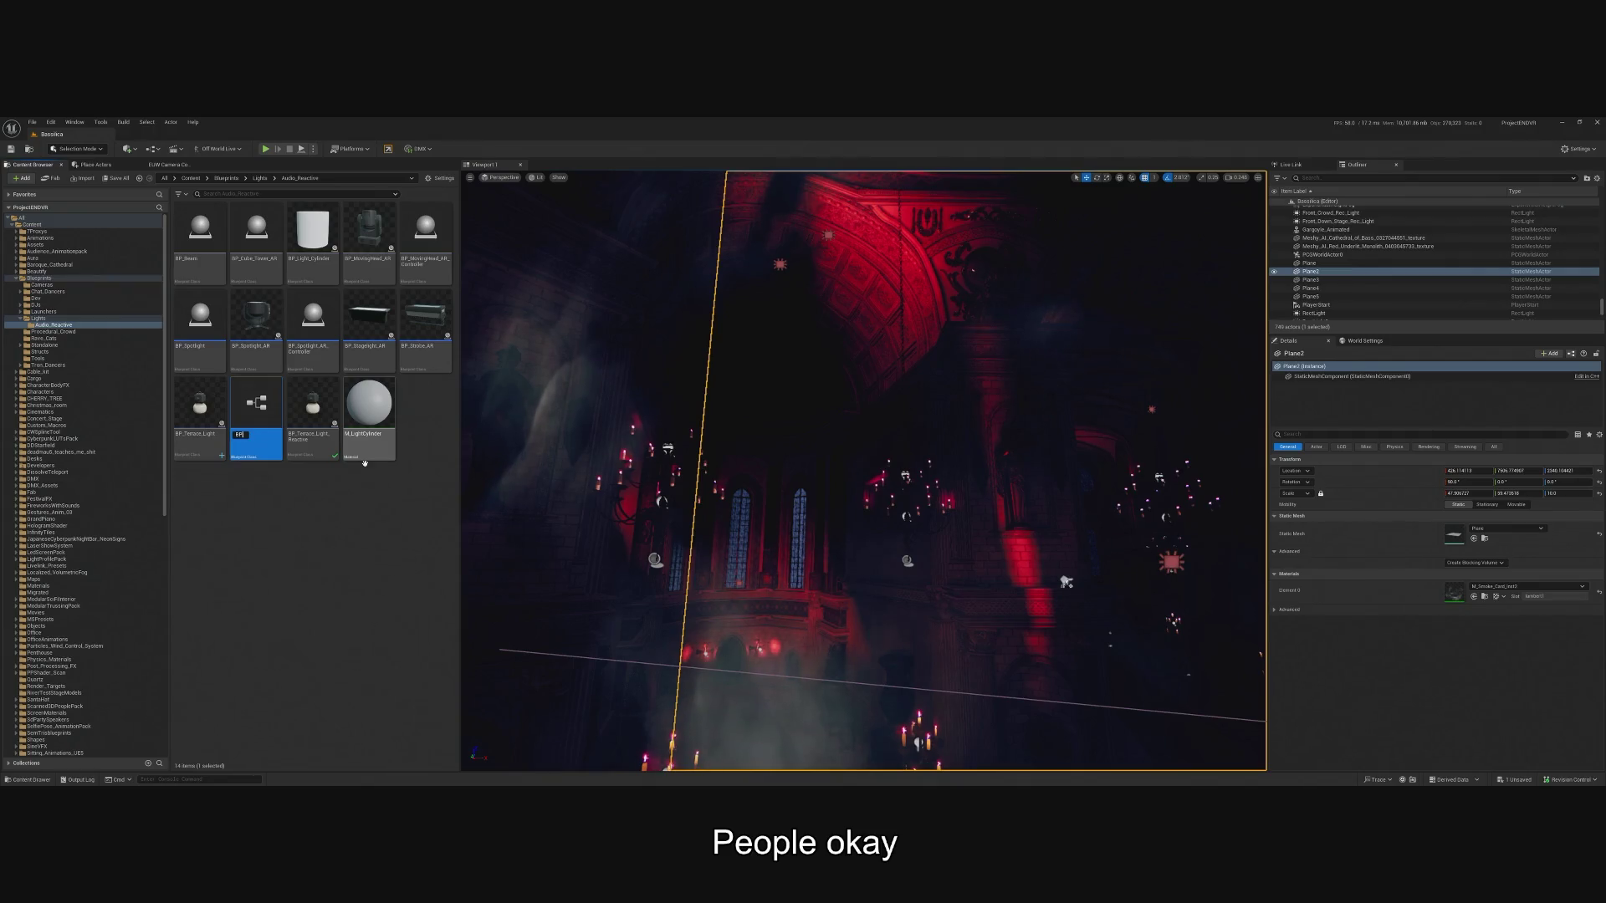
type("ct")
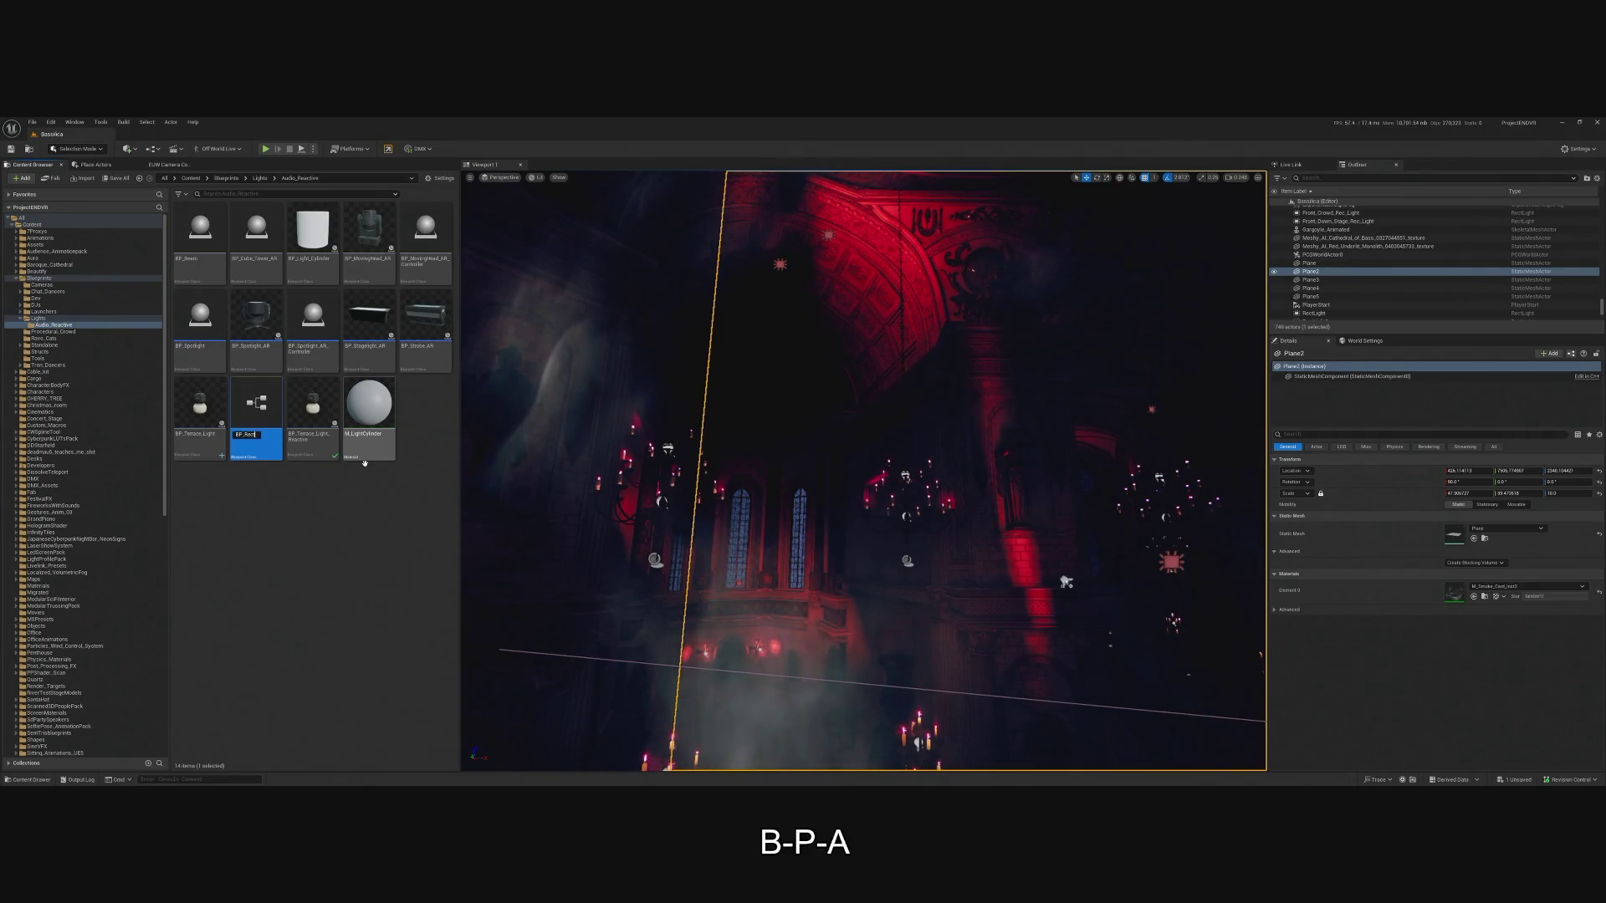
type("LigAR")
key("Return")
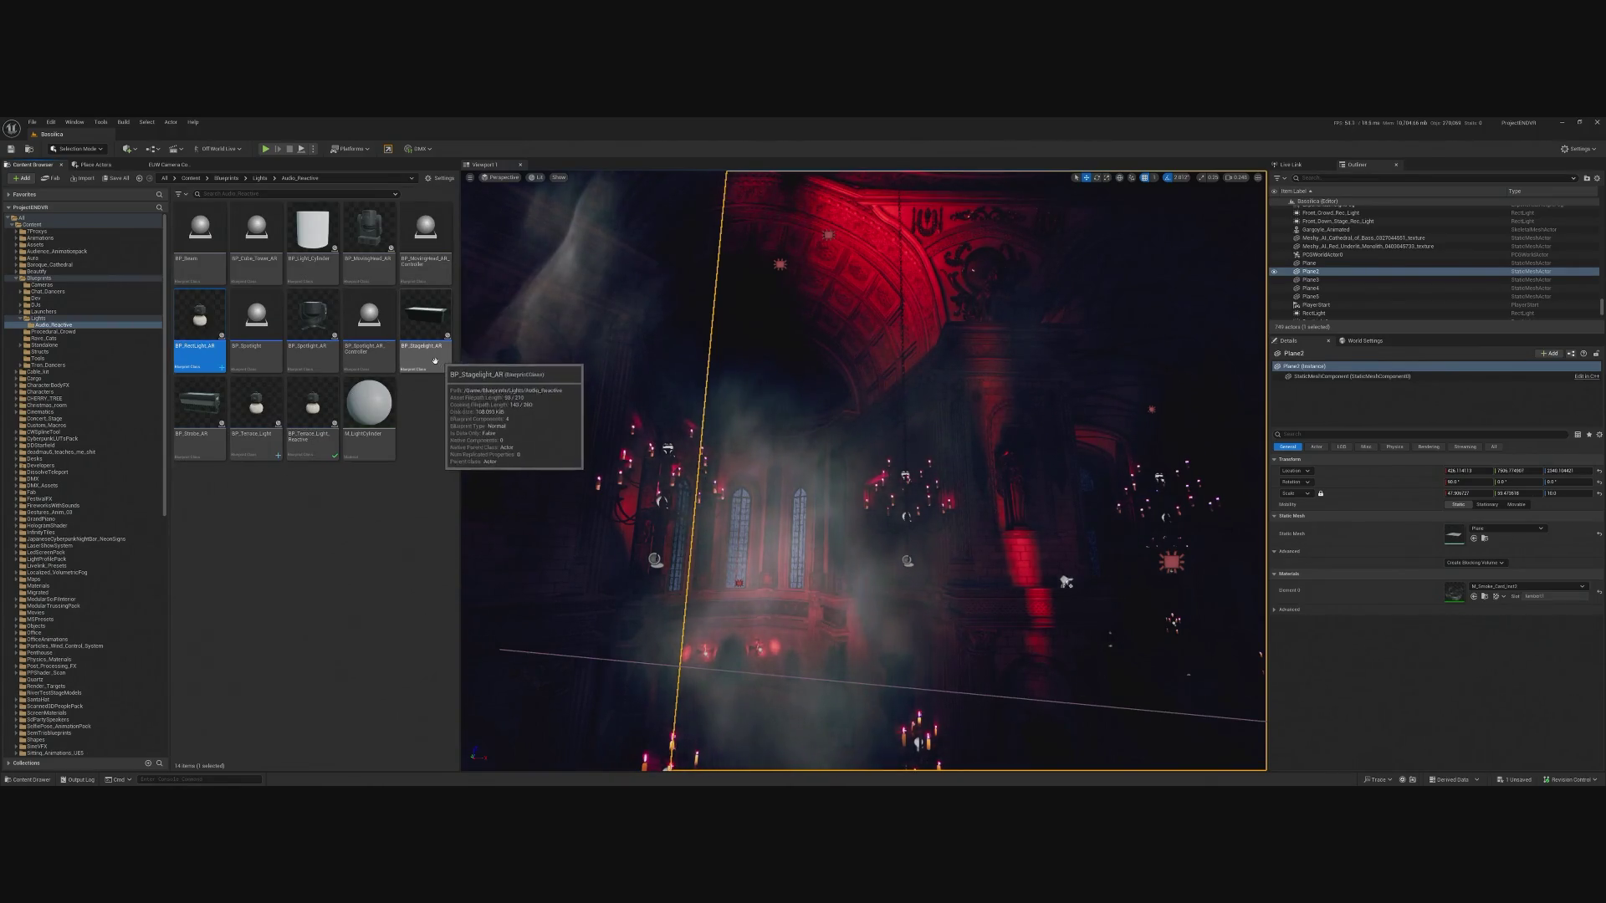
double_click(199, 322)
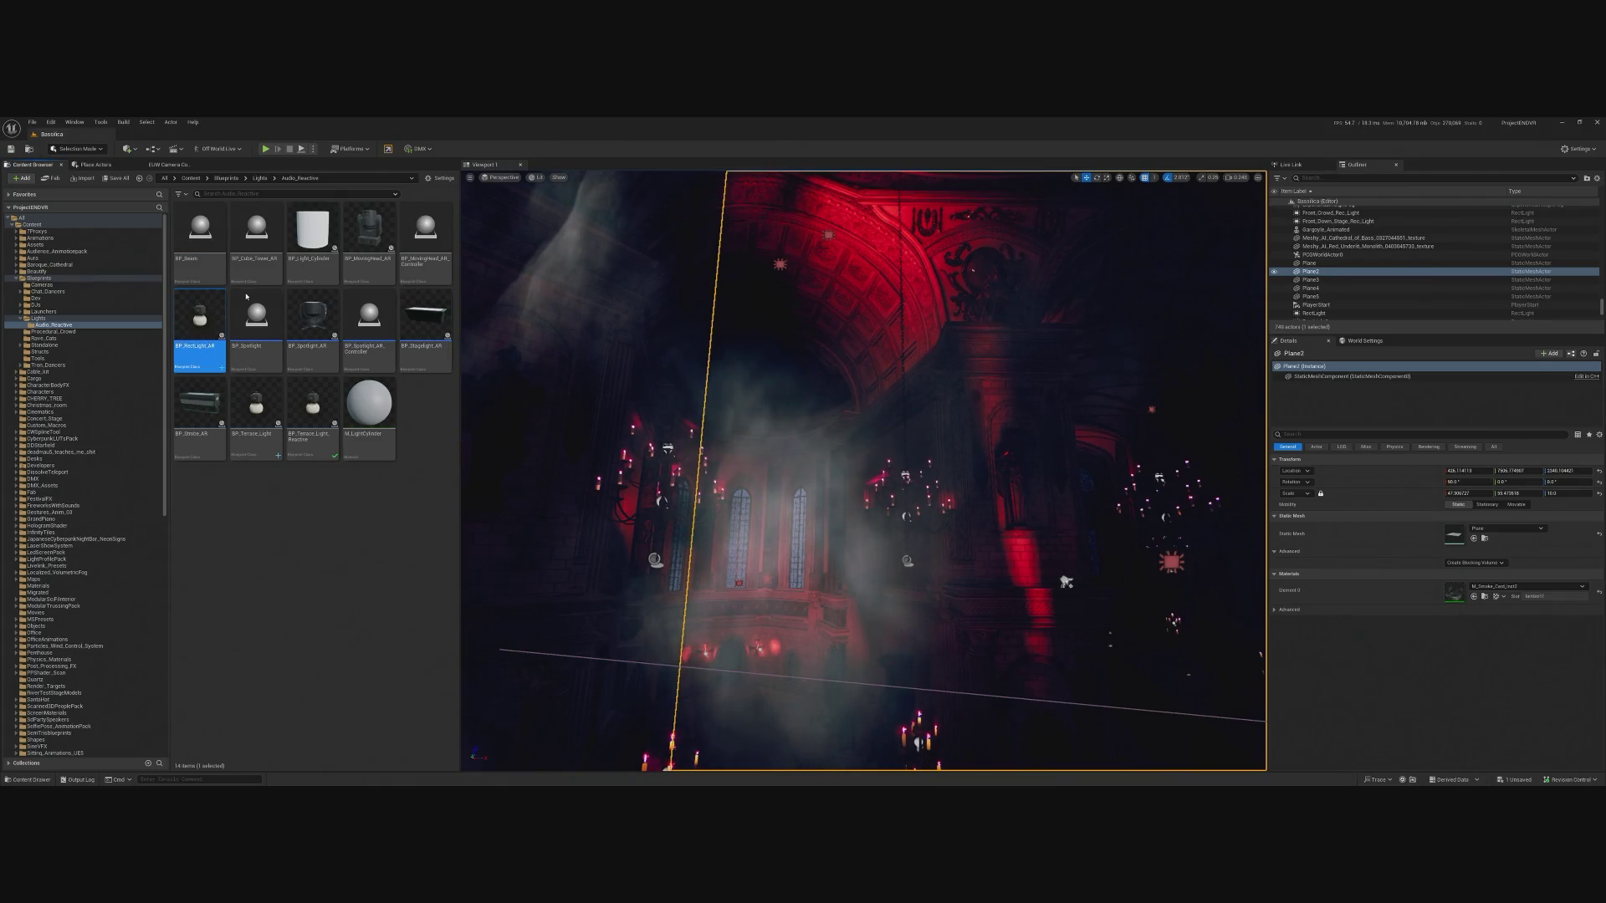
Remove the SM_TerraceLamp01 mesh component from the blueprint.
left_click(640, 249)
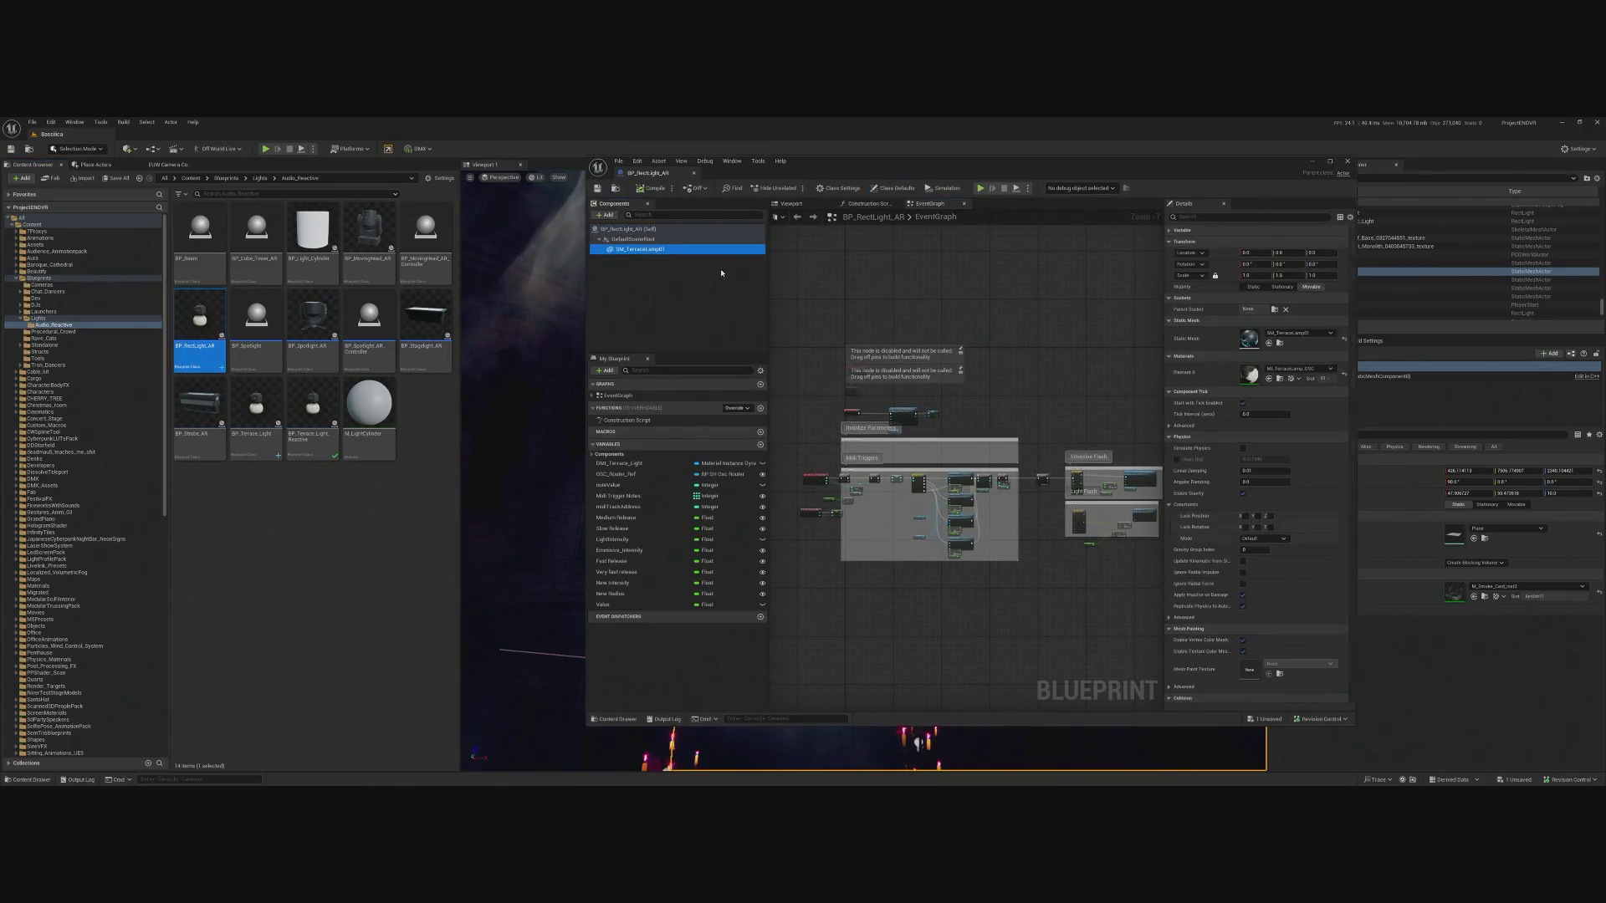
left_click(792, 203)
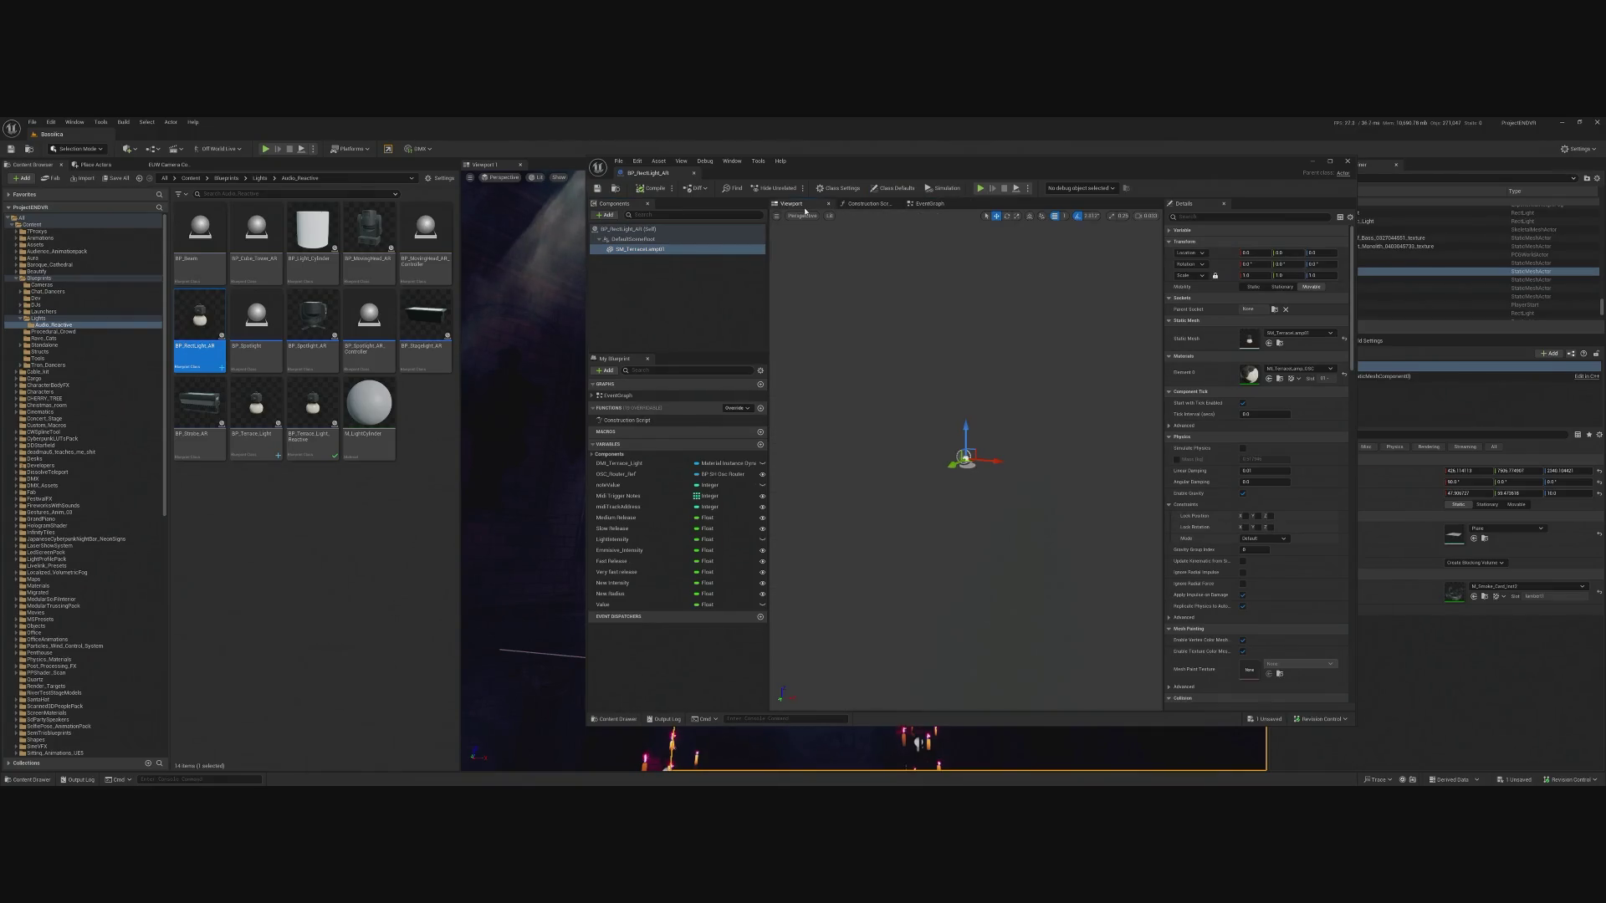
left_click(867, 204)
left_click_drag(1022, 175, 916, 175)
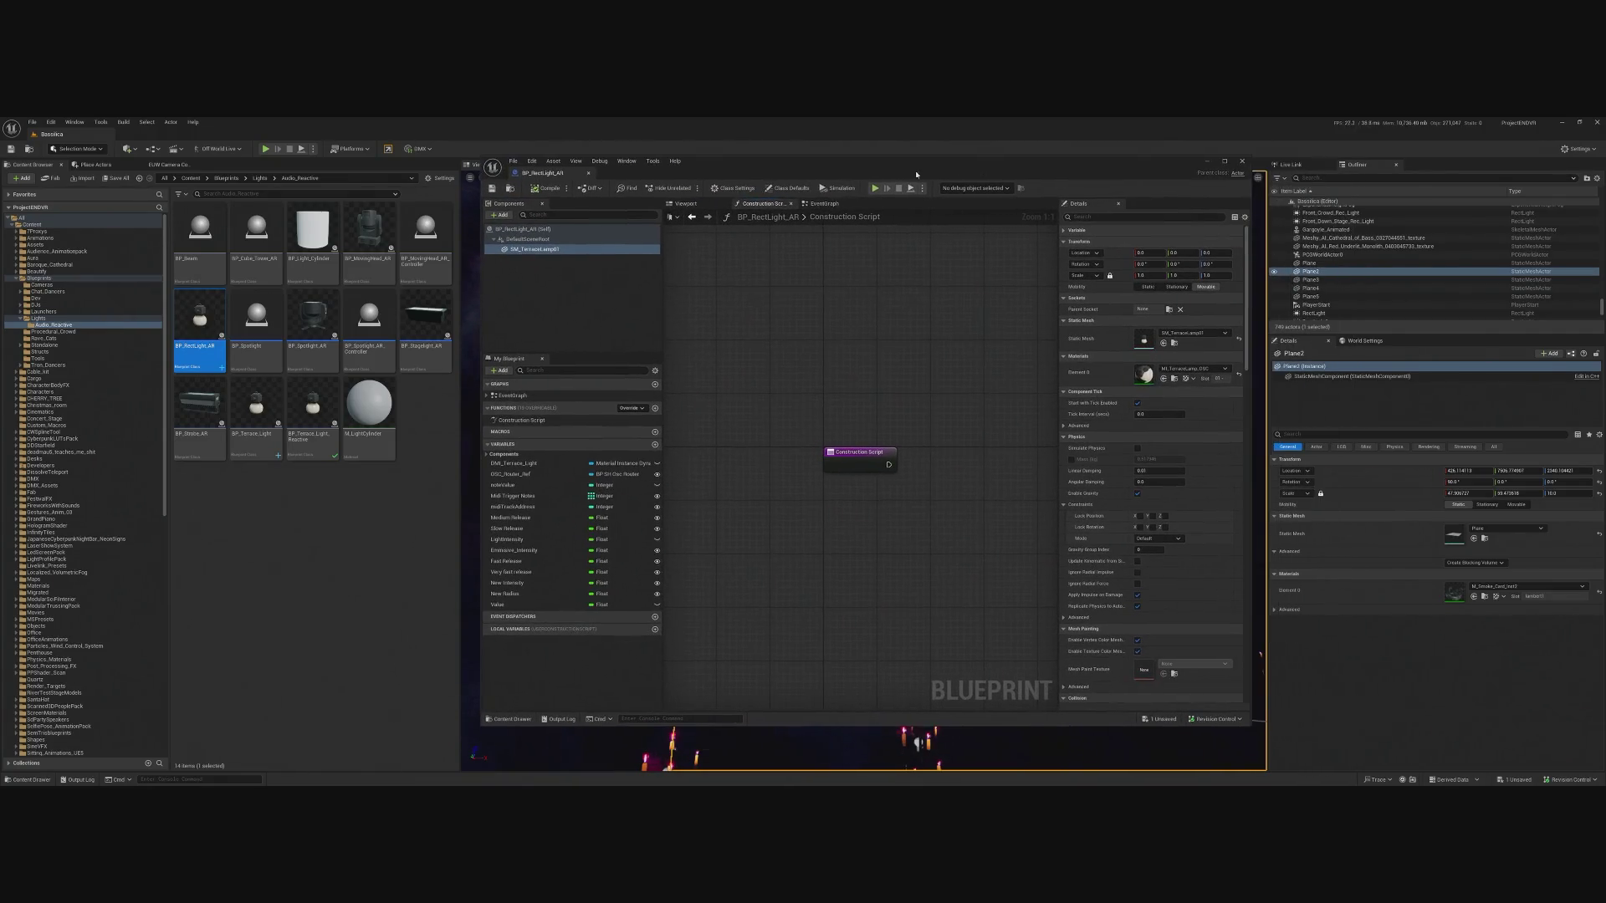
left_click(698, 204)
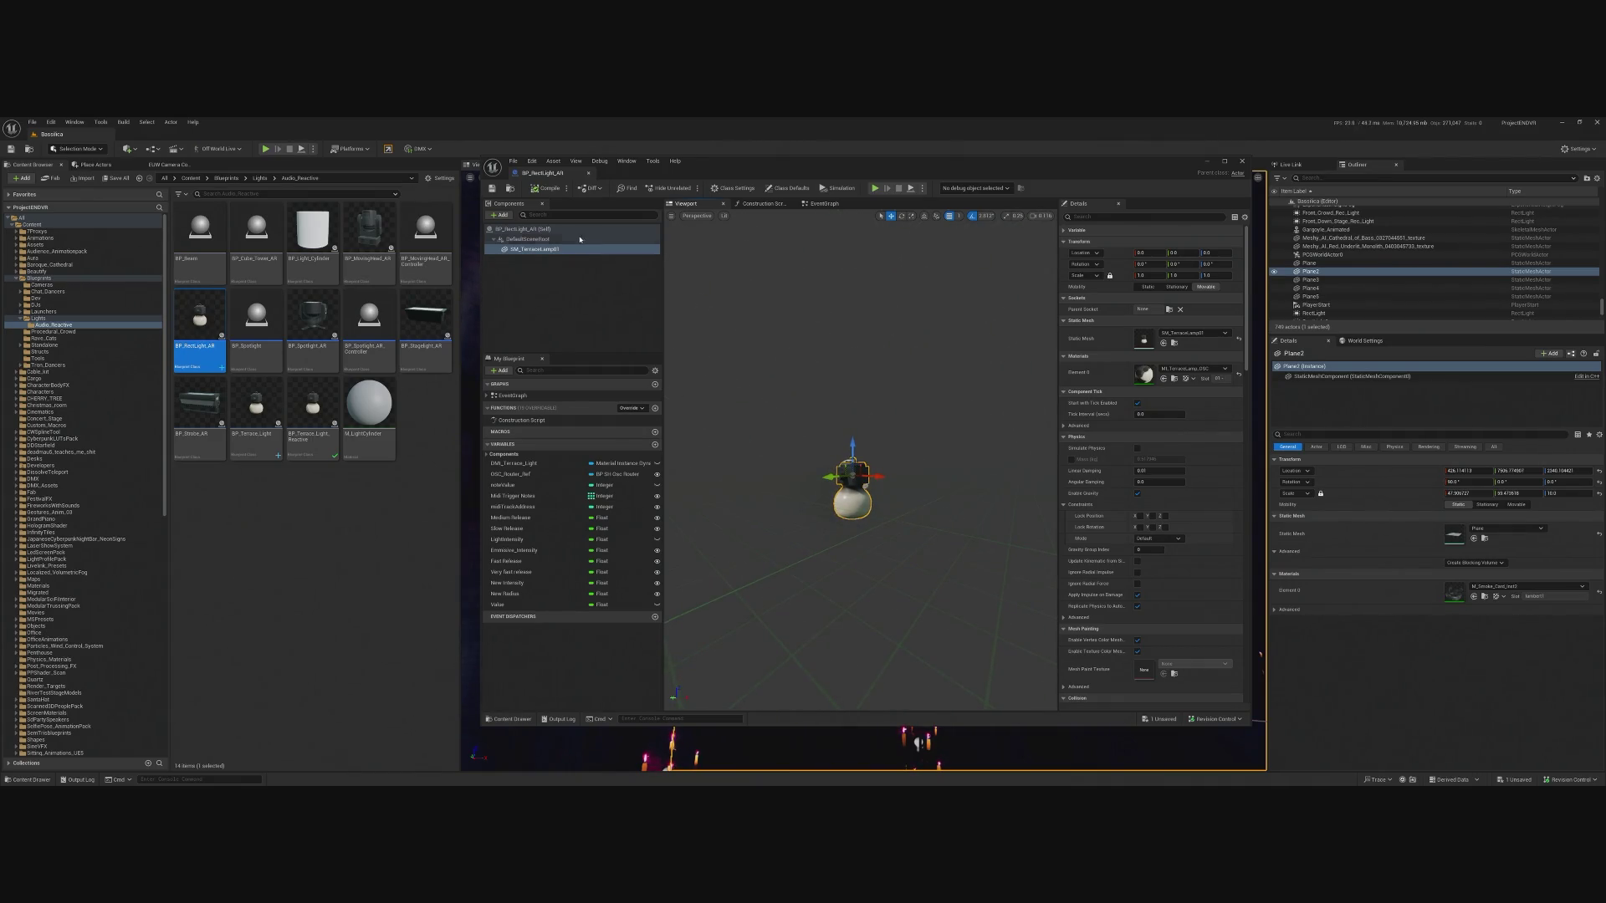
left_click(535, 249)
key("Delete")
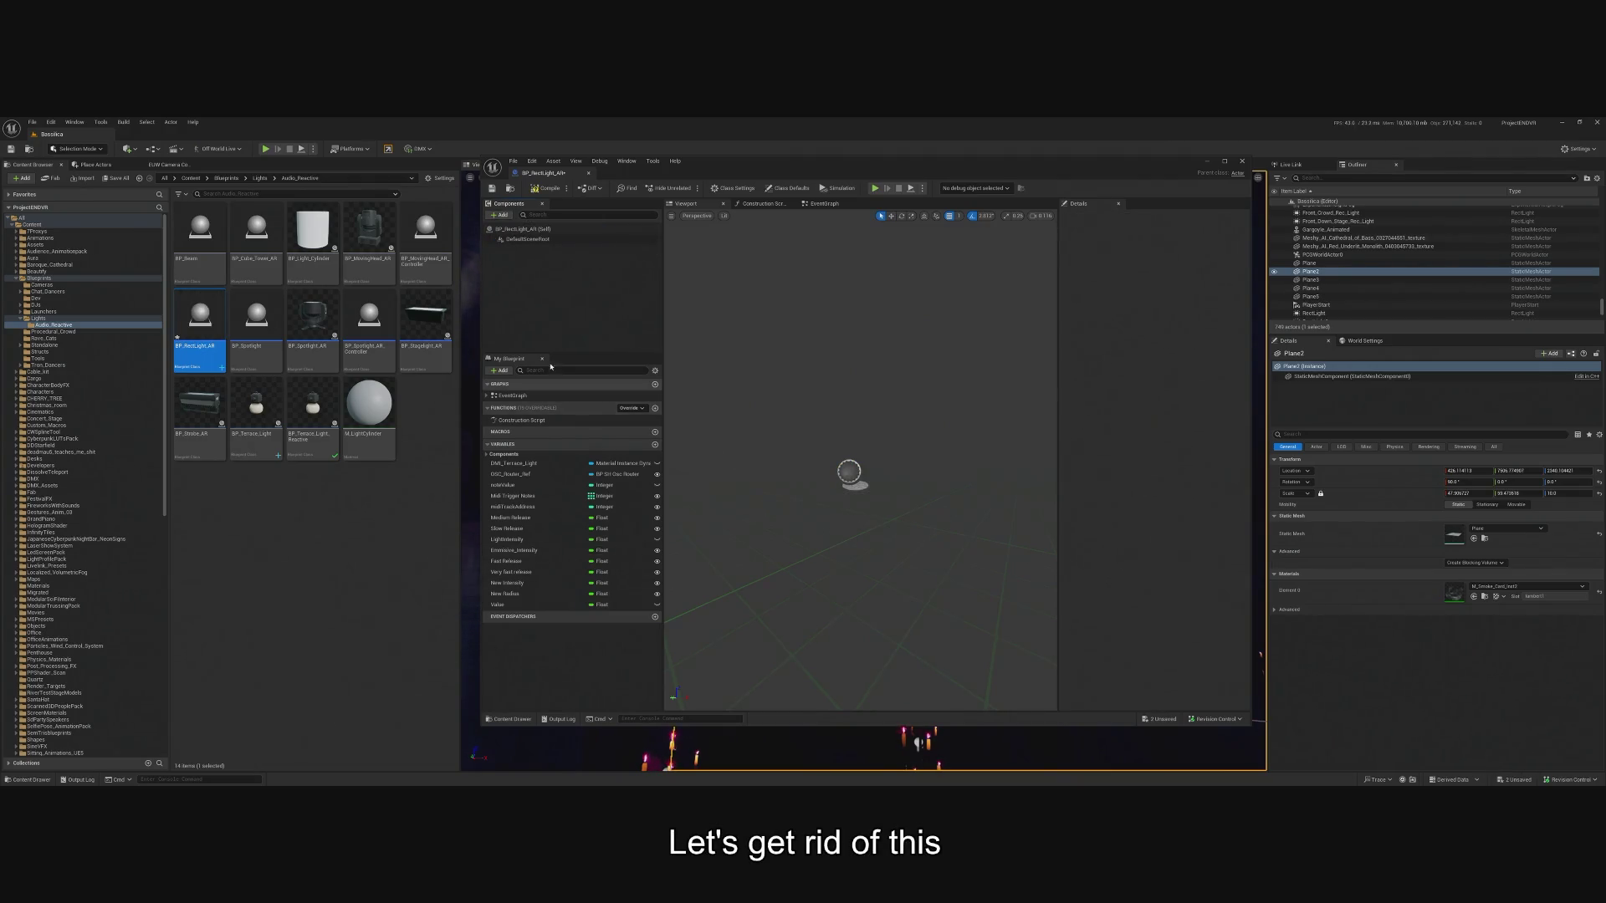
Add a Rect Light component and compile the blueprint.
left_click(506, 216)
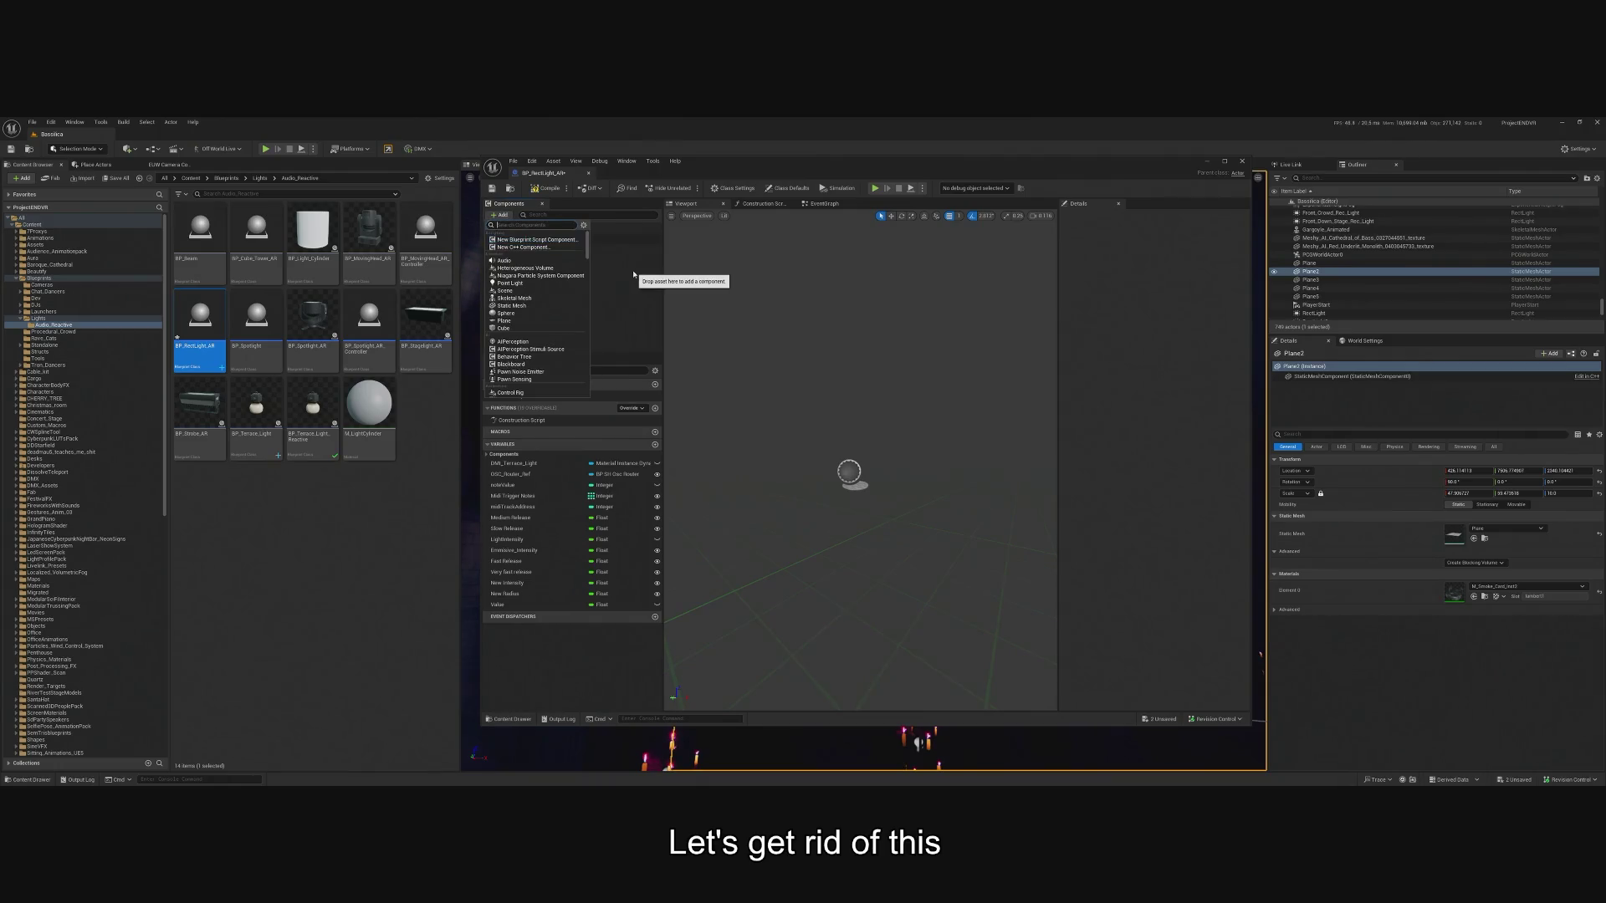
type("rec")
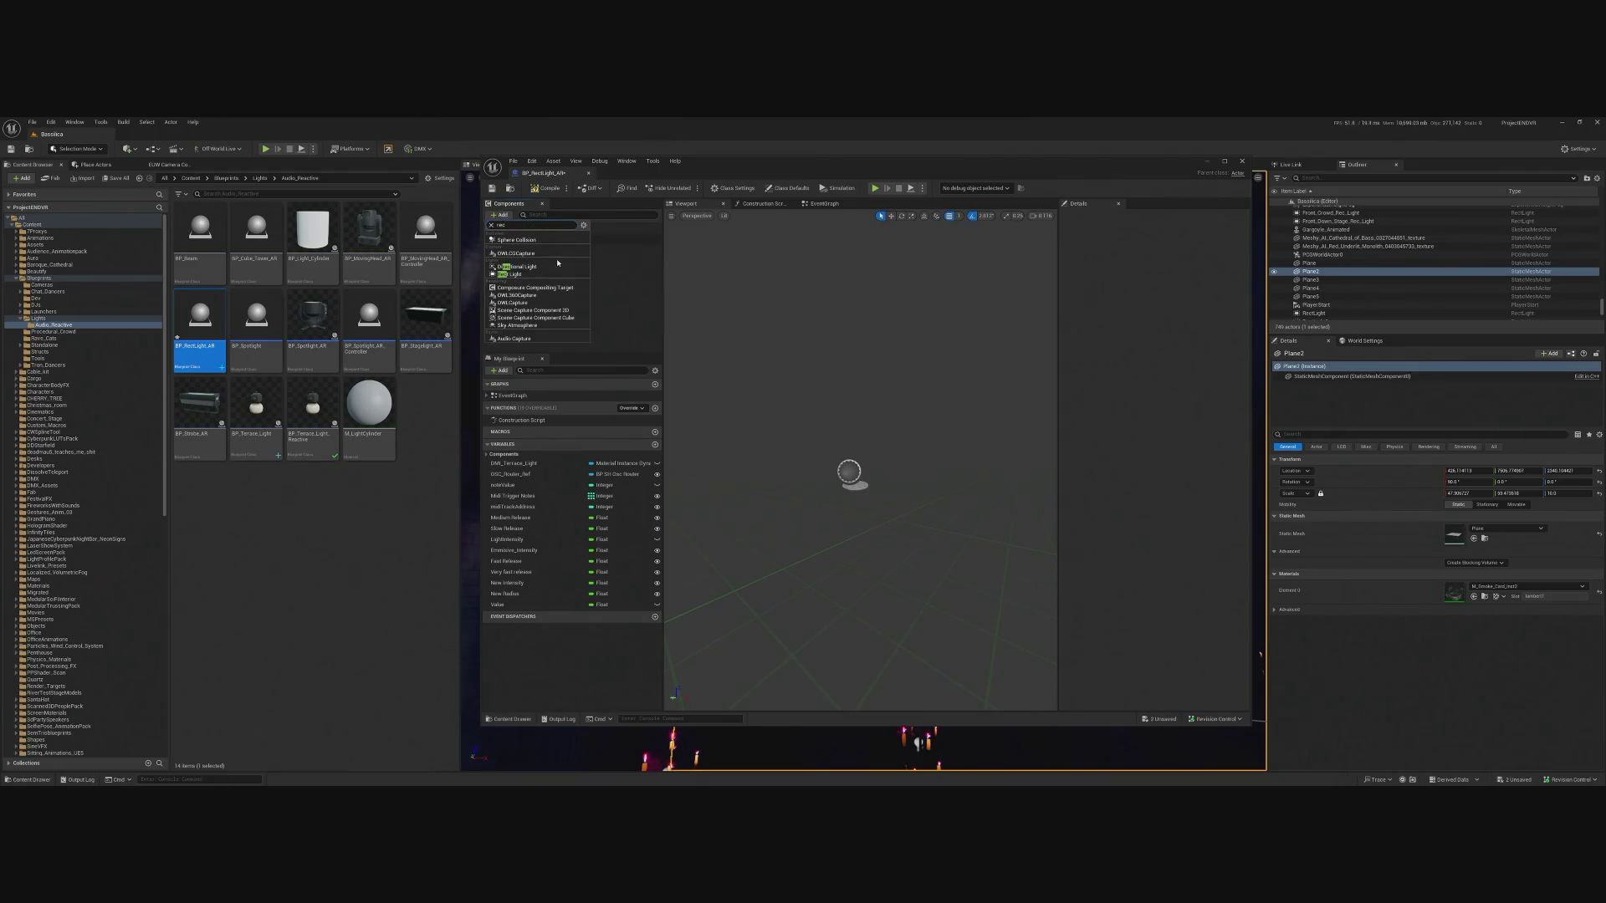
left_click(548, 273)
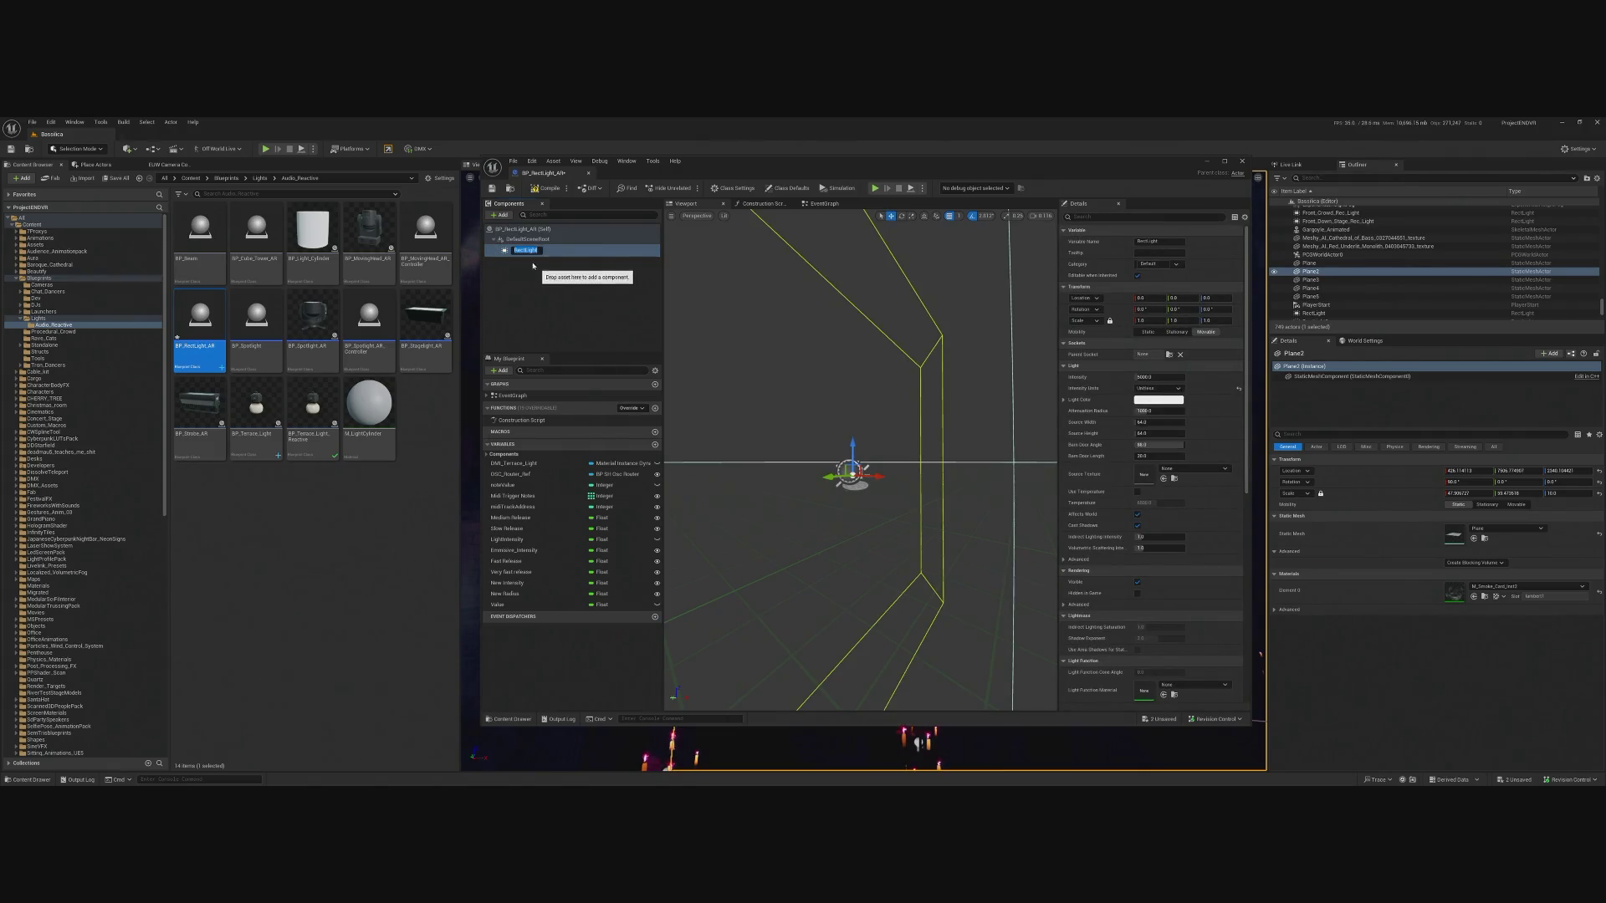
left_click(542, 188)
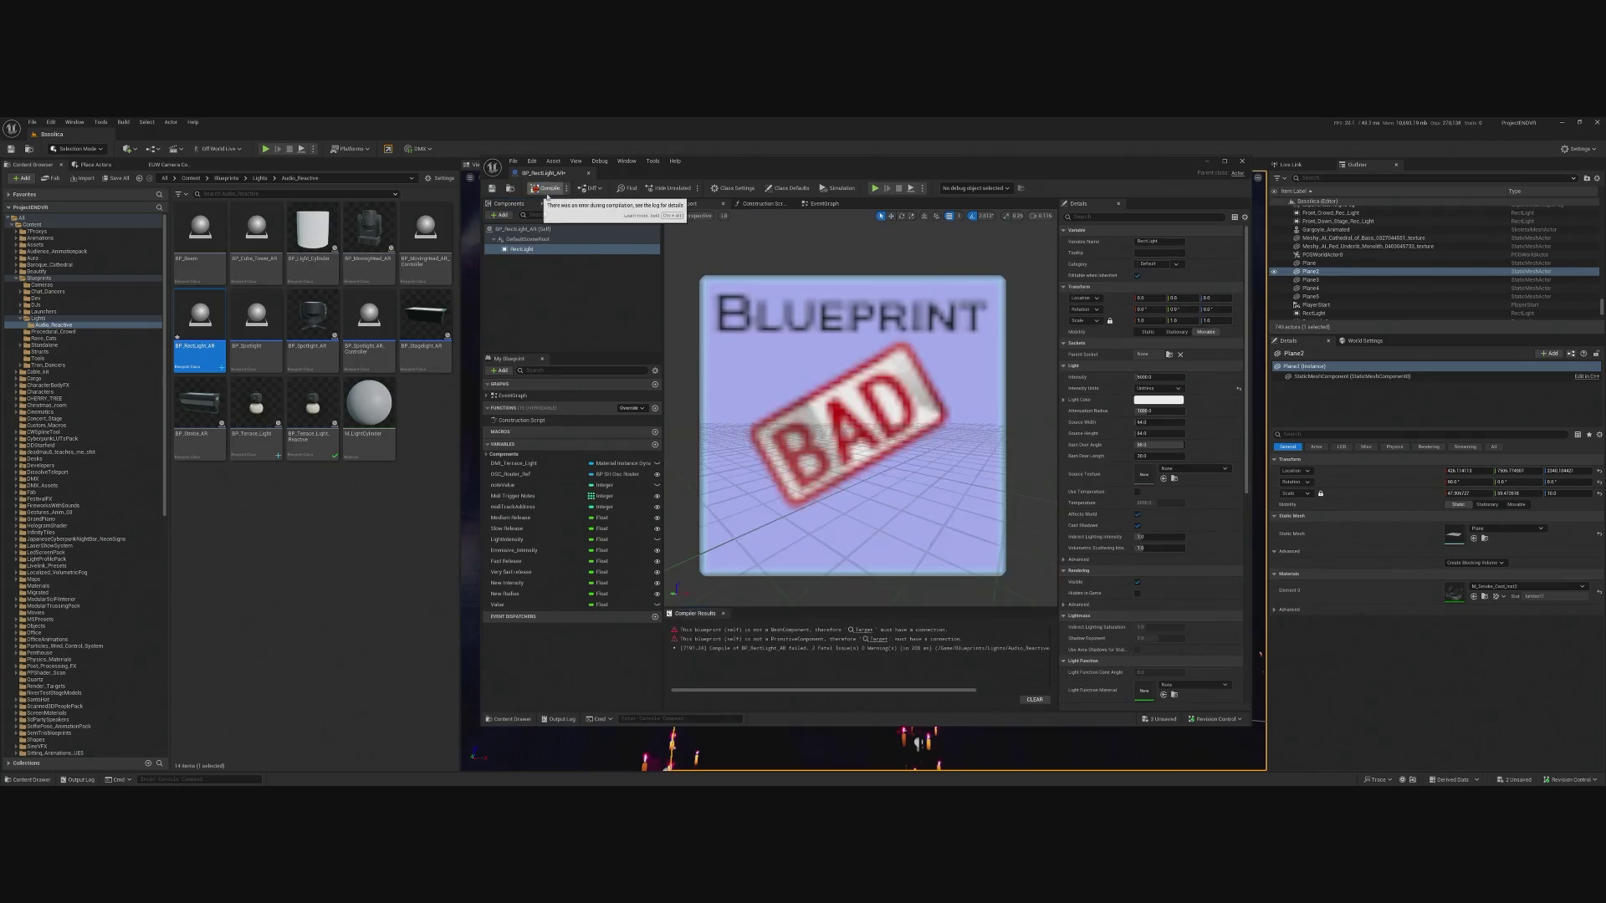
Delete the two broken material instance nodes from the EventGraph.
left_click(824, 204)
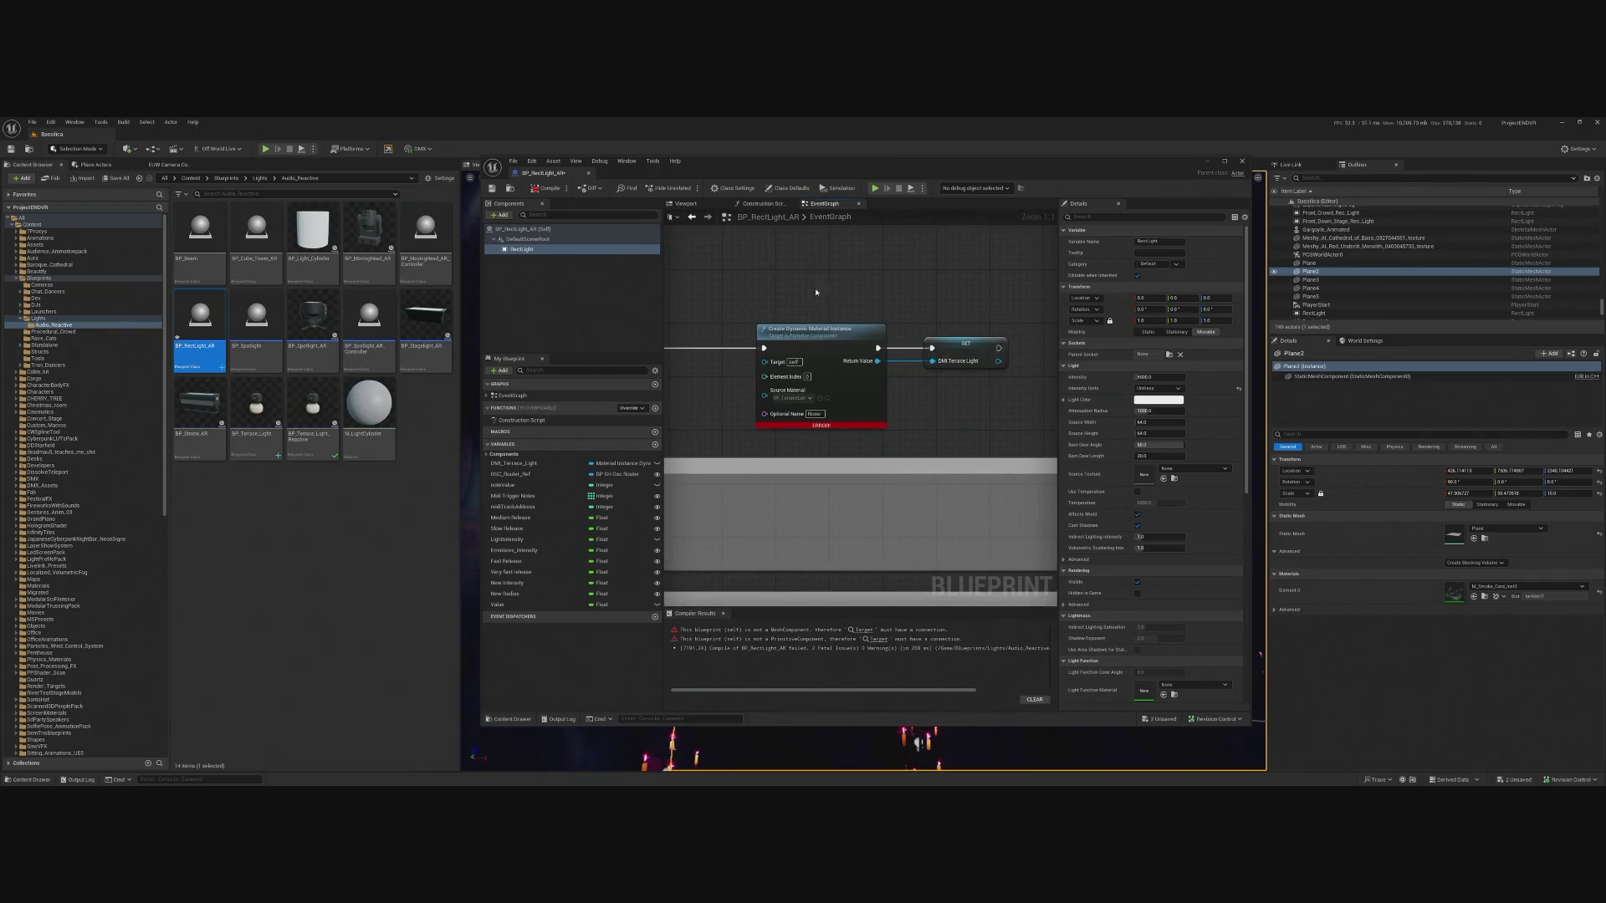
left_click_drag(803, 301, 970, 405)
key("Delete")
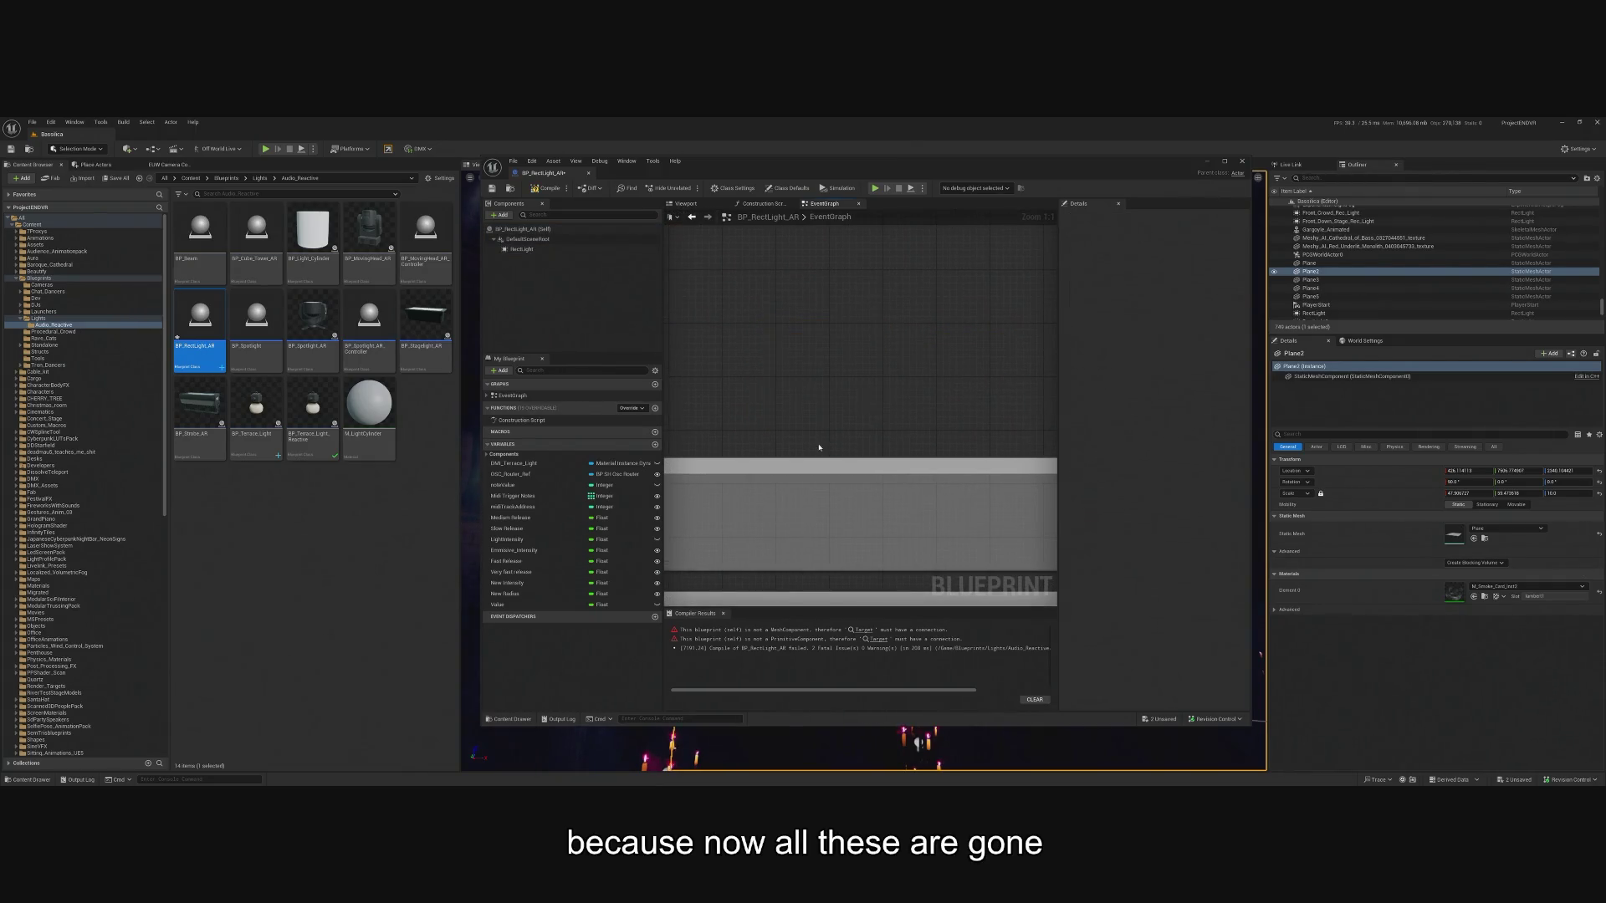
scroll(819, 448, "down", 6)
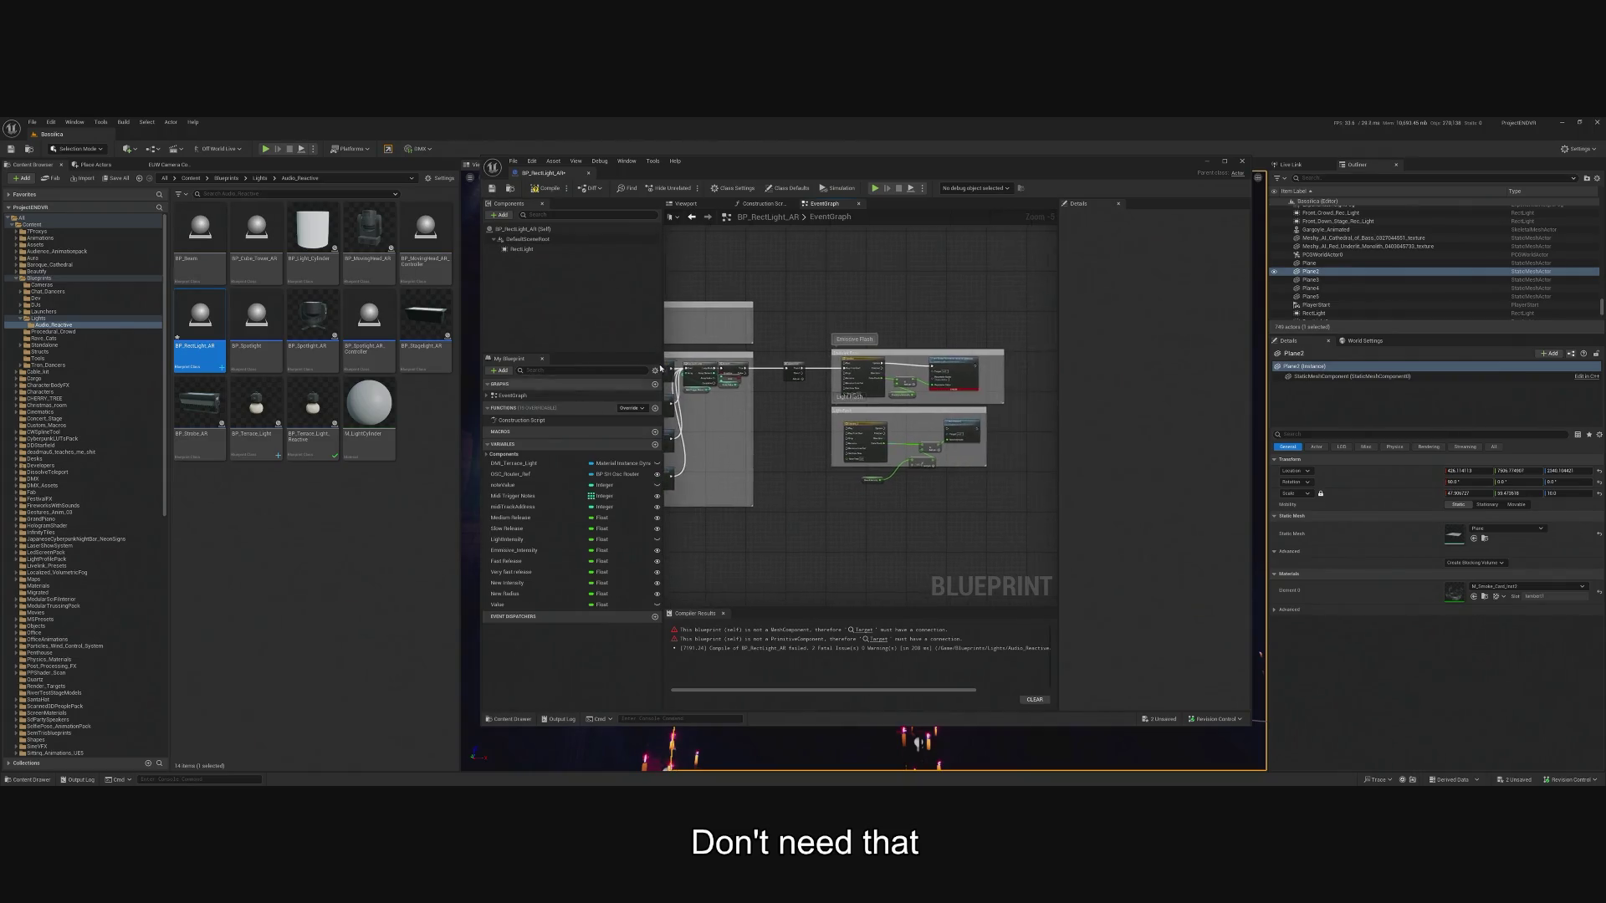
scroll(943, 422, "up", 4)
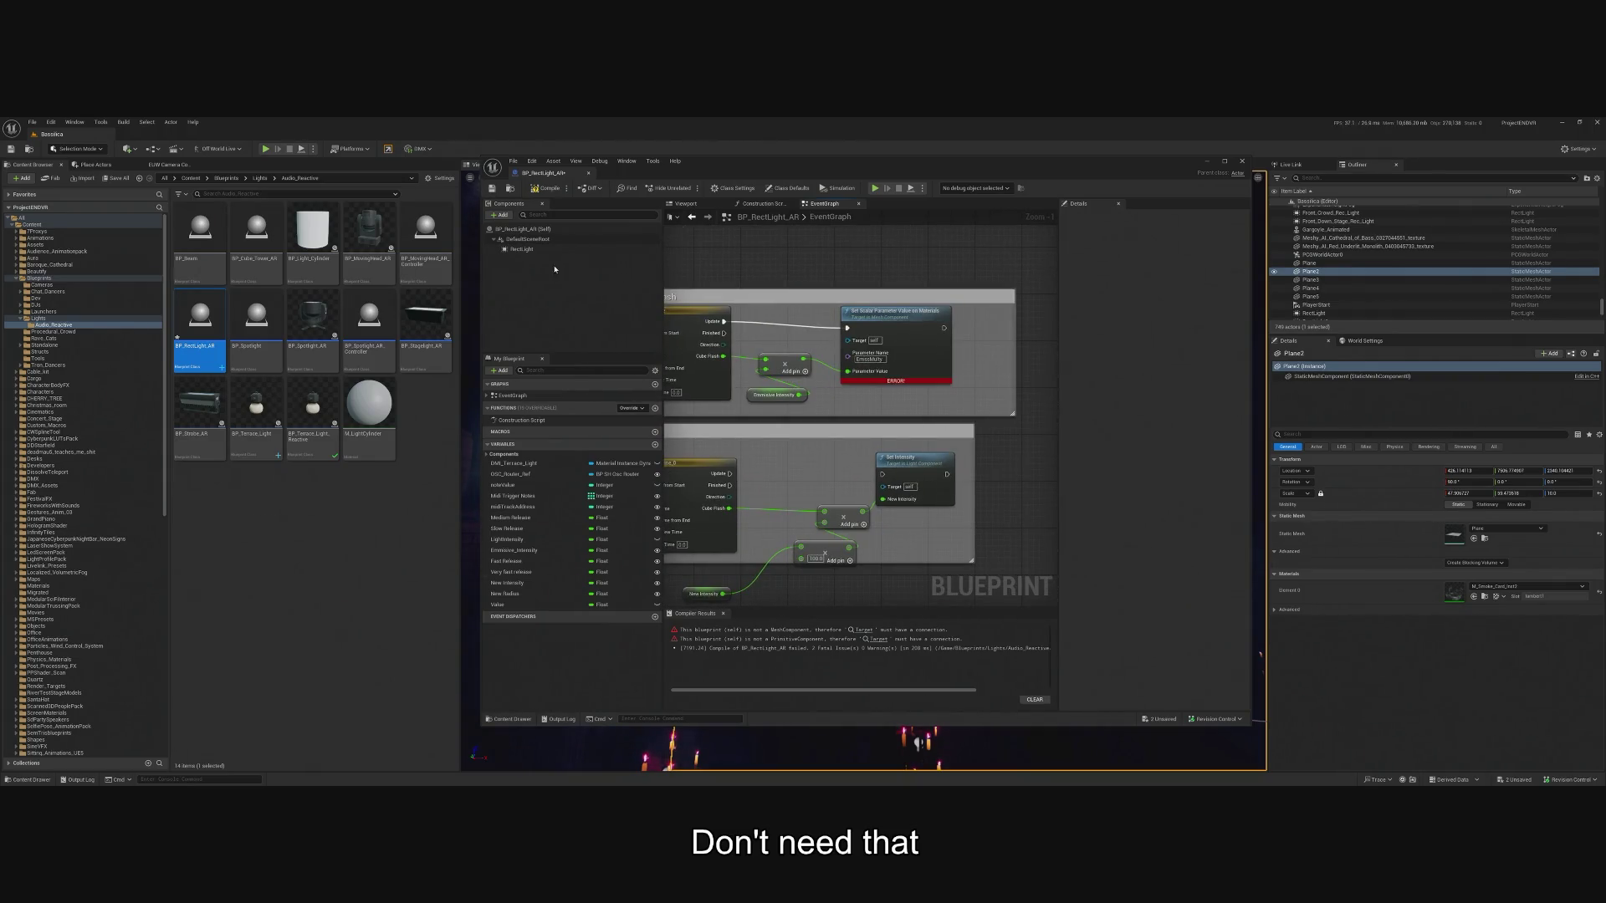
Add a Rect Light reference with a Set Intensity node and remove the Set Scalar Parameter node.
left_click(521, 249)
mouse_move(521, 249)
left_mouse_down()
mouse_move(846, 401)
mouse_move(890, 409)
mouse_move(1001, 375)
mouse_move(977, 342)
left_mouse_up()
type("set")
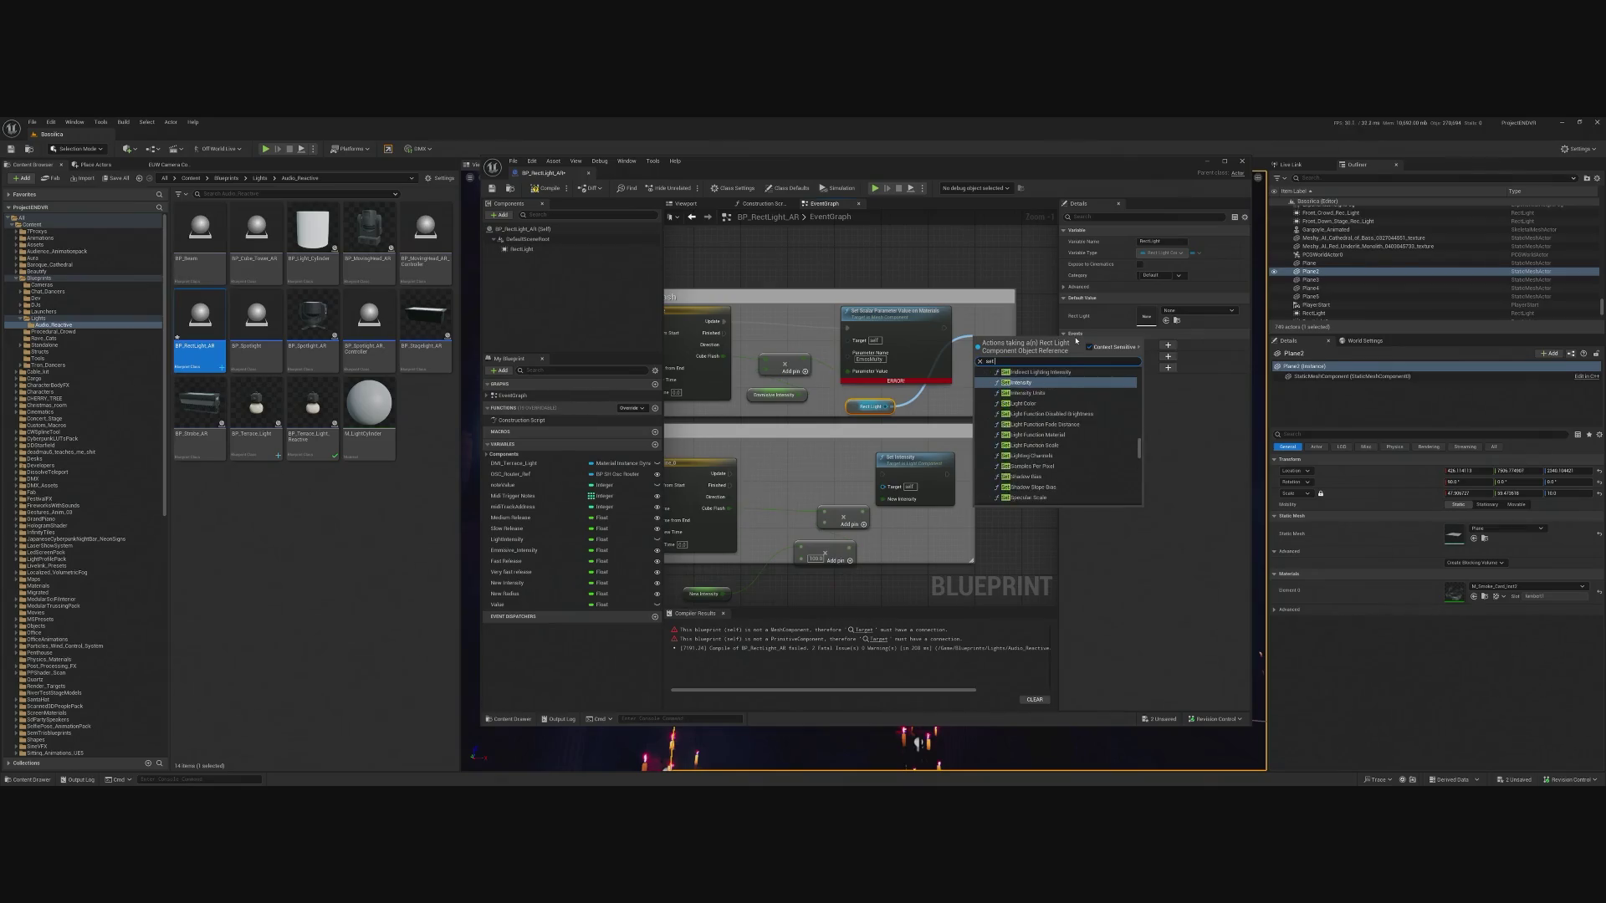
type(" light int")
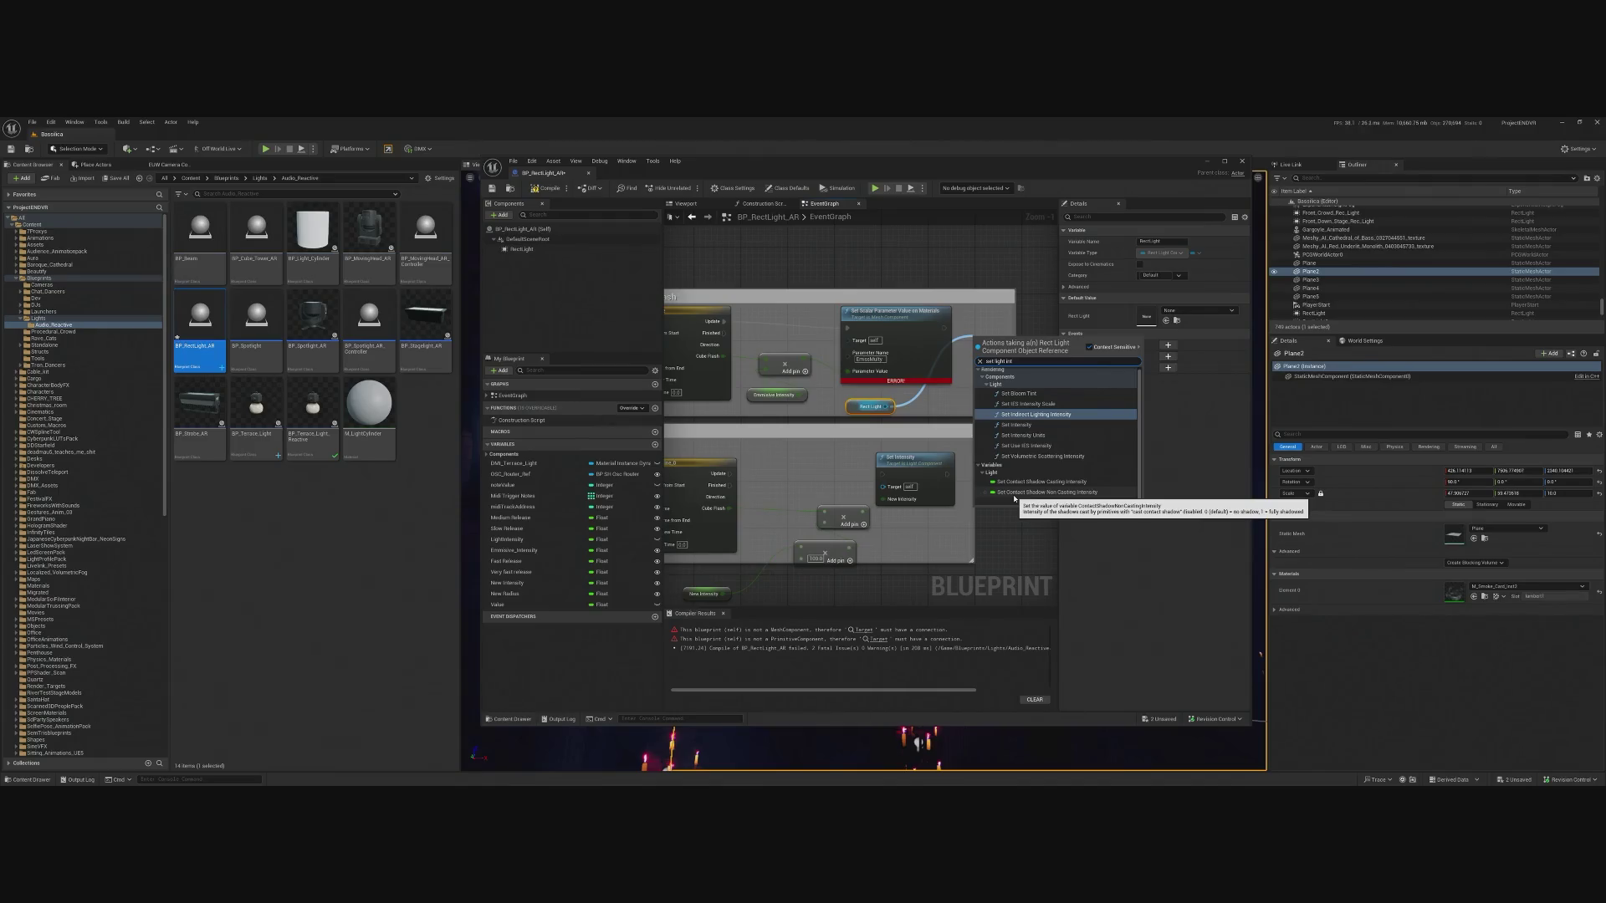
left_click(1017, 425)
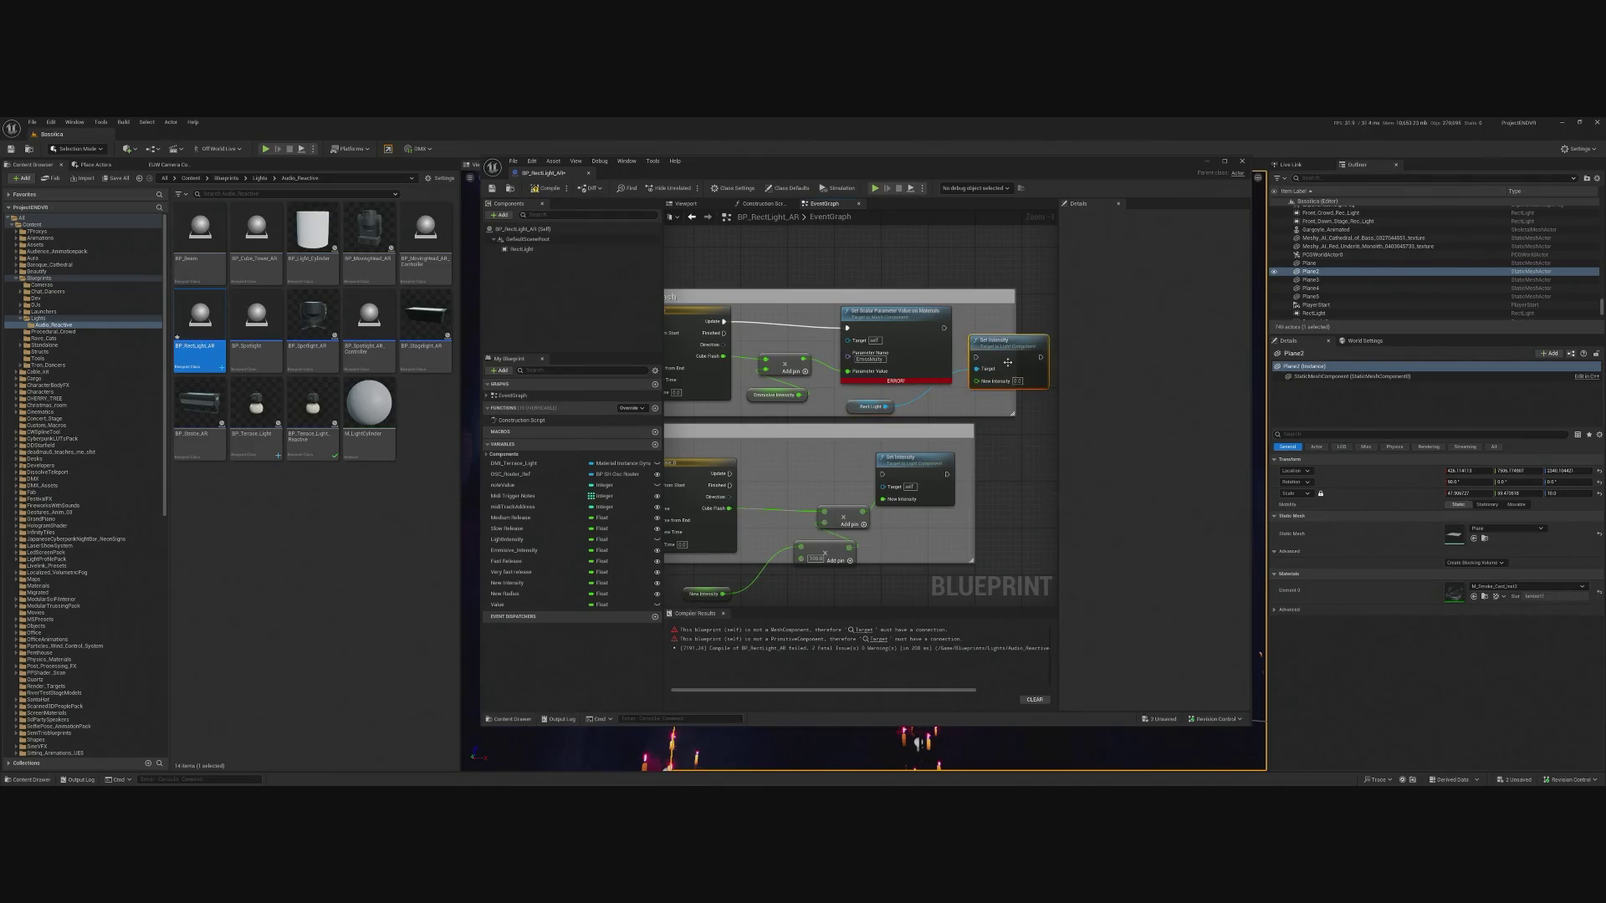
left_click(874, 326)
key("Delete")
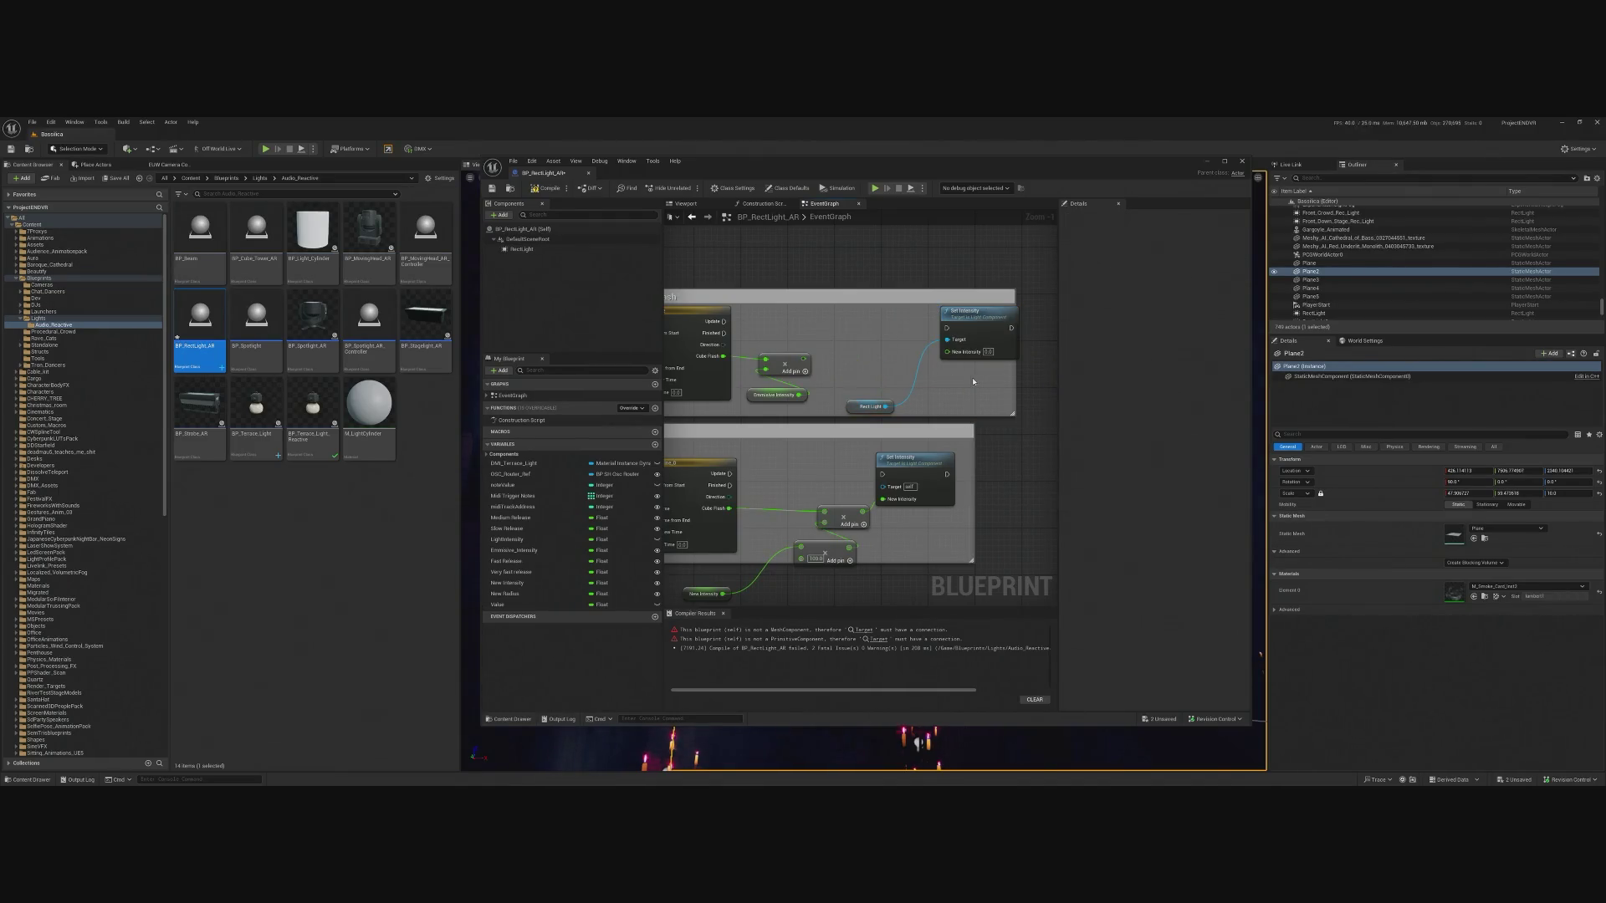
Wire the Timeline Update into Set Intensity and recompile the blueprint.
left_click_drag(970, 312, 870, 311)
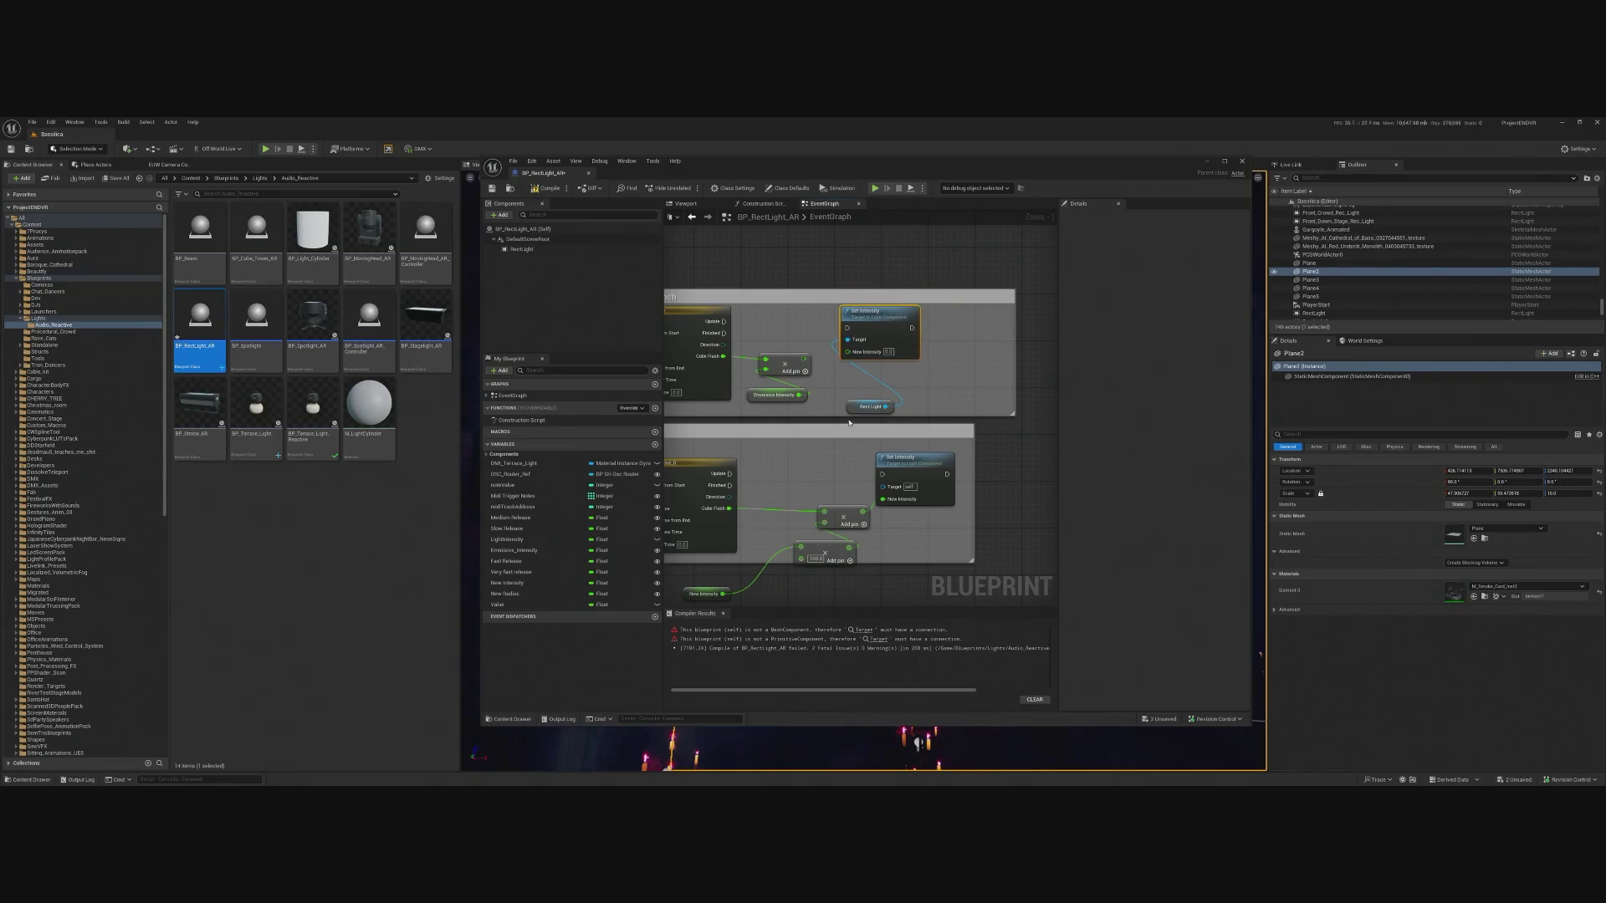
left_click_drag(855, 410, 850, 375)
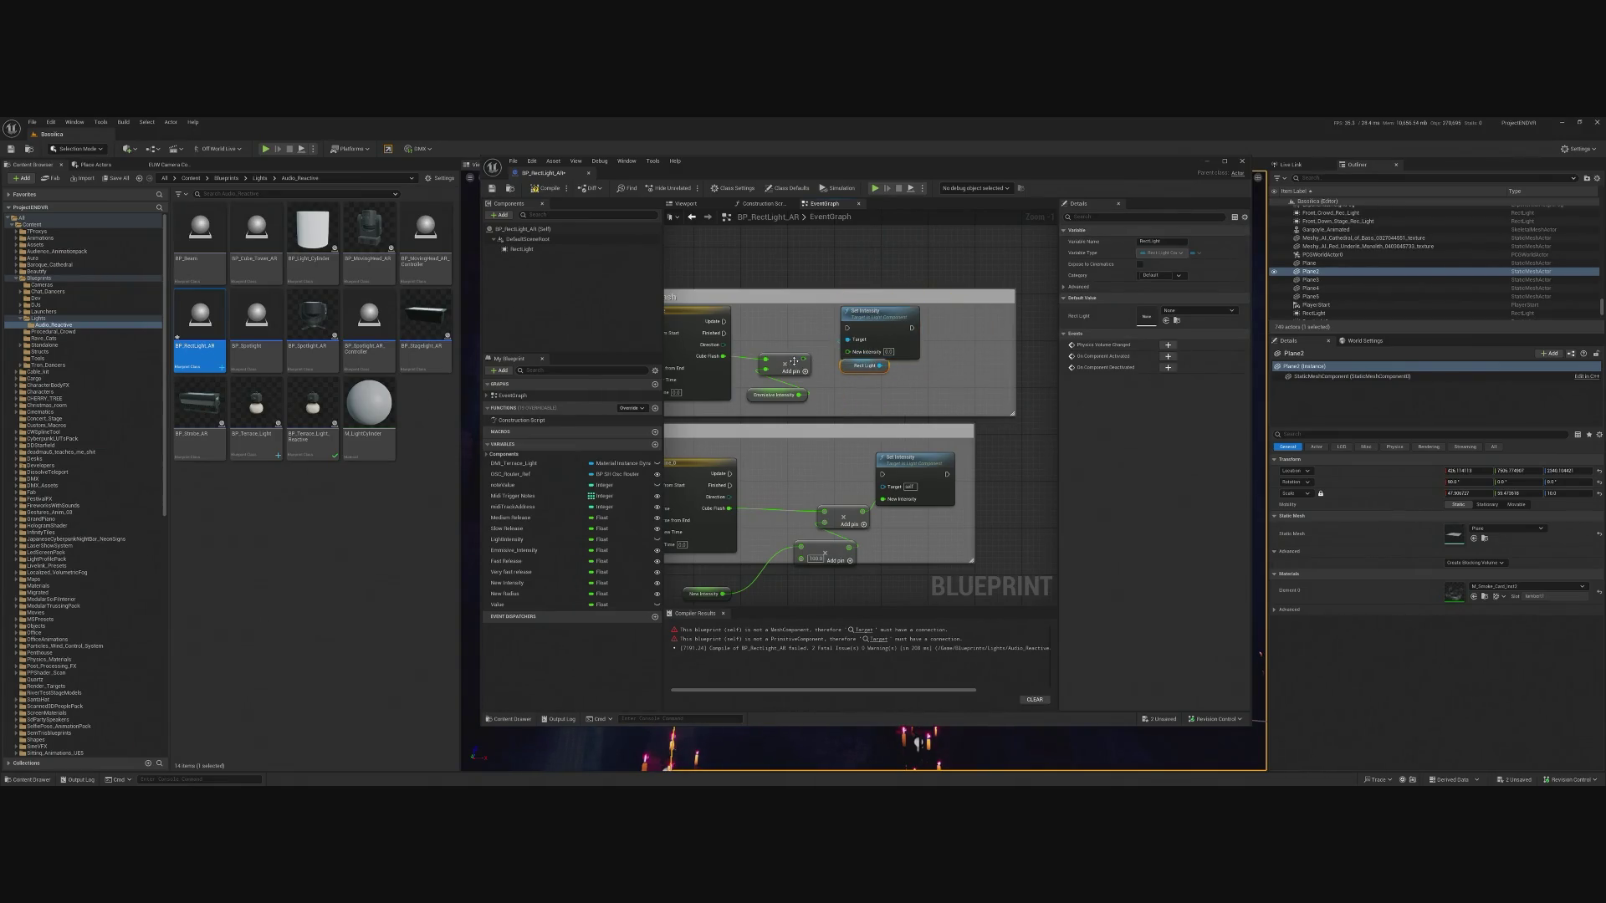
left_click_drag(724, 322, 849, 330)
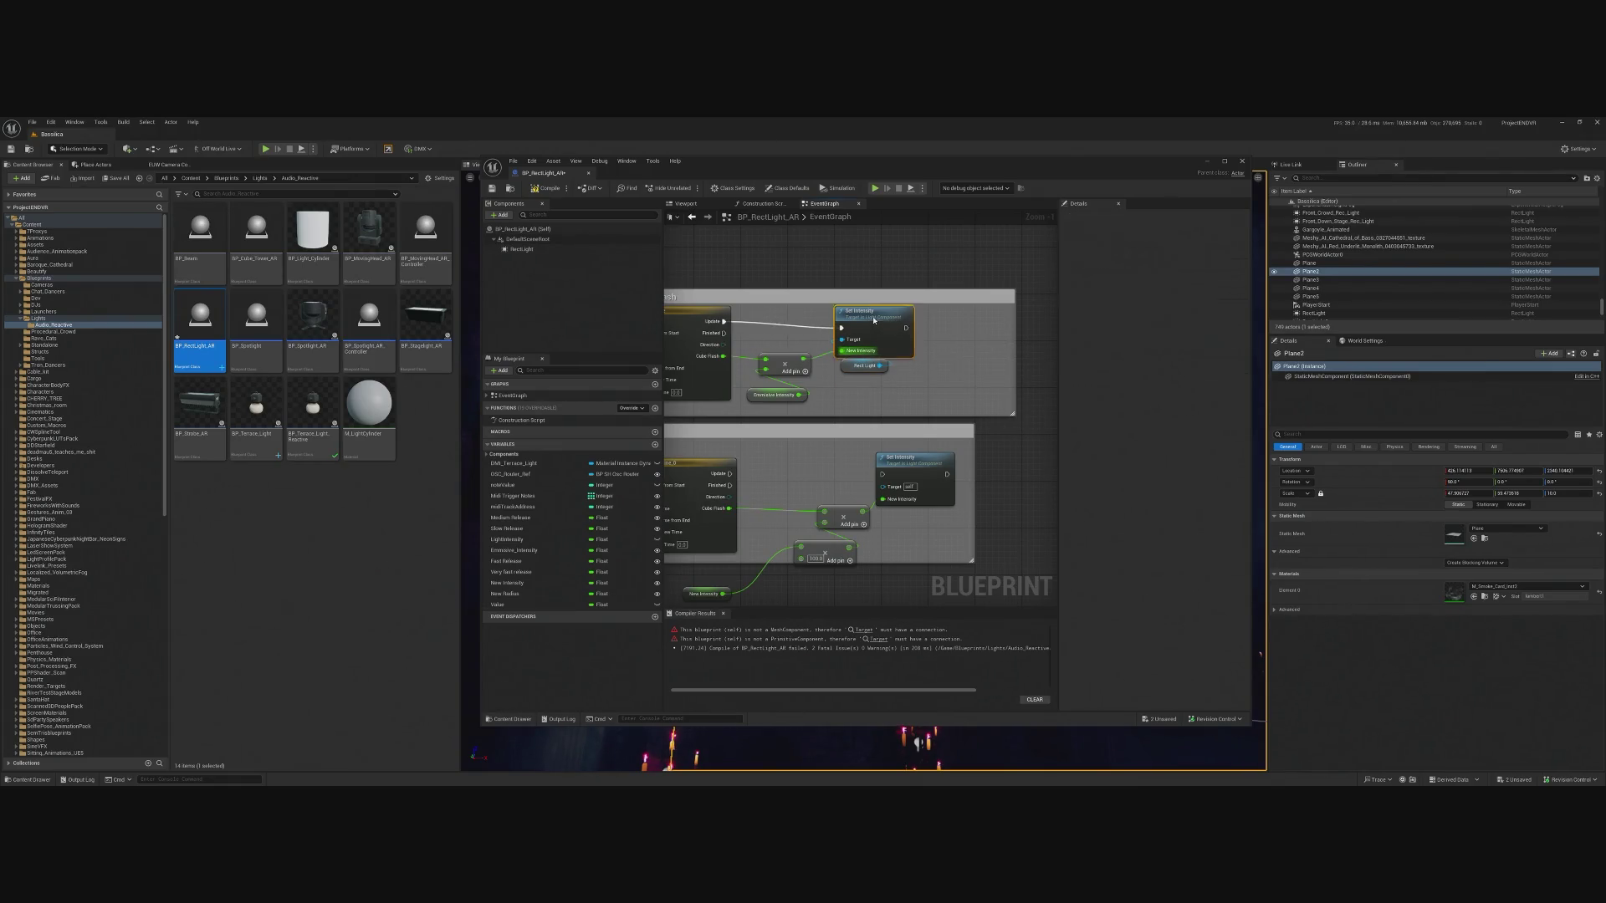
left_click(551, 189)
scroll(805, 375, "down", 4)
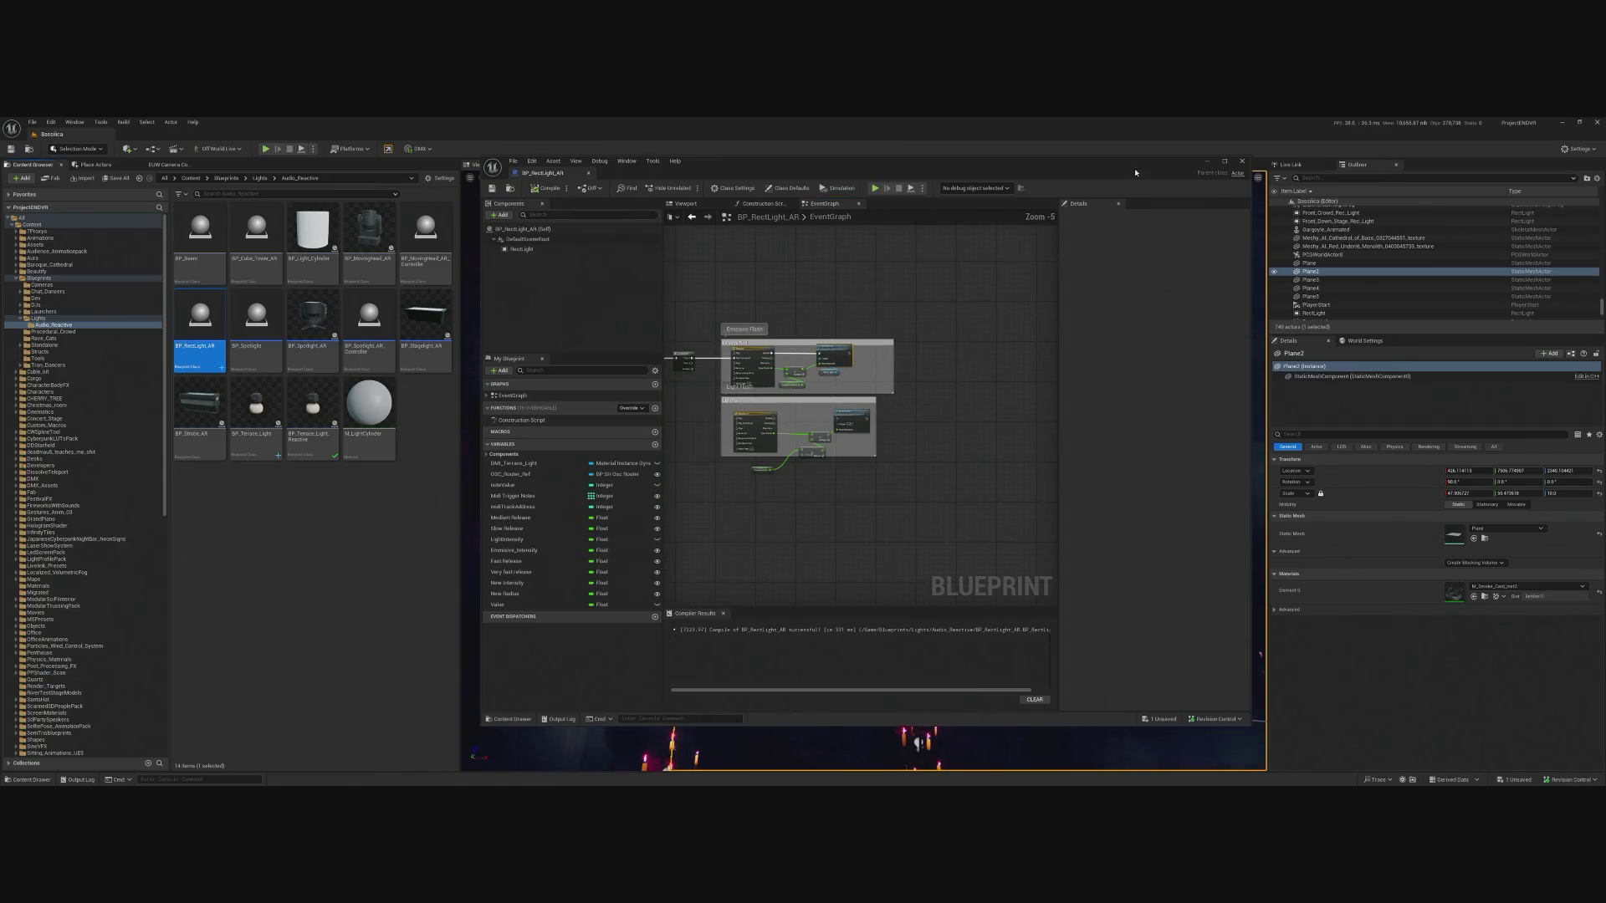
Place a BP_RectLight_AR instance into the chapel level.
left_click(1210, 161)
mouse_move(199, 316)
left_mouse_down()
mouse_move(812, 525)
mouse_move(811, 459)
left_mouse_up()
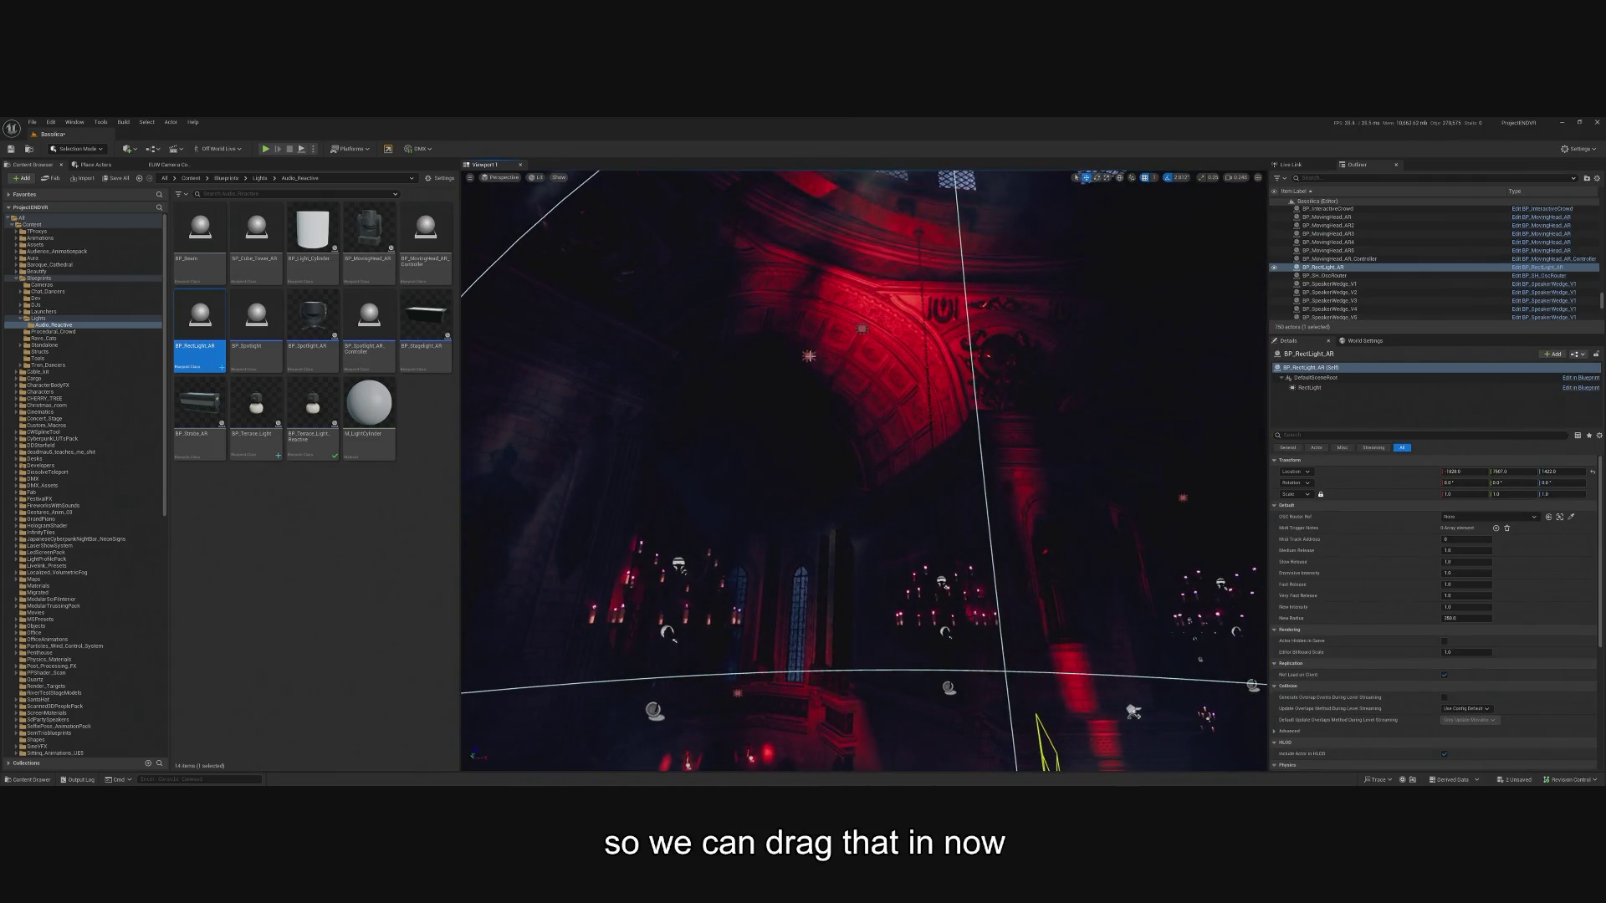
left_click(809, 356)
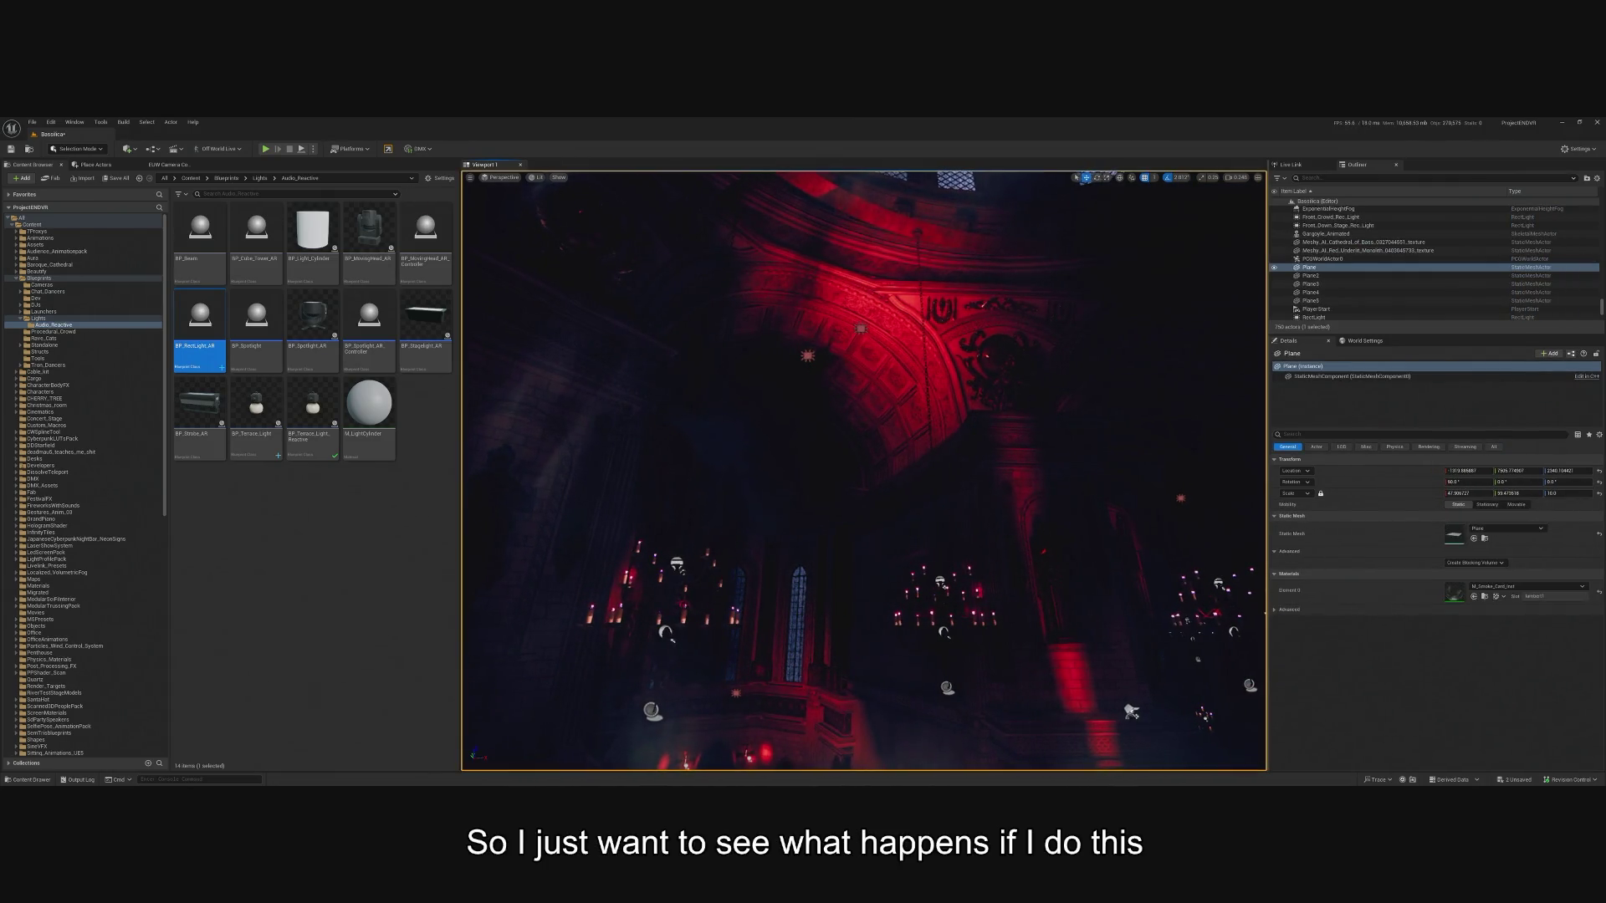
Replace the ceiling light RectLight5 with BP_RectLight_AR.
left_click(809, 357)
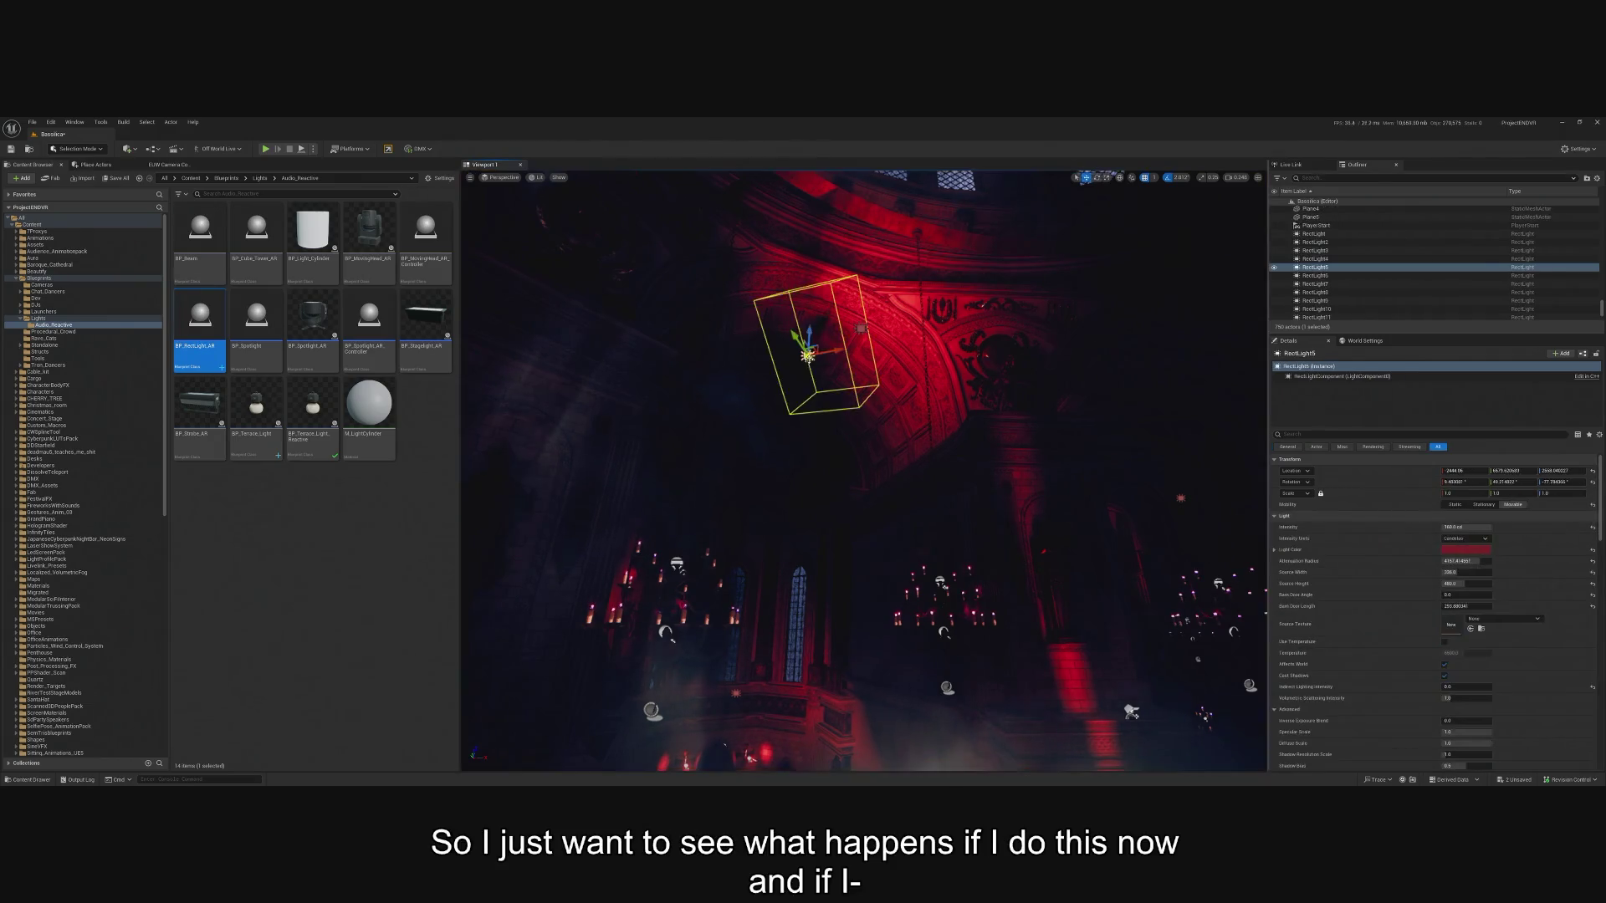
right_click(1342, 267)
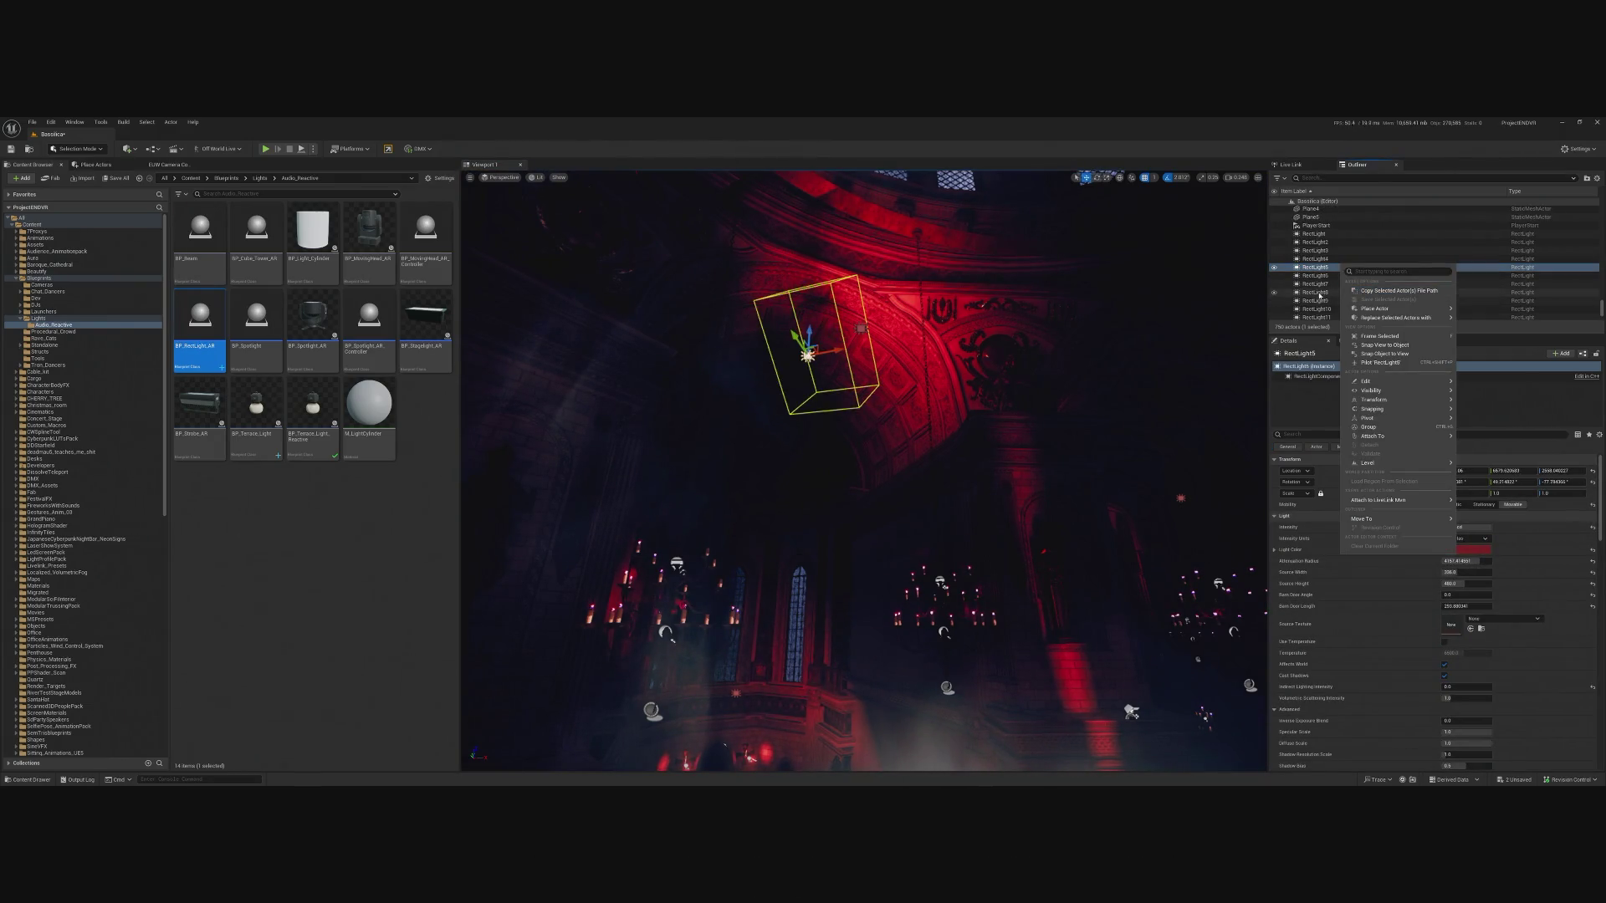
mouse_move(1381, 319)
left_click(1514, 365)
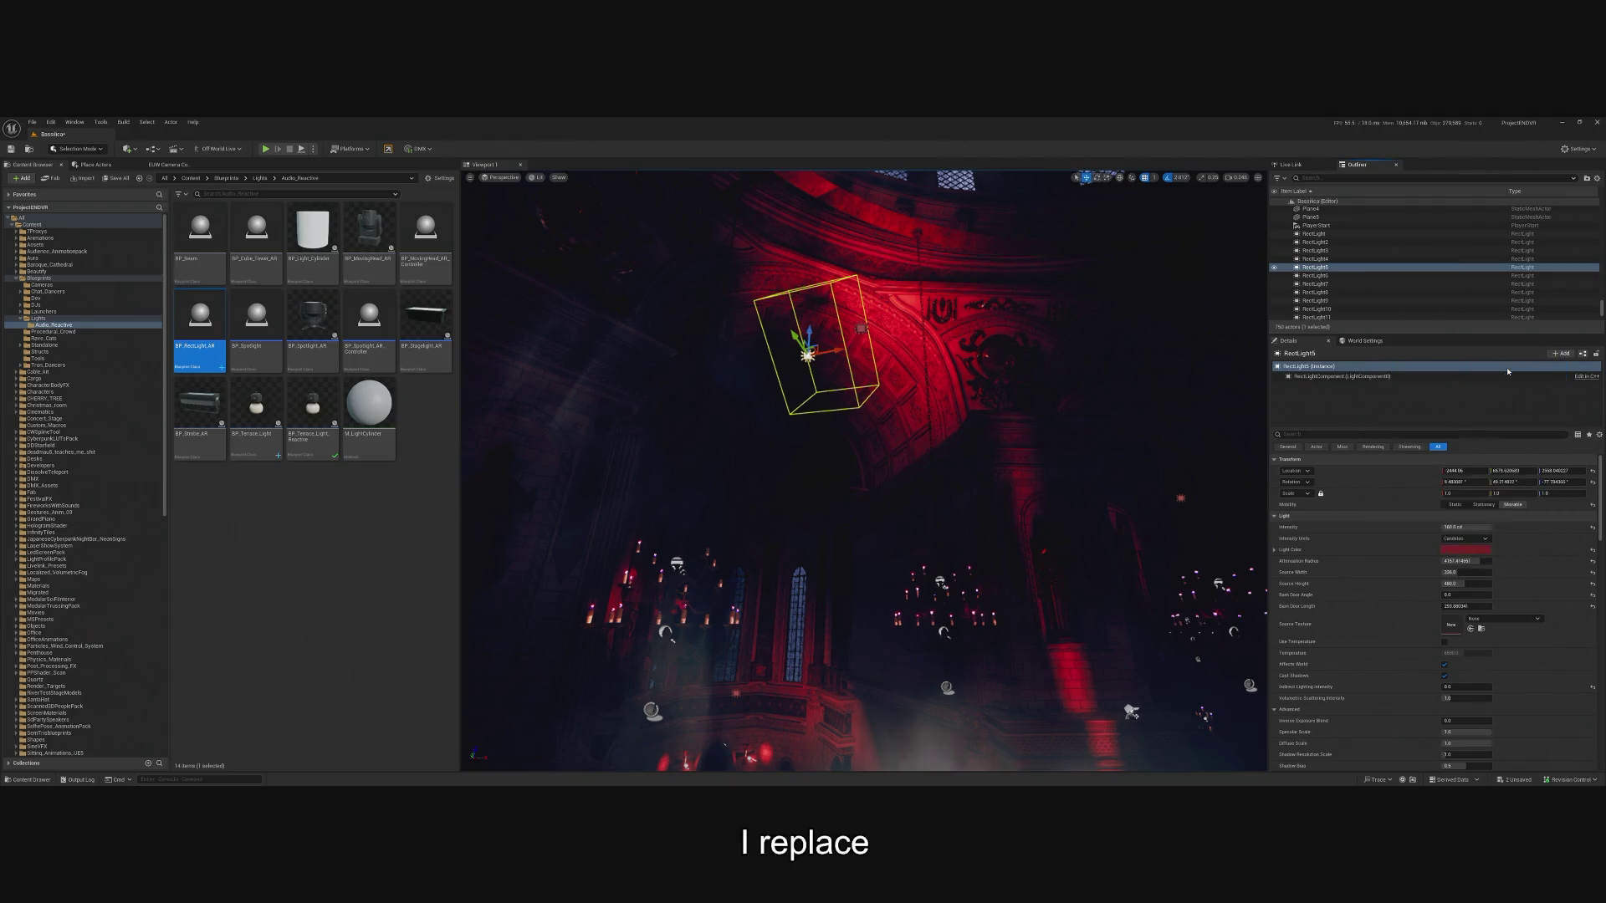
Inspect the swapped light, then undo the replacement to restore RectLight5.
mouse_move(862, 469)
left_mouse_down()
mouse_move(811, 419)
mouse_move(828, 410)
mouse_move(829, 372)
left_mouse_up()
left_click(989, 484)
left_click(893, 386)
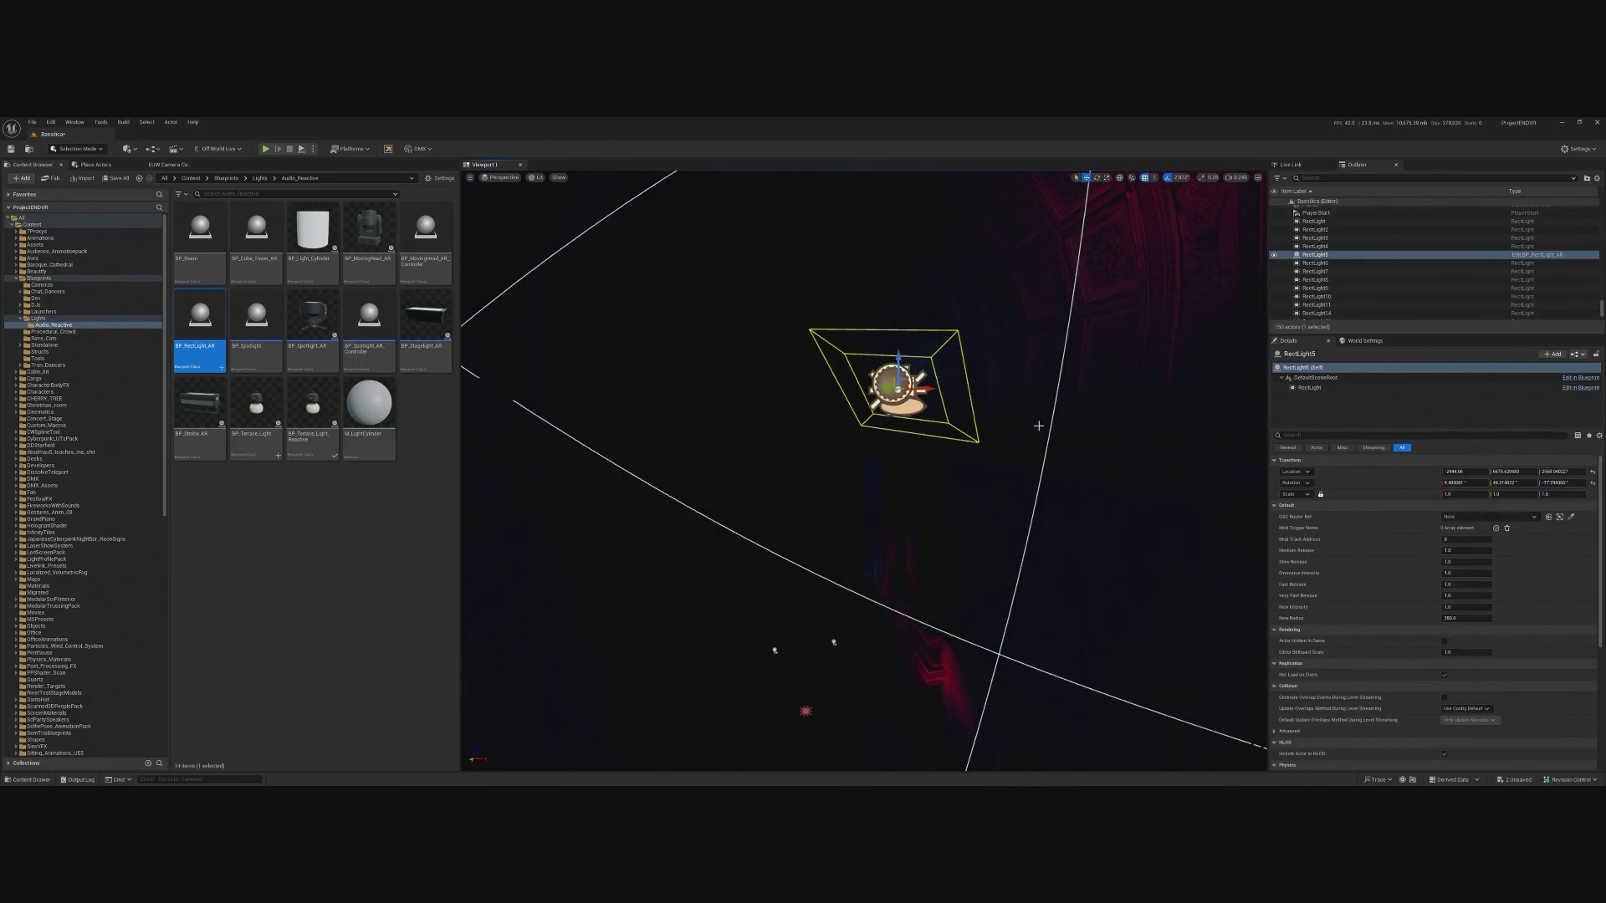
left_click(1293, 389)
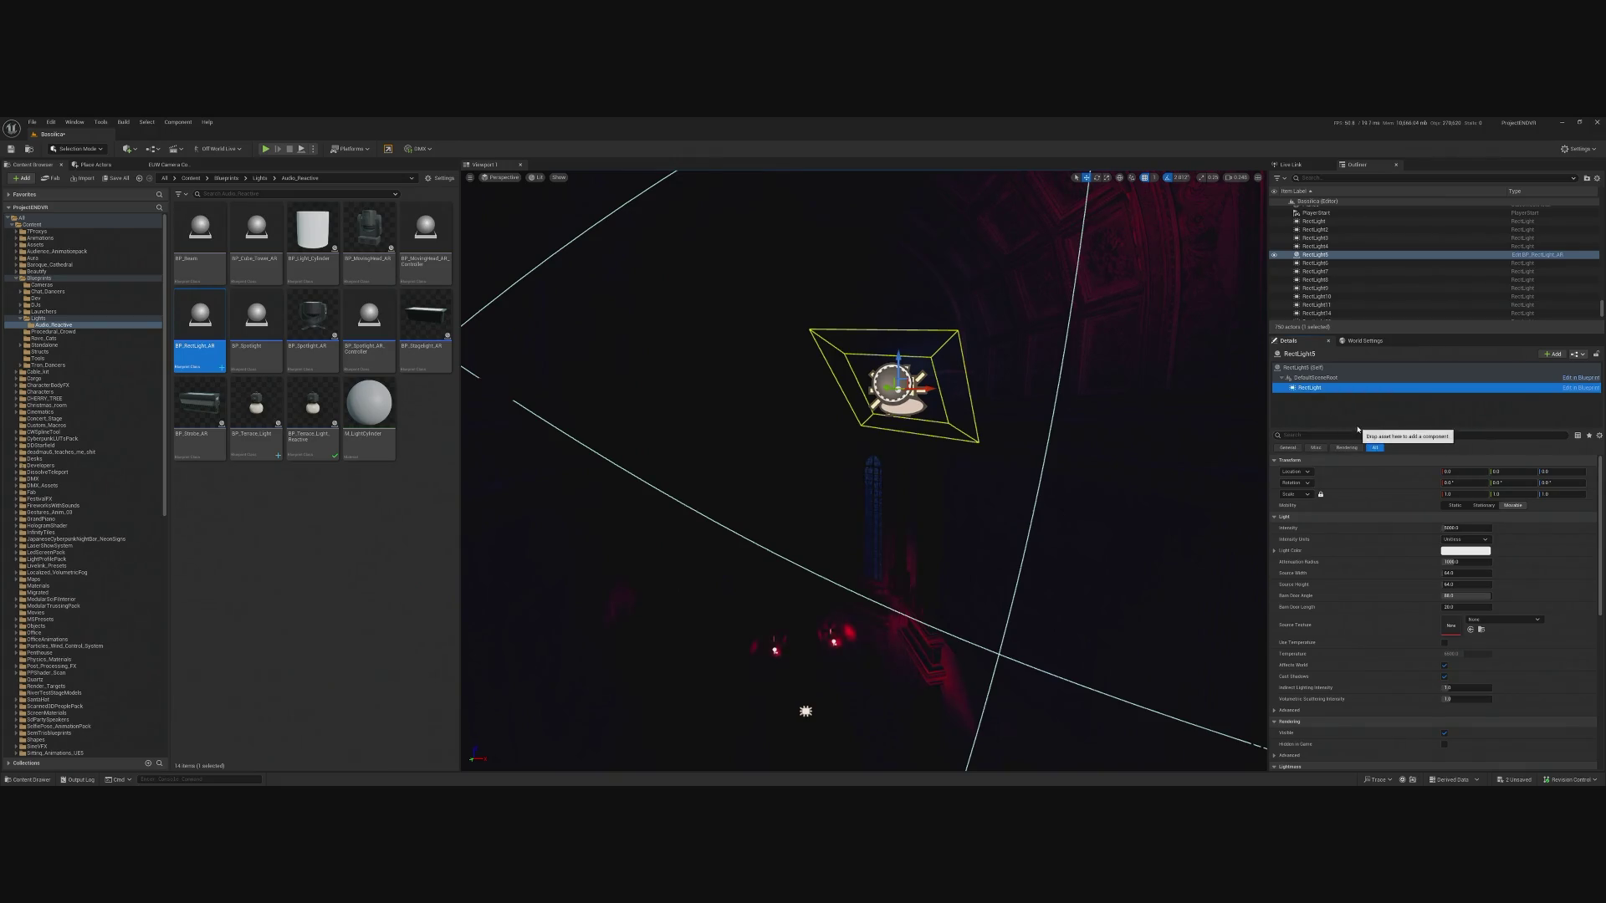
key("ctrl+z")
key("ctrl+z")
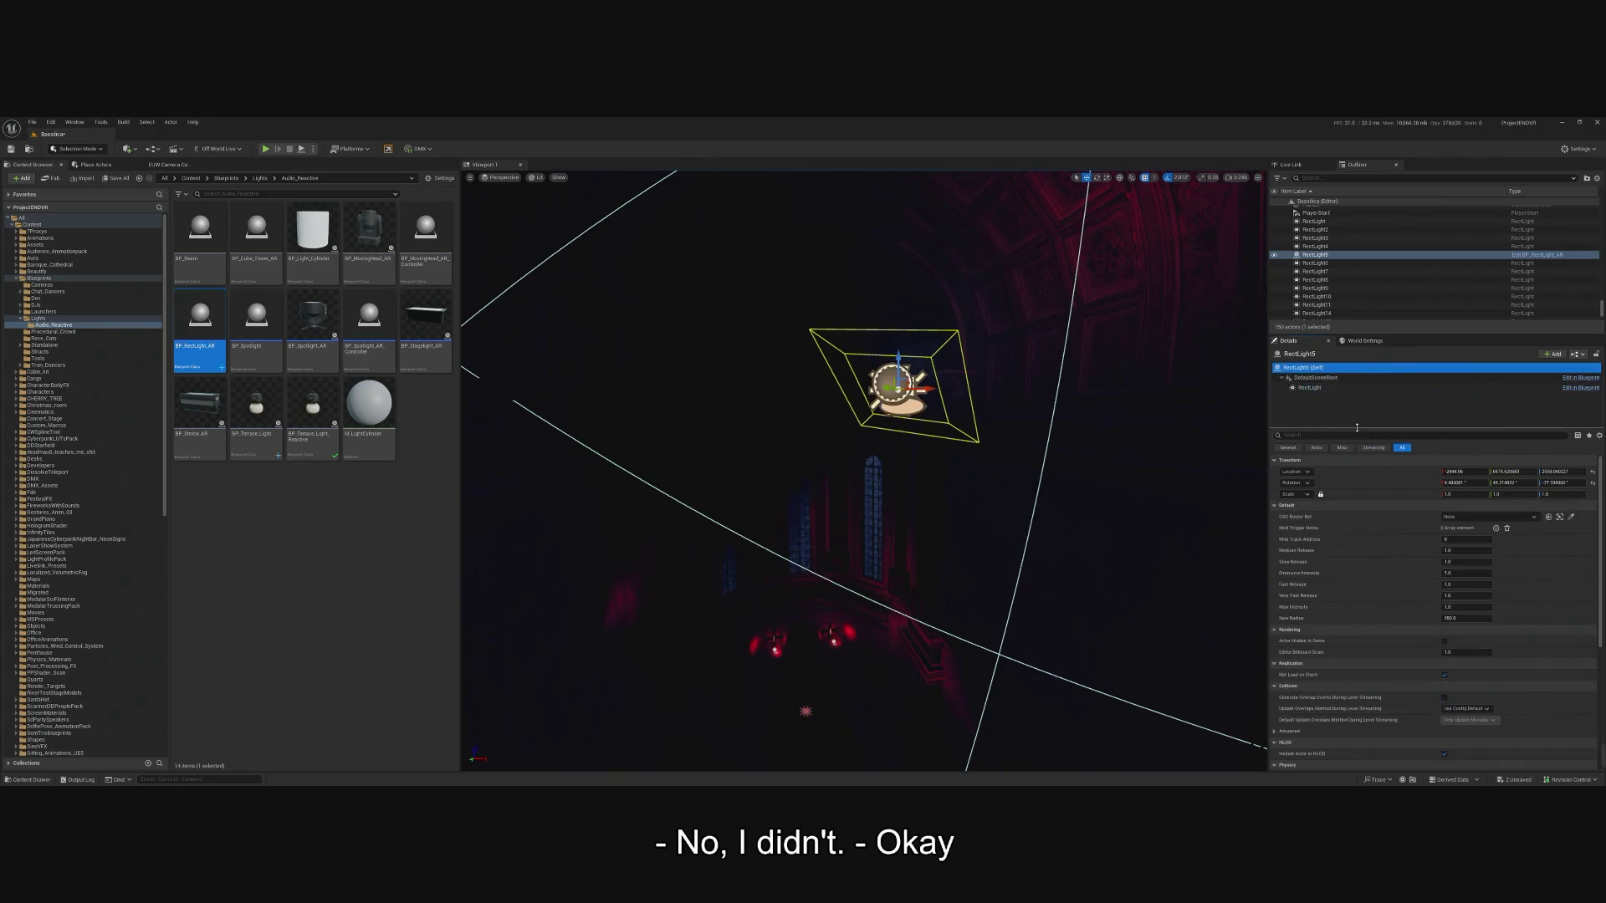
key("ctrl+z")
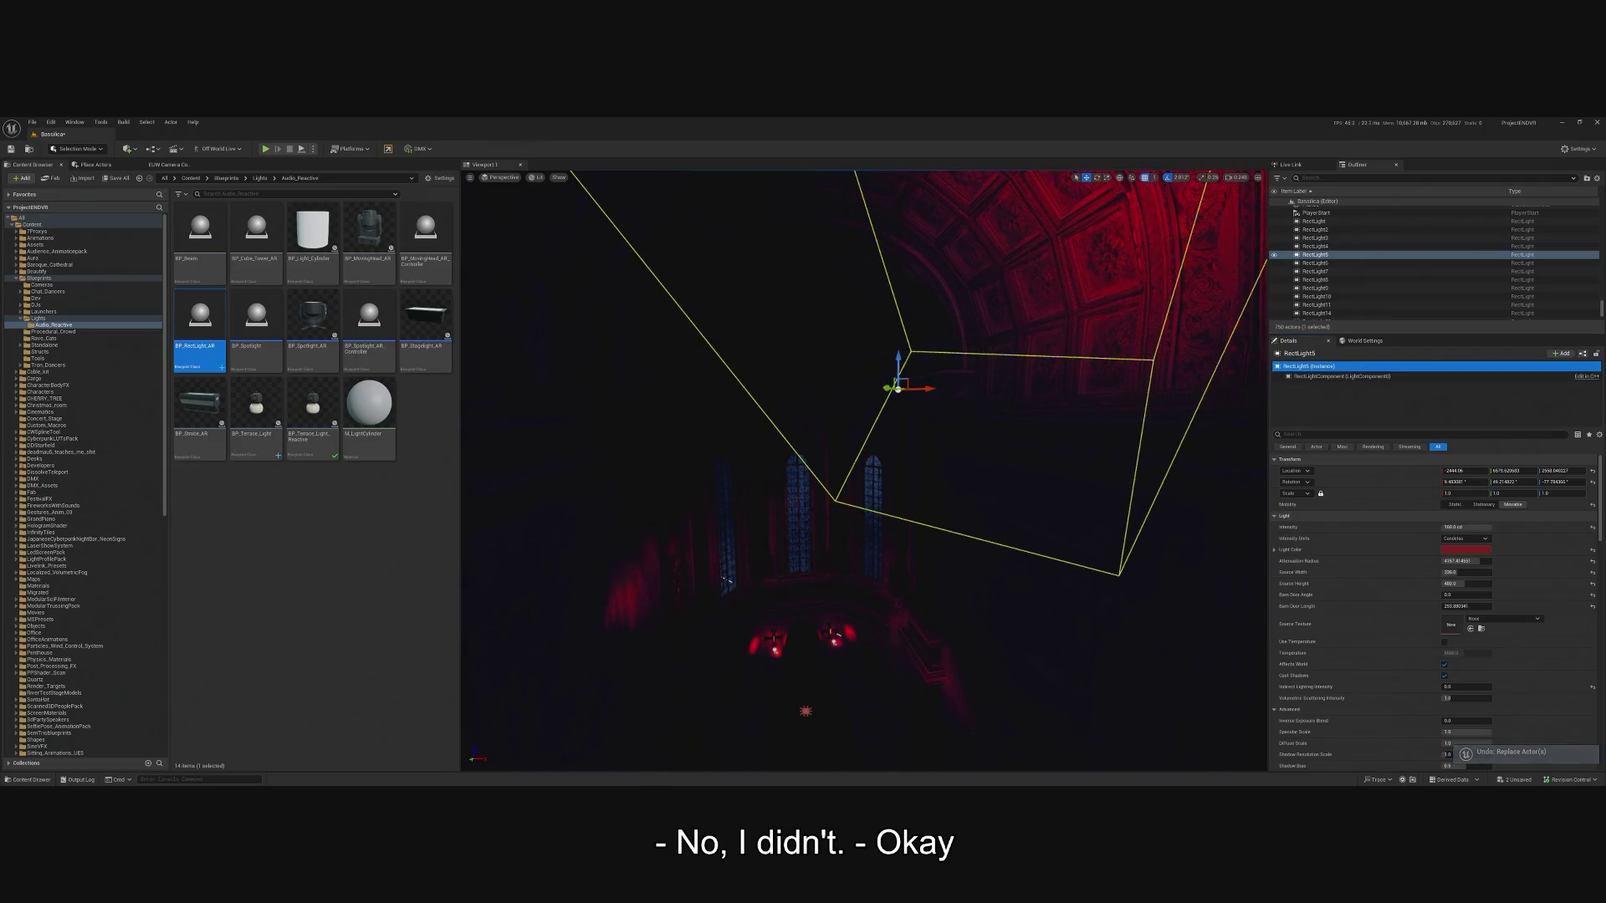
scroll(968, 424, "down", 10)
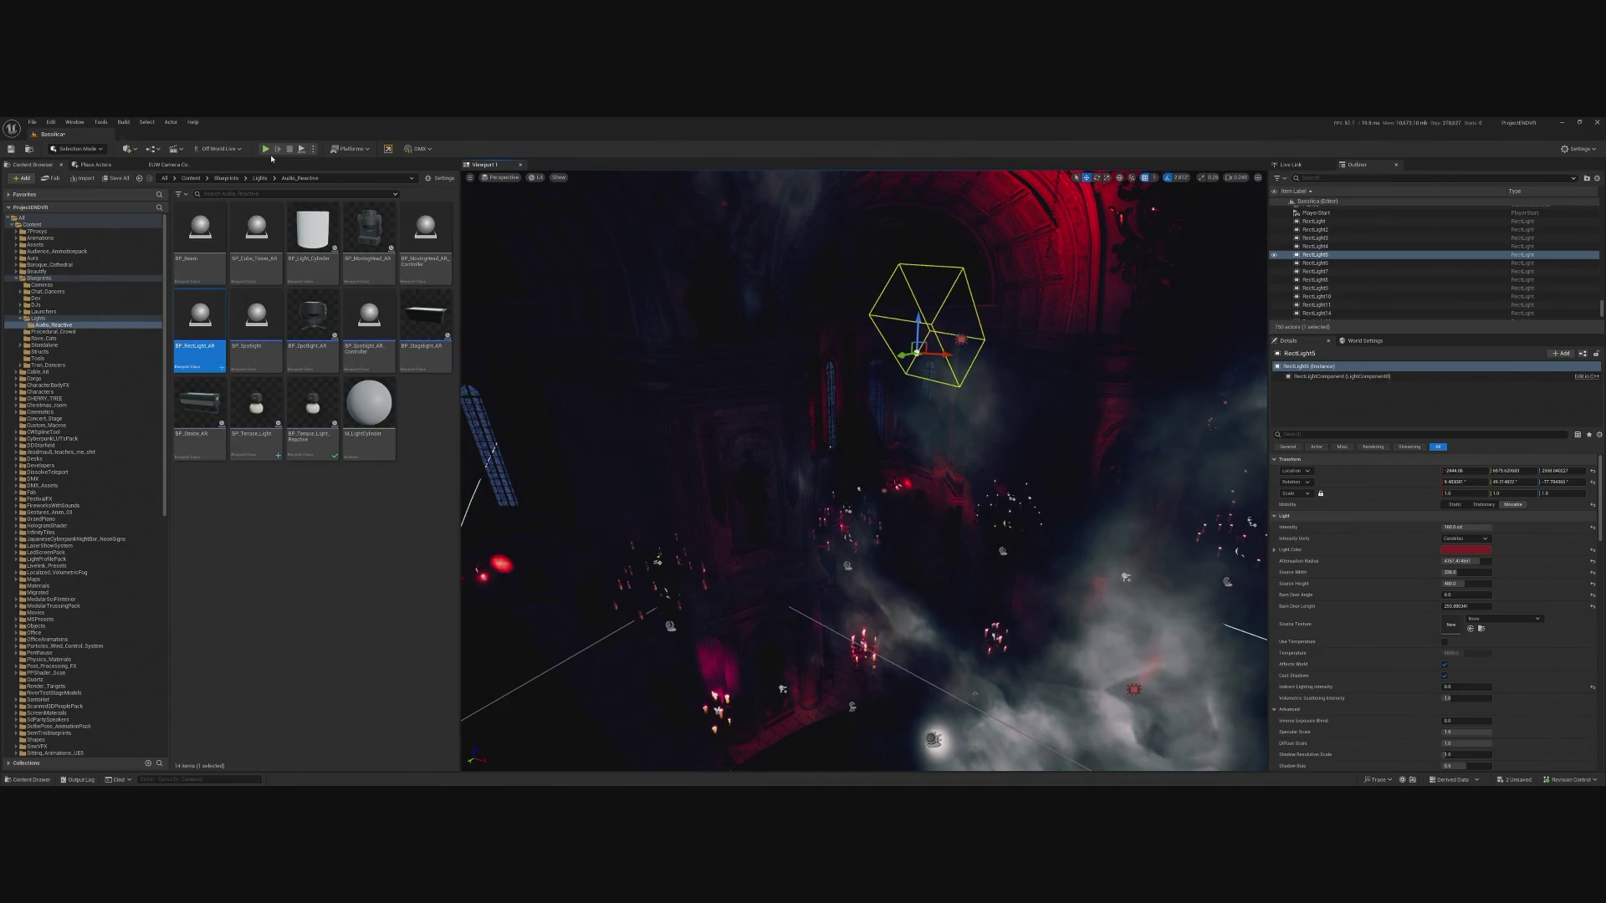
Start Play In Editor with Alt+P, then switch over to Ableton Live.
key("alt+p")
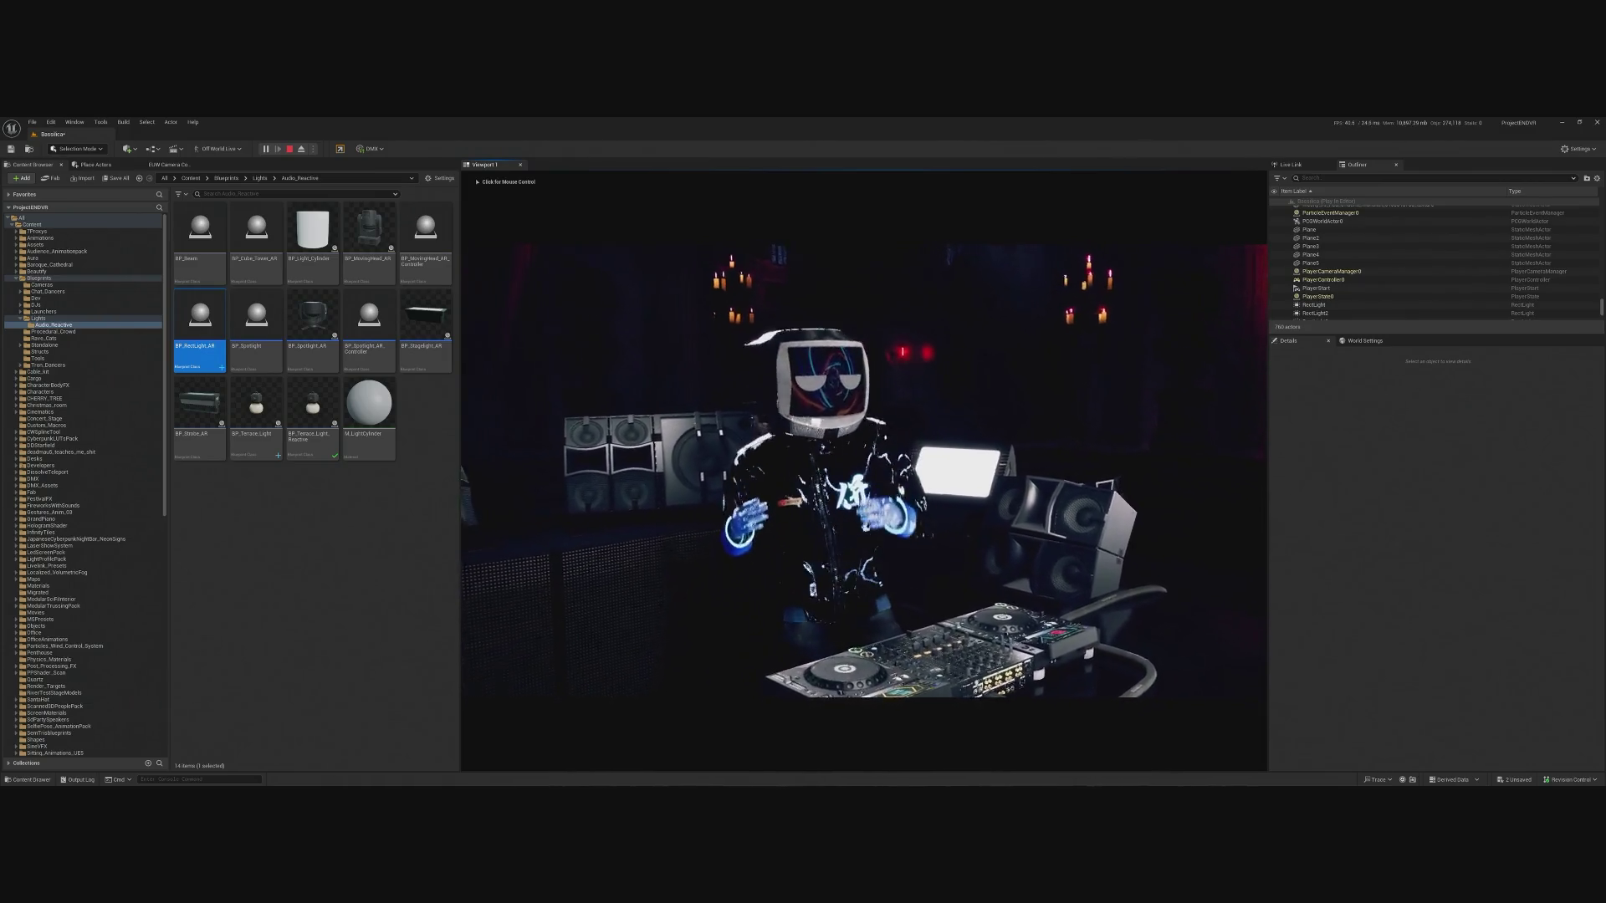
key("alt+Tab")
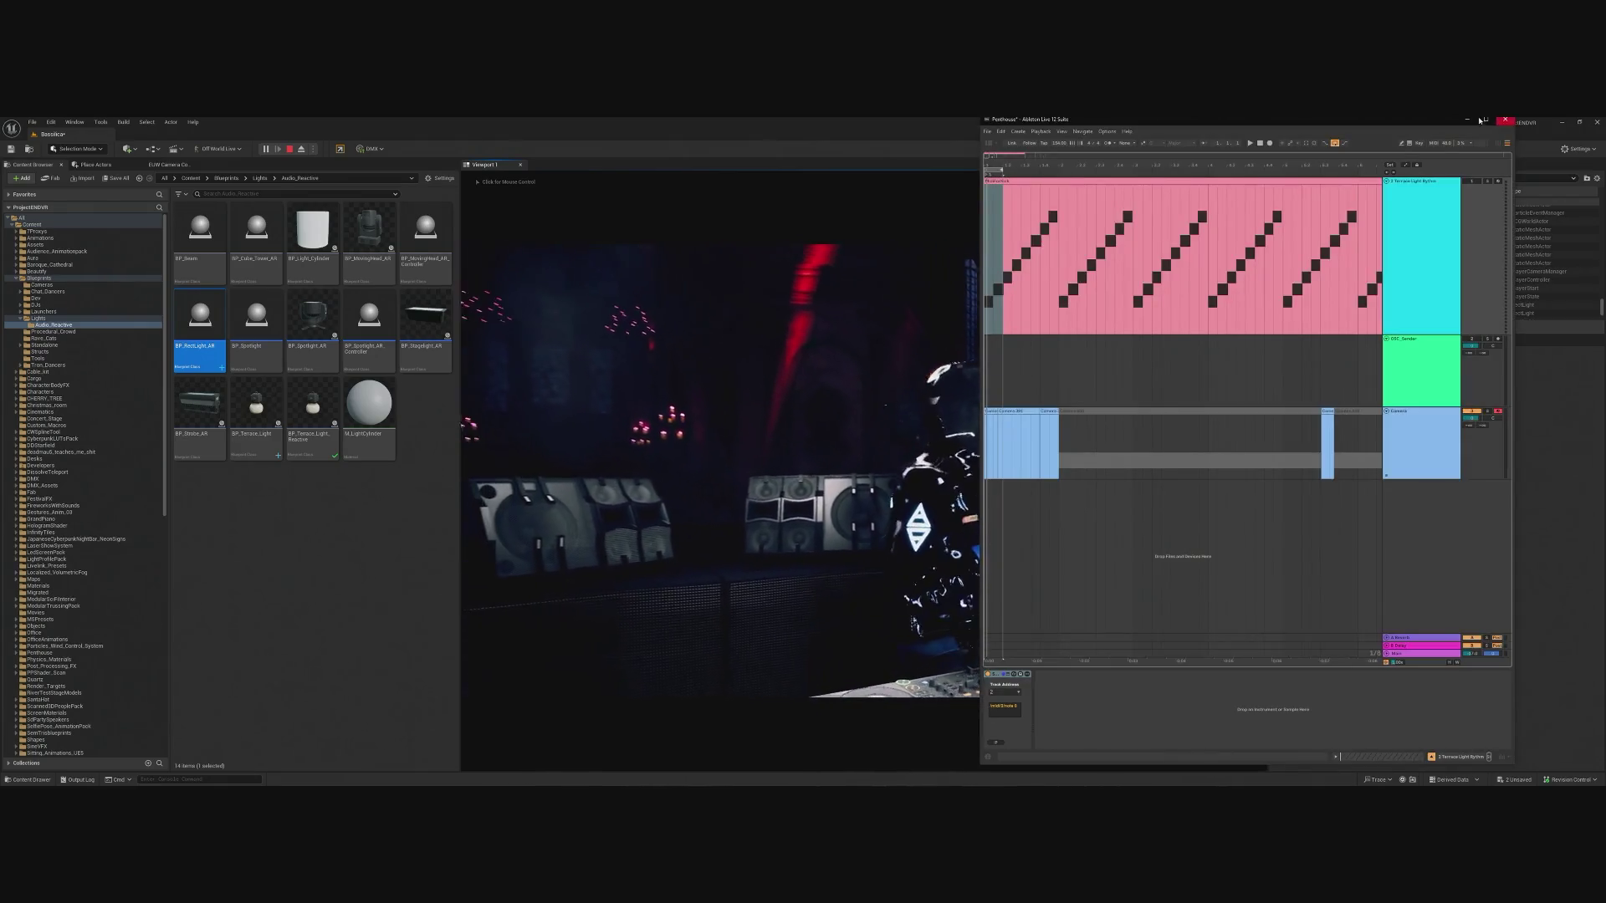
Minimize the Ableton Live window.
left_click(1476, 120)
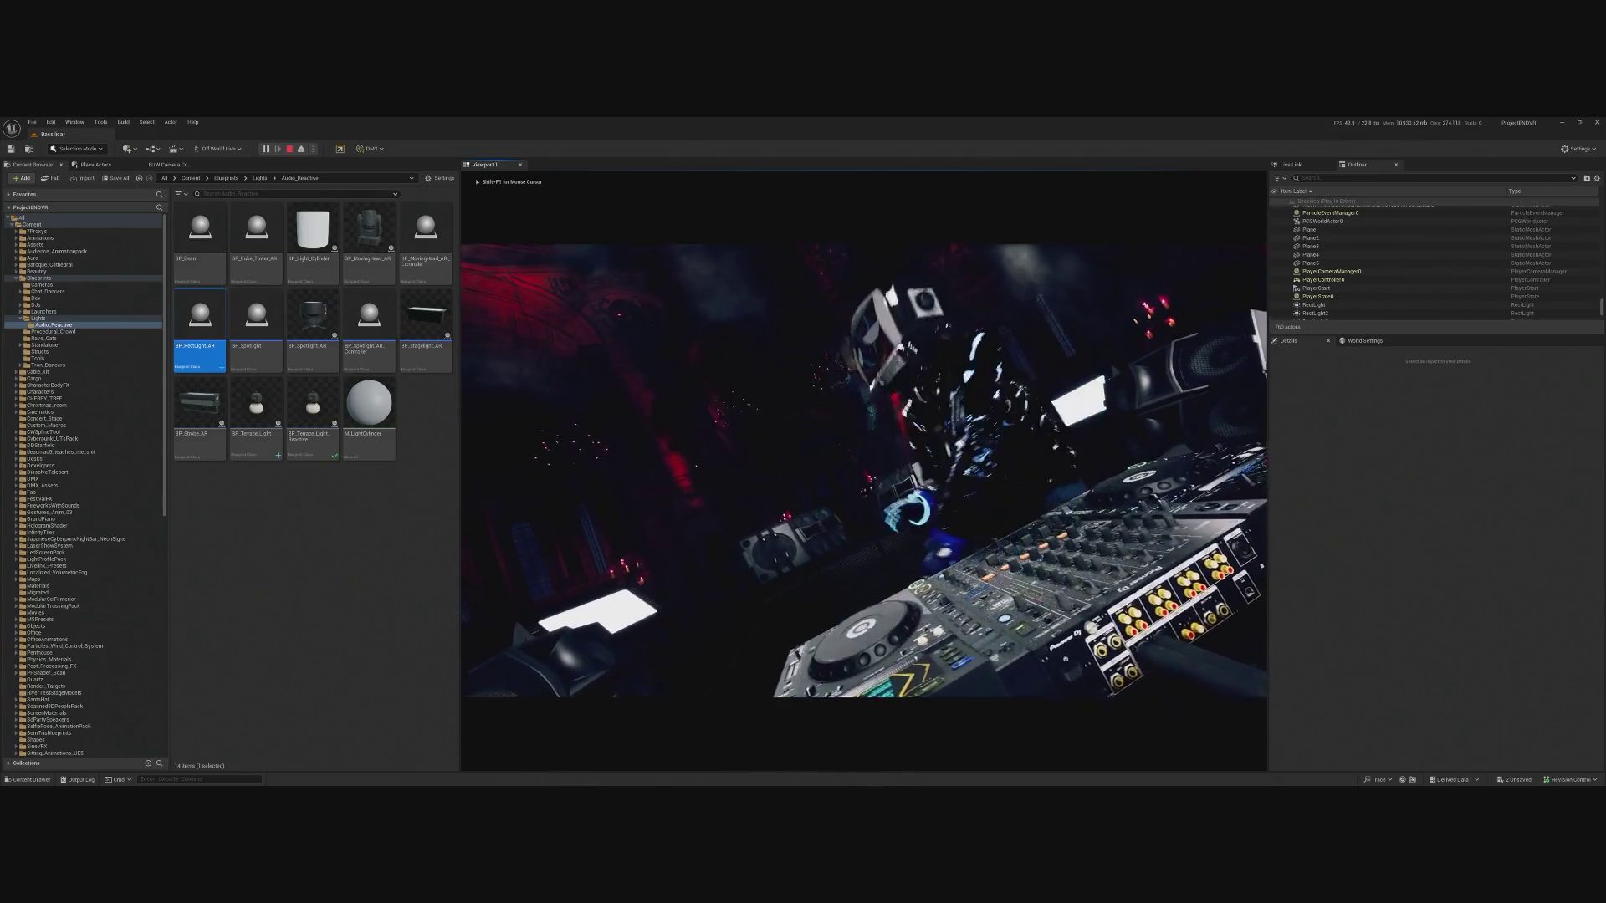
Release mouse control from the running Play In Editor session with Shift+F1.
key("shift+F1")
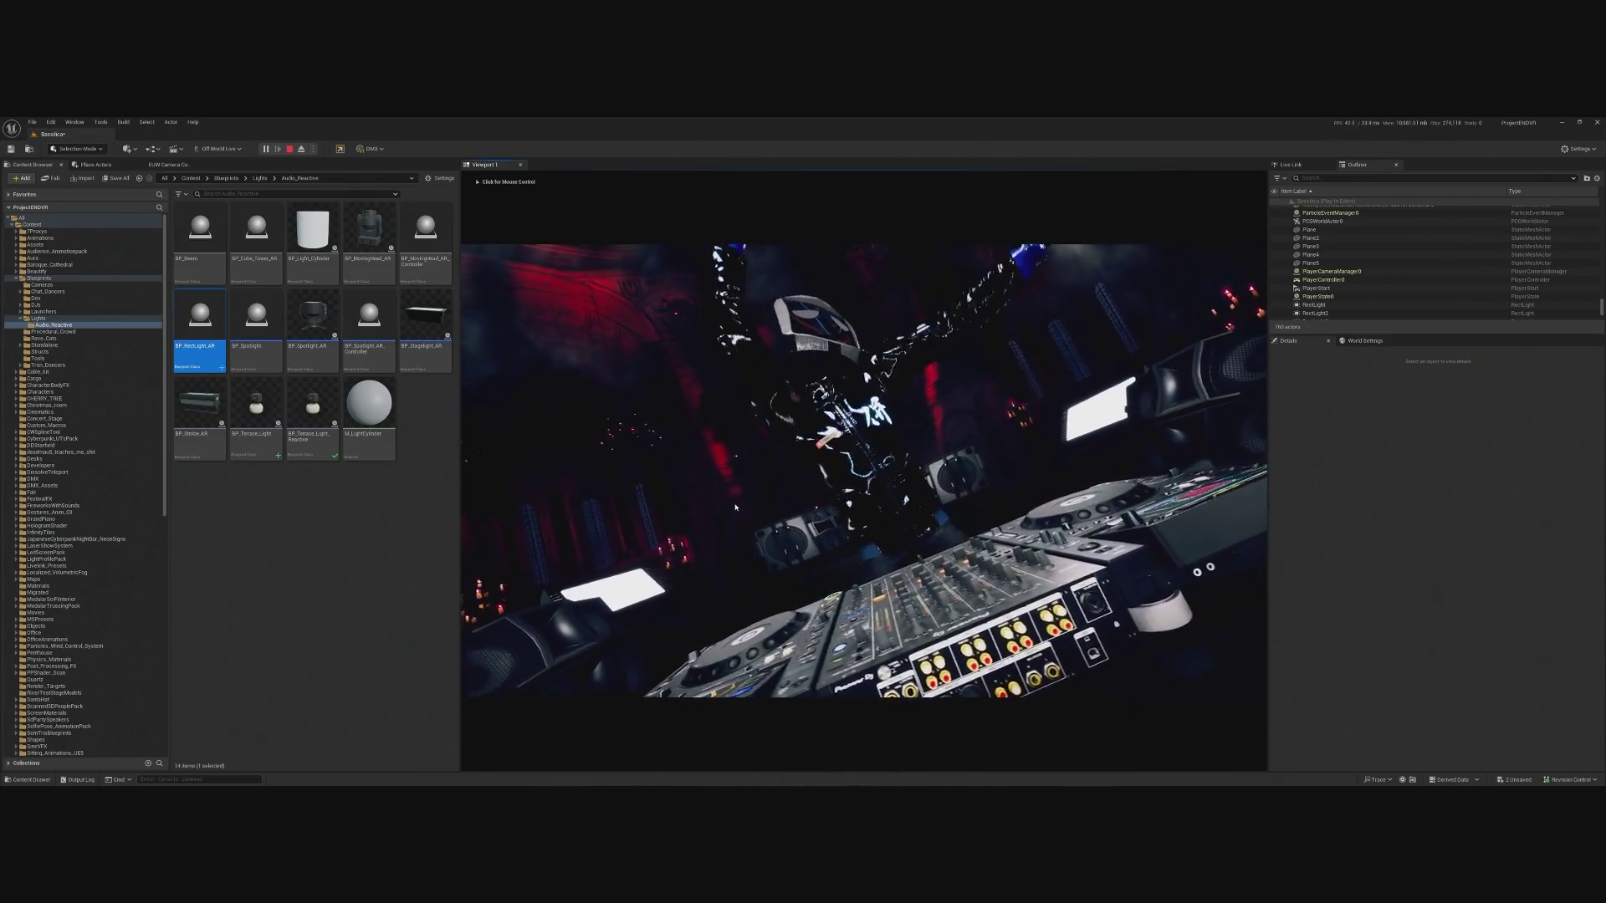
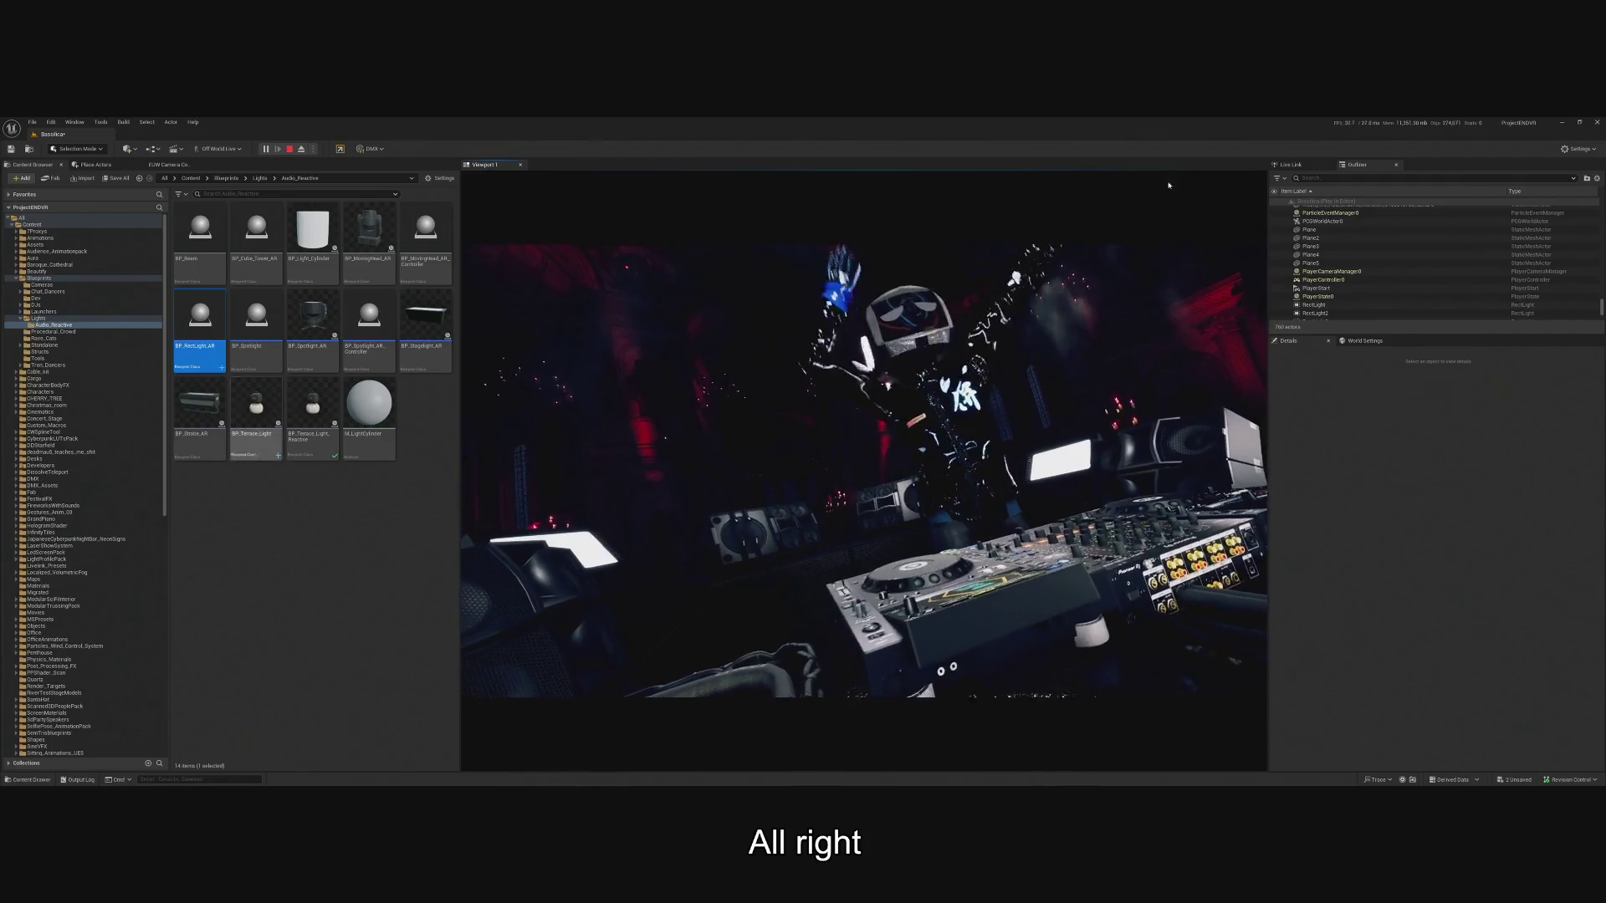
Stop the play session and undo the stray light placement and the RectLight5 deletion.
left_click(289, 149)
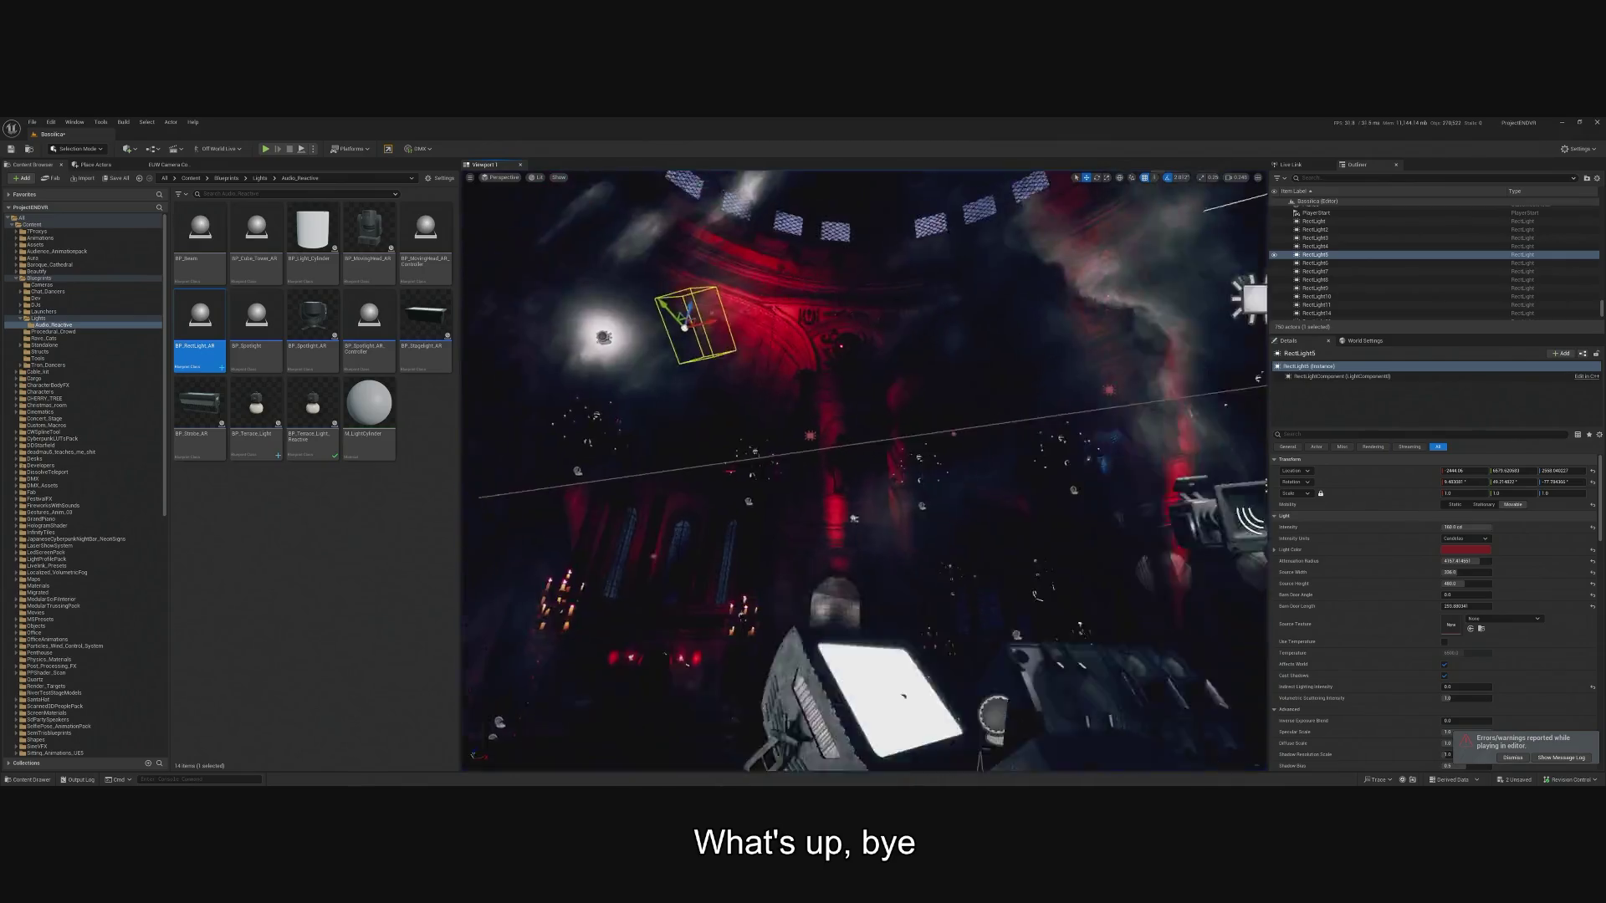
left_click_drag(1019, 590, 959, 487)
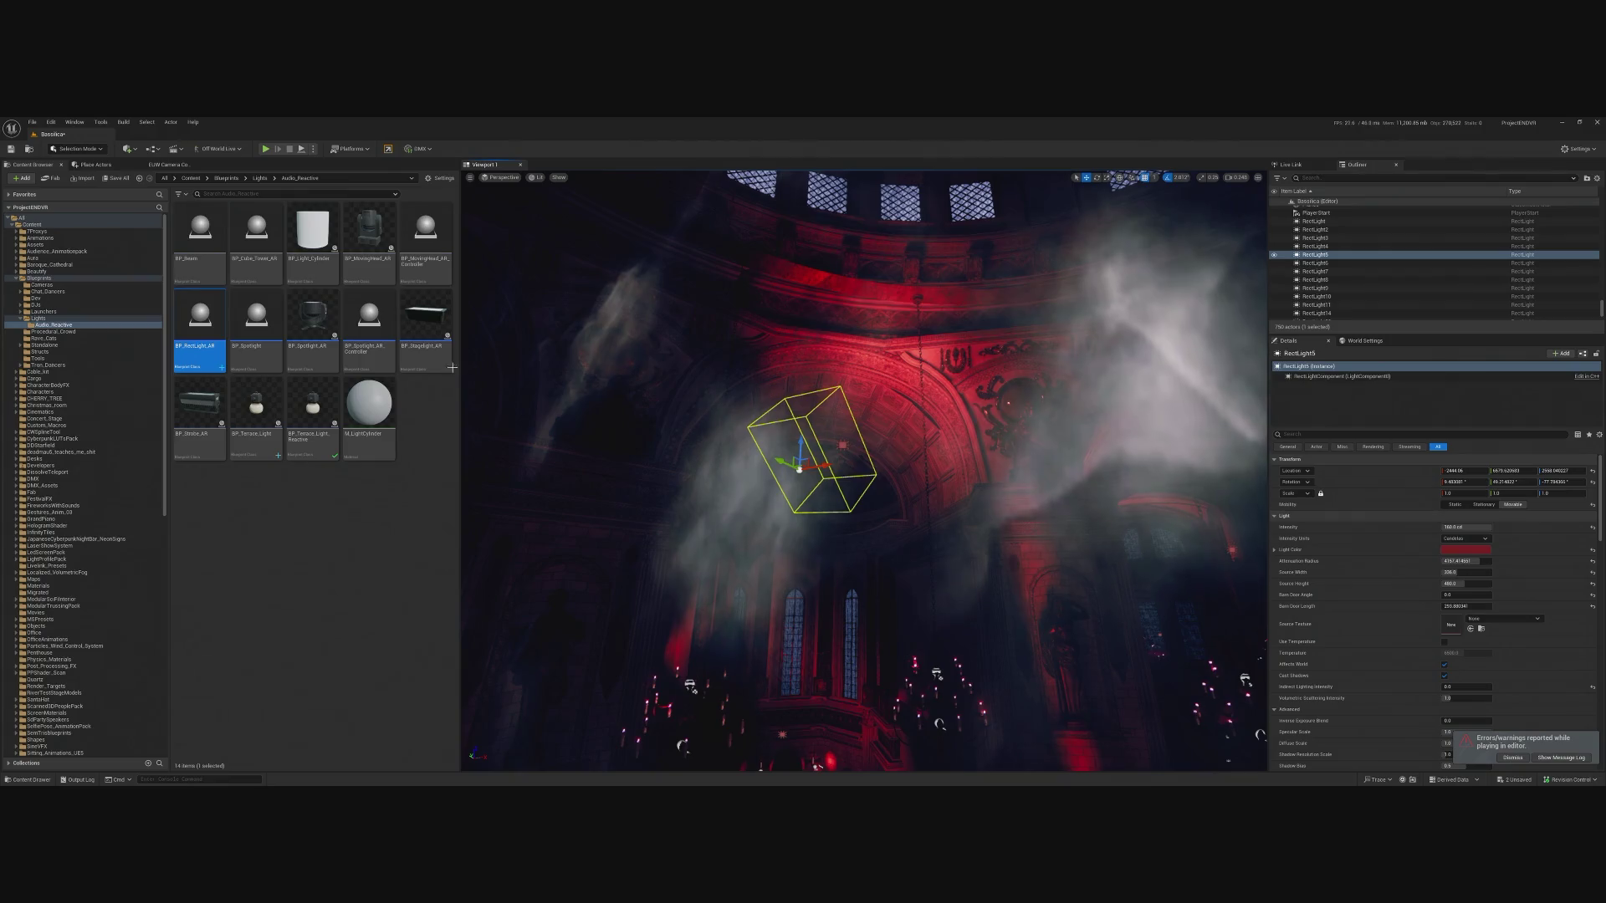
mouse_move(199, 322)
left_mouse_down()
mouse_move(741, 417)
mouse_move(815, 391)
left_mouse_up()
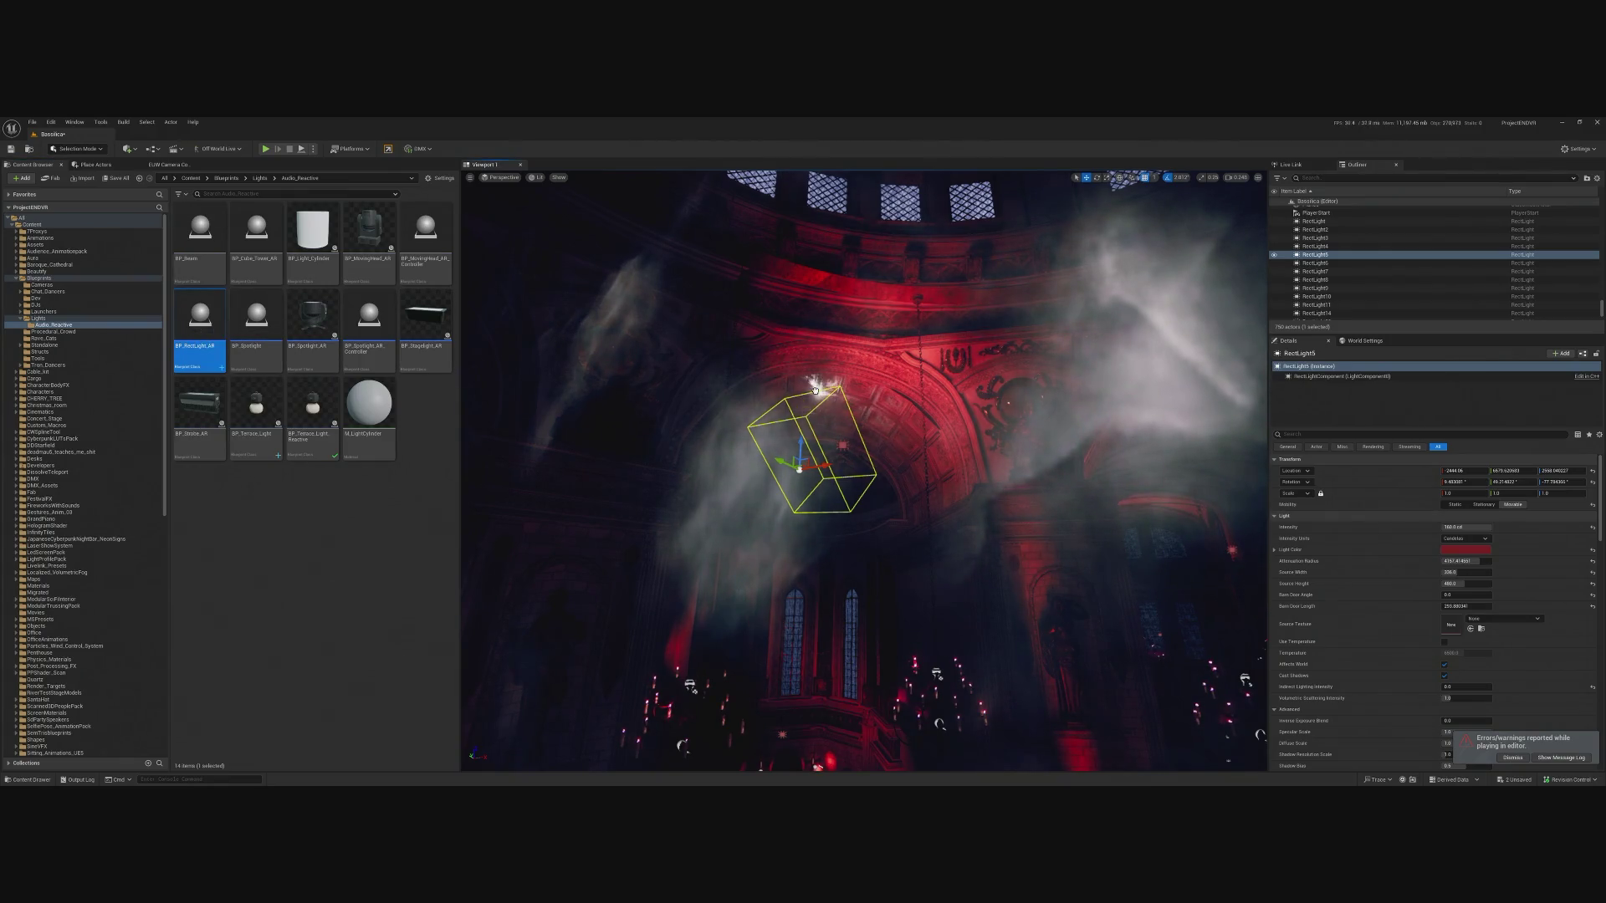
left_click_drag(872, 593, 896, 611)
key("ctrl+z")
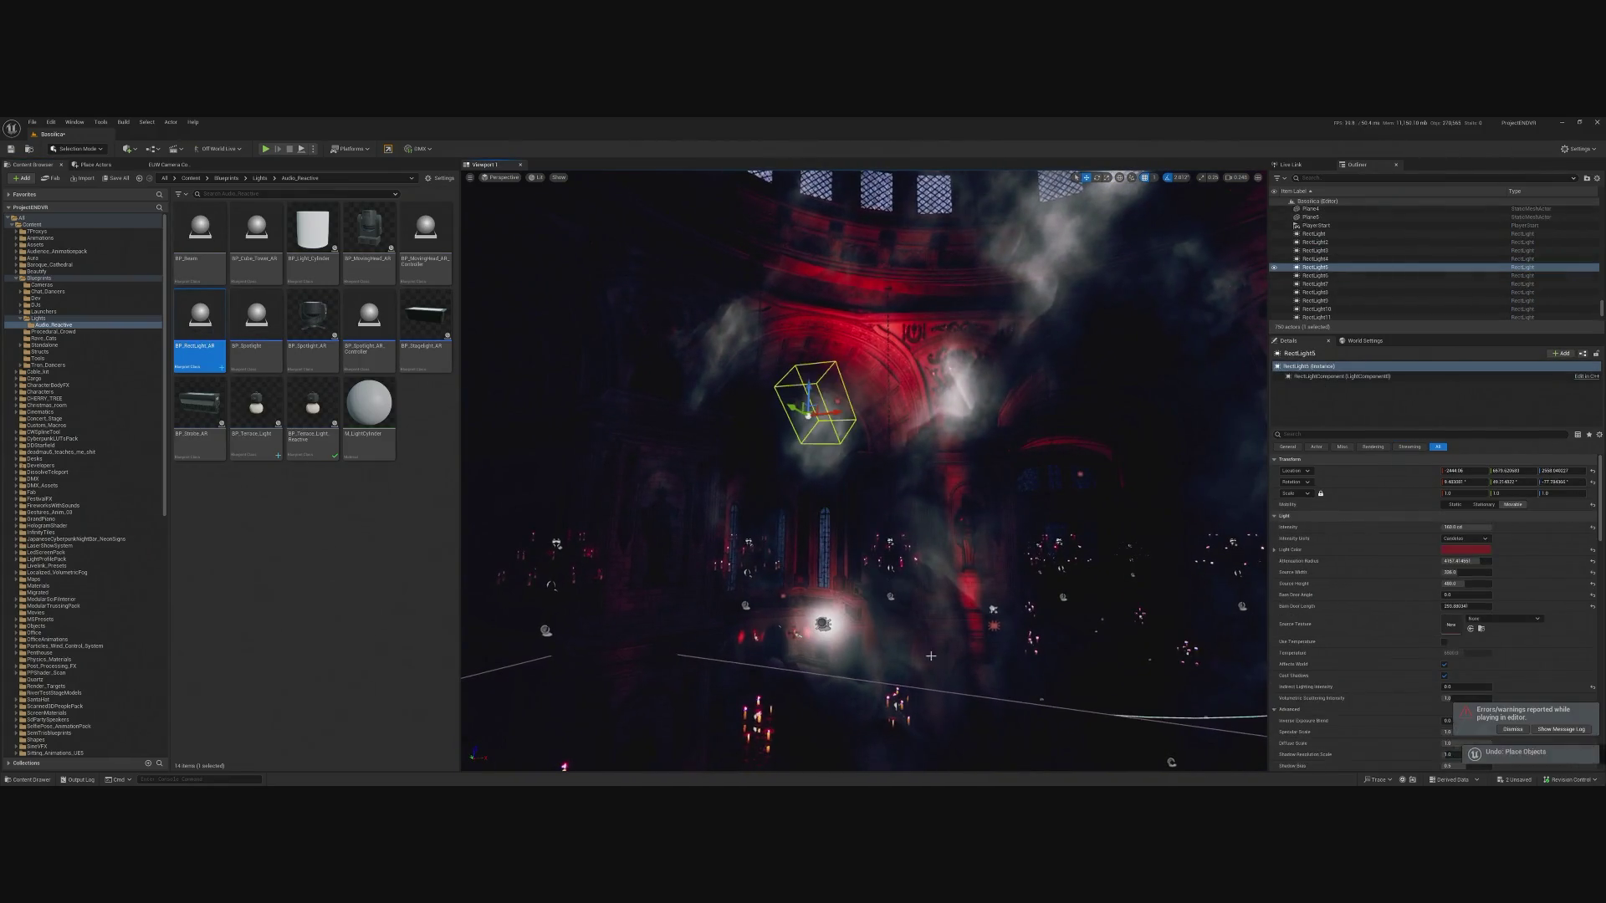
key("Delete")
key("ctrl+z")
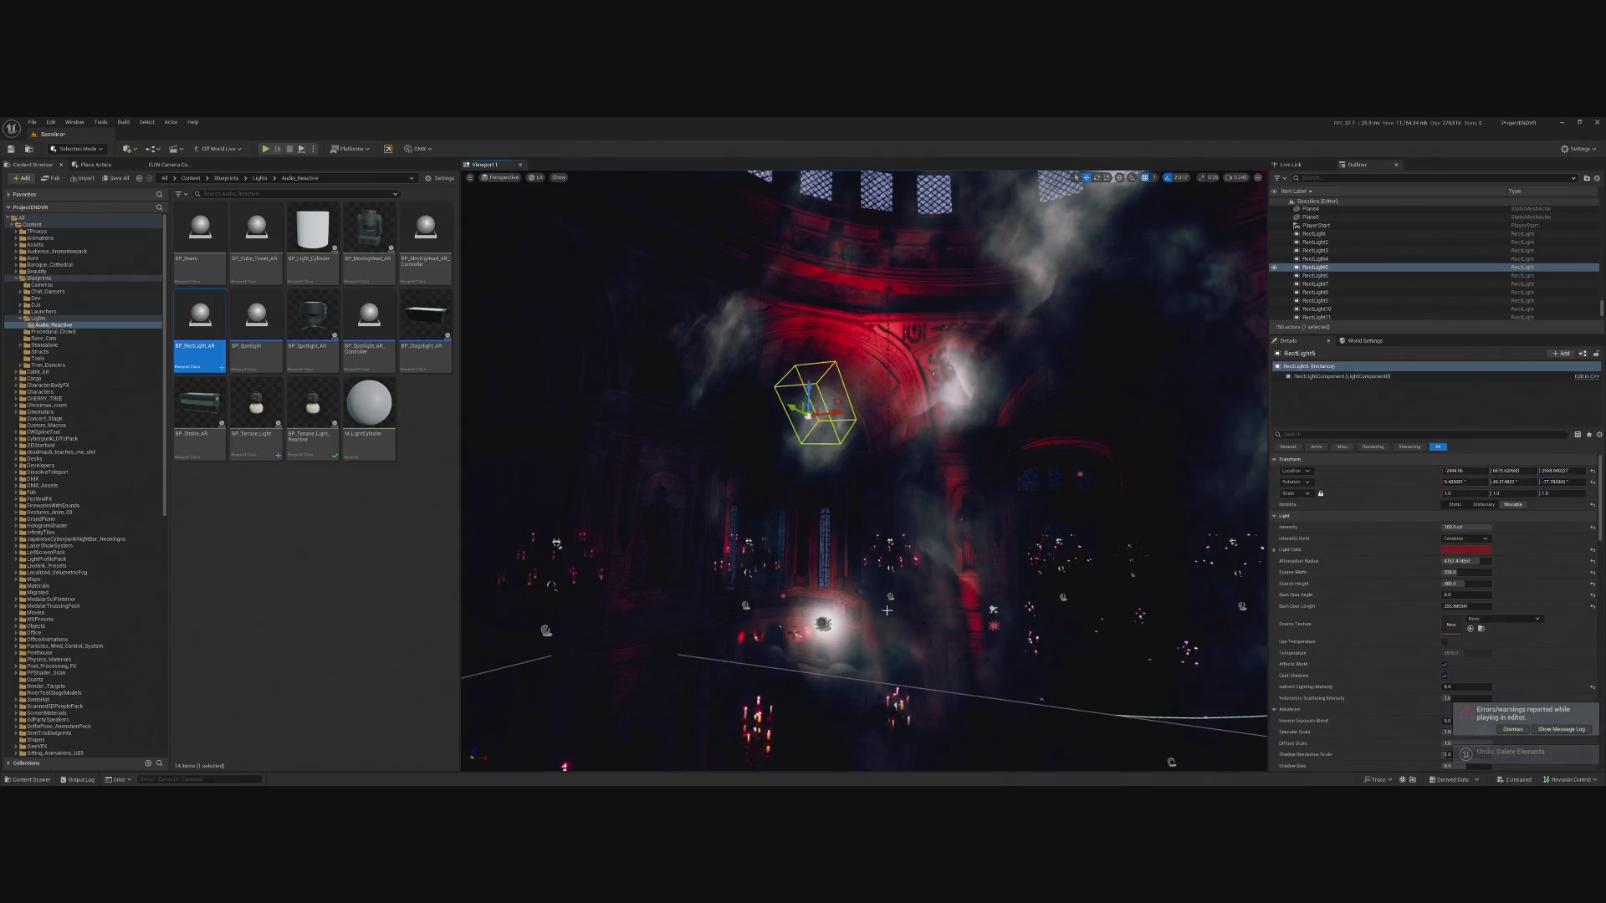
Raise BP_RectLight_AR off the floor and shift it along X toward RectLight5.
left_click(824, 623)
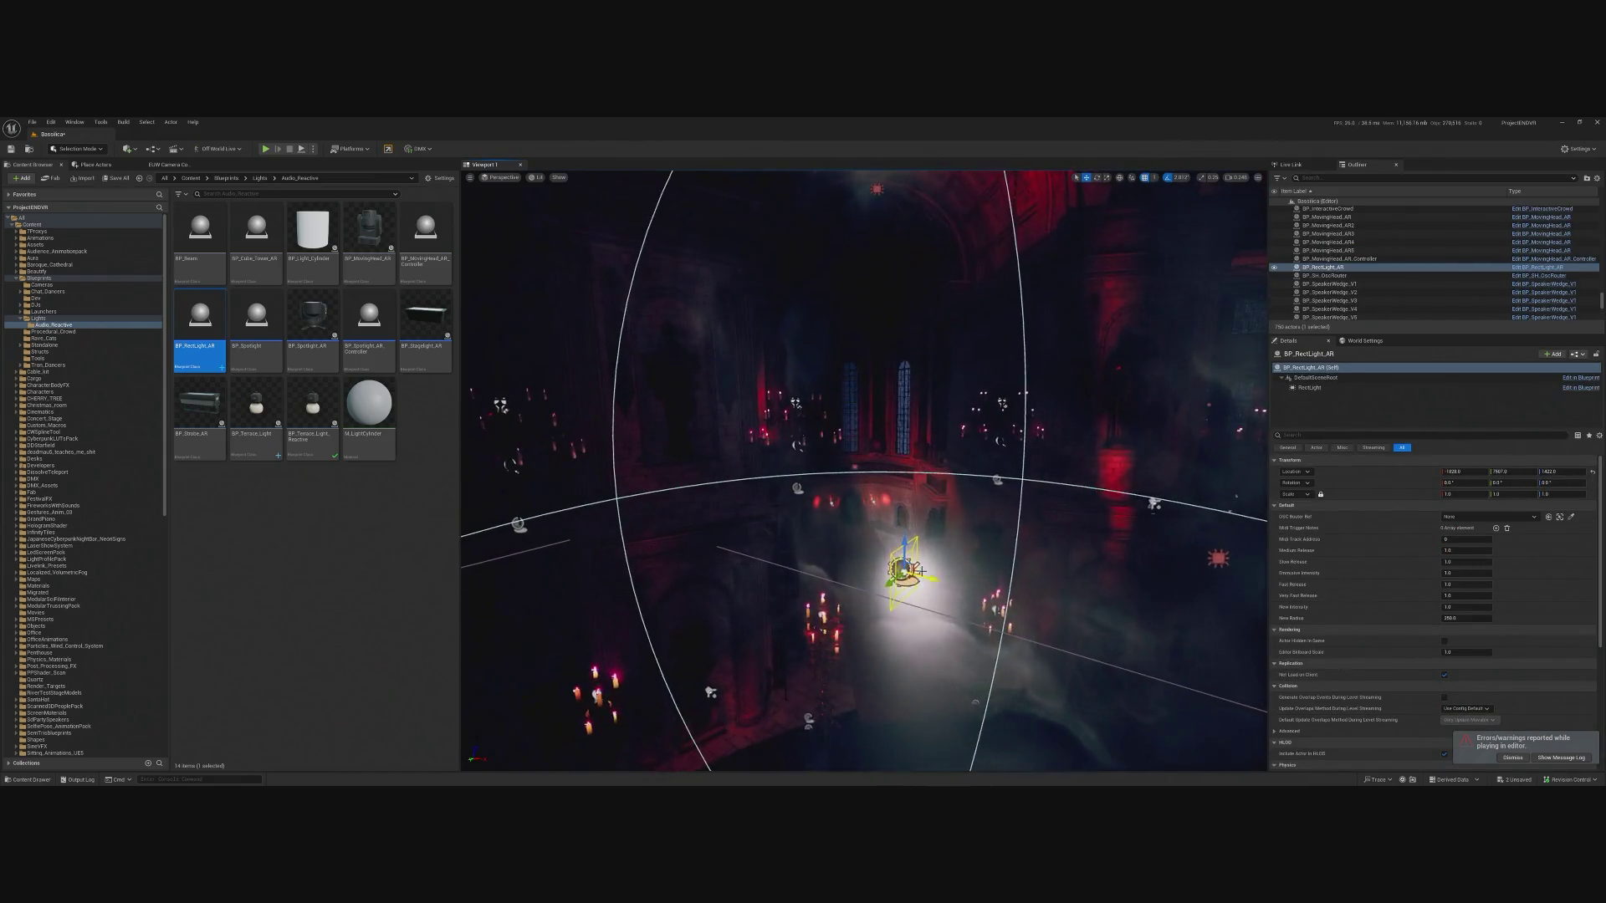
left_click_drag(905, 390, 853, 363)
left_click(840, 381)
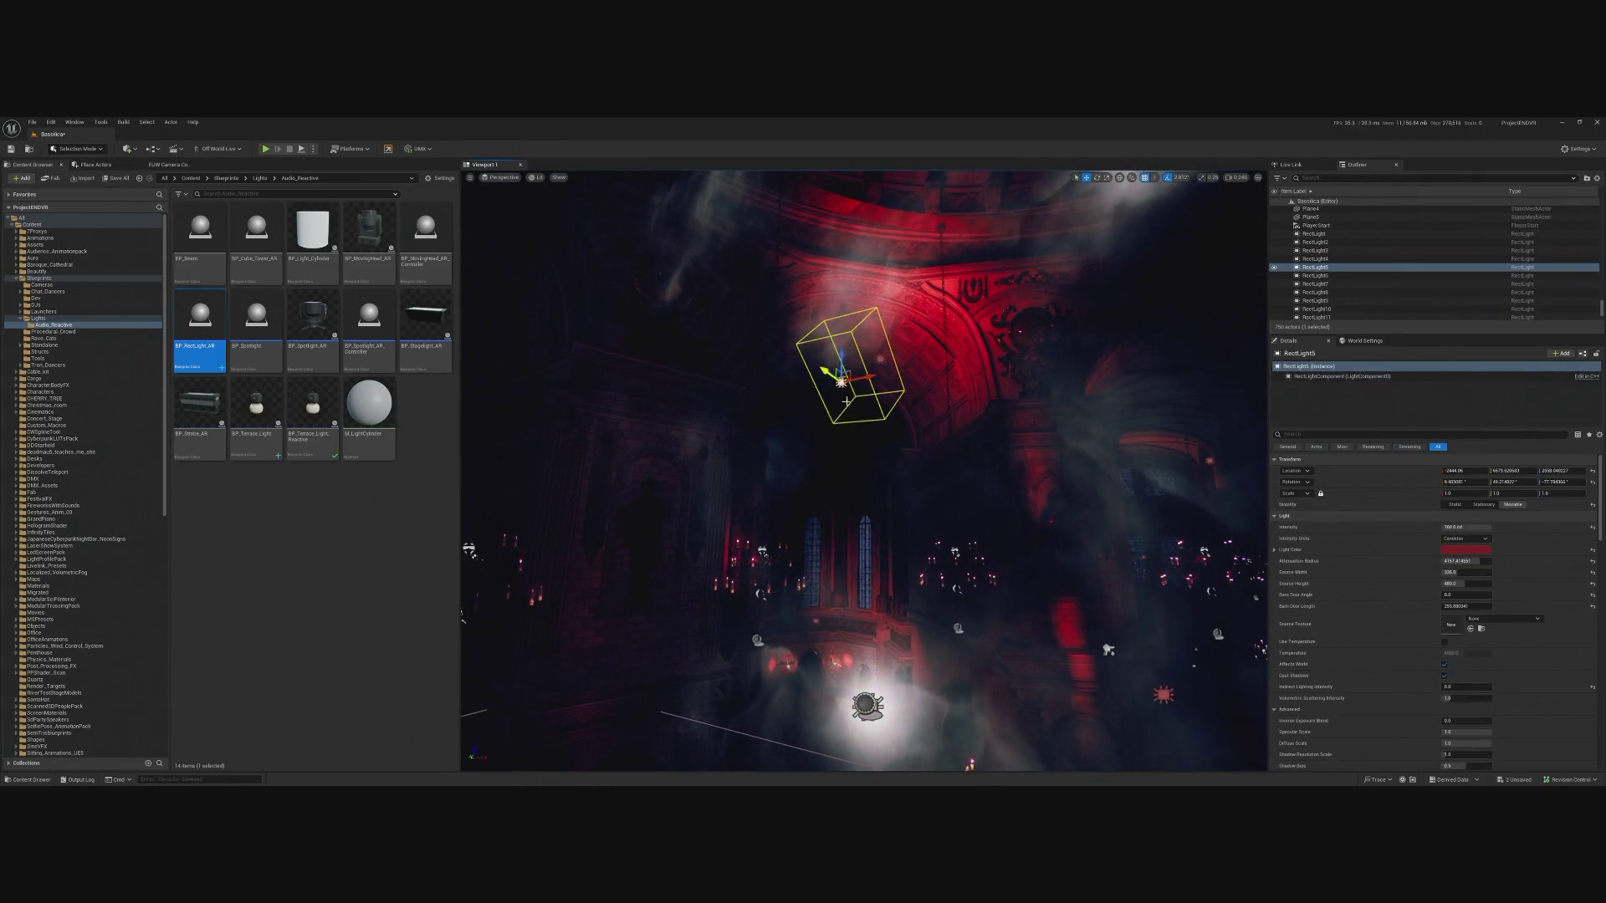
left_click(868, 705)
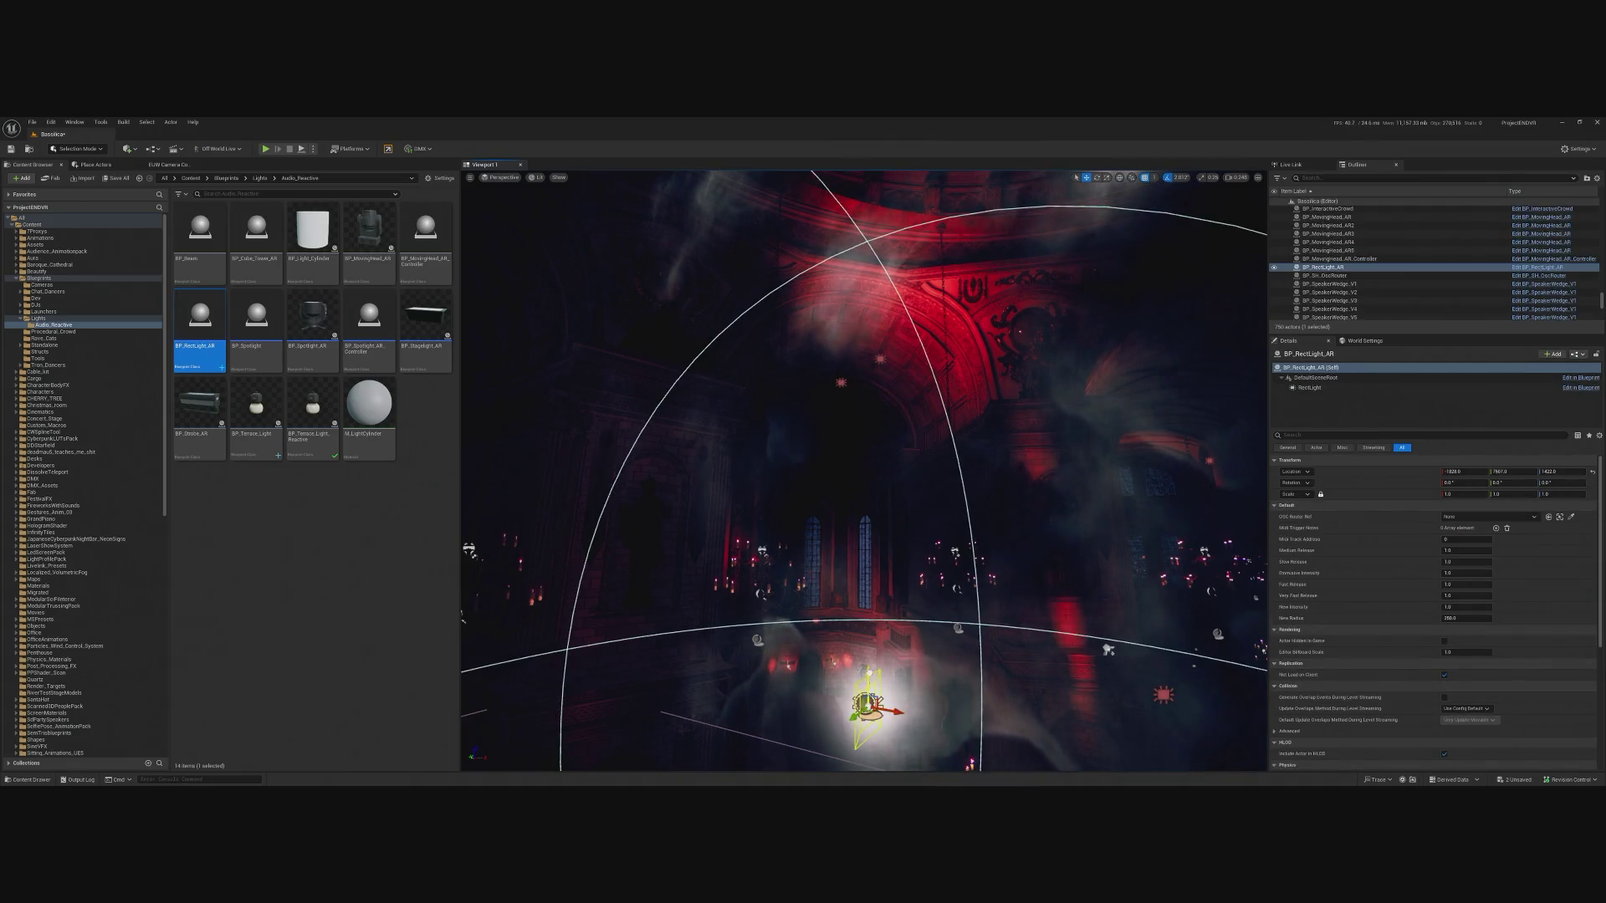
mouse_move(870, 694)
left_mouse_down()
mouse_move(867, 359)
mouse_move(845, 393)
mouse_move(1041, 363)
left_mouse_up()
mouse_move(1029, 500)
left_mouse_down()
mouse_move(1000, 506)
mouse_move(1093, 477)
mouse_move(861, 466)
mouse_move(895, 502)
mouse_move(870, 511)
mouse_move(897, 500)
left_mouse_up()
Rotate the light to about -95° on Z and move it left beside the arch.
key("e")
left_click_drag(908, 484, 845, 468)
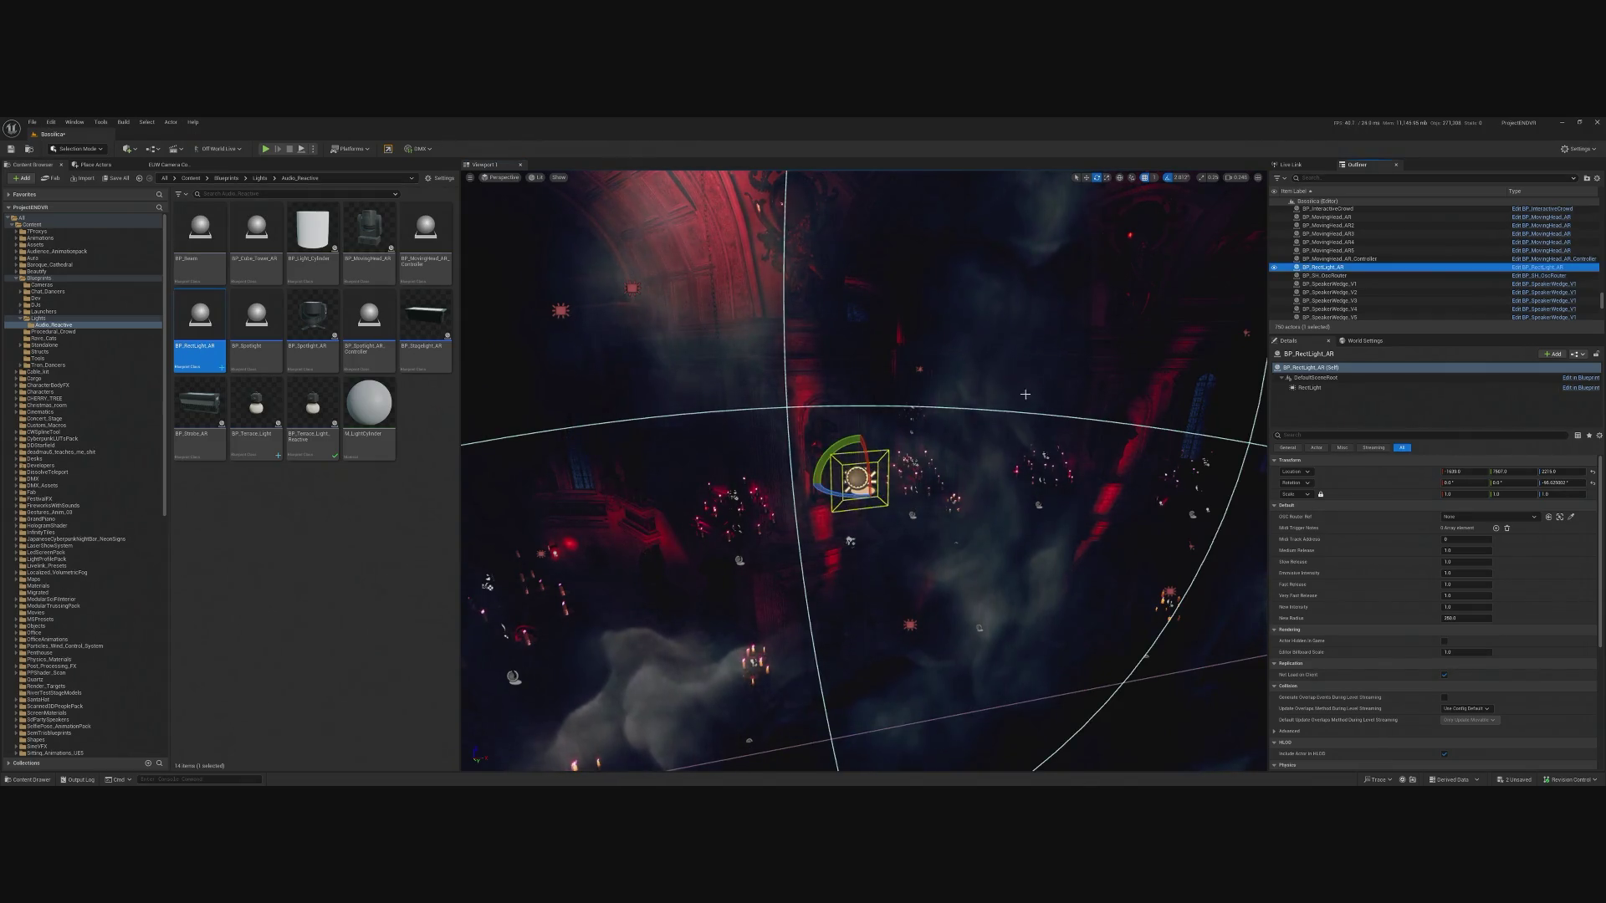
scroll(1026, 394, "down", 5)
mouse_move(1035, 520)
left_mouse_down()
mouse_move(667, 554)
mouse_move(904, 544)
mouse_move(853, 485)
mouse_move(726, 633)
mouse_move(754, 598)
mouse_move(802, 604)
mouse_move(763, 606)
left_mouse_up()
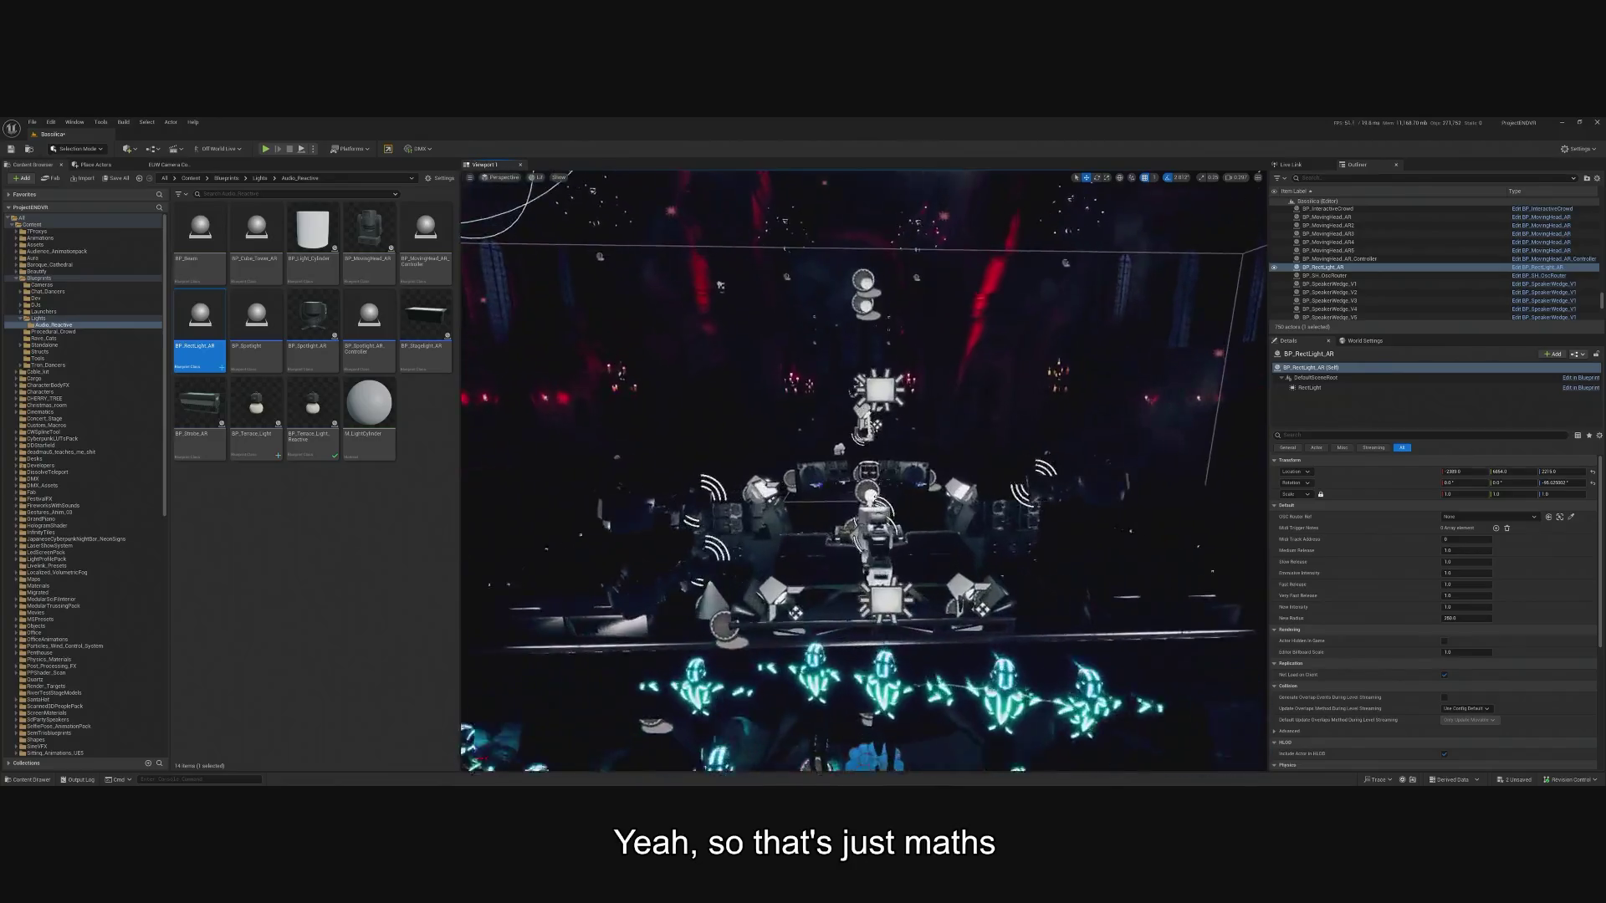
left_click(826, 615)
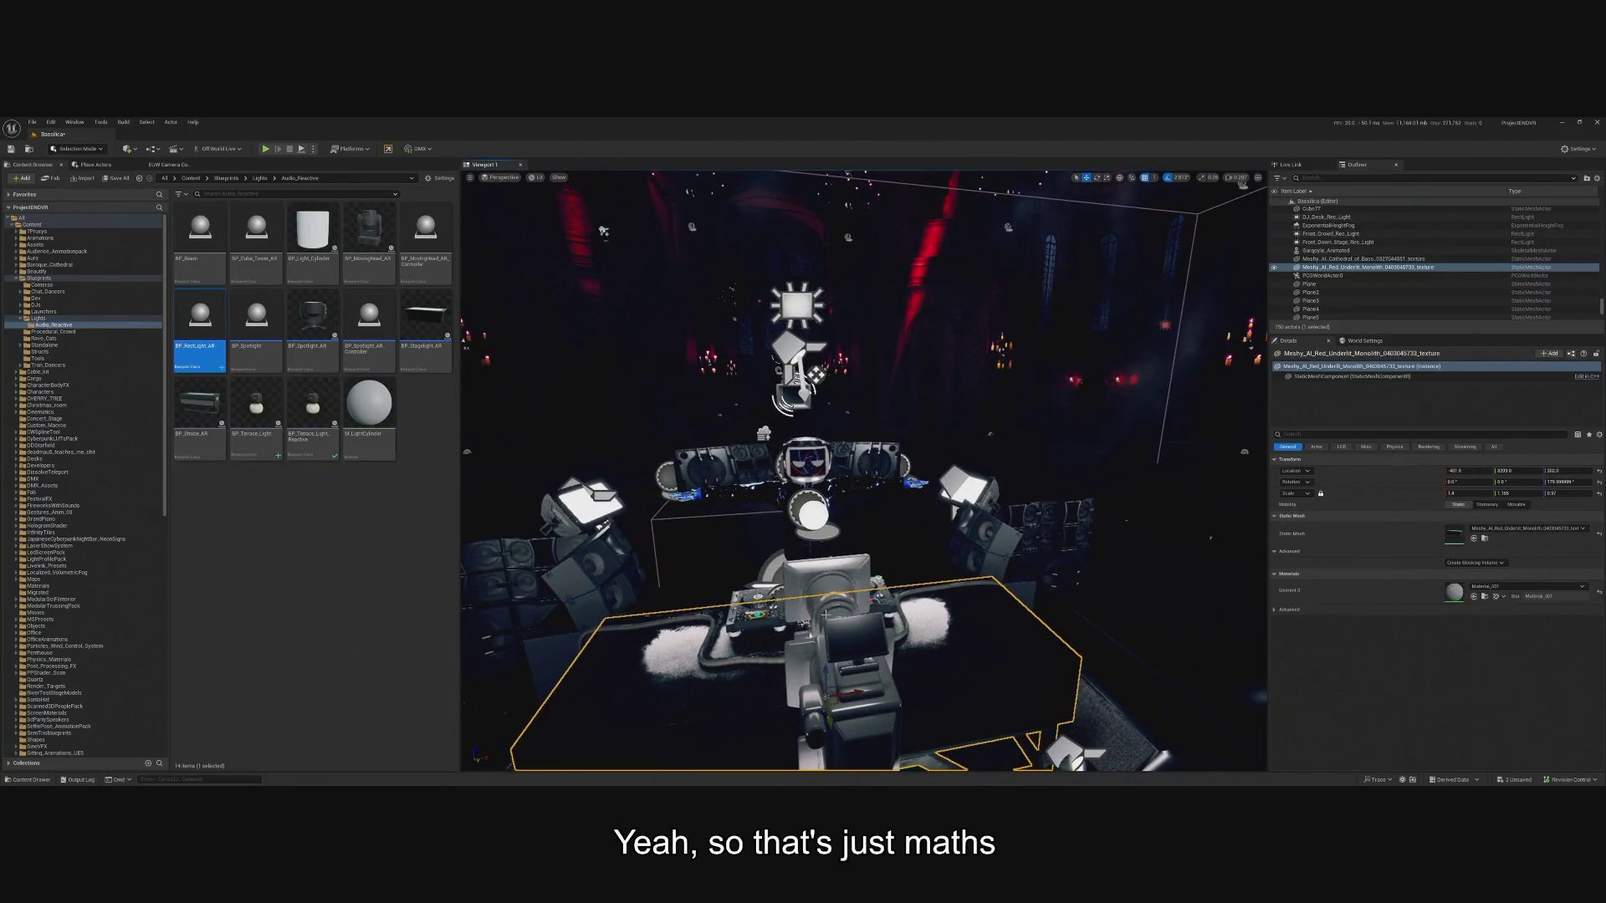
left_click(825, 615)
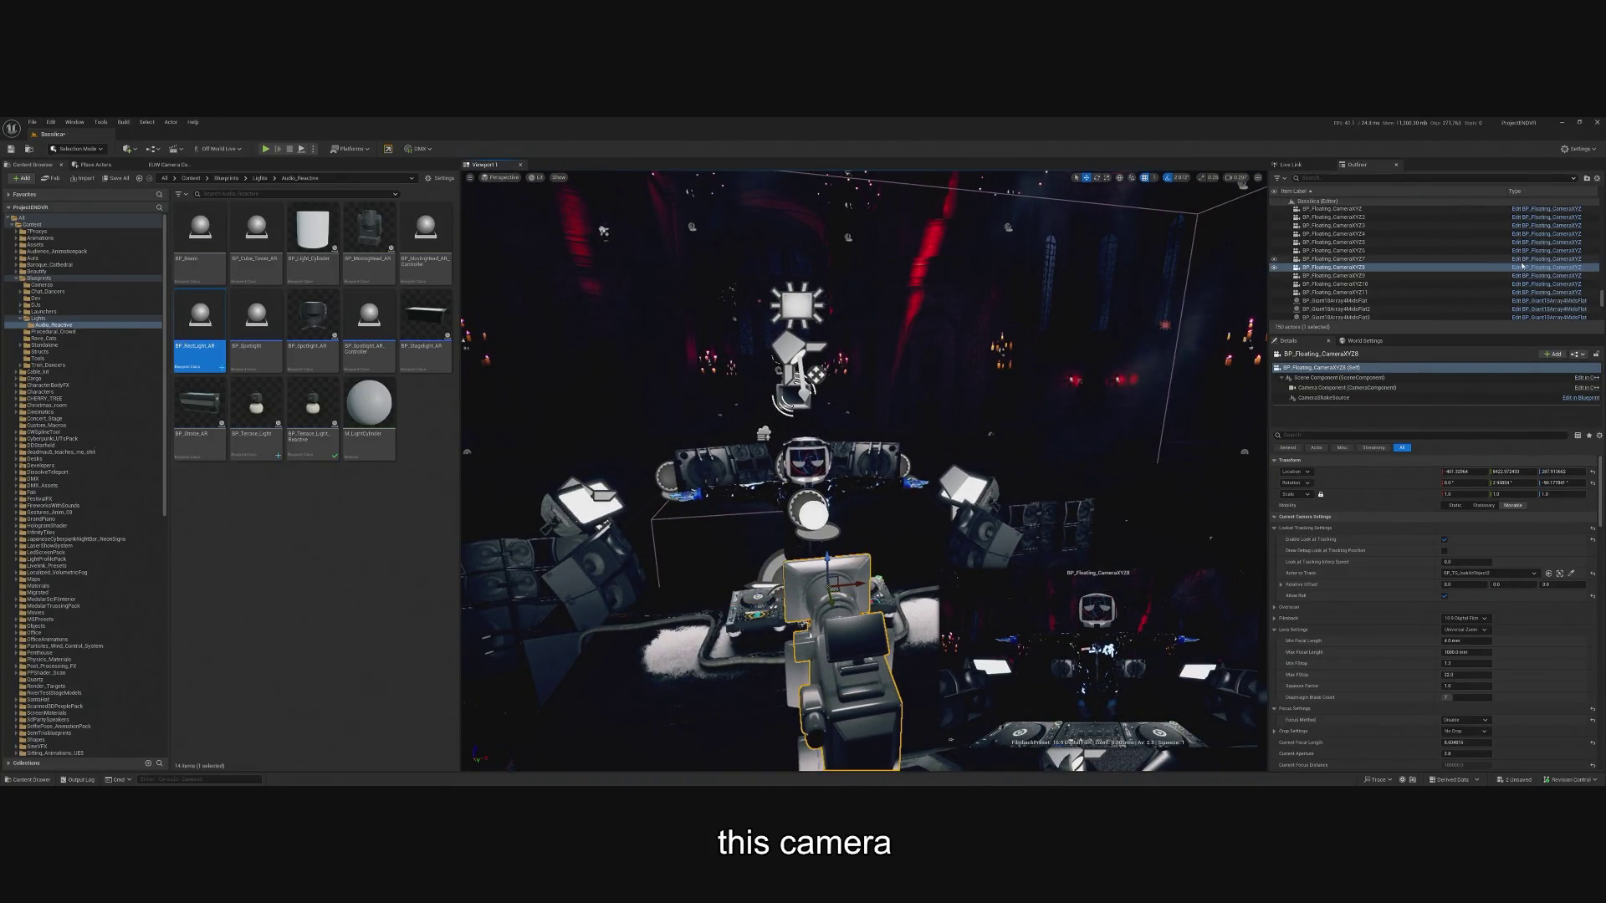
scroll(1402, 554, "down", 2)
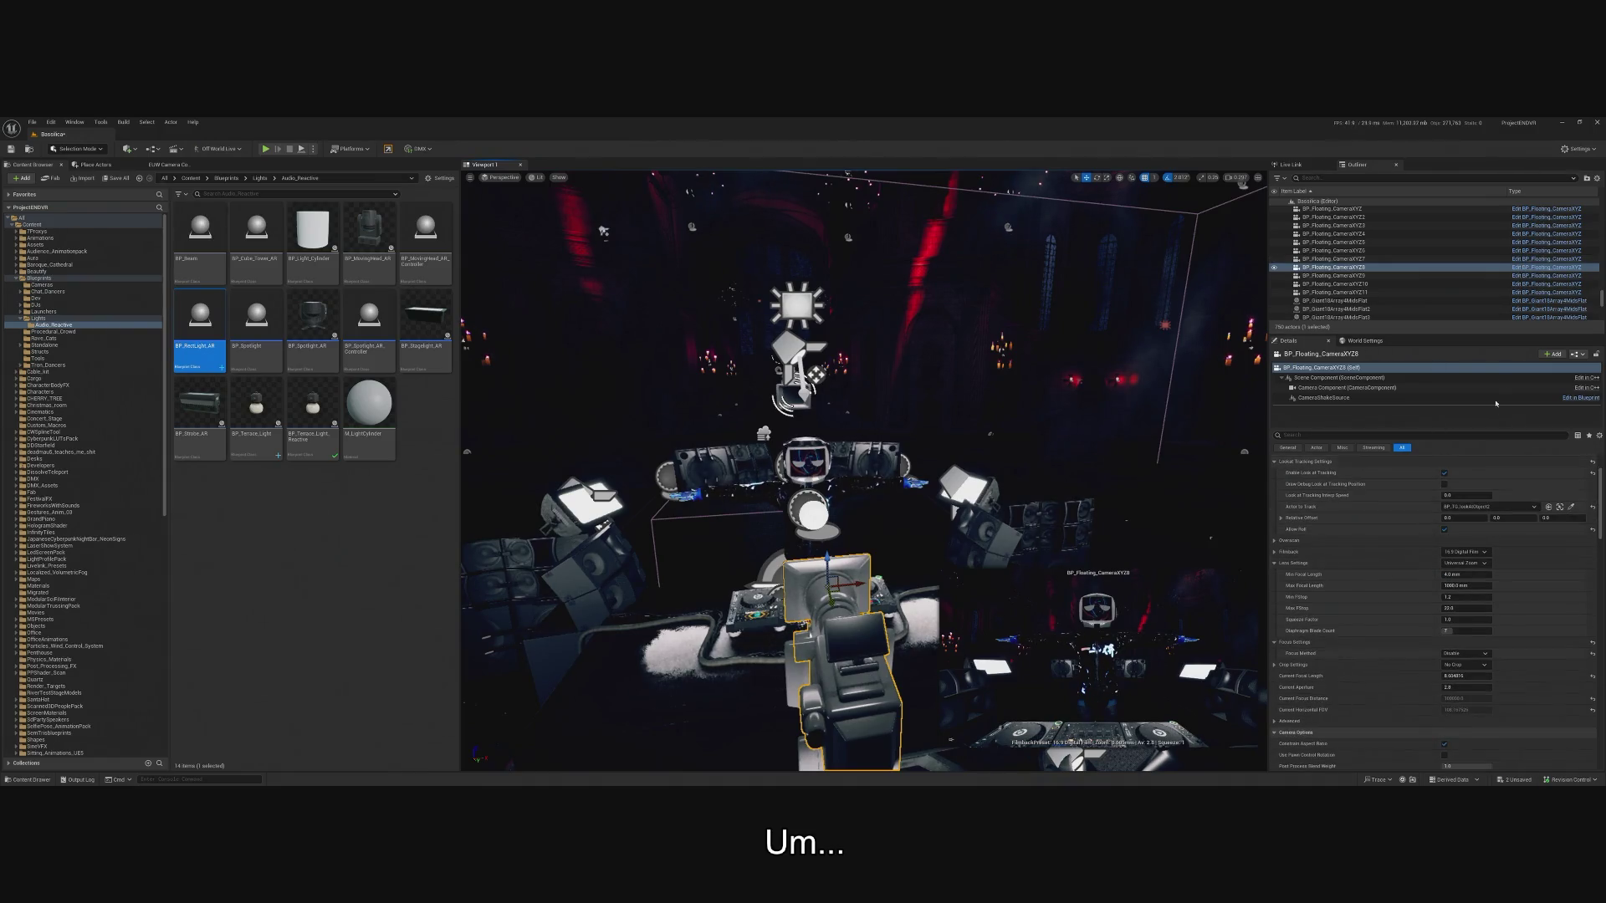
left_click(1515, 269)
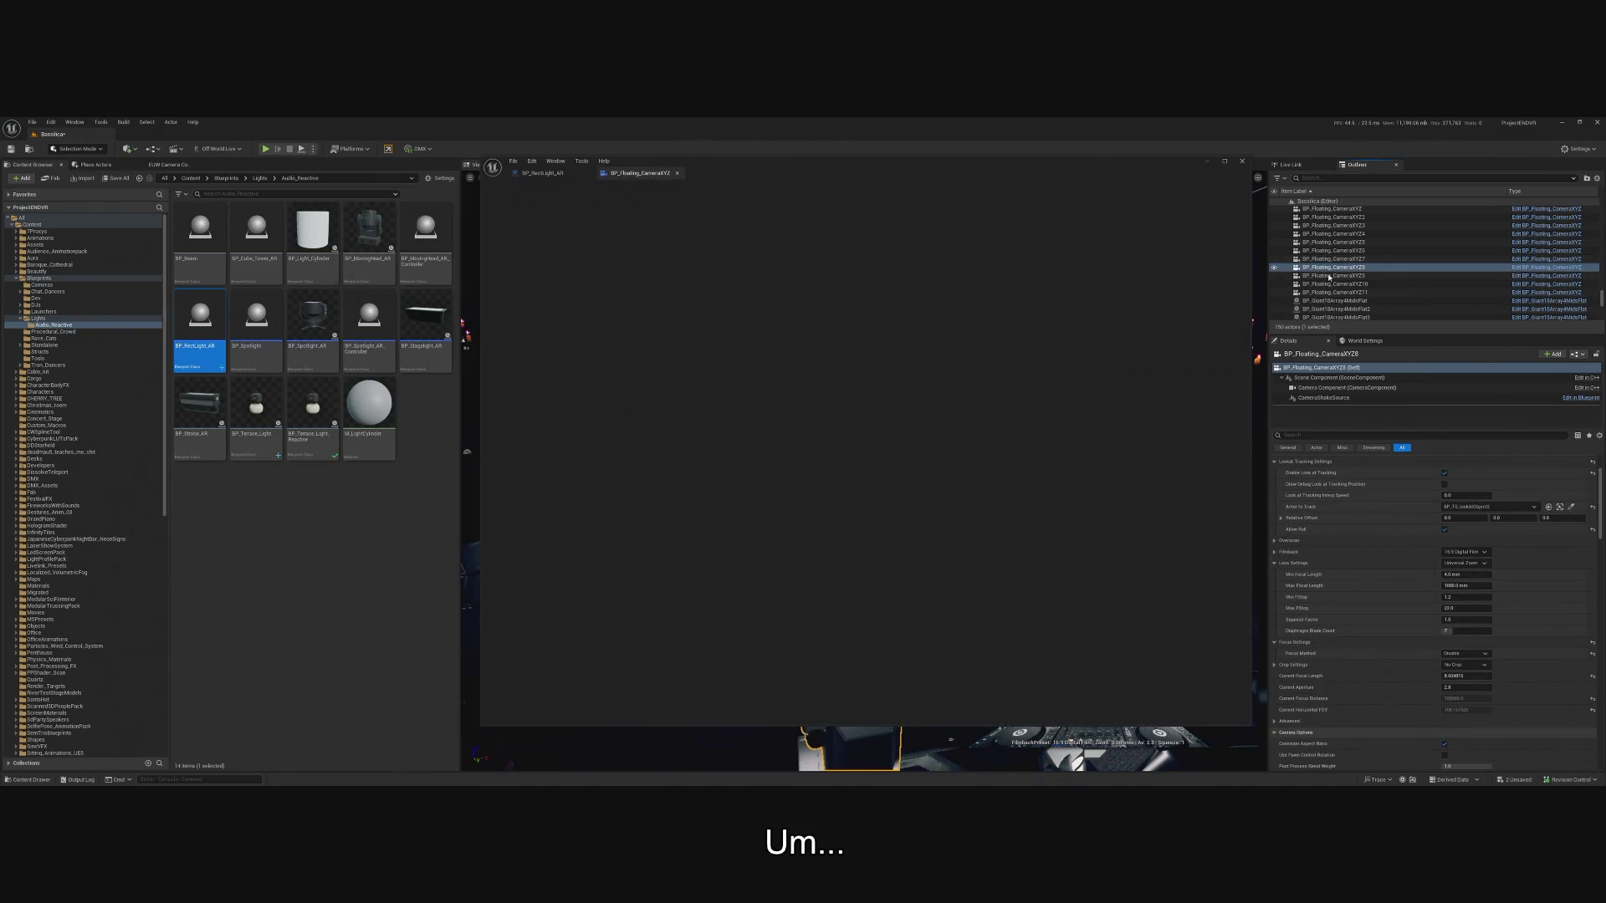
mouse_move(848, 516)
left_mouse_down()
mouse_move(815, 502)
mouse_move(719, 516)
left_mouse_up()
scroll(819, 458, "up", 2)
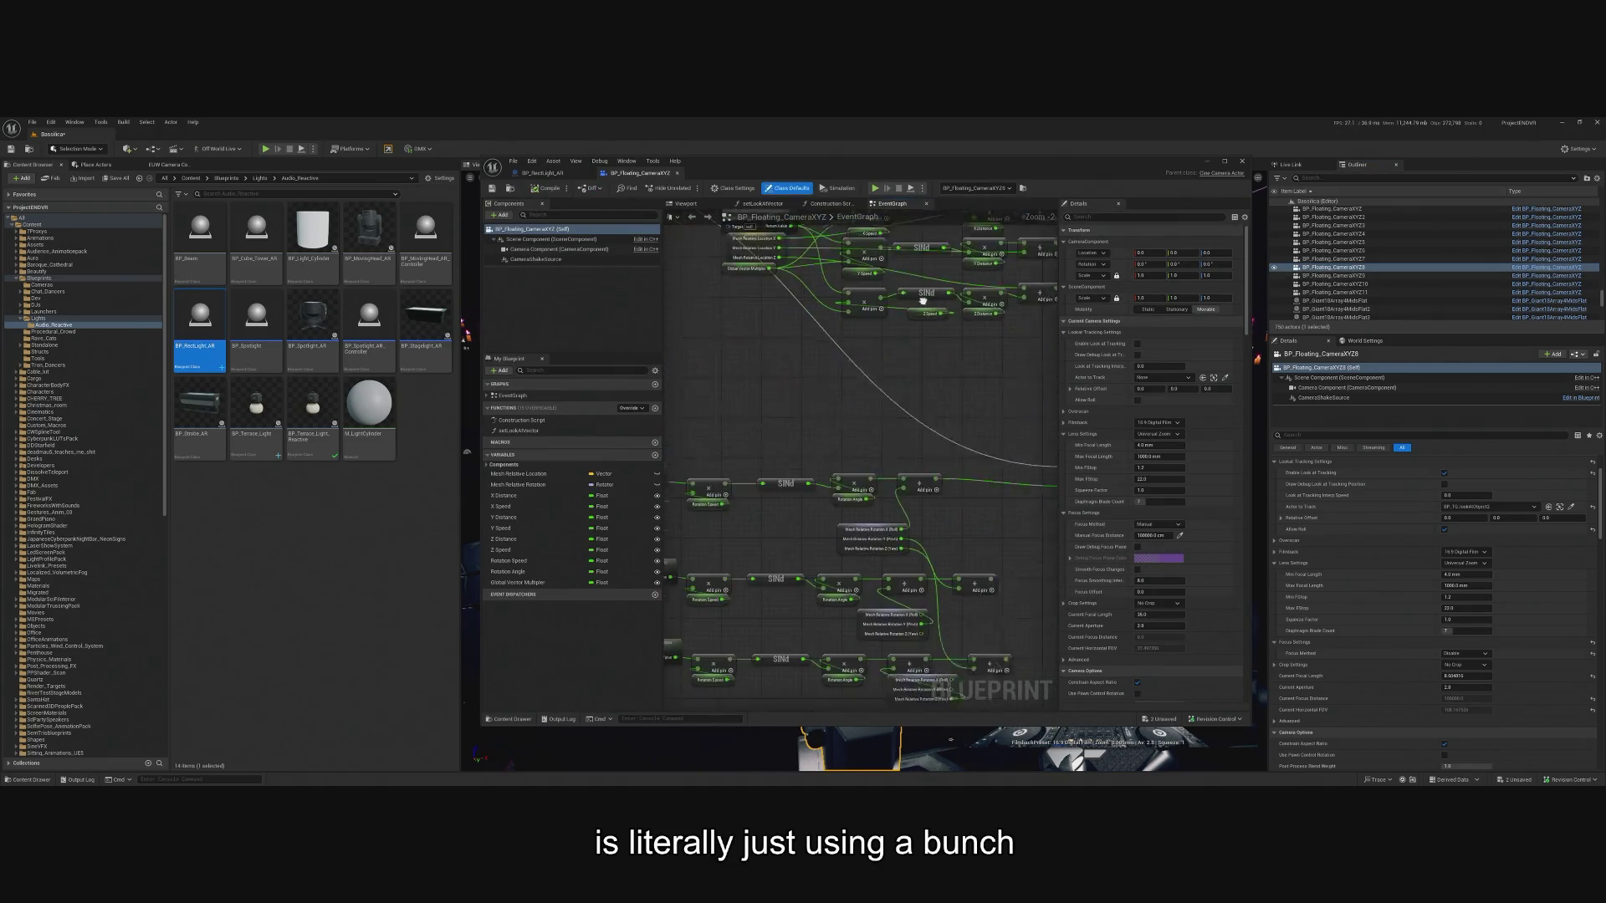
mouse_move(819, 457)
left_mouse_down()
mouse_move(795, 468)
mouse_move(787, 506)
mouse_move(834, 574)
left_mouse_up()
scroll(834, 574, "down", 6)
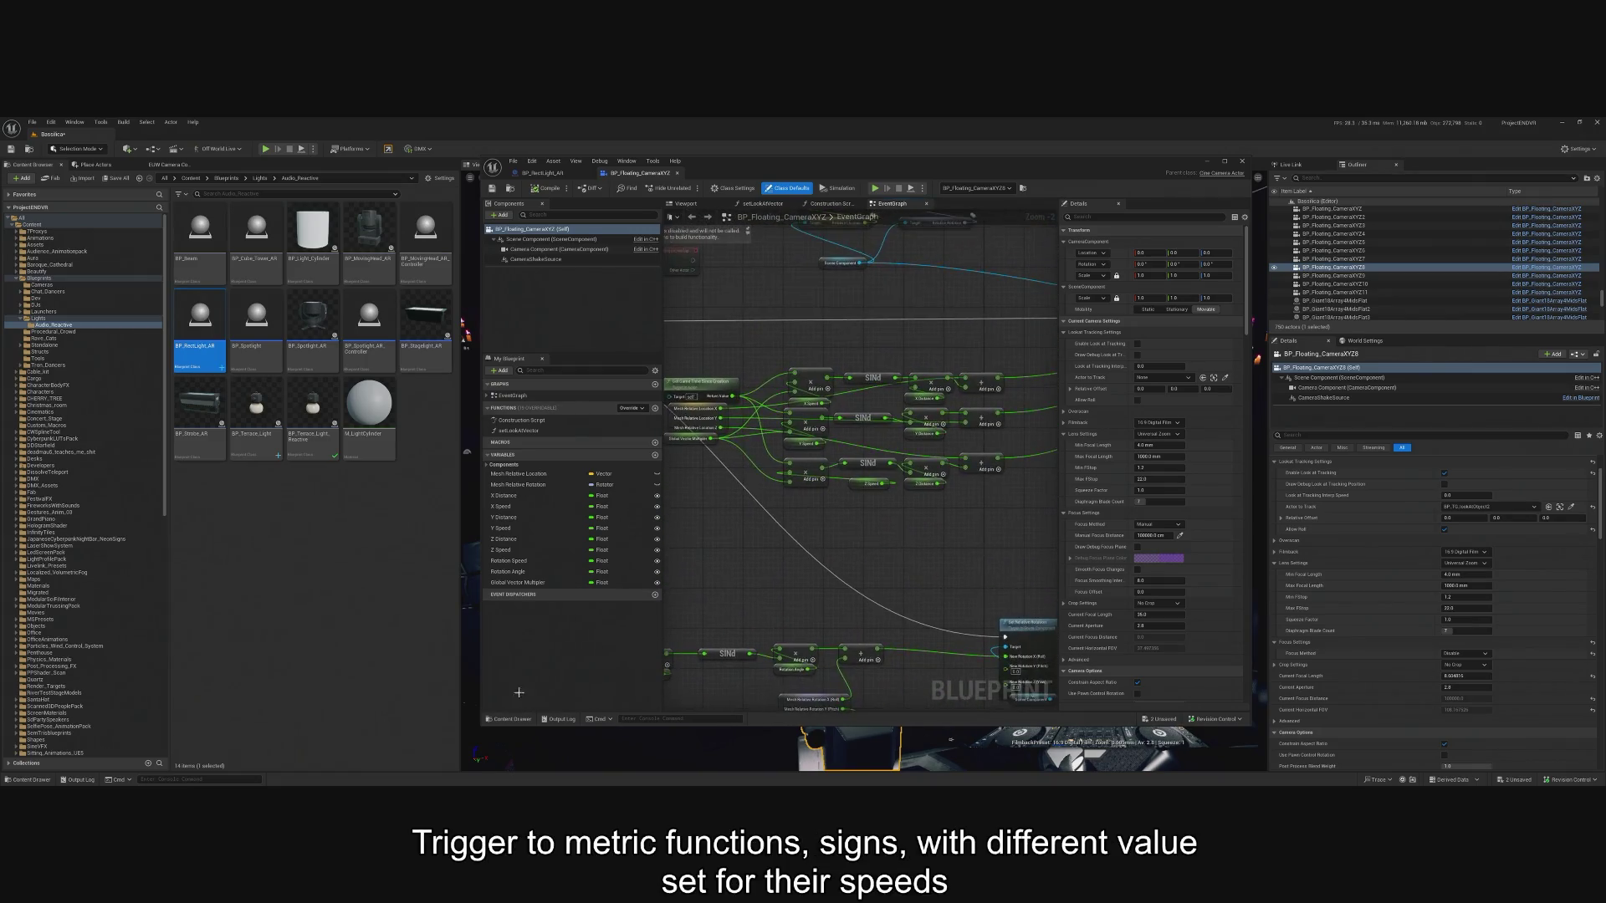
left_click(1209, 161)
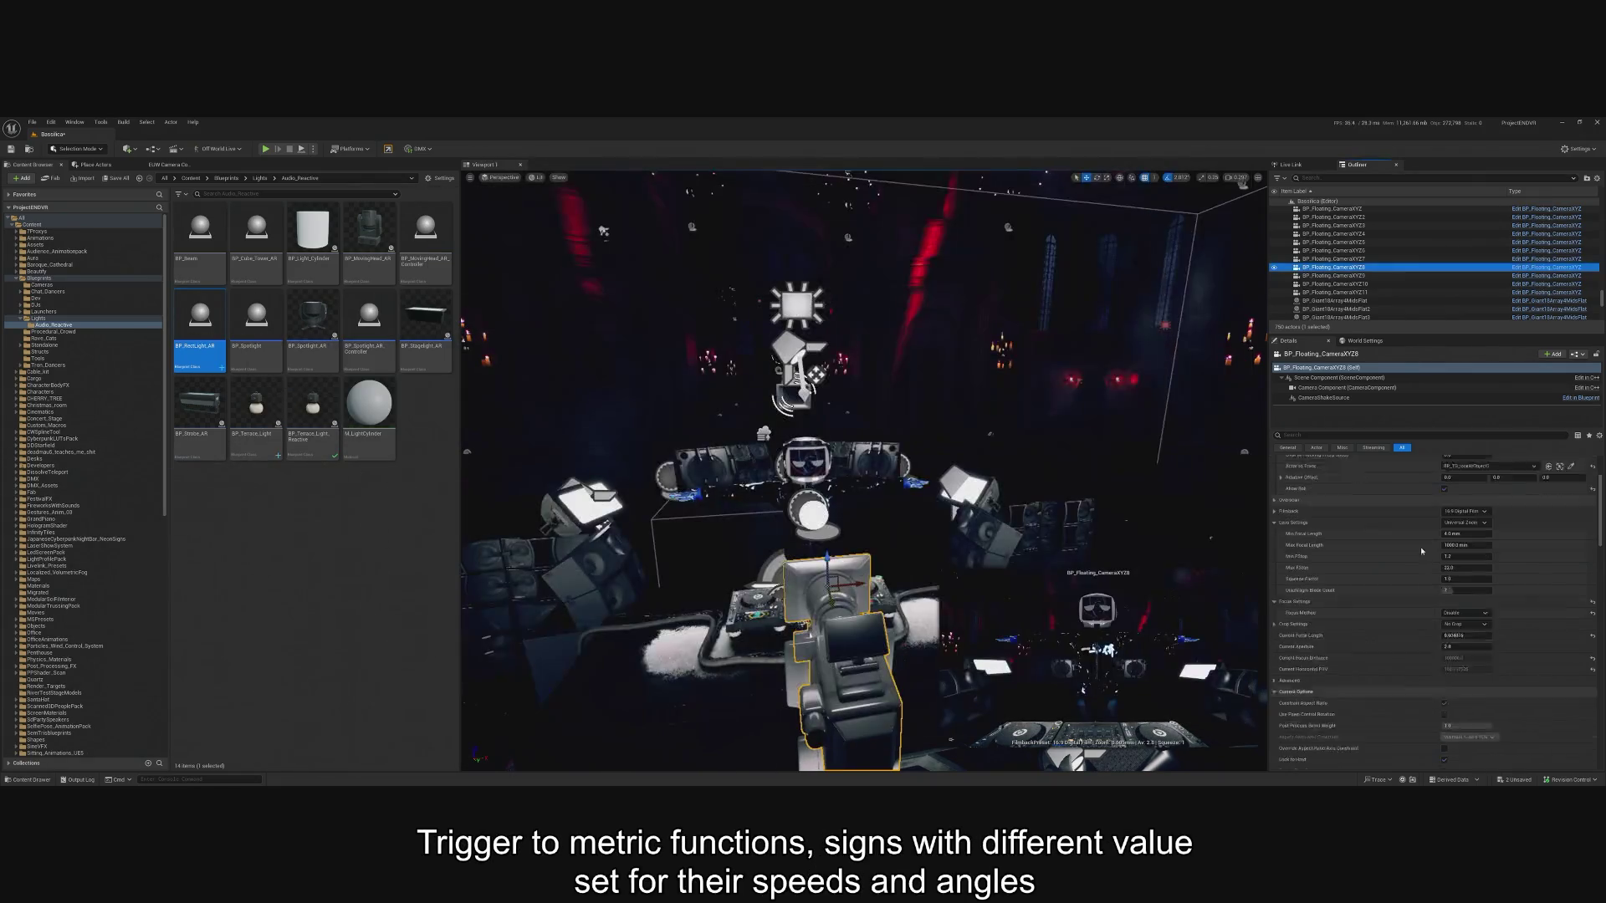
scroll(1505, 644, "down", 5)
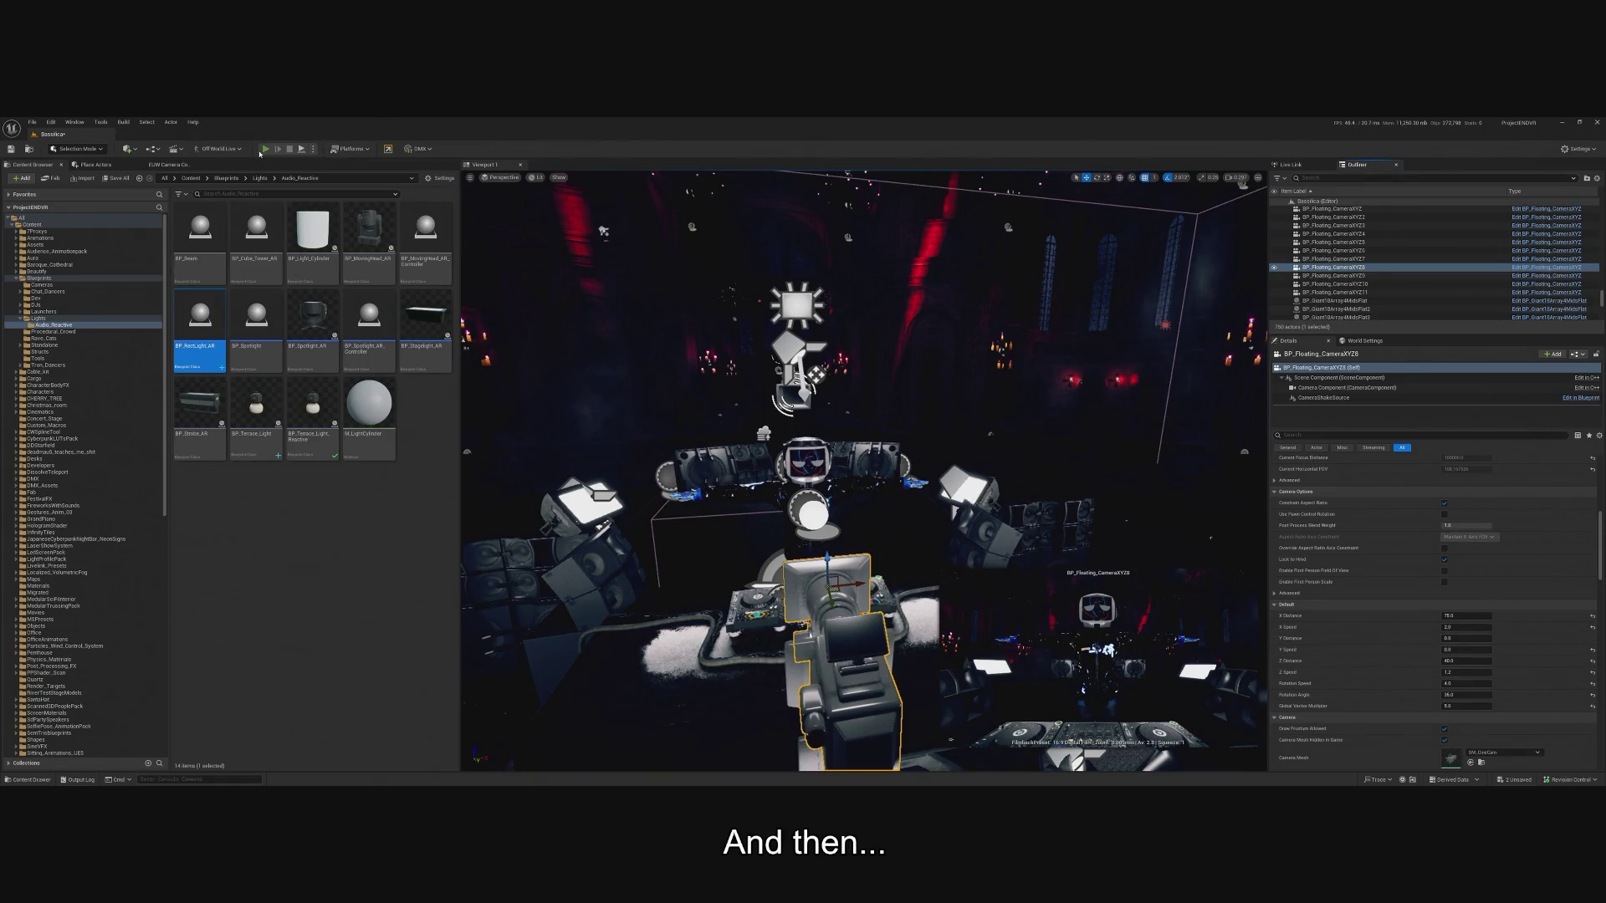
left_click(265, 148)
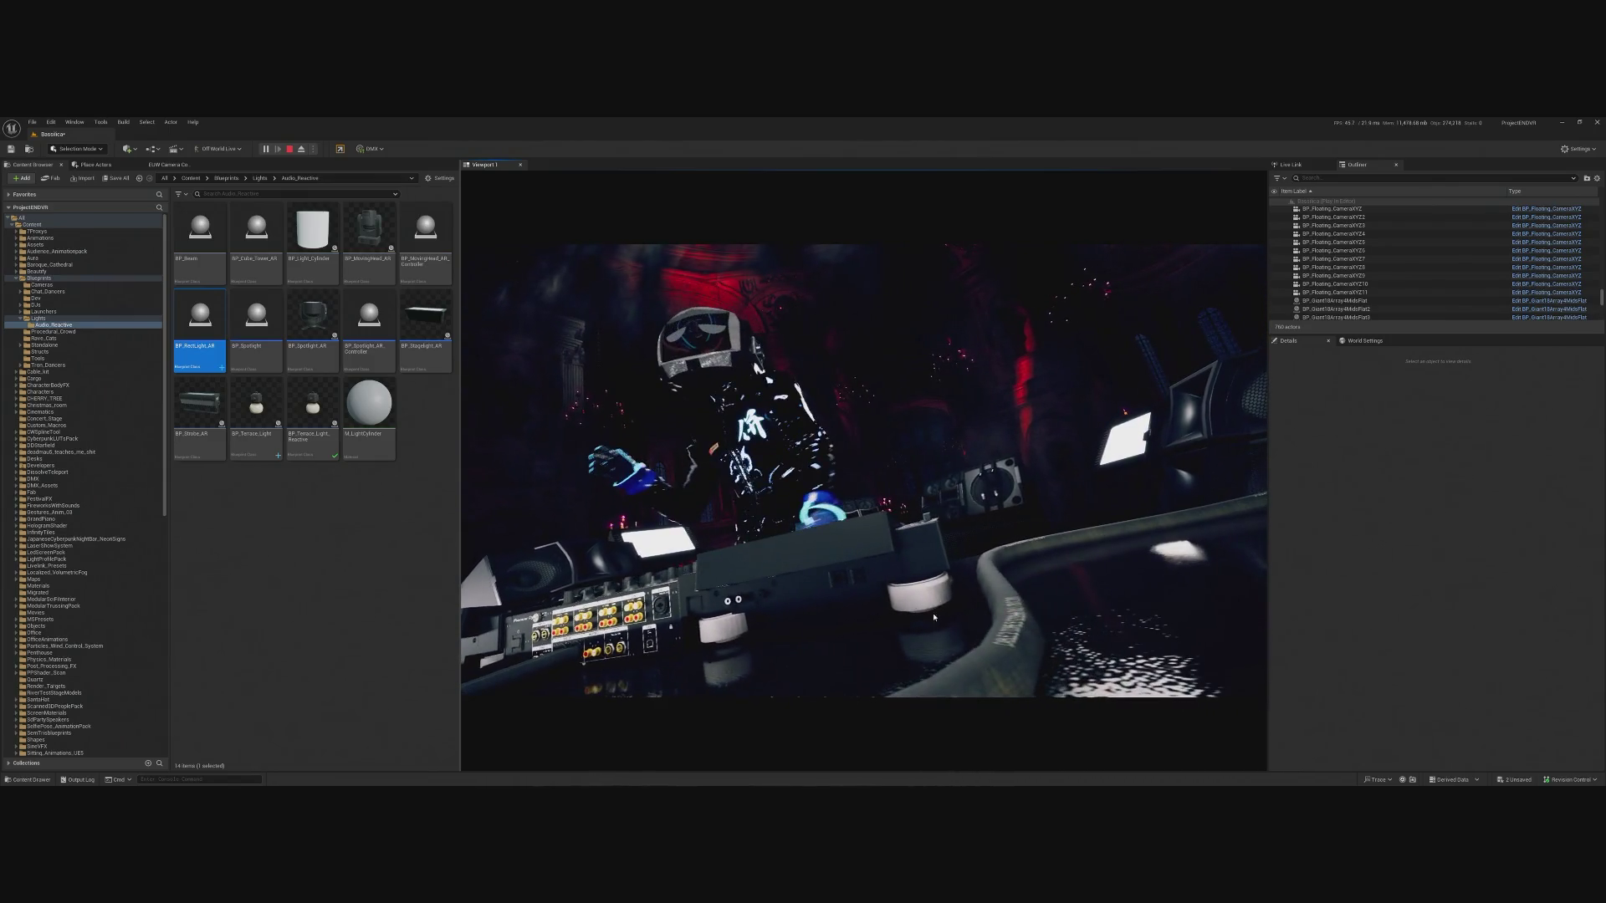
key("Escape")
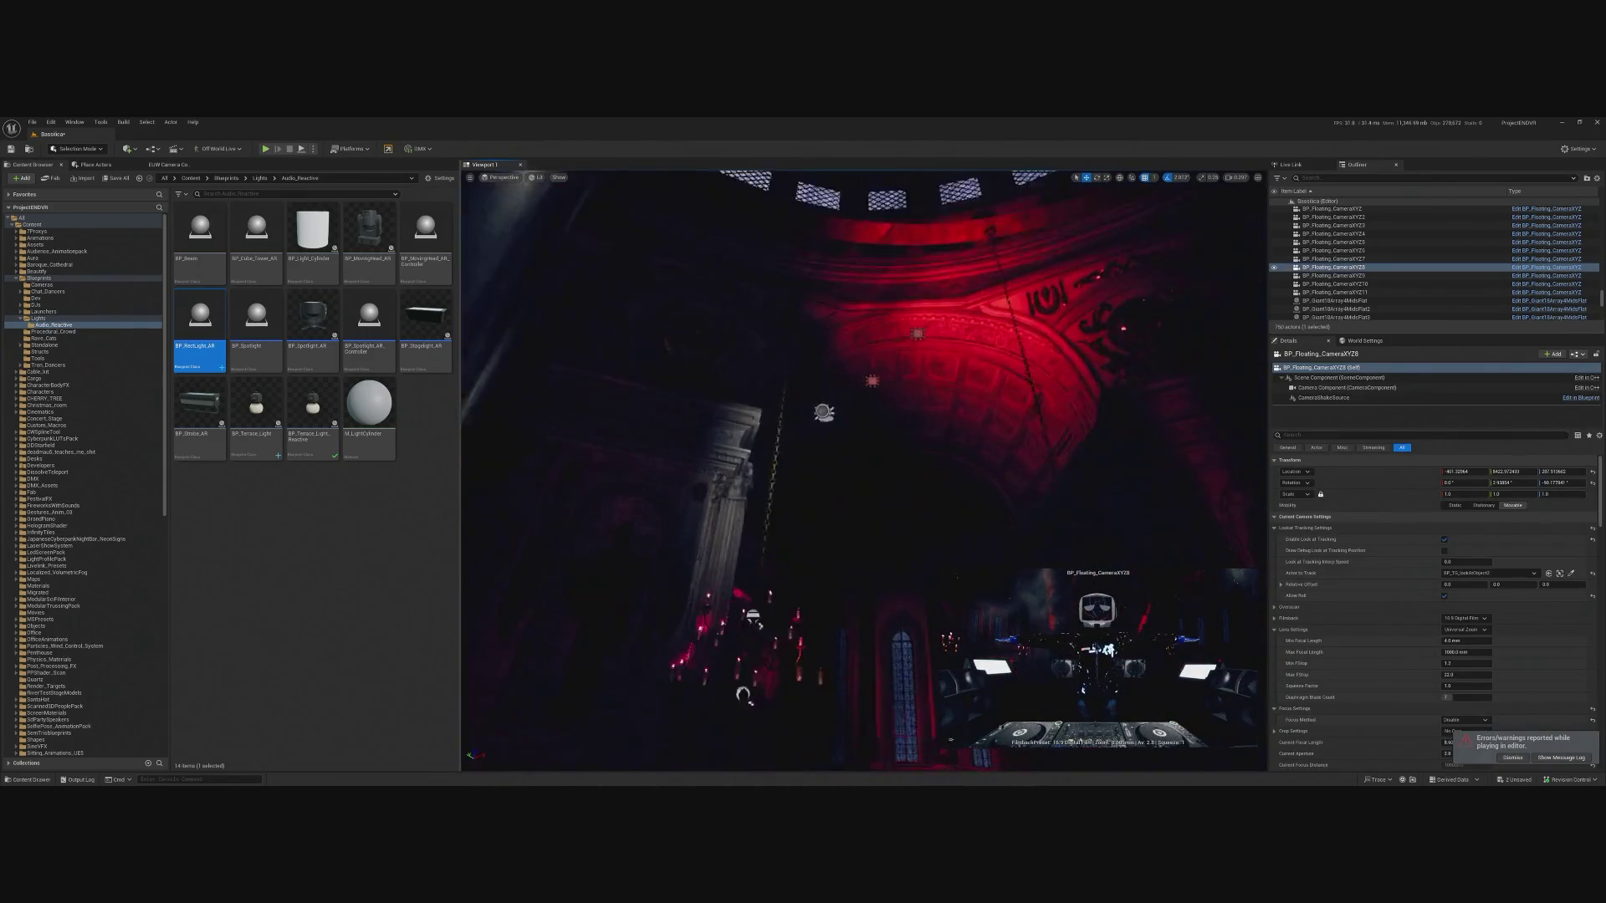
Paste RectLight5's location onto BP_RectLight_AR.
left_click(763, 301)
key("f")
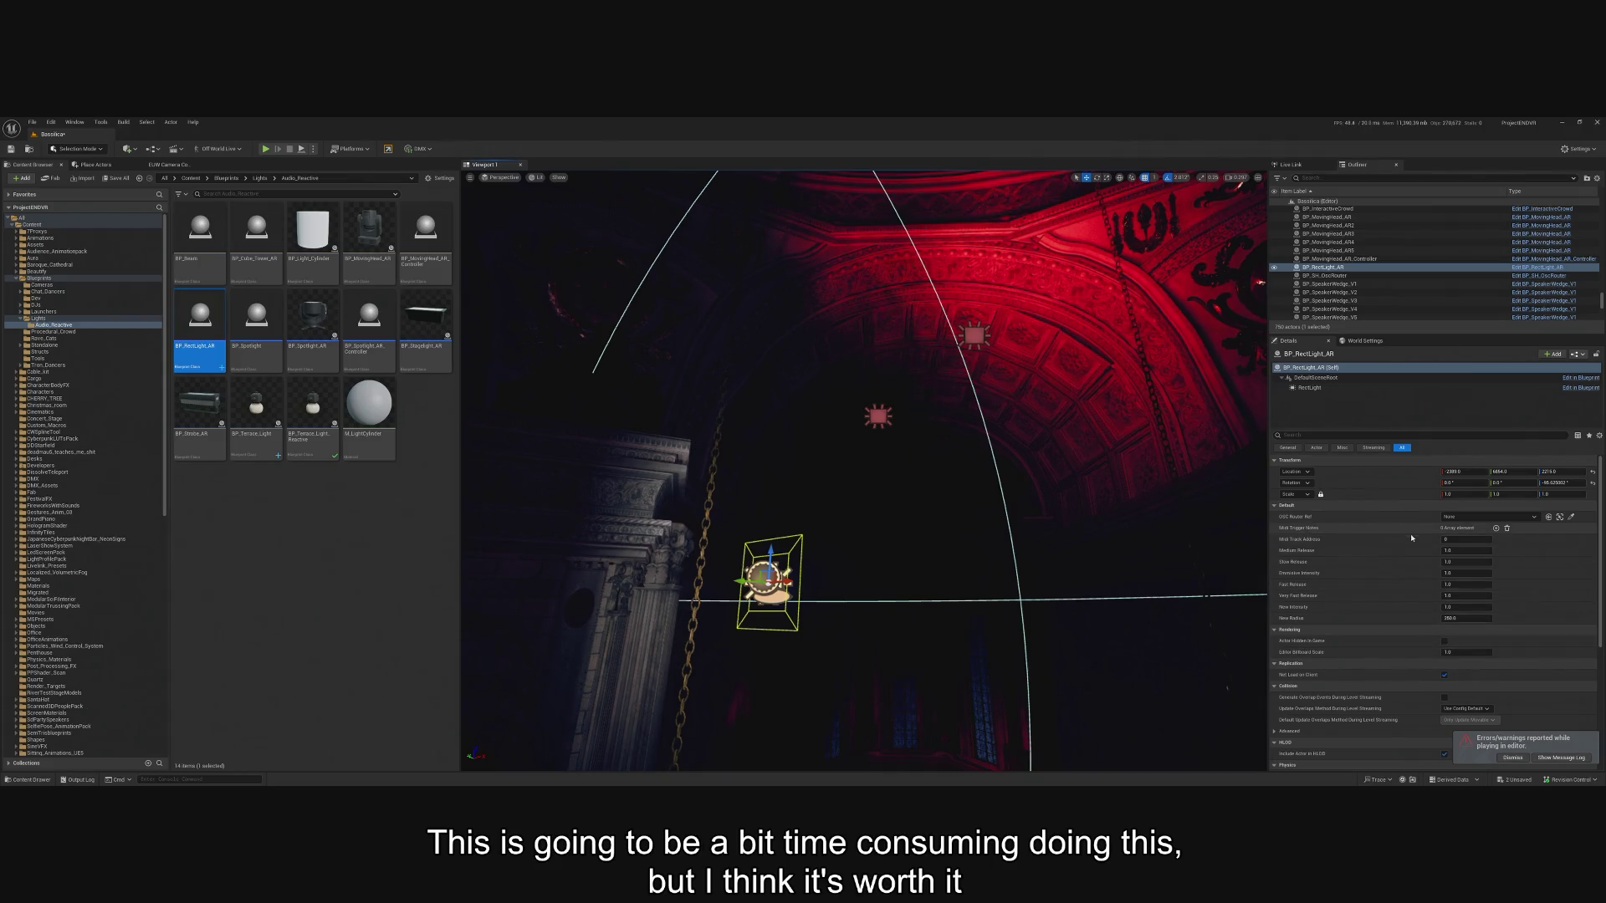
left_click(878, 415)
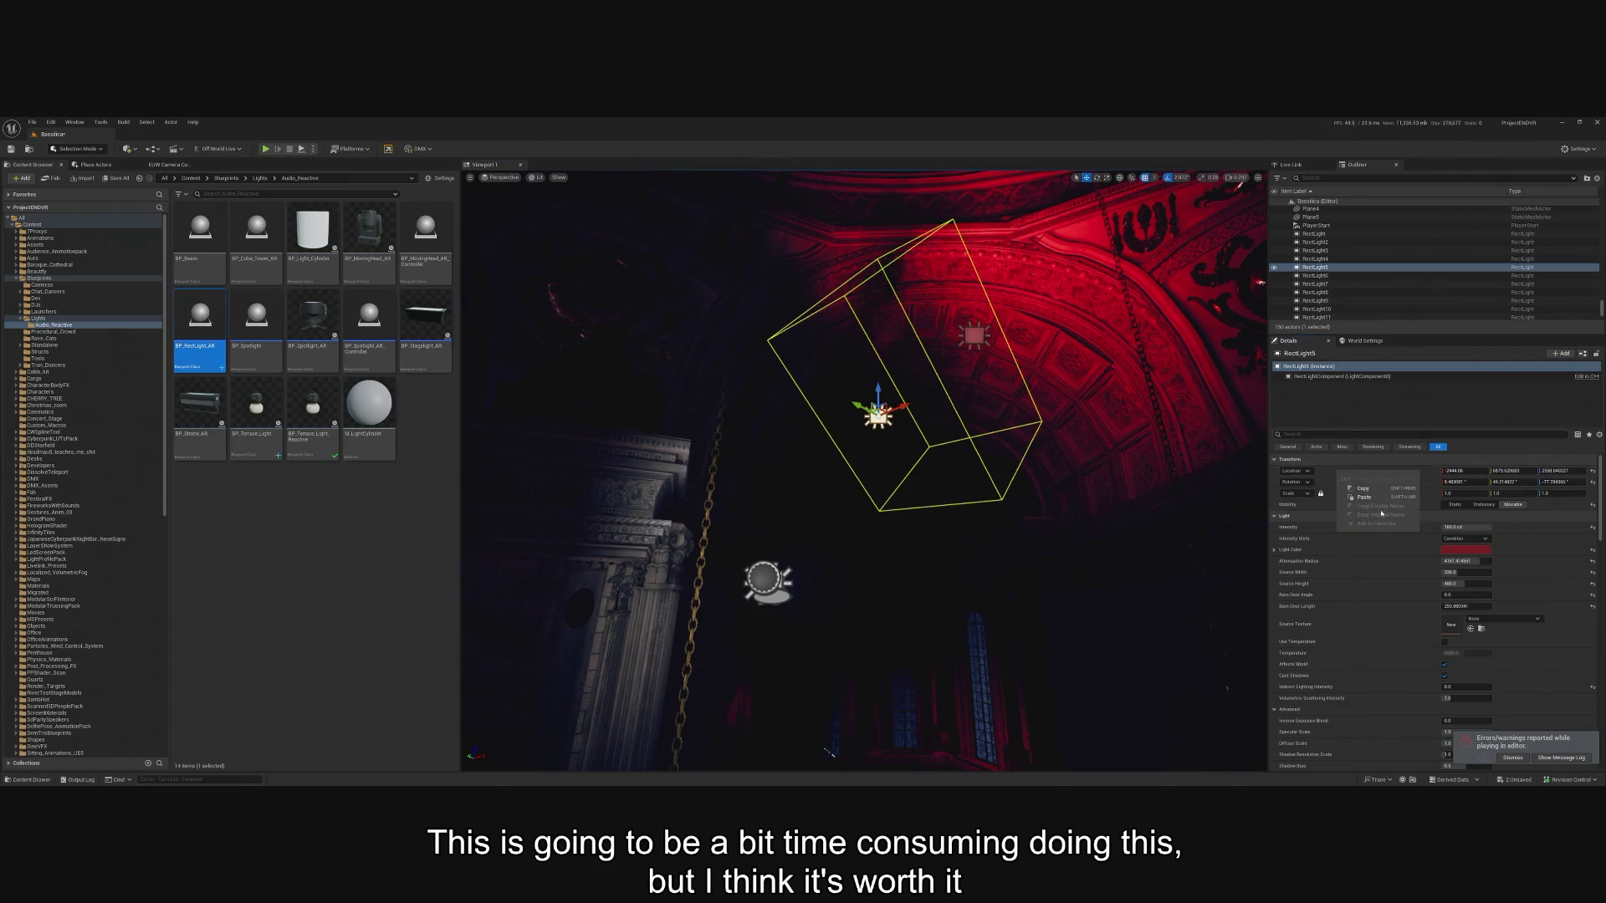
left_click(765, 581)
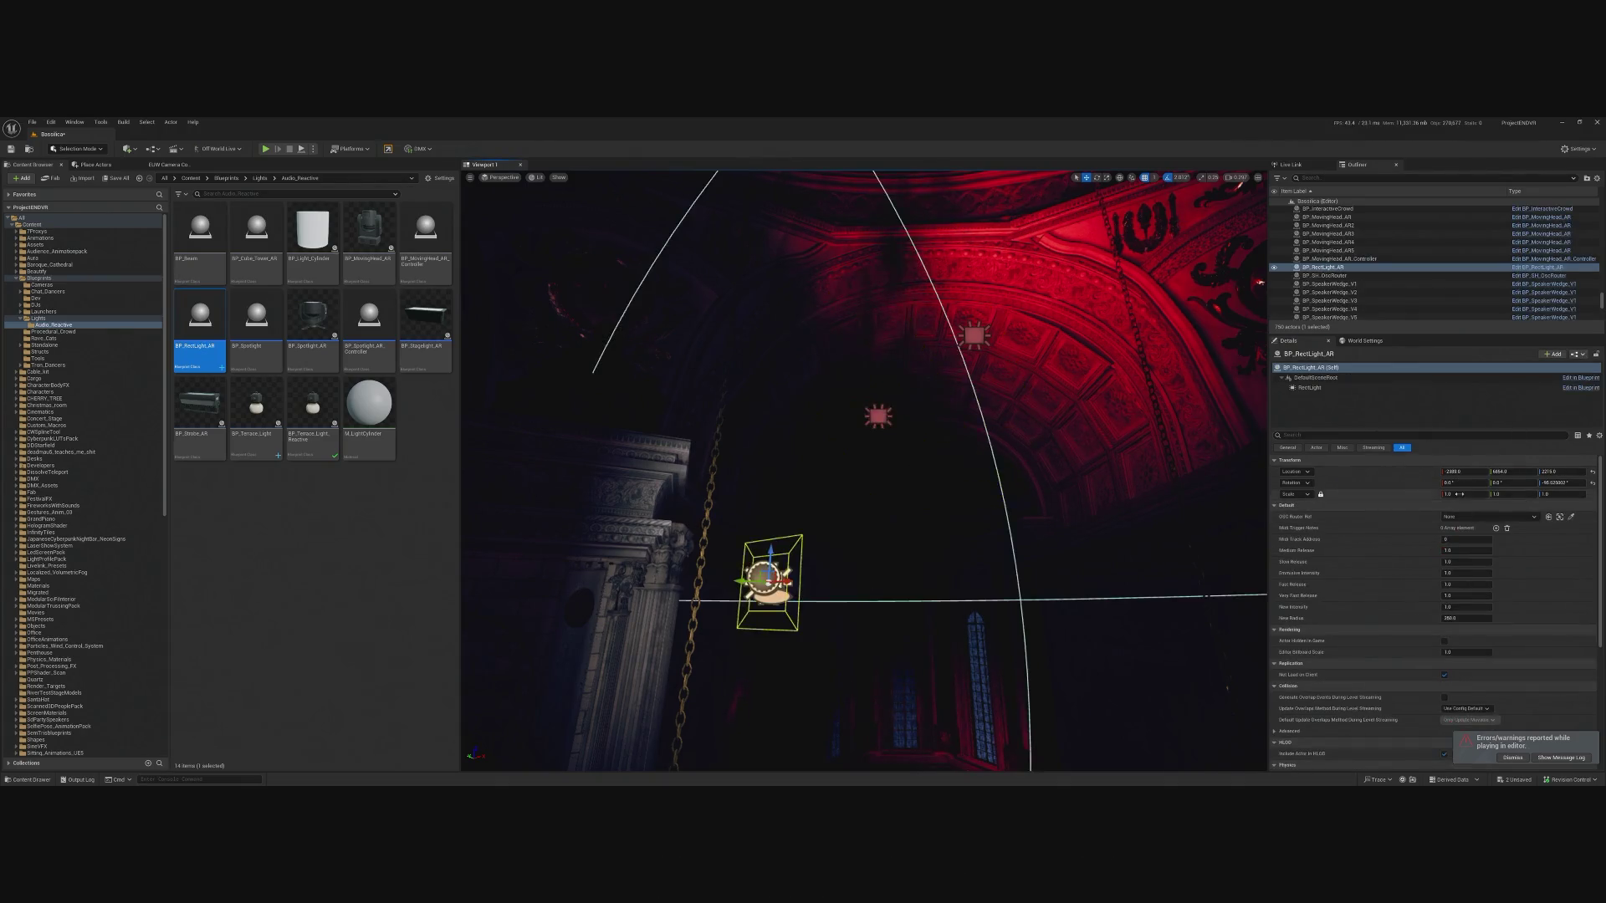
right_click(1374, 478)
left_click(1401, 502)
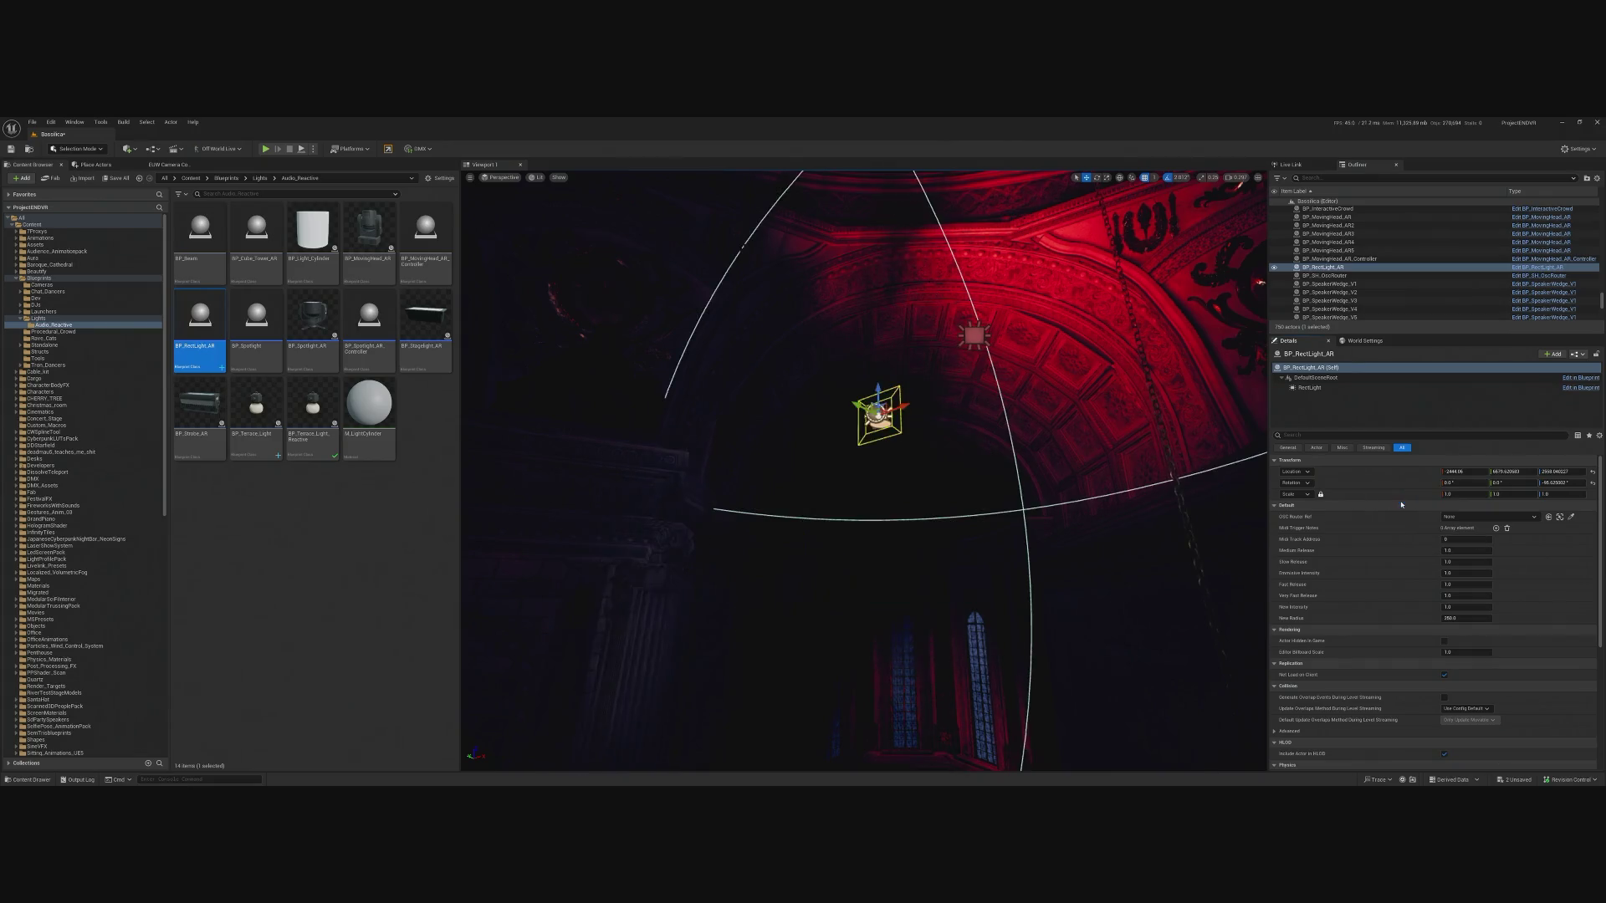
Reselect BP_RectLight_AR behind the arch wall and nudge it slightly along X.
left_click(857, 451)
left_click(870, 334)
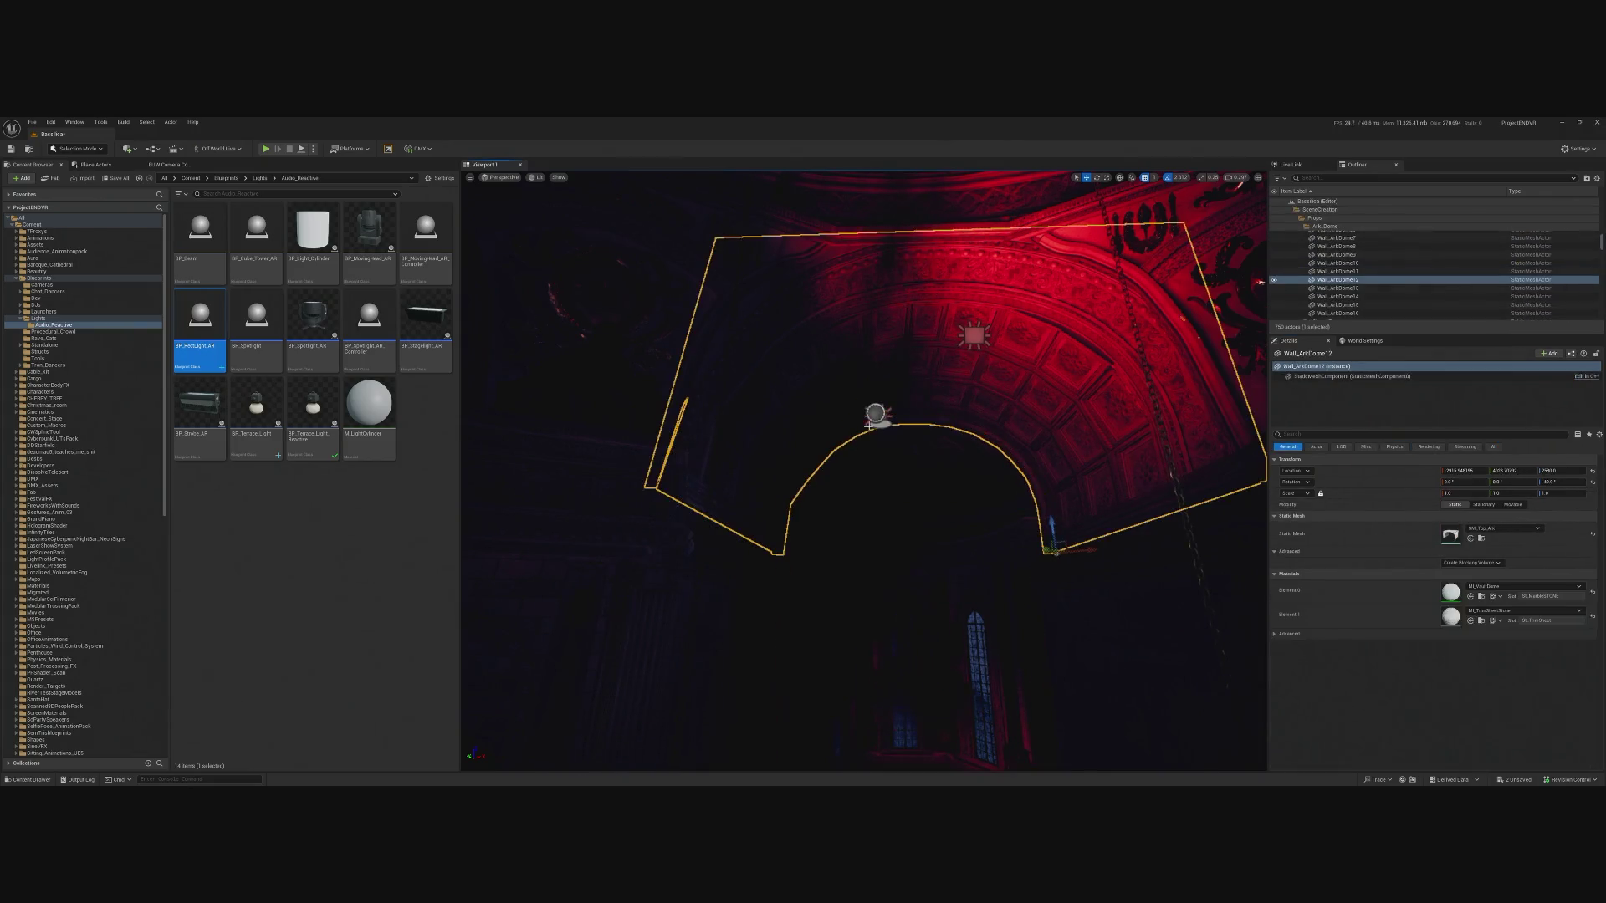
left_click(876, 414)
key("f")
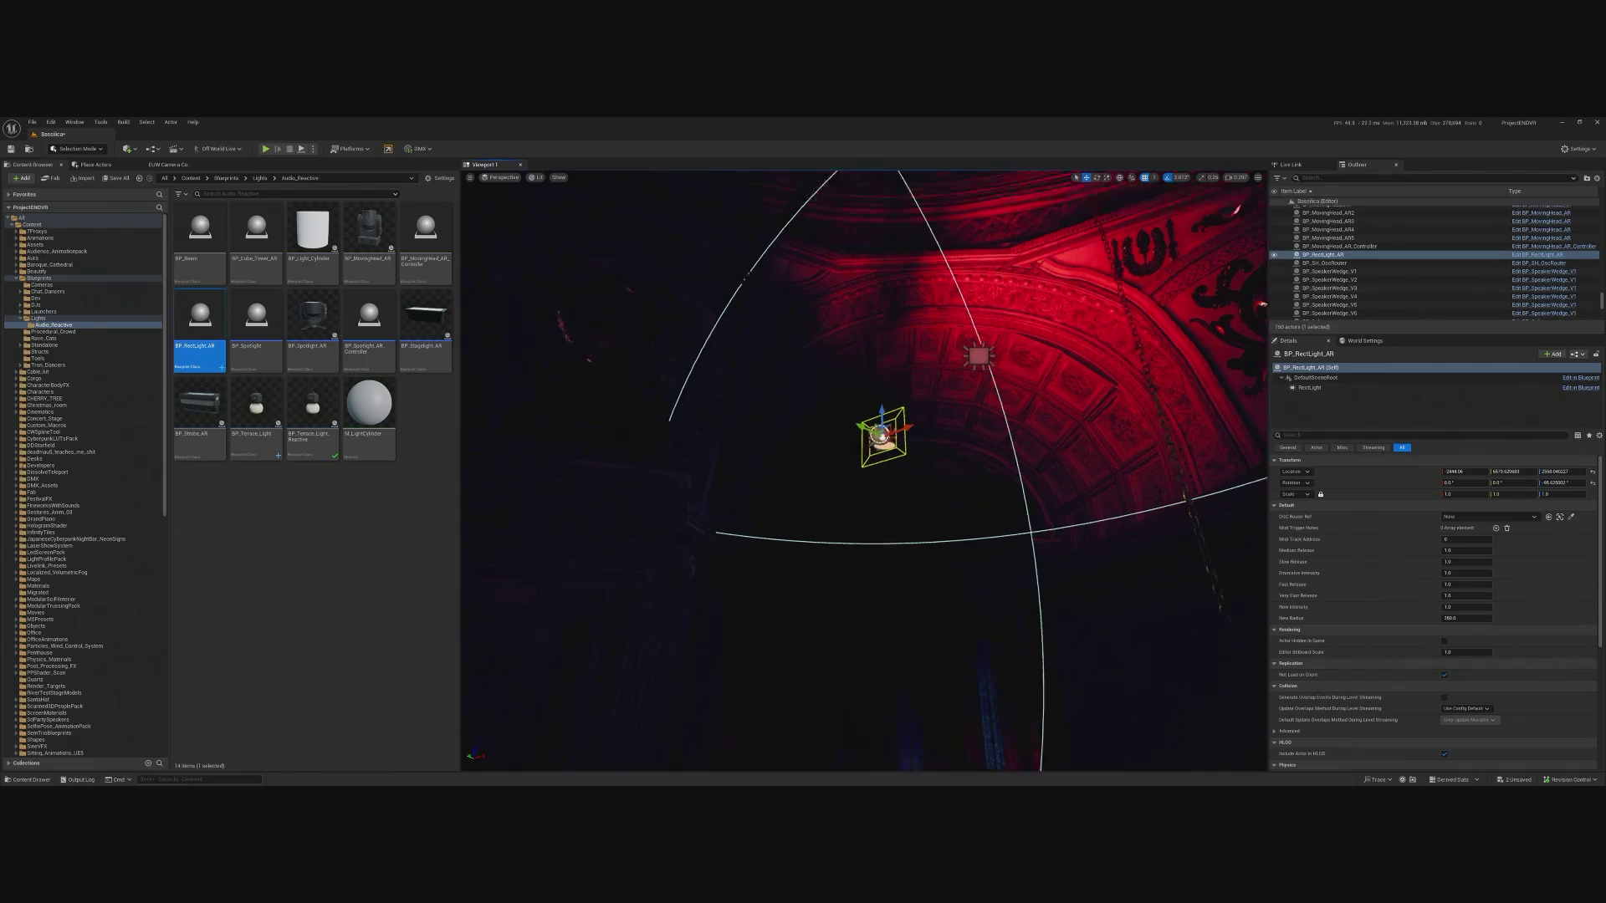
left_click(880, 532)
left_click(879, 532)
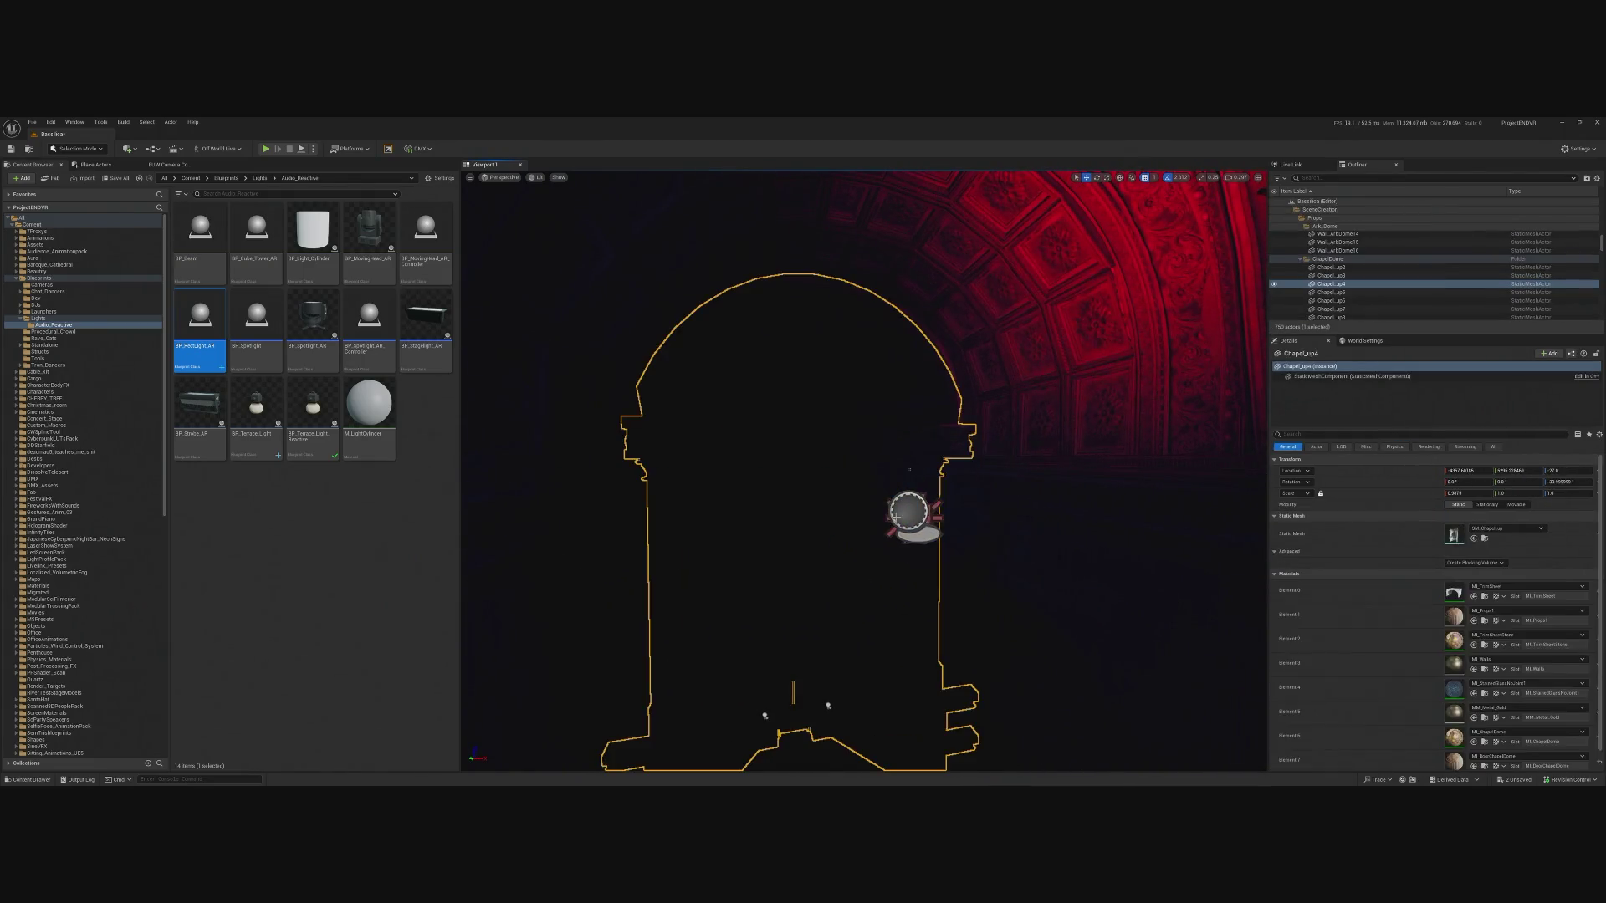
left_click(910, 512)
left_click_drag(930, 518, 961, 518)
Copy RectLight5's rotation and paste it onto BP_RectLight_AR.
left_click(903, 514)
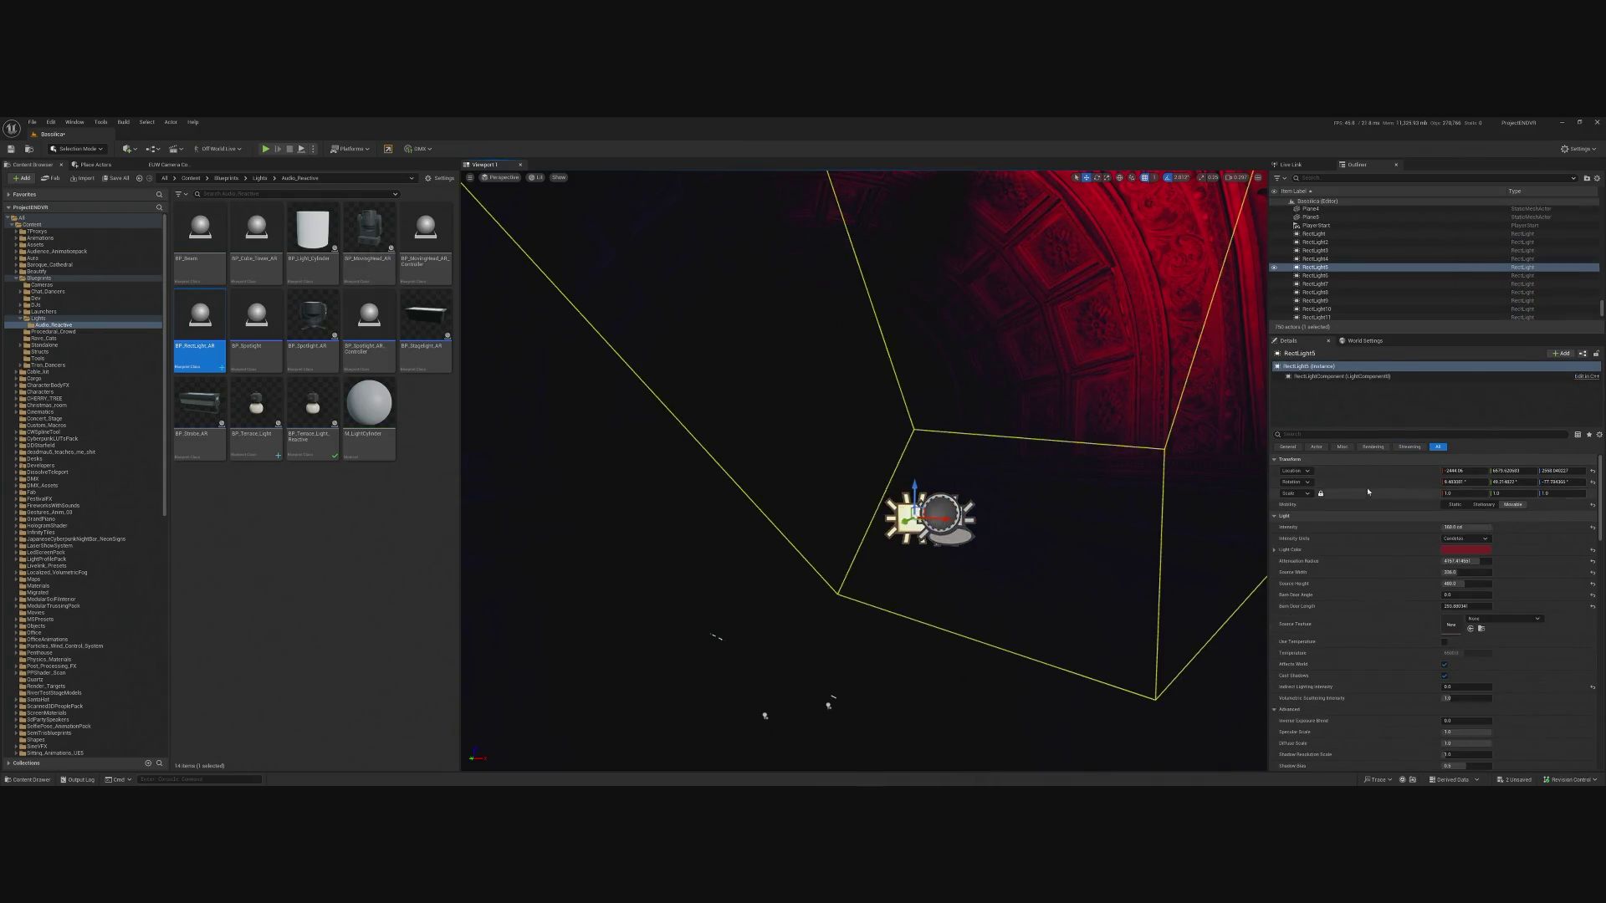
right_click(1360, 485)
left_click(1373, 498)
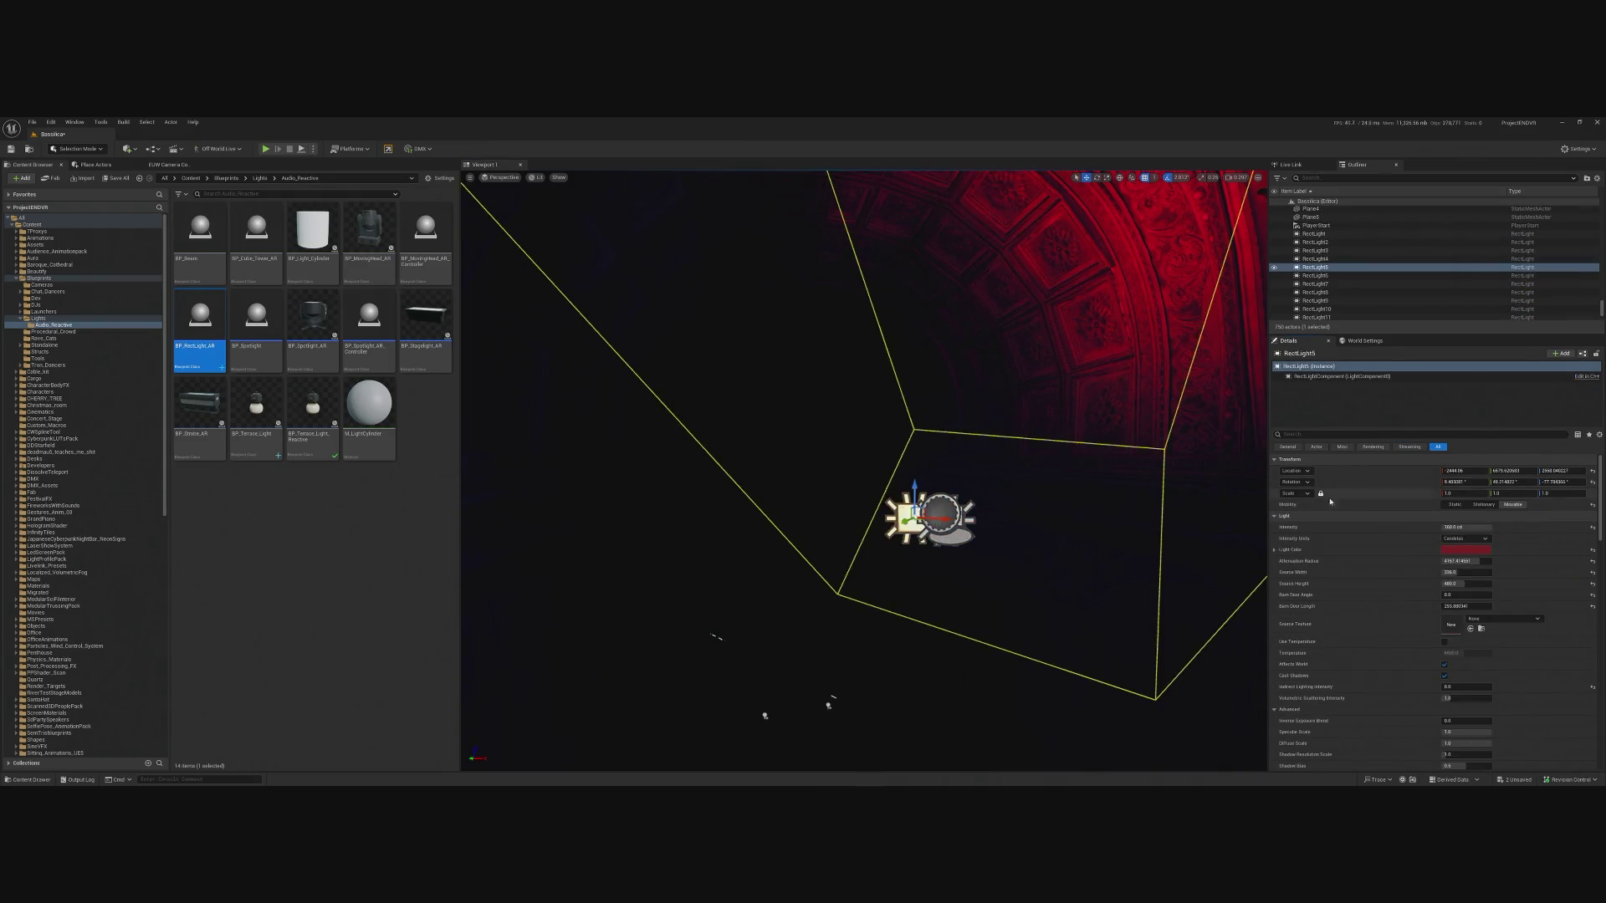
left_click(975, 520)
right_click(1349, 483)
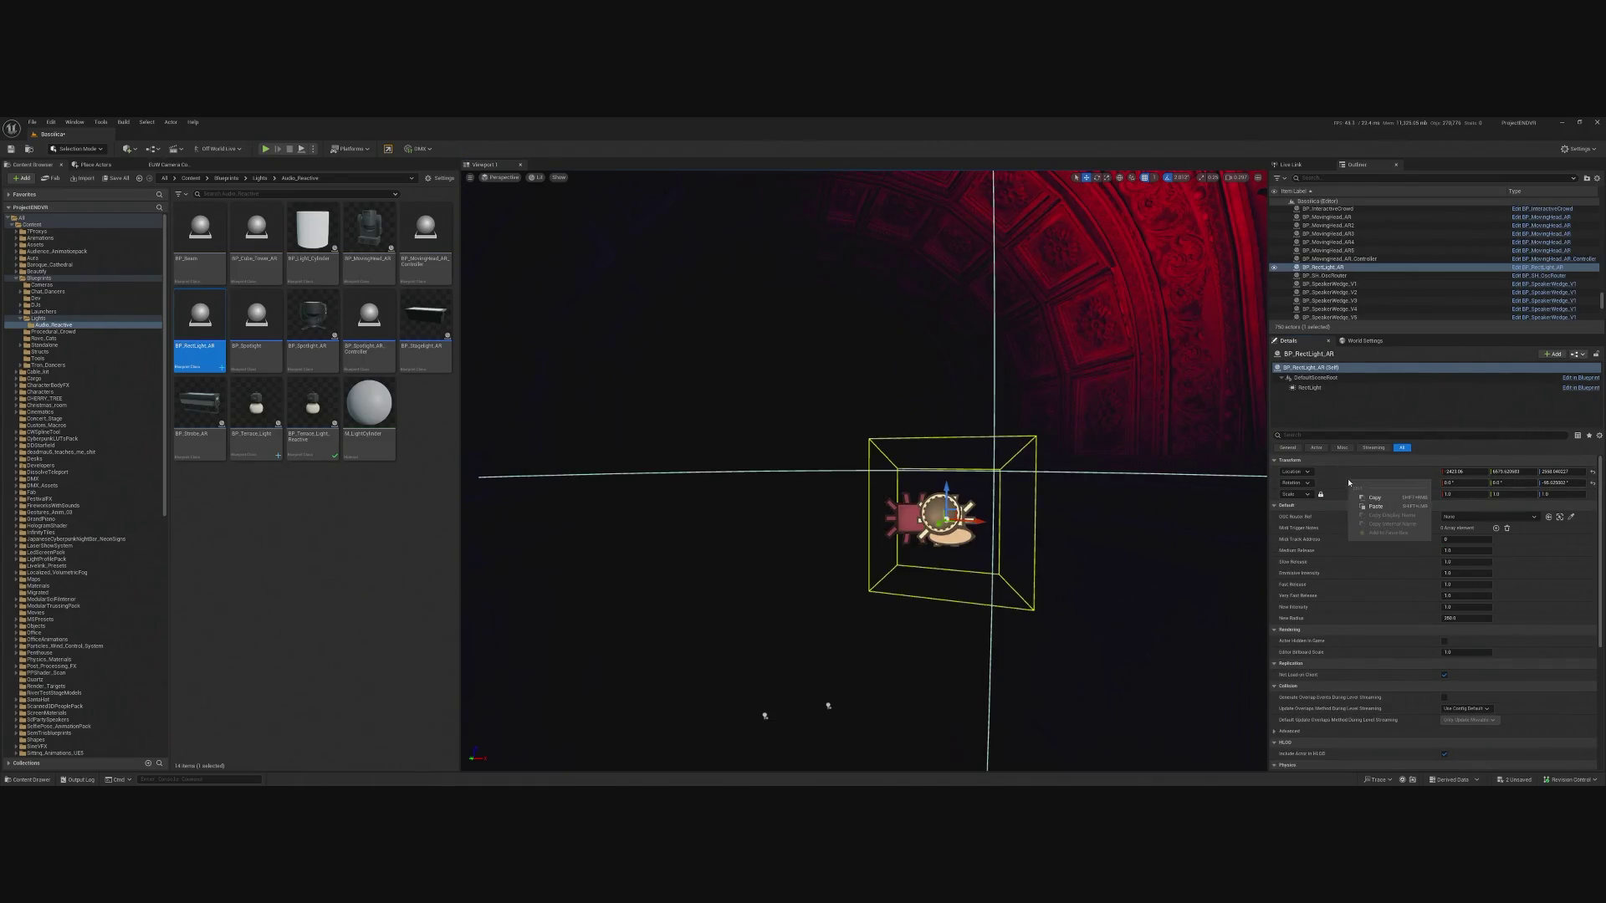
left_click(1376, 507)
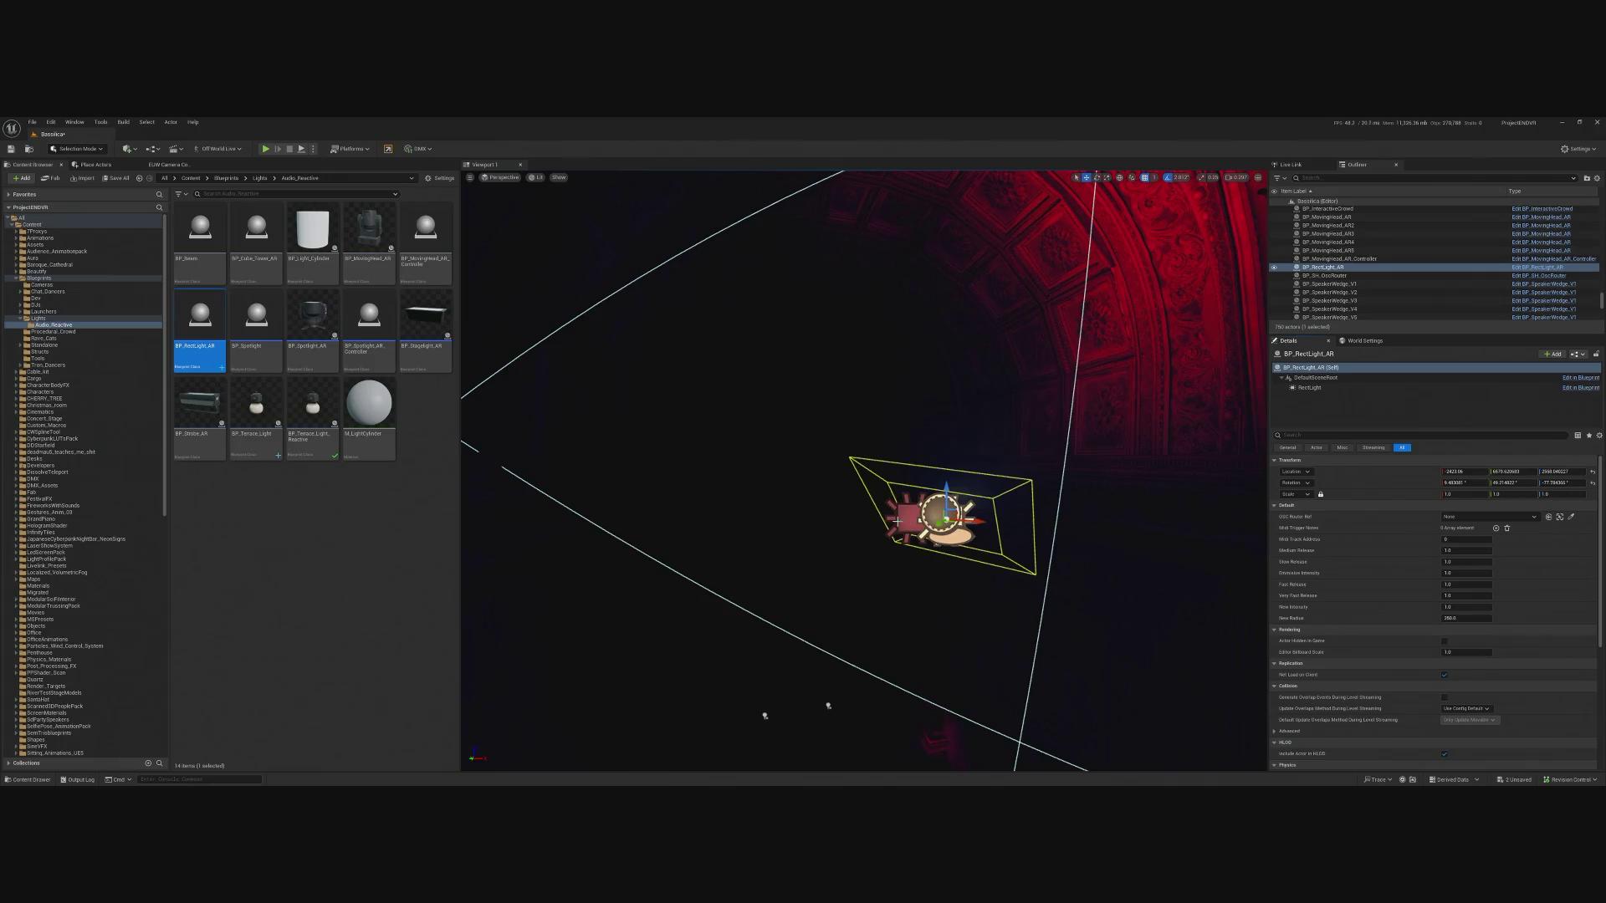
Set BP_RectLight_AR's OSC Router Ref to BP_SH_OscRouter.
left_click(902, 517)
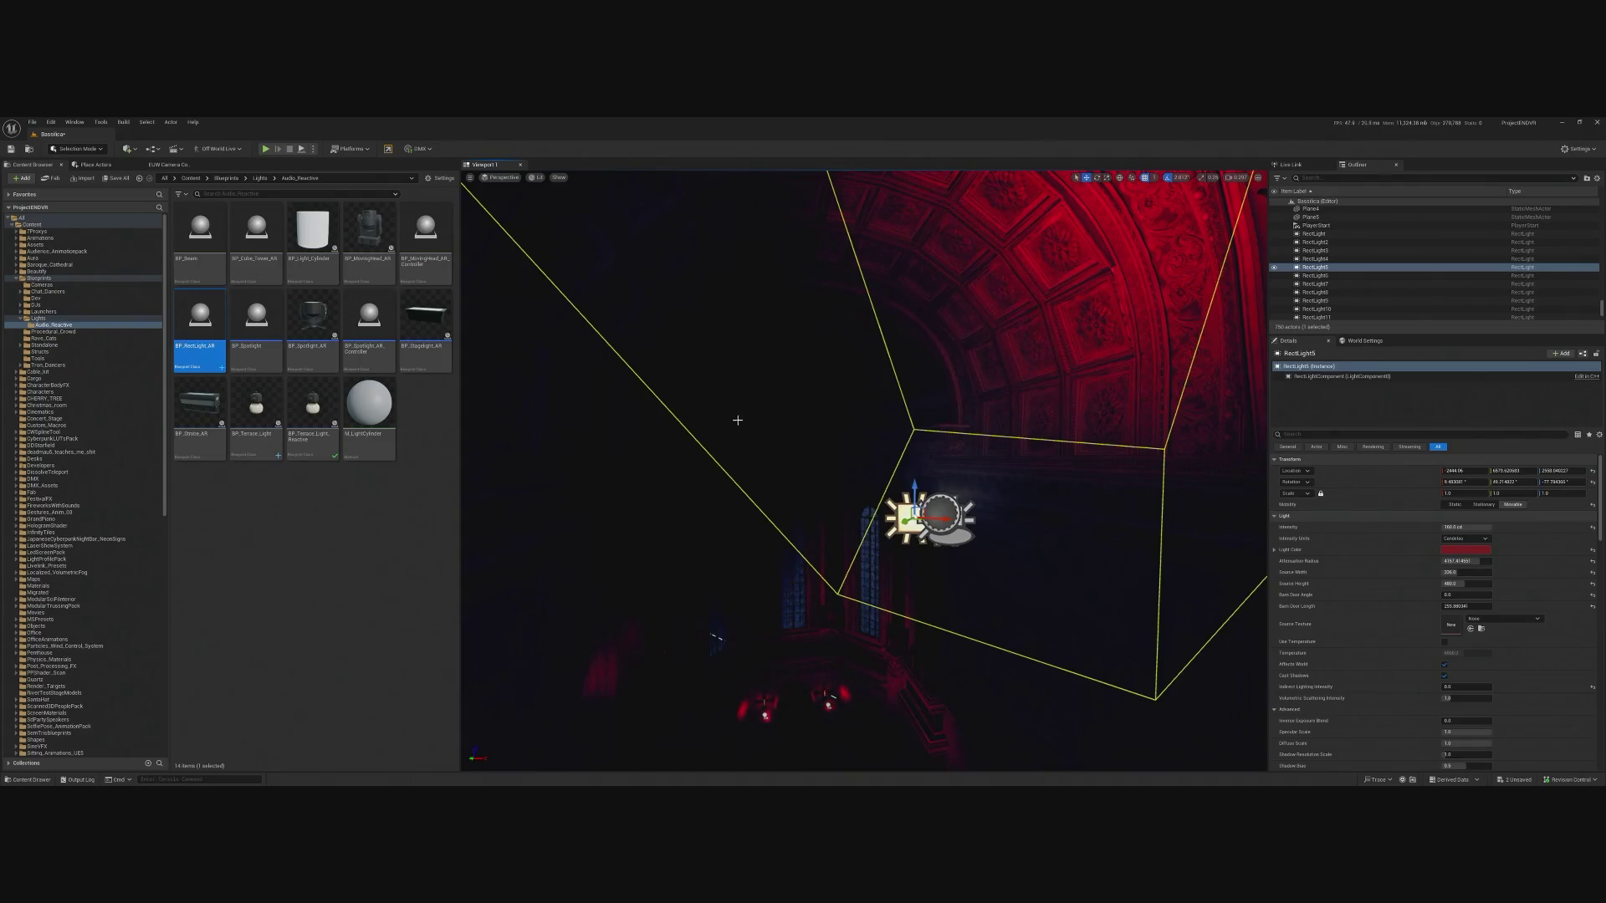
left_click(945, 519)
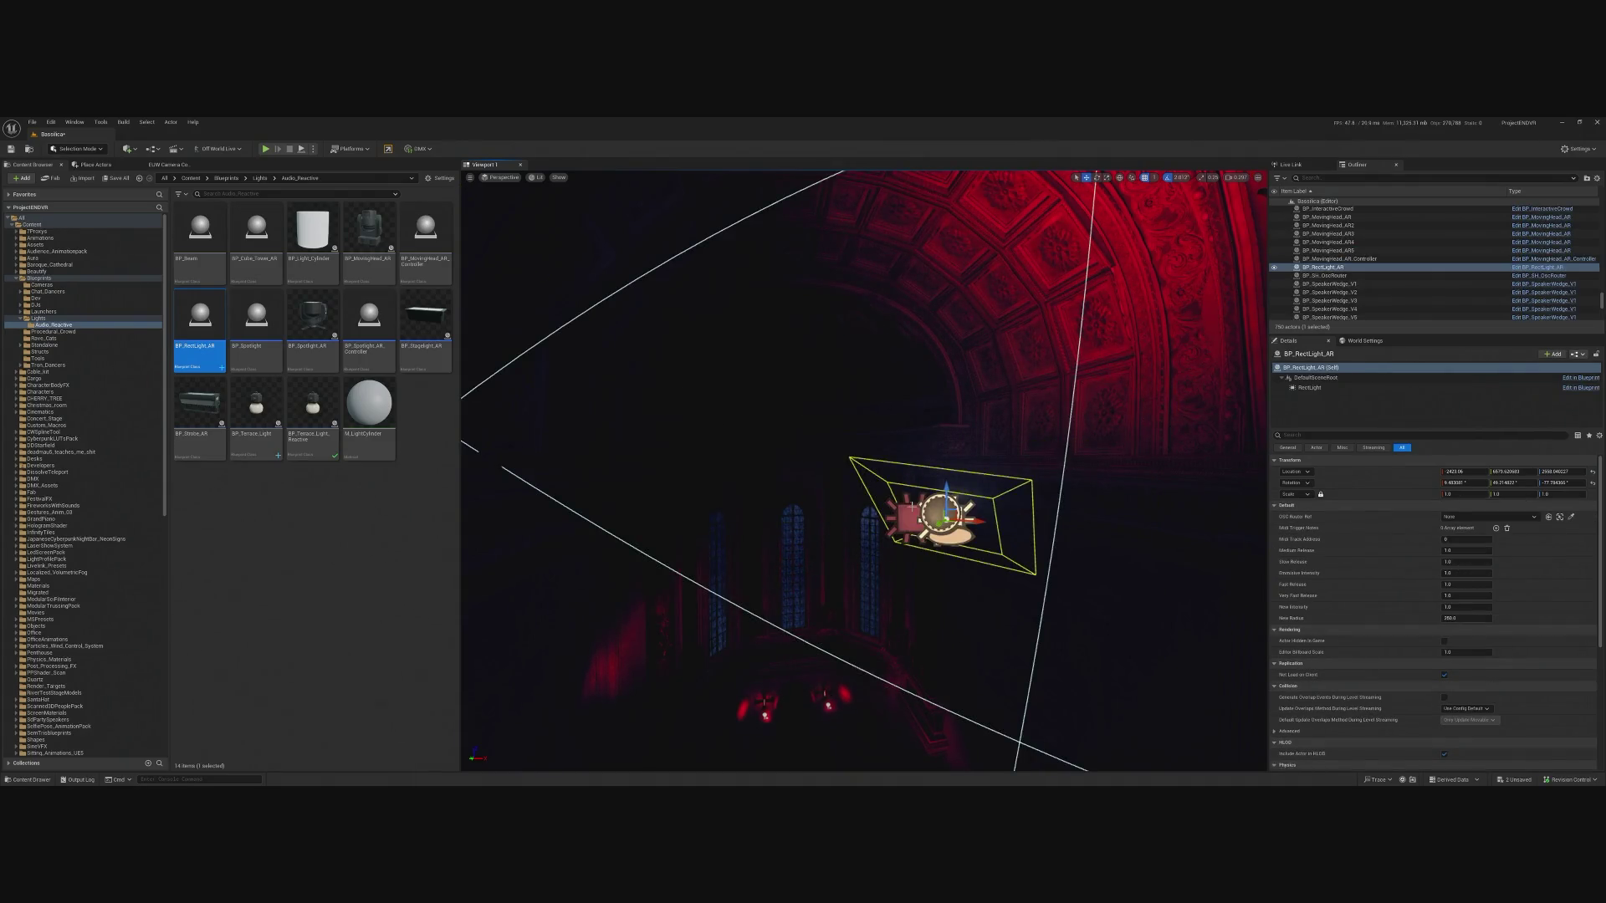
left_click(905, 510)
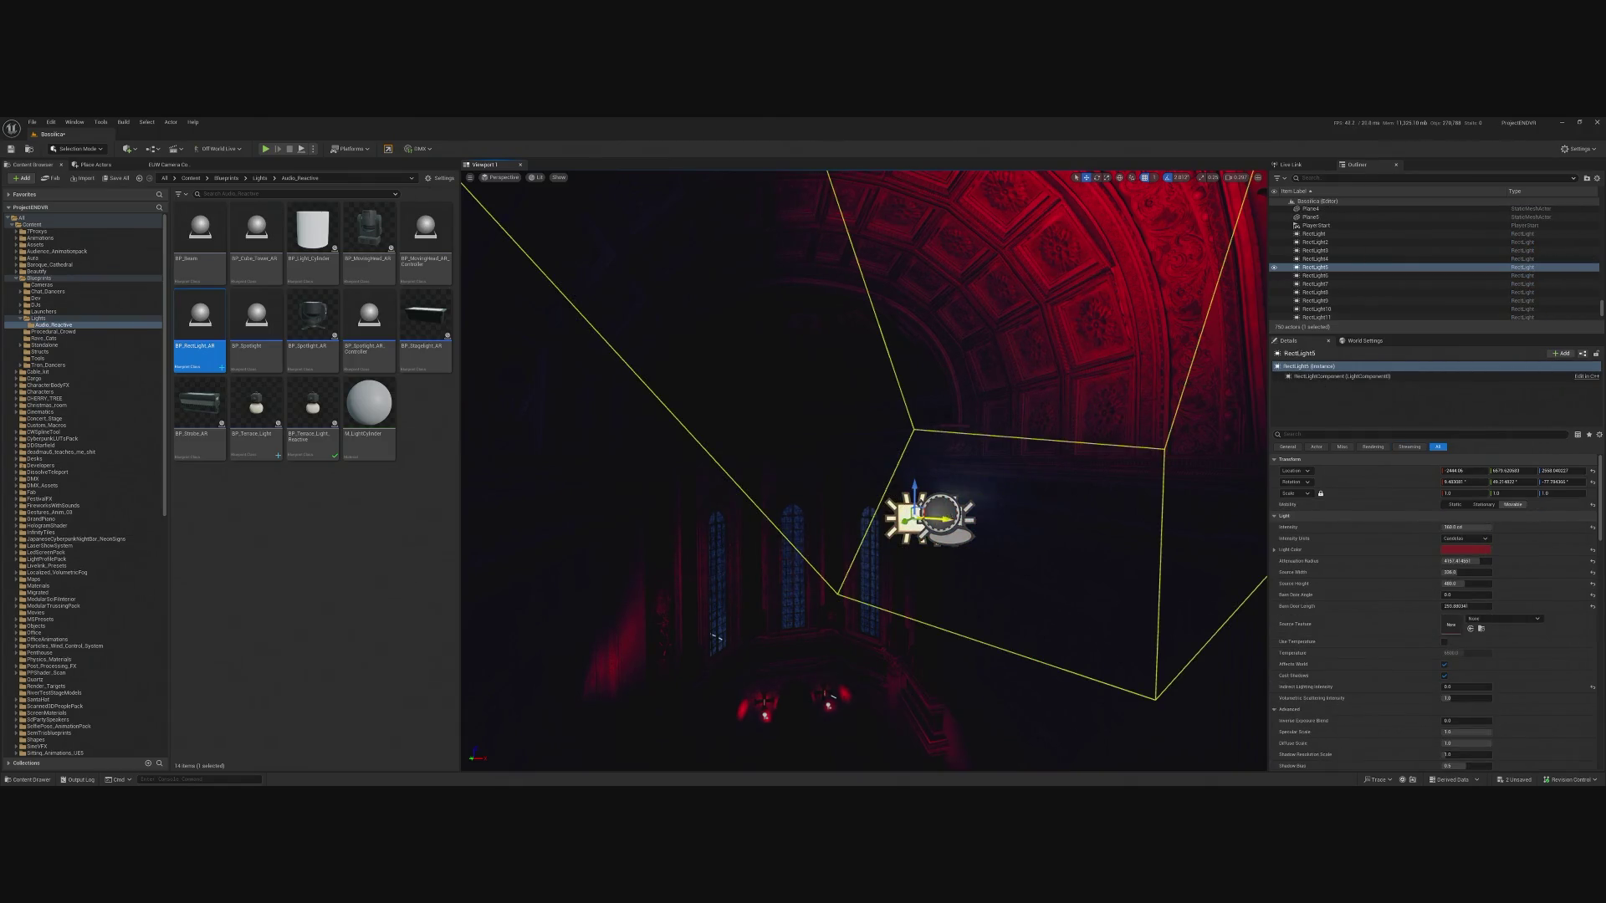
left_click(945, 517)
left_click(1489, 517)
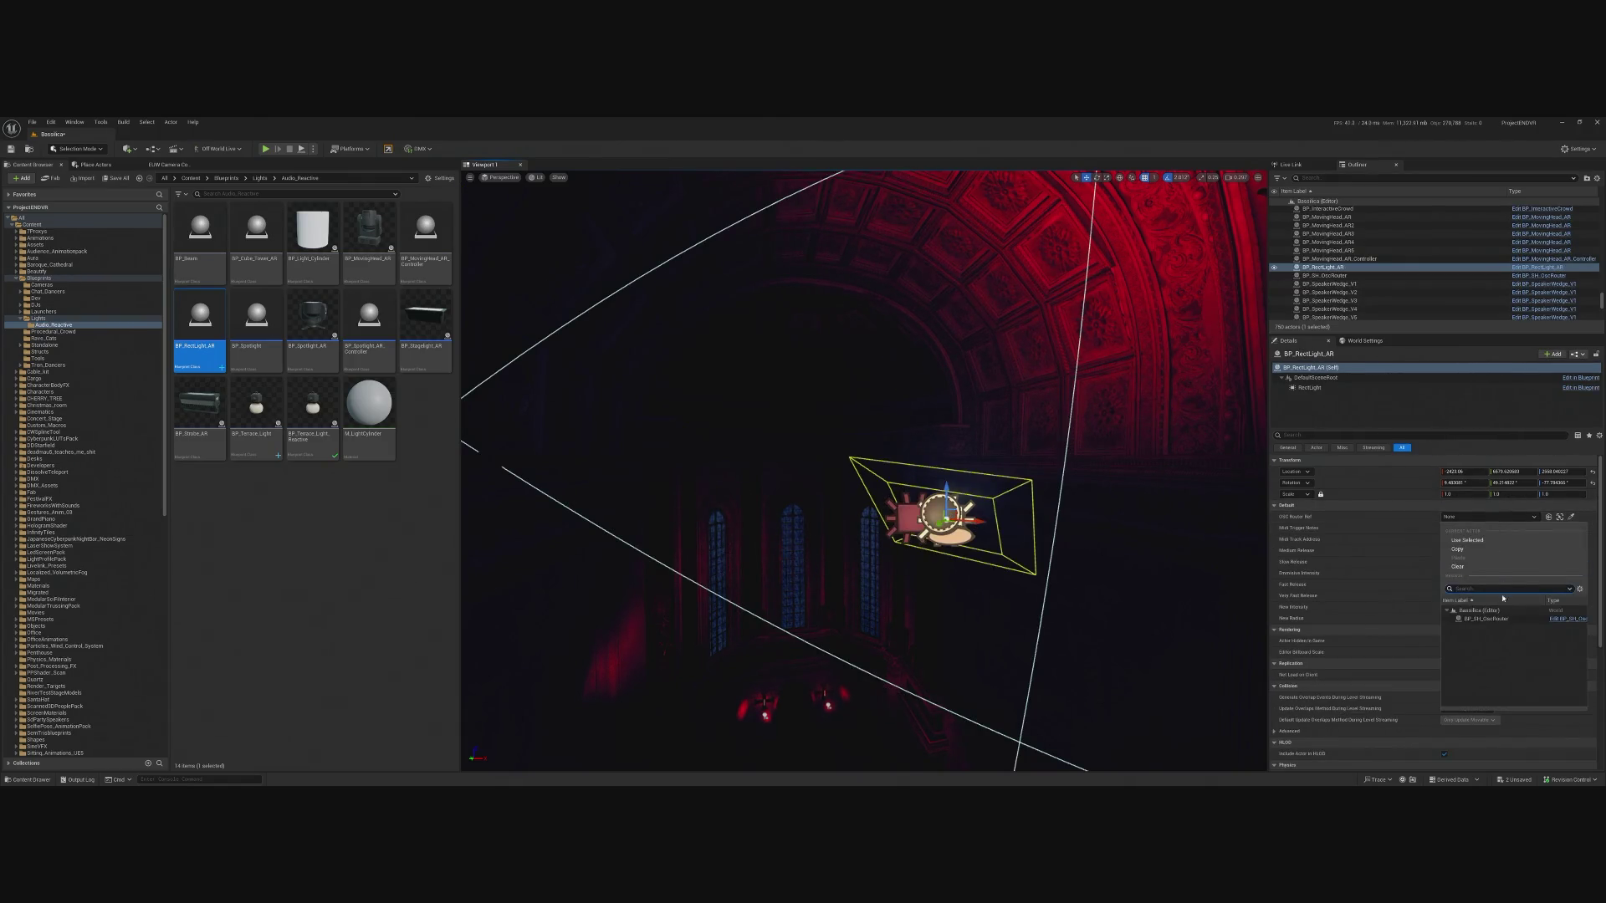
left_click(1482, 619)
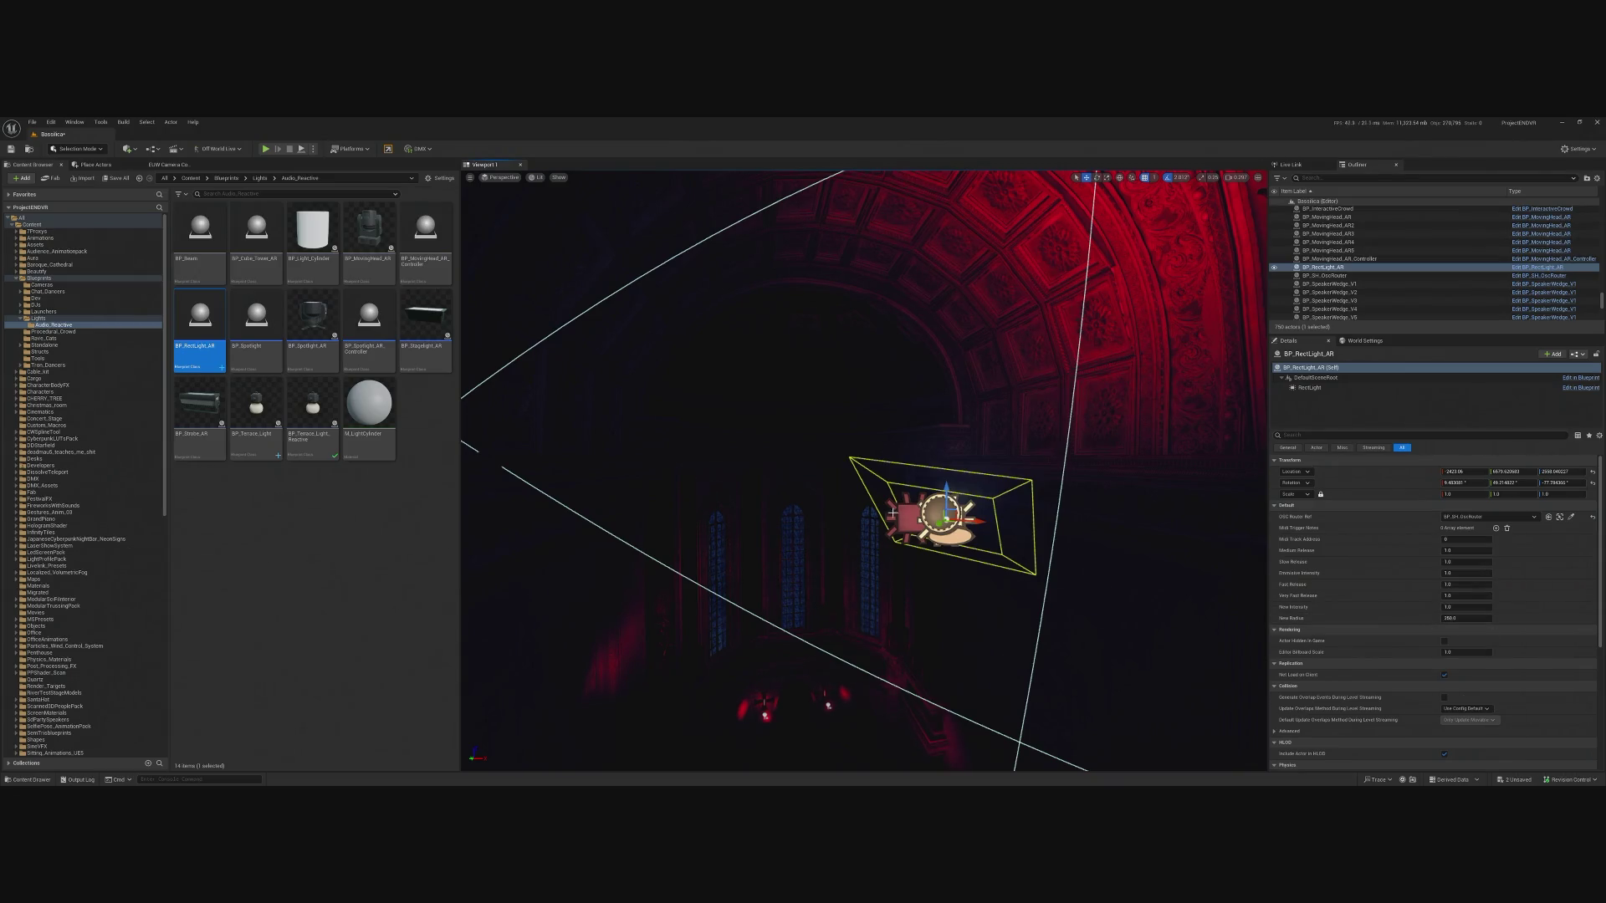
left_click(906, 496)
left_click(906, 516)
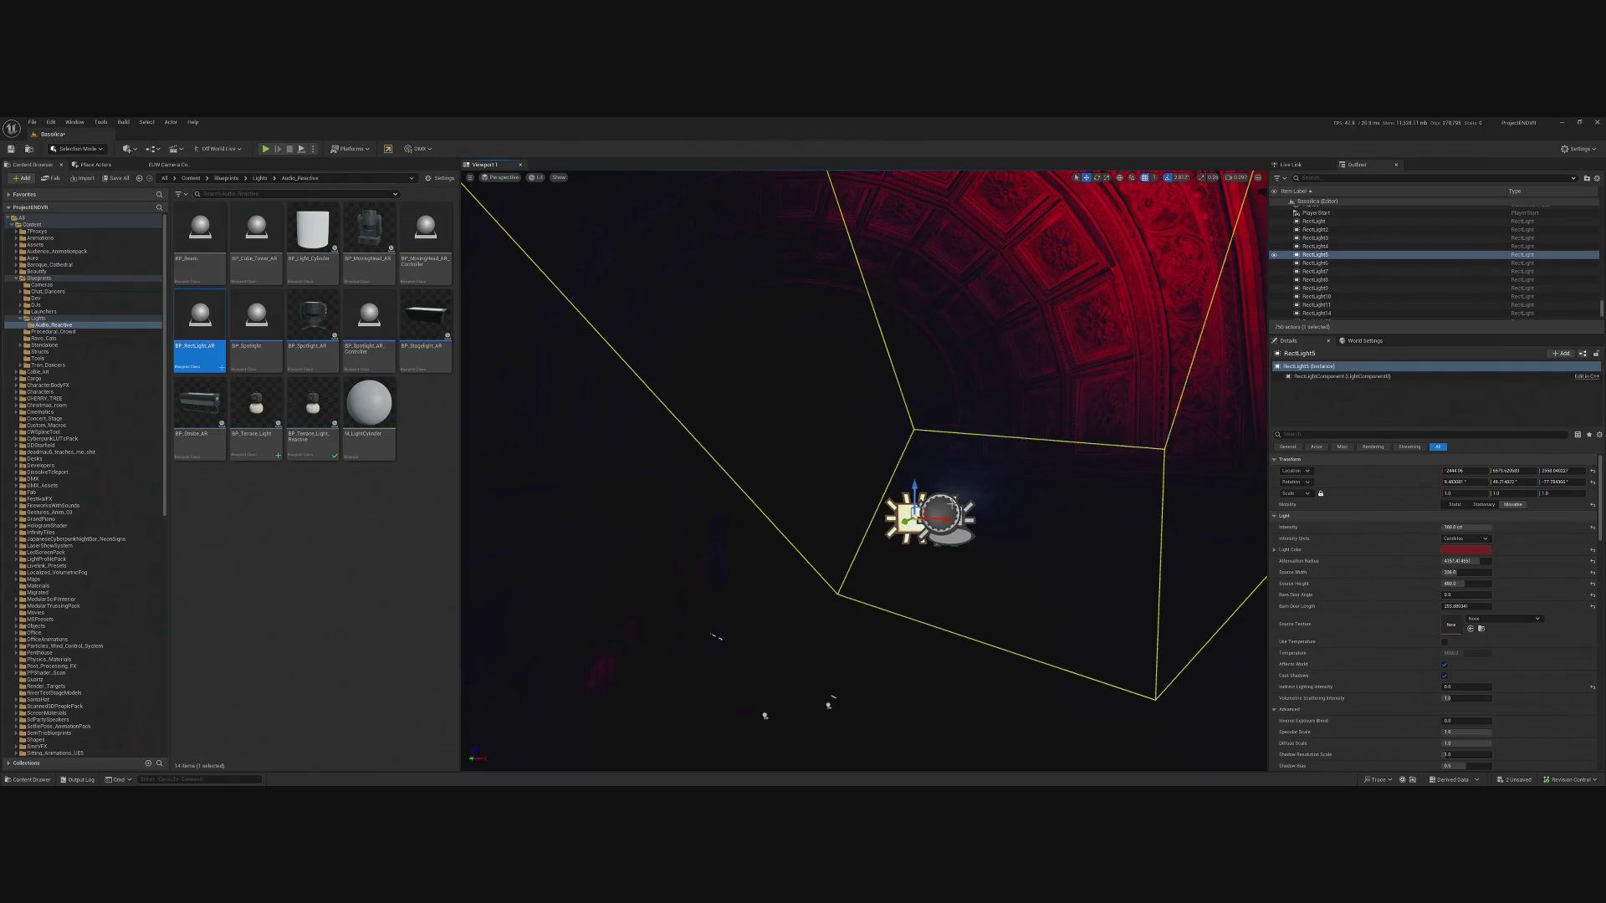
left_click(953, 504)
Copy RectLight5's Light category and paste it into BP_RectLight_AR's RectLight component.
left_click(908, 516)
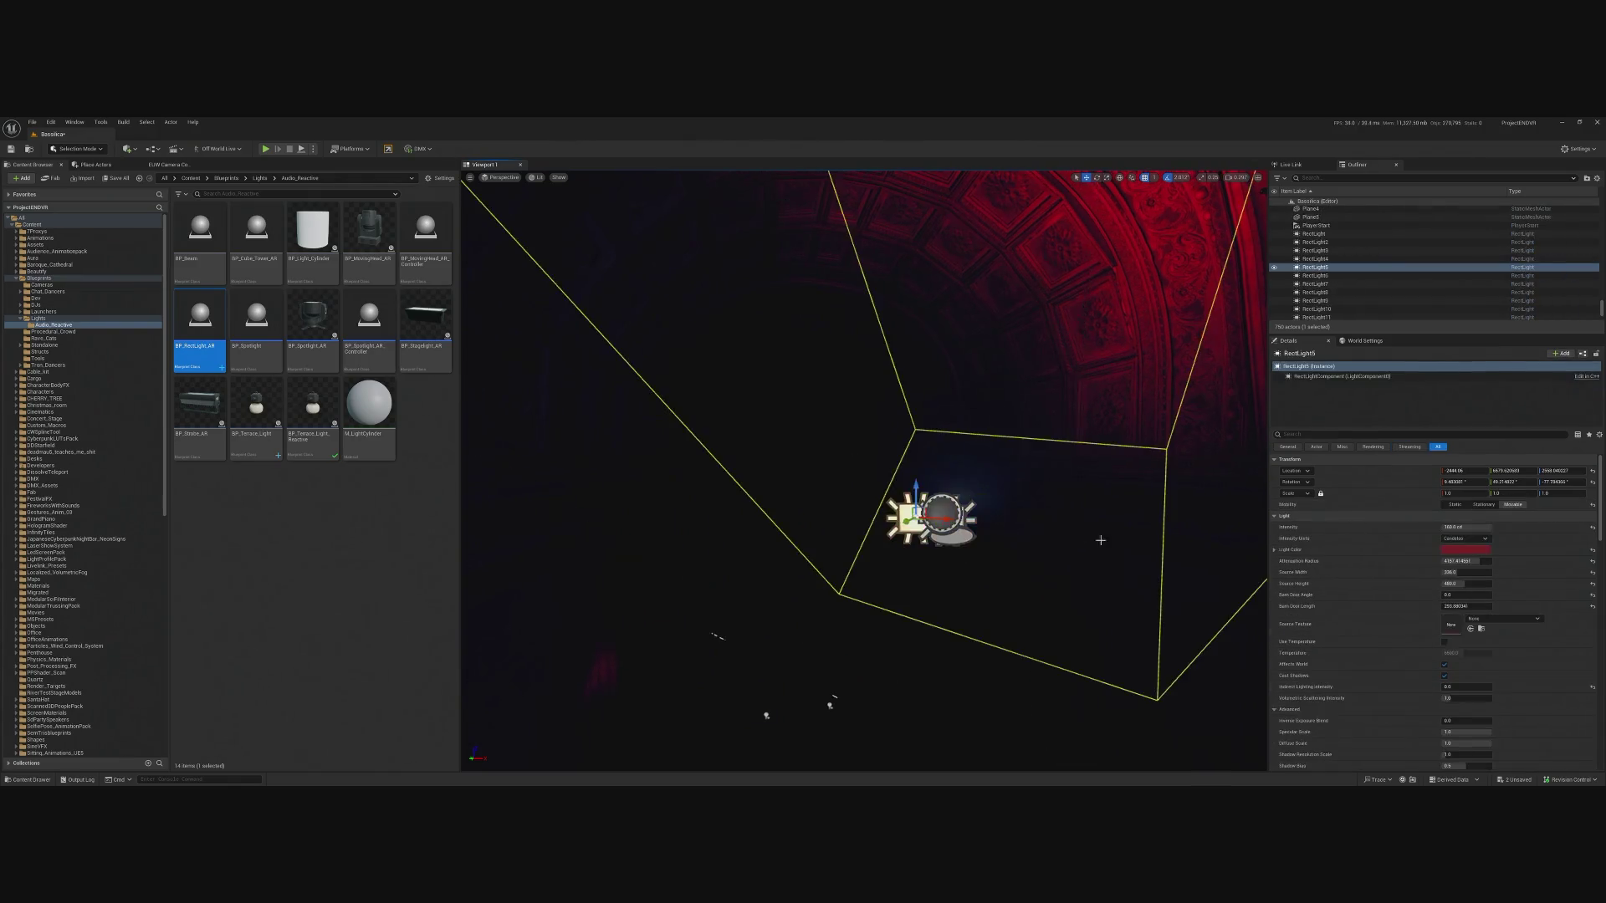
right_click(1312, 522)
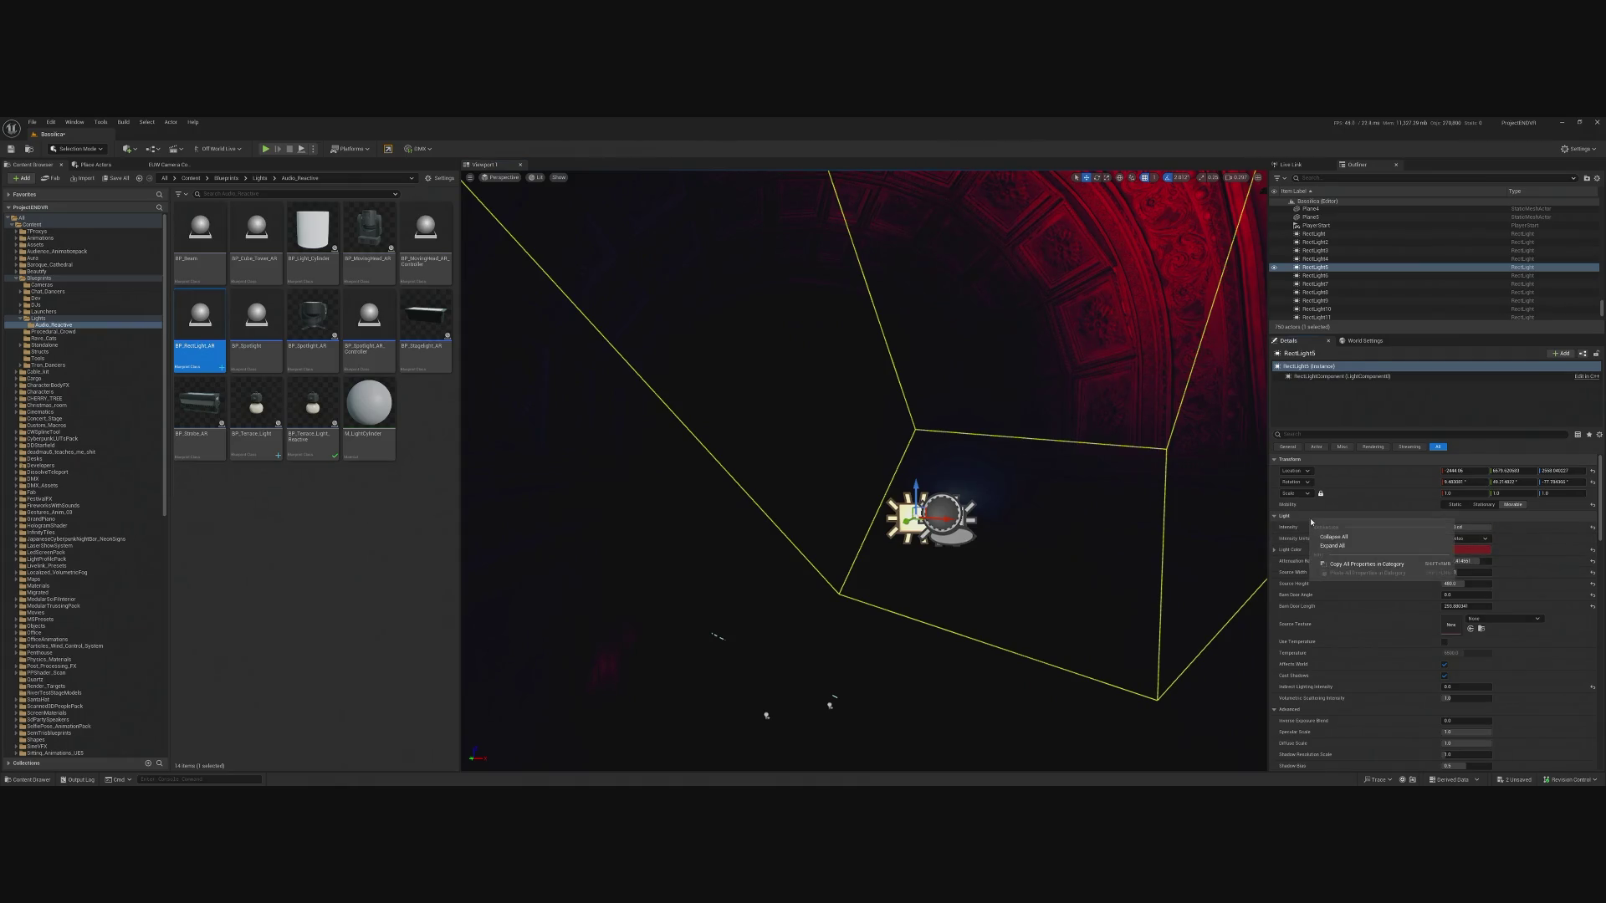
left_click(1364, 566)
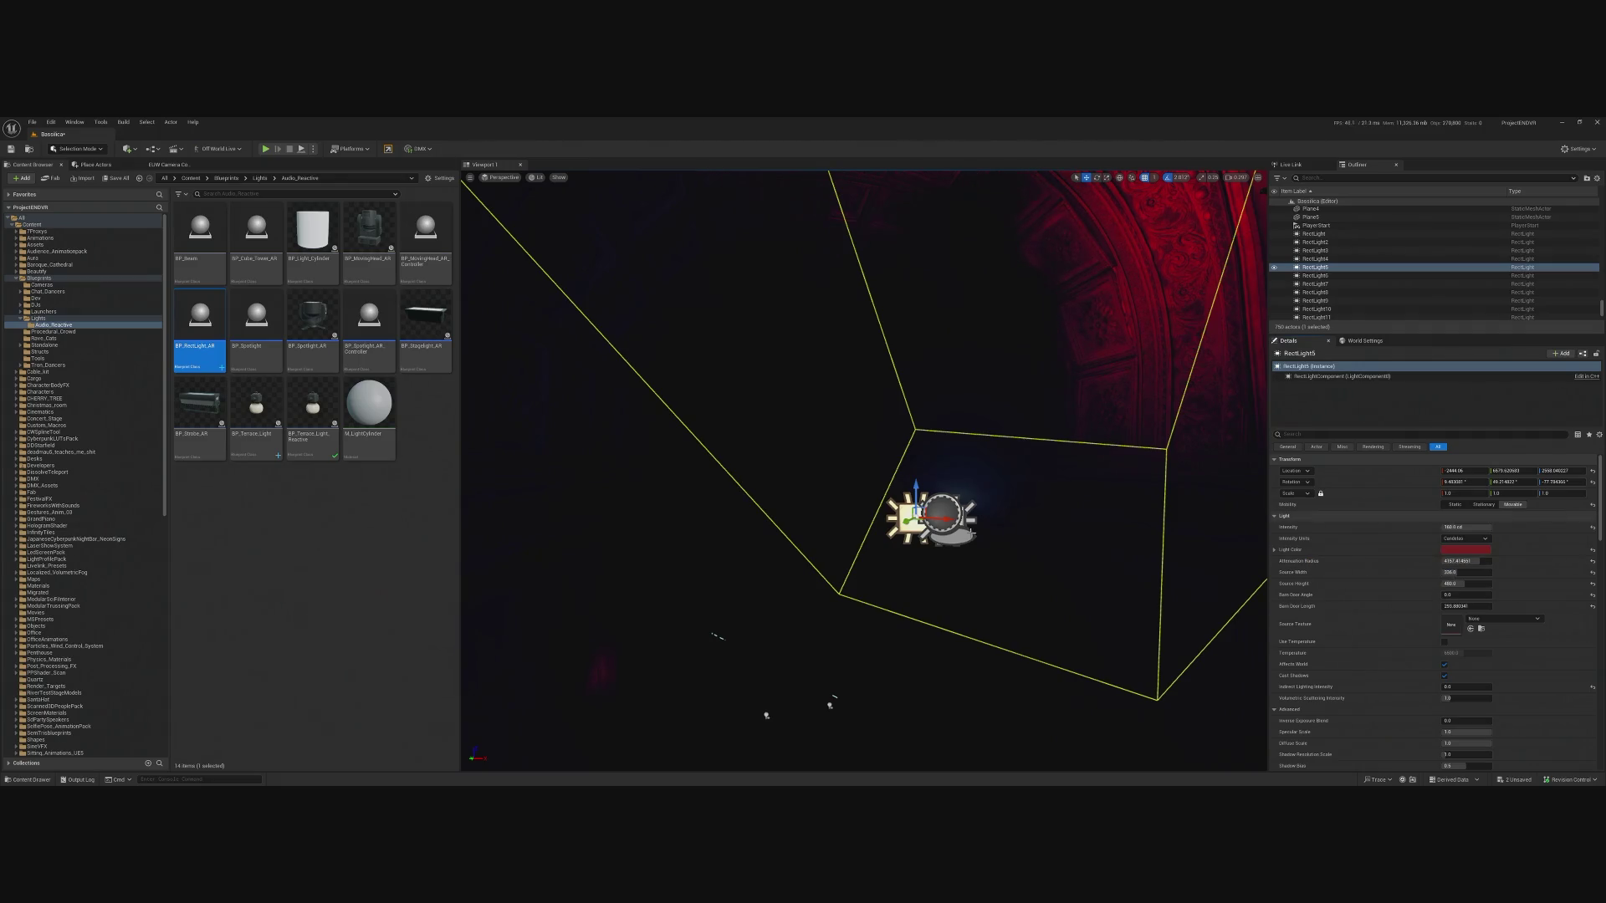
key("ctrl+z")
left_click(1309, 387)
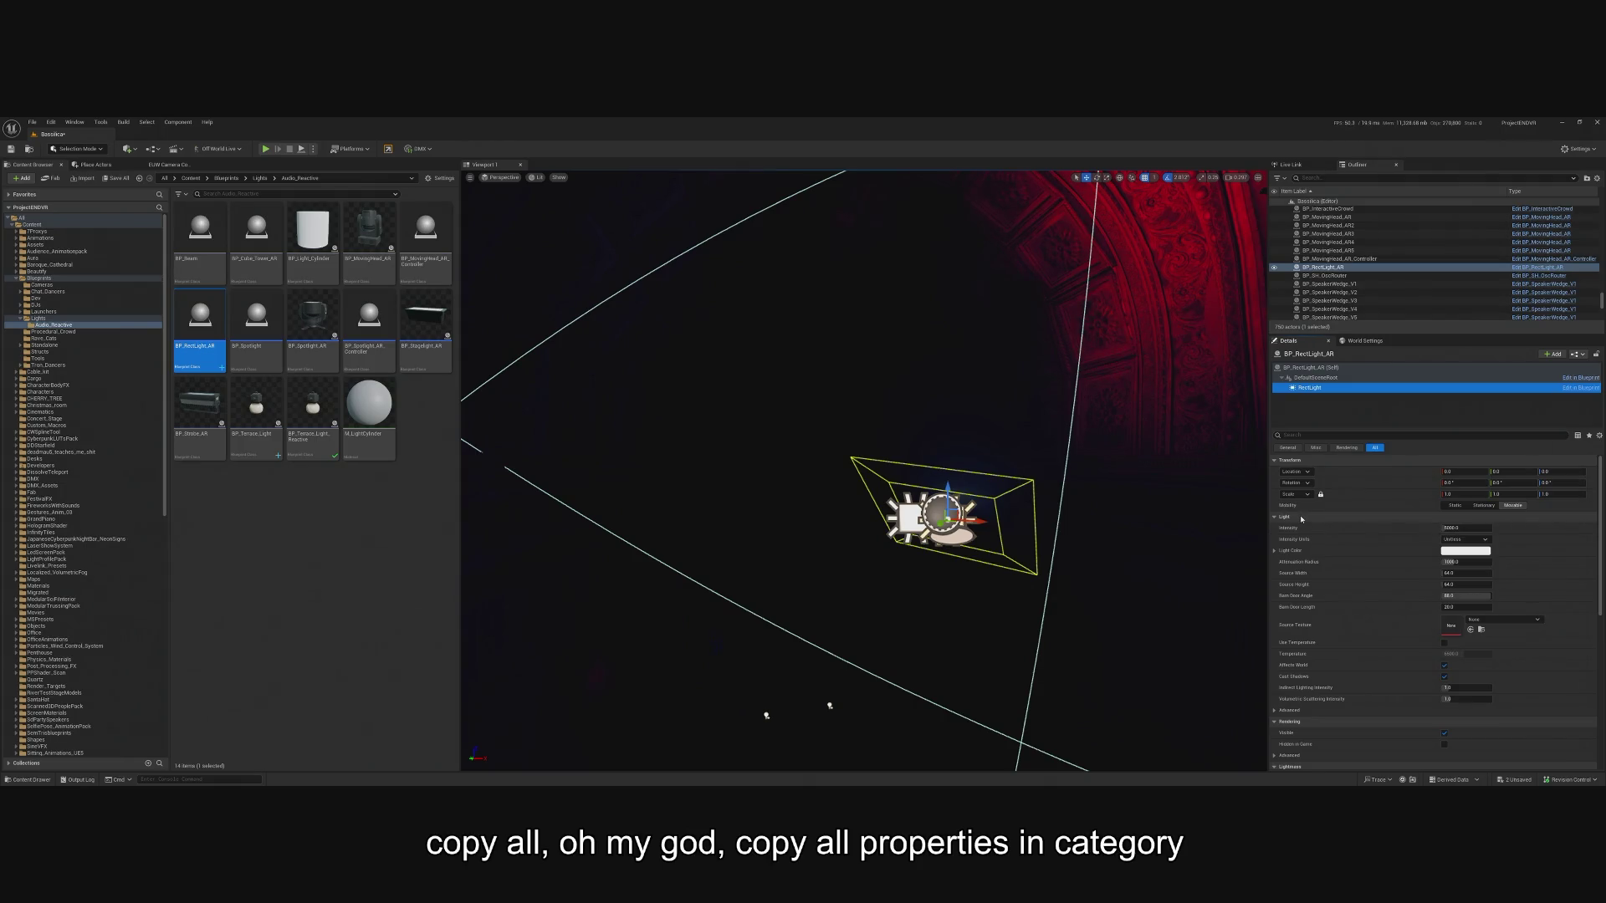
right_click(1301, 519)
left_click(1337, 577)
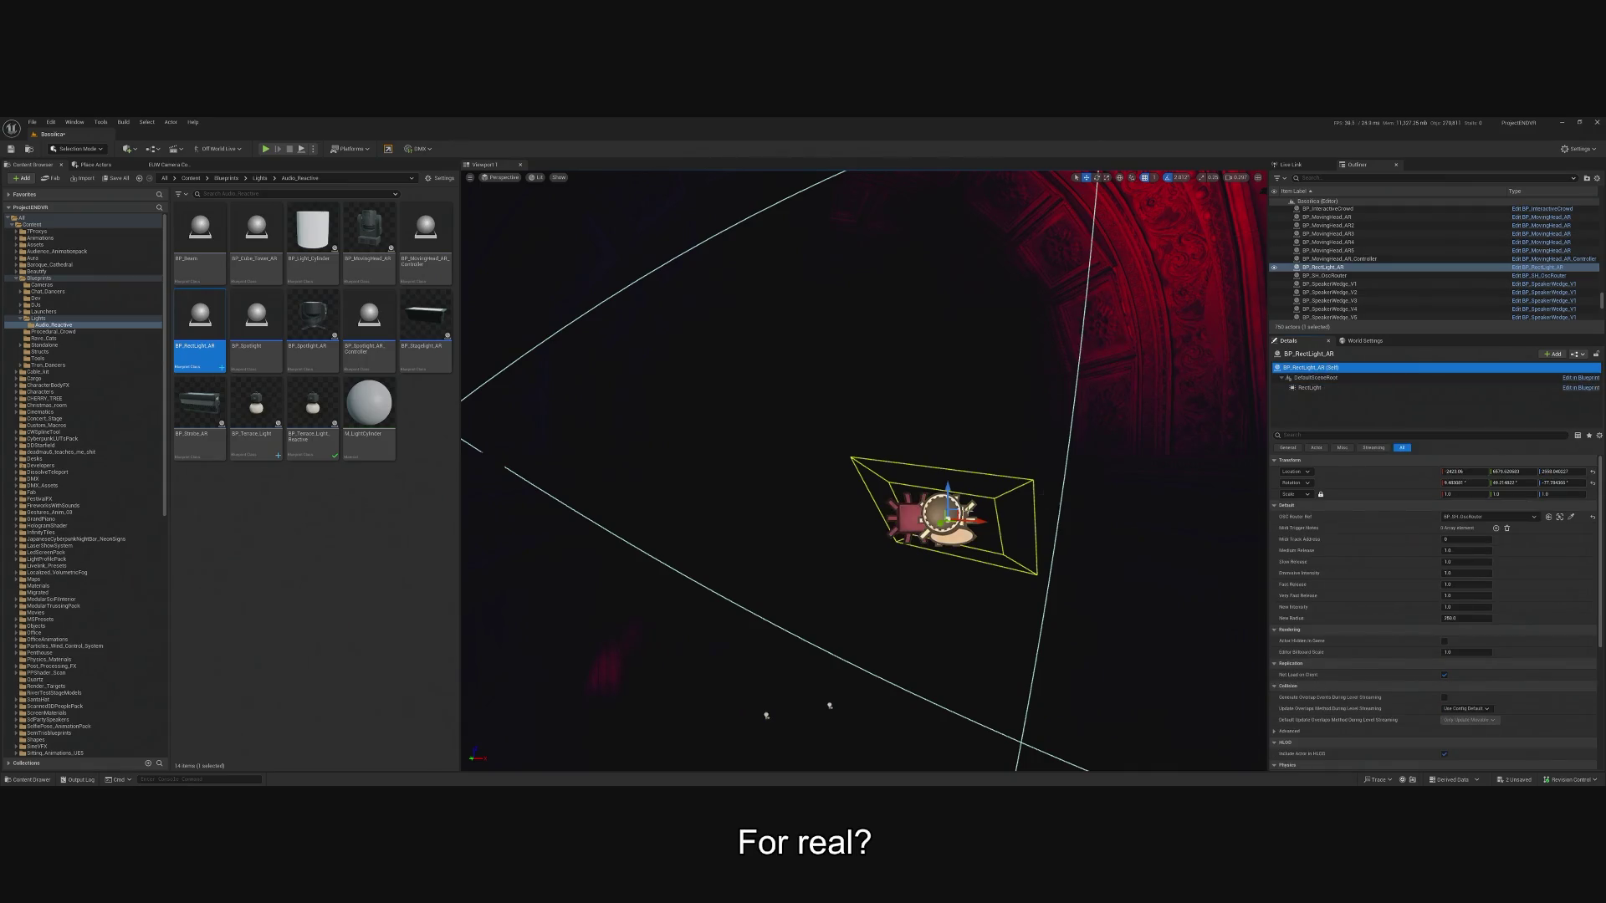
left_click(795, 586)
Recopy RectLight5's Light settings, including 160 cd intensity, and paste them into the component again.
left_click(907, 517)
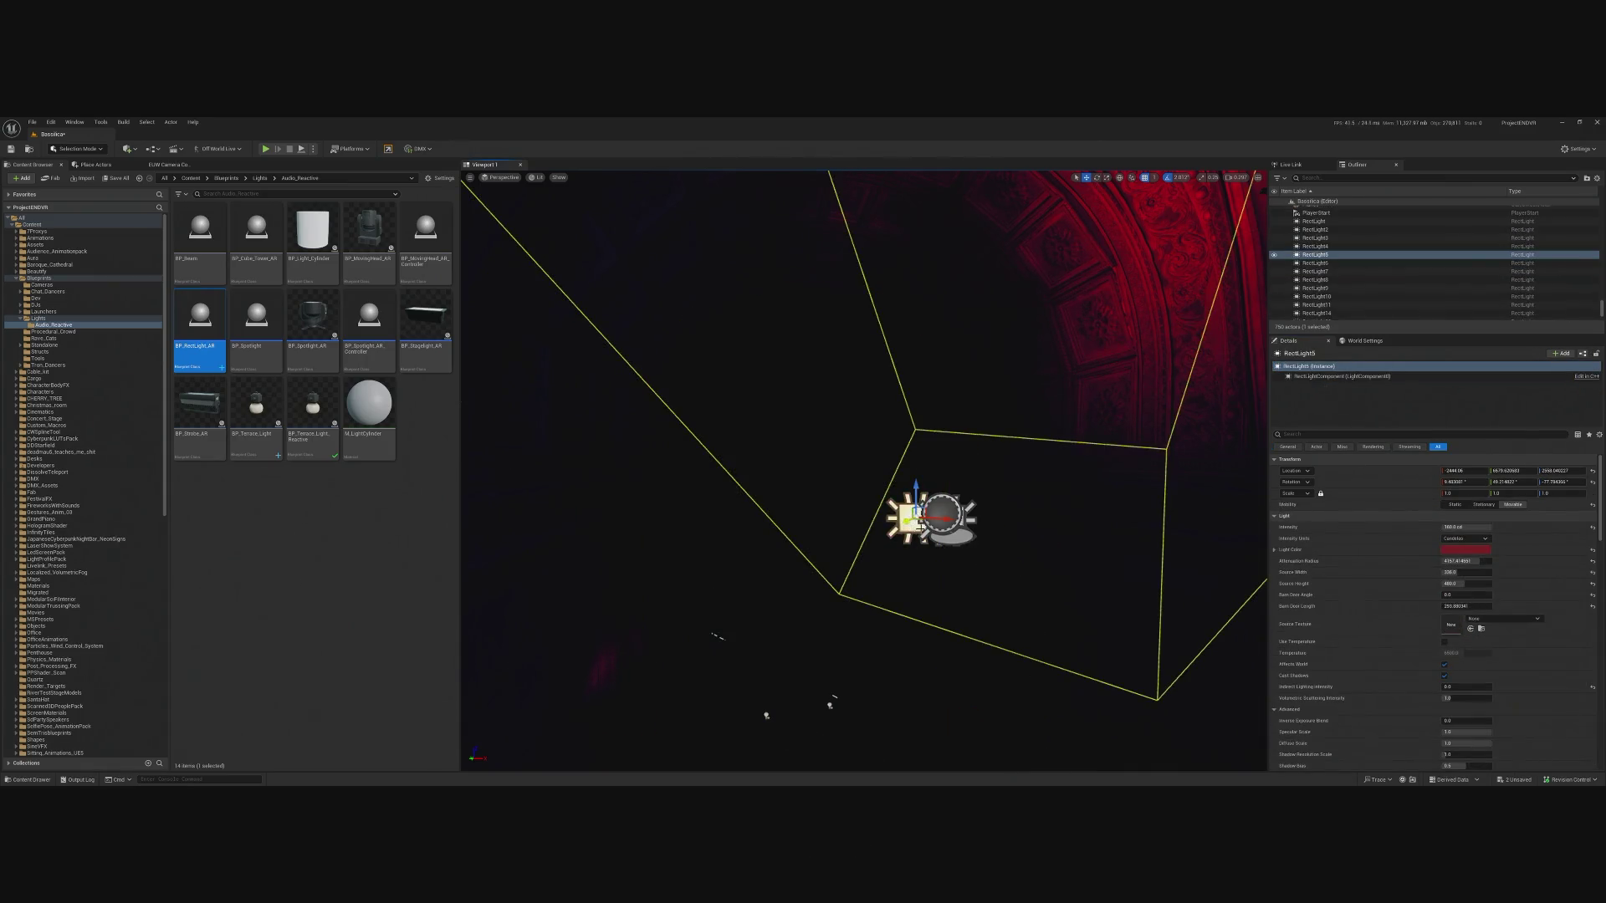
right_click(1306, 523)
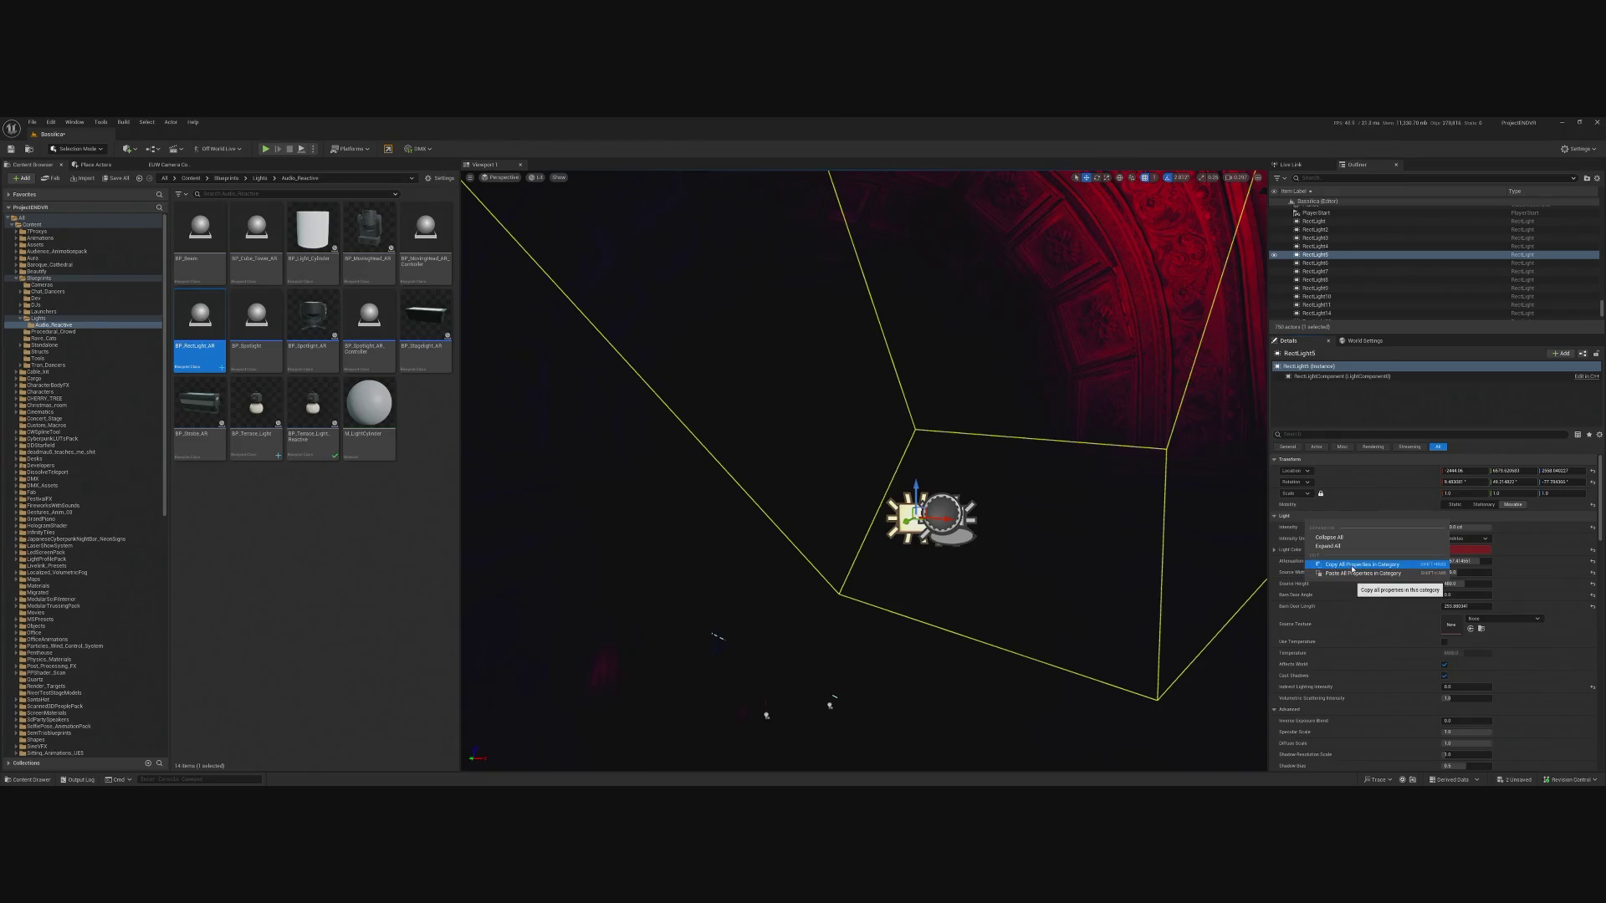
left_click(1353, 567)
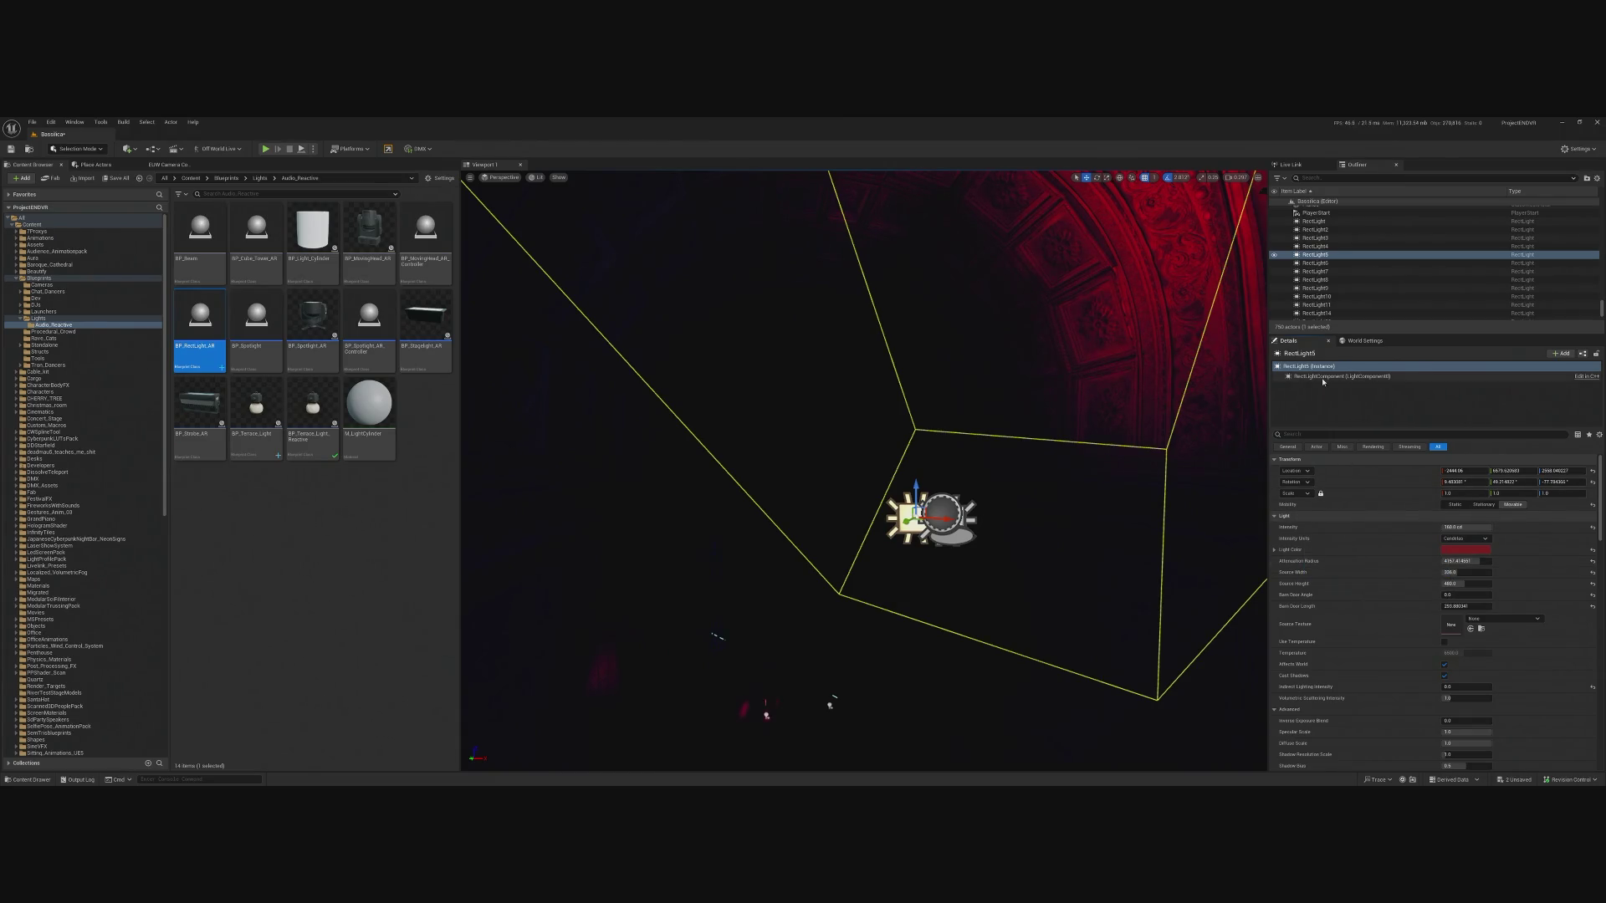
left_click(954, 520)
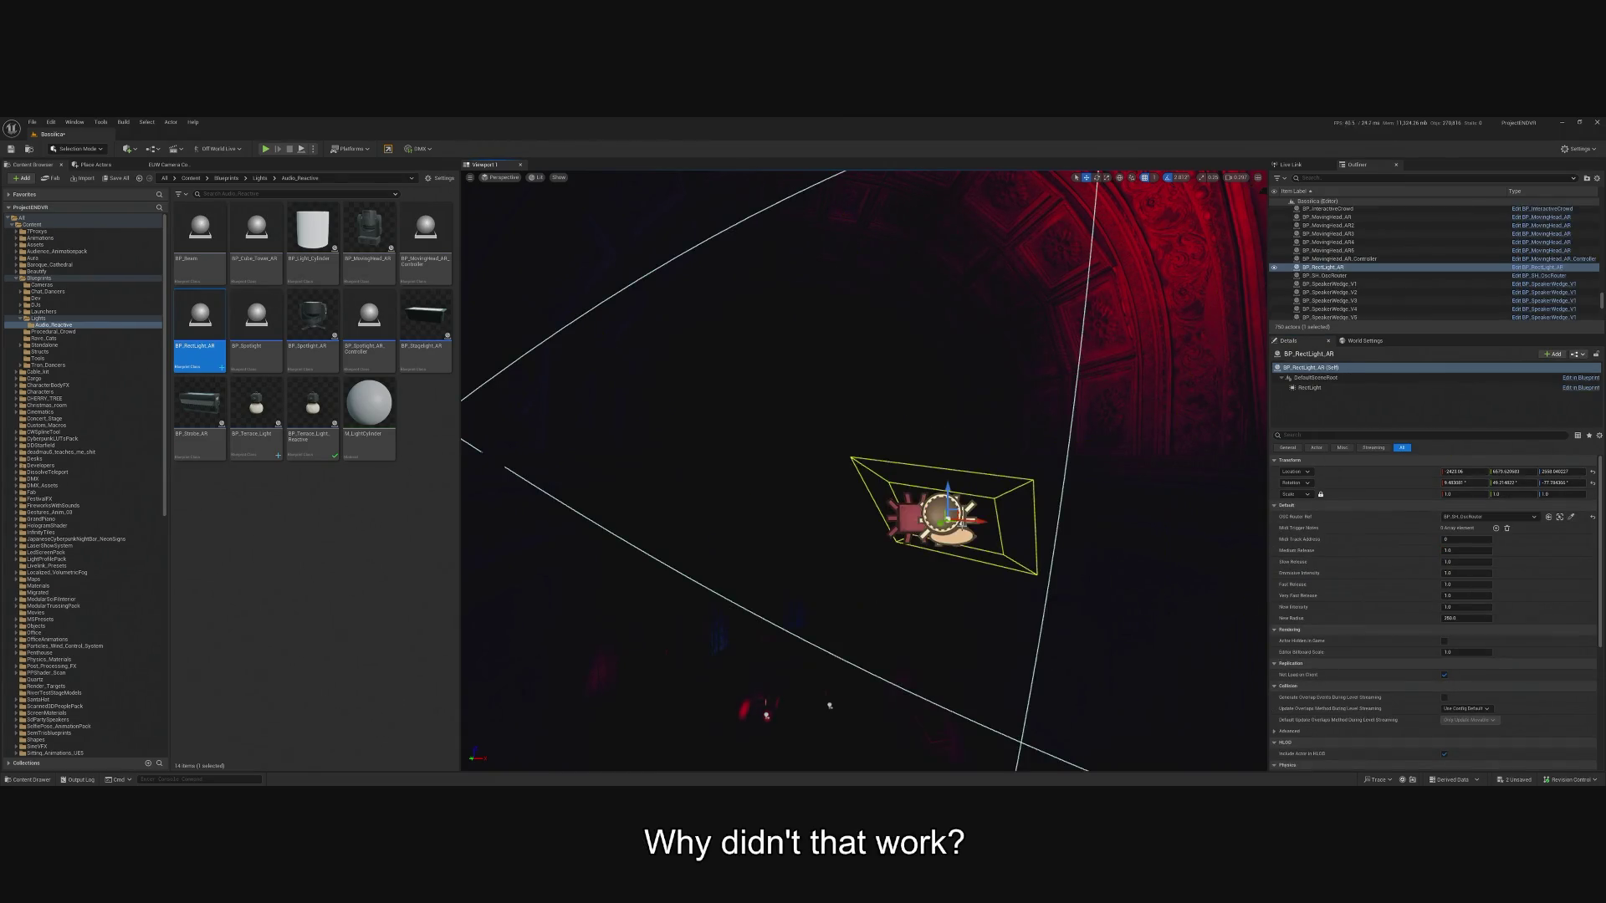
left_click(1307, 388)
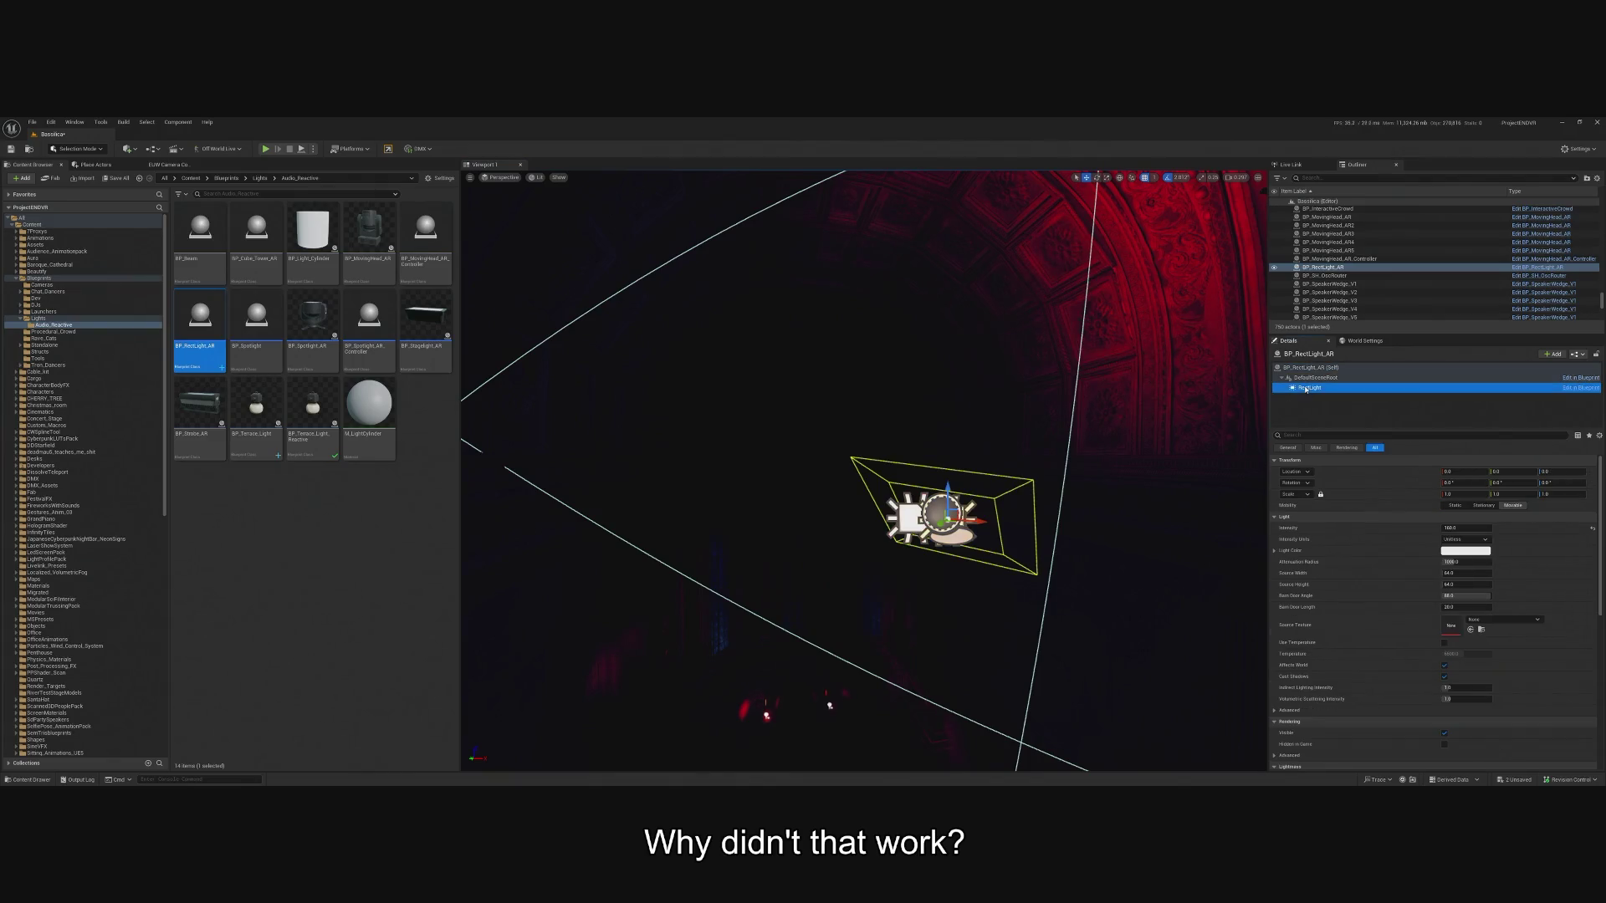
right_click(1285, 520)
left_click(1329, 575)
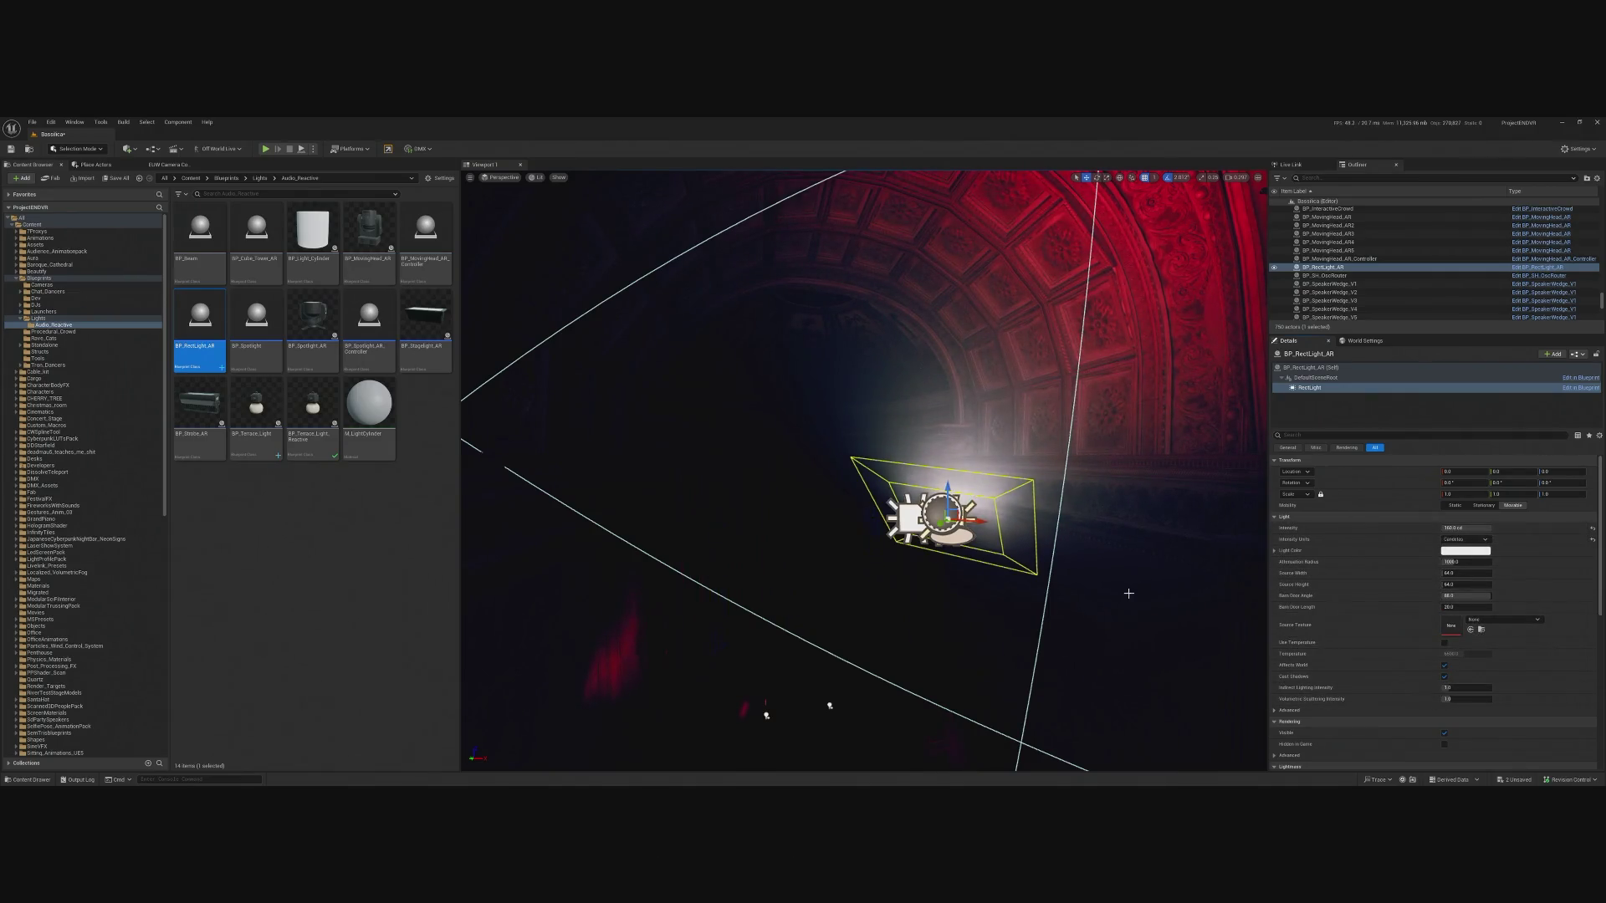
left_click_drag(1128, 593, 1079, 601)
Paste RectLight5's red light colour into BP_RectLight_AR's rect light.
left_click(798, 499)
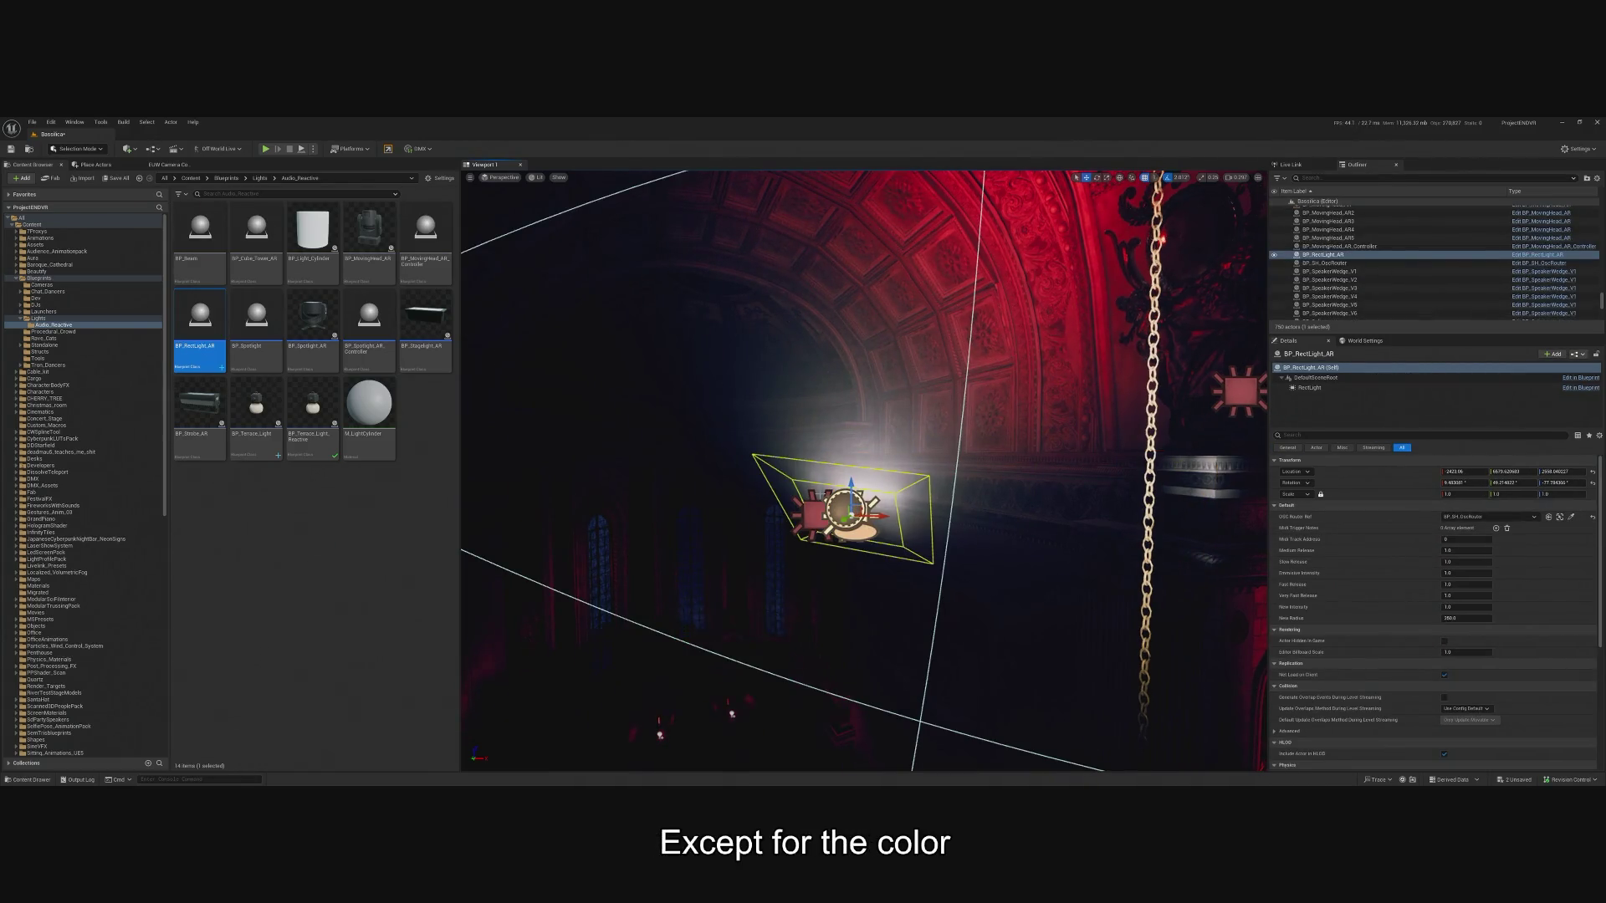
left_click(1310, 387)
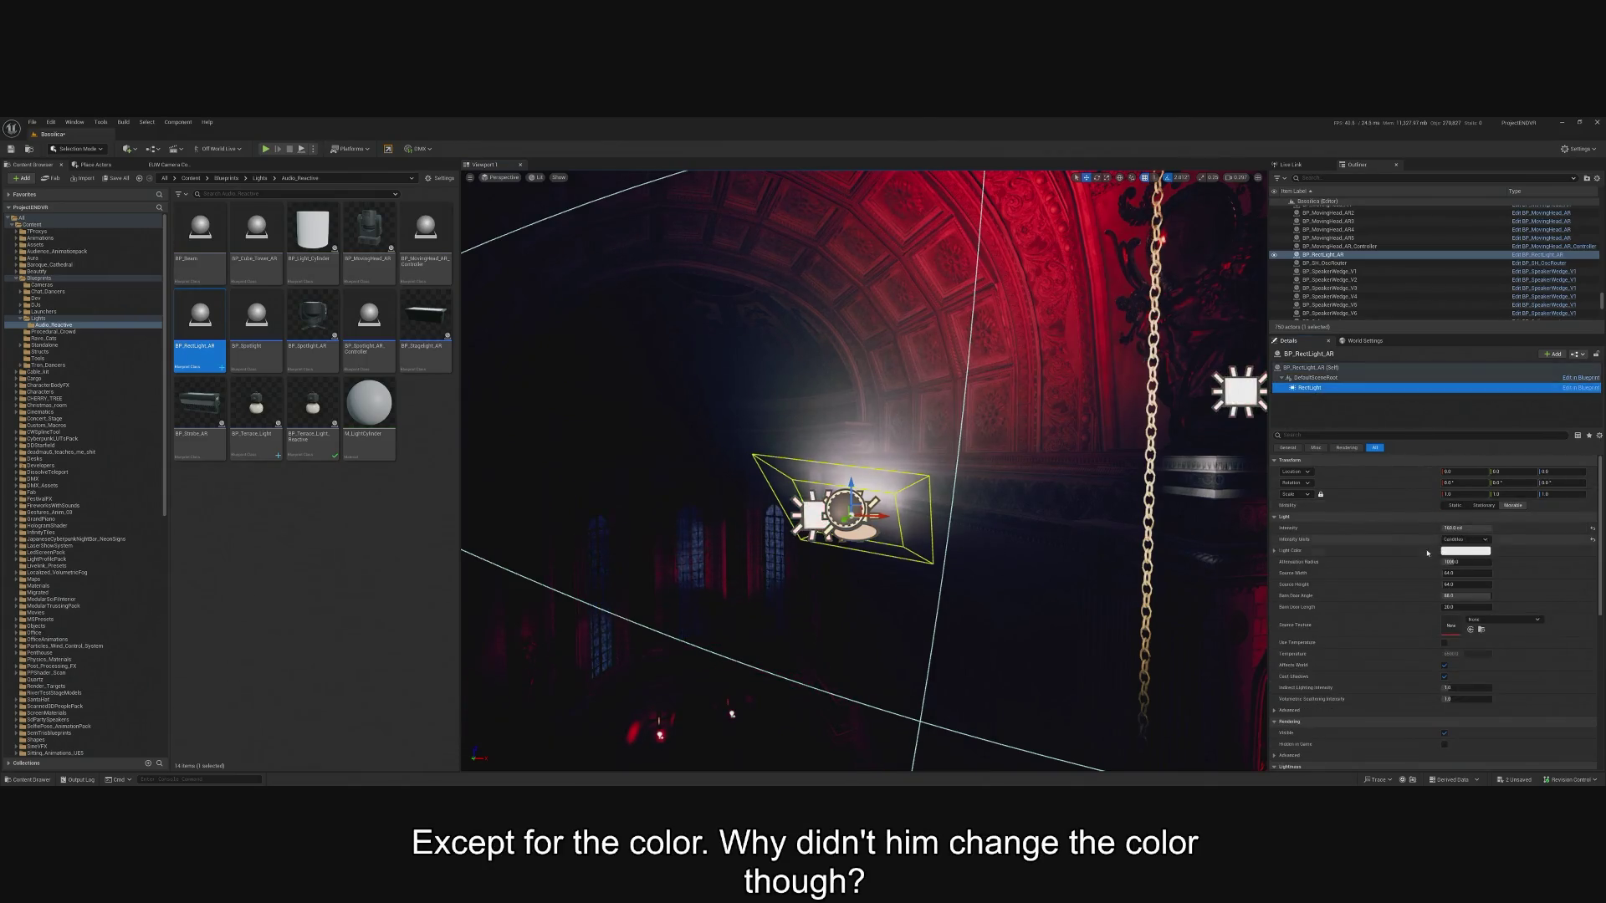
left_click(814, 510)
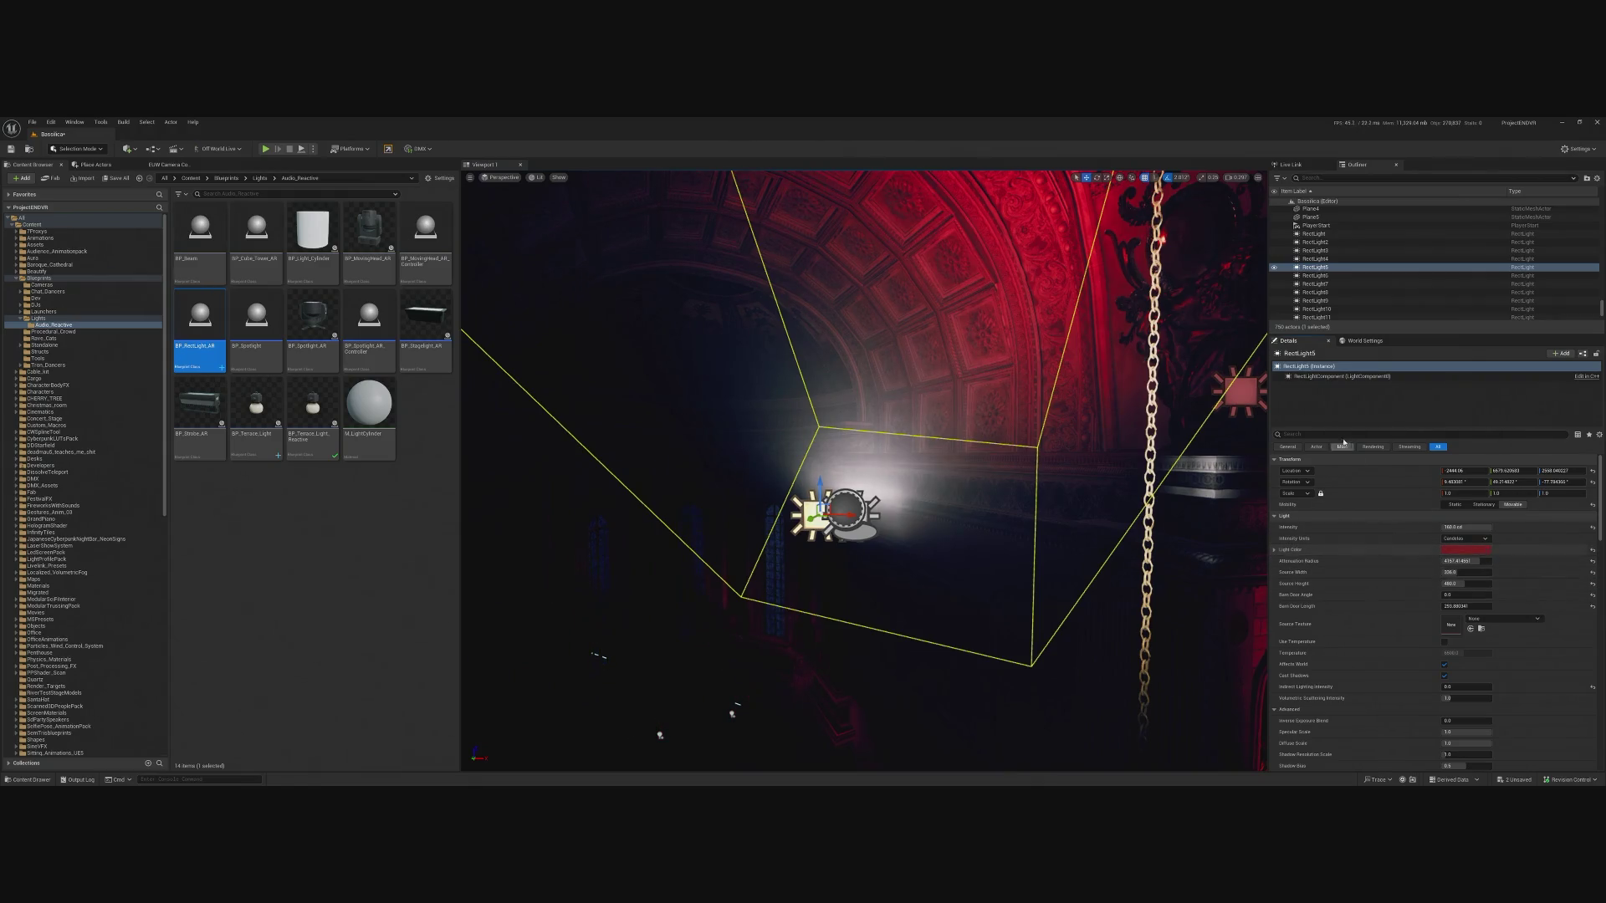
key("ctrl+z")
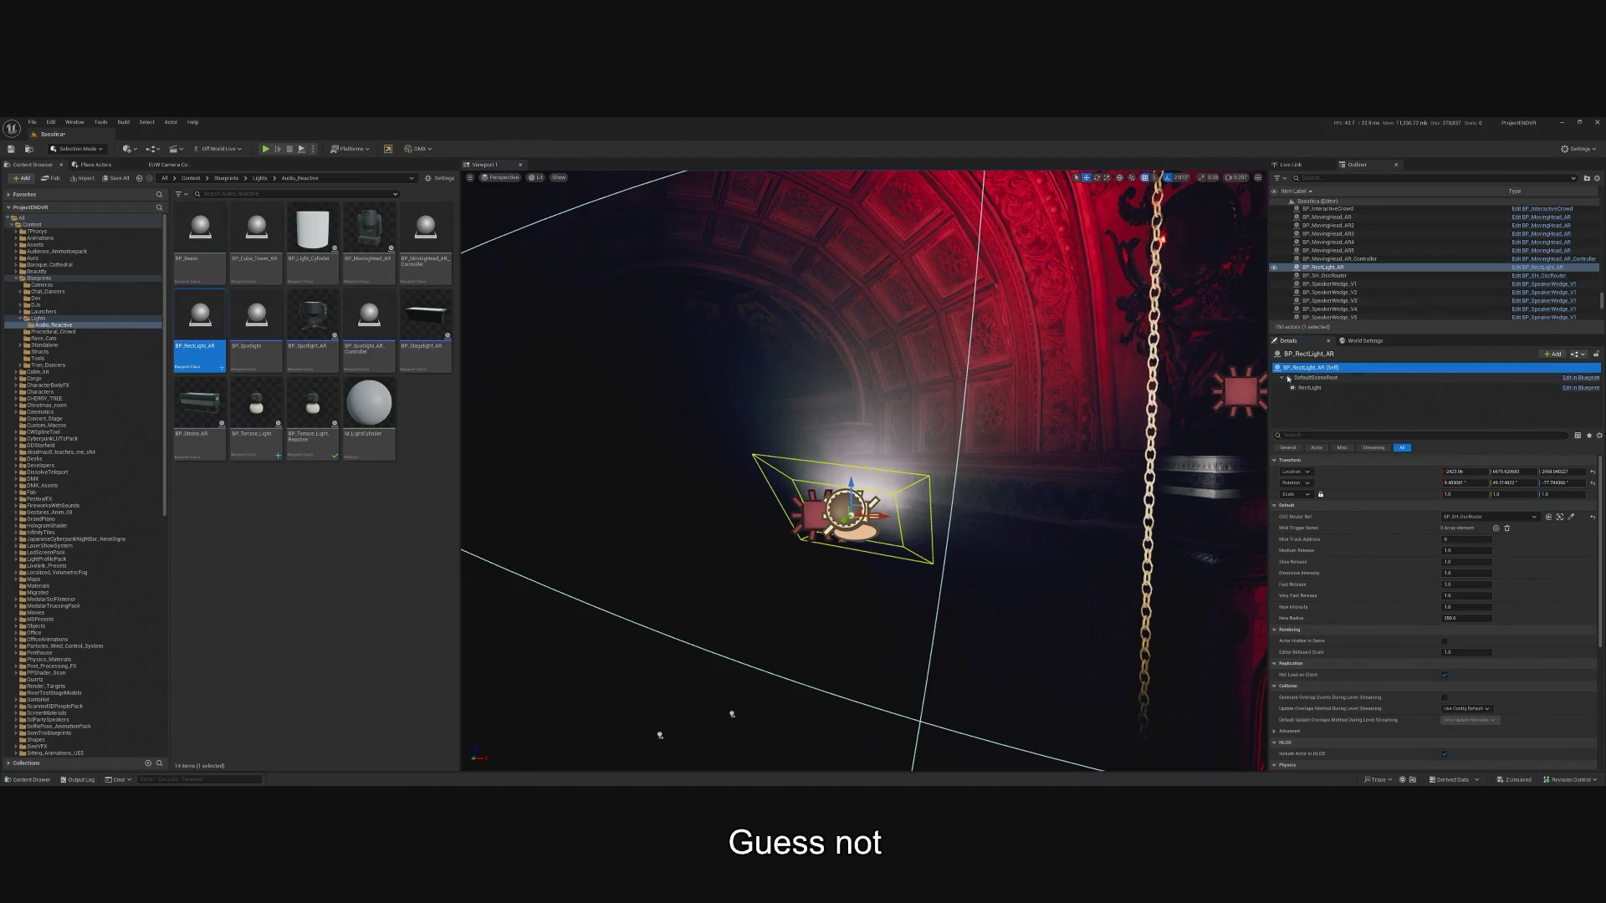
left_click(1315, 390)
right_click(1378, 554)
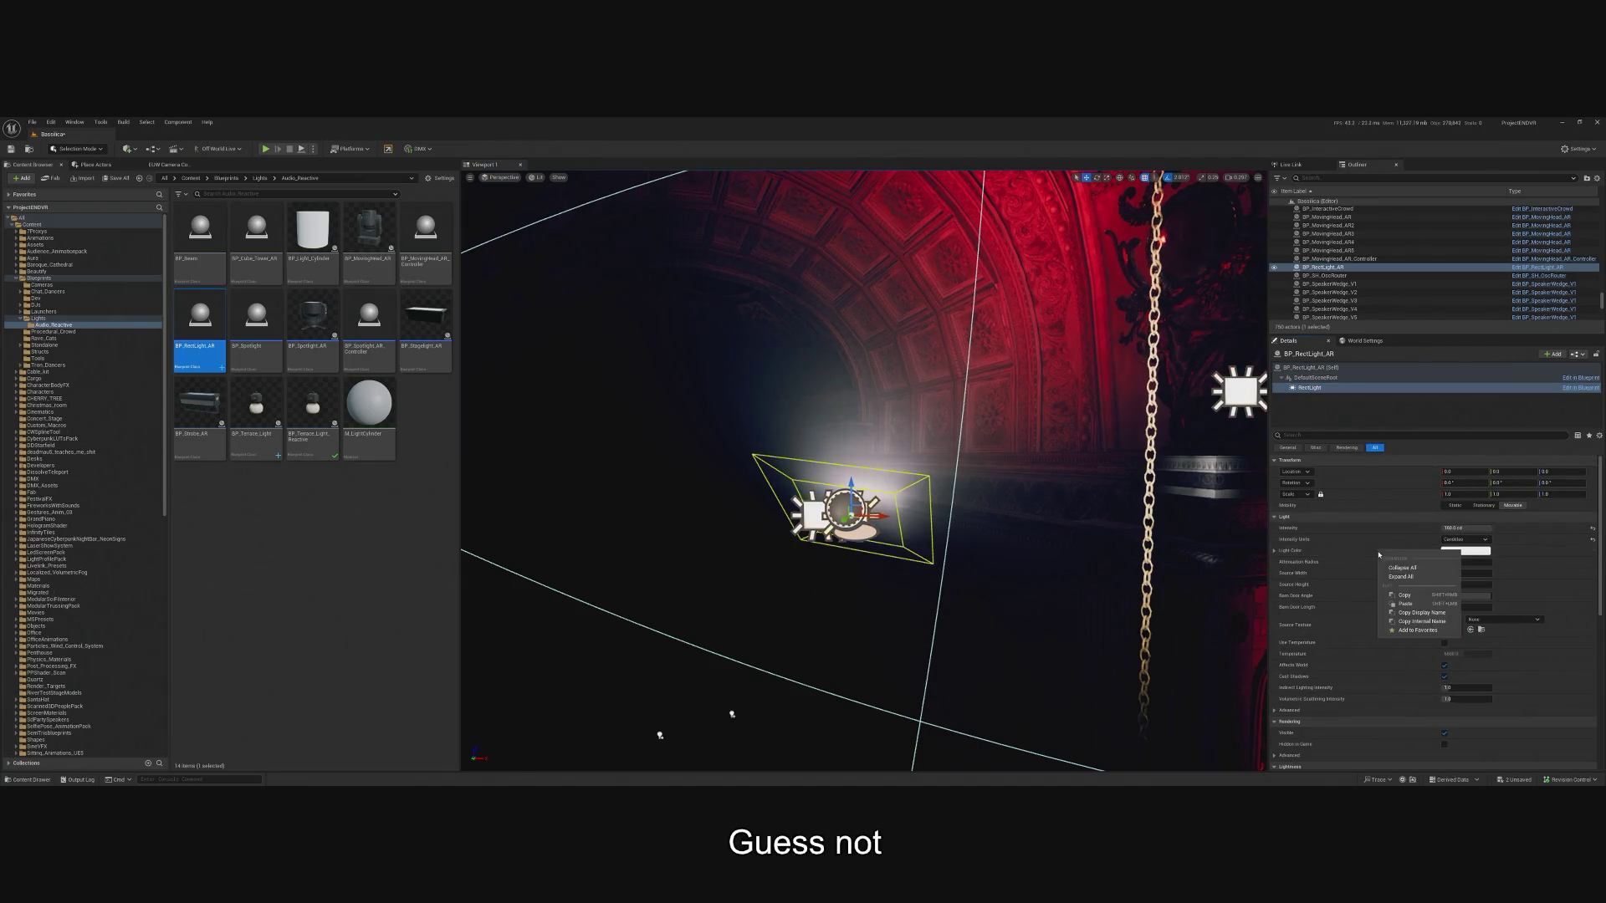
left_click(1417, 604)
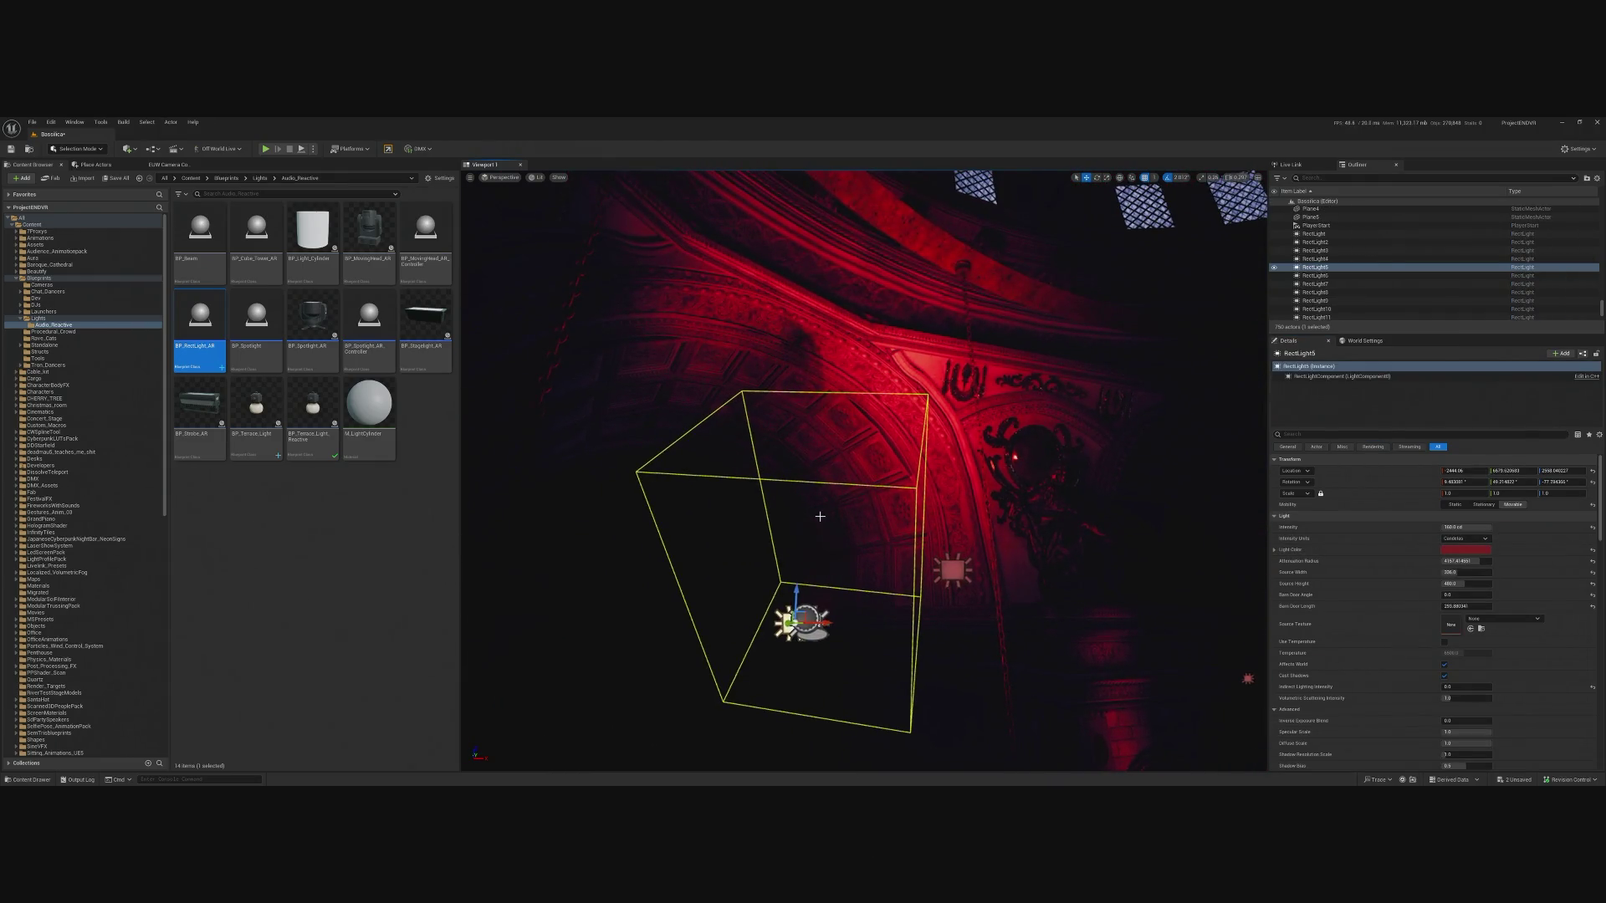
Copy RectLight5's Light category and paste it onto BP_RectLight_AR's light component.
left_click(807, 618)
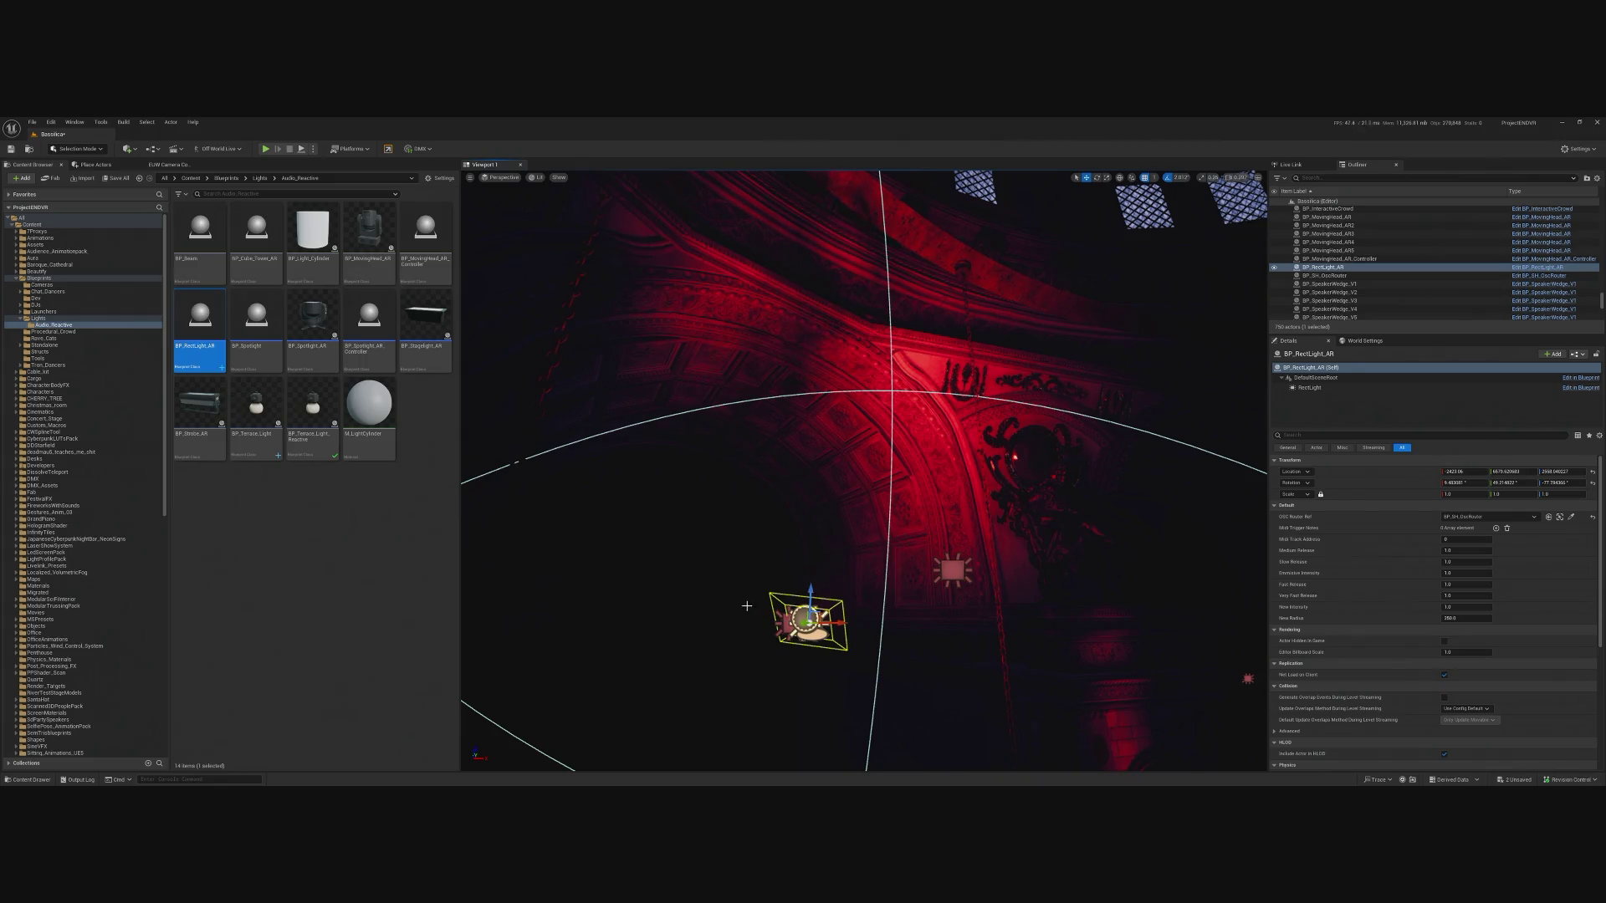
left_click(790, 622)
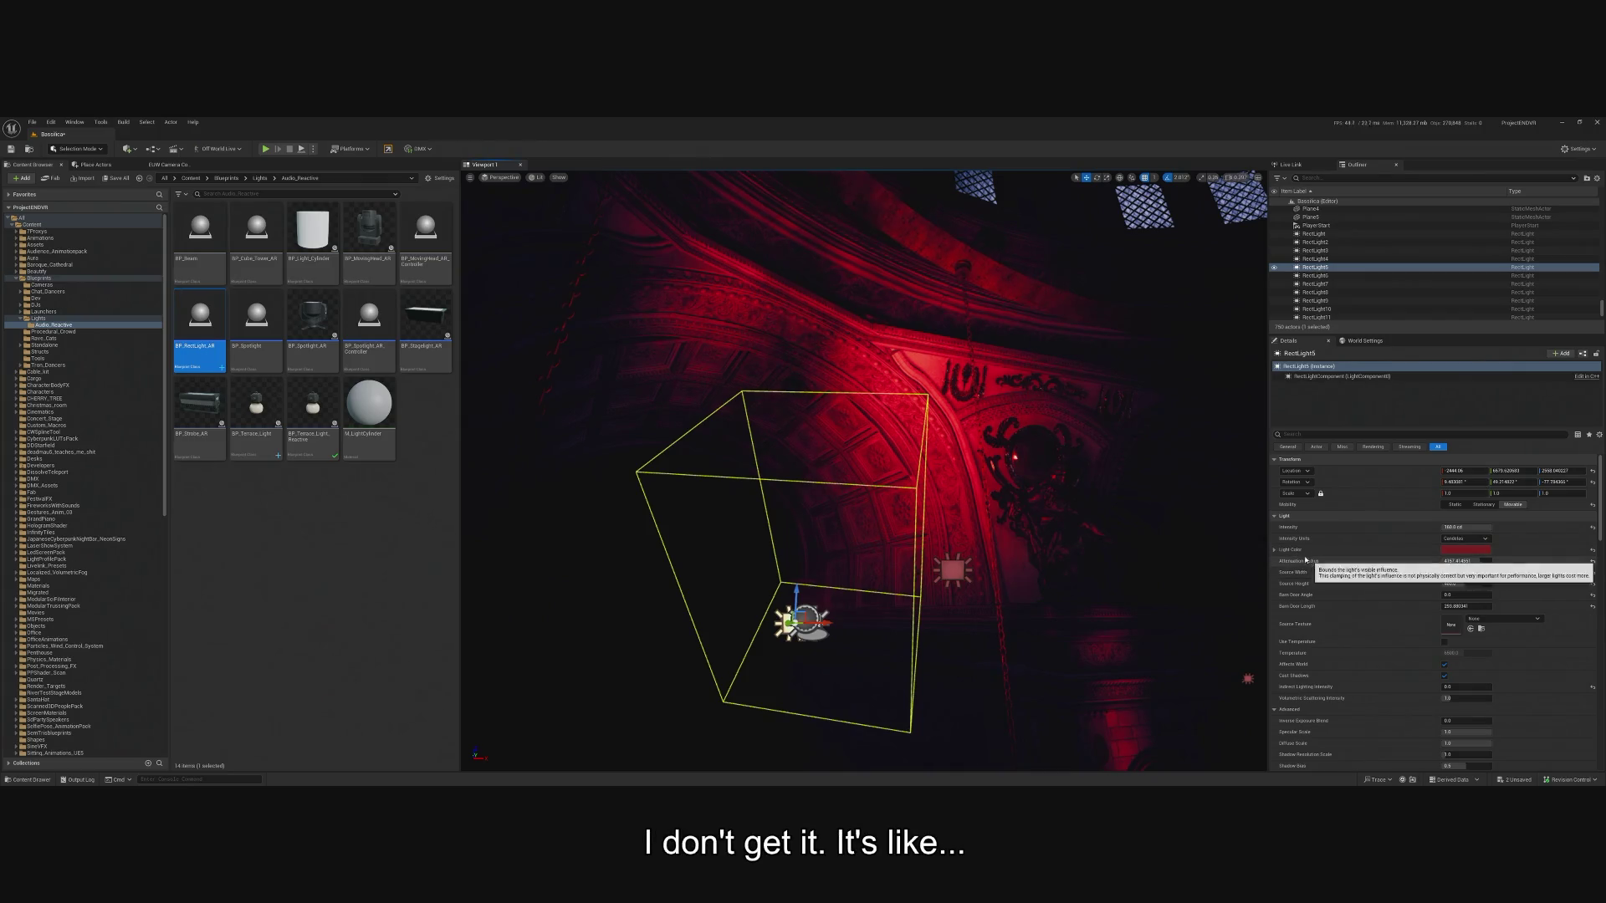
right_click(1296, 524)
left_click(1338, 565)
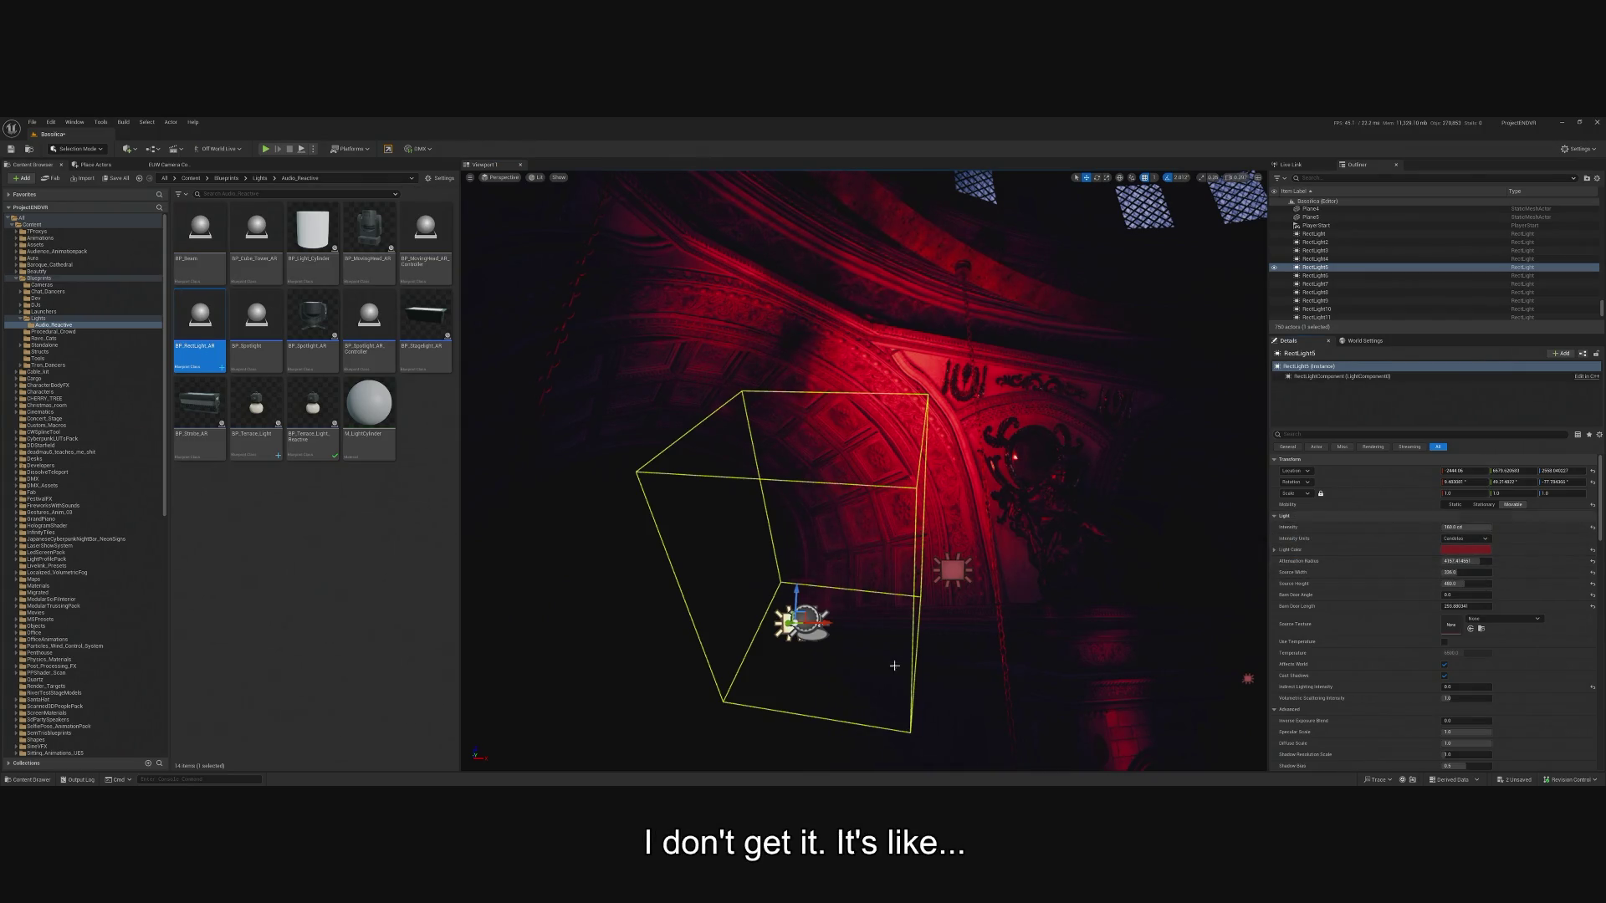
key("ctrl+z")
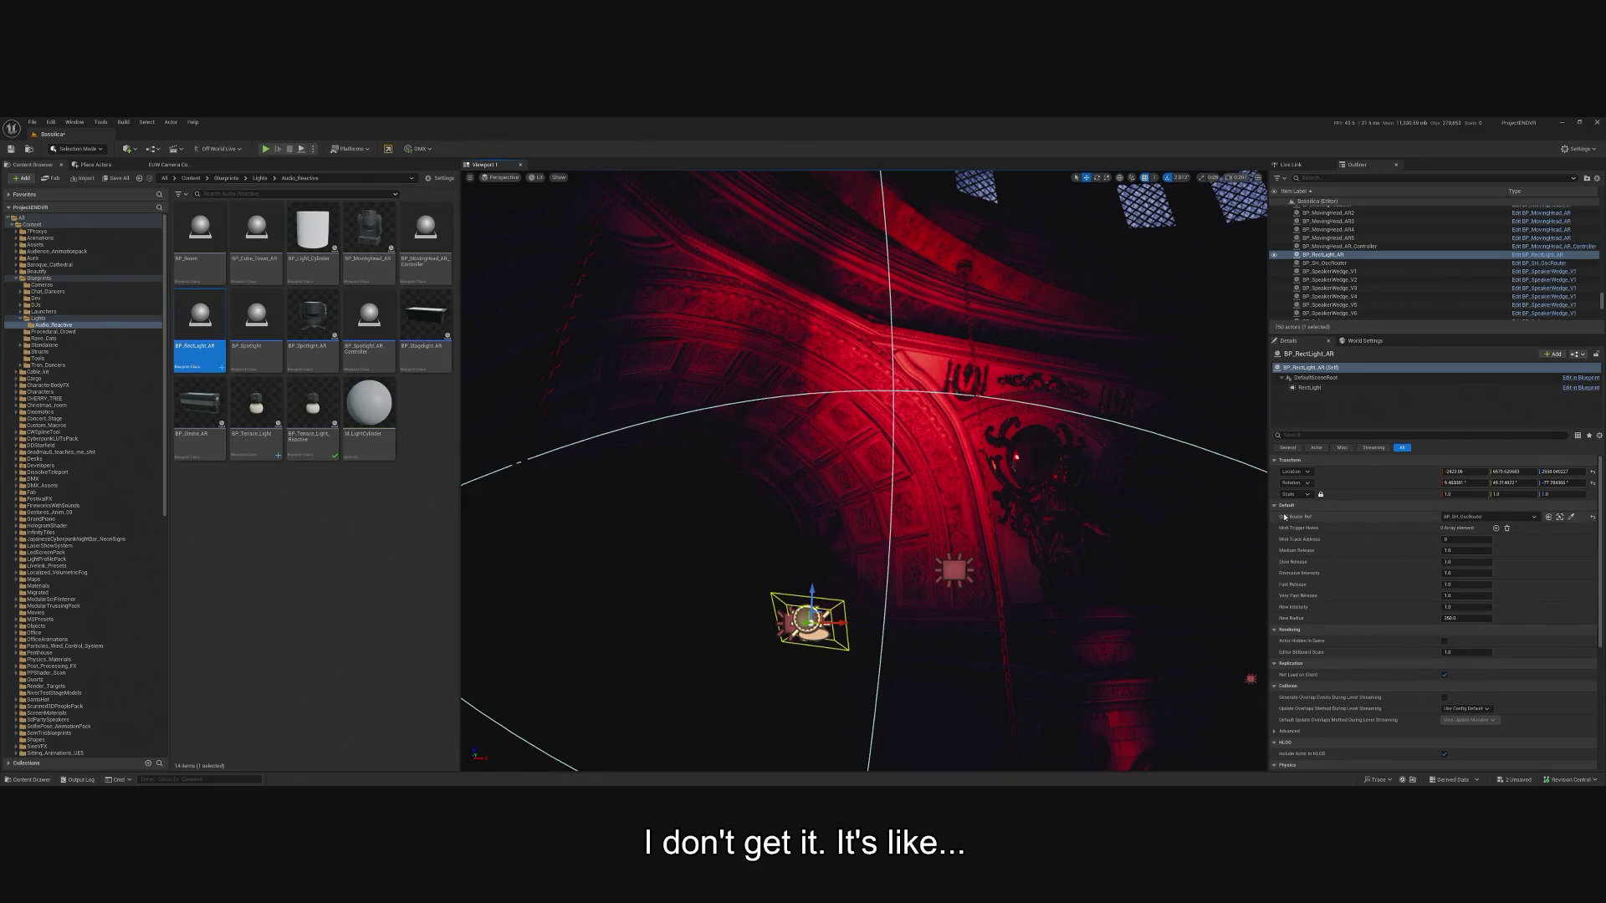
left_click(1309, 388)
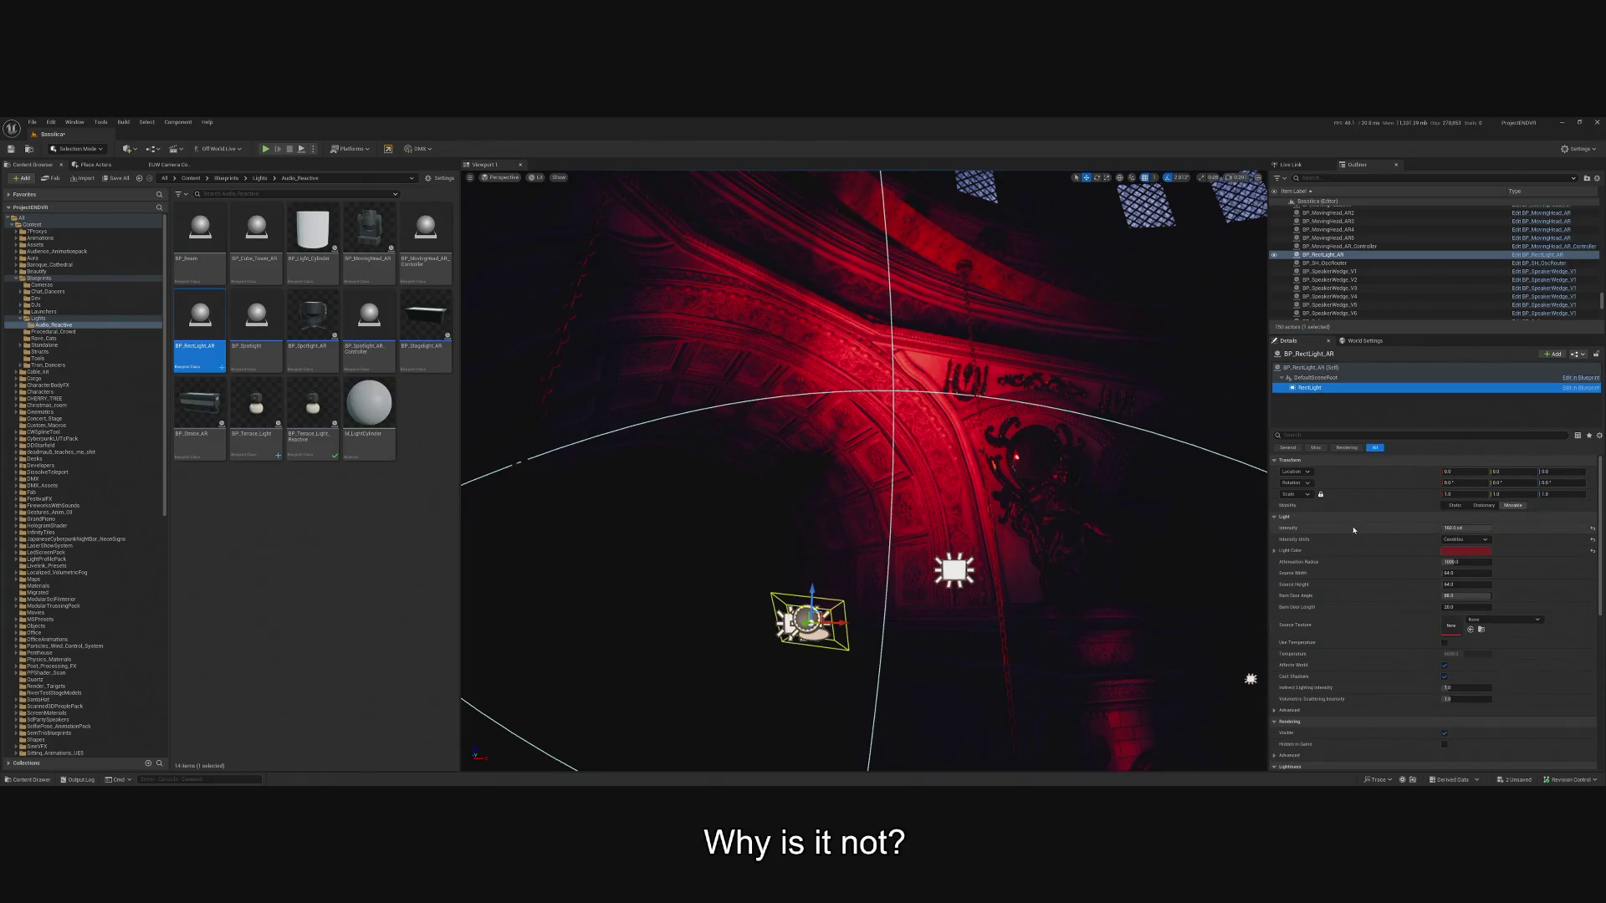
left_click(966, 594)
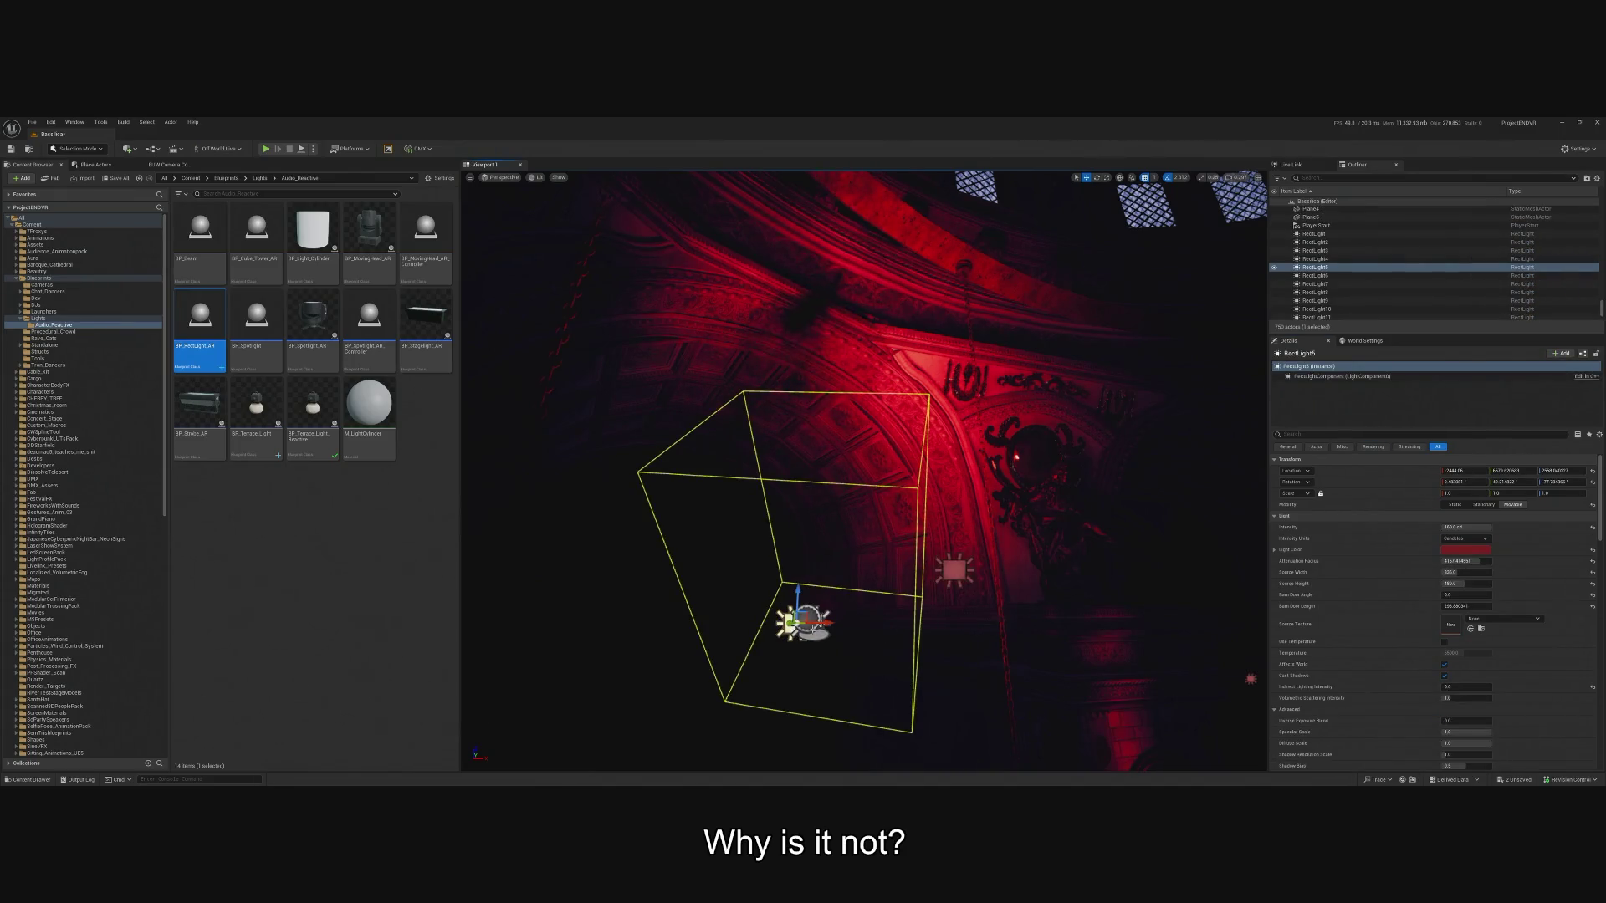
key("ctrl+z")
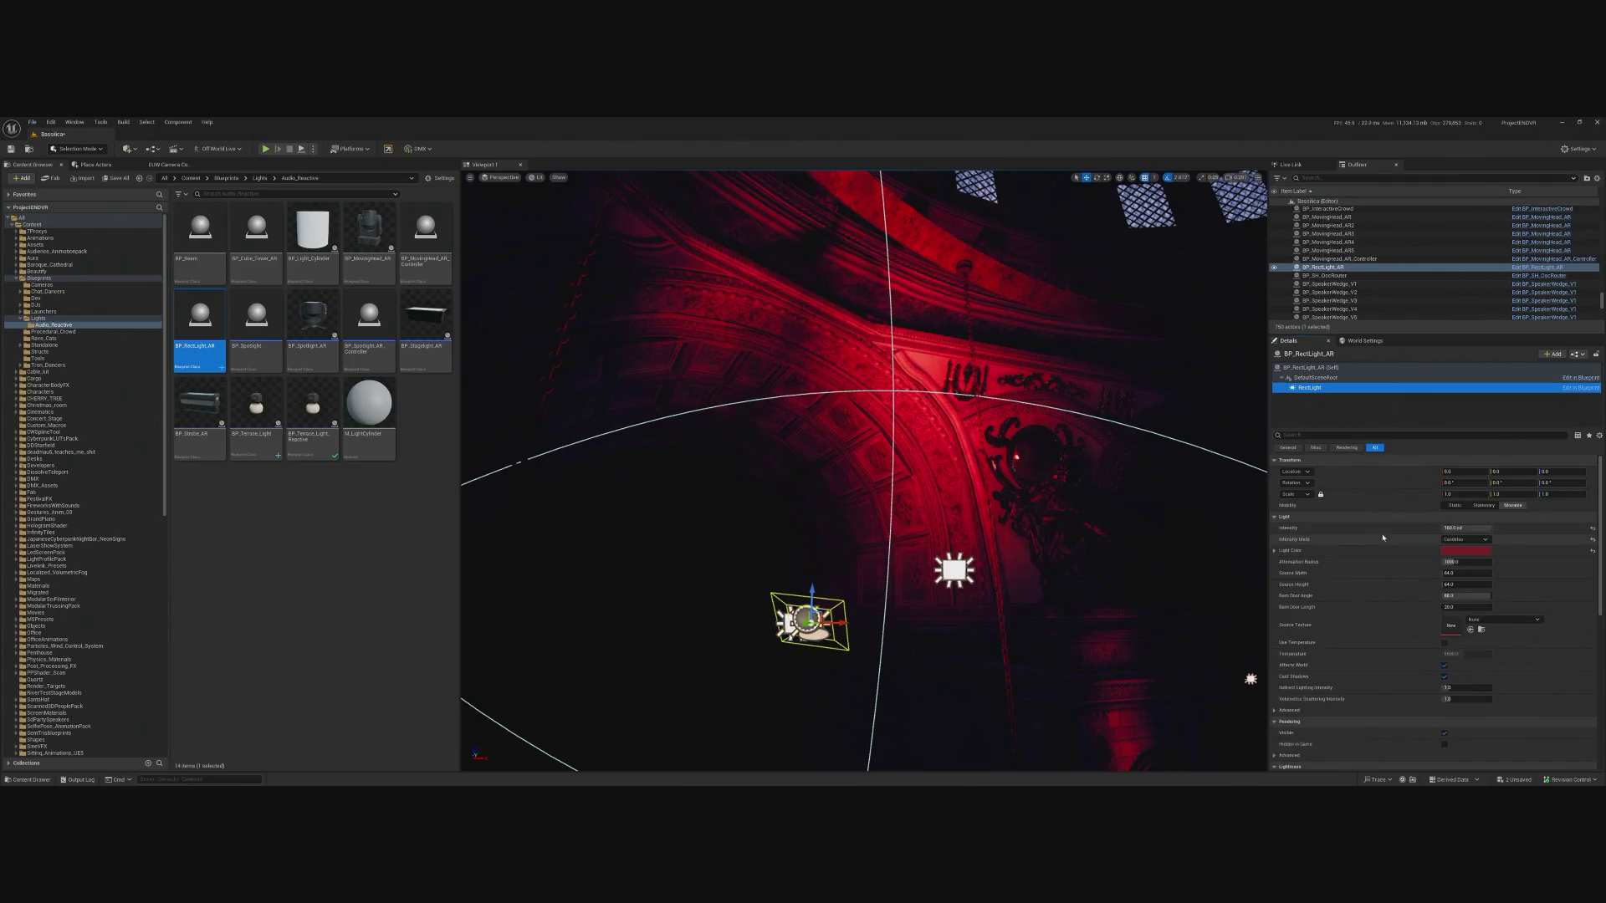
right_click(1321, 519)
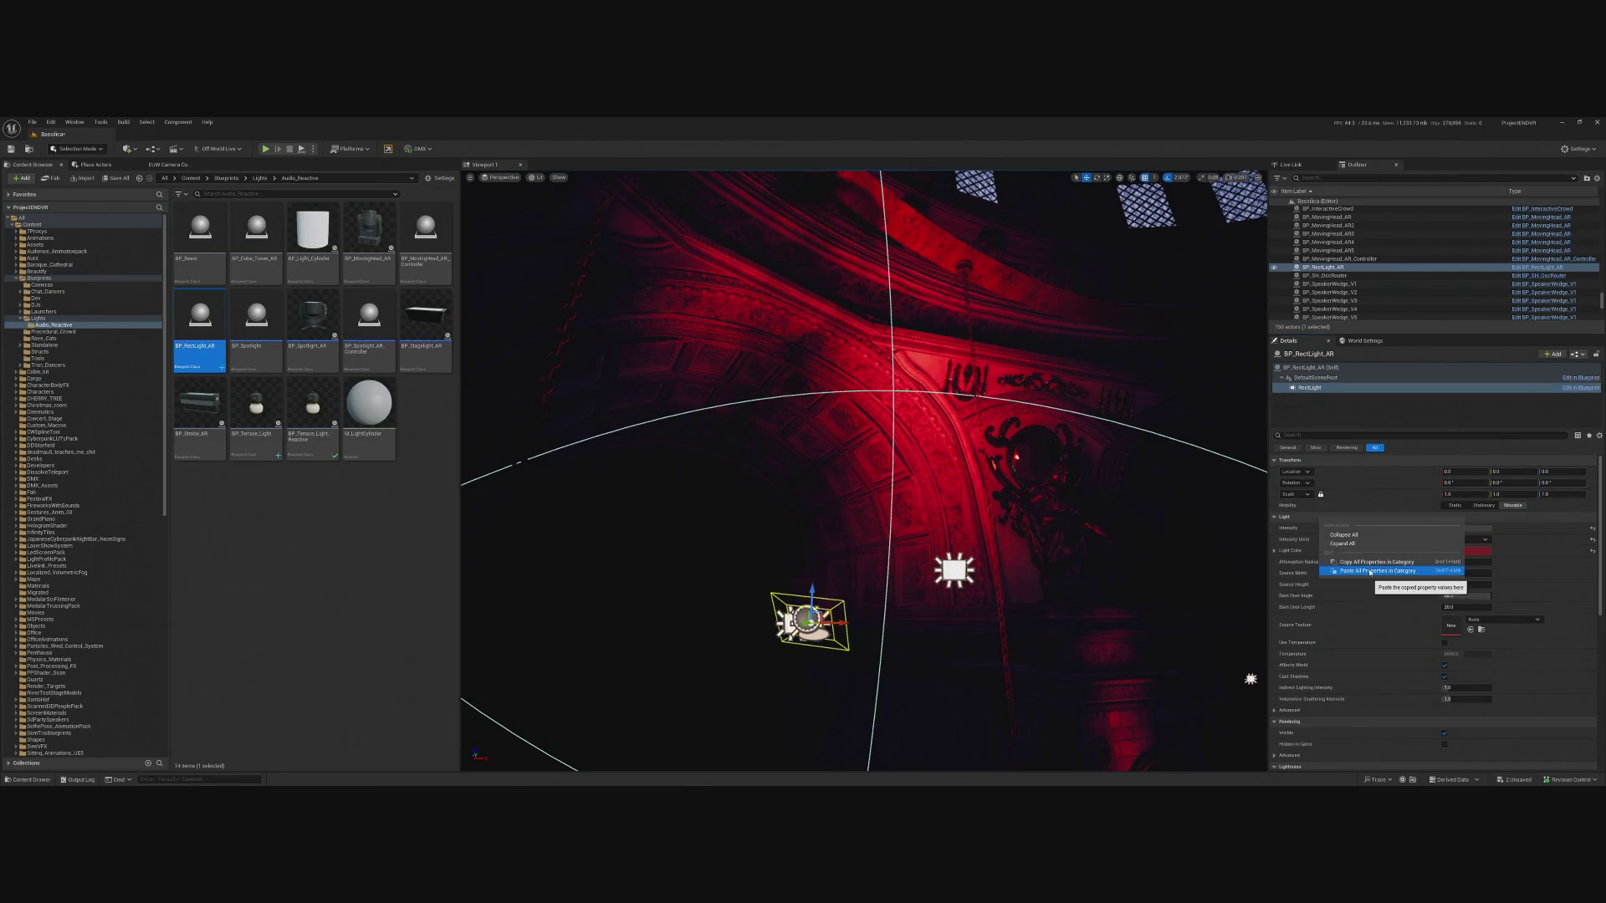
left_click(1370, 572)
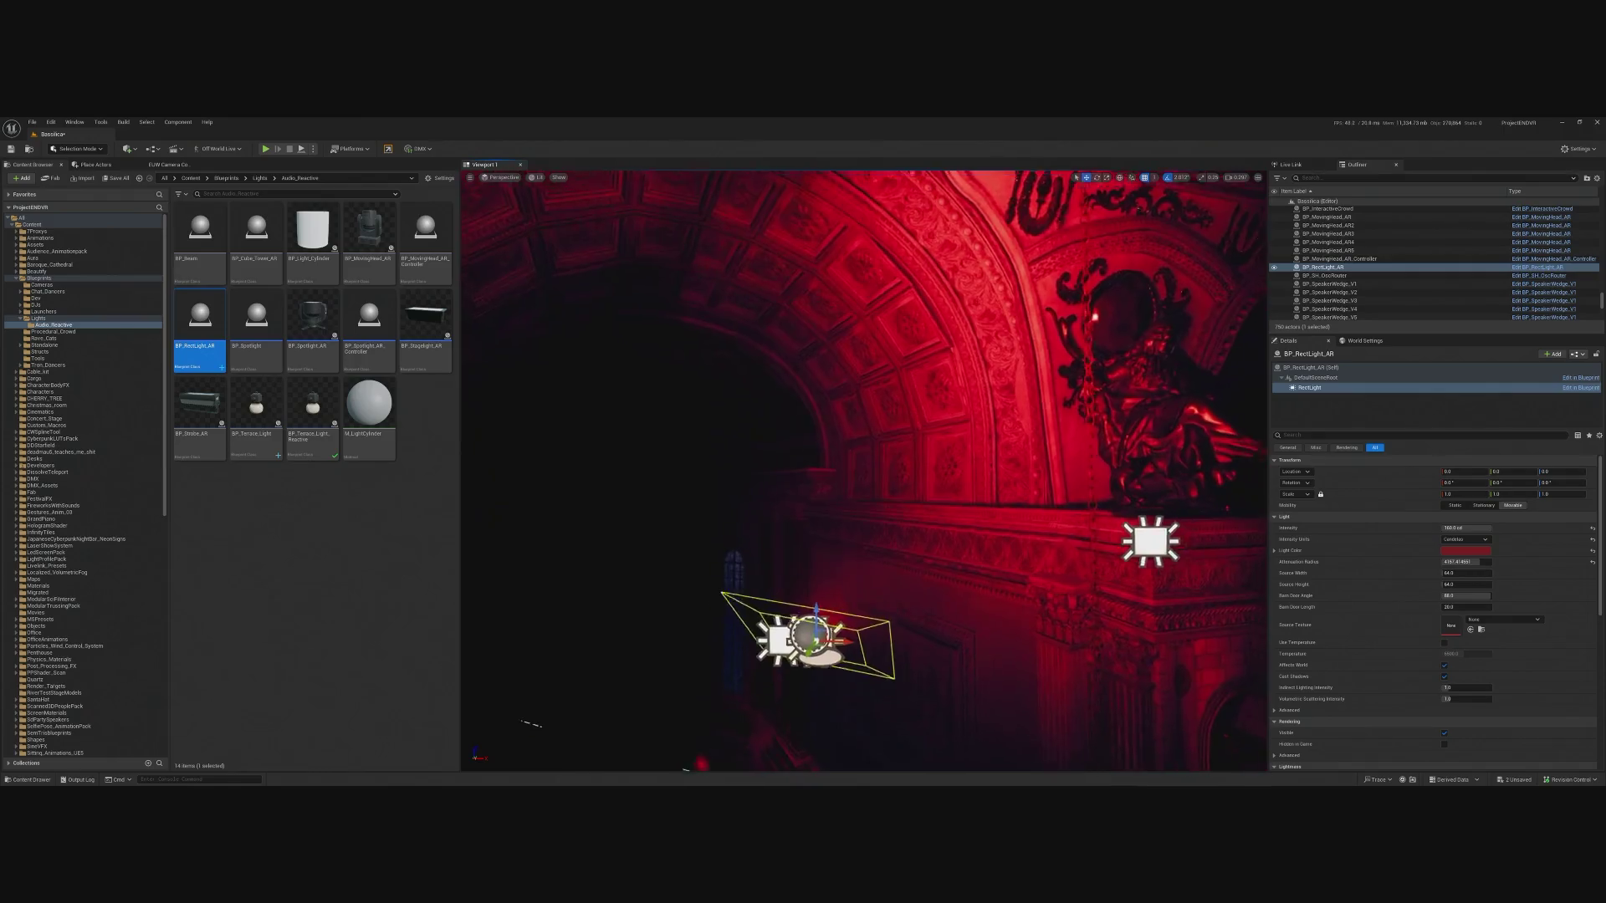
Paste all Light properties into the component repeatedly, enlarging its source area.
left_click_drag(1114, 566, 1114, 566)
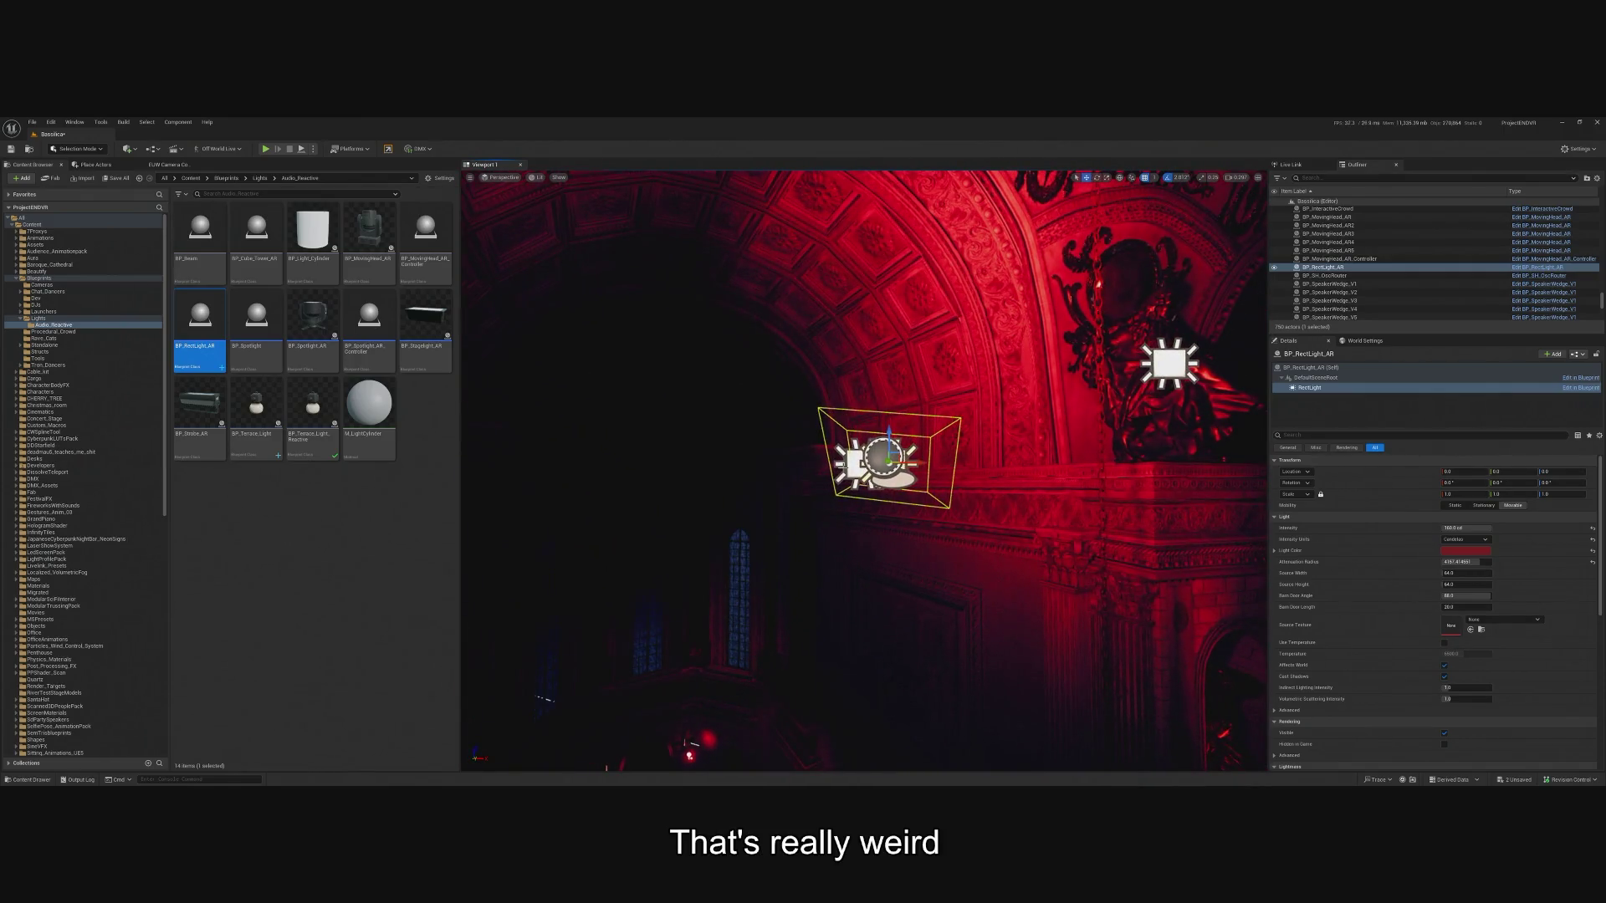
left_click(855, 444)
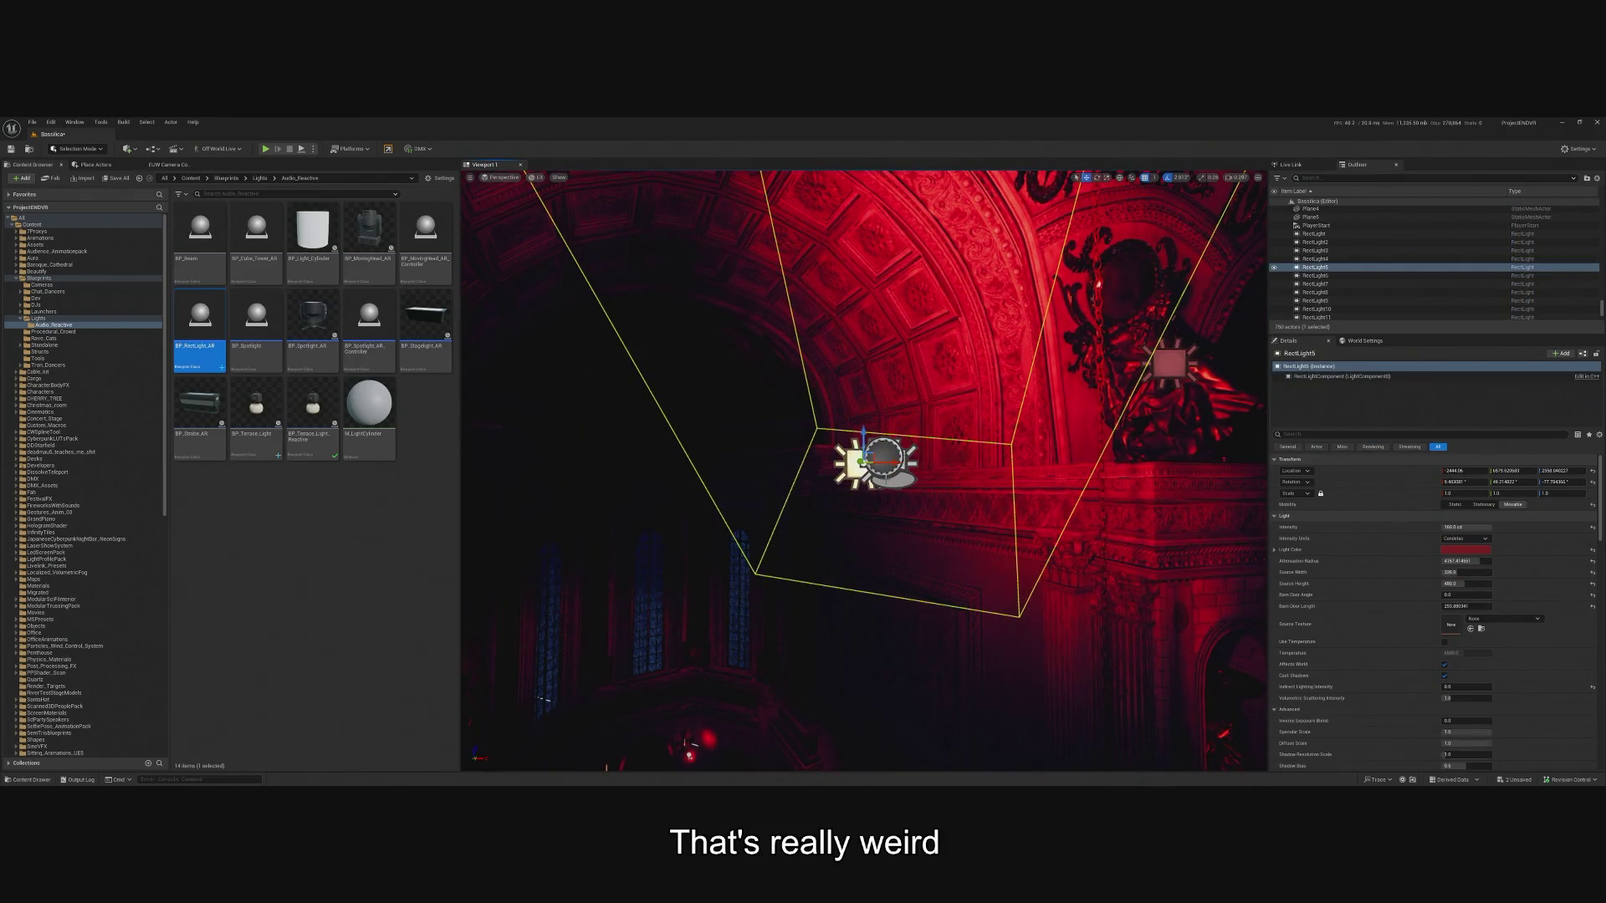
key("ctrl+z")
left_click(1311, 388)
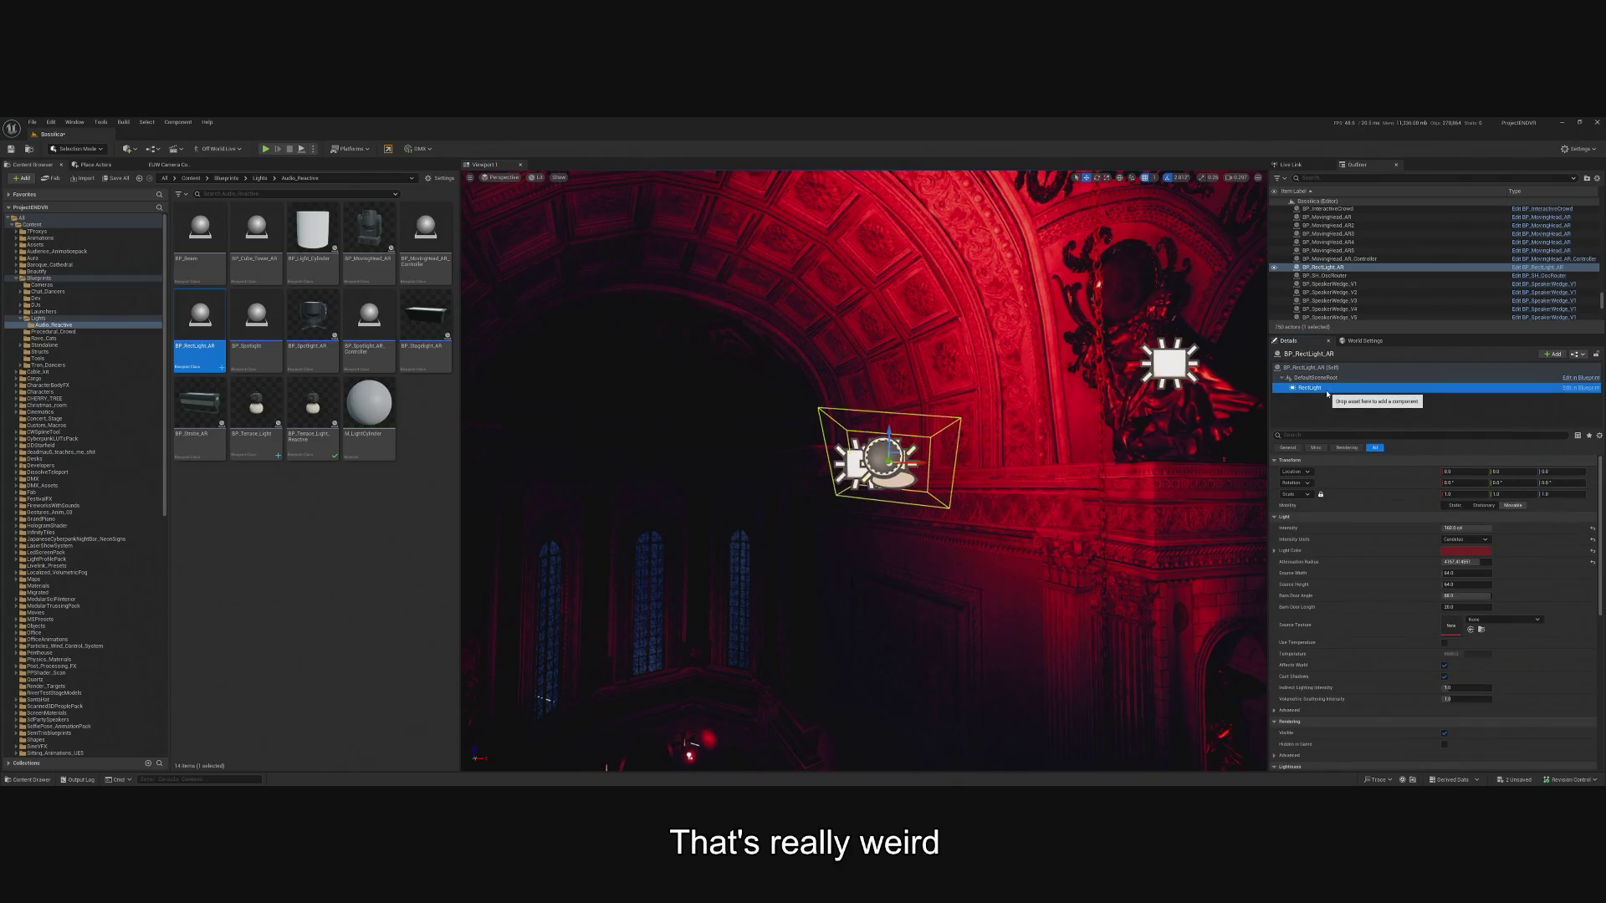
right_click(1311, 517)
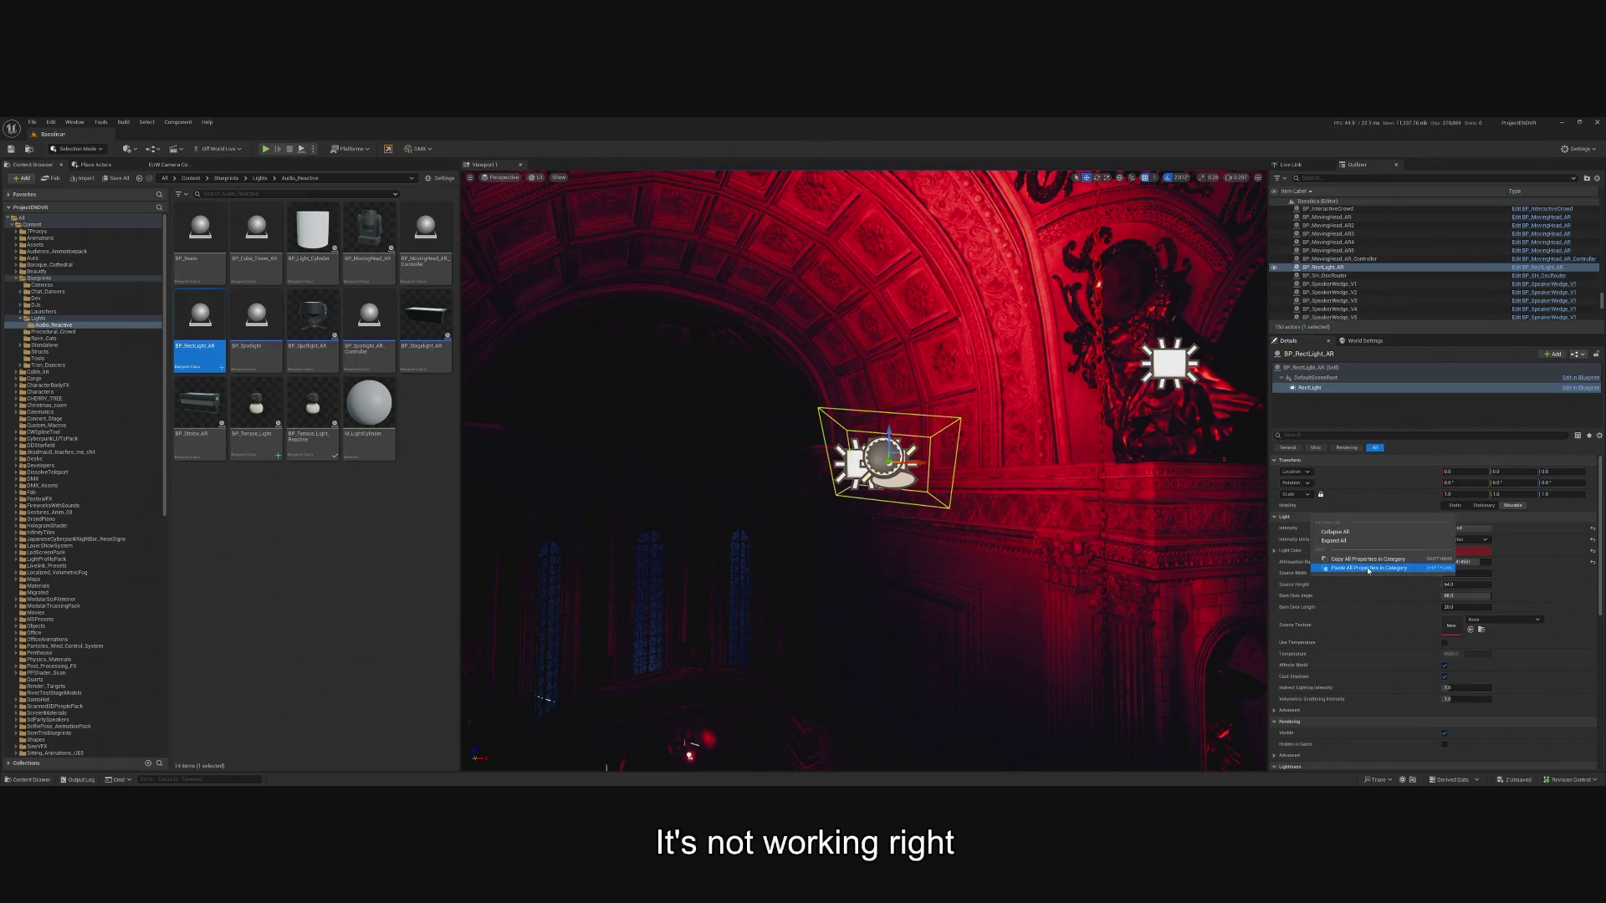
left_click(1368, 569)
right_click(1298, 524)
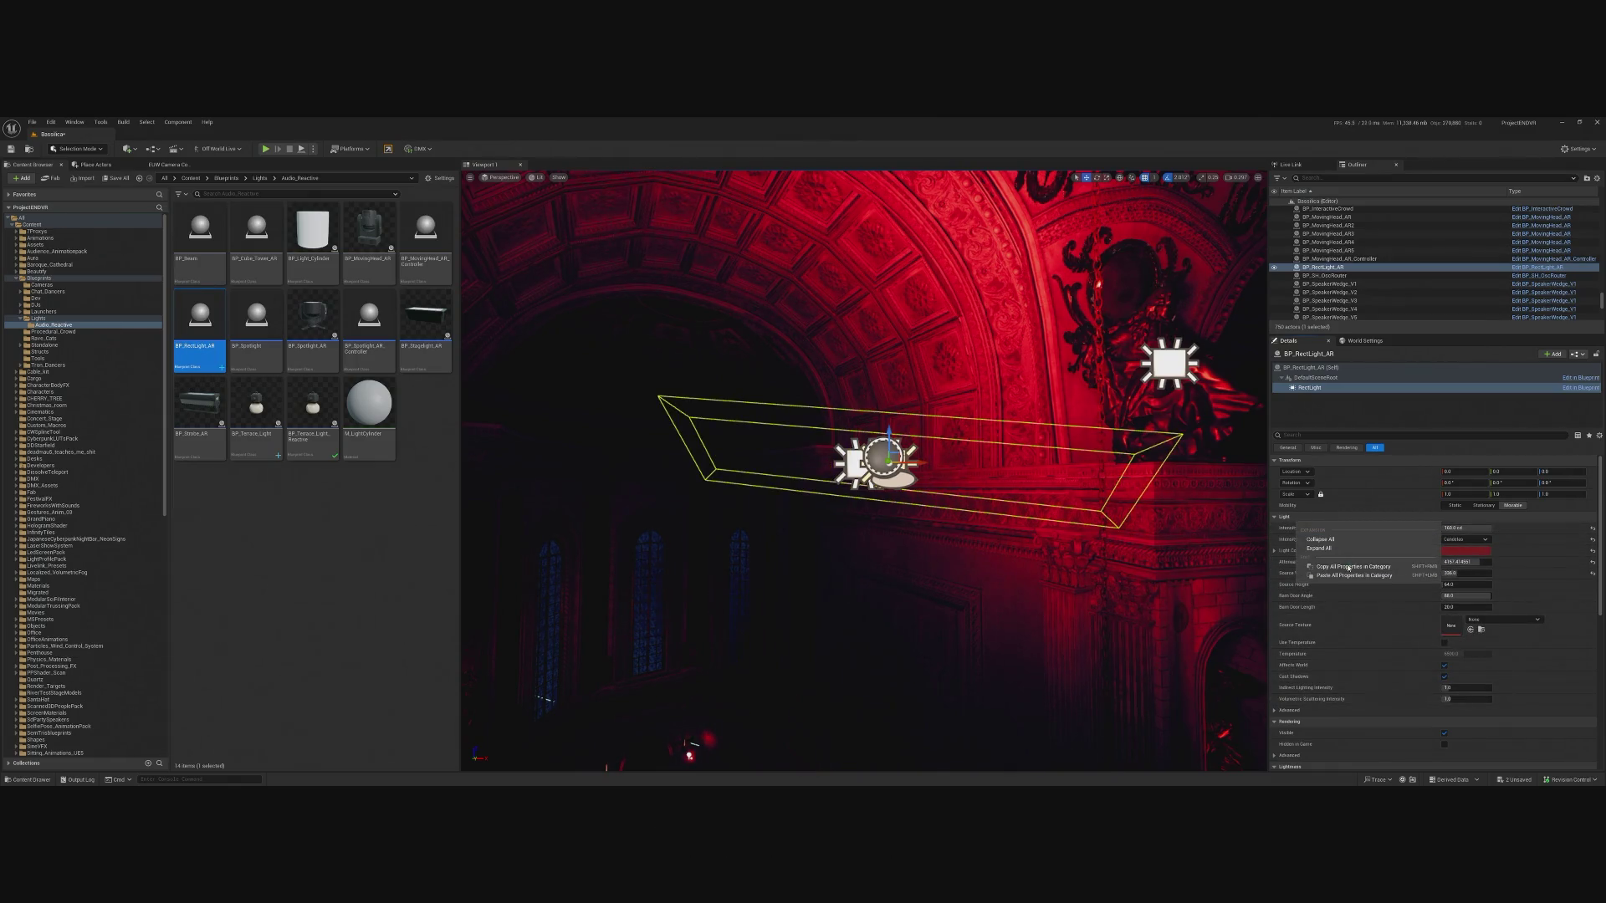
left_click(1350, 576)
right_click(1307, 520)
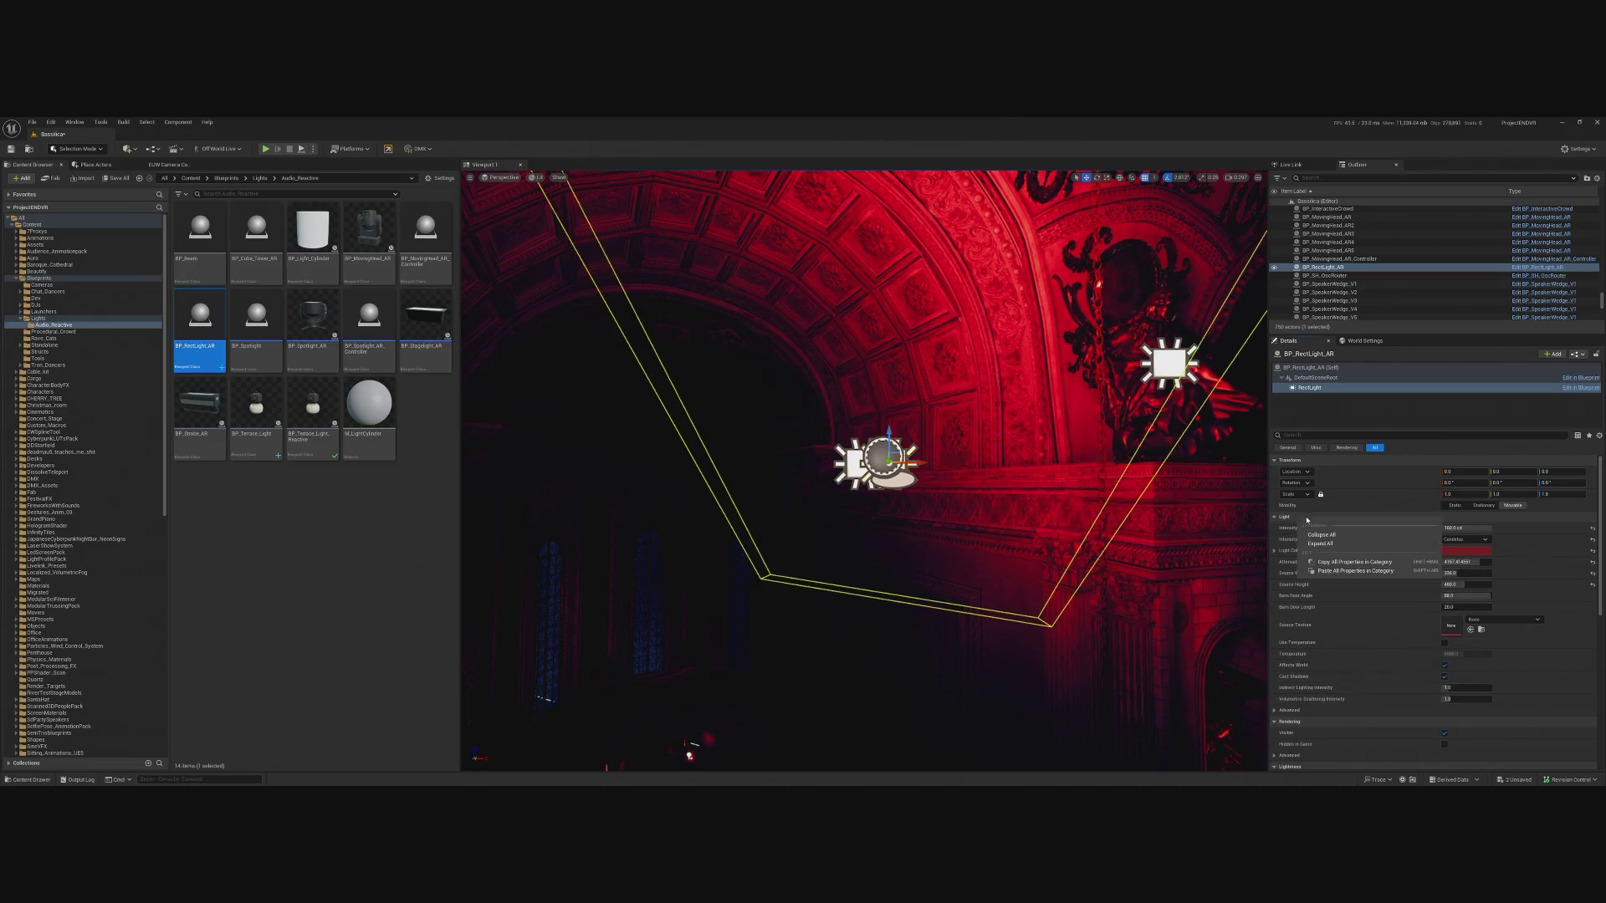
left_click(1326, 572)
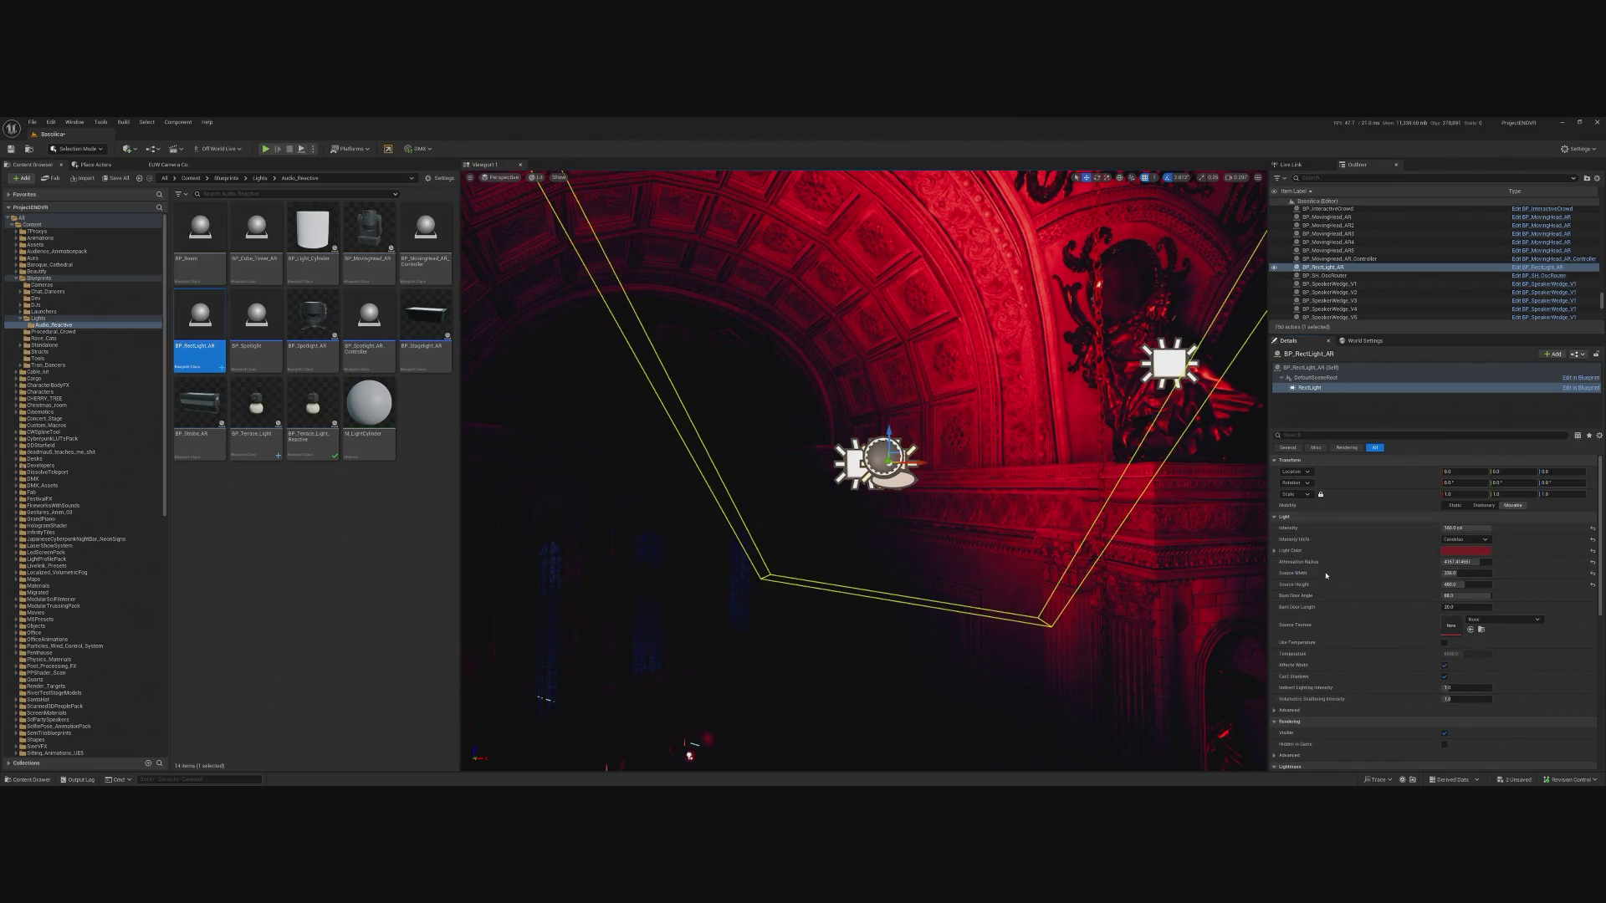
left_click(1304, 521, "shift")
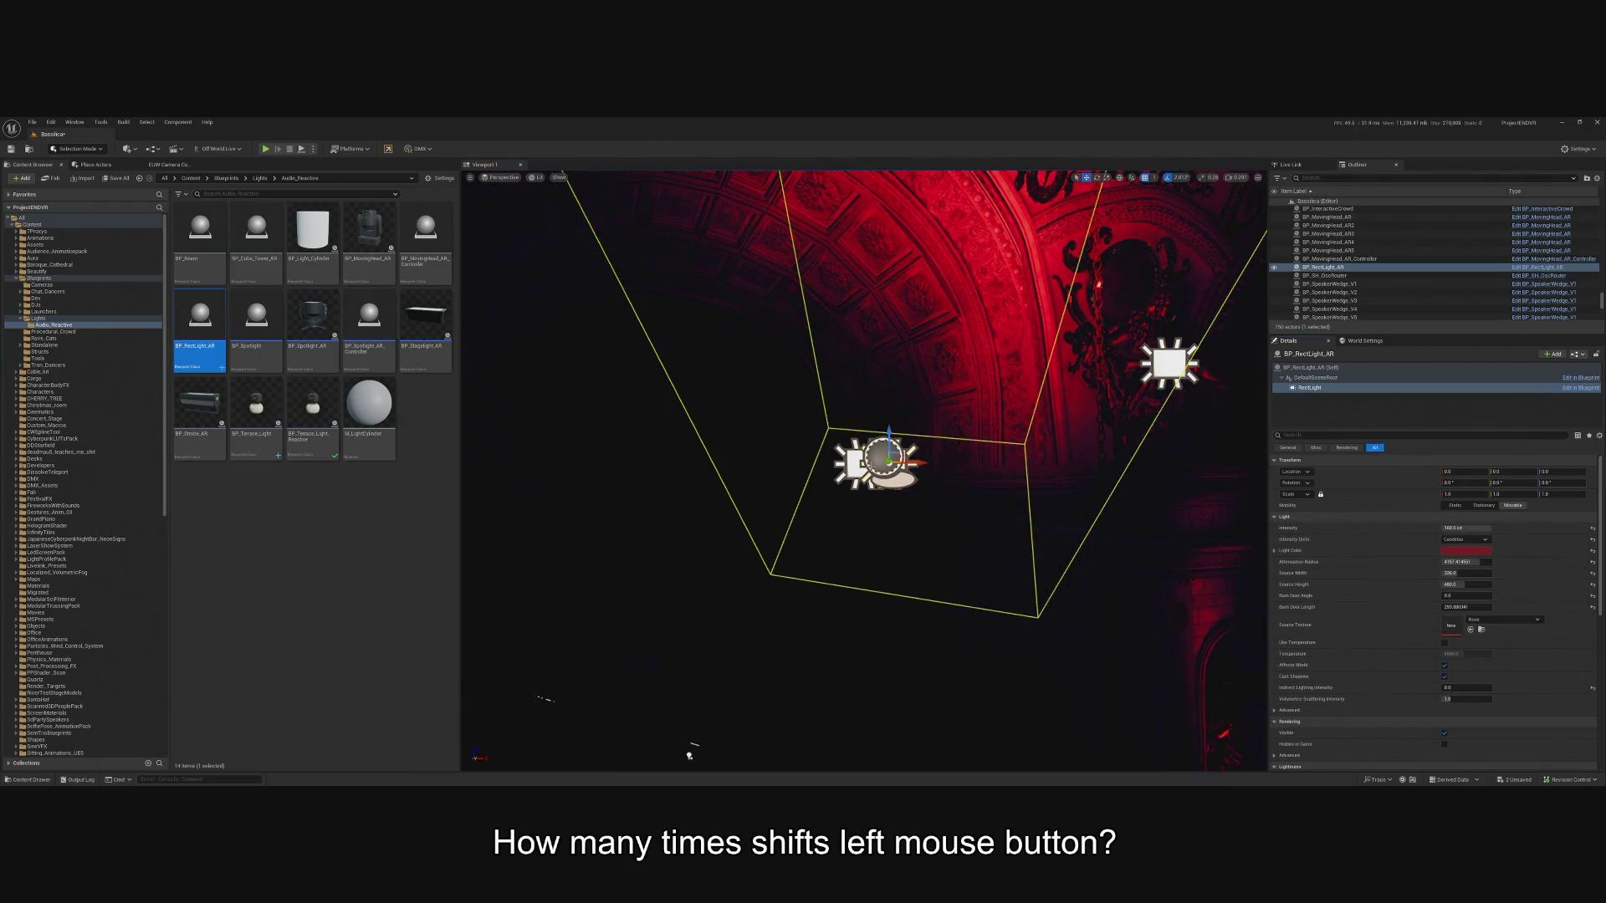
Undo the accidental light deletion, then select and frame BP_RectLight_AR beside RectLight5.
left_click(734, 455)
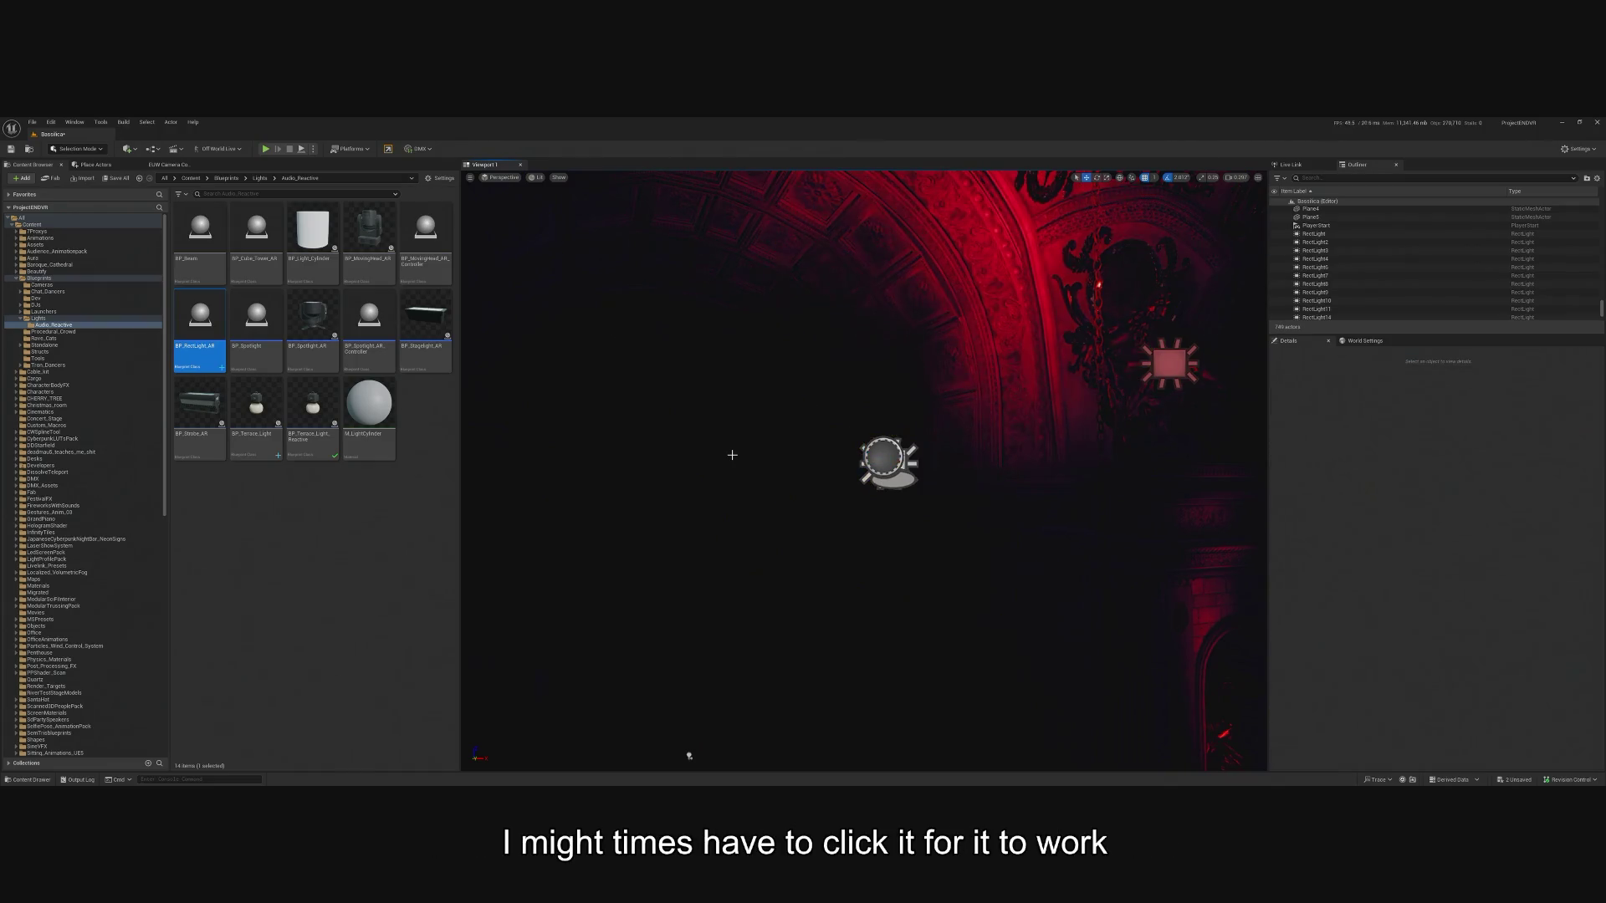
scroll(830, 502, "down", 4)
key("ctrl+z")
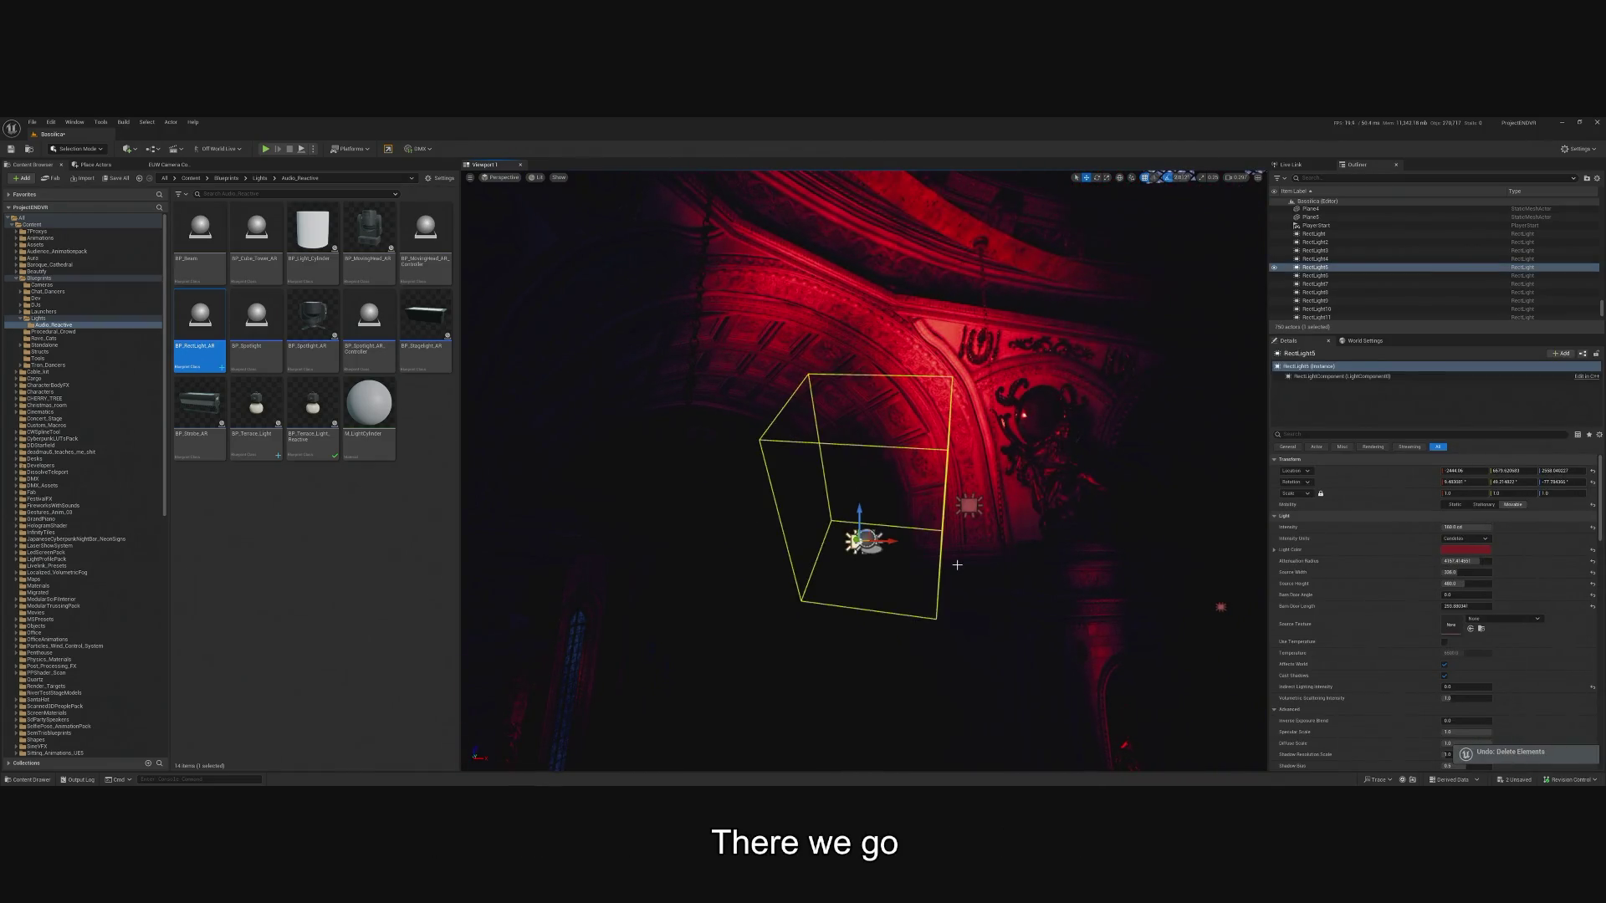
left_click(823, 581)
scroll(823, 580, "up", 4)
scroll(991, 568, "up", 1)
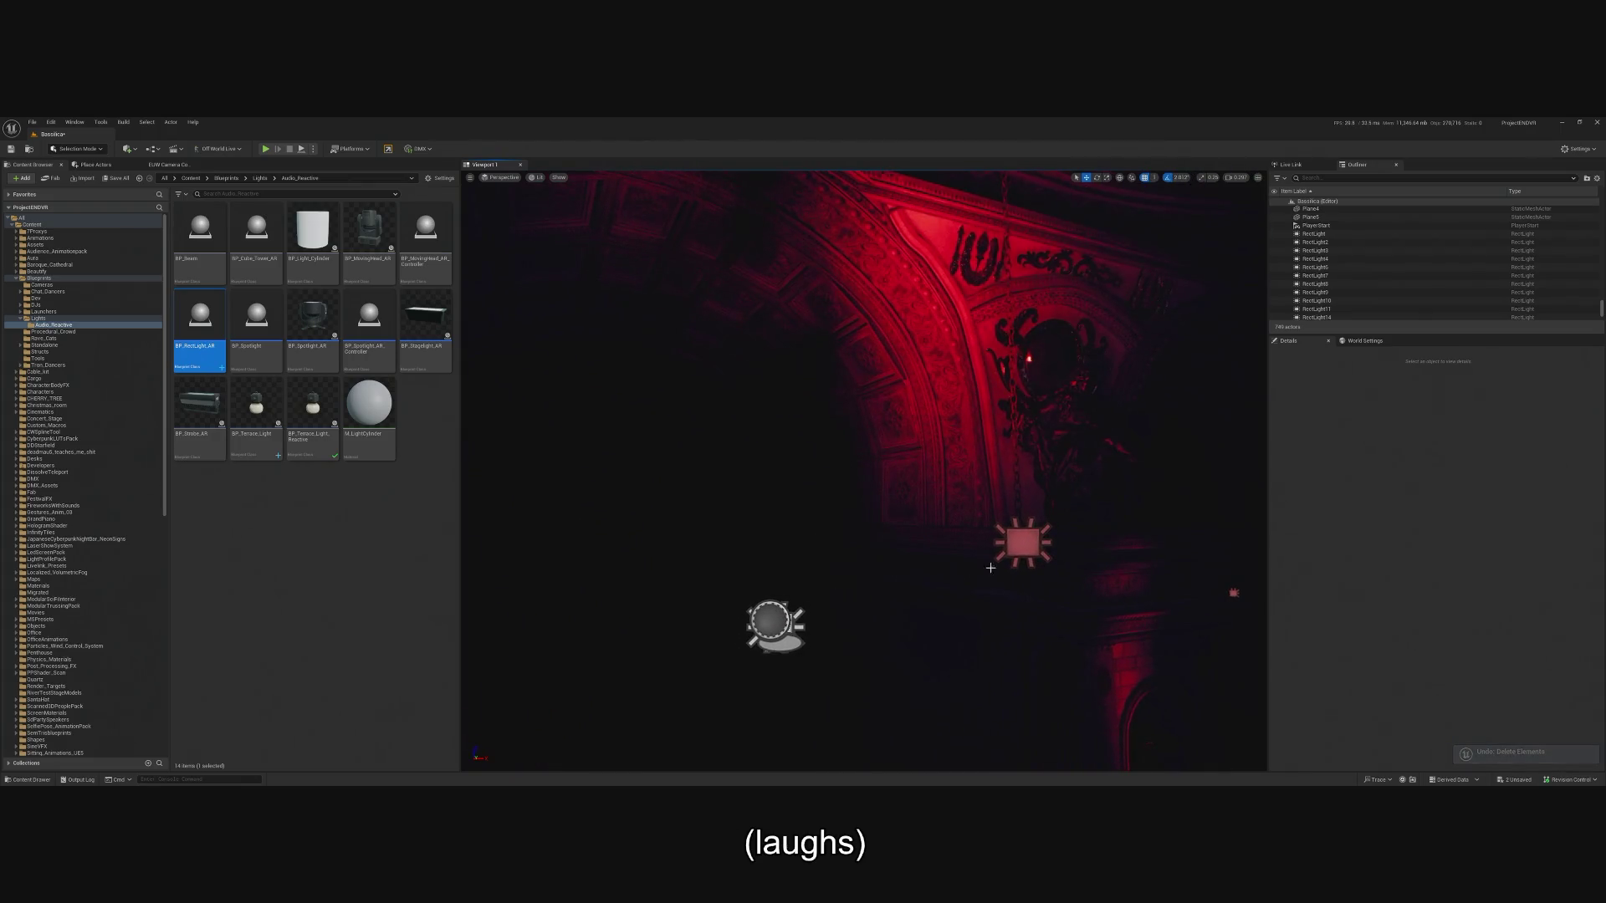
left_click(1022, 542)
key("f")
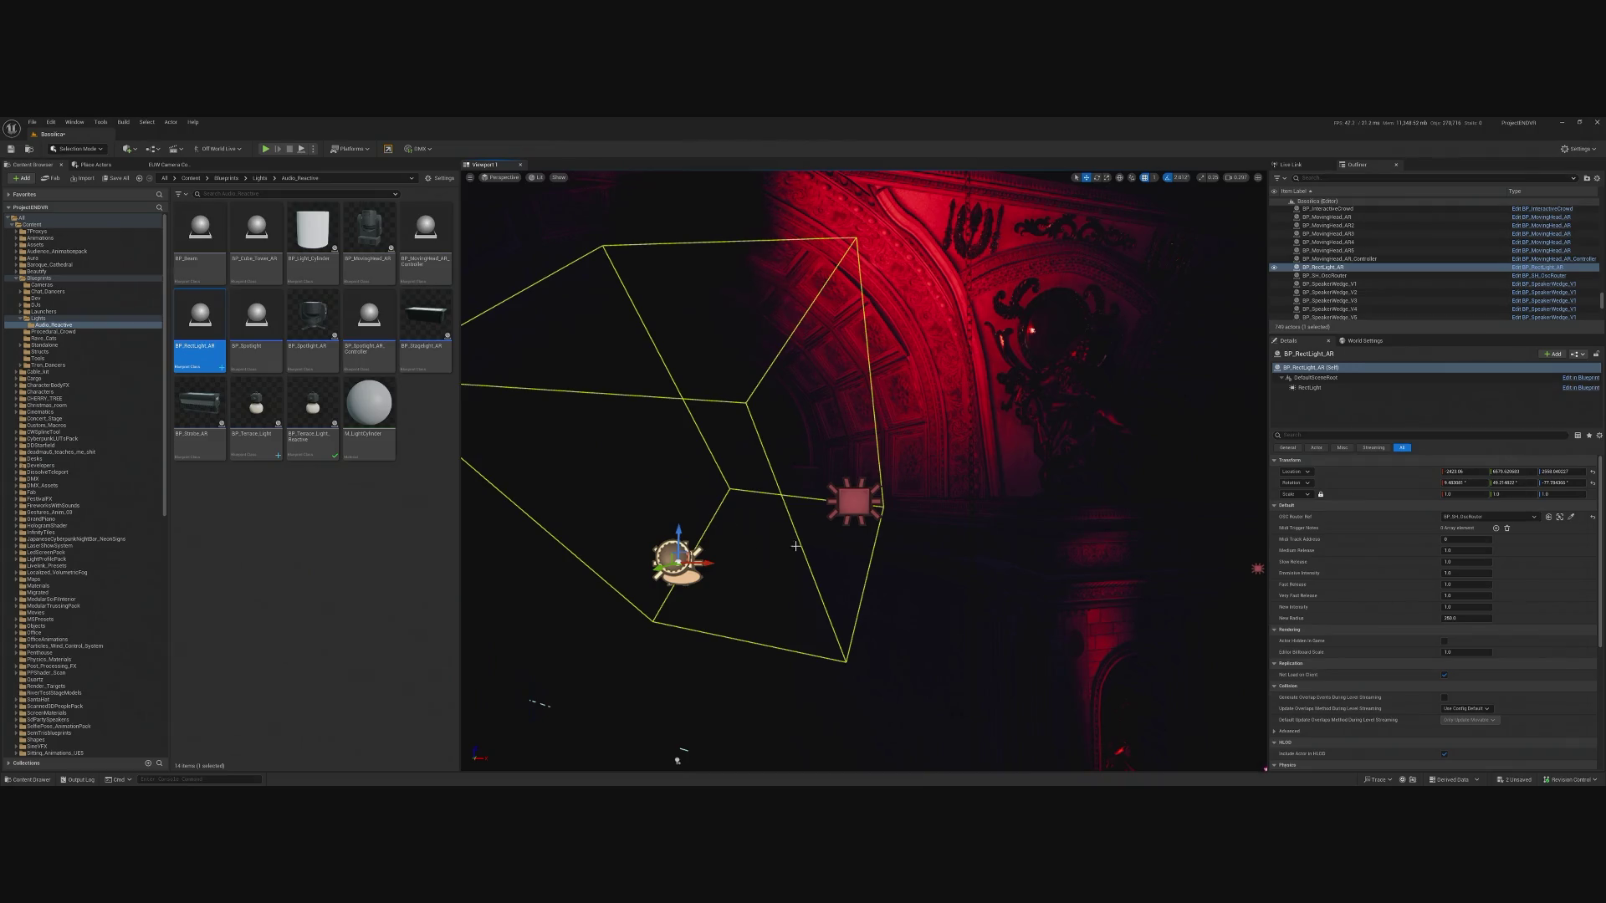
left_click_drag(796, 546, 910, 754)
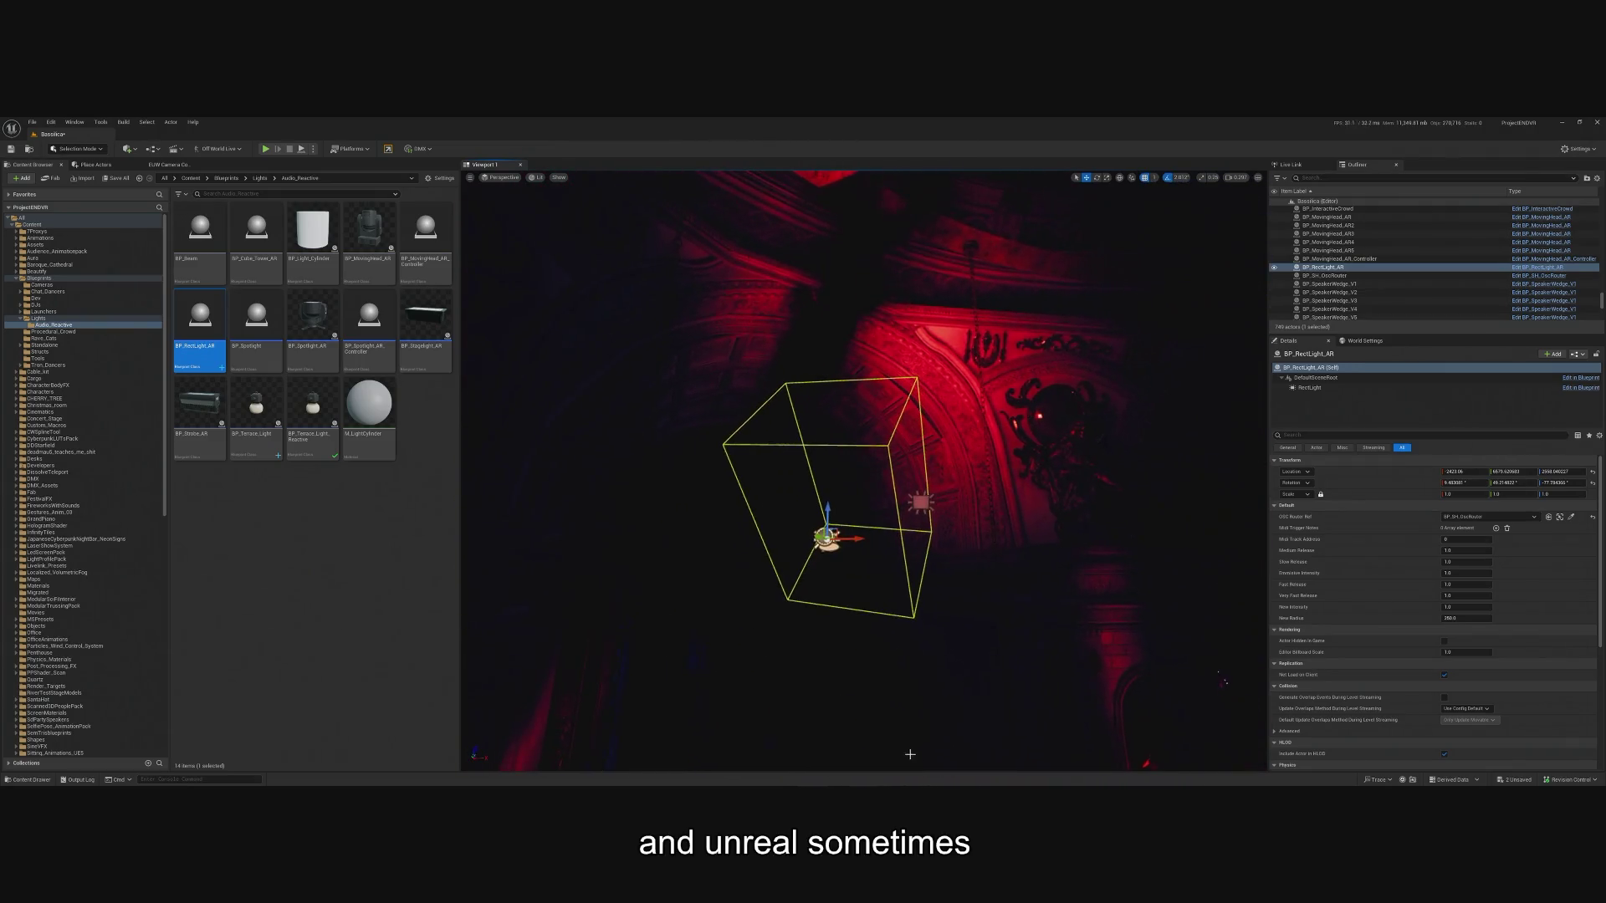
scroll(806, 644, "up", 5)
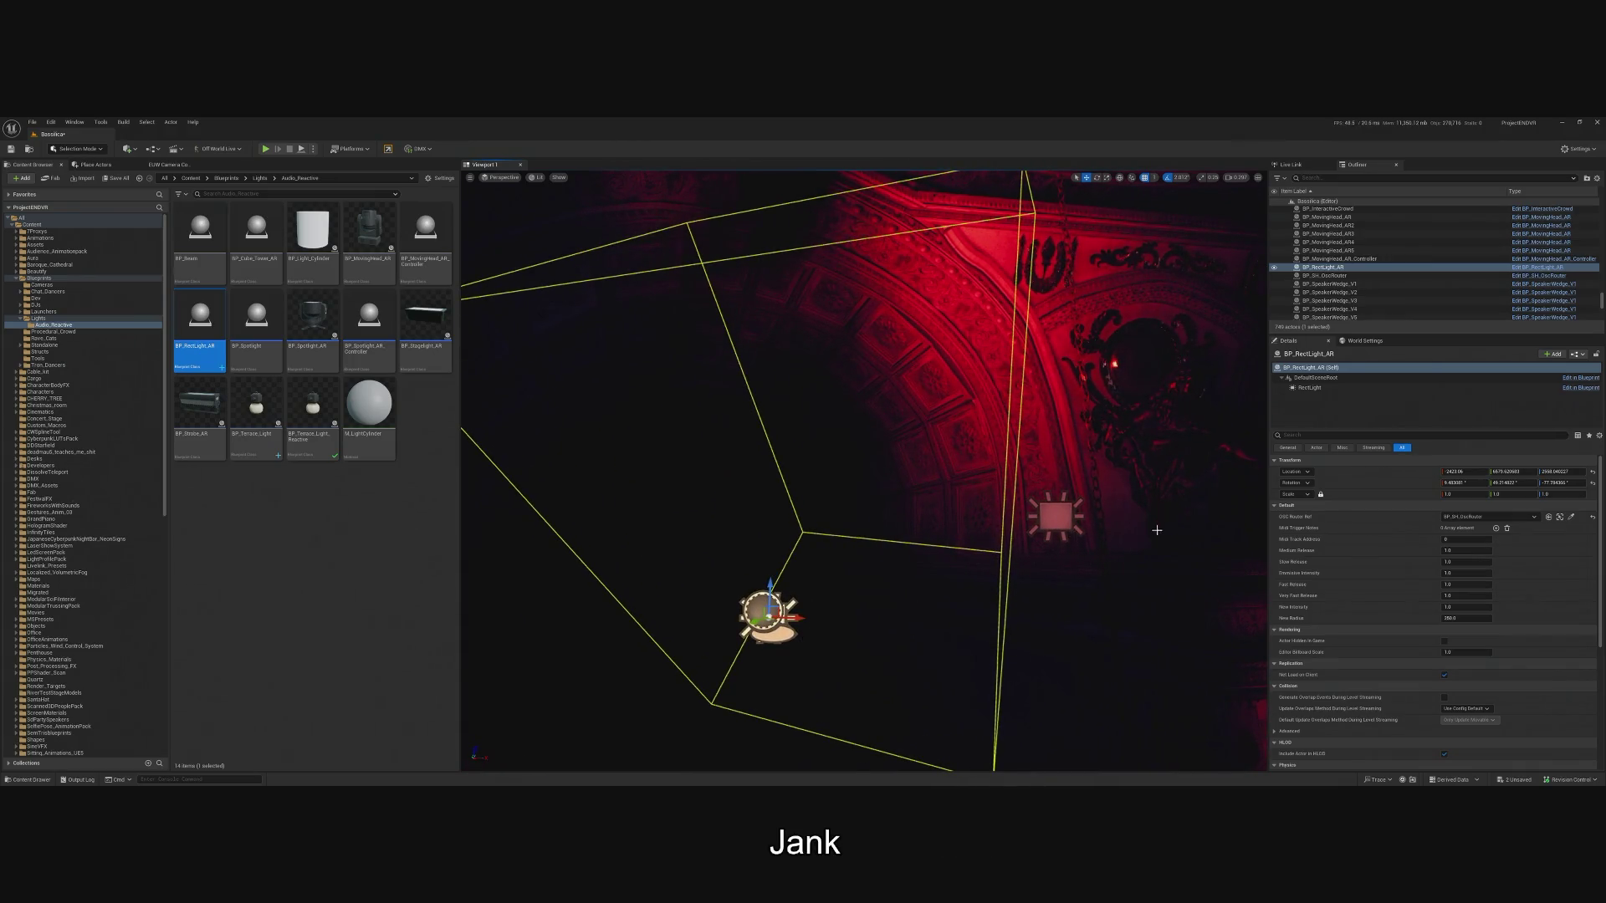
left_click(1055, 514)
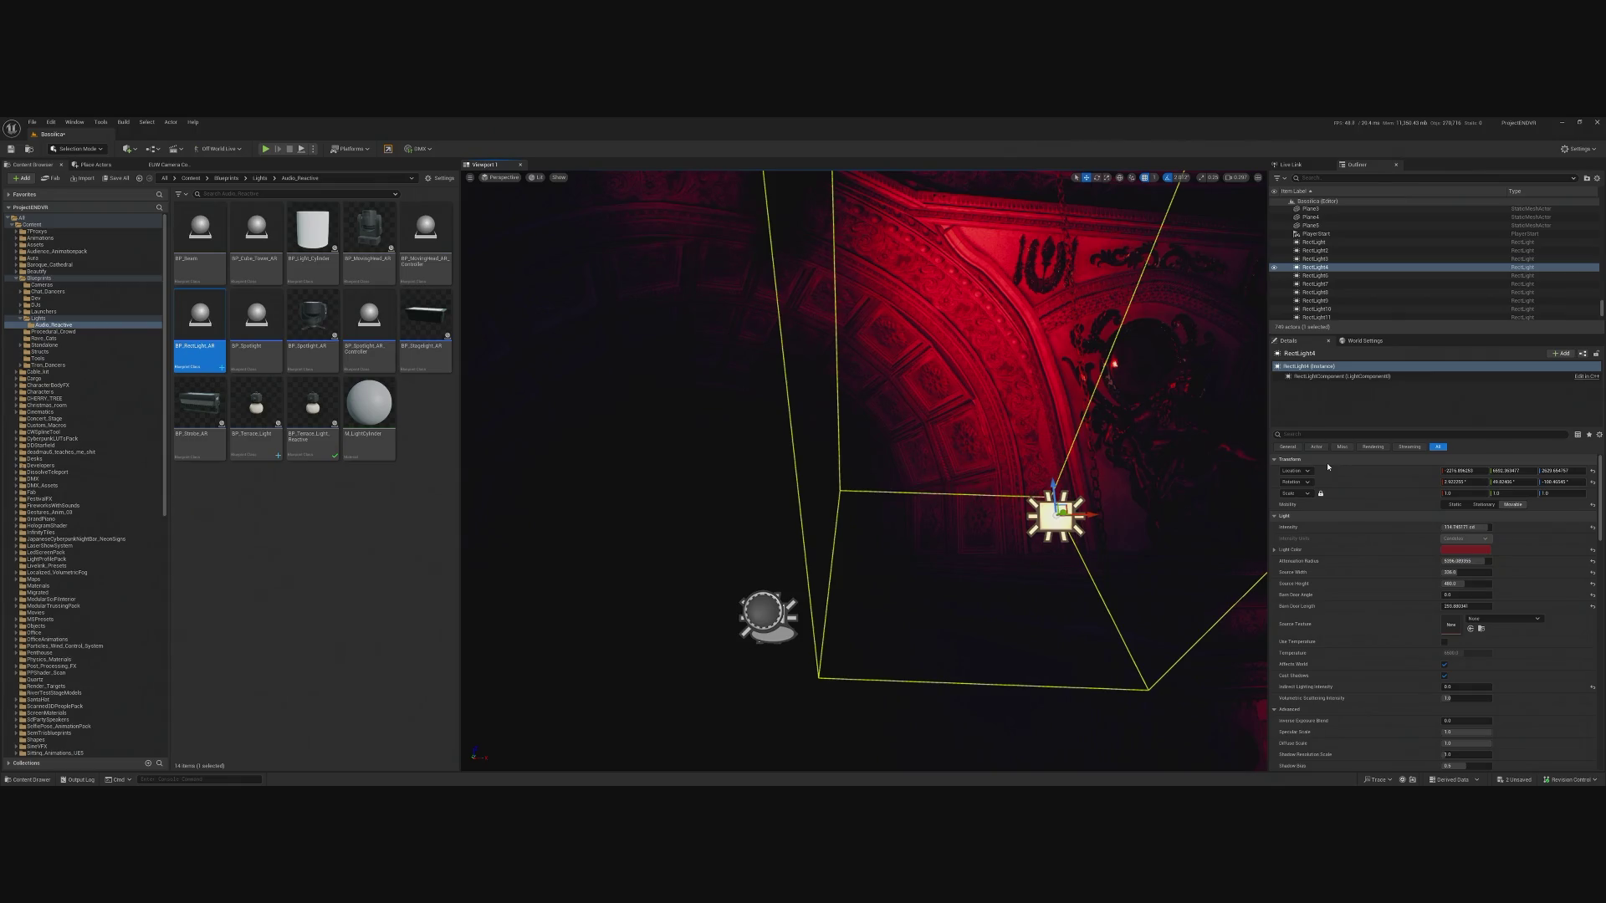
Duplicate BP_RectLight_AR as BP_RectLight_AR2 and paste RectLight4's Transform values onto it.
left_click(775, 634)
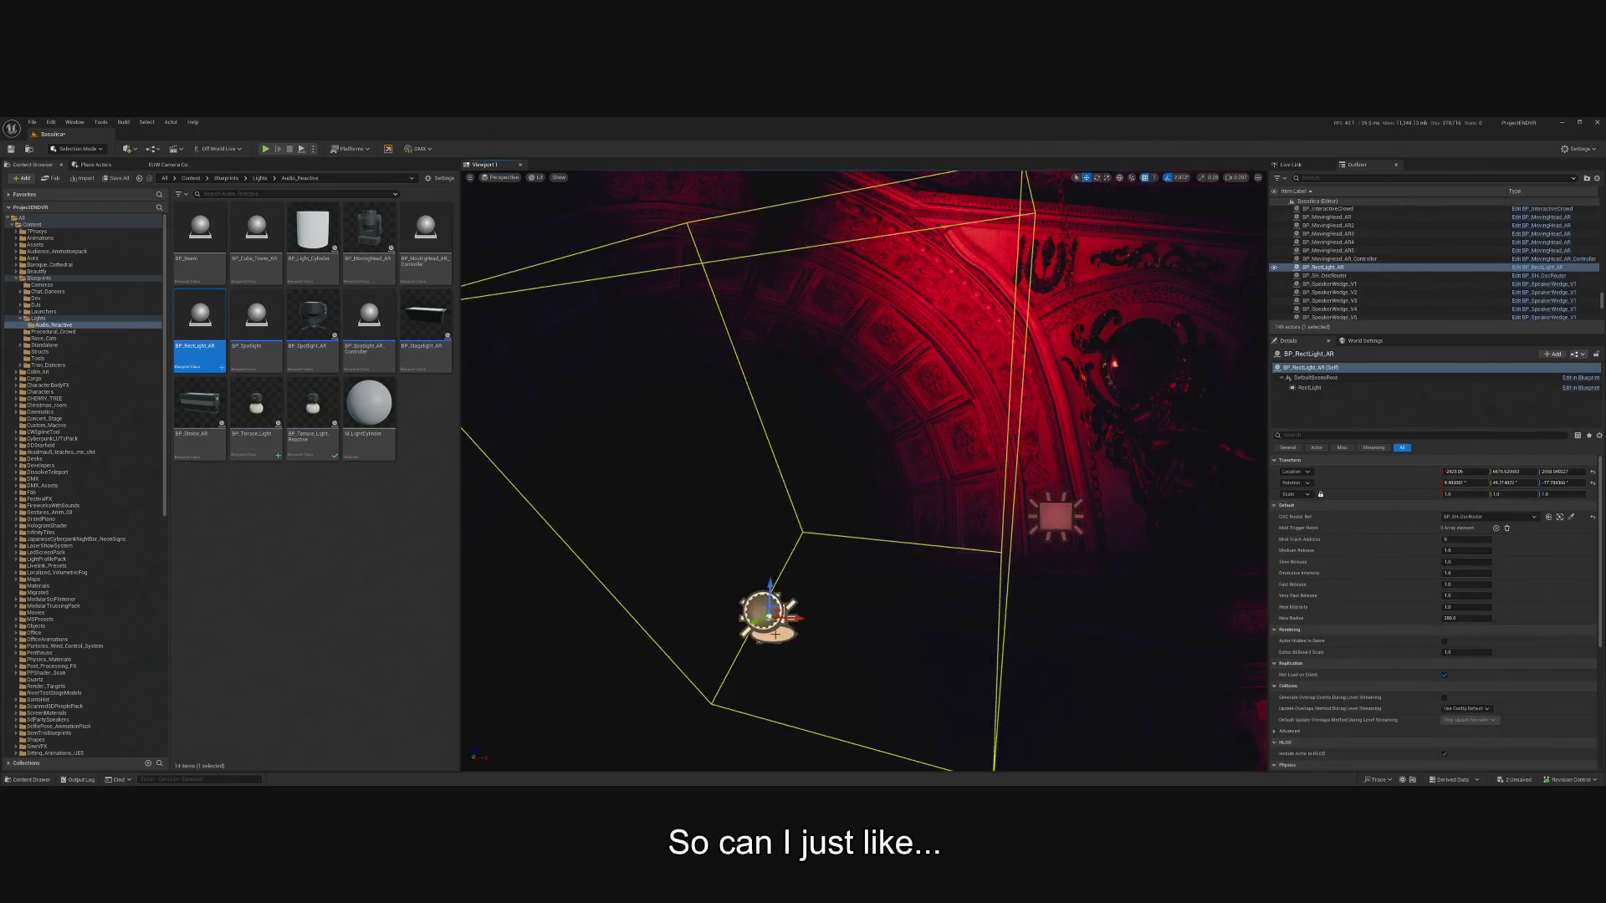
left_click_drag(790, 620, 870, 619, "alt")
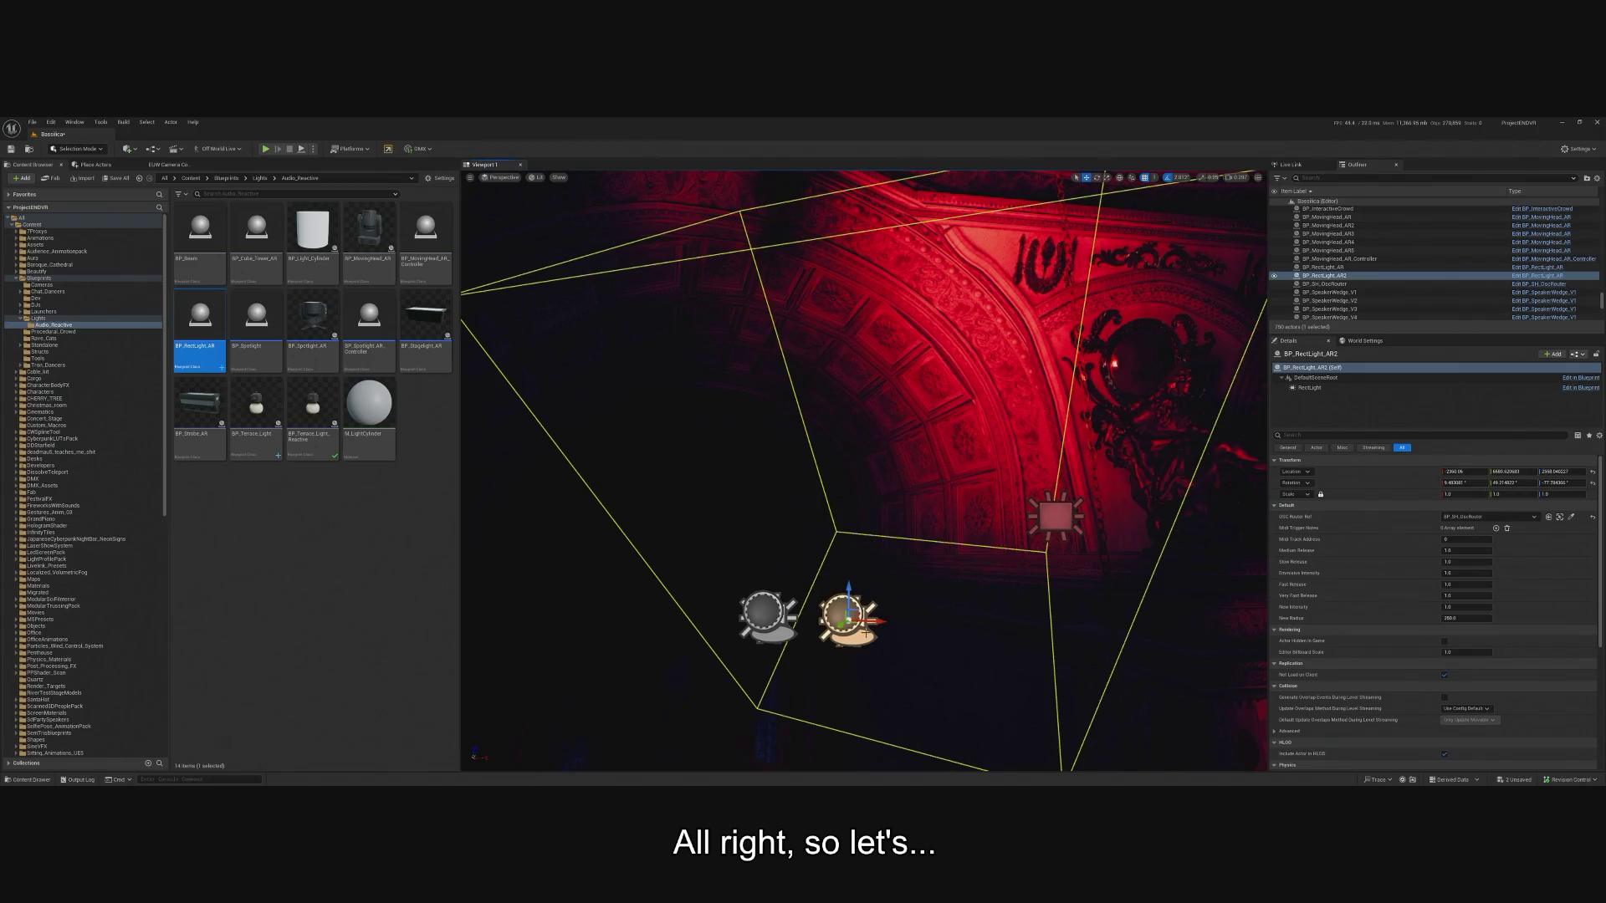
left_click(1042, 533)
right_click(1333, 465)
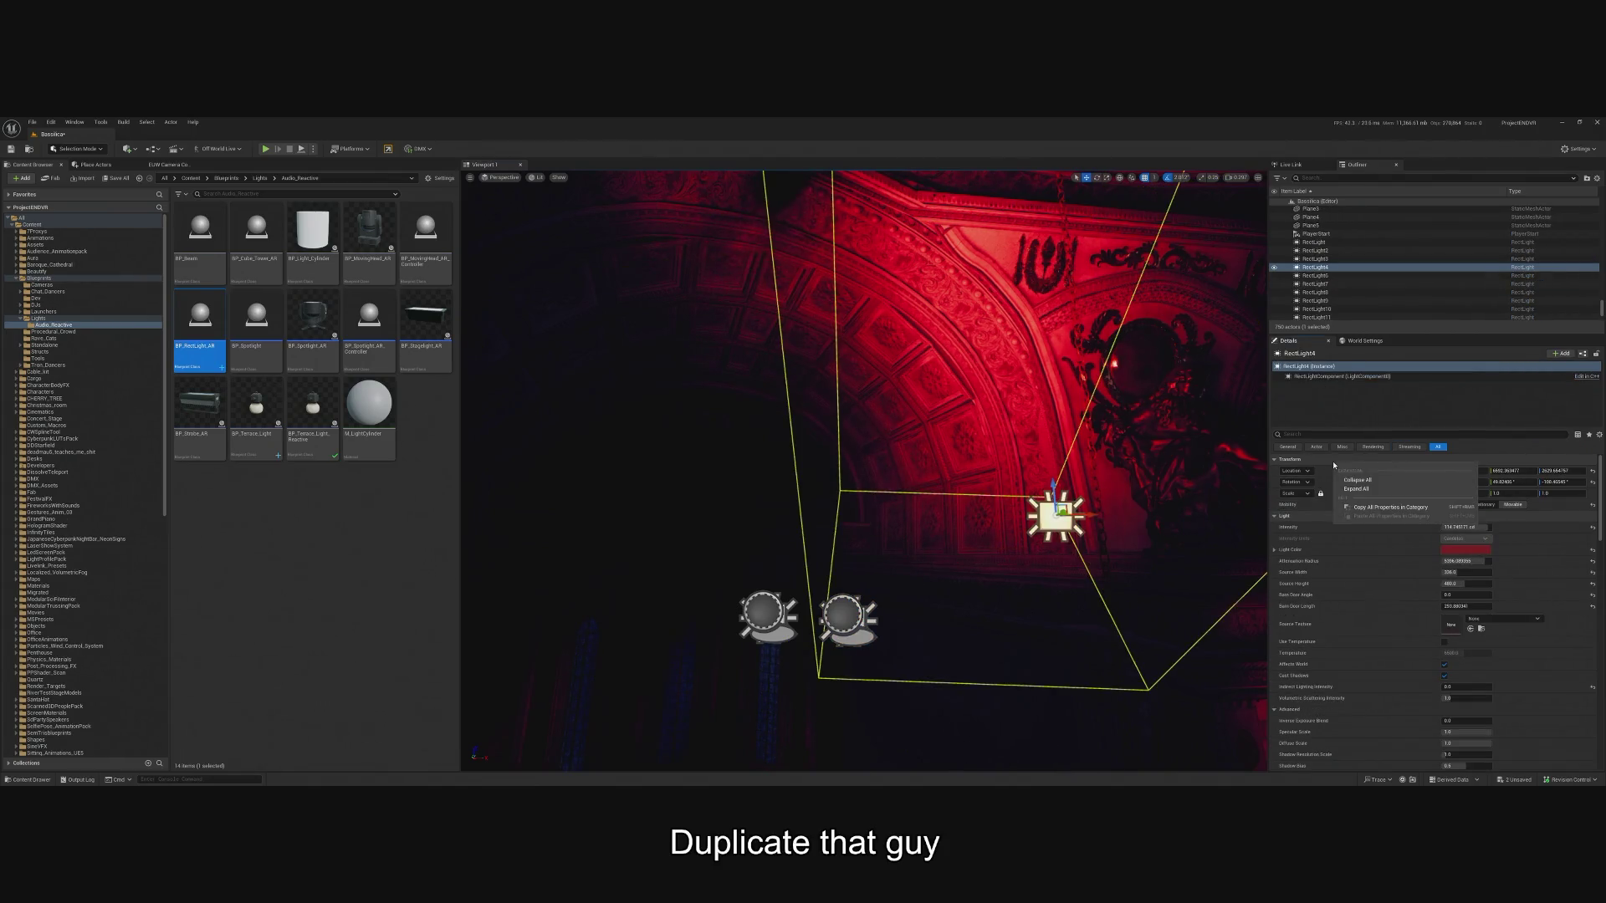
left_click(1370, 508)
left_click(845, 617)
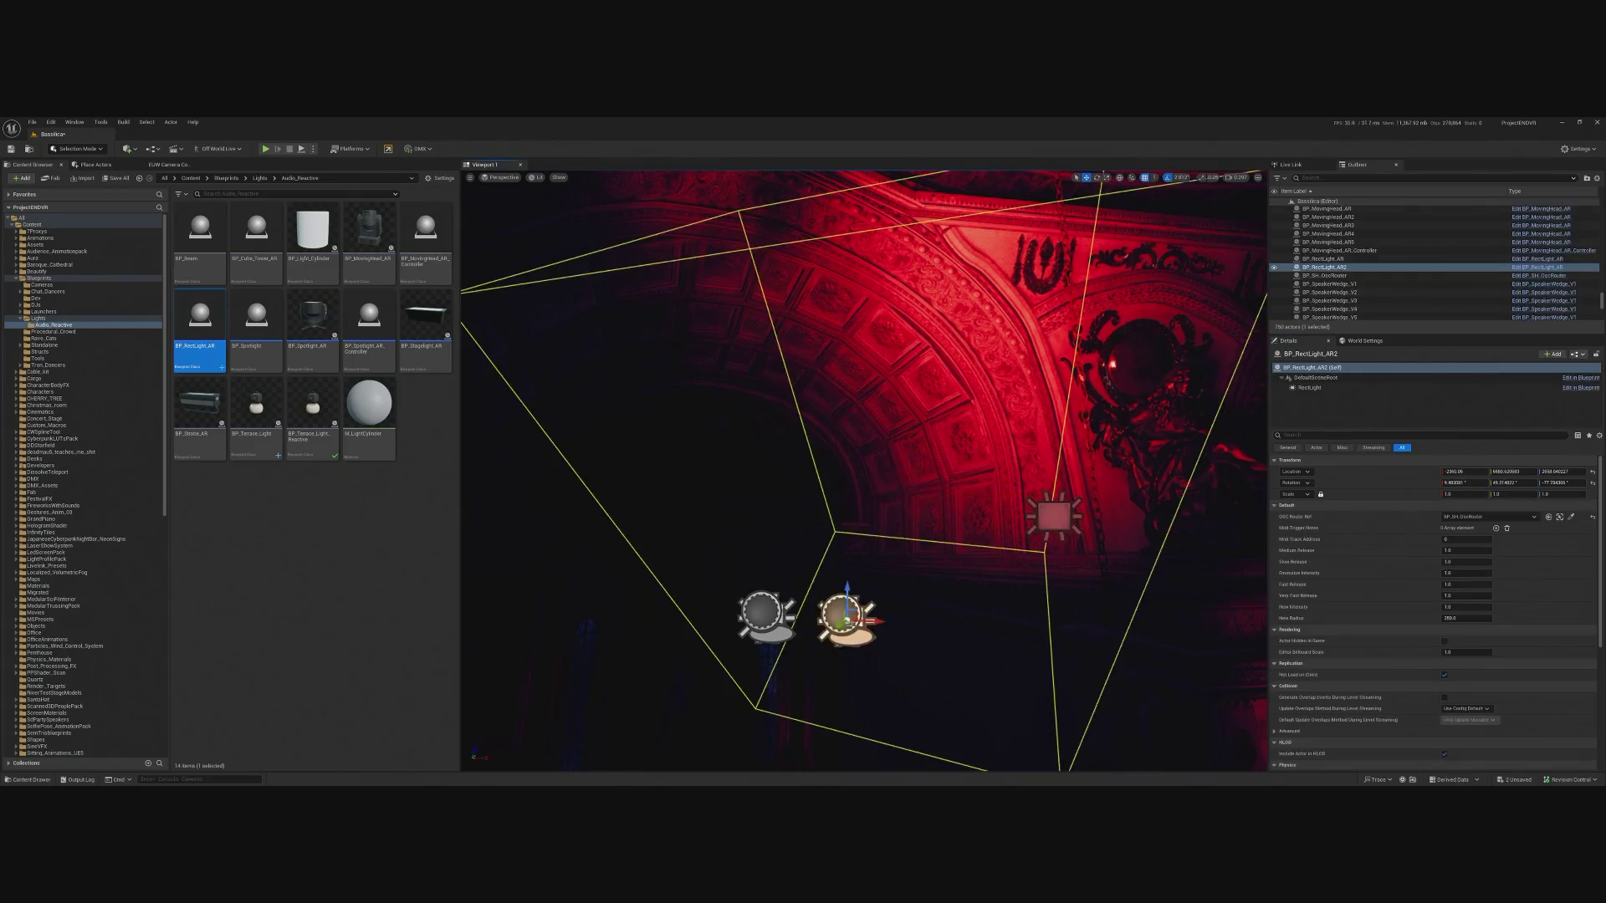
right_click(1334, 467)
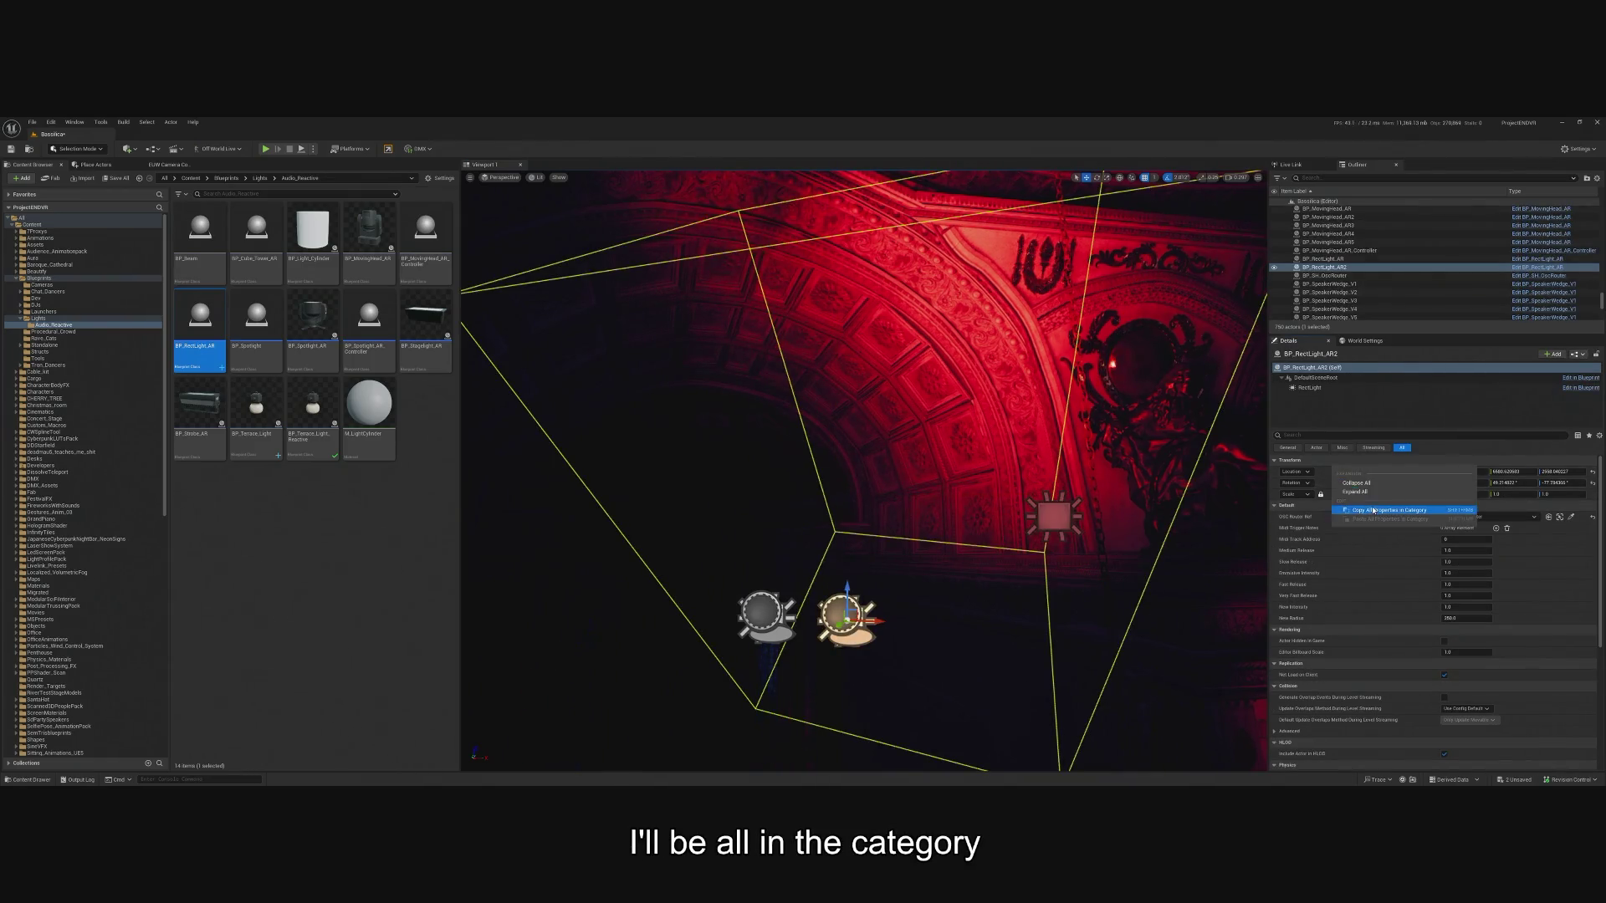
left_click(1379, 513)
right_click(1313, 469)
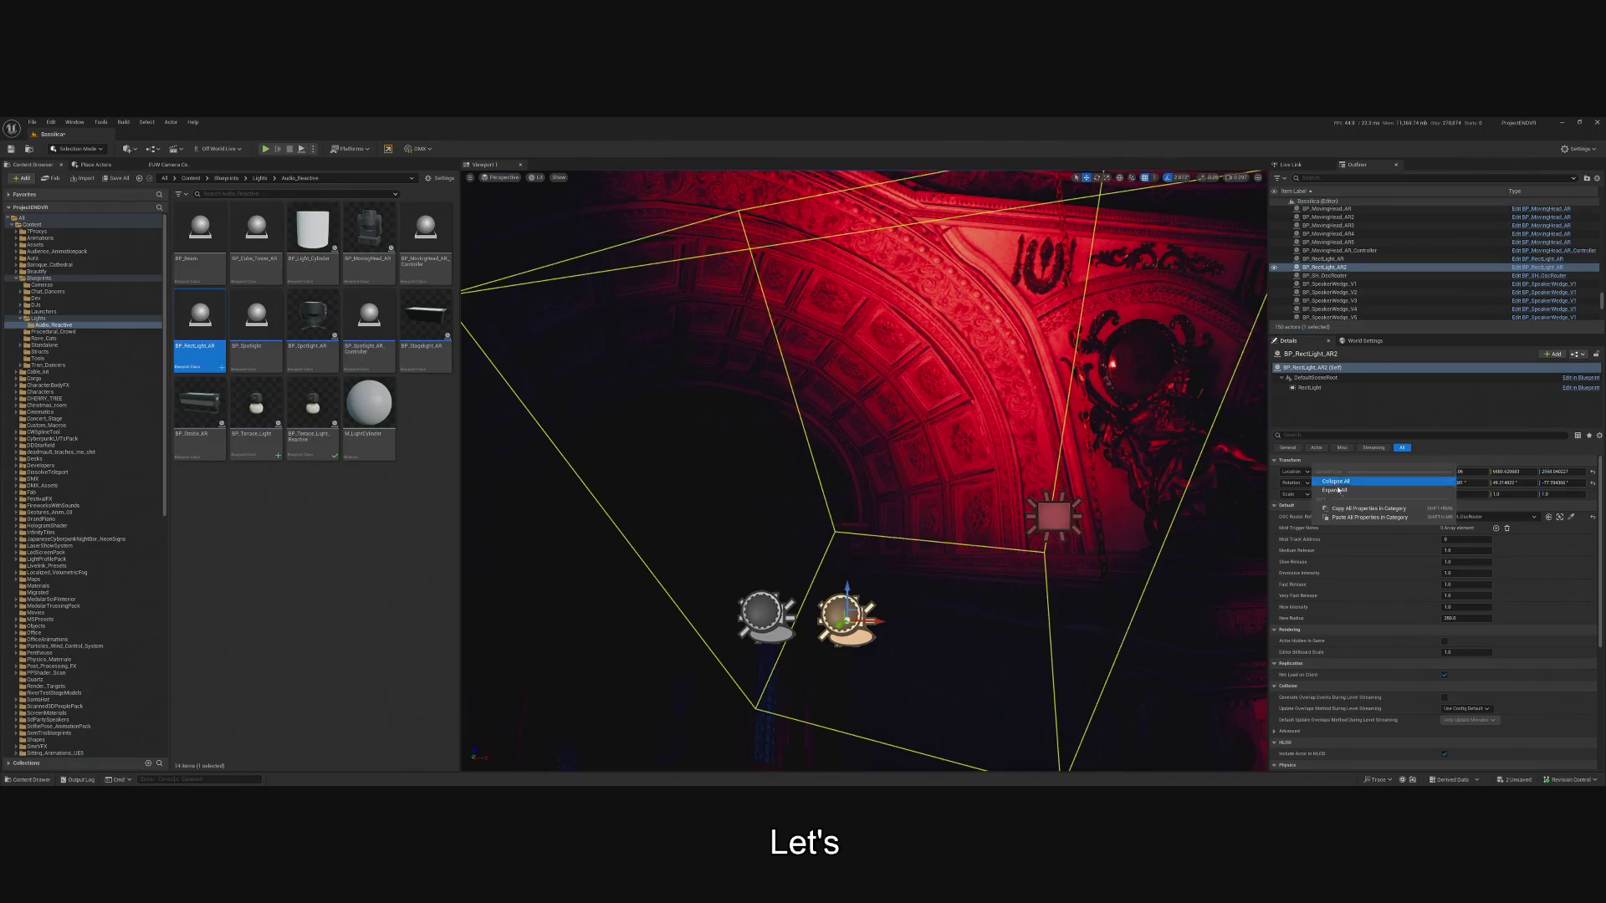
left_click(1350, 517)
Copy RectLight4's transform properties again to paste onto BP_RectLight_AR2.
left_click(1333, 462)
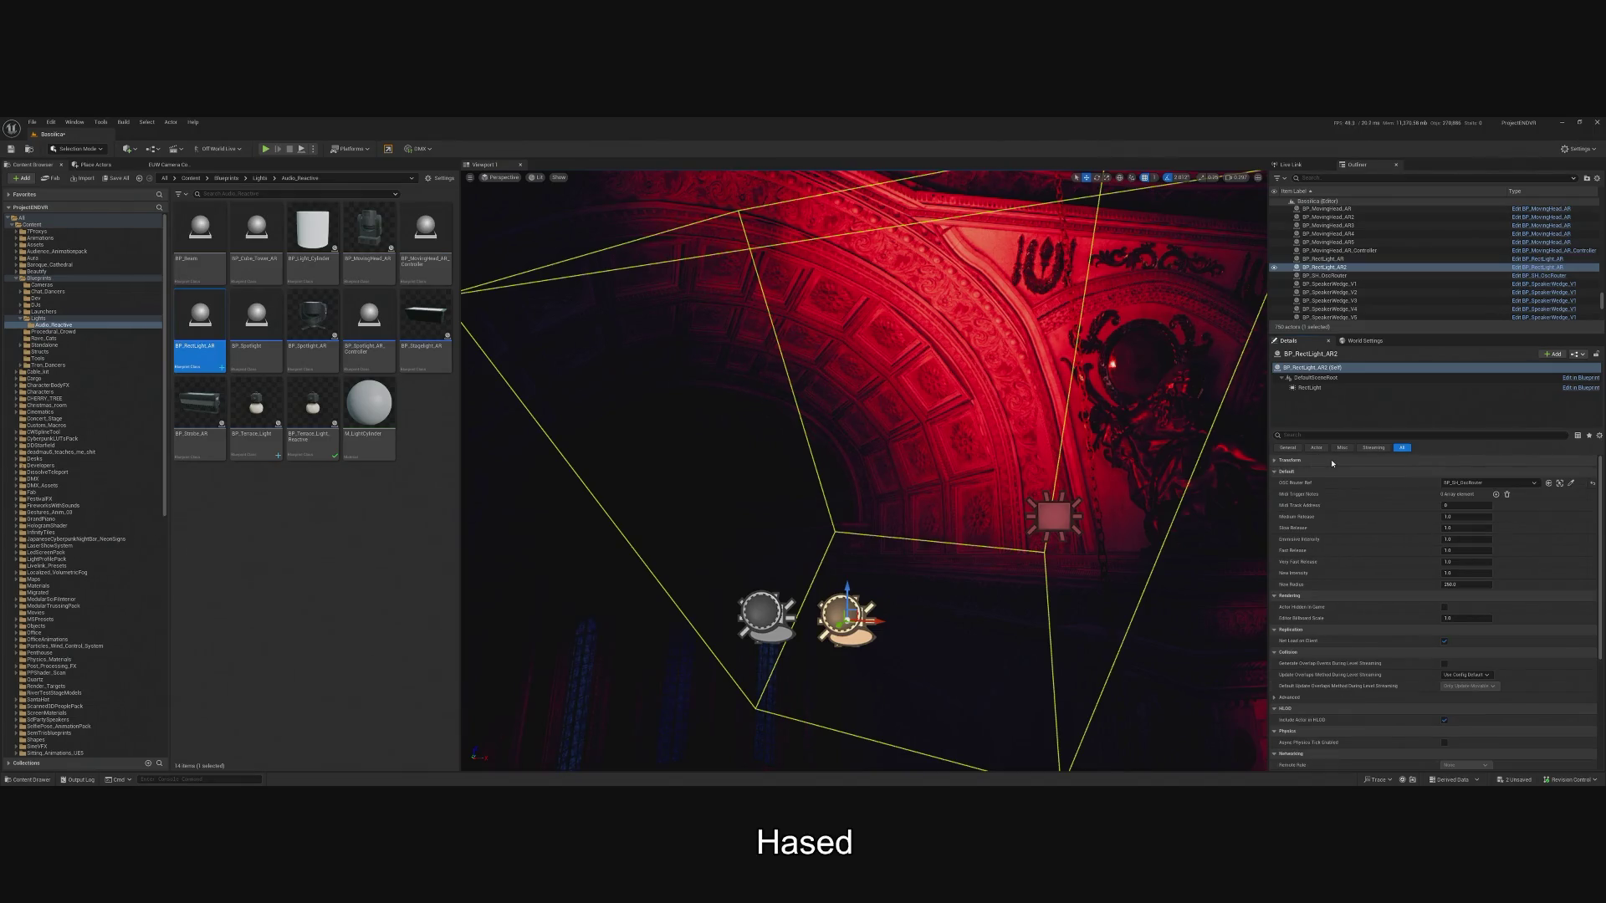
right_click(1332, 463)
left_click(1381, 513)
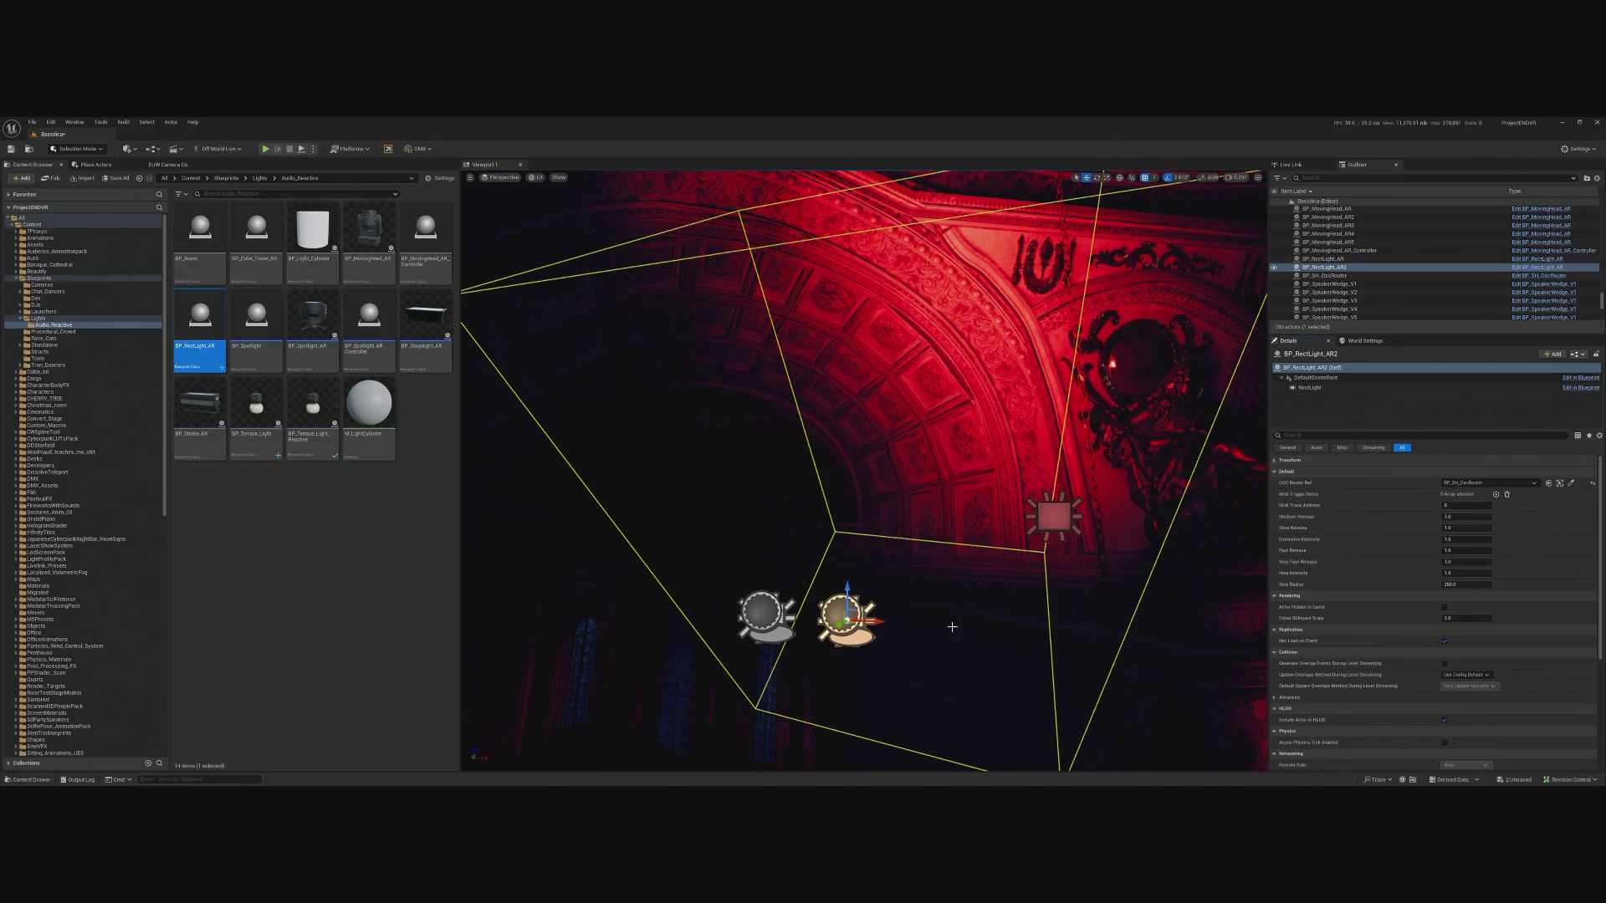
left_click(1056, 515)
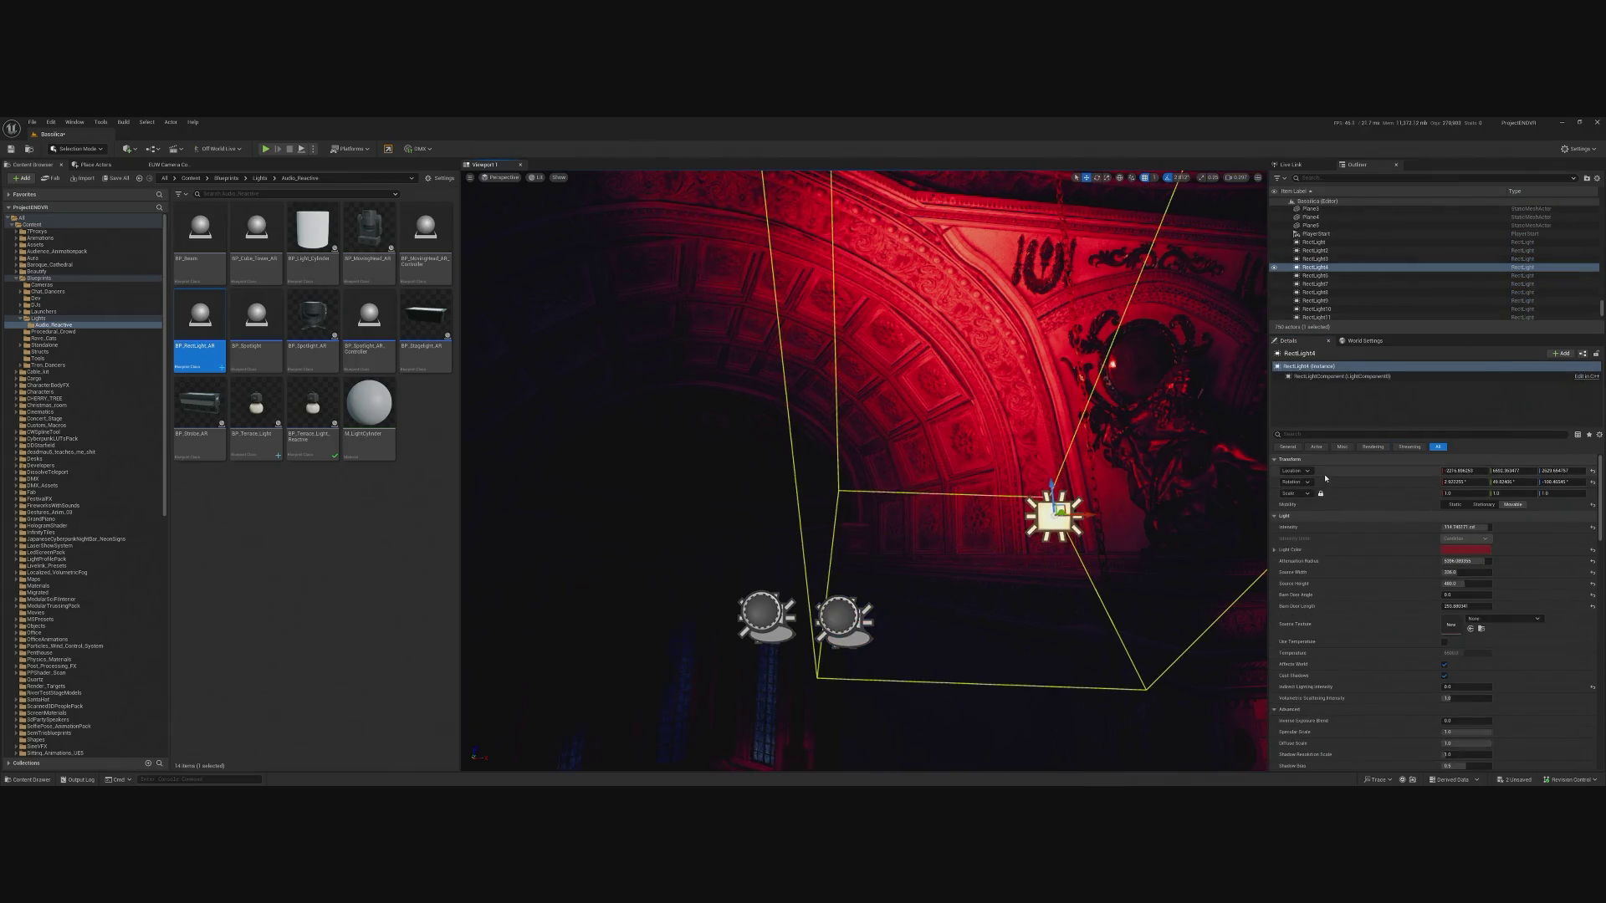
right_click(1330, 474)
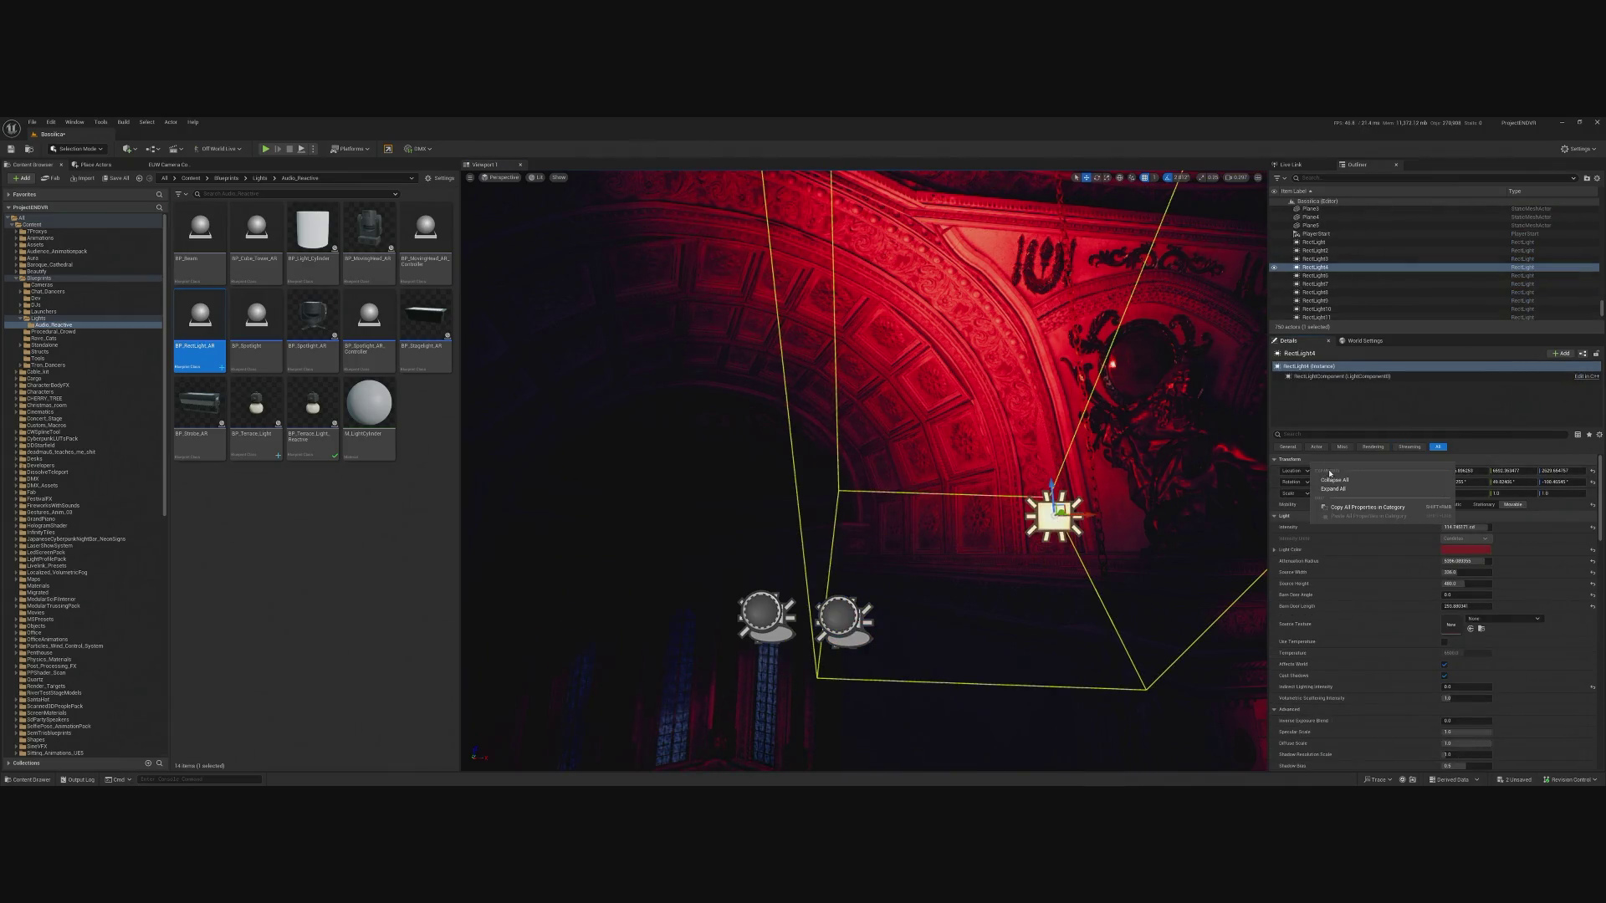
left_click(1363, 507)
left_click(843, 617)
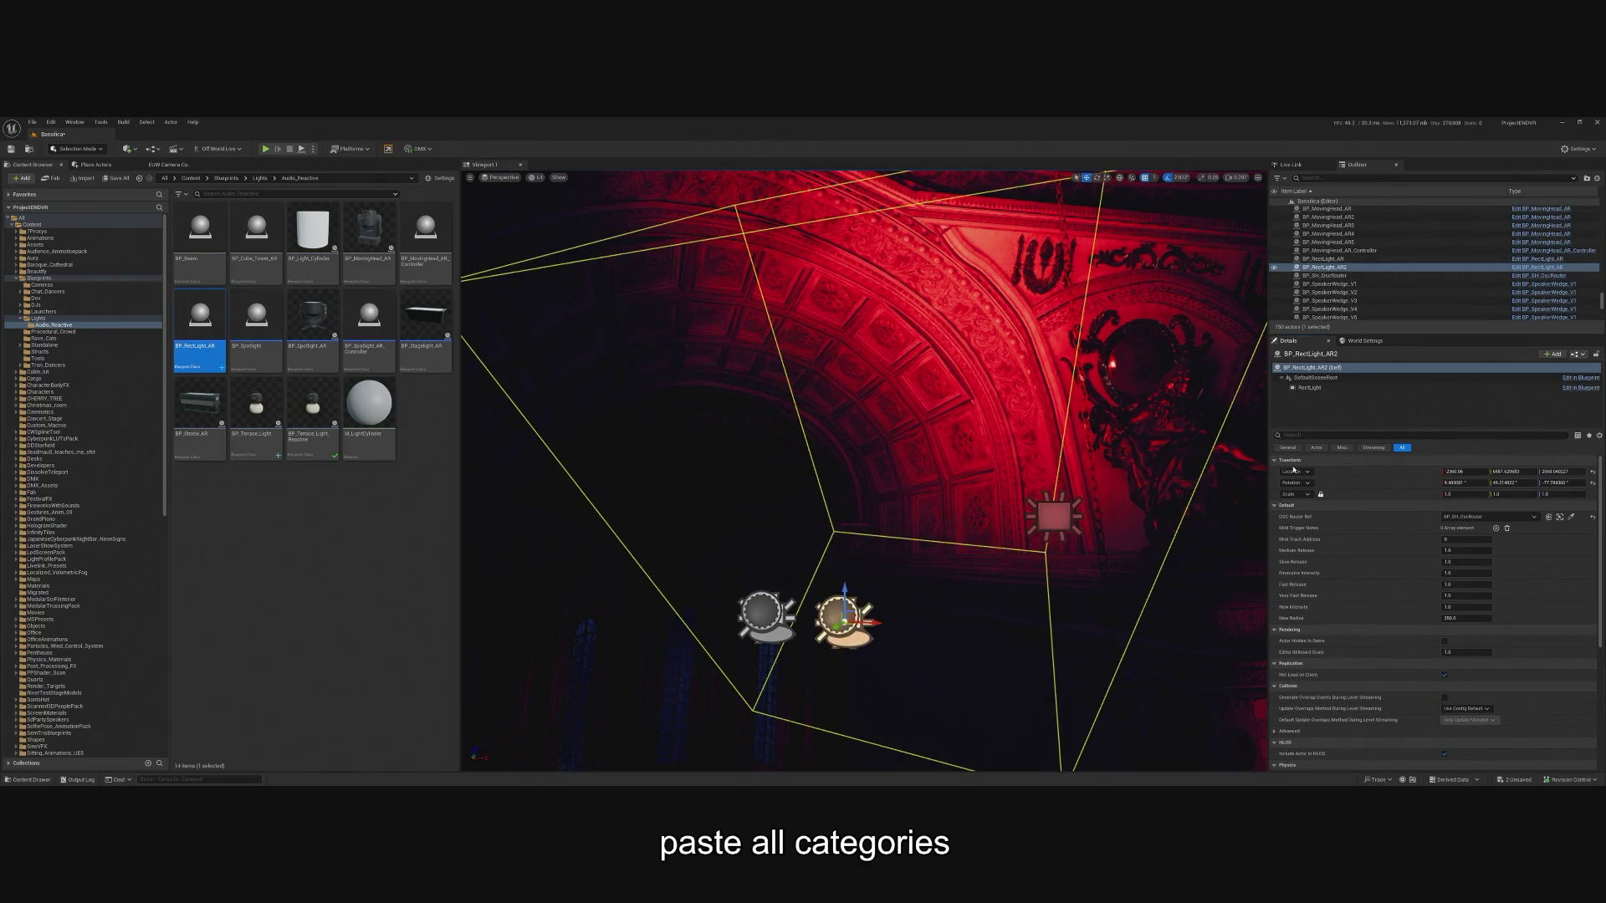
right_click(1296, 470)
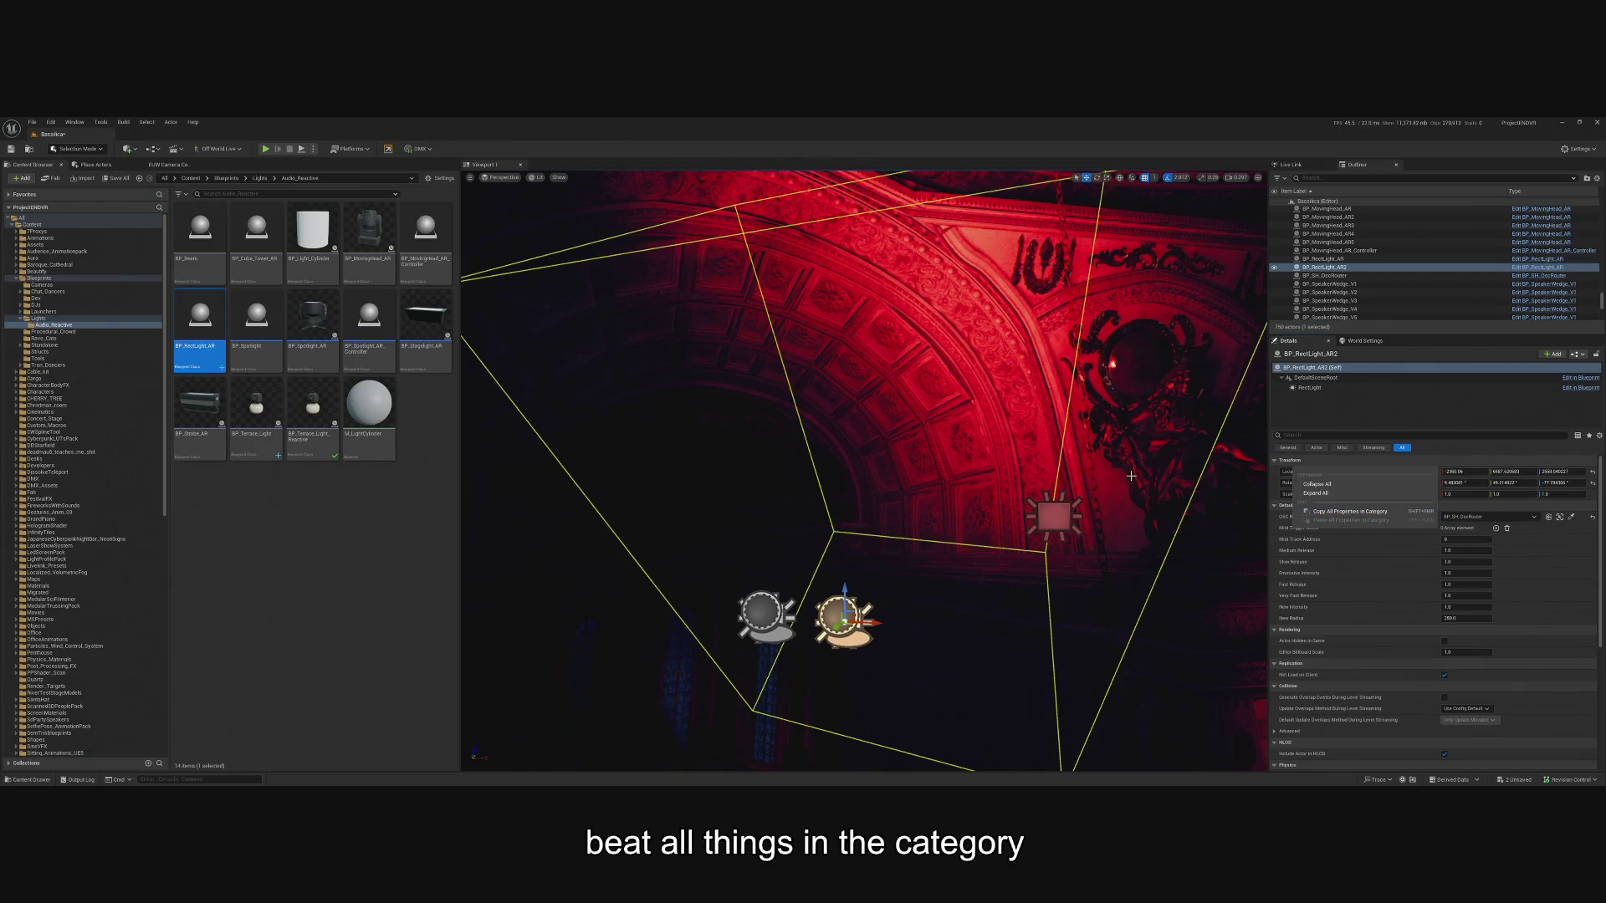
right_click(1291, 456)
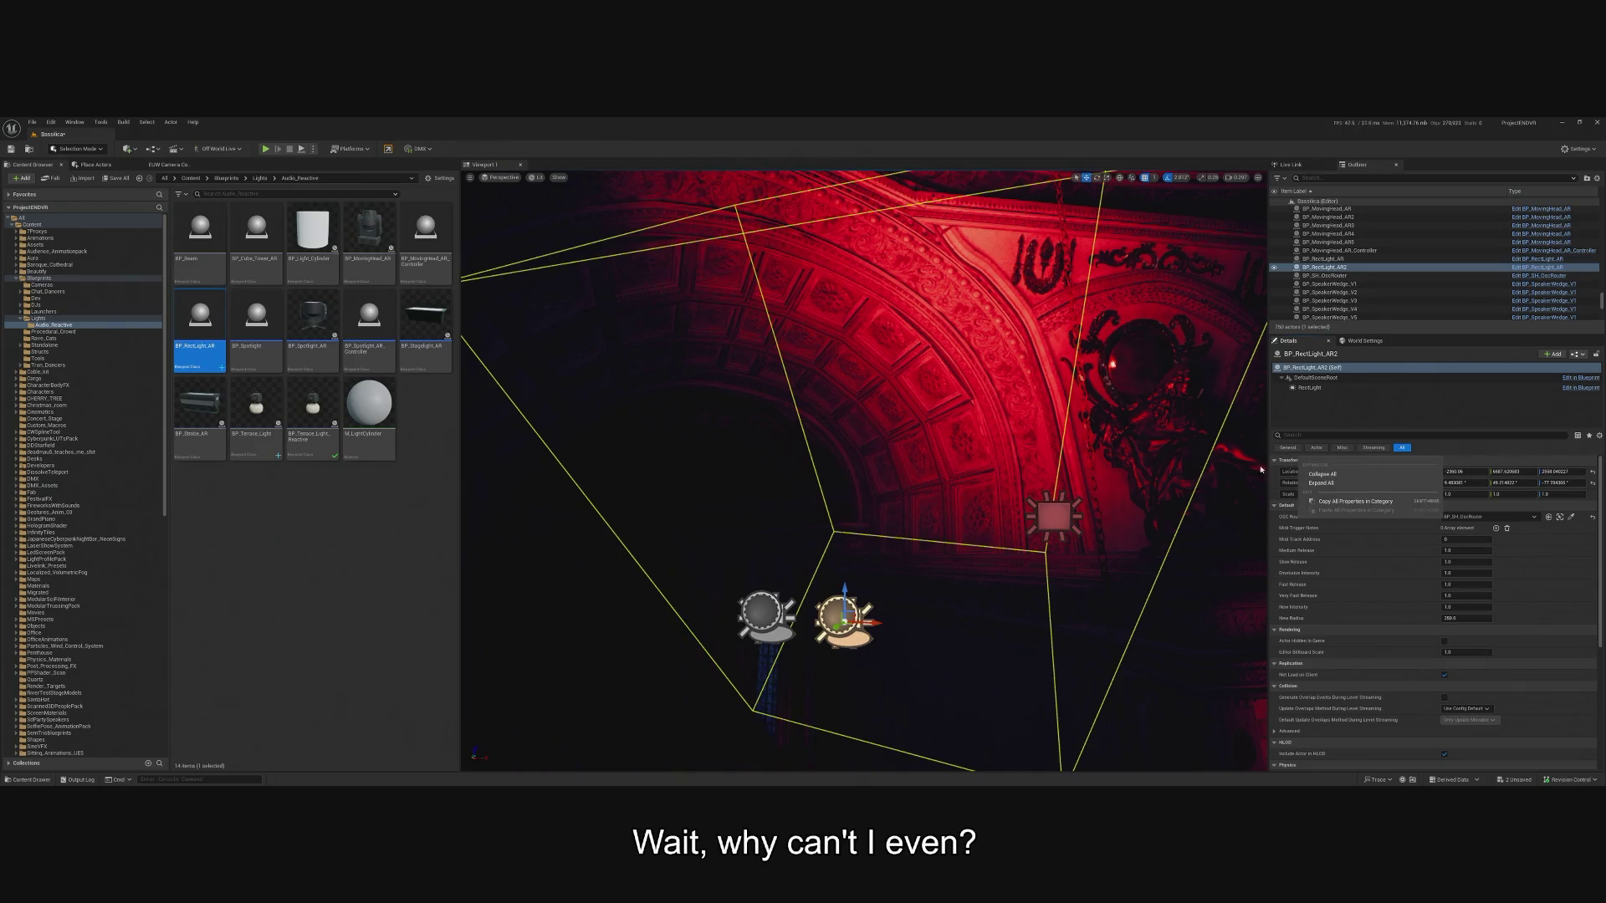
Reselect RectLight4, then collapse and re-expand the Transform properties and dismiss their options.
left_click(1048, 526)
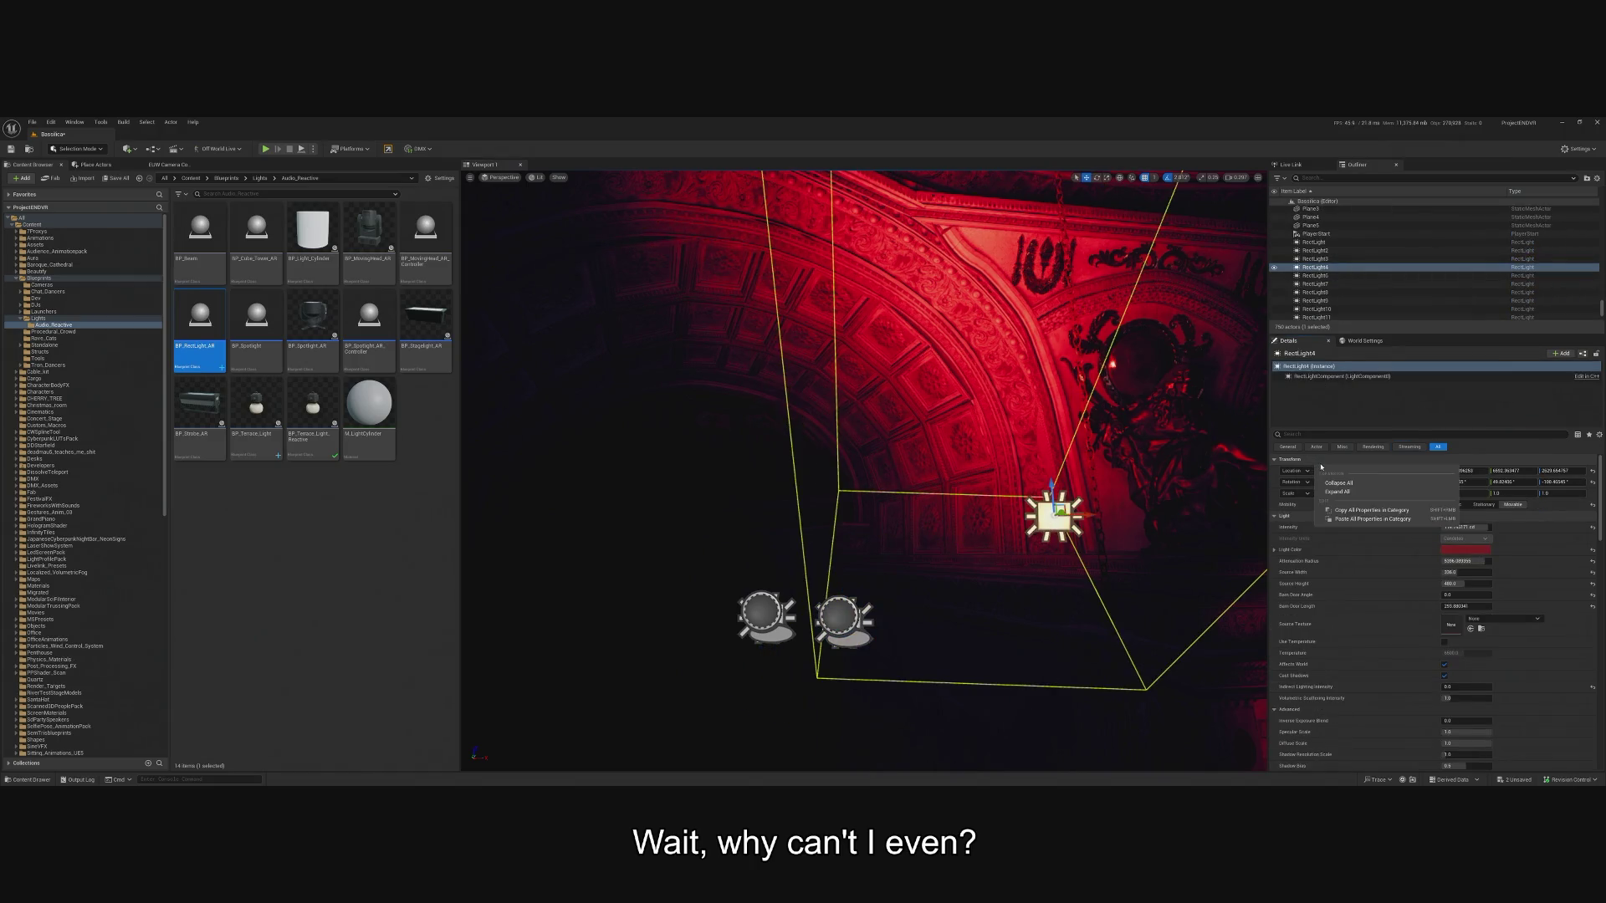
left_click(1285, 460)
left_click(1285, 460)
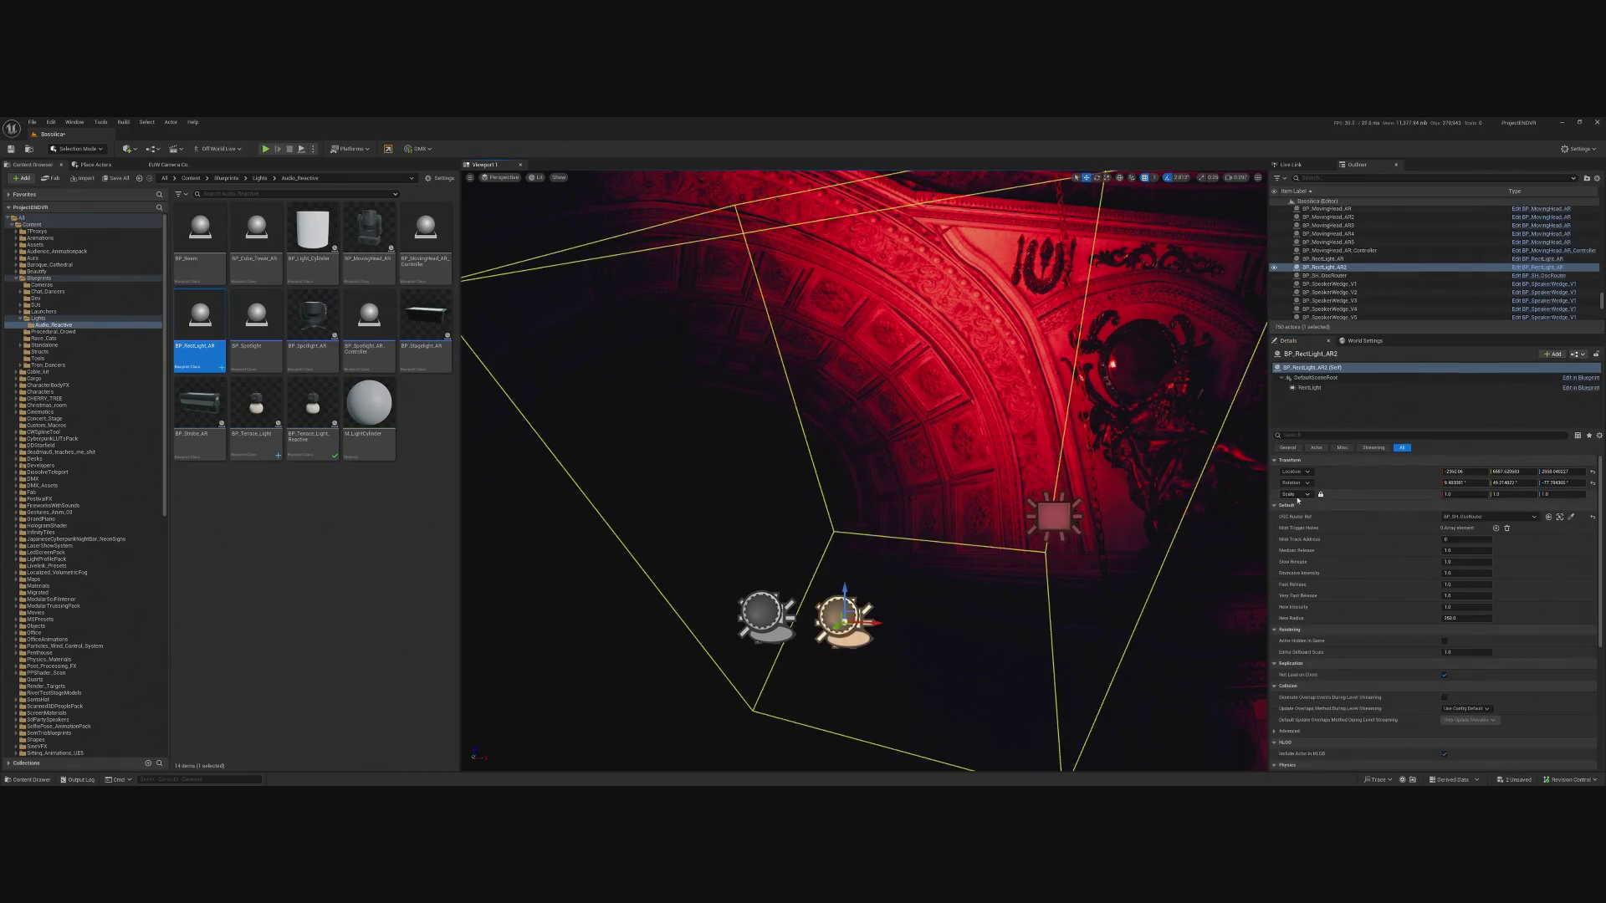
right_click(1337, 462)
left_click(1355, 507)
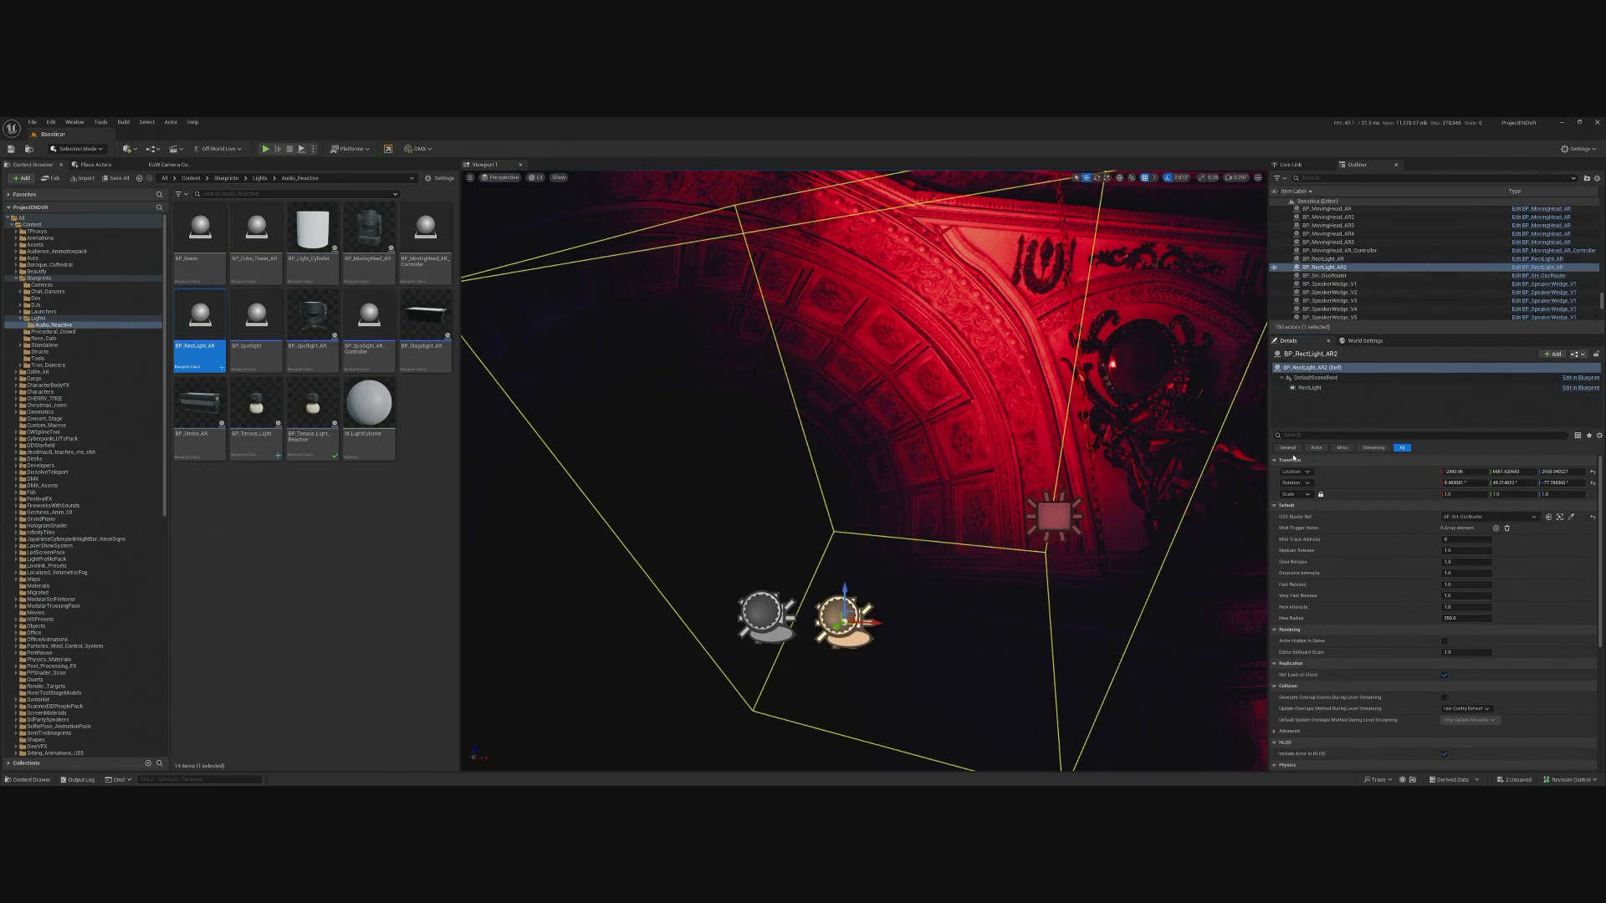
right_click(1286, 465)
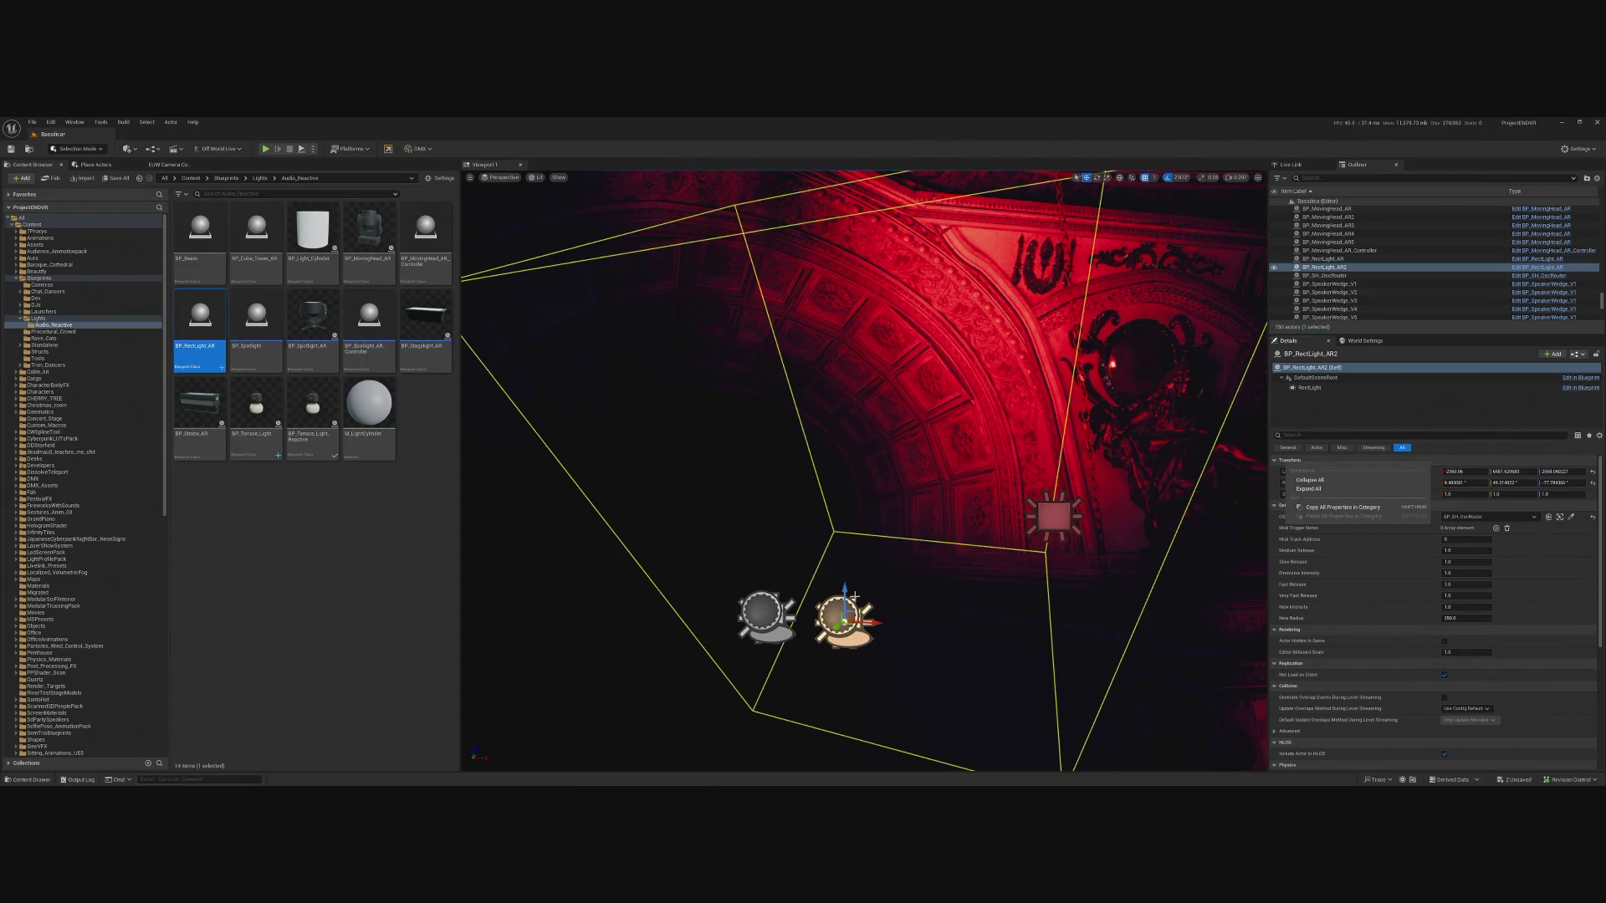
left_click(1347, 462)
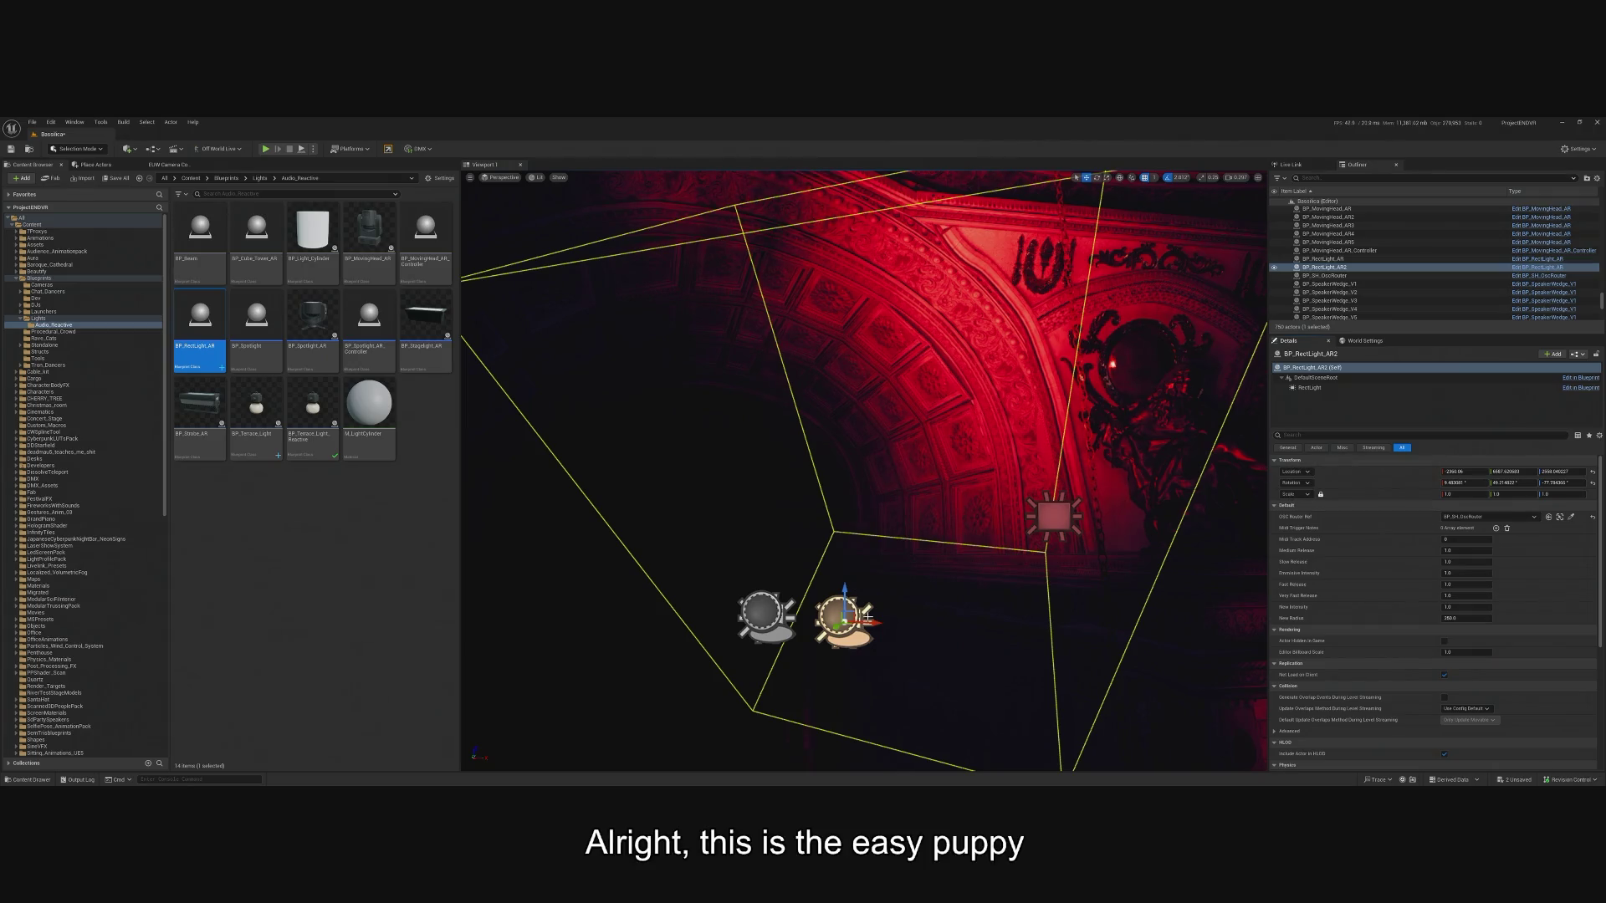
Turn the view to see both lights and copy the Light category properties.
mouse_move(863, 624)
left_mouse_down()
mouse_move(844, 629)
mouse_move(967, 624)
left_mouse_up()
left_click(996, 517)
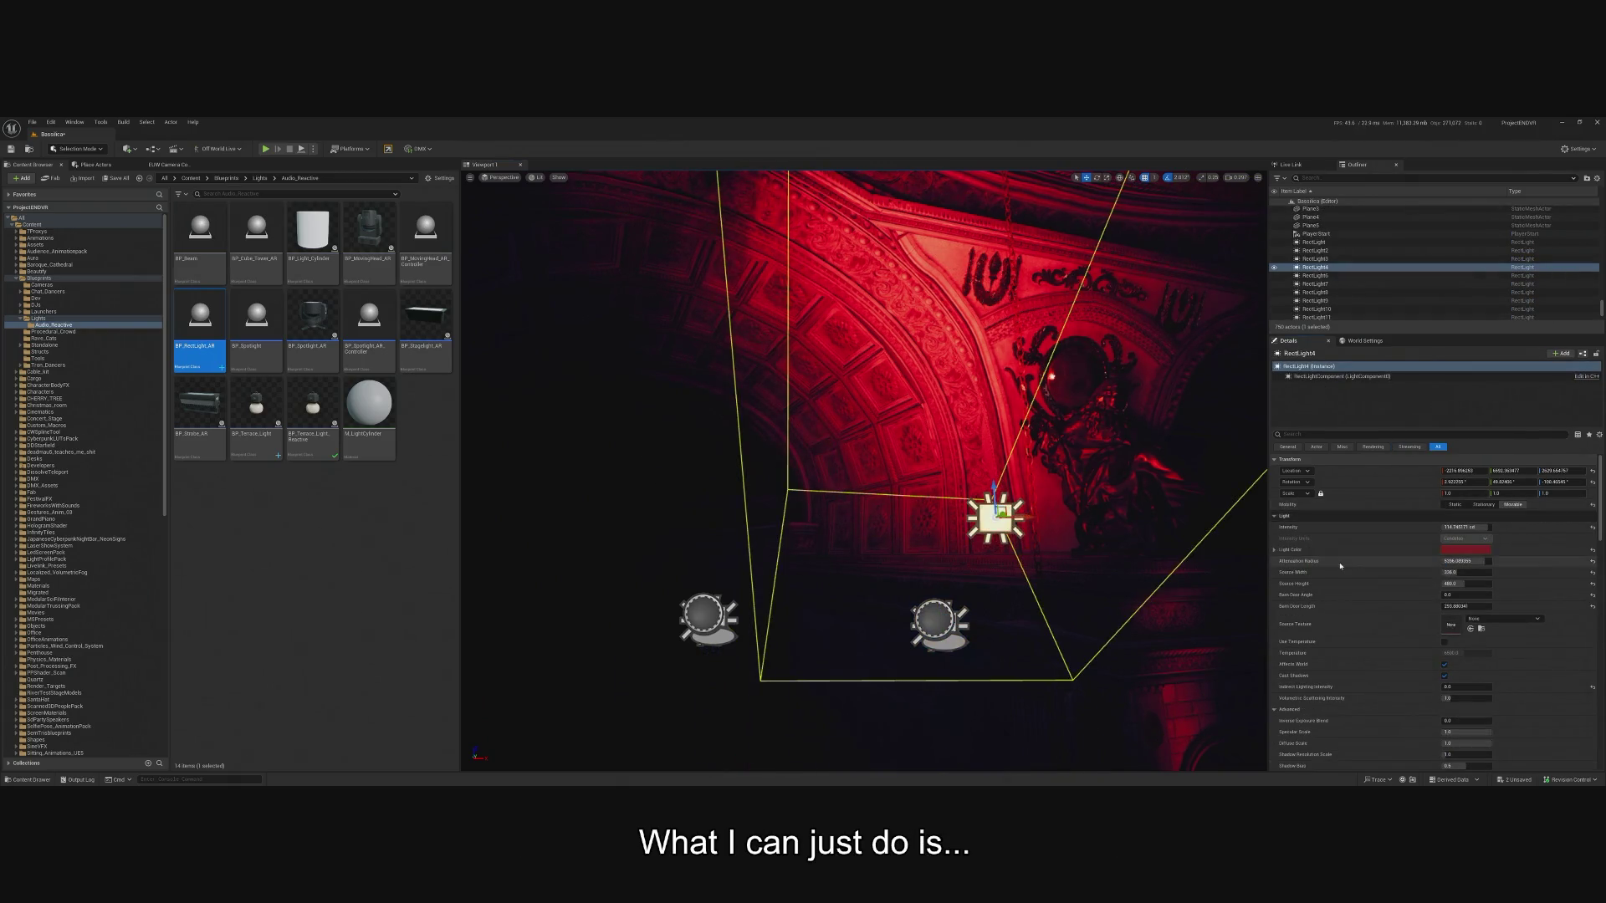
left_click(920, 619)
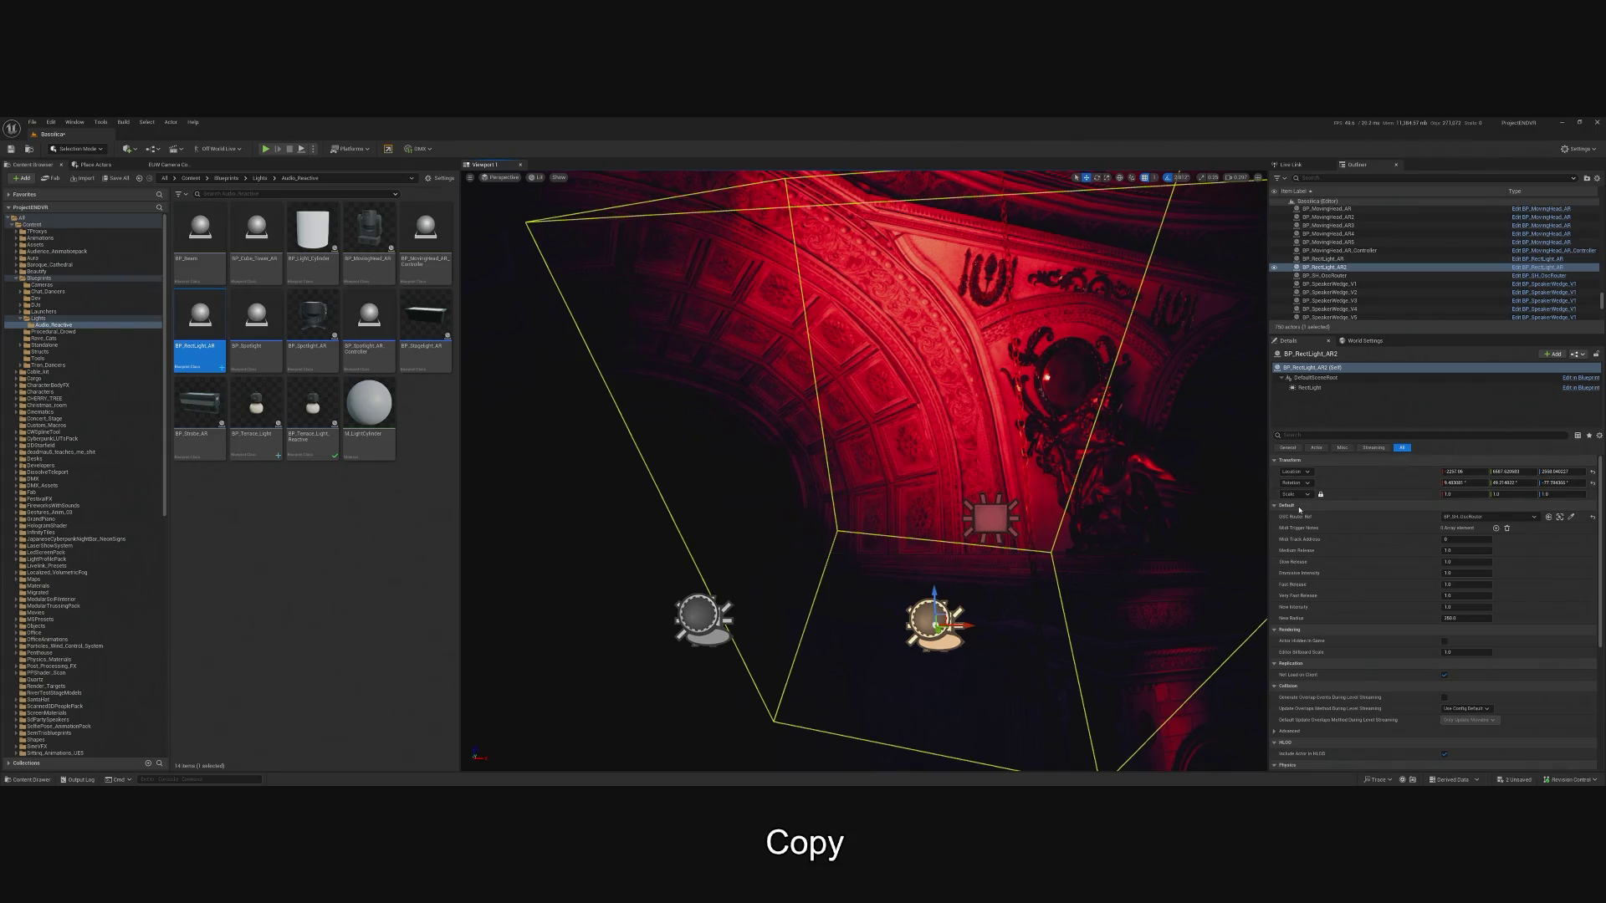
left_click(1310, 387)
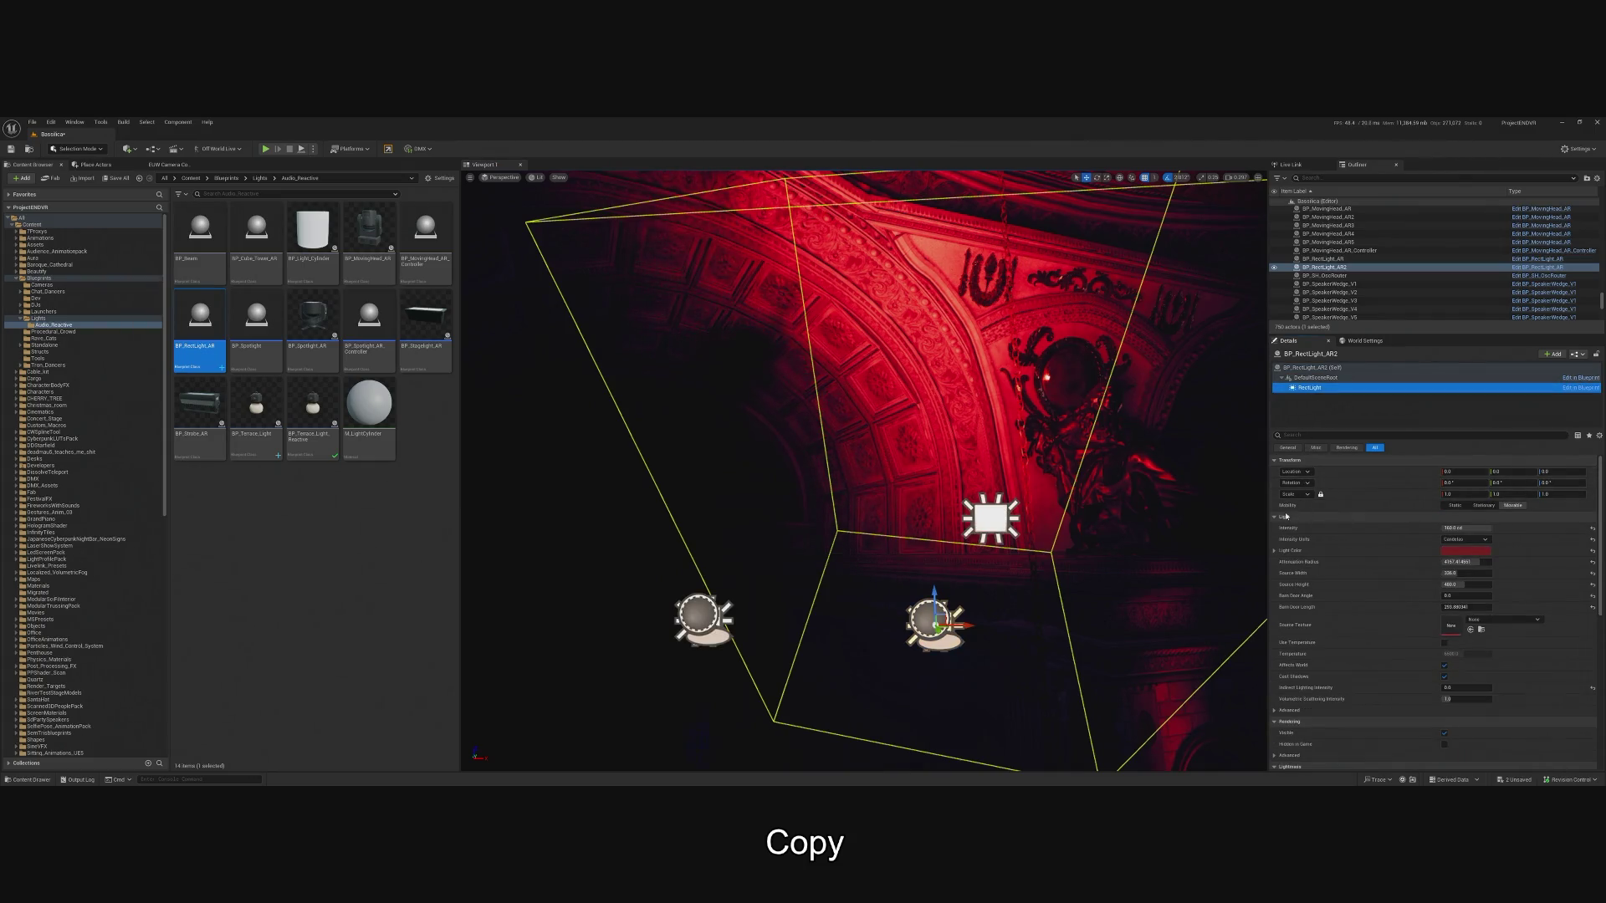
right_click(1286, 516)
left_click(1293, 520)
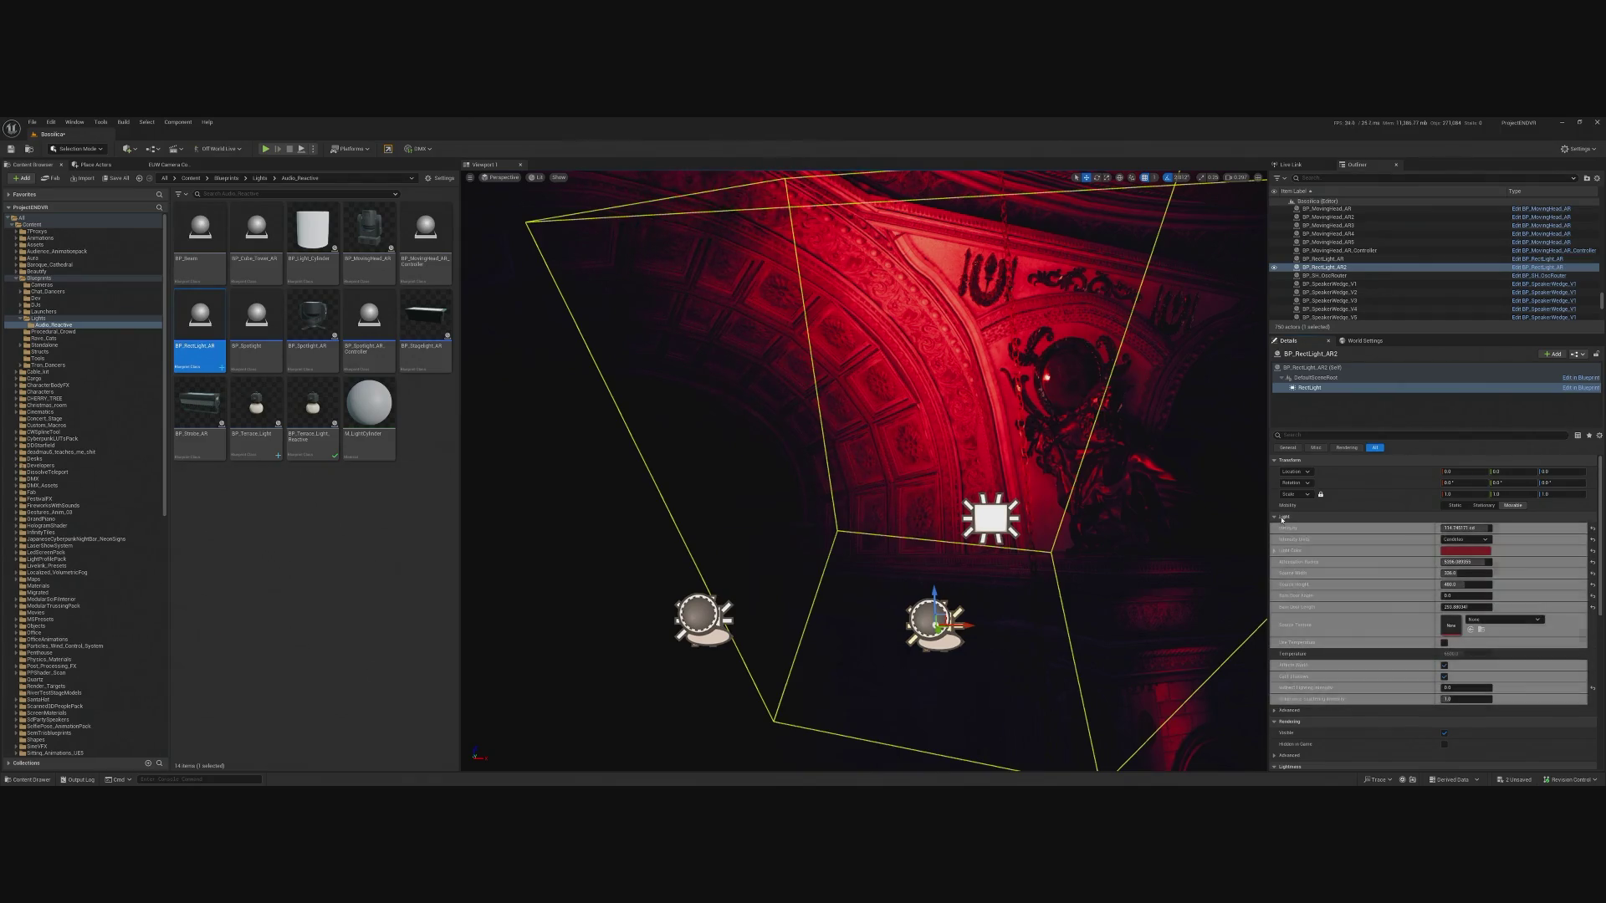
Show BP_RectLight_AR2's root component transform and check its Location and Rotation options.
left_click(992, 518)
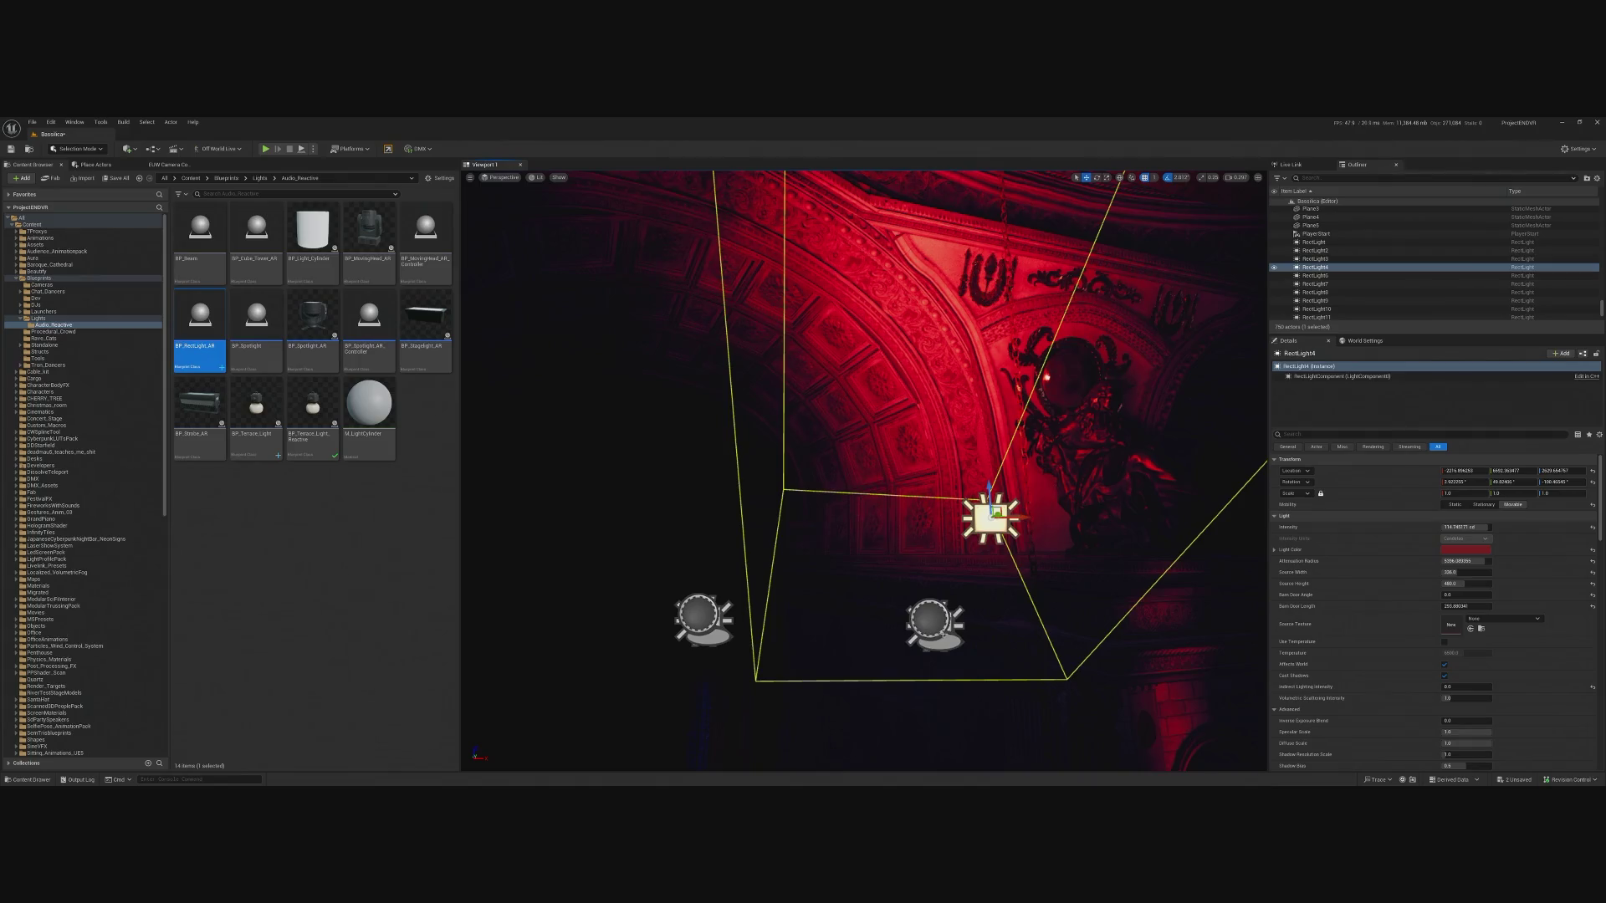
left_click(933, 621)
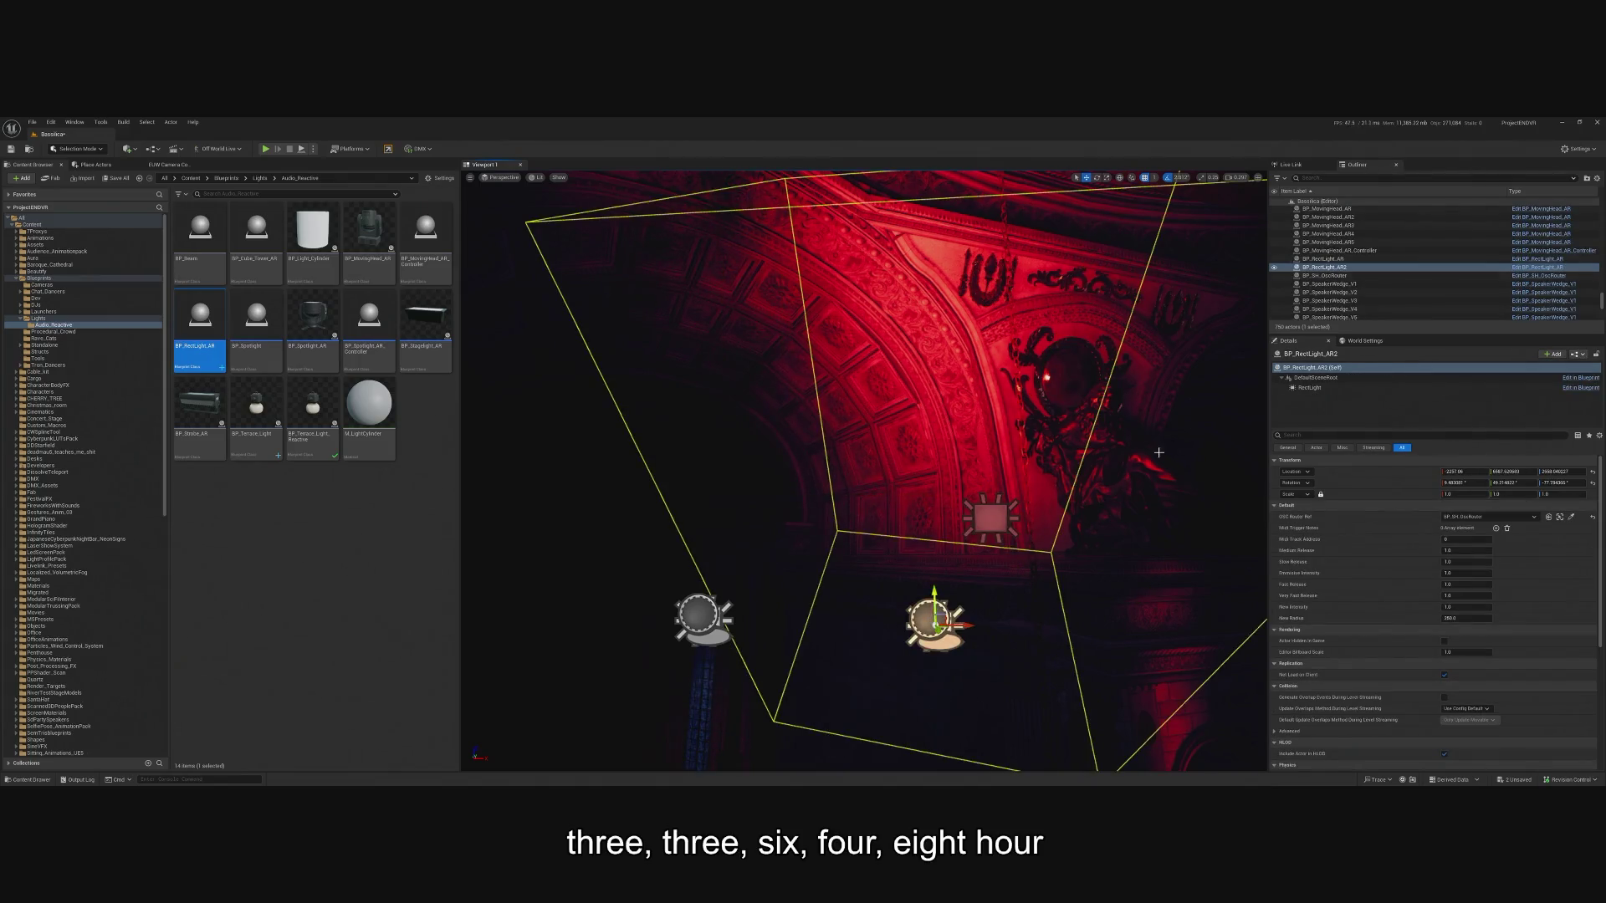
left_click(1307, 389)
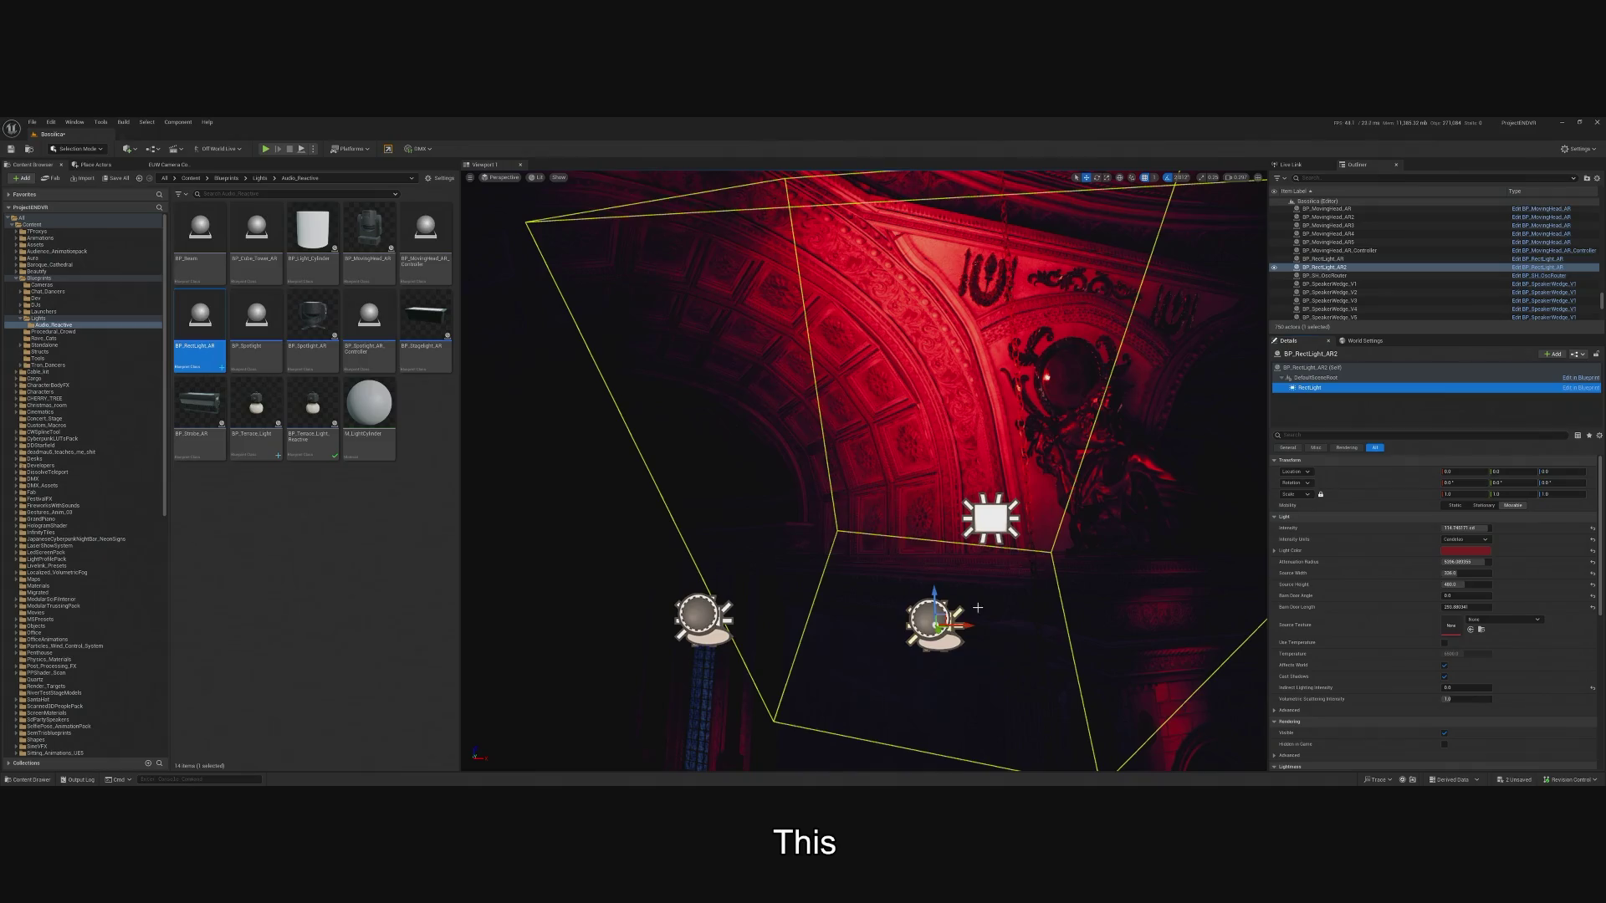
left_click(1315, 378)
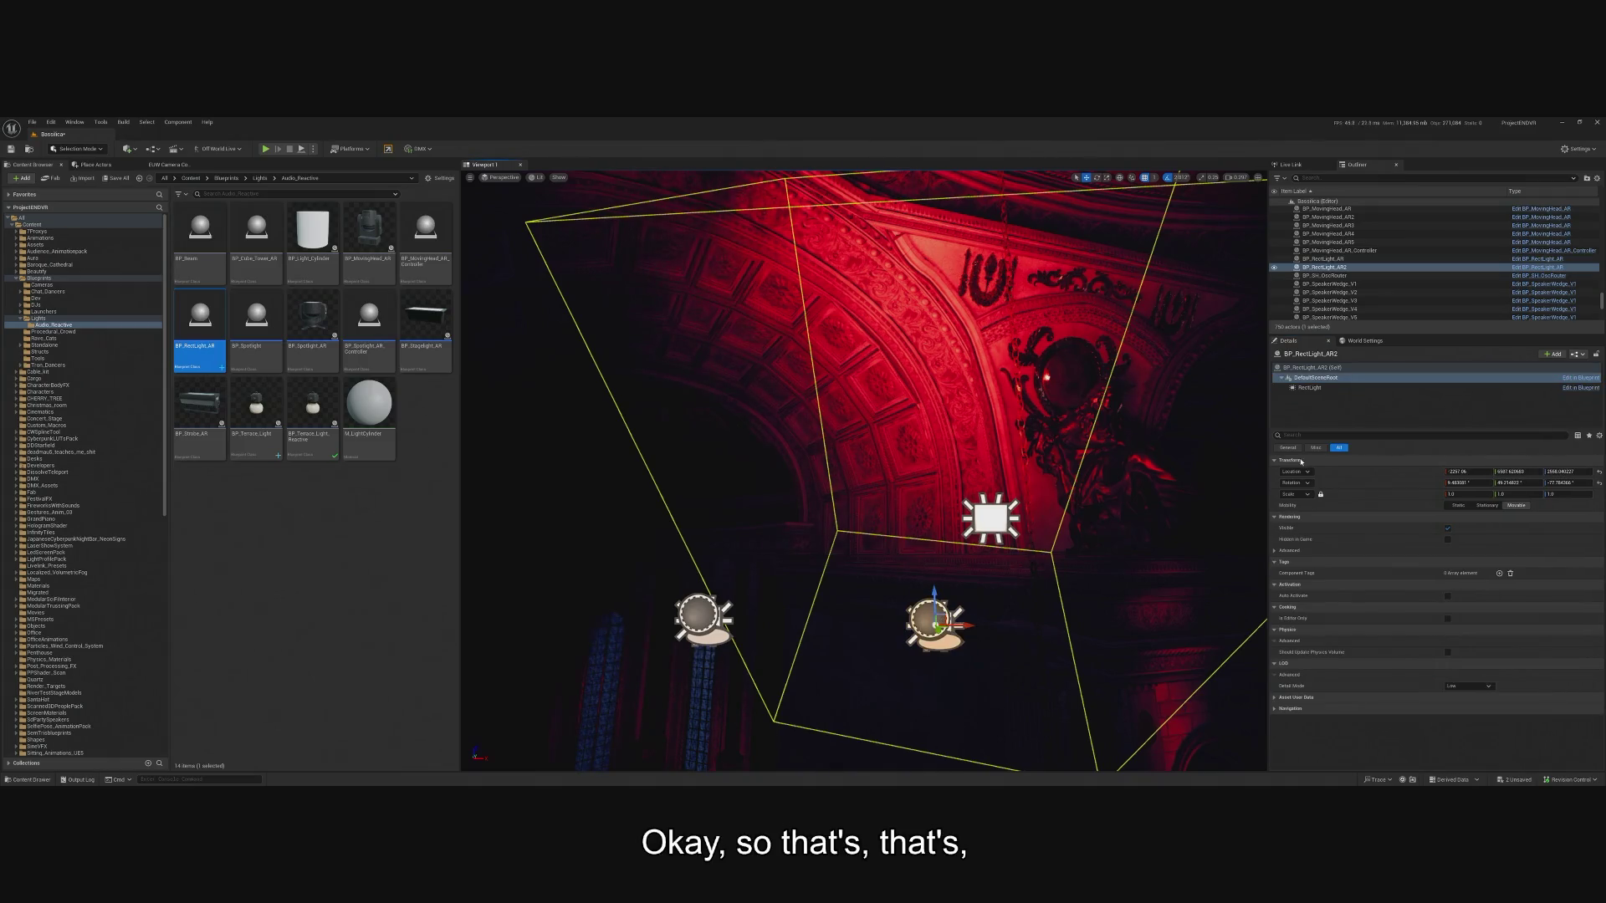
right_click(1349, 475)
right_click(1326, 486)
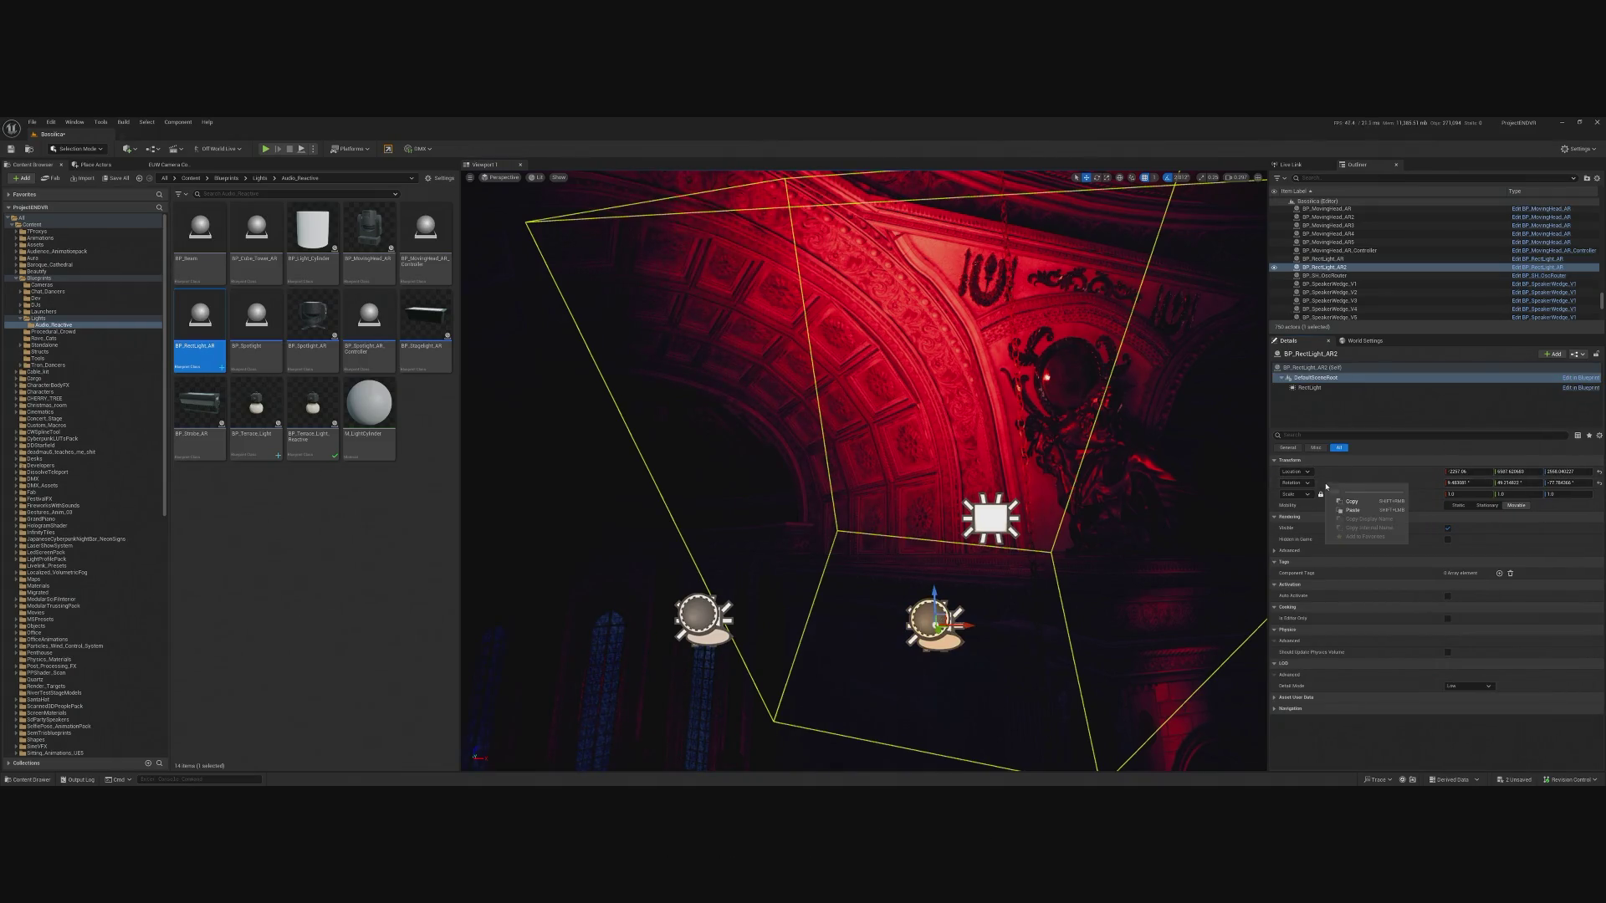
left_click(1352, 502)
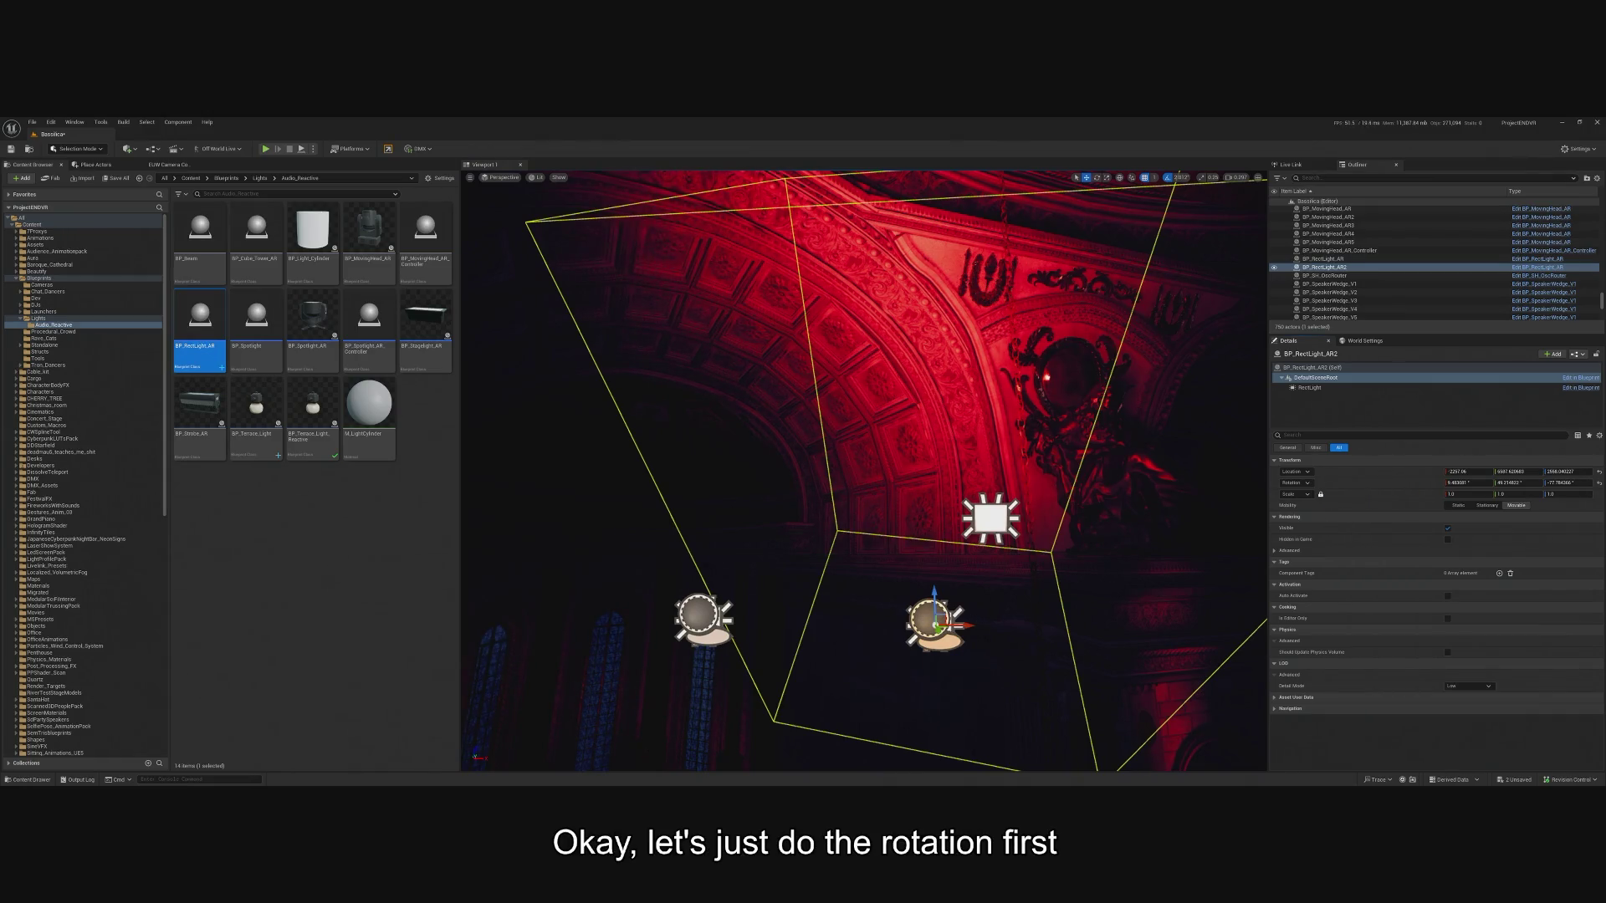
Paste RectLight4's rotation onto BP_RectLight_AR2, then bring up its location paste options.
left_click(990, 518)
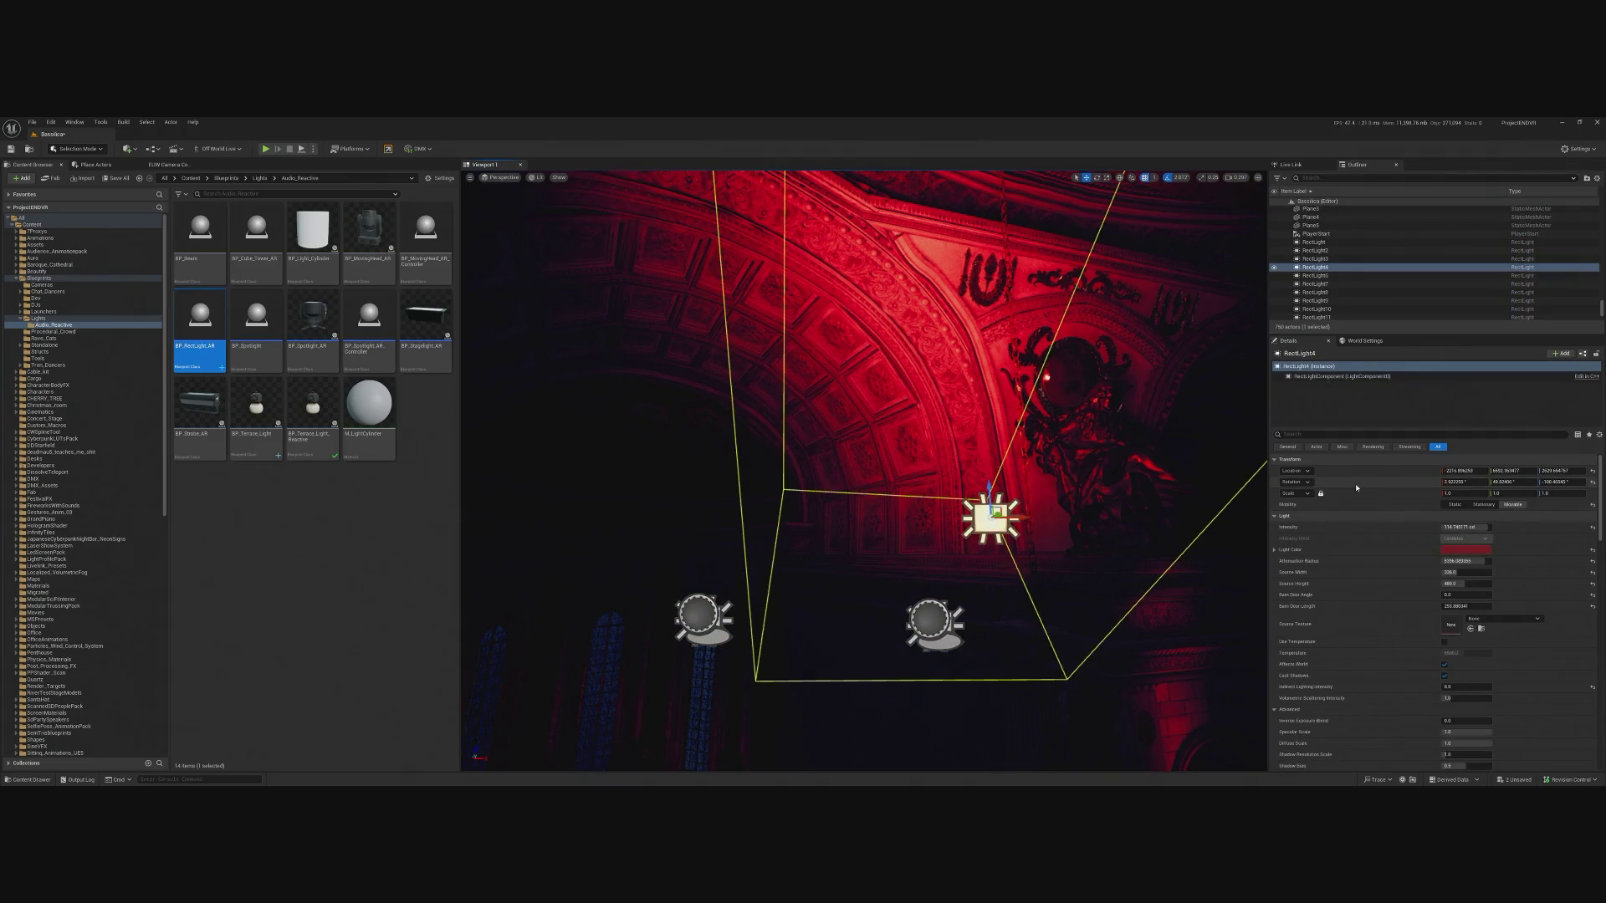
key("ctrl+z")
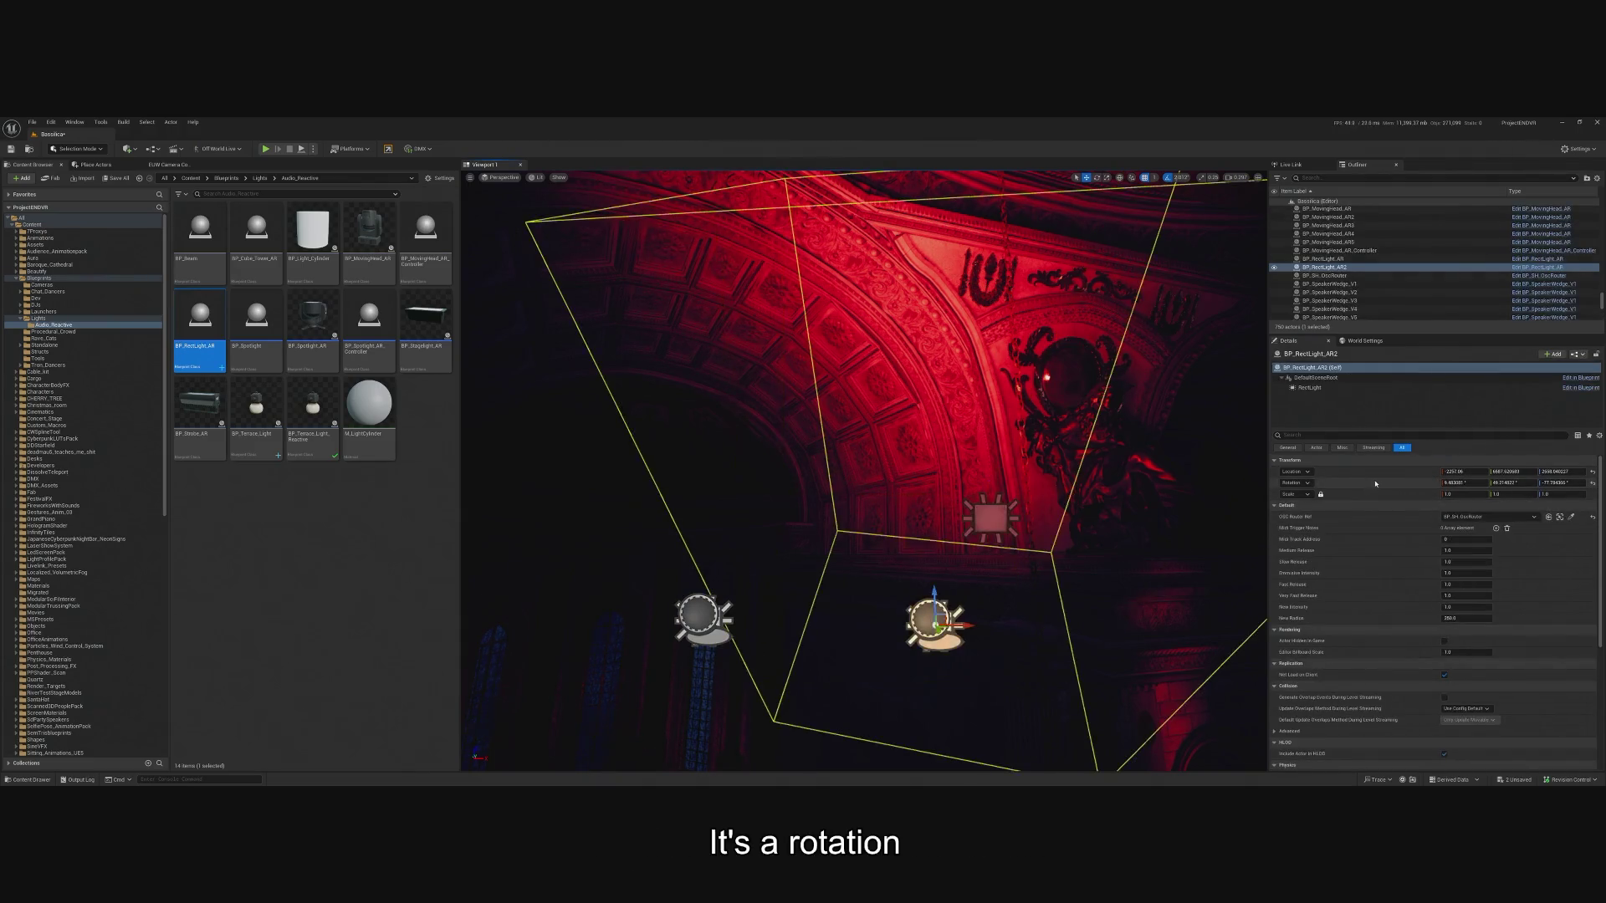
right_click(1374, 483)
left_click(1410, 507)
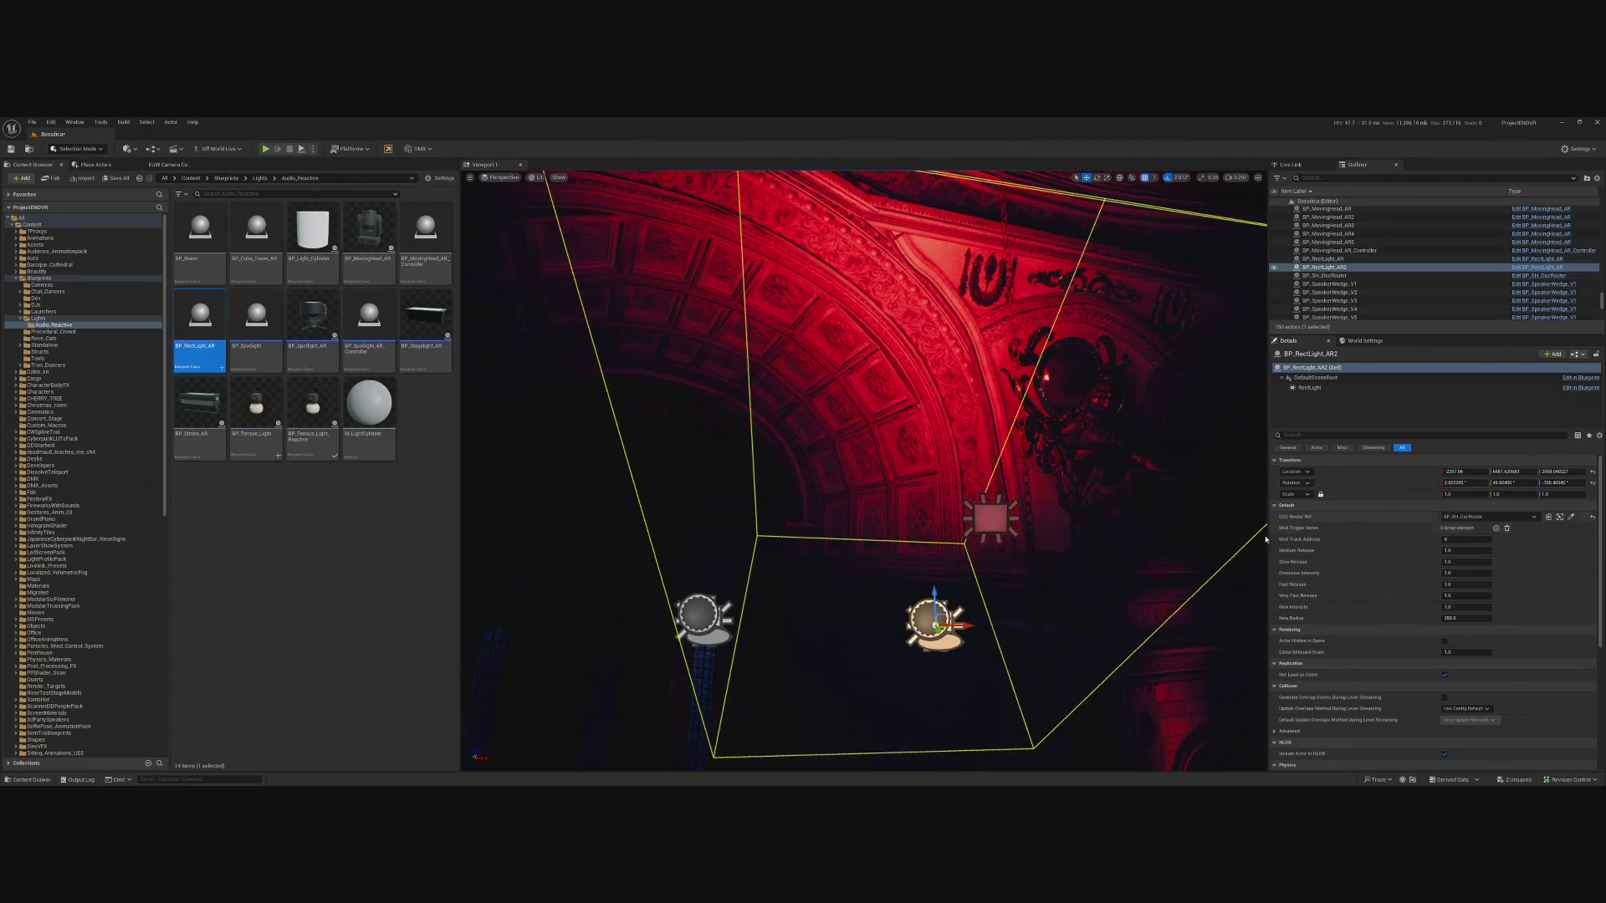
left_click(995, 527)
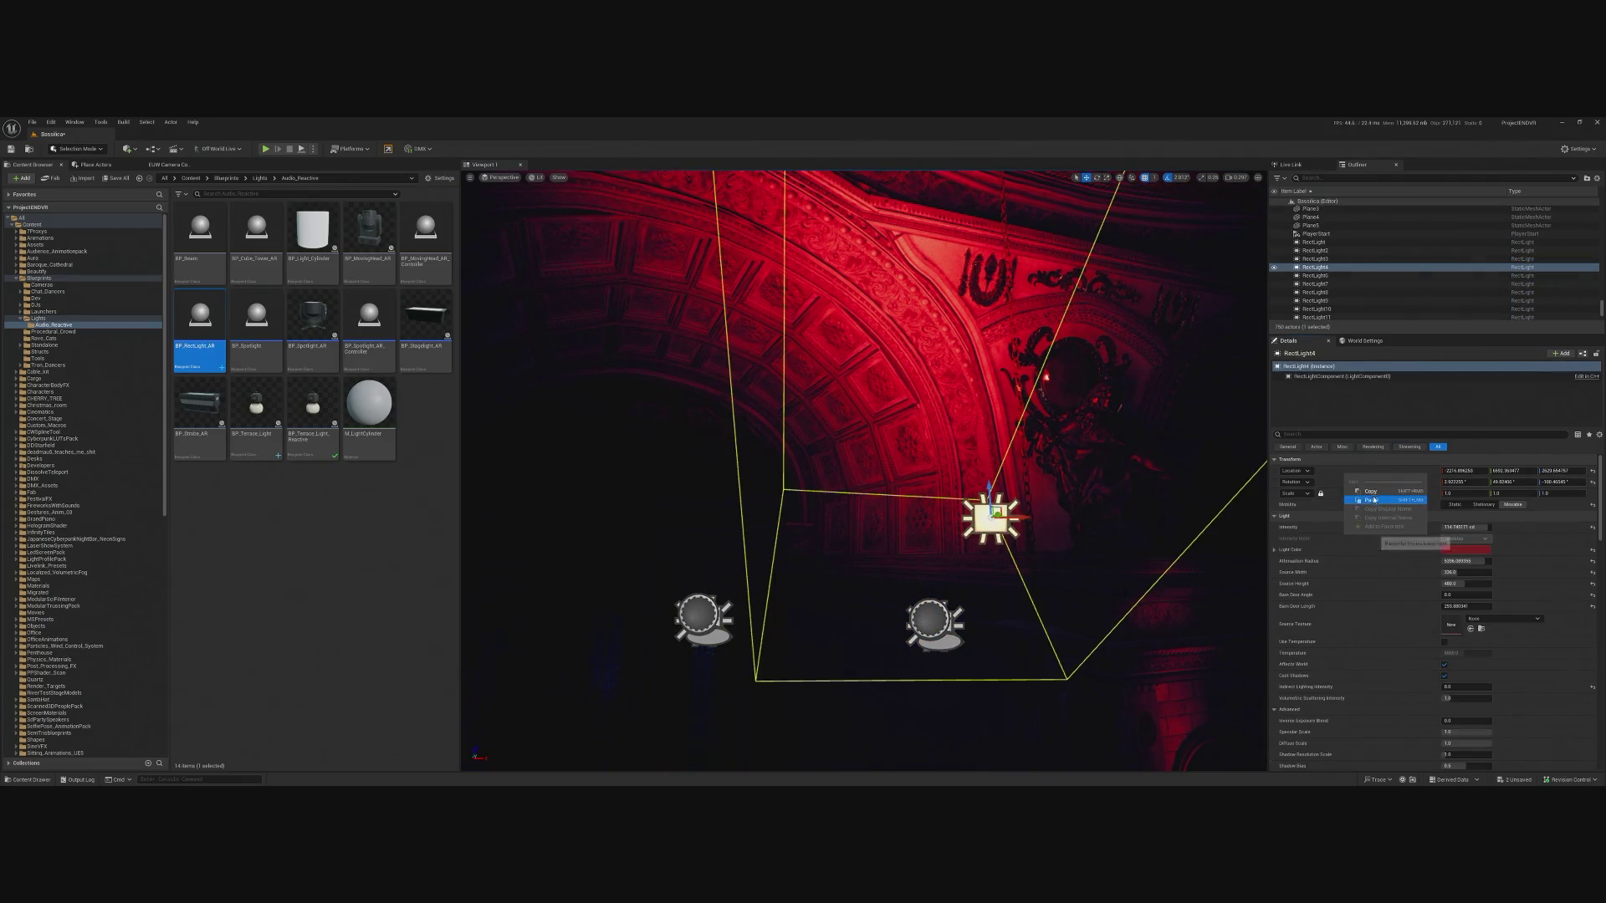
left_click(935, 621)
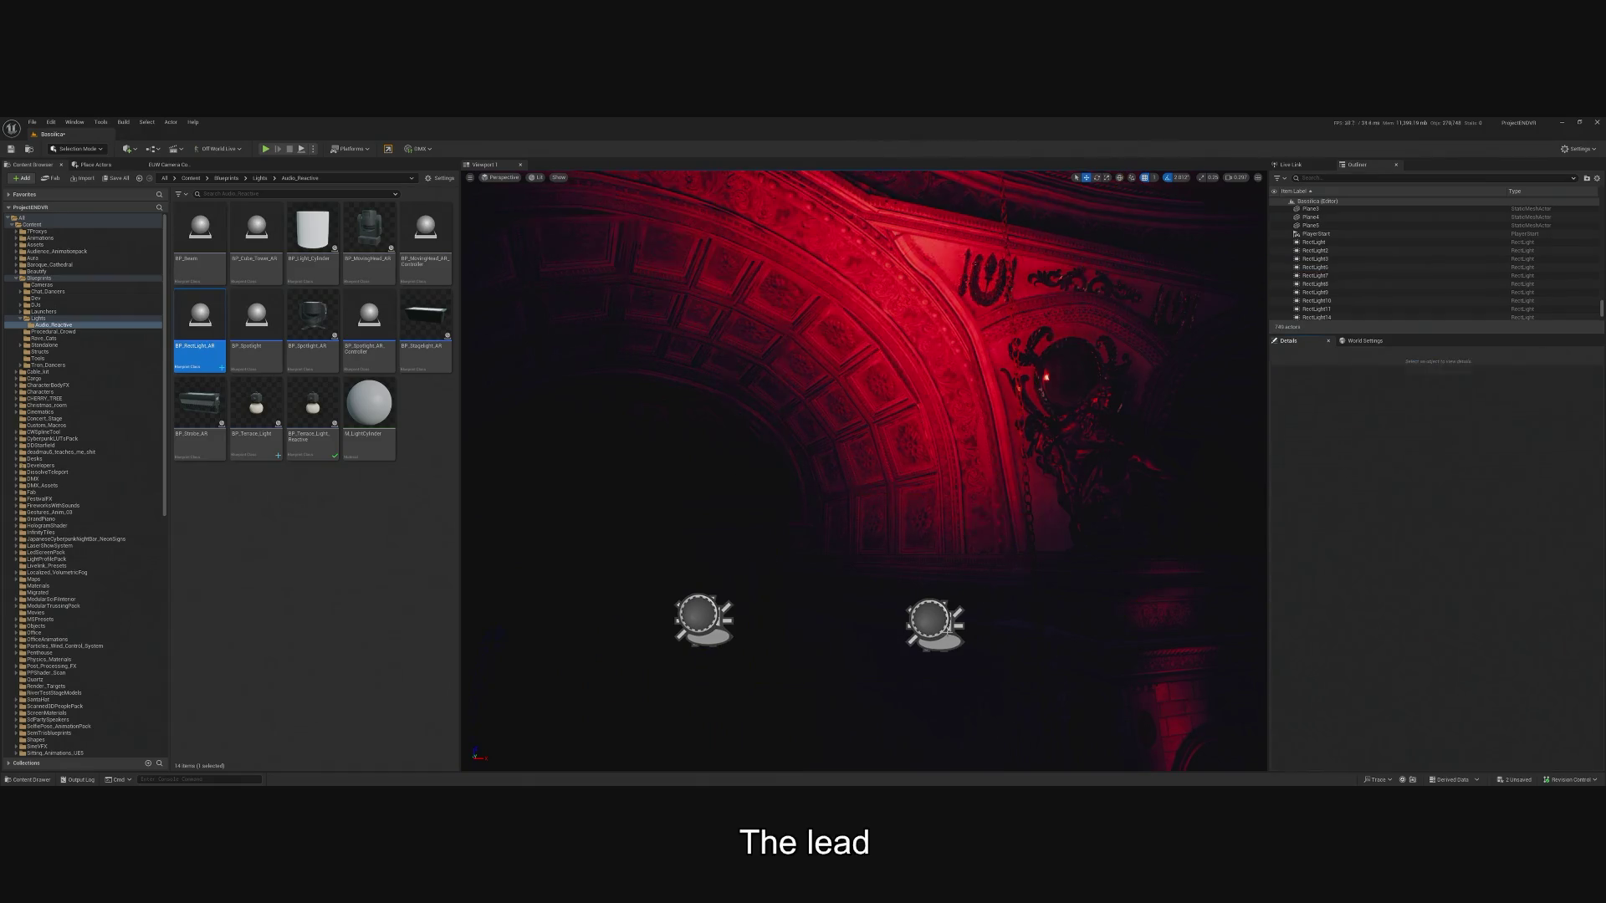
right_click(1365, 473)
Paste the location onto BP_RectLight_AR2, then duplicate BP_RectLight_AR into a third copy.
left_click(1388, 498)
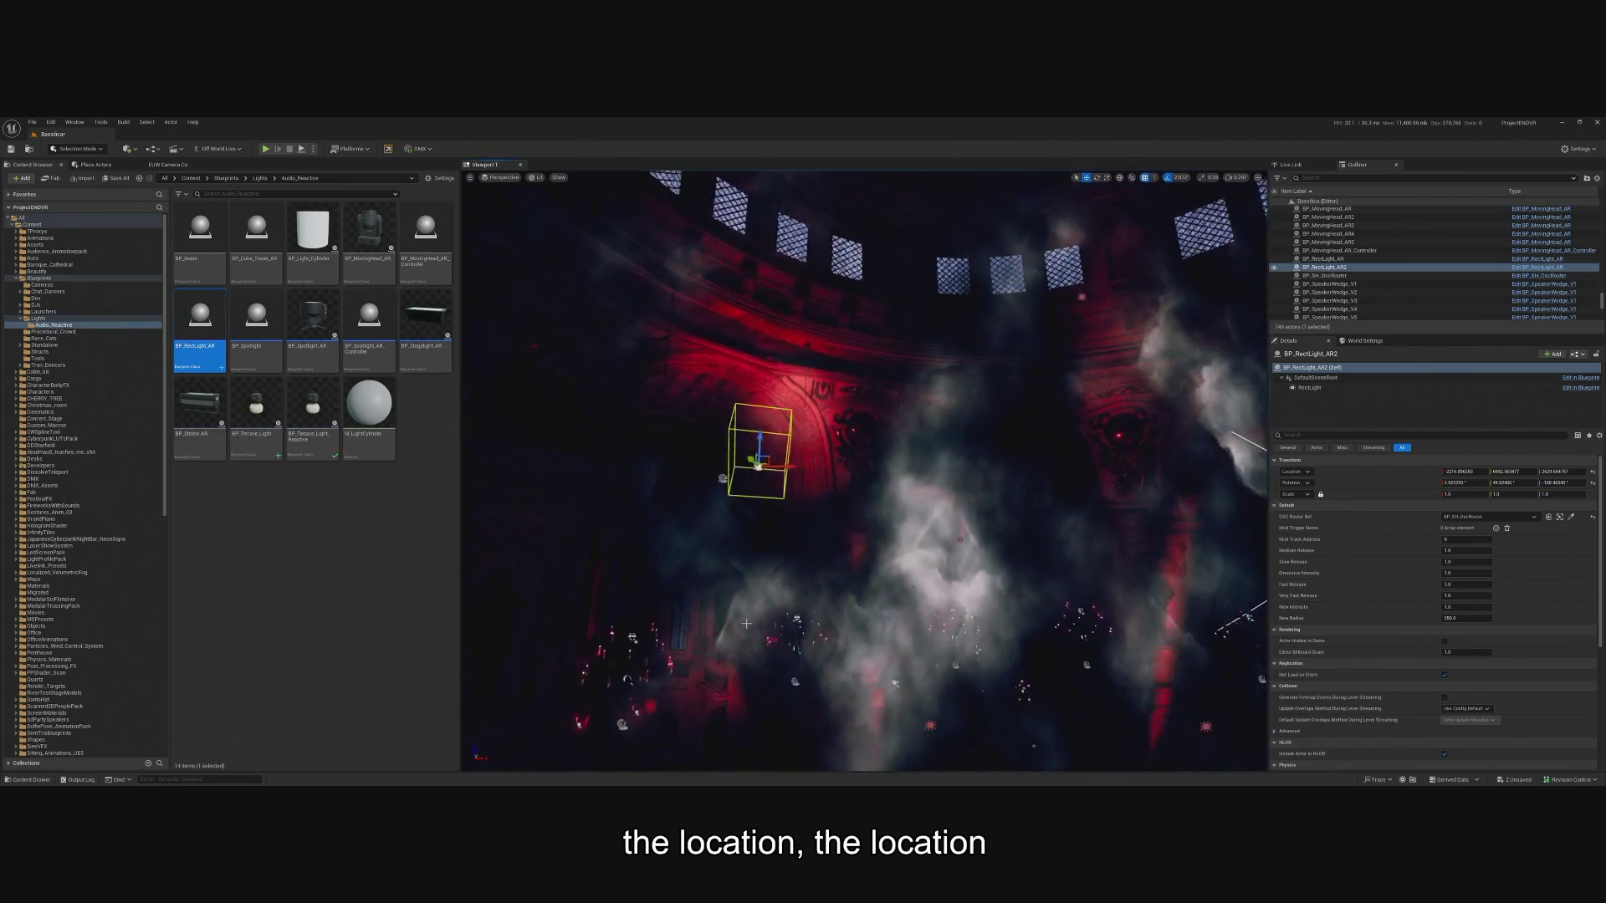
left_click(789, 644)
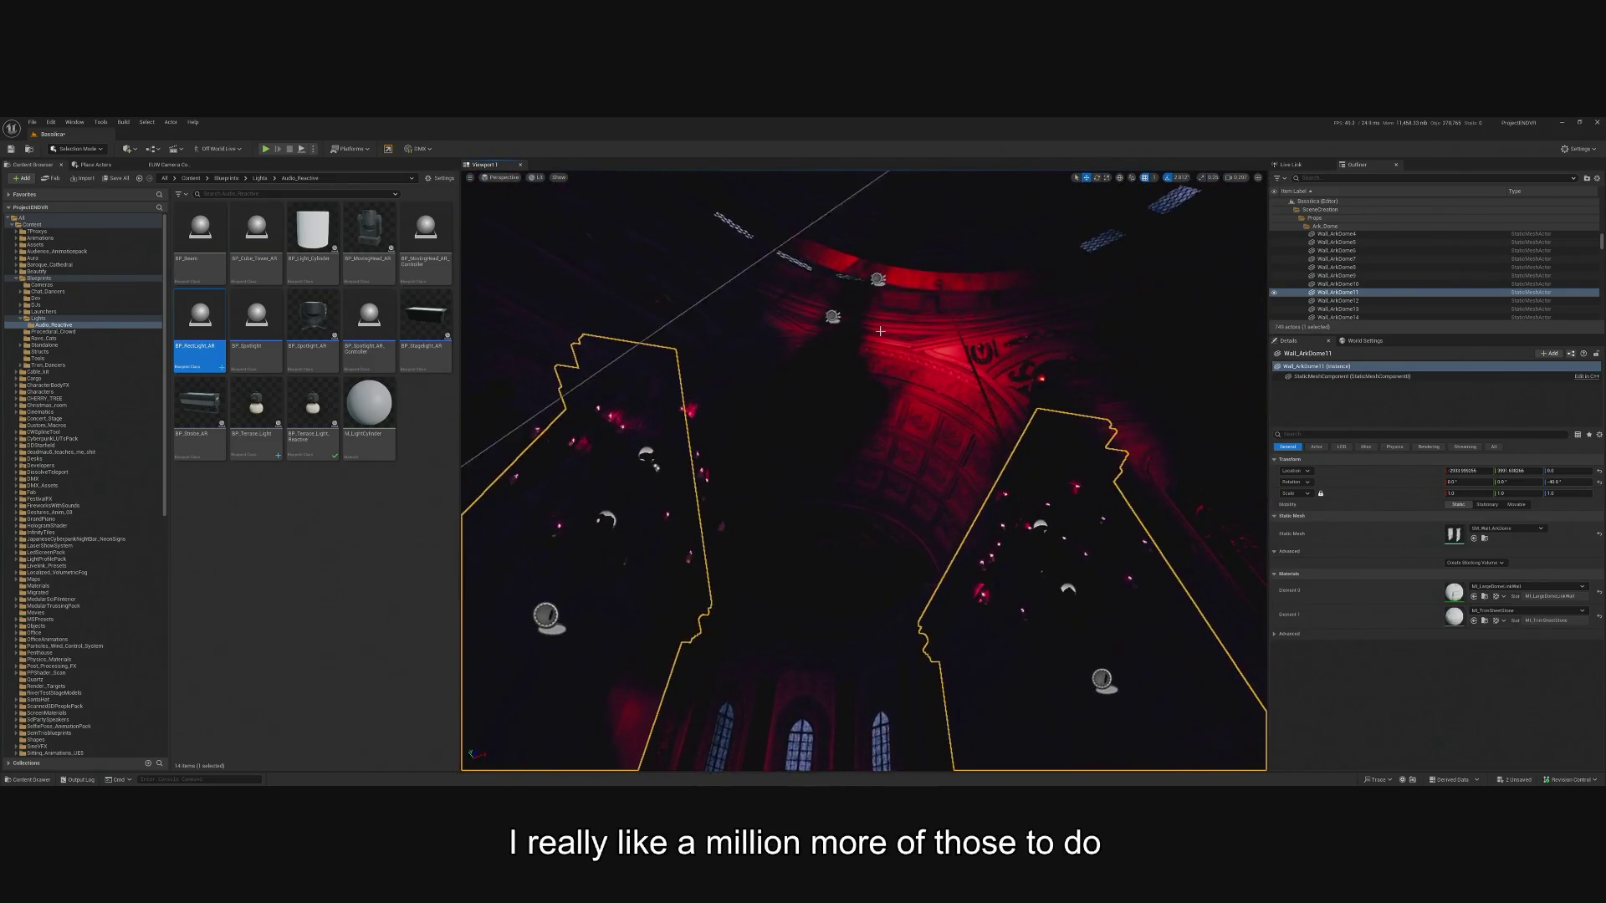
left_click(828, 264)
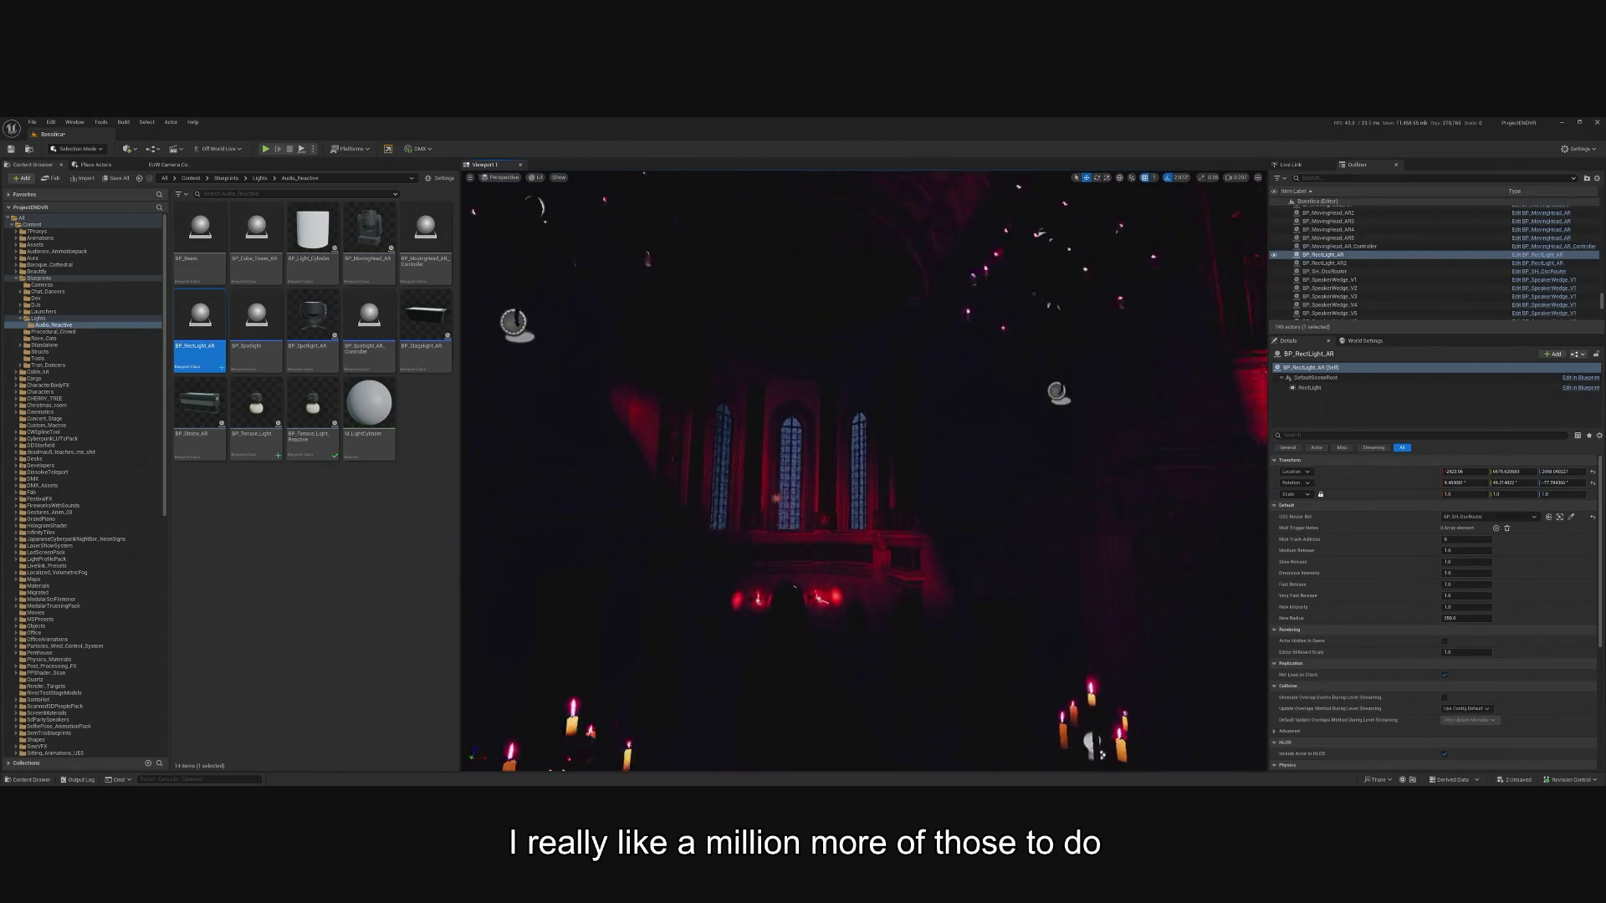
key("ctrl+d")
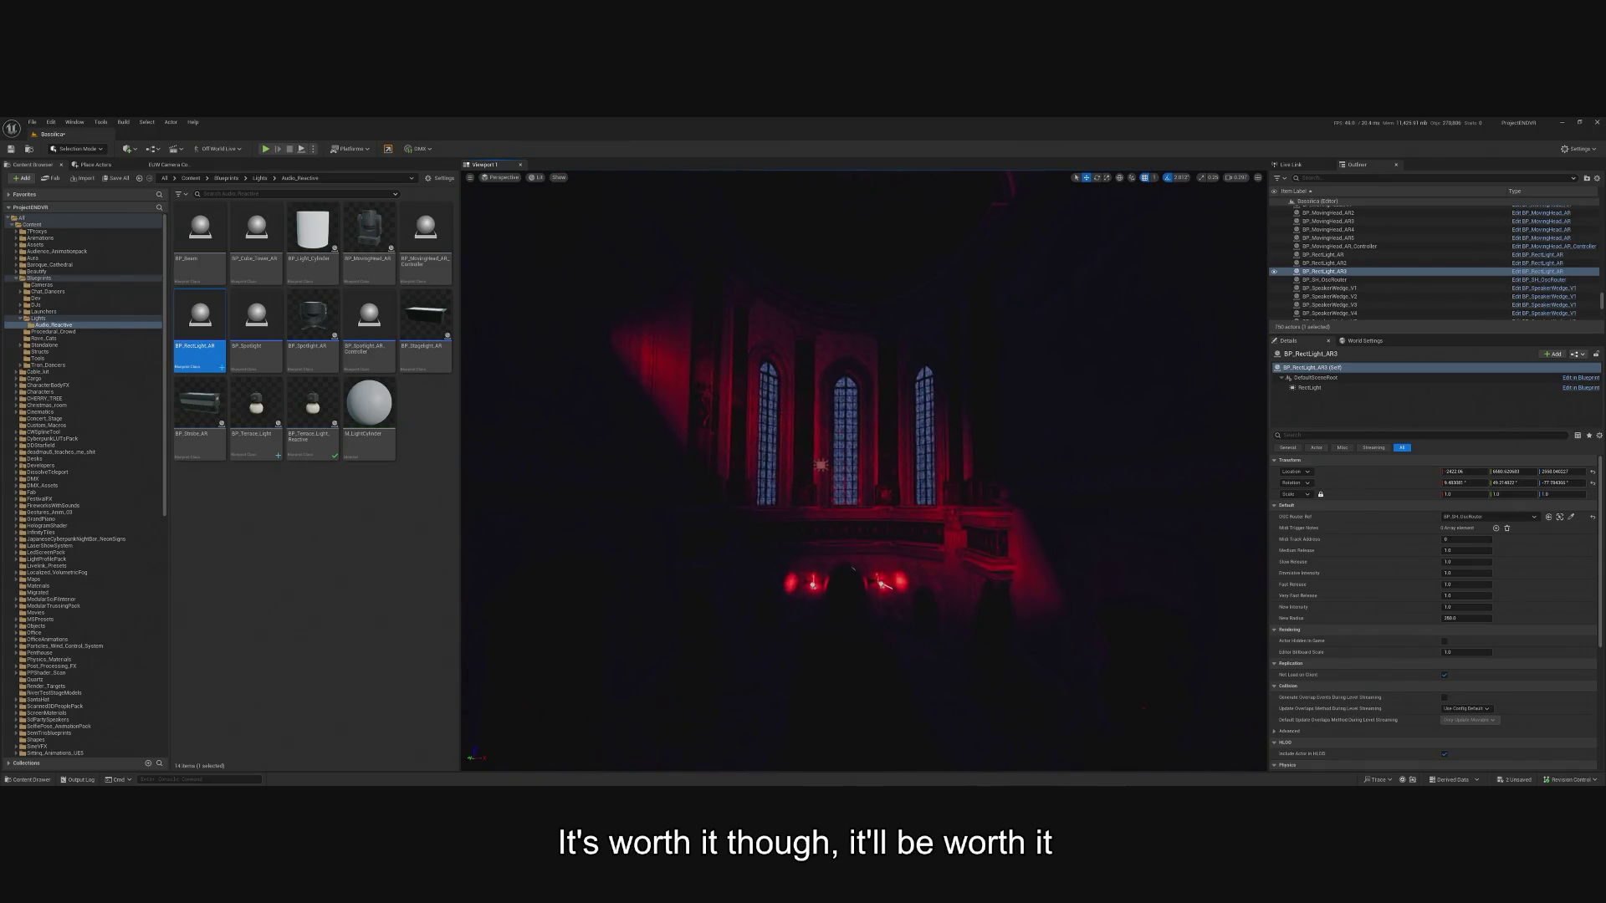
Copy RectLight11's location and paste it onto BP_RectLight_AR3, framing the relocated light.
left_click(819, 465)
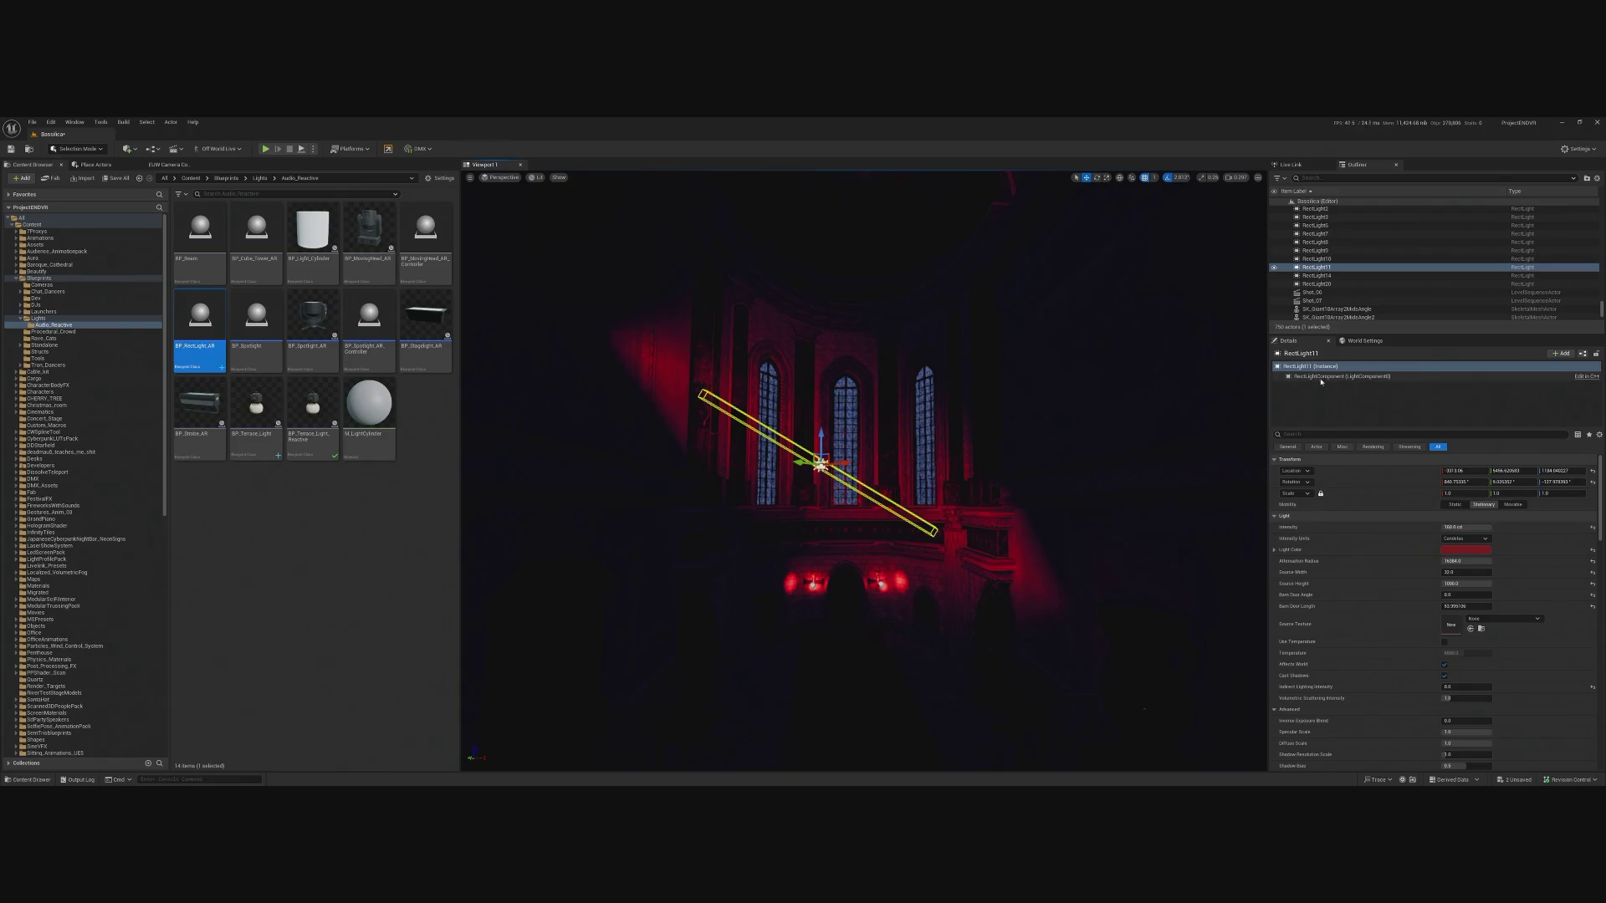
right_click(1378, 479)
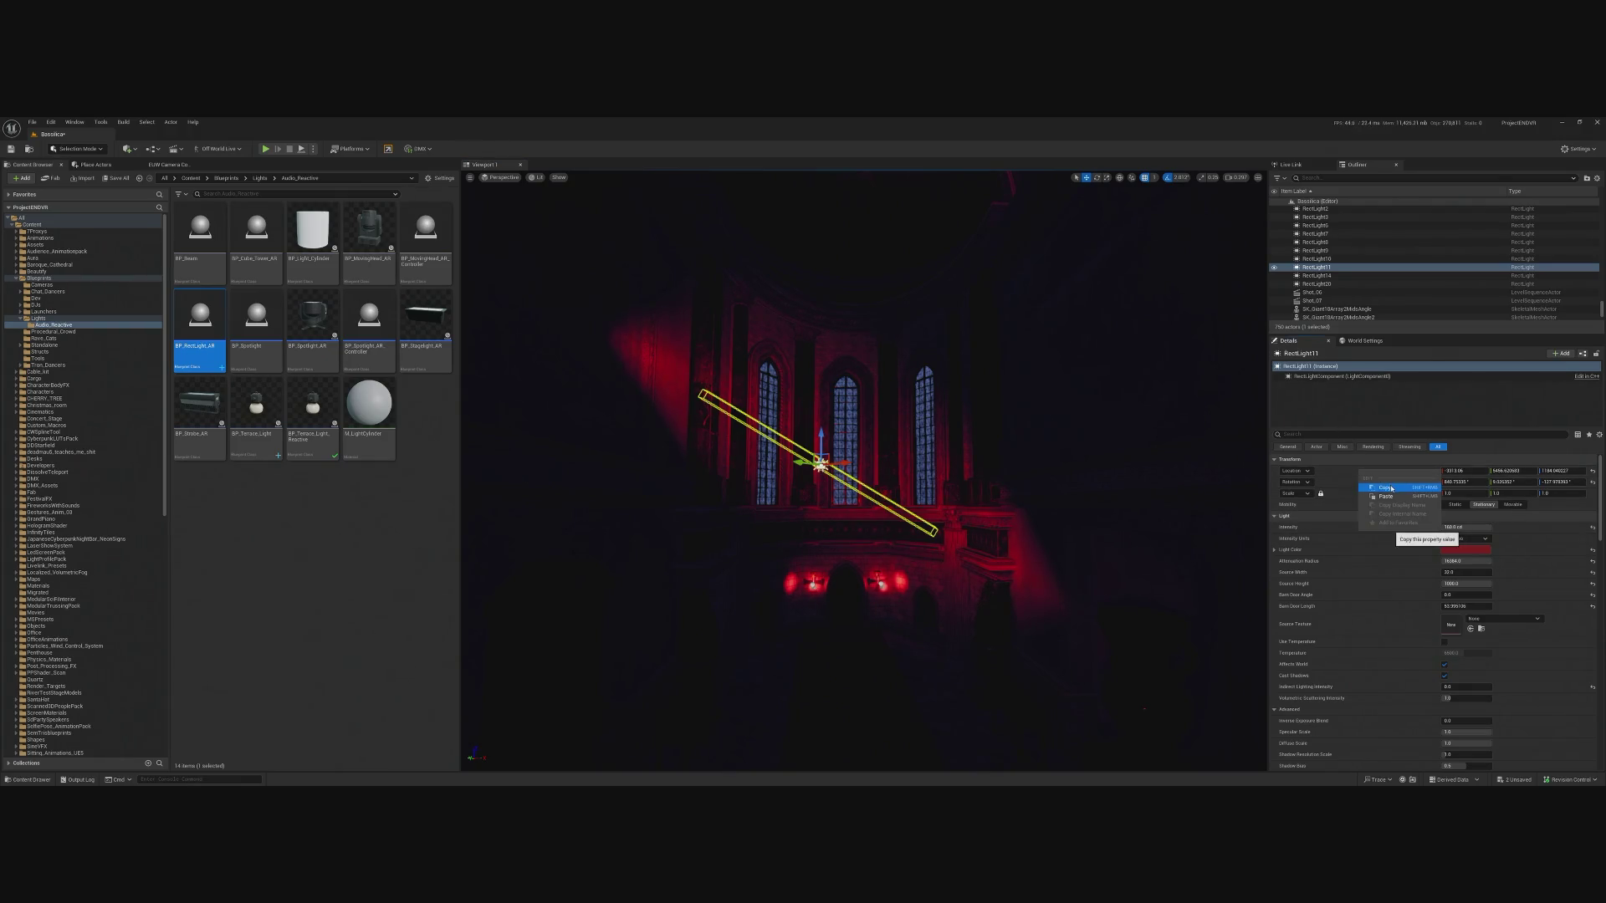
left_click(1386, 488)
left_click_drag(891, 366, 891, 366)
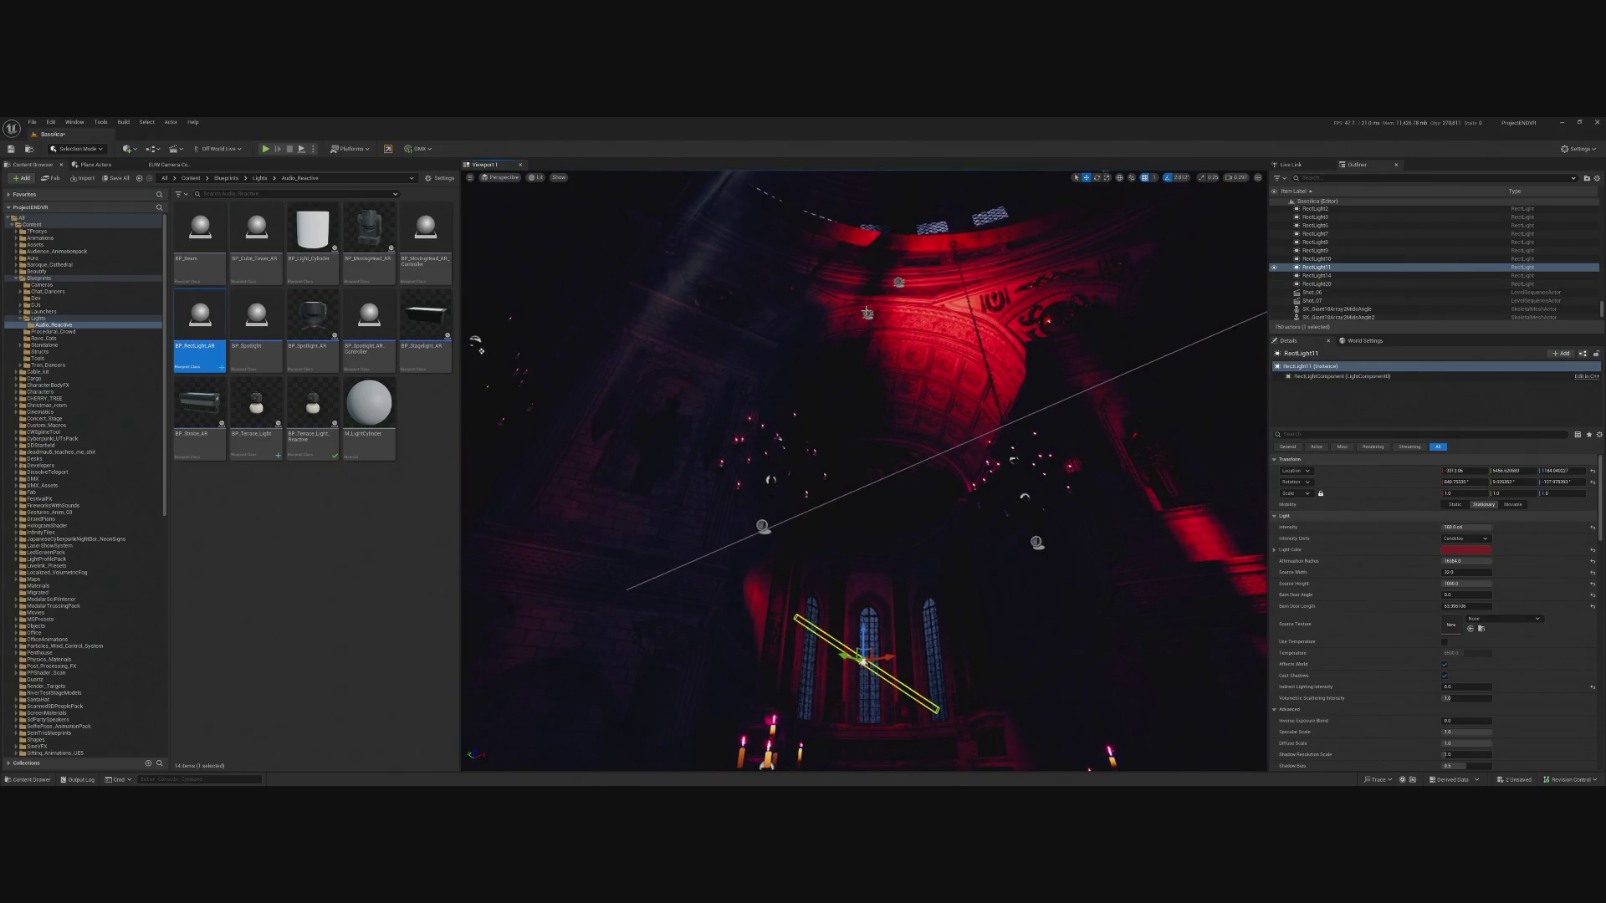
left_click(867, 312)
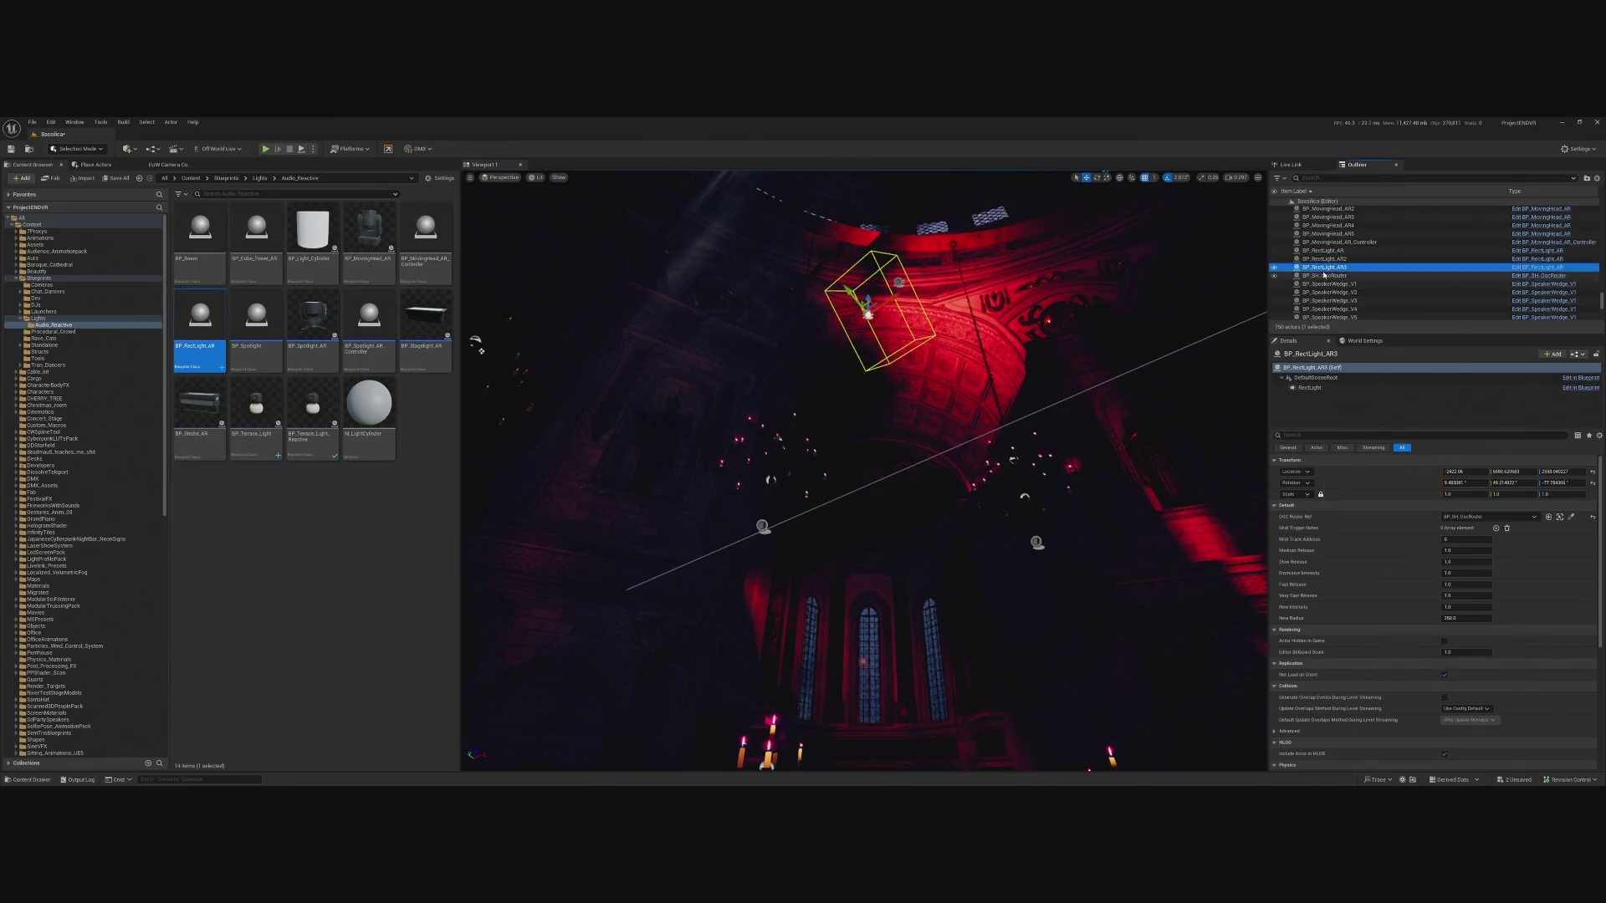
right_click(1328, 267)
right_click(1299, 268)
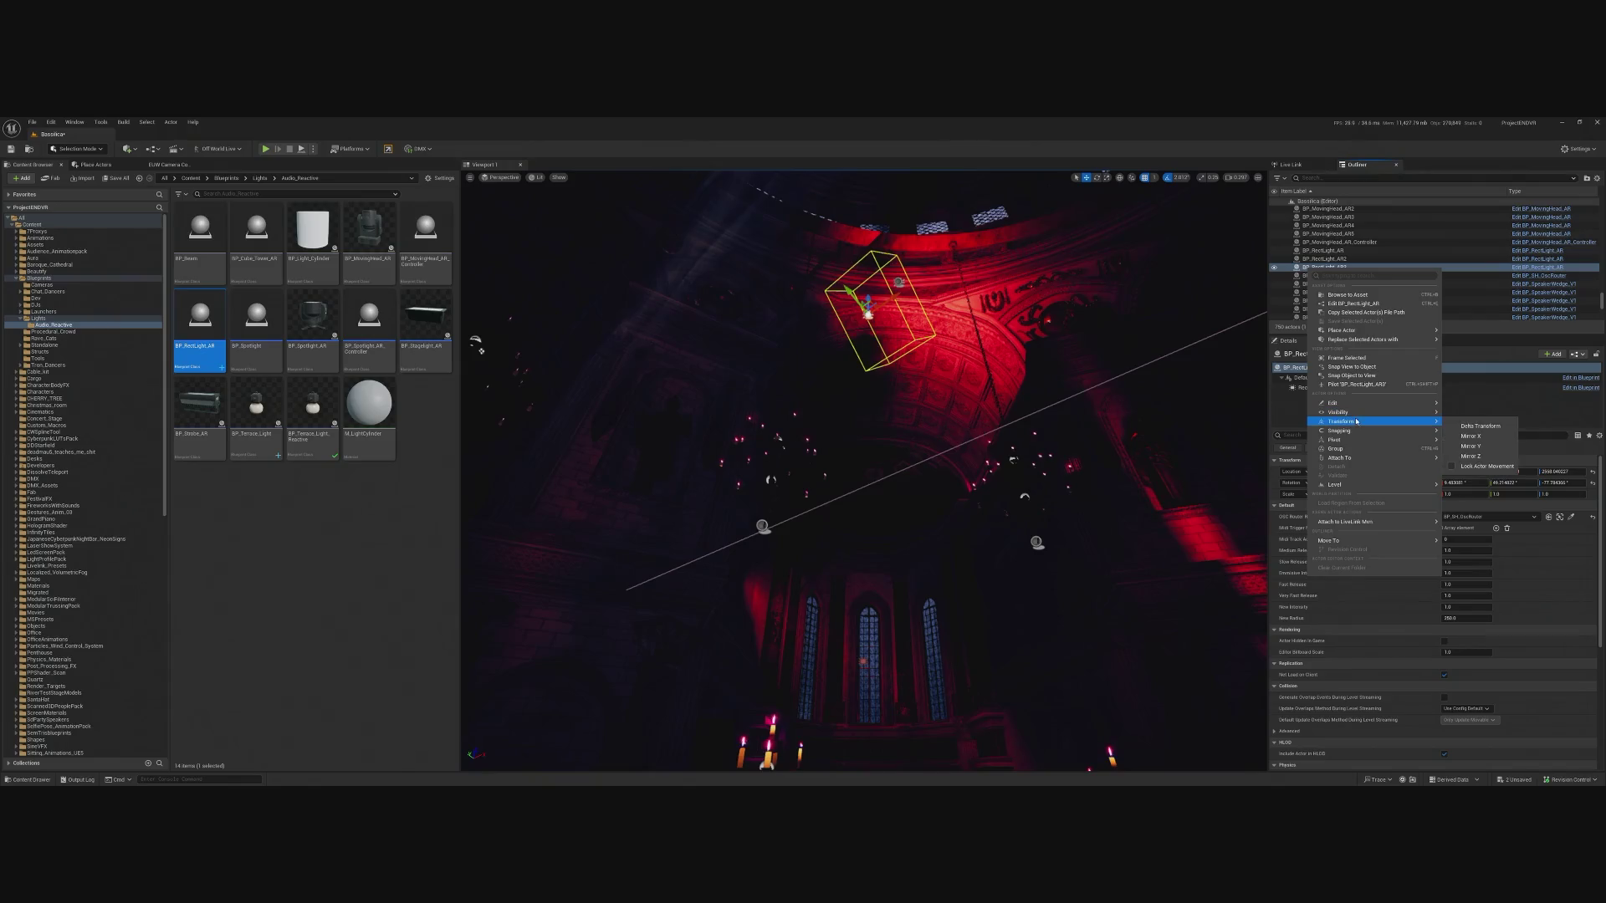
mouse_move(1355, 420)
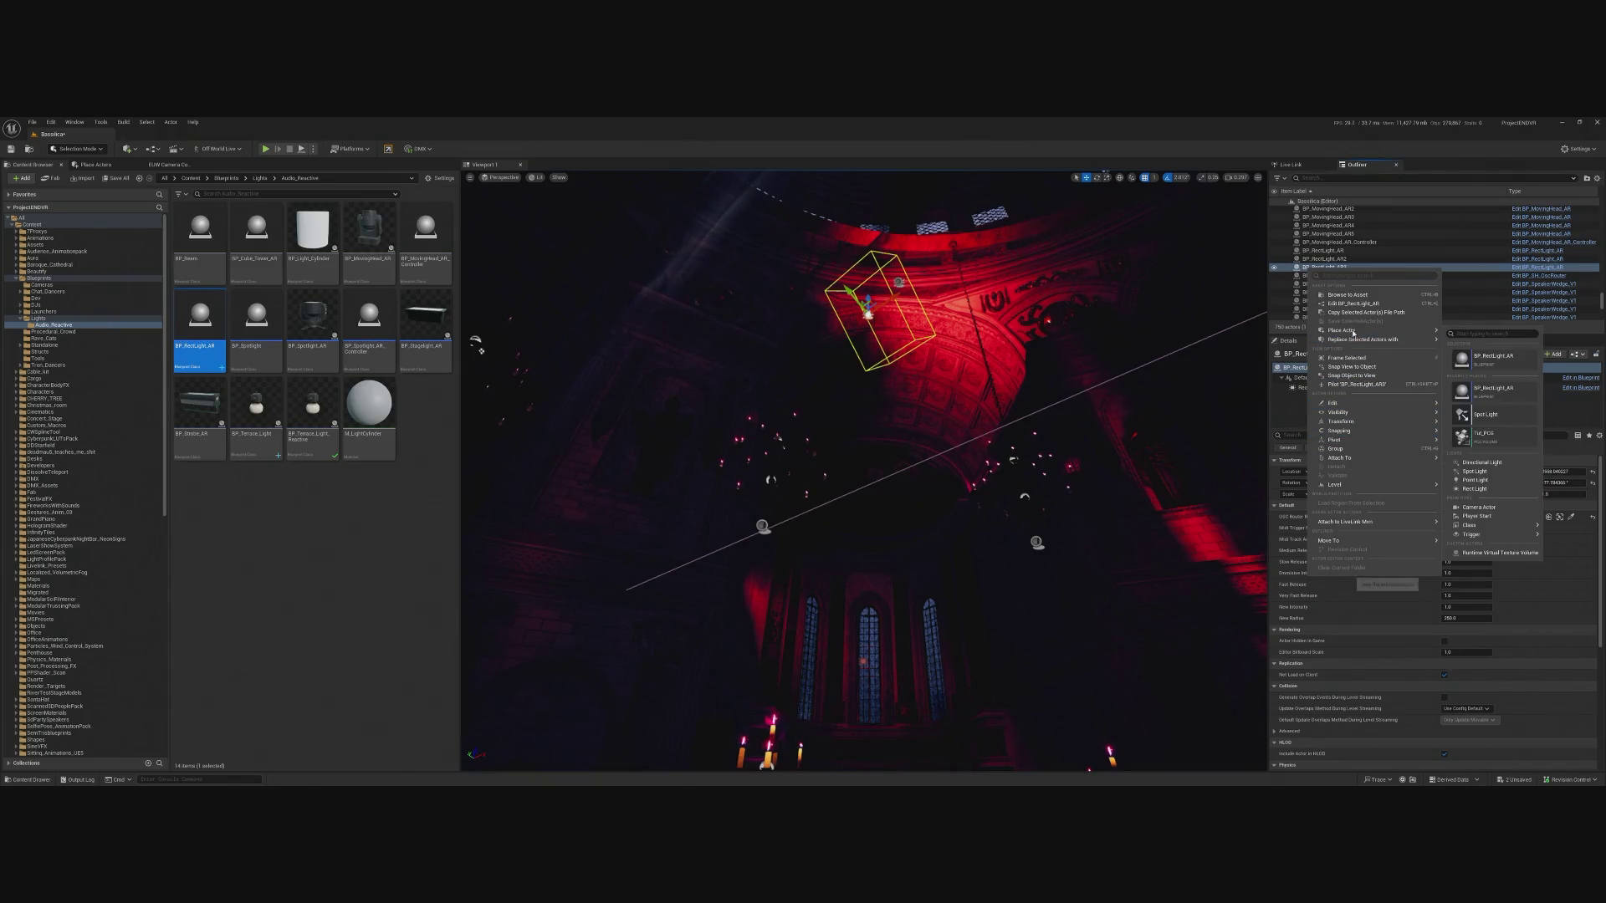
left_click(1479, 407)
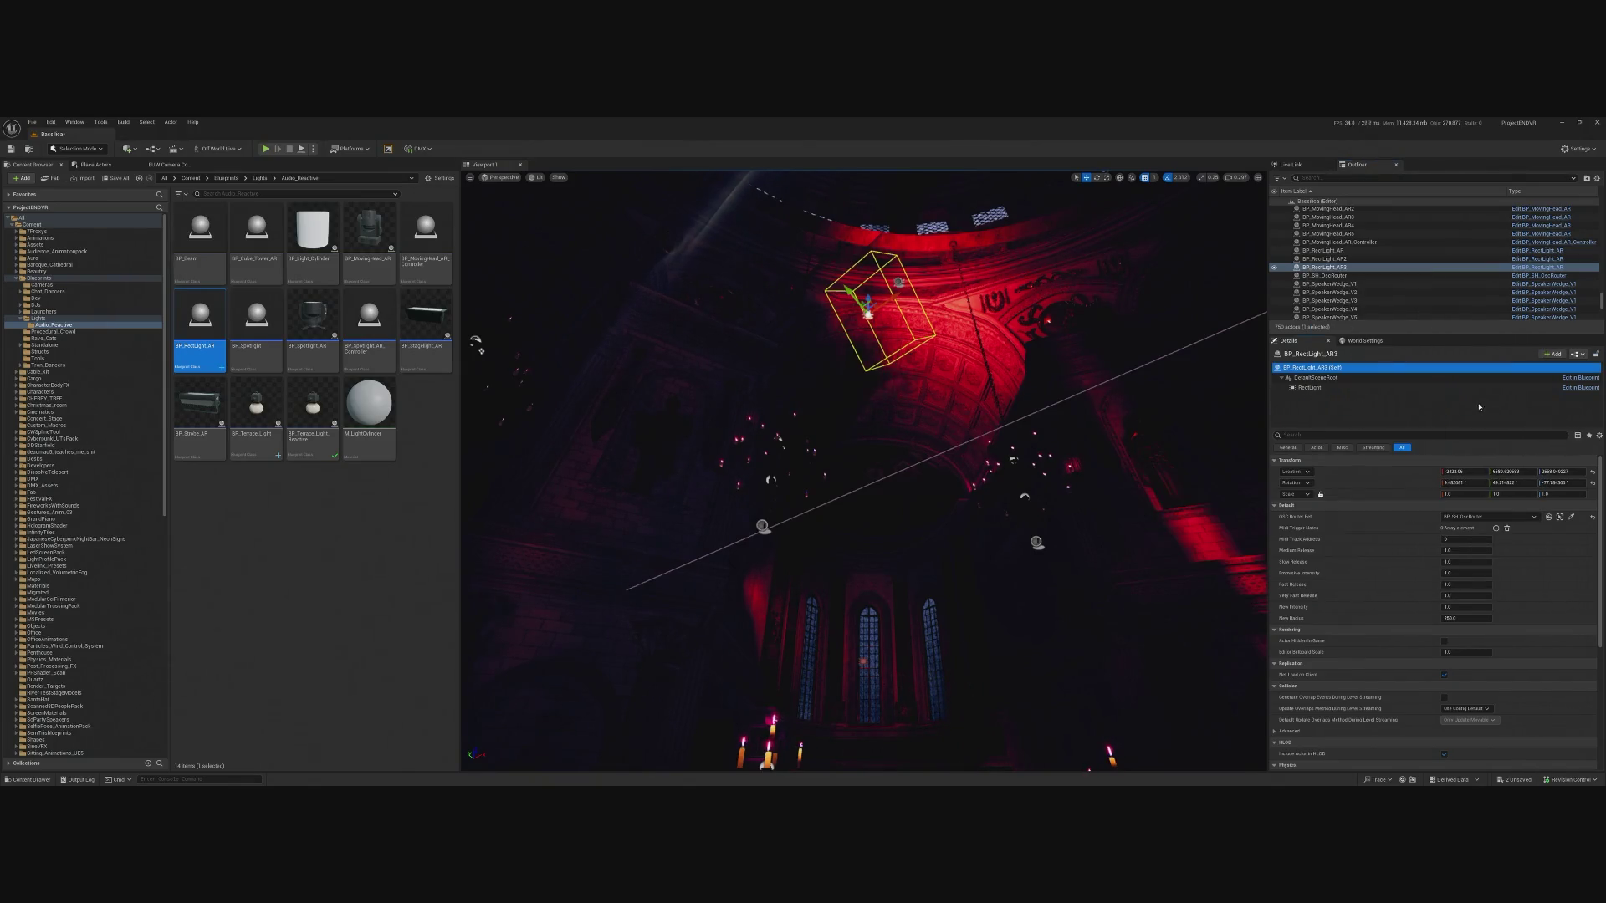
right_click(1359, 470)
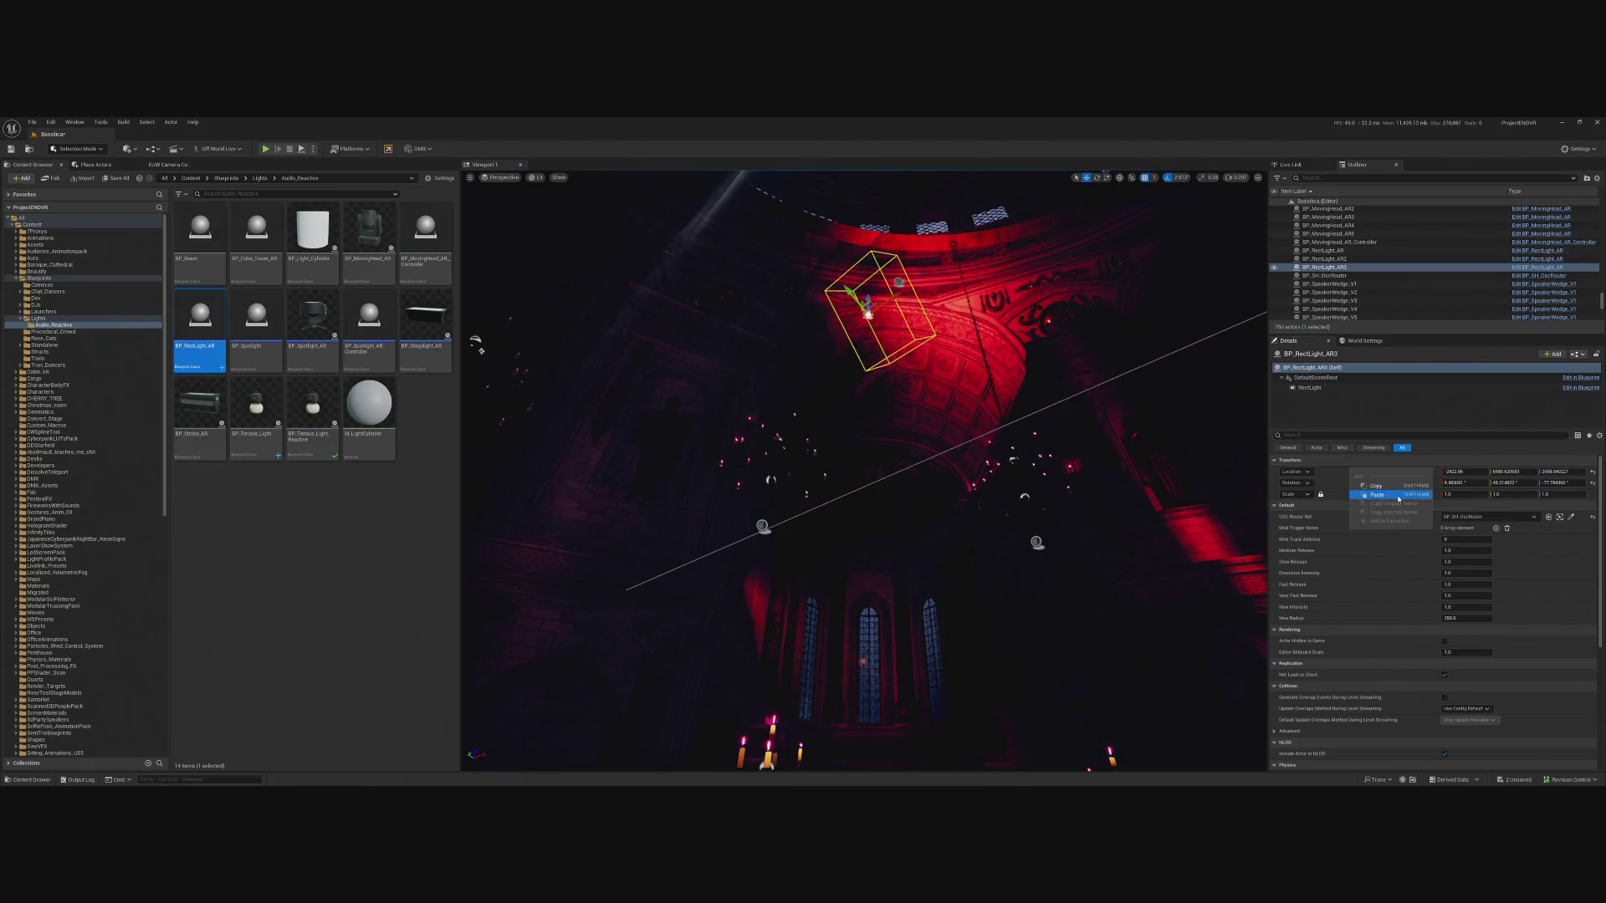
left_click(1398, 499)
key("f")
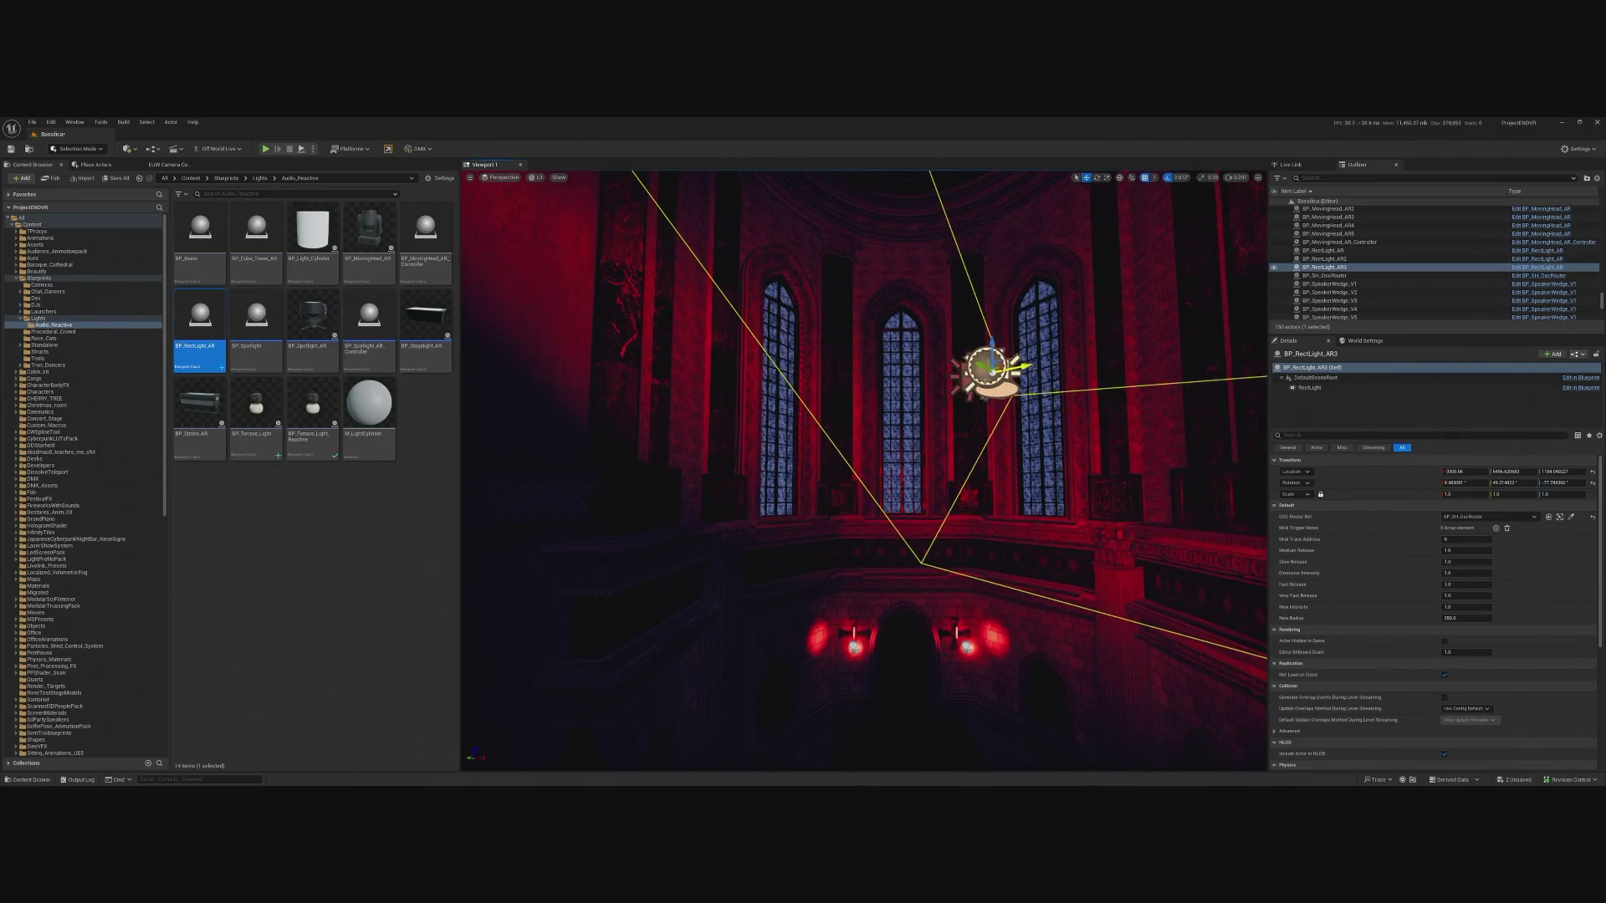
Copy RectLight11's Light category settings into BP_RectLight_AR3's RectLight component.
left_click(987, 368)
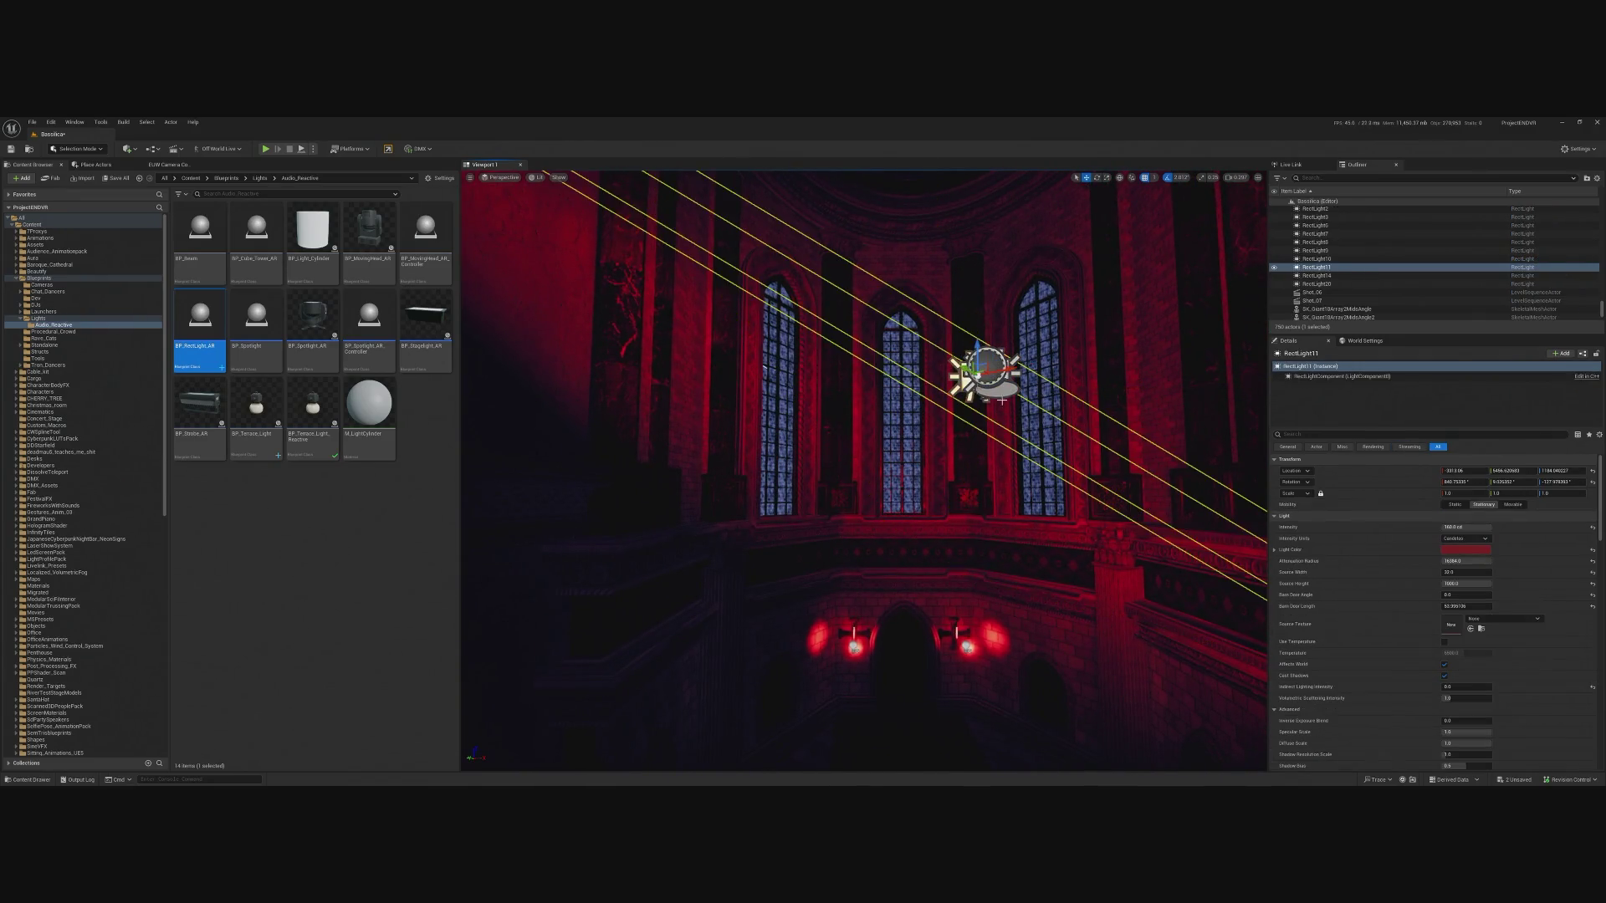
right_click(1293, 516)
left_click(1351, 560)
left_click(993, 363)
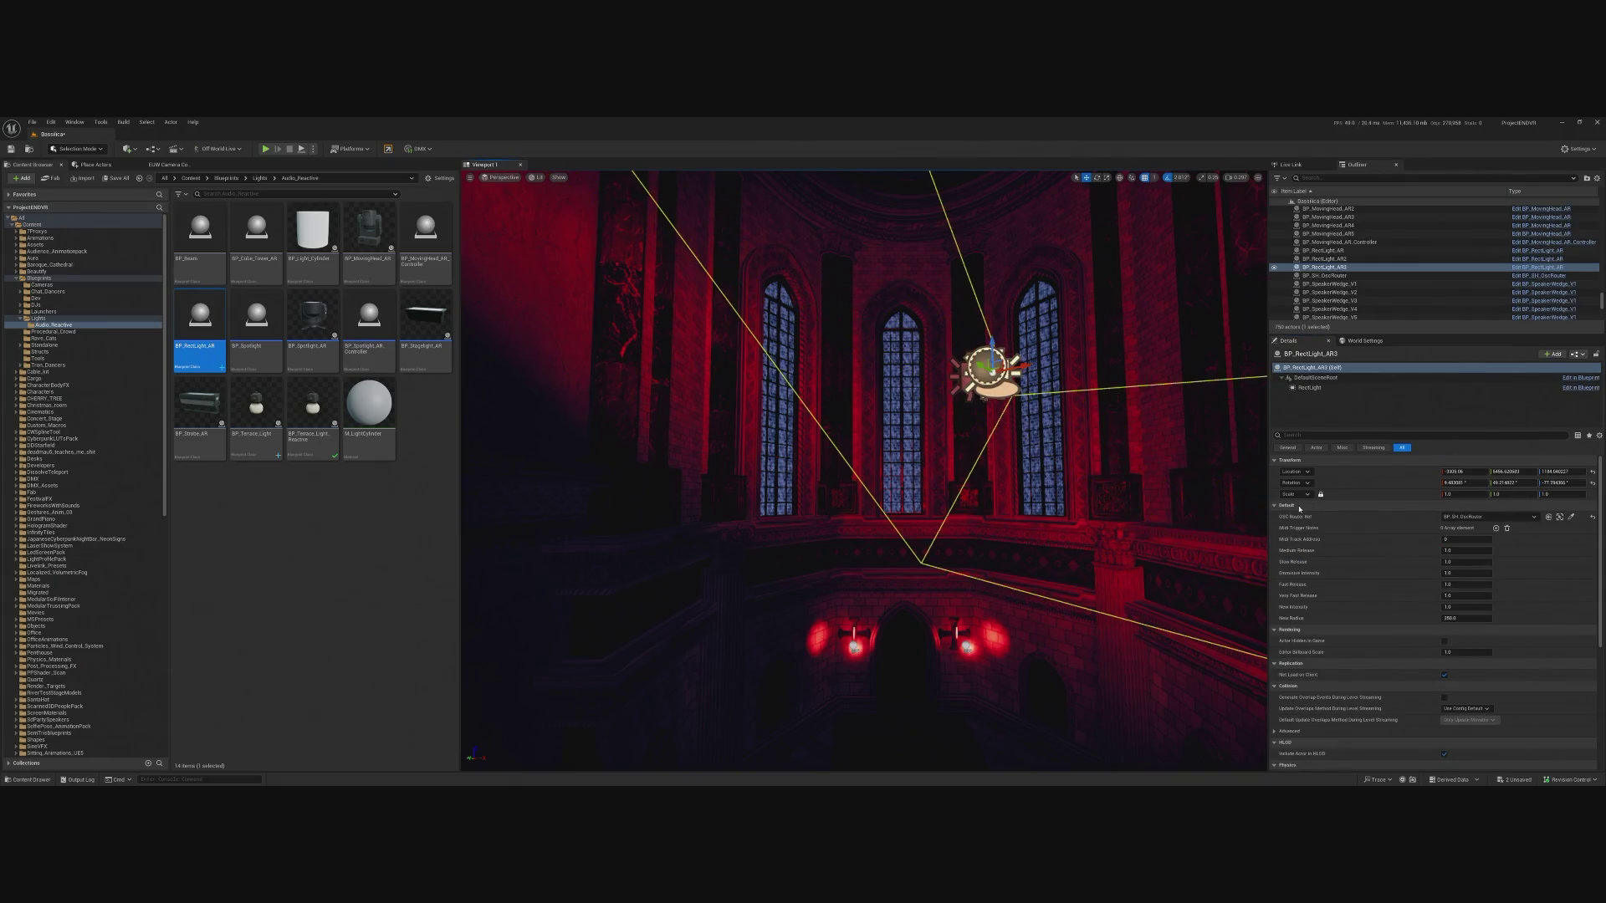
left_click(1310, 388)
right_click(1295, 519)
left_click(1350, 570)
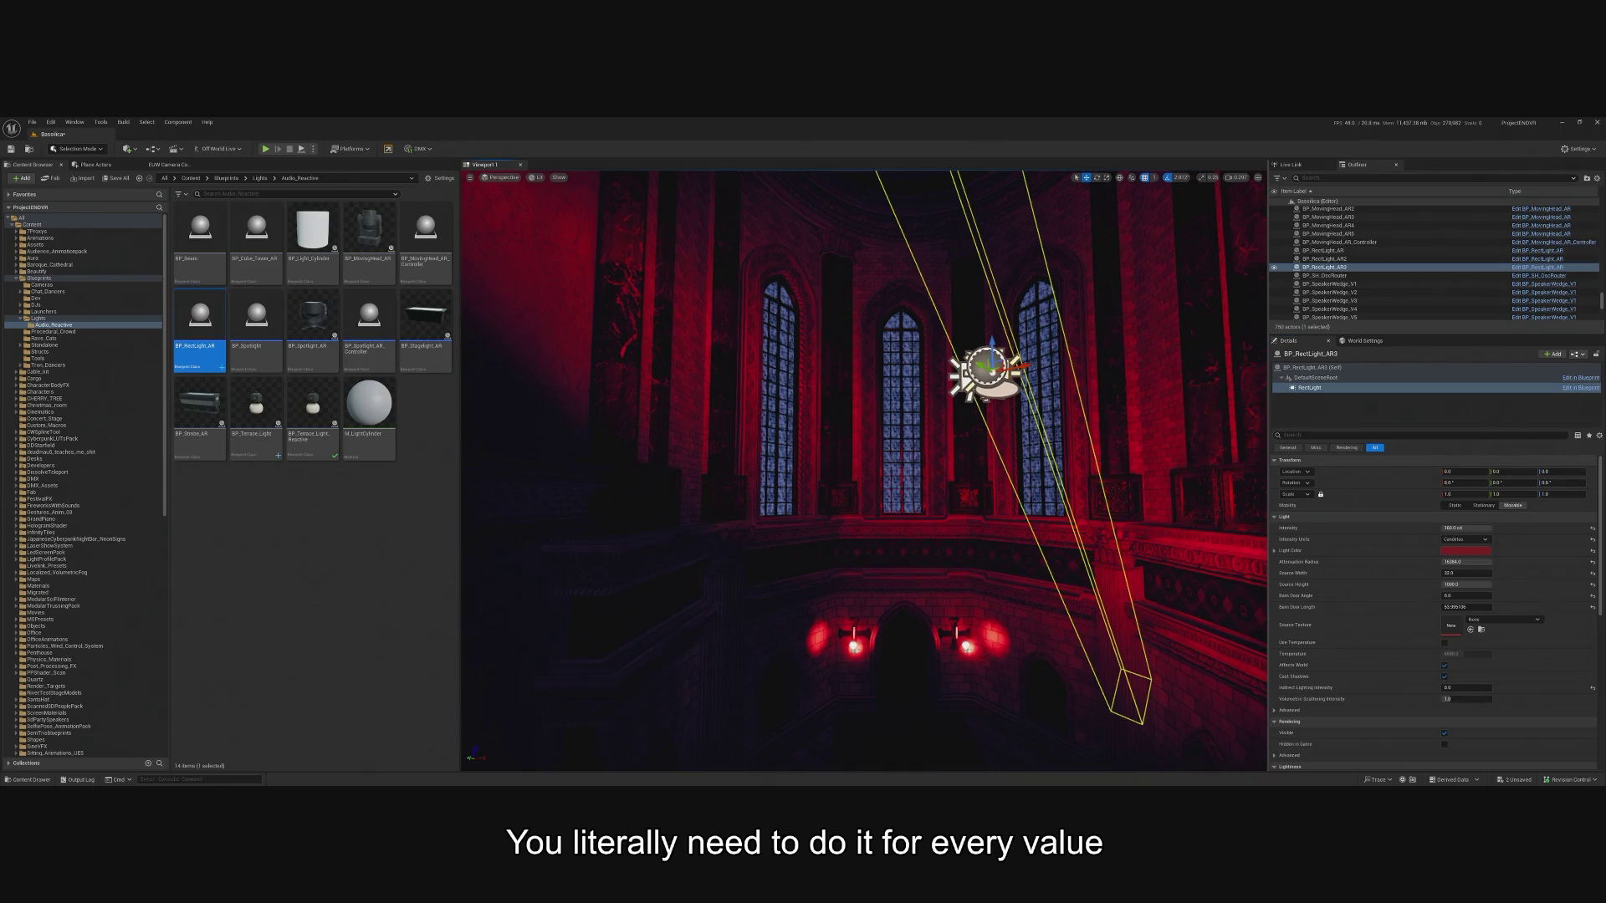
Compare the two lights and paste RectLight11's rotation onto BP_RectLight_AR3.
left_click(964, 378)
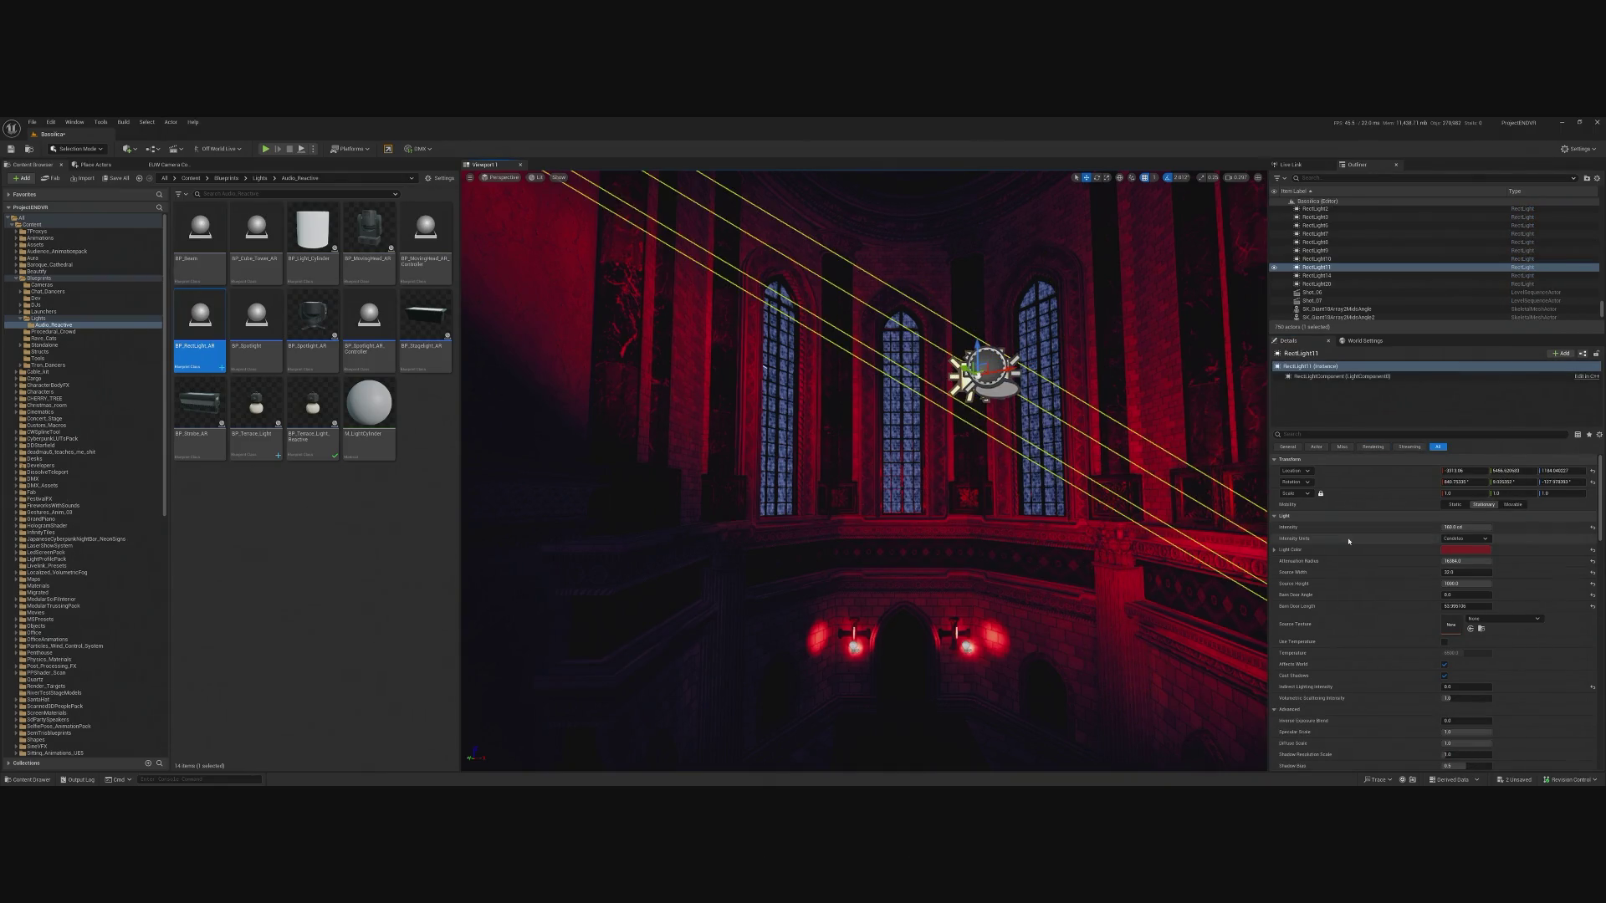
left_click(964, 379)
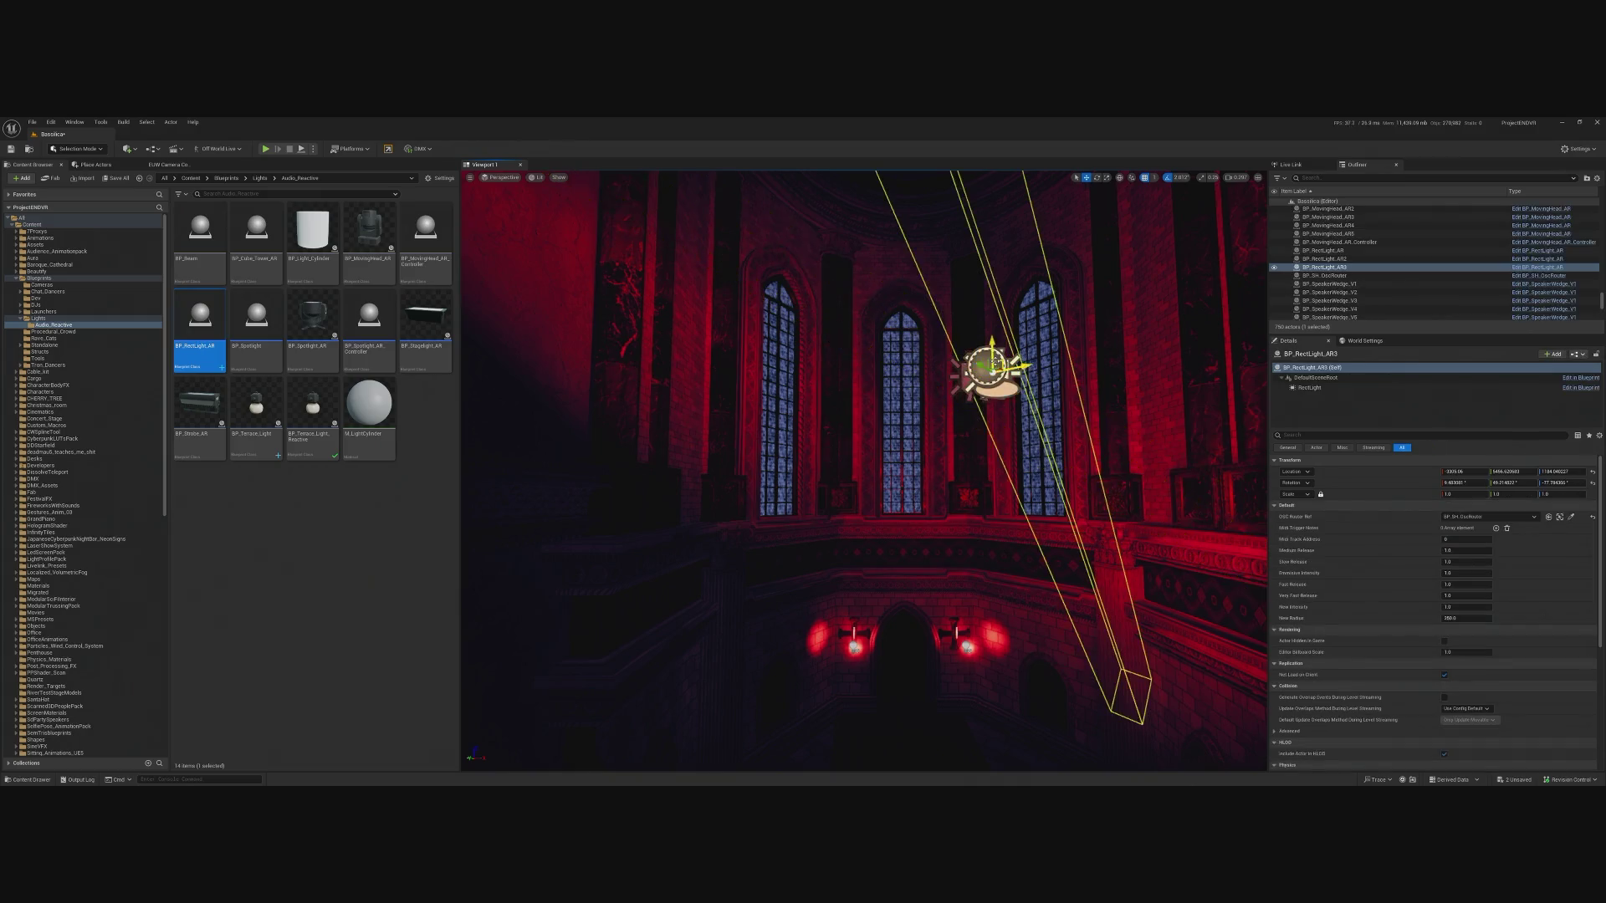
left_click(957, 382)
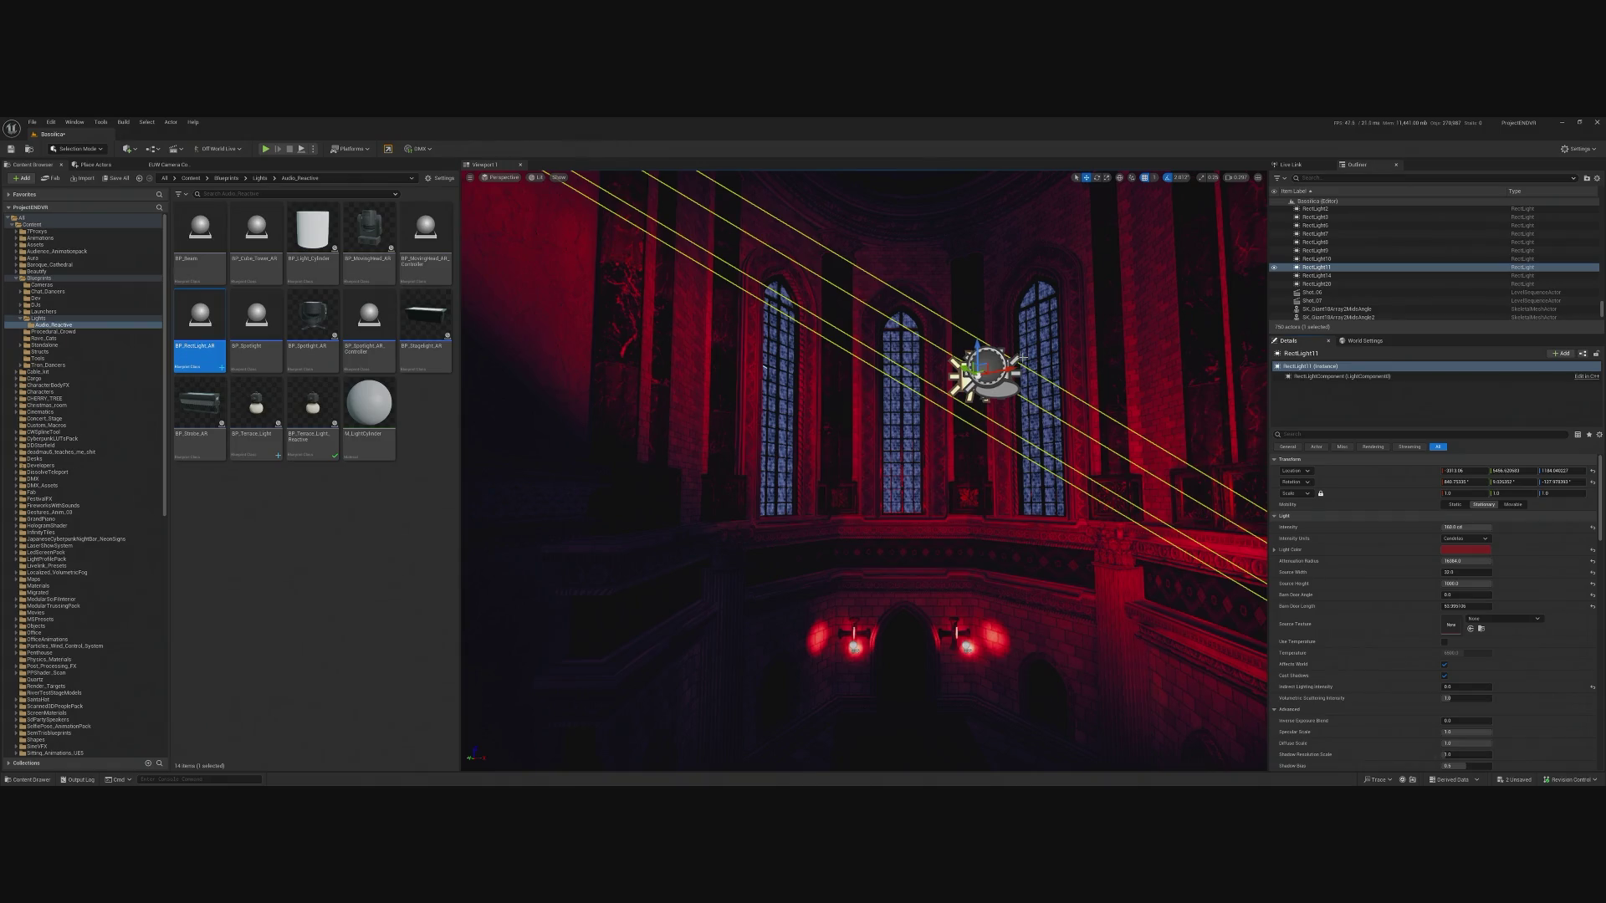
left_click(989, 375)
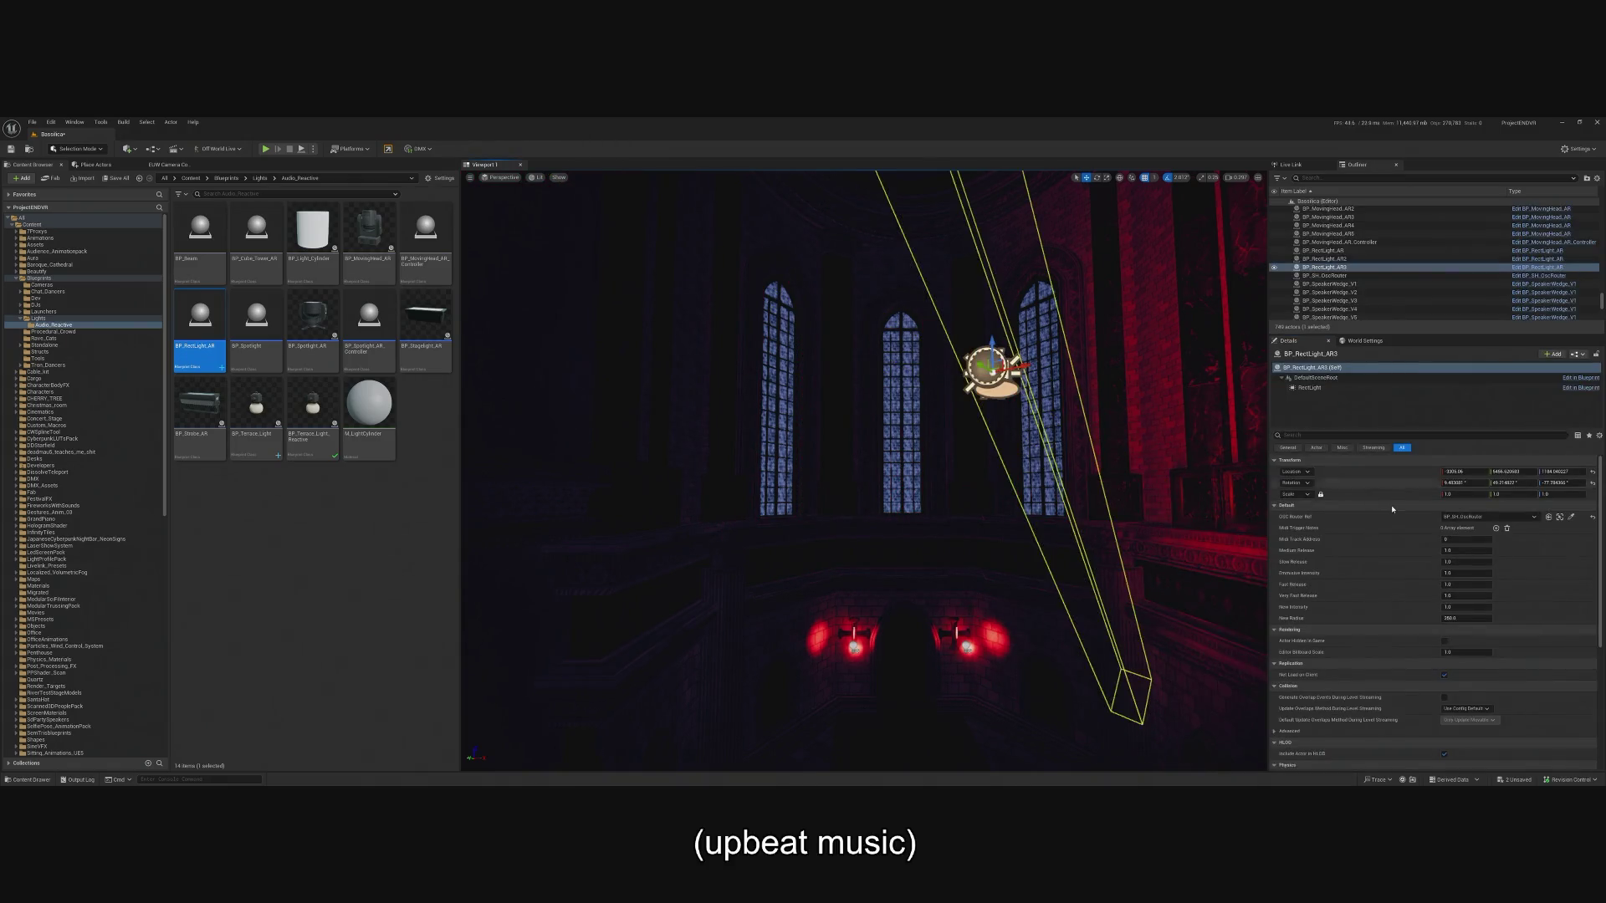
right_click(1318, 486)
left_click(1345, 510)
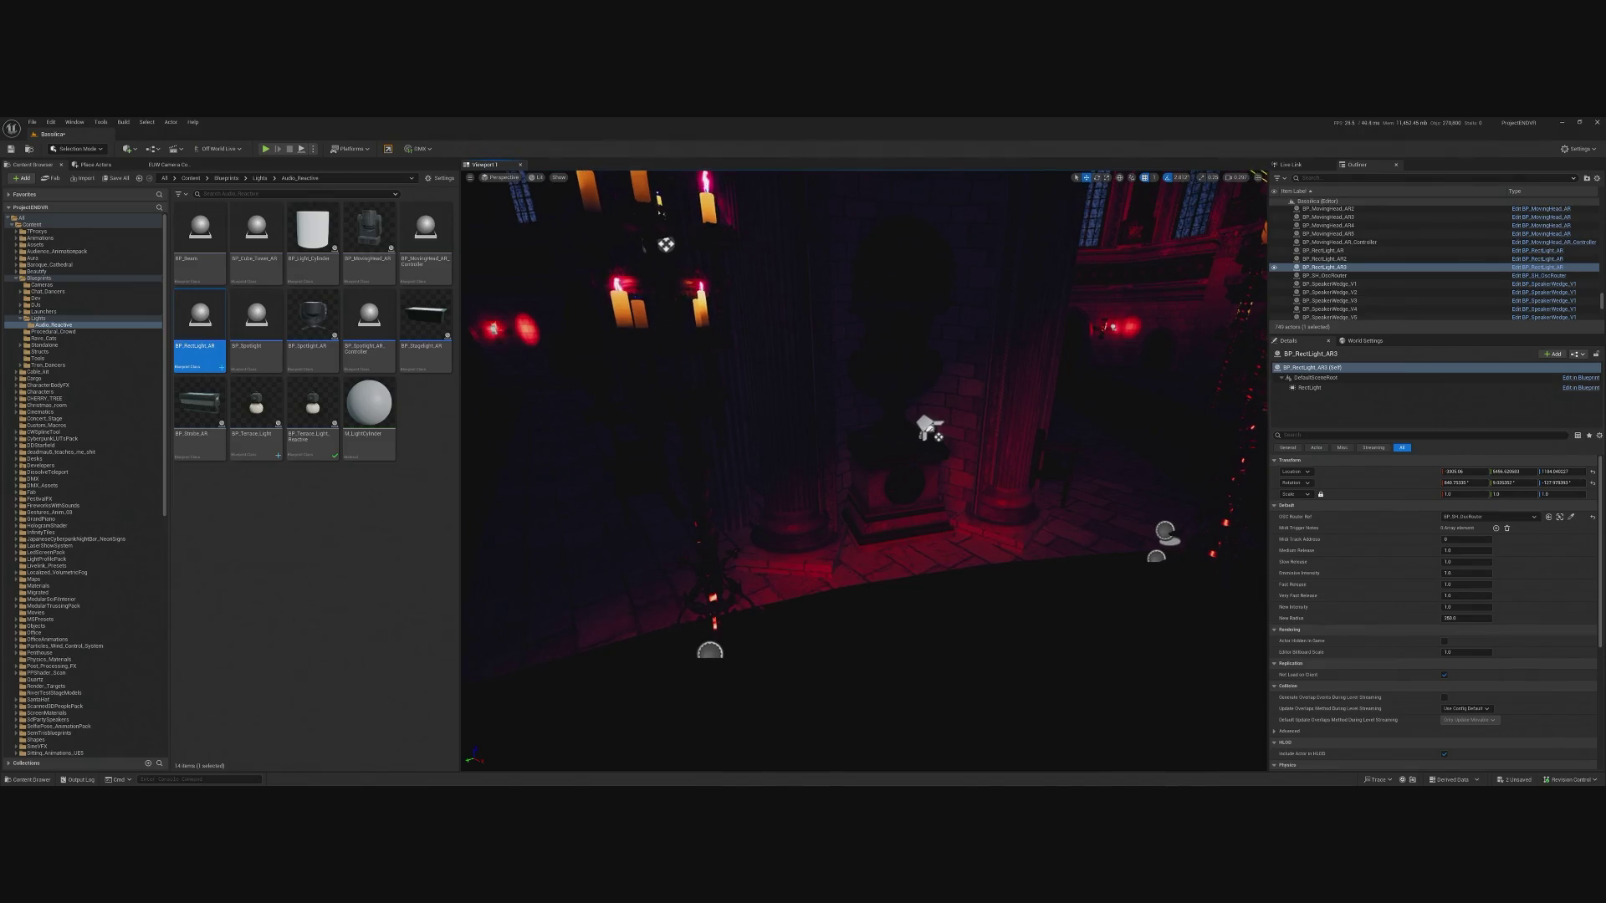
Frame RectLight10 and copy its Light settings into BP_RectLight_AR4's RectLight component.
left_click(1329, 217)
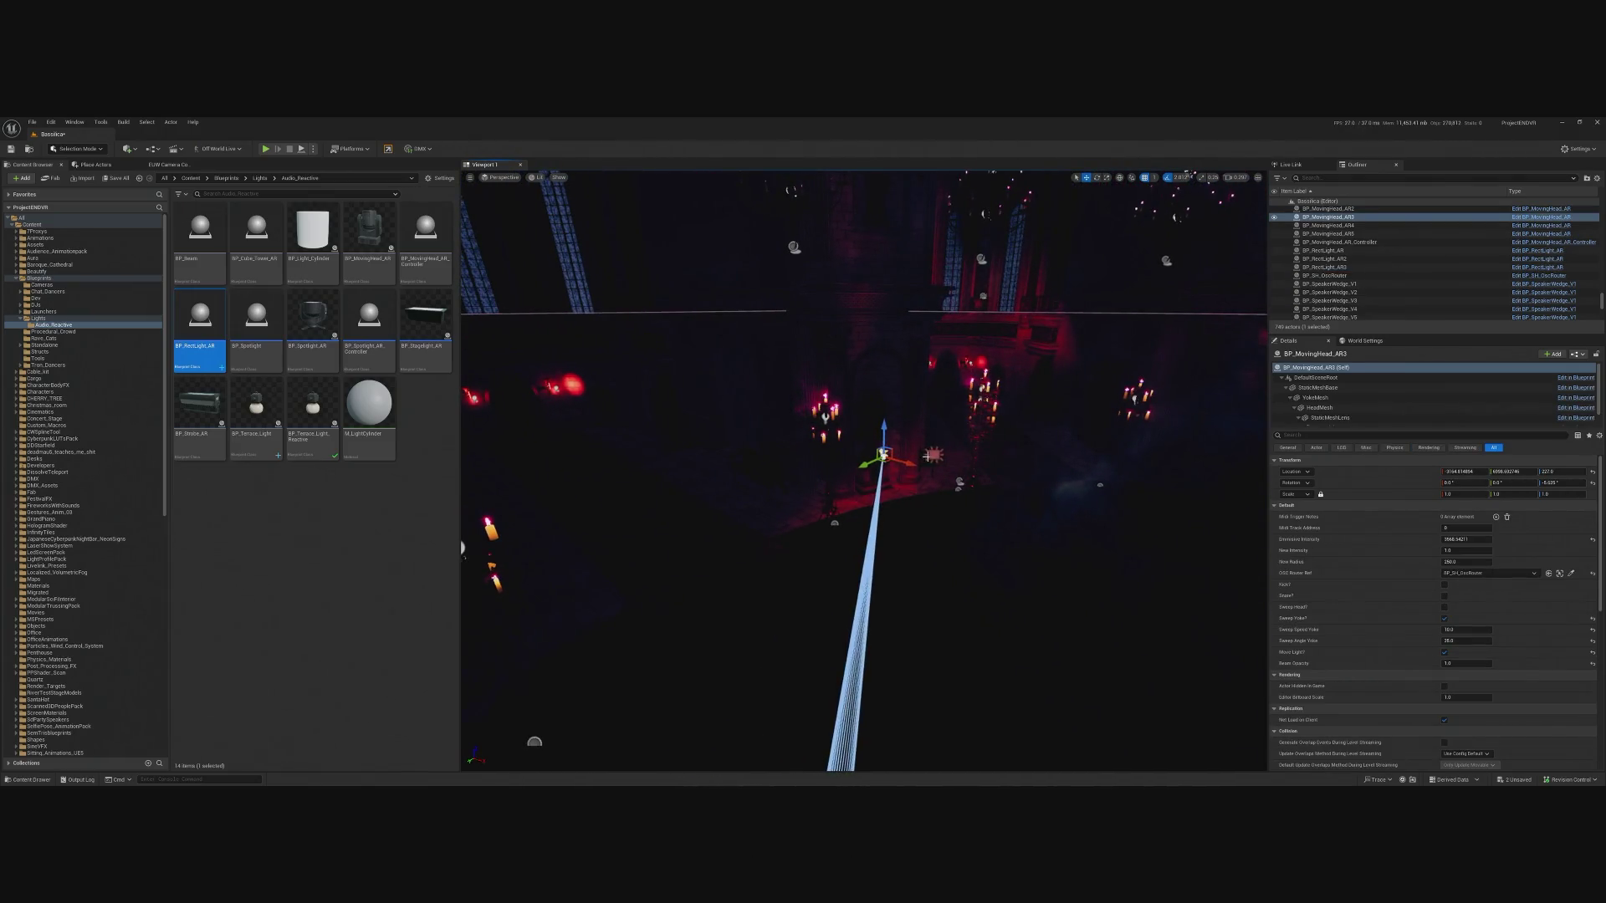
left_click(918, 428)
key("f")
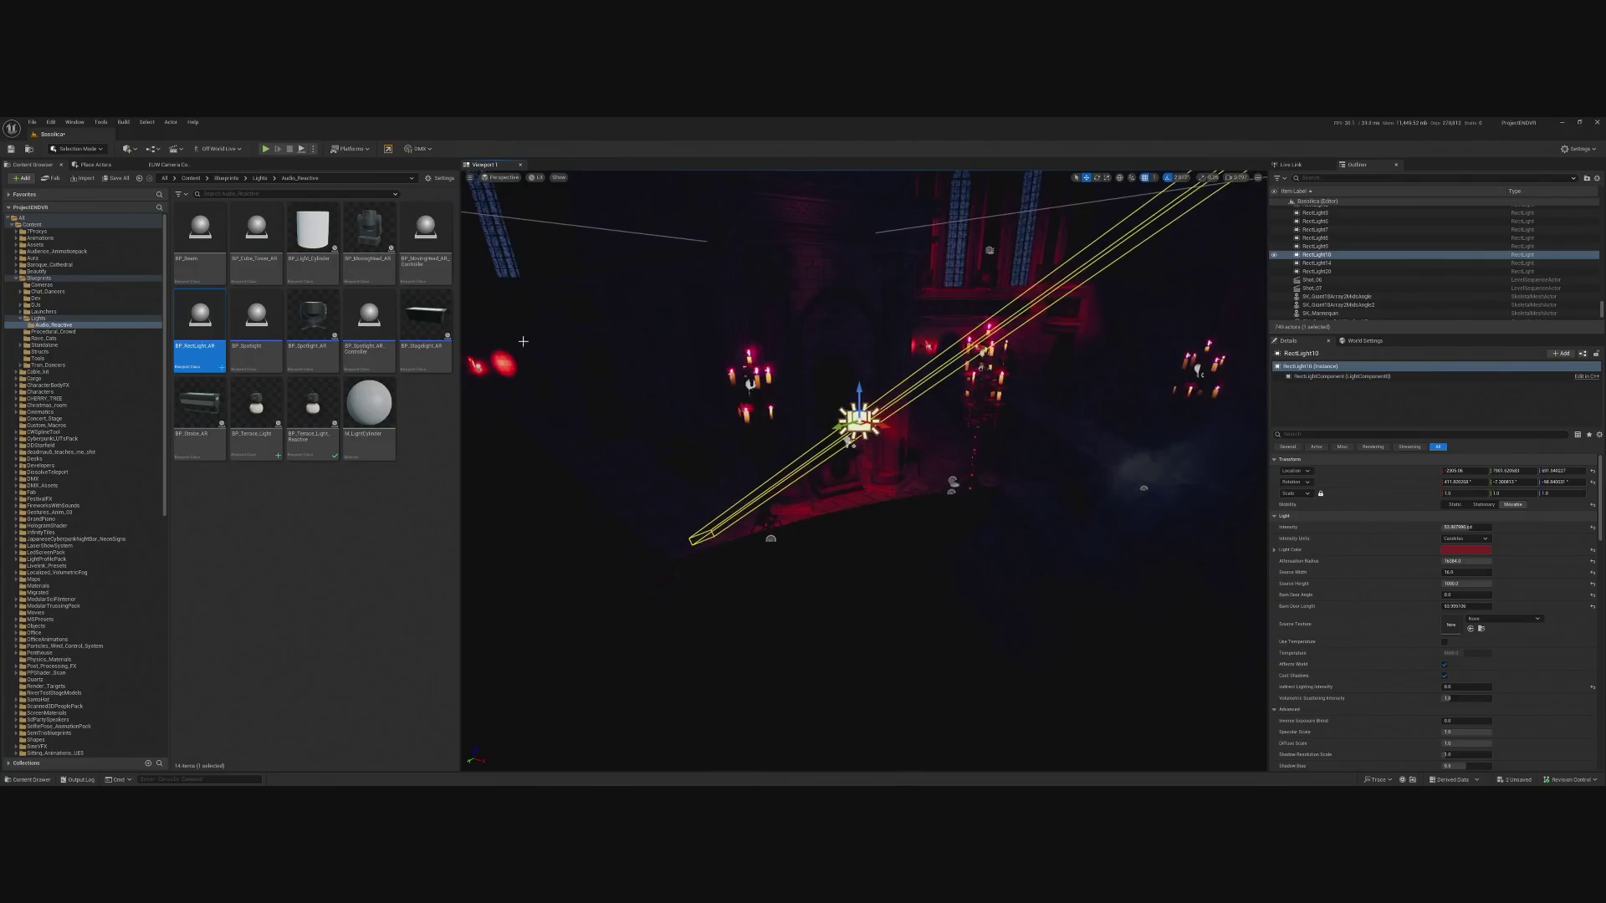
left_click(836, 594)
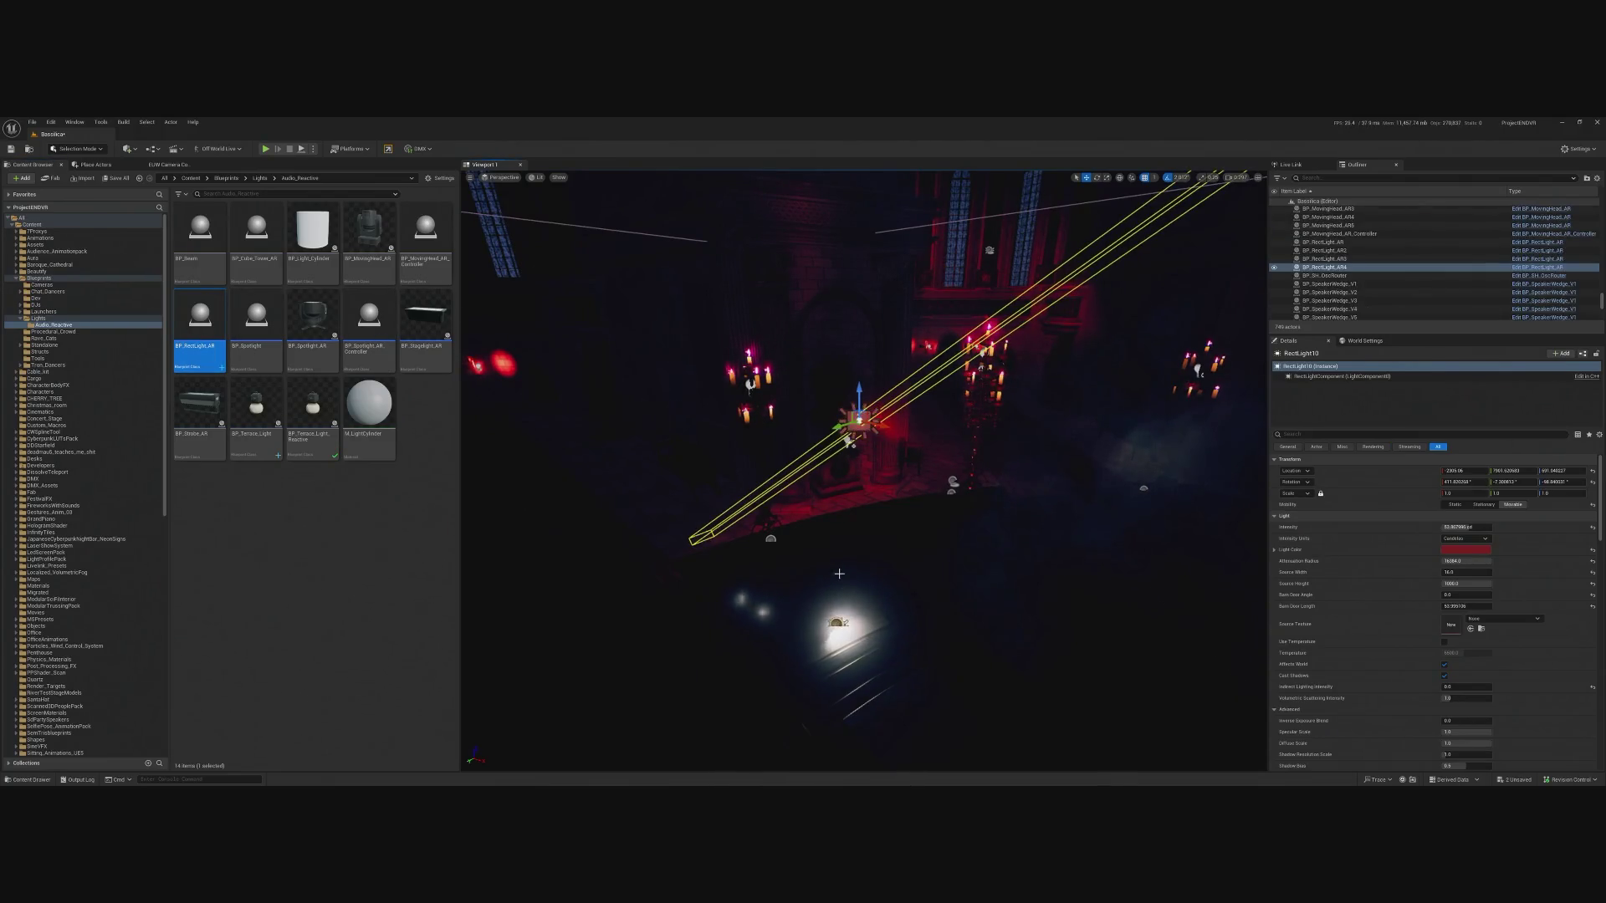
left_click(861, 424)
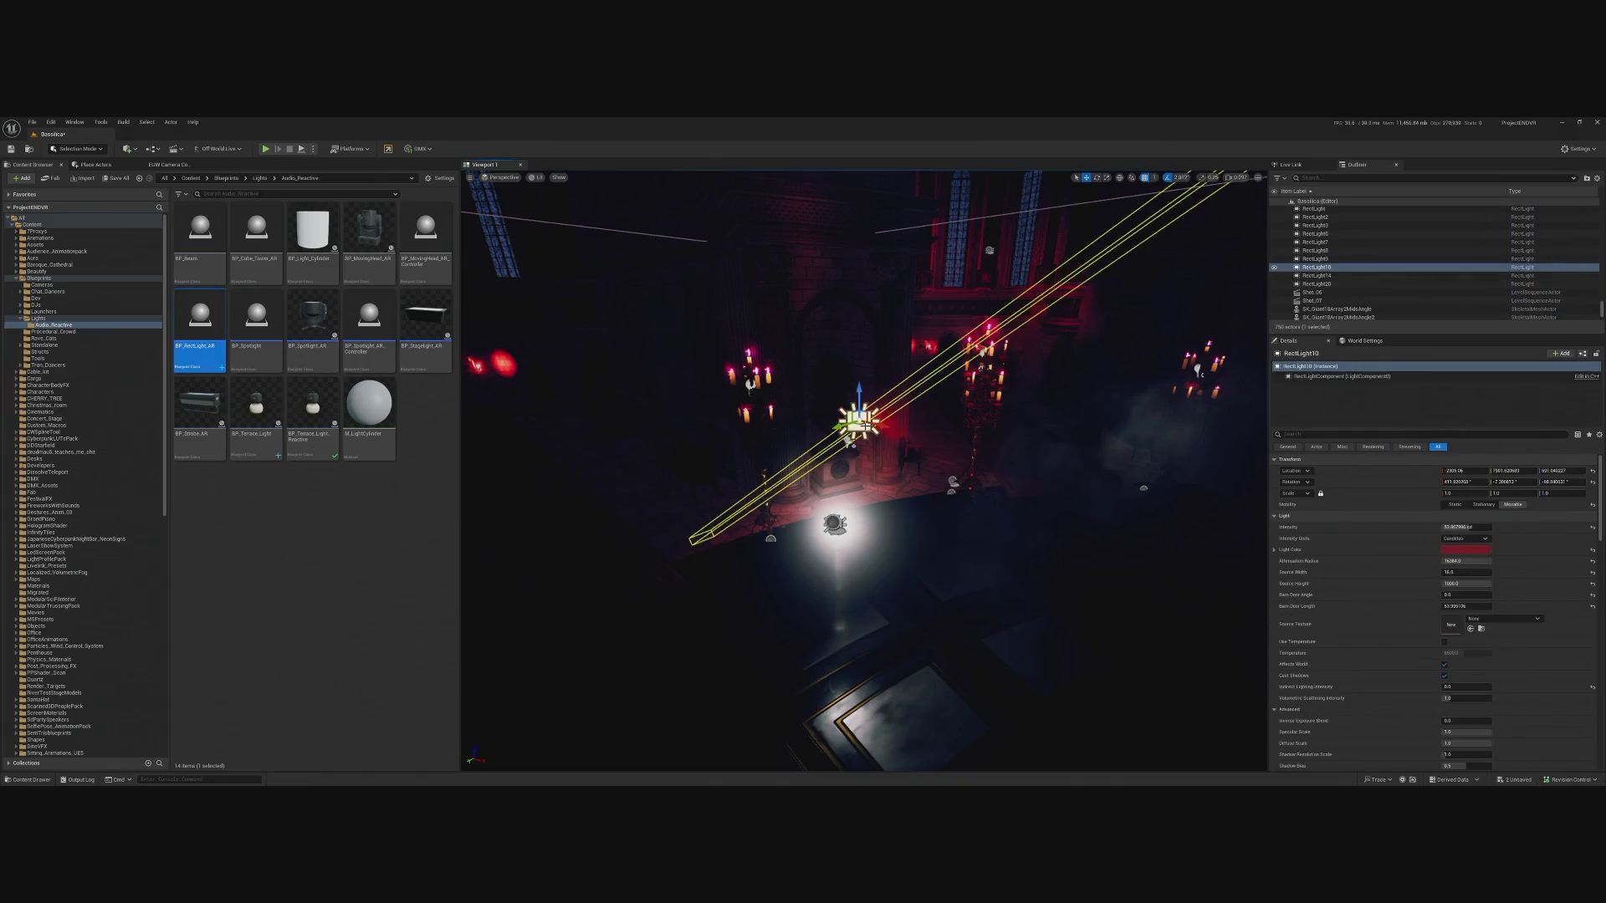
right_click(1326, 519)
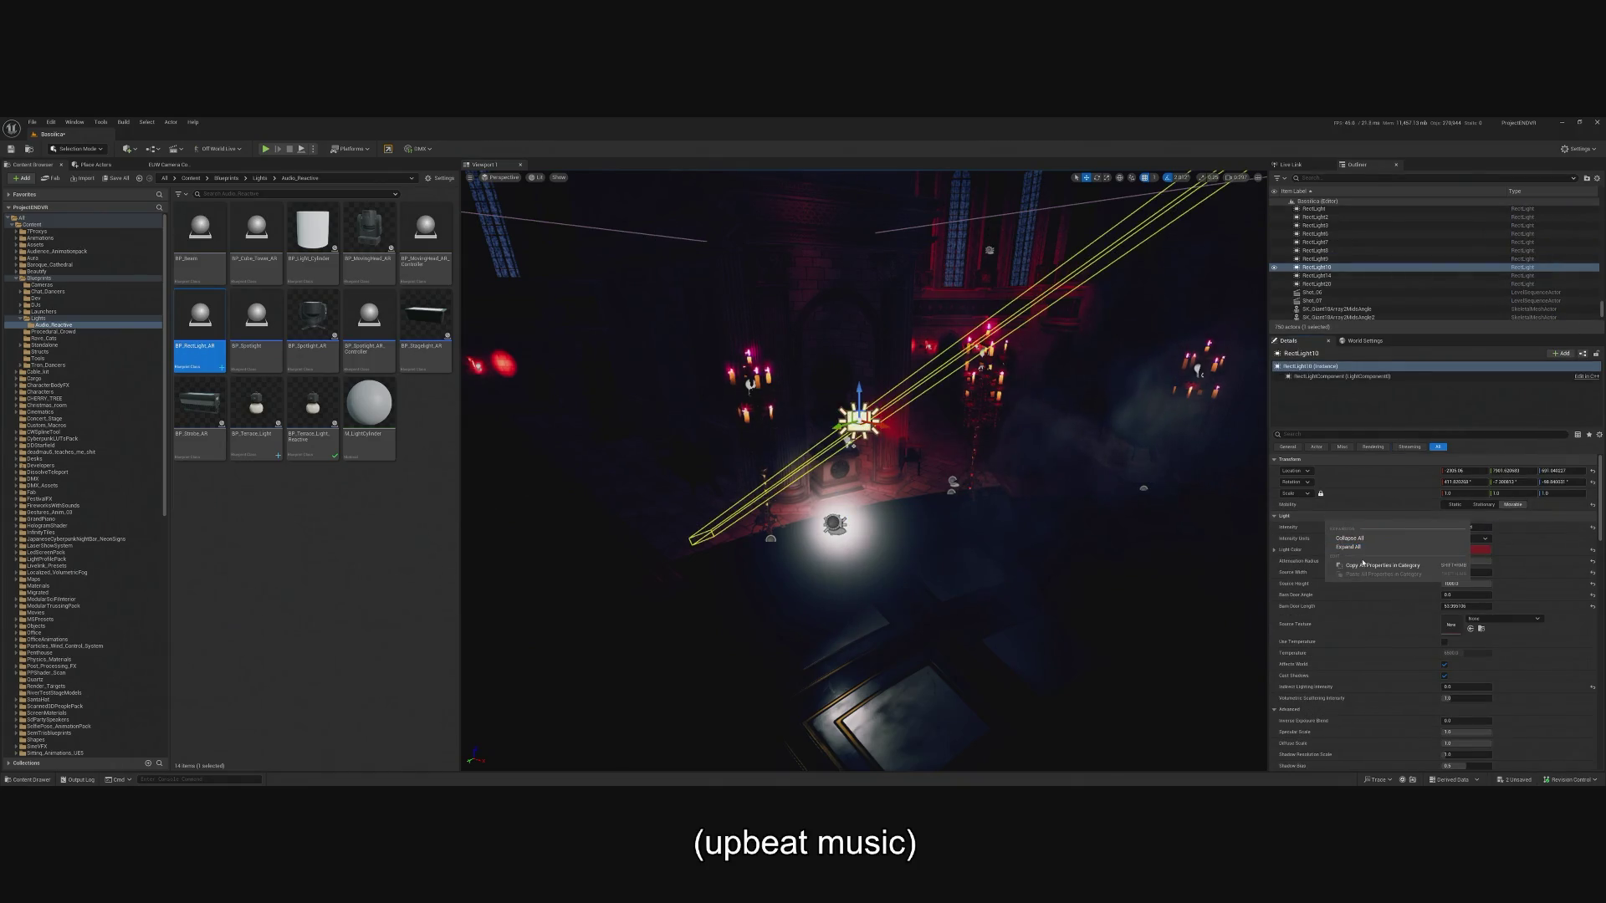
left_click(1347, 566)
key("ctrl+z")
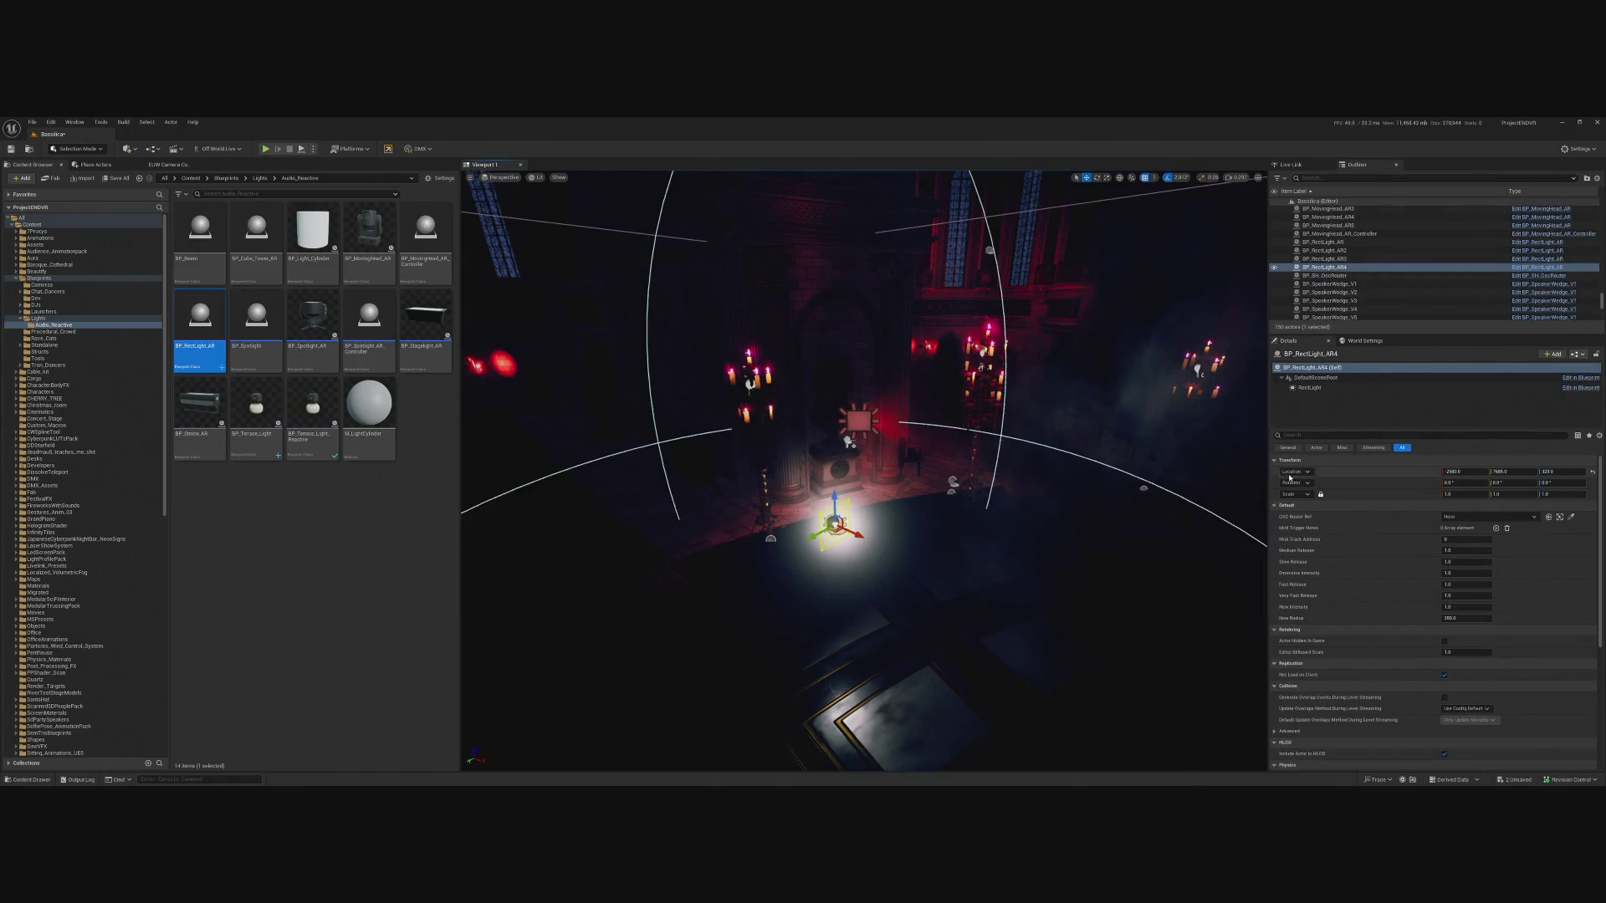
left_click(1309, 387)
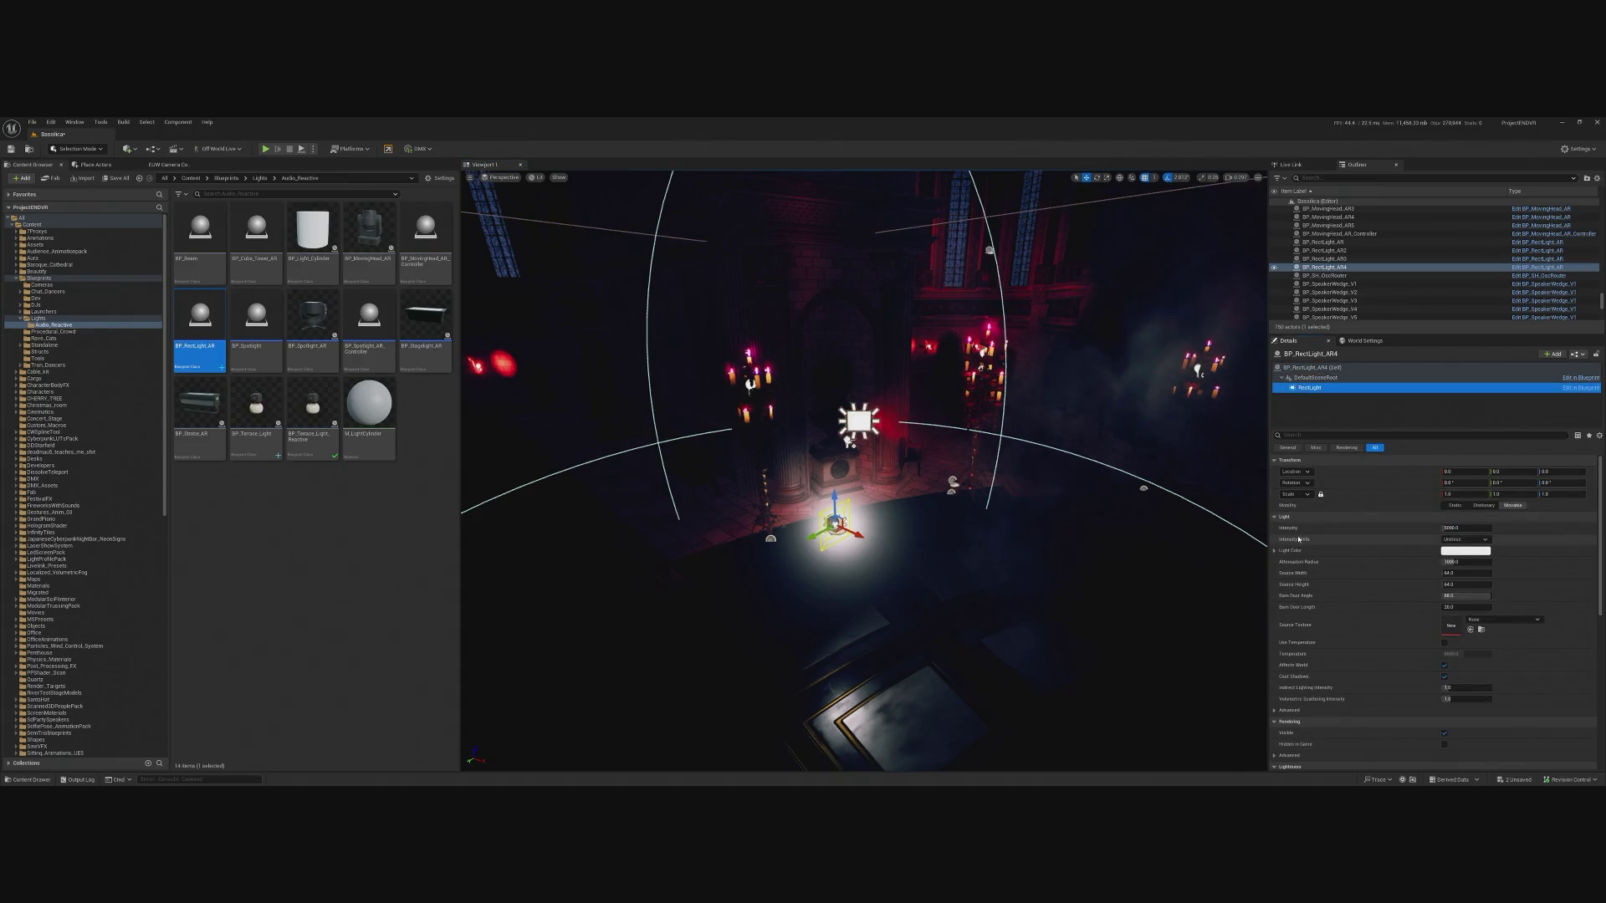
left_click(1302, 520, "shift")
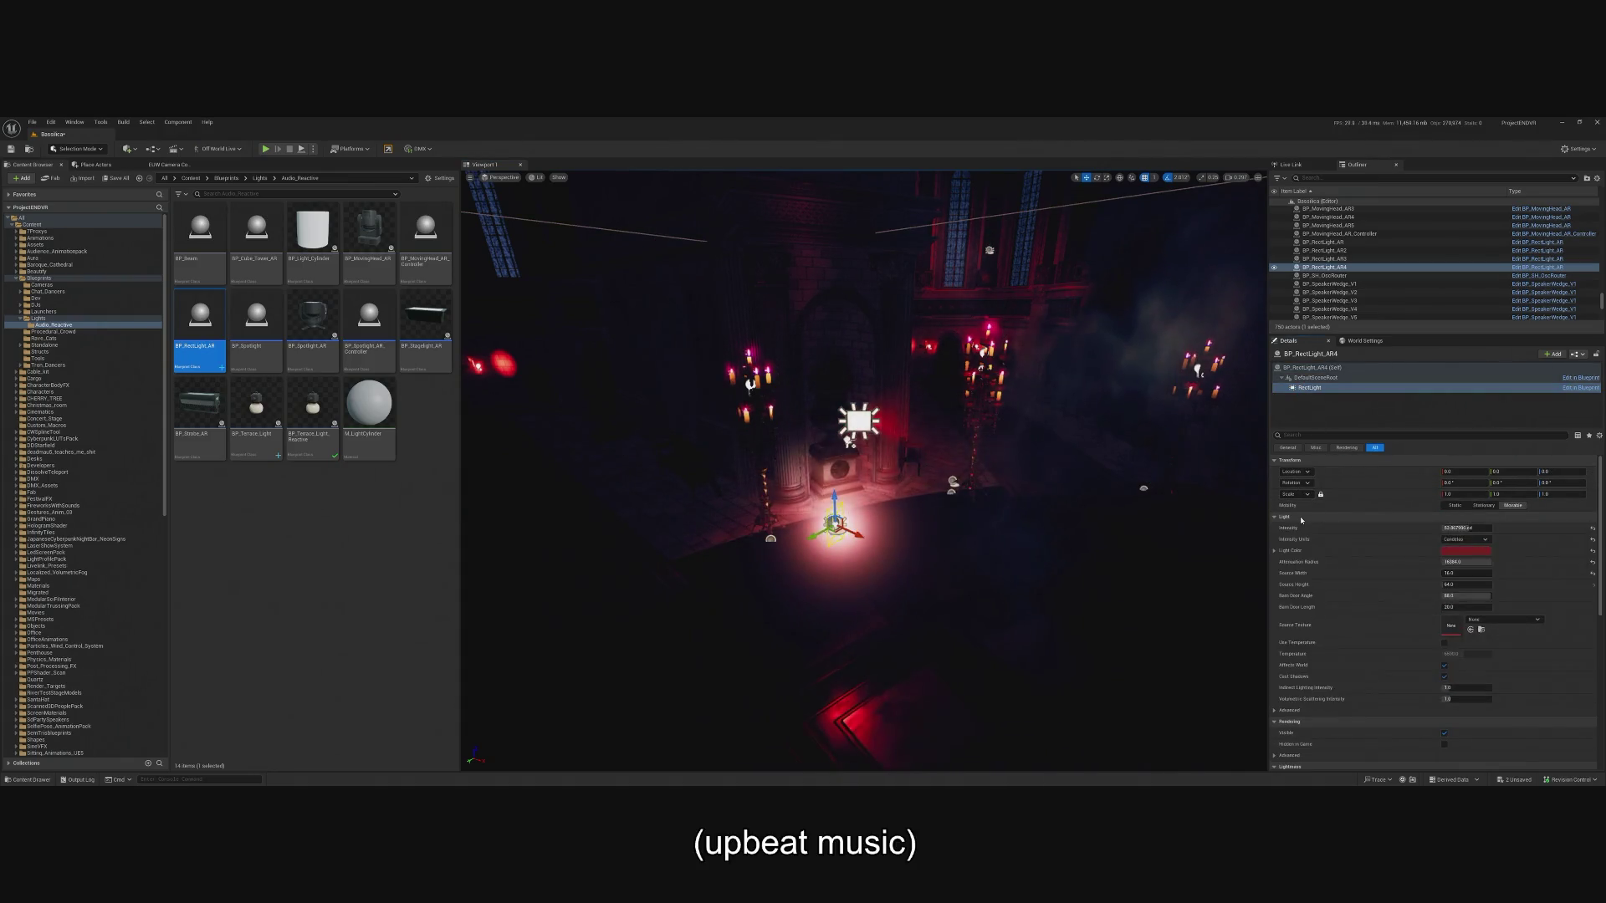
key("ctrl+z")
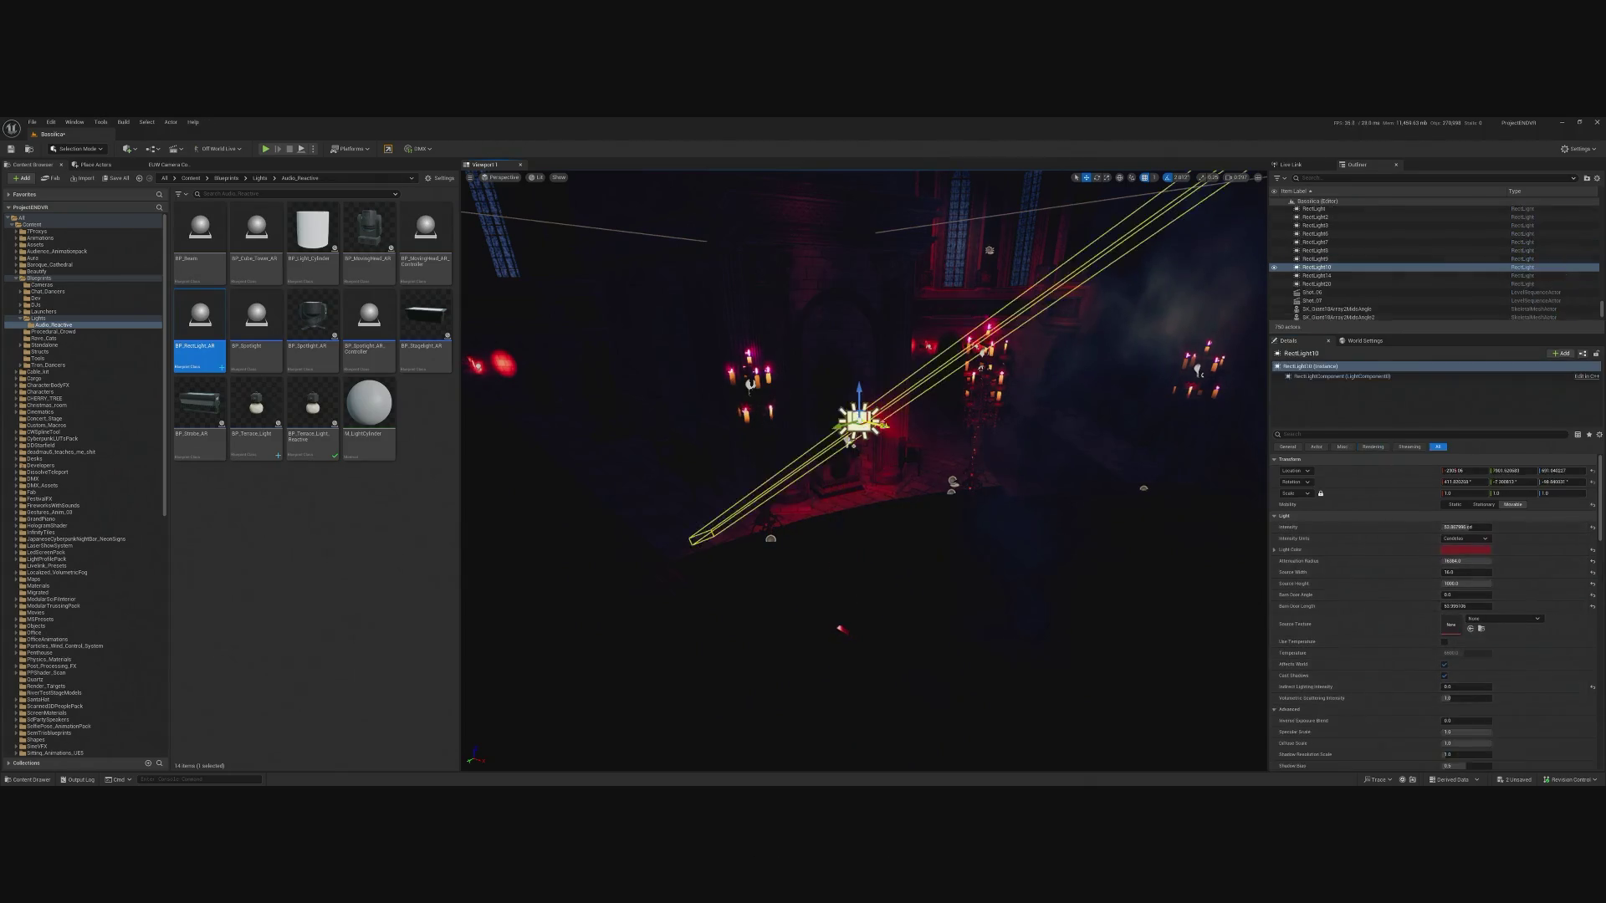
Paste RectLight10's rotation onto BP_RectLight_AR4 and compare the two lights.
right_click(1335, 490)
left_click(1362, 506)
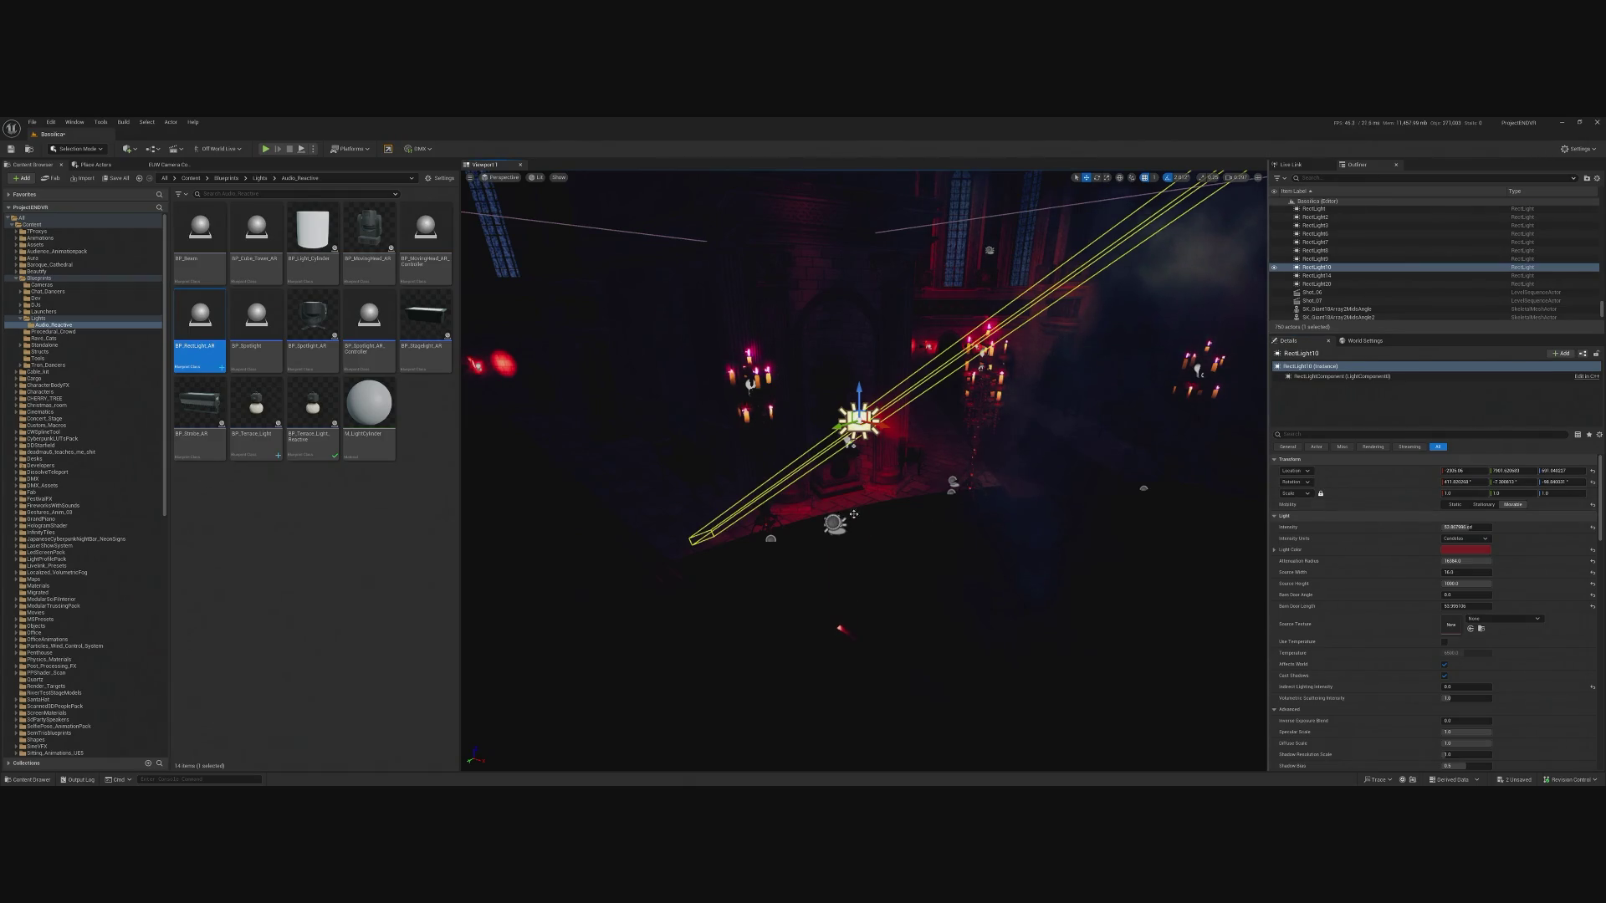
left_click(837, 522)
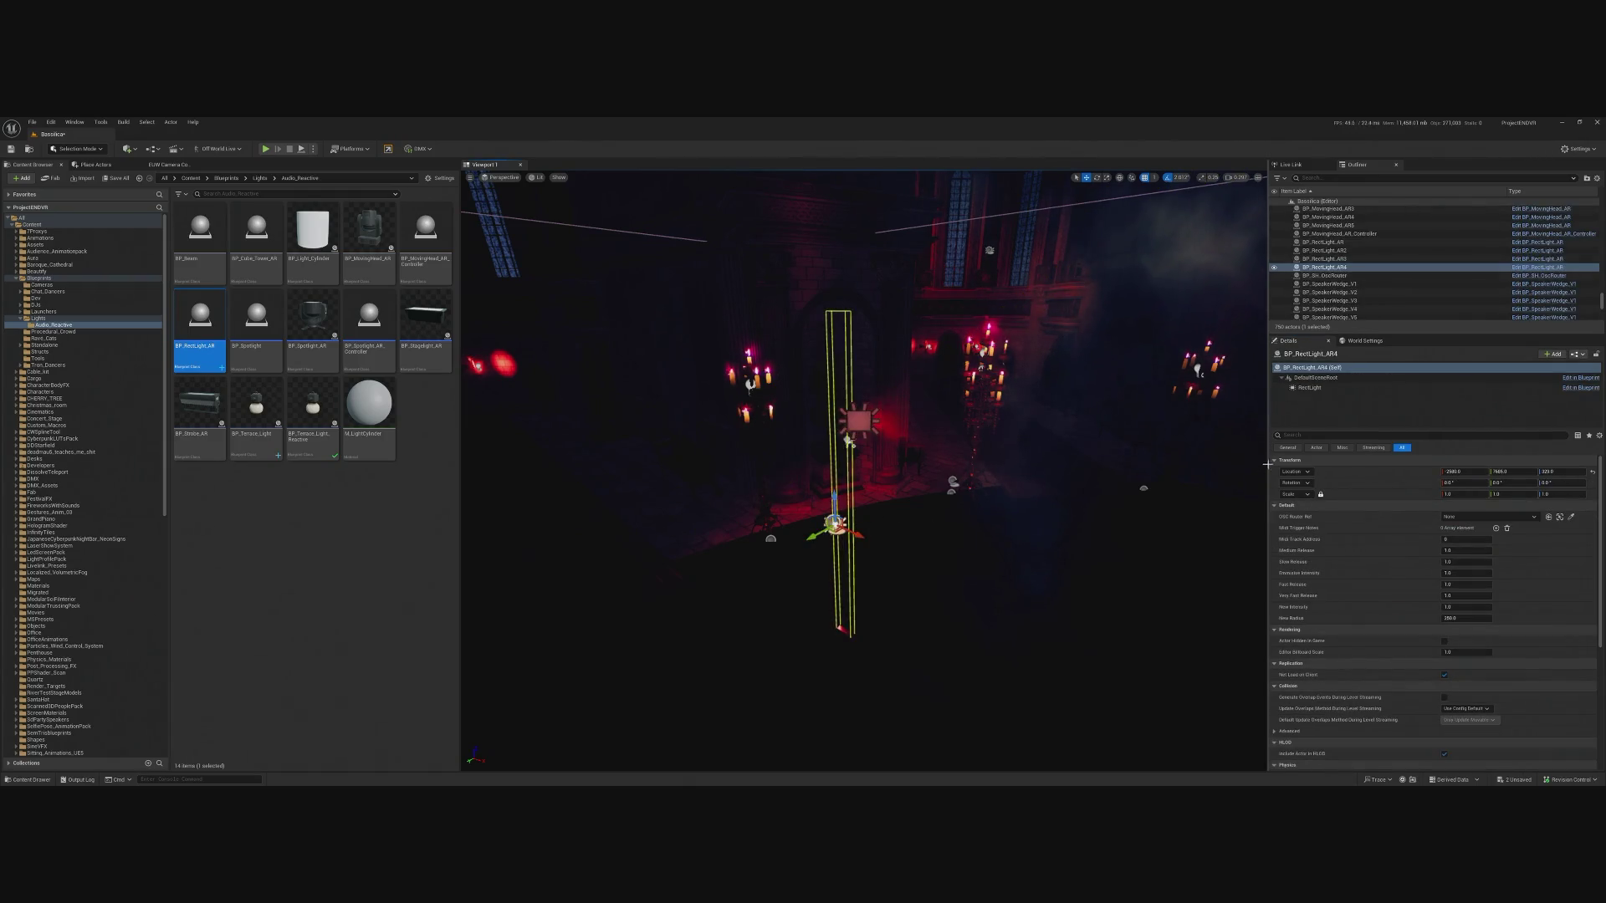
right_click(1346, 485)
left_click(1368, 513)
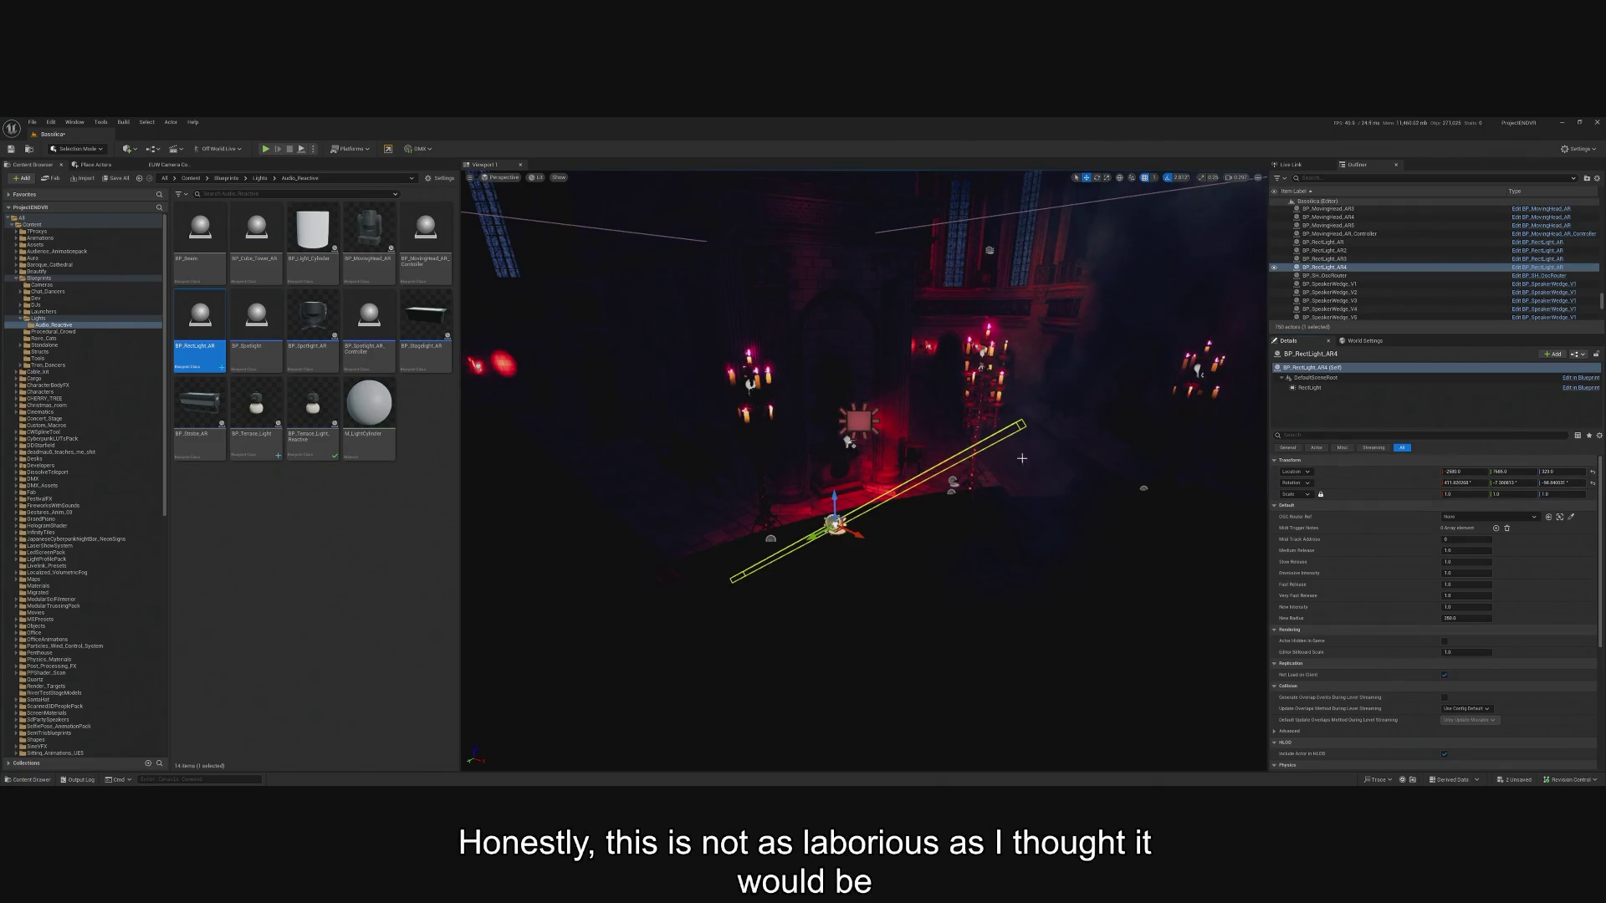
left_click(855, 430)
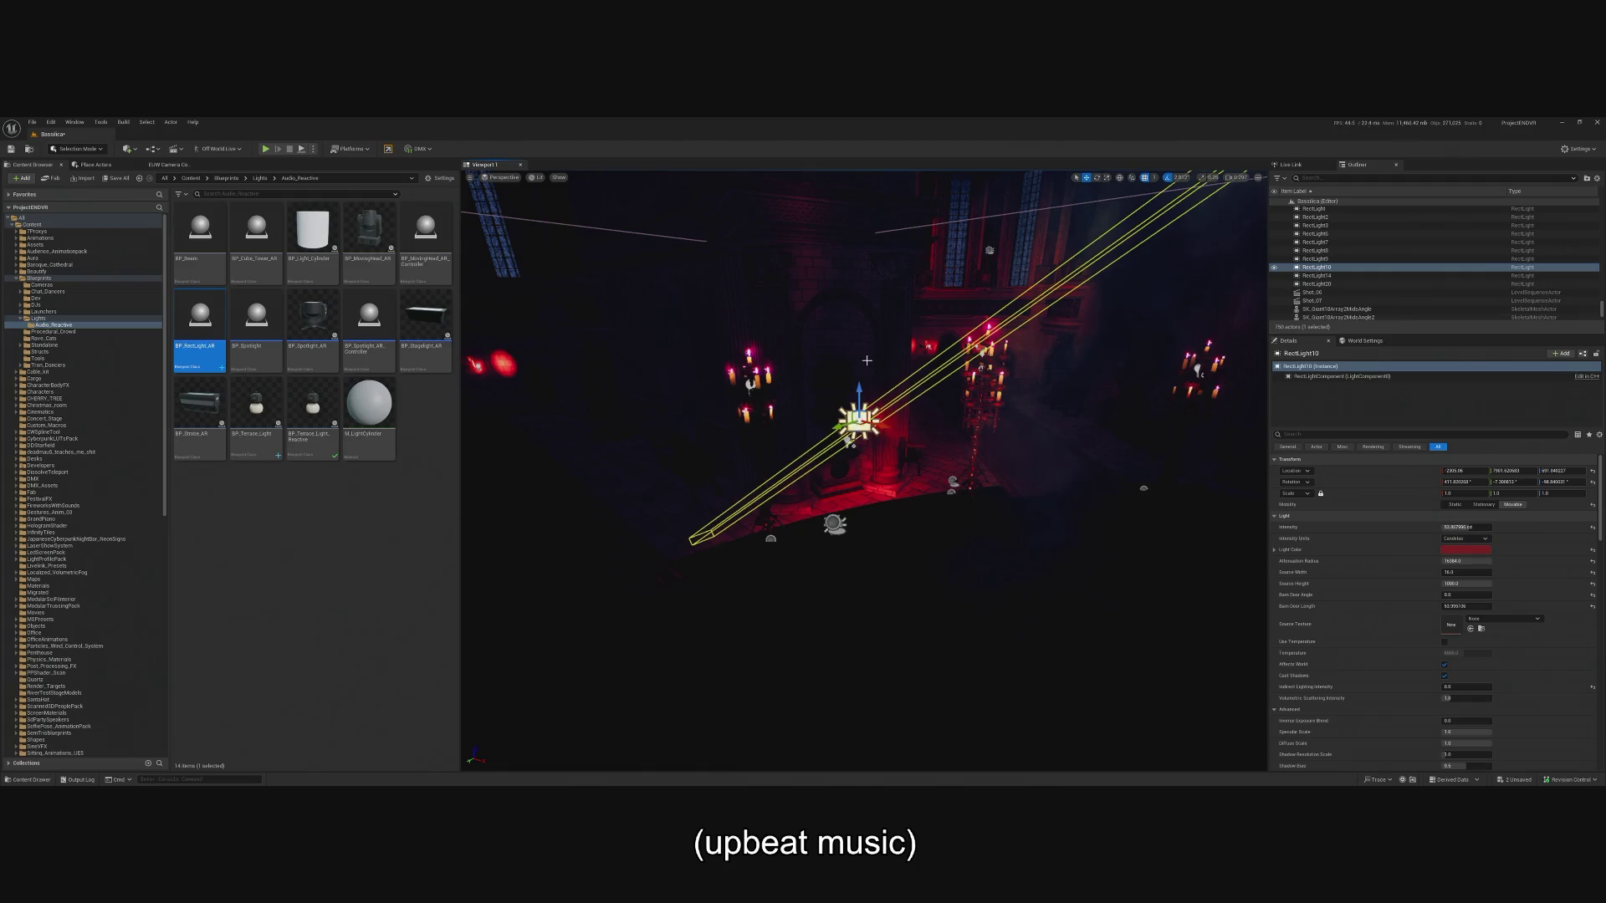
left_click(835, 524)
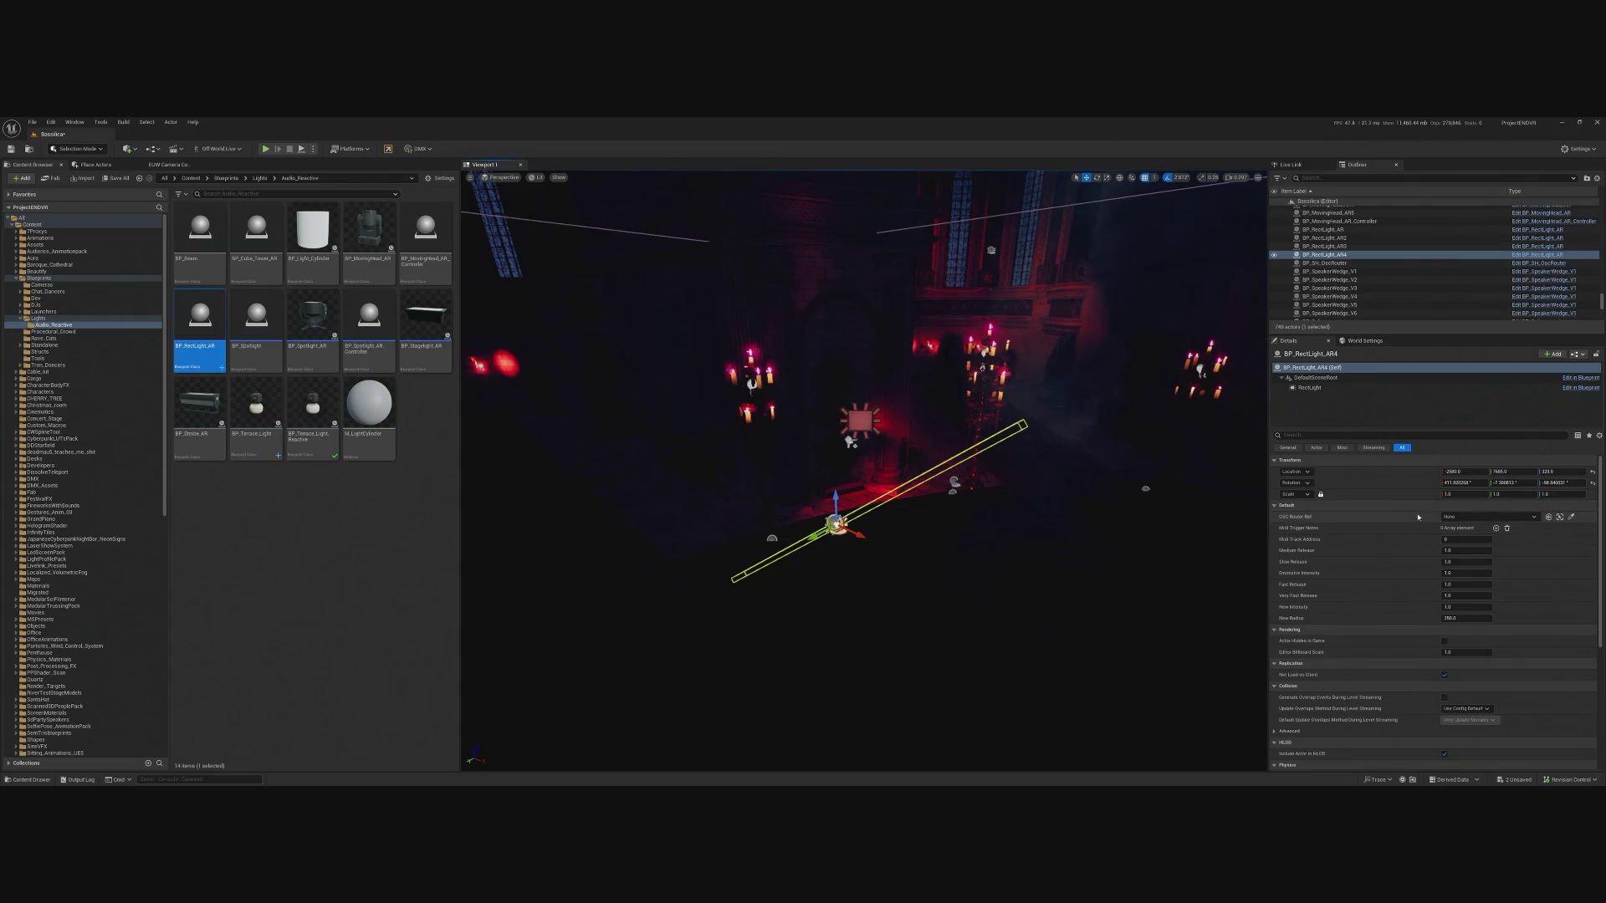
Set BP_RectLight_AR4's OSC Router Ref to BP_SH_OscRouter.
left_click(1455, 518)
left_click(1472, 540)
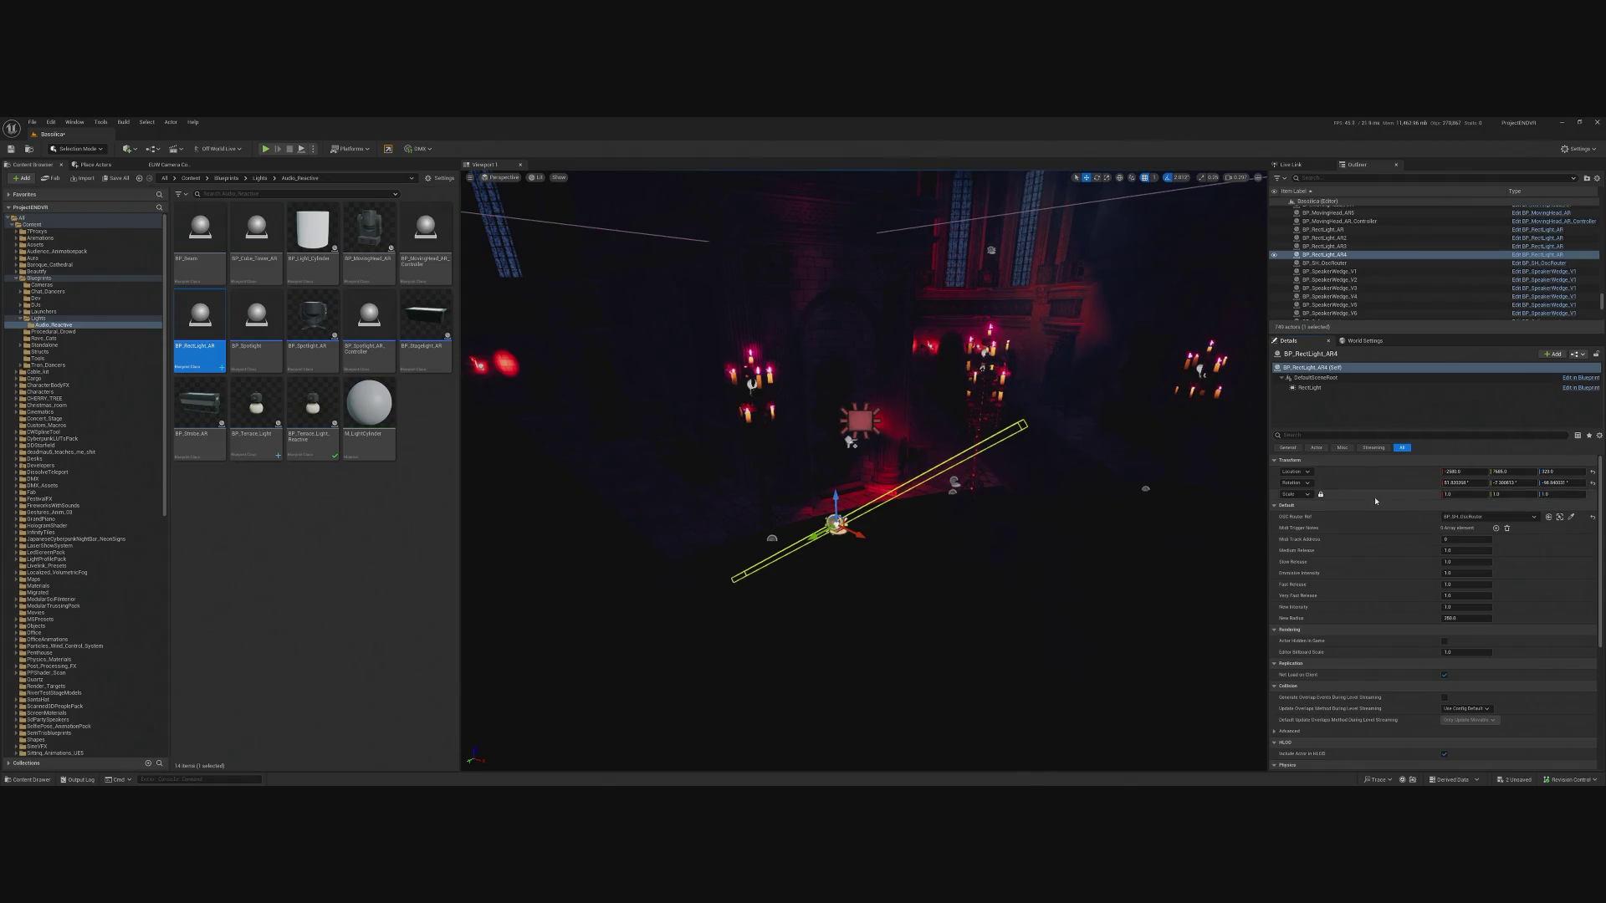
scroll(862, 469, "up", 1)
scroll(850, 442, "up", 2)
Paste RectLight9's rotation onto BP_RectLight_AR4 and frame both lights.
left_click(847, 438)
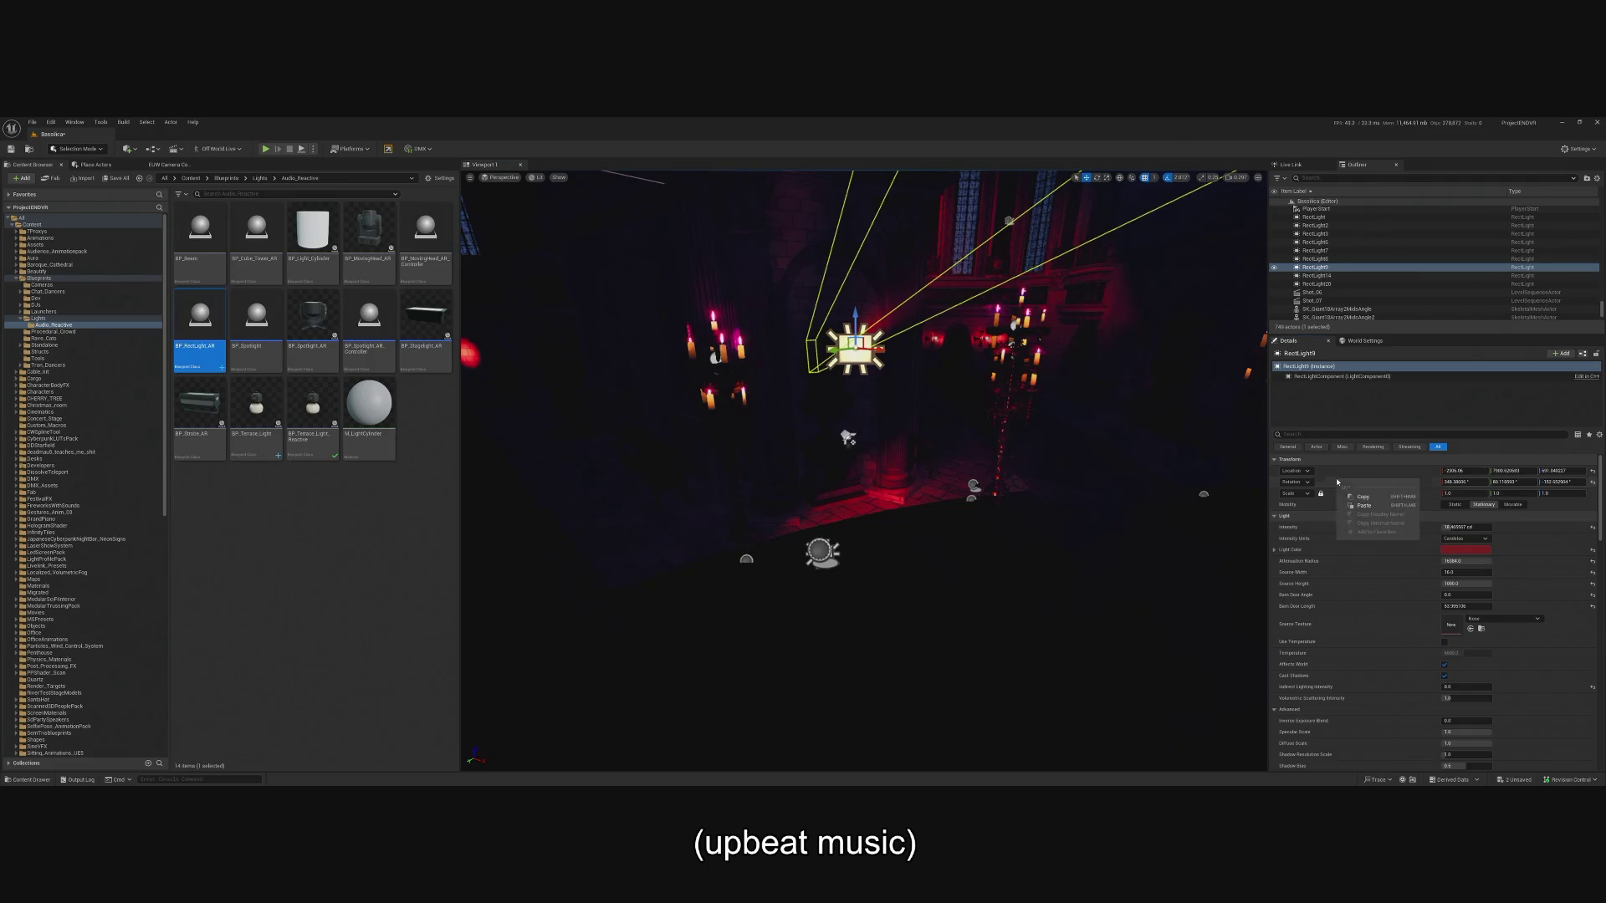
left_click(823, 552)
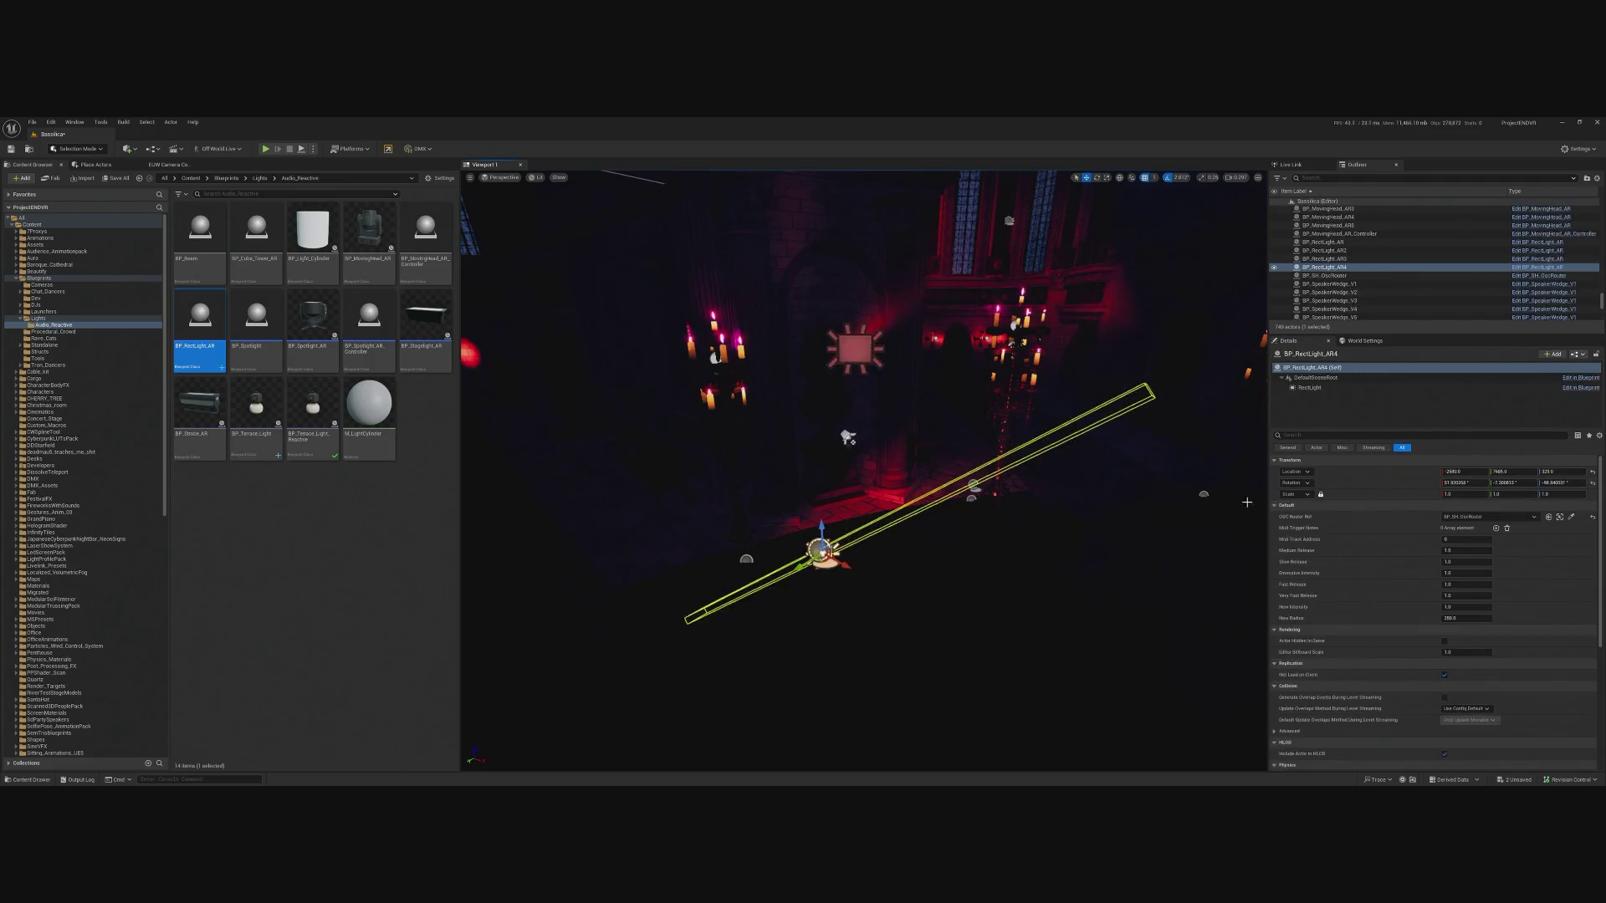
right_click(1354, 491)
left_click(1379, 512)
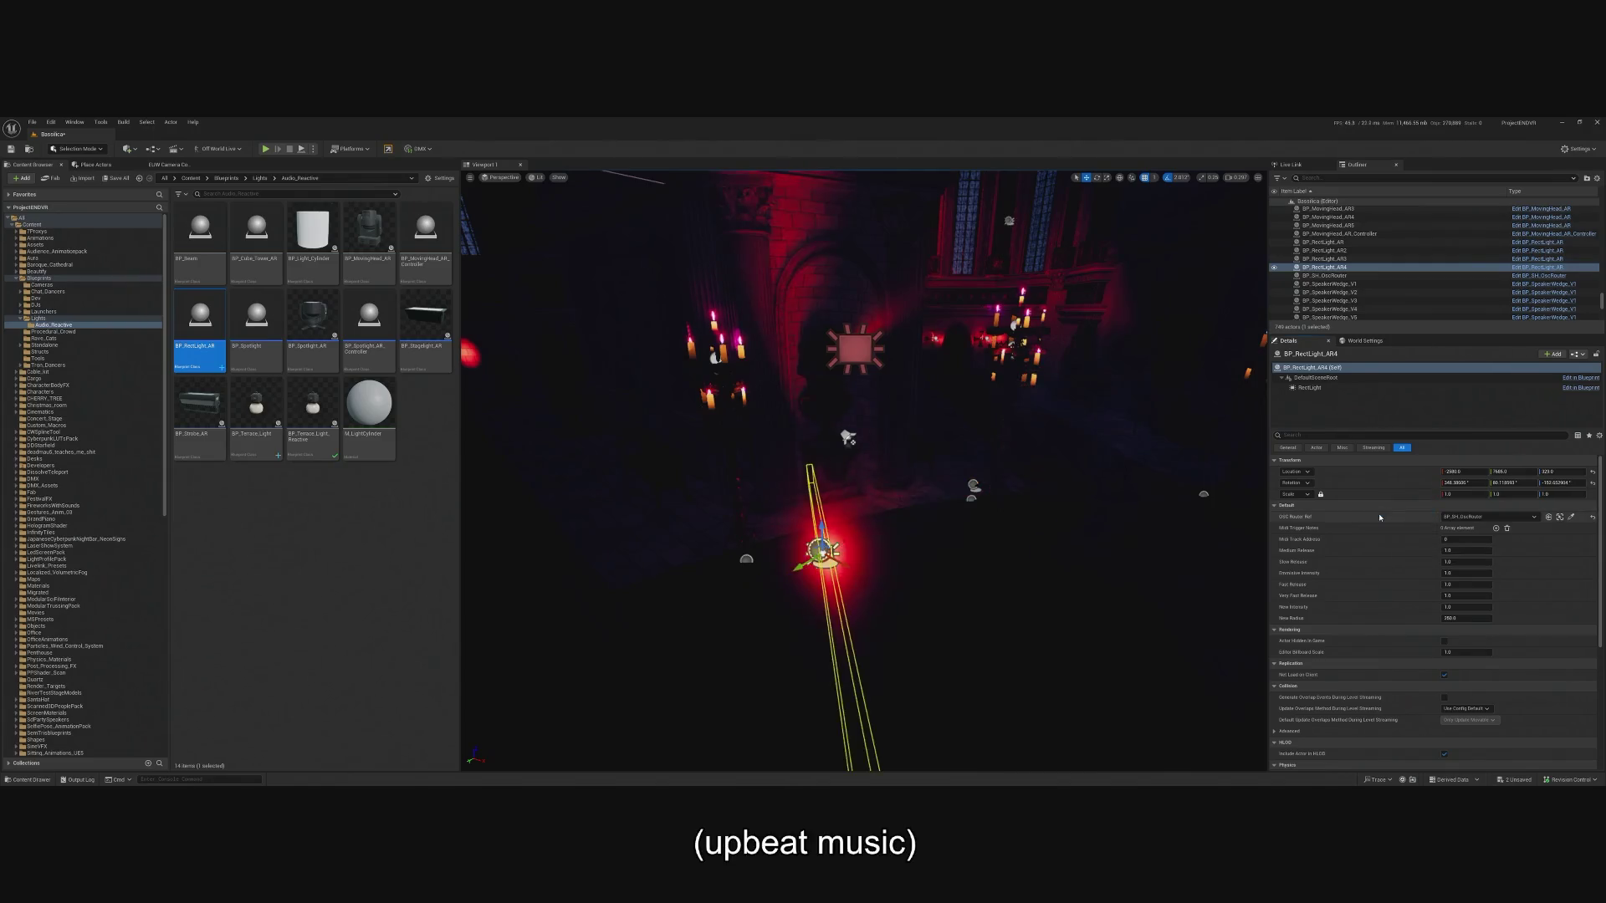
left_click(847, 428)
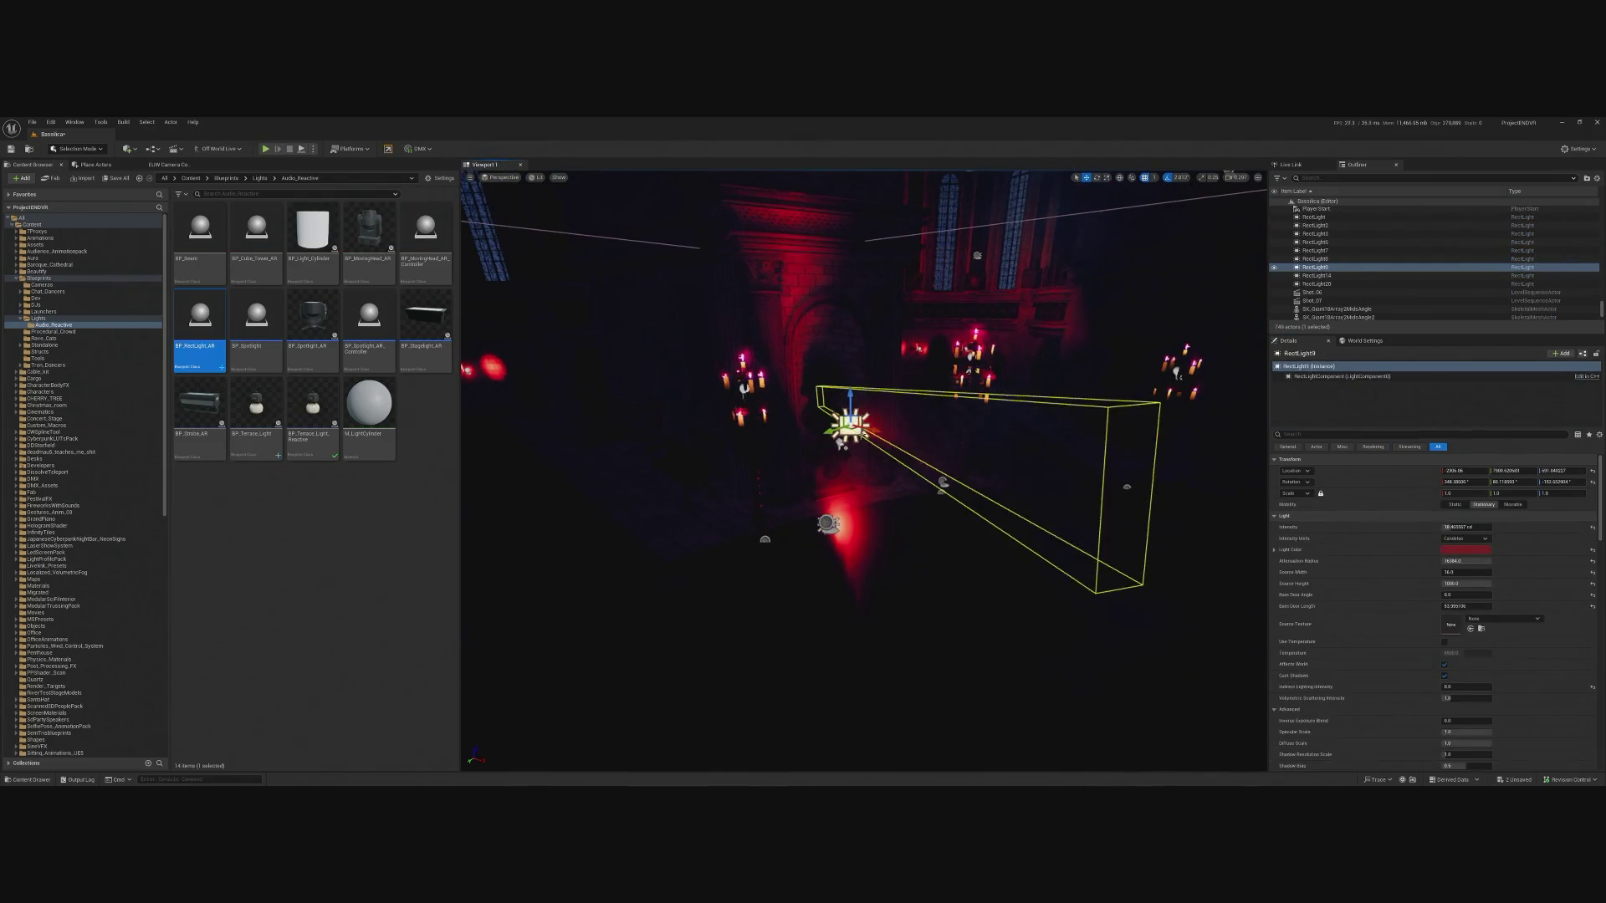
key("f")
left_click(793, 422)
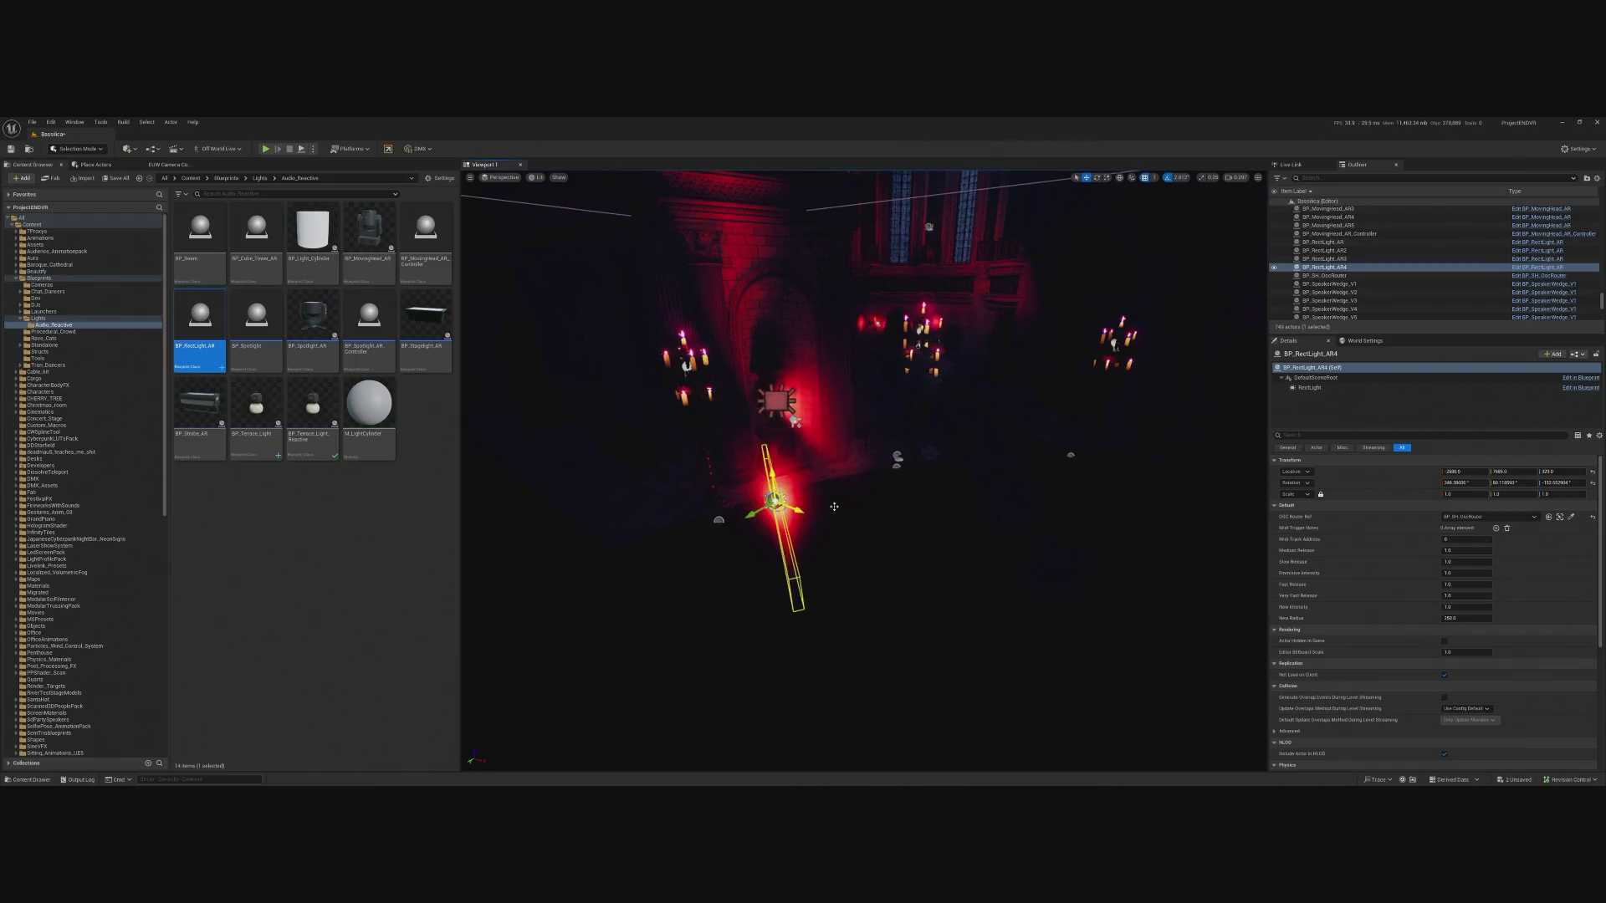
key("f")
Paste RectLight9's location onto BP_RectLight_AR4 and reselect it among the overlapping lights.
left_click(910, 393)
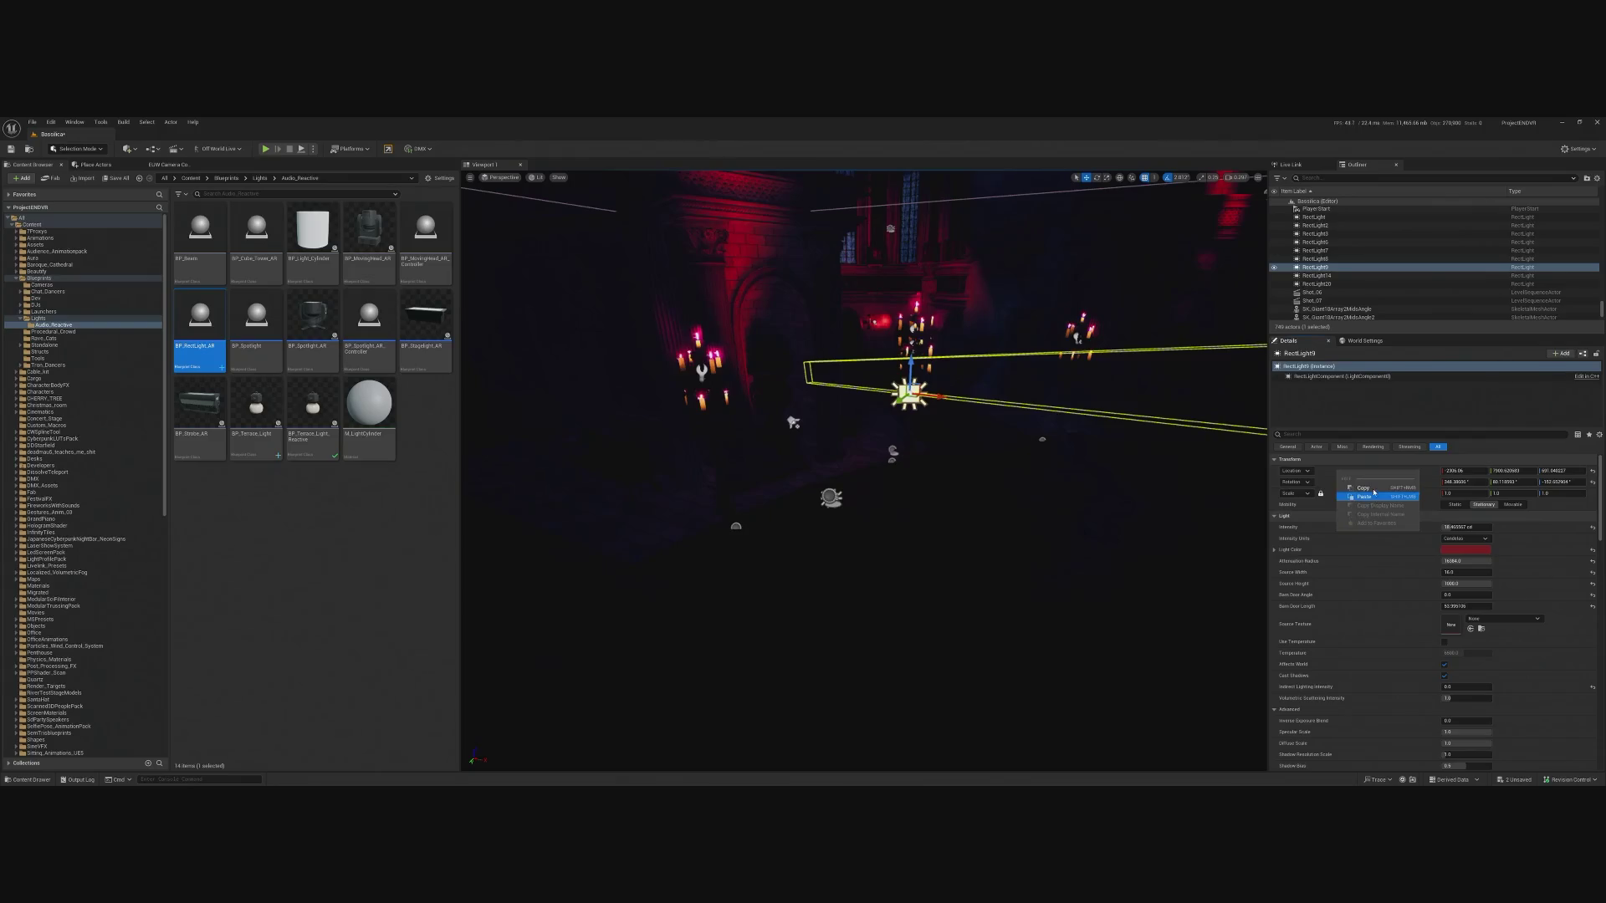
left_click(859, 494)
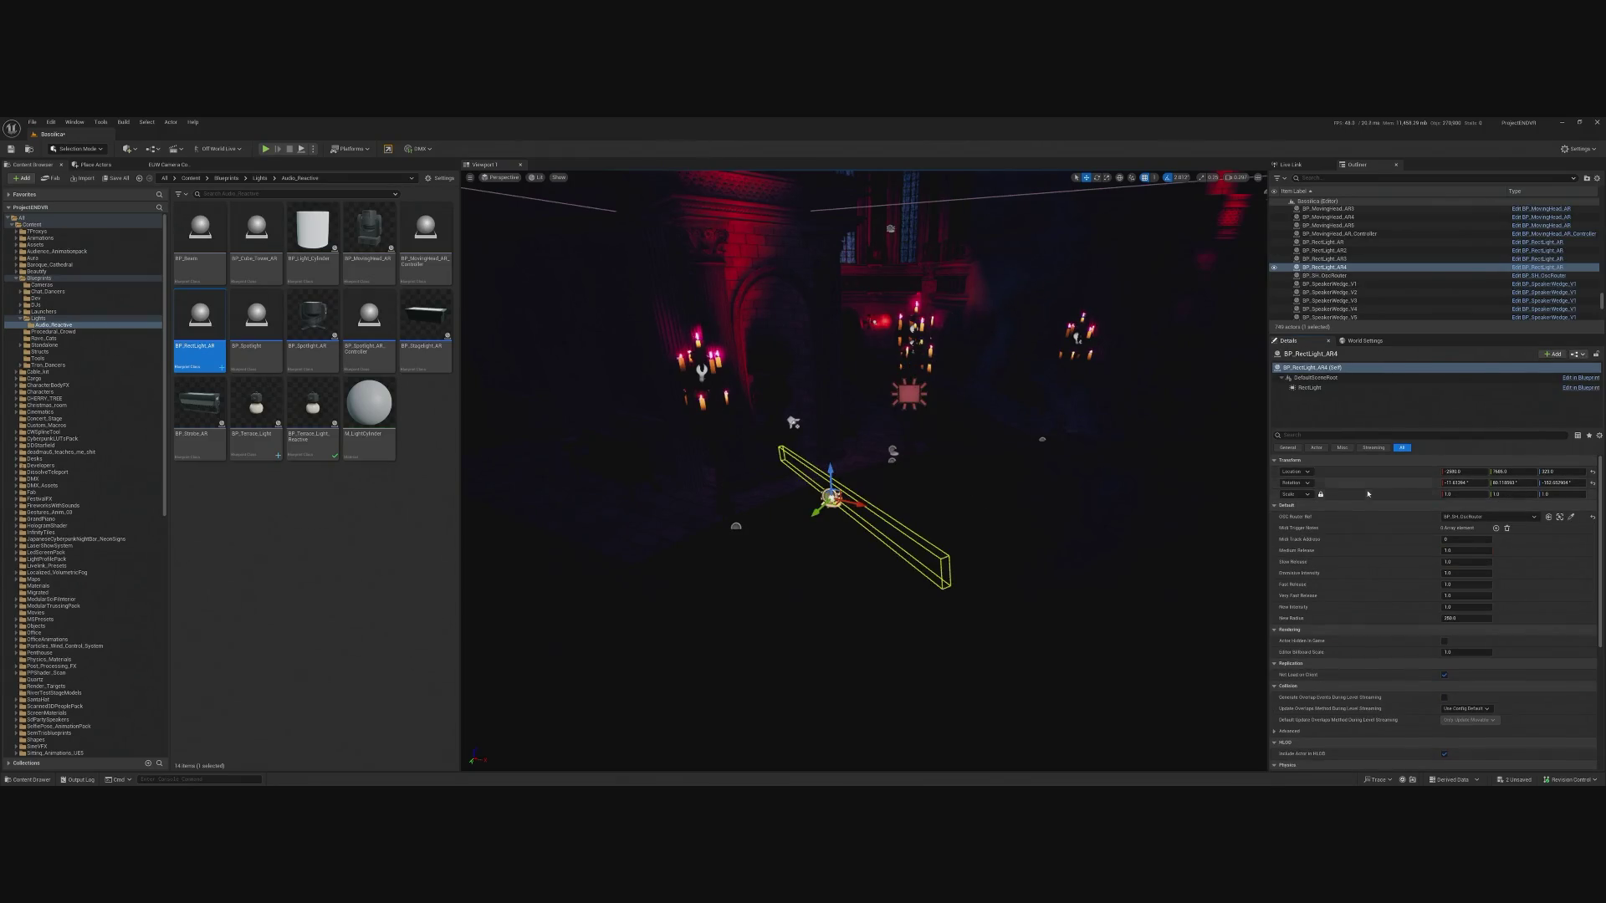
right_click(1348, 476)
left_click(1380, 505)
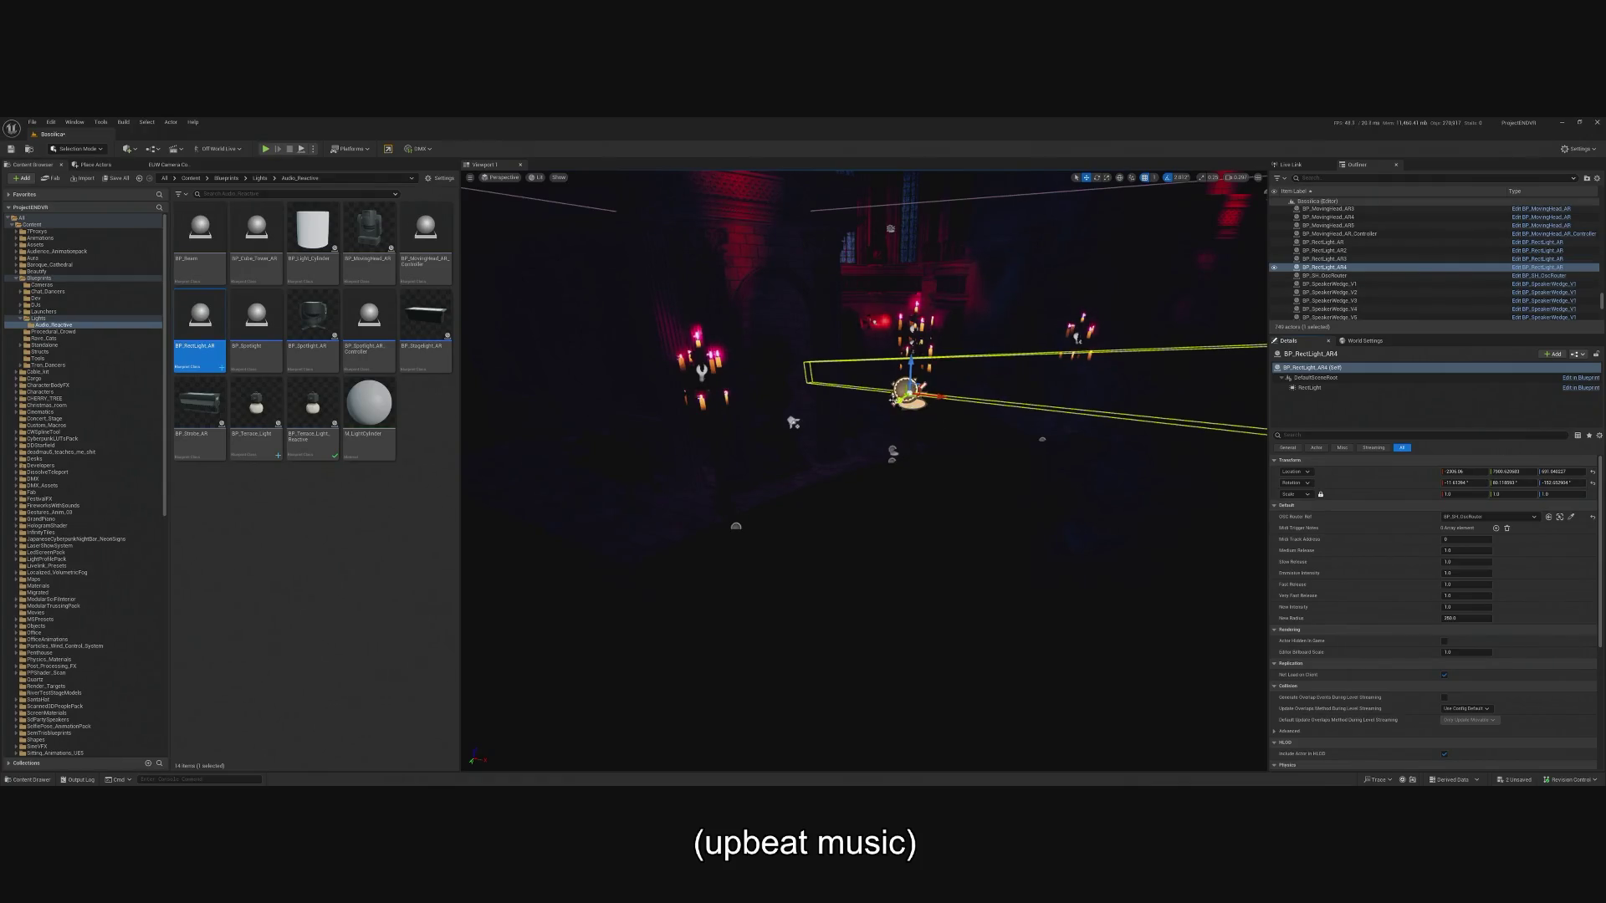
left_click(910, 396)
left_click(916, 402)
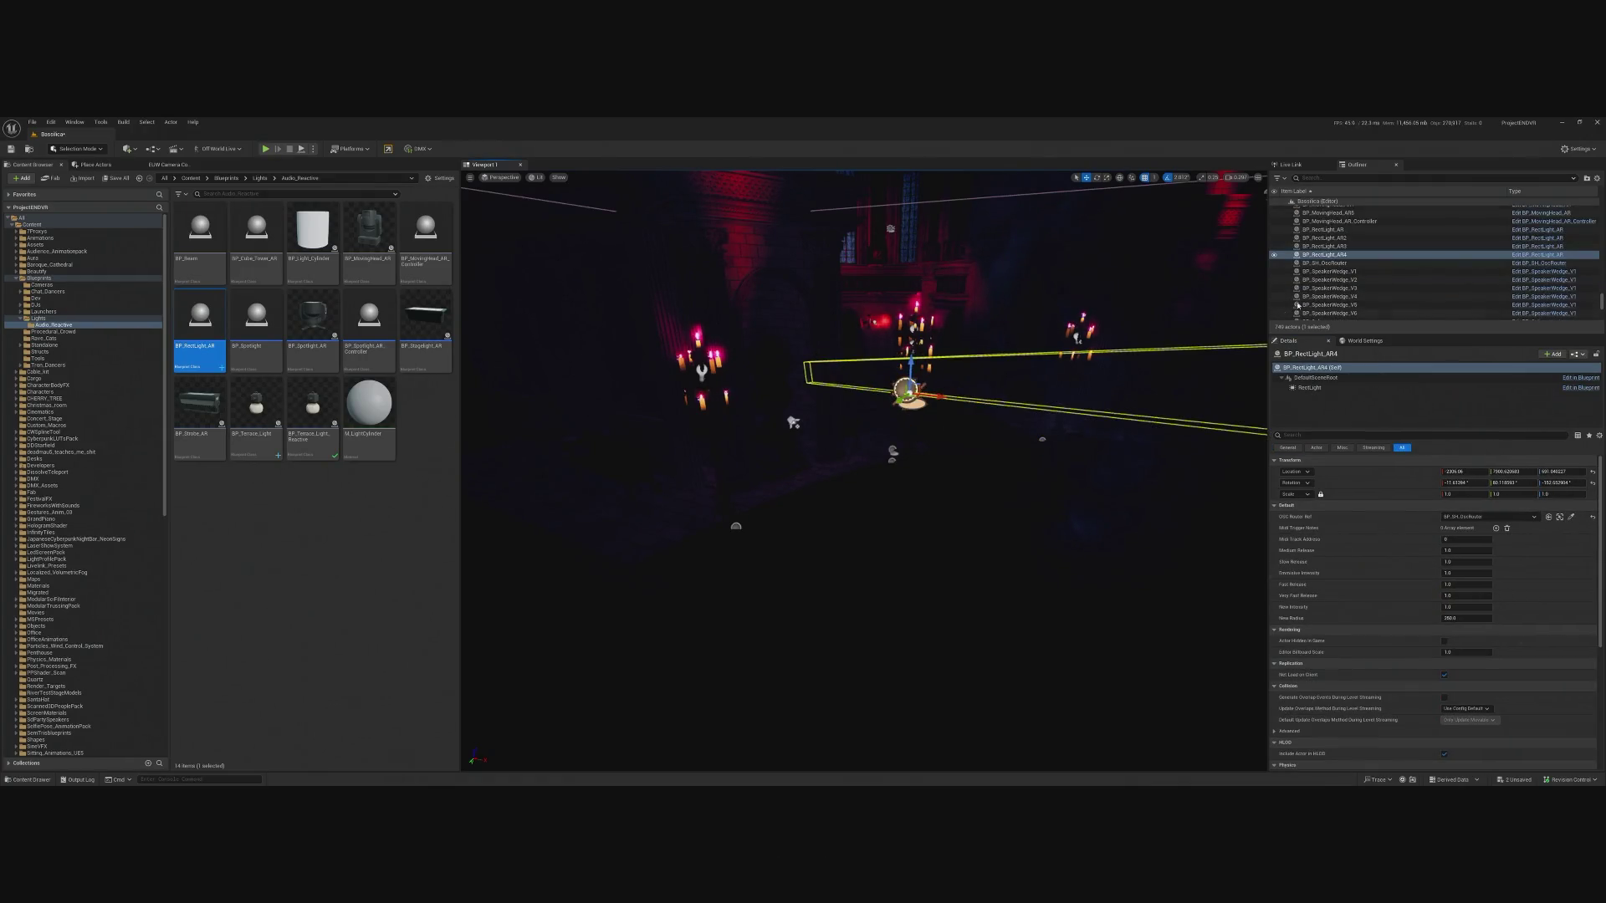
scroll(1381, 255, "up", 3)
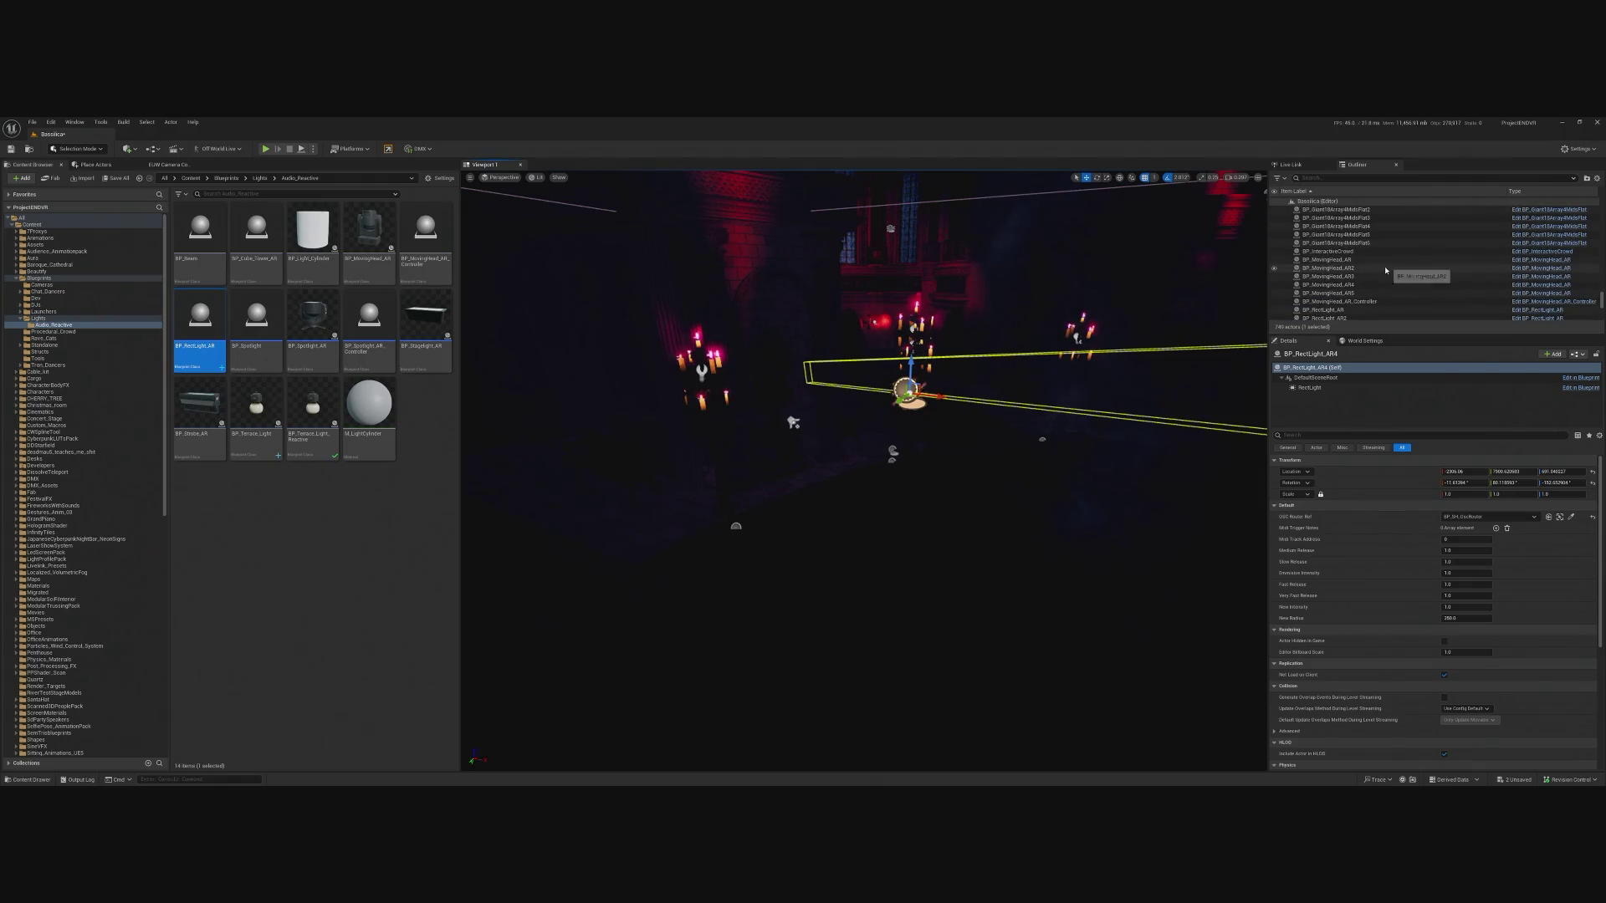
Reselect BP_RectLight_AR4 and try filtering the Outliner by 'rectlight', then clear it.
scroll(1386, 270, "up", 5)
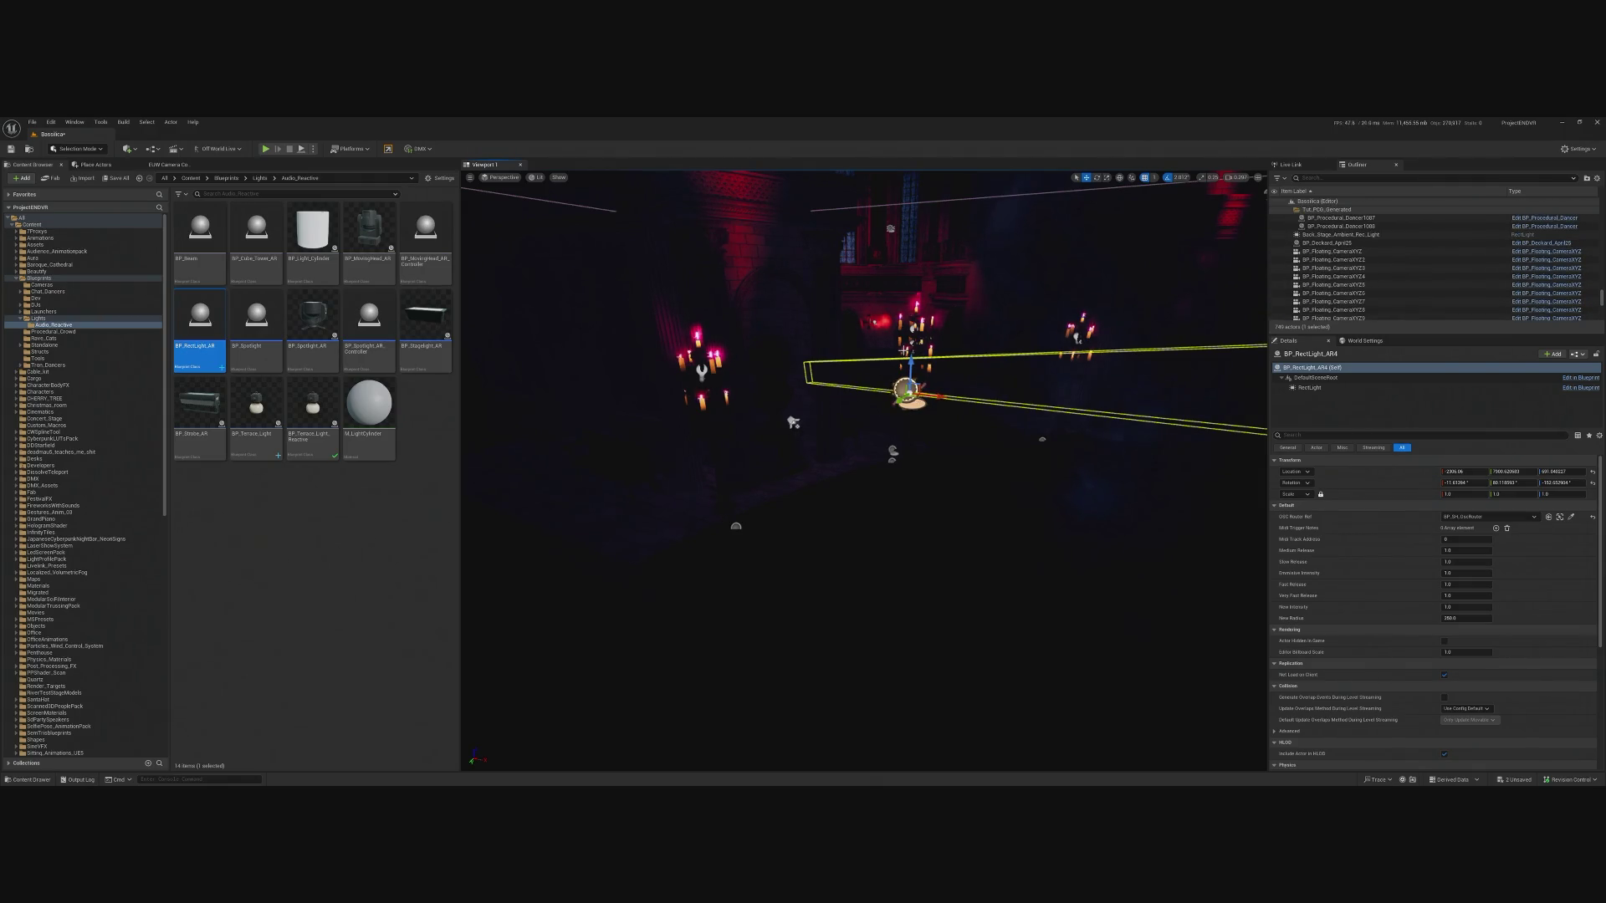
left_click(910, 395)
left_click(911, 397)
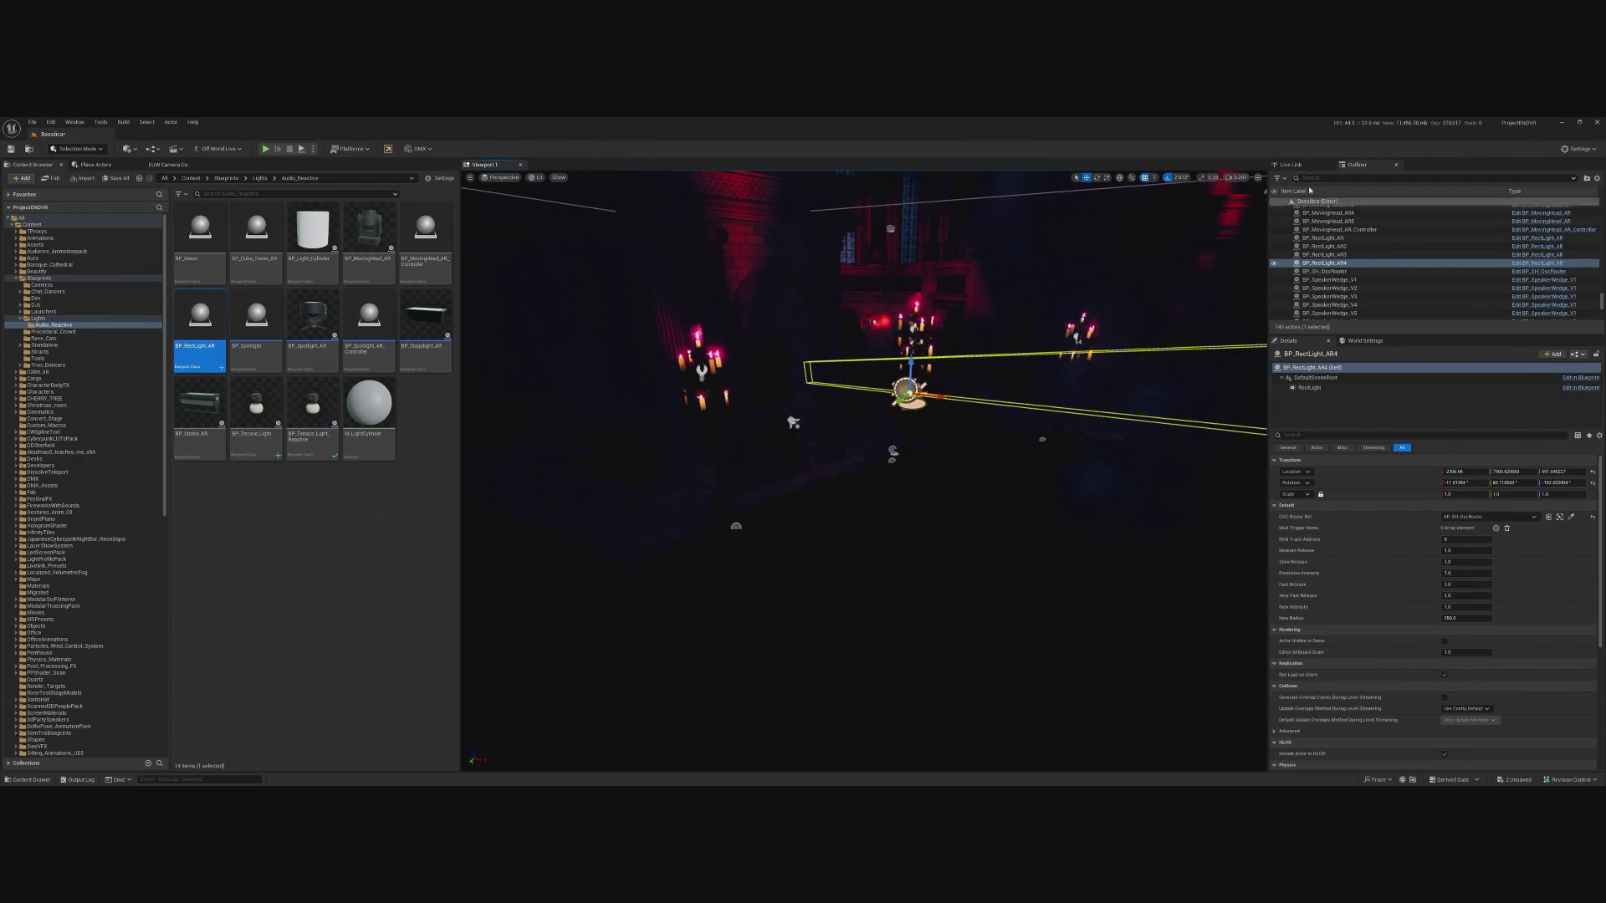
left_click(1338, 178)
type("rect")
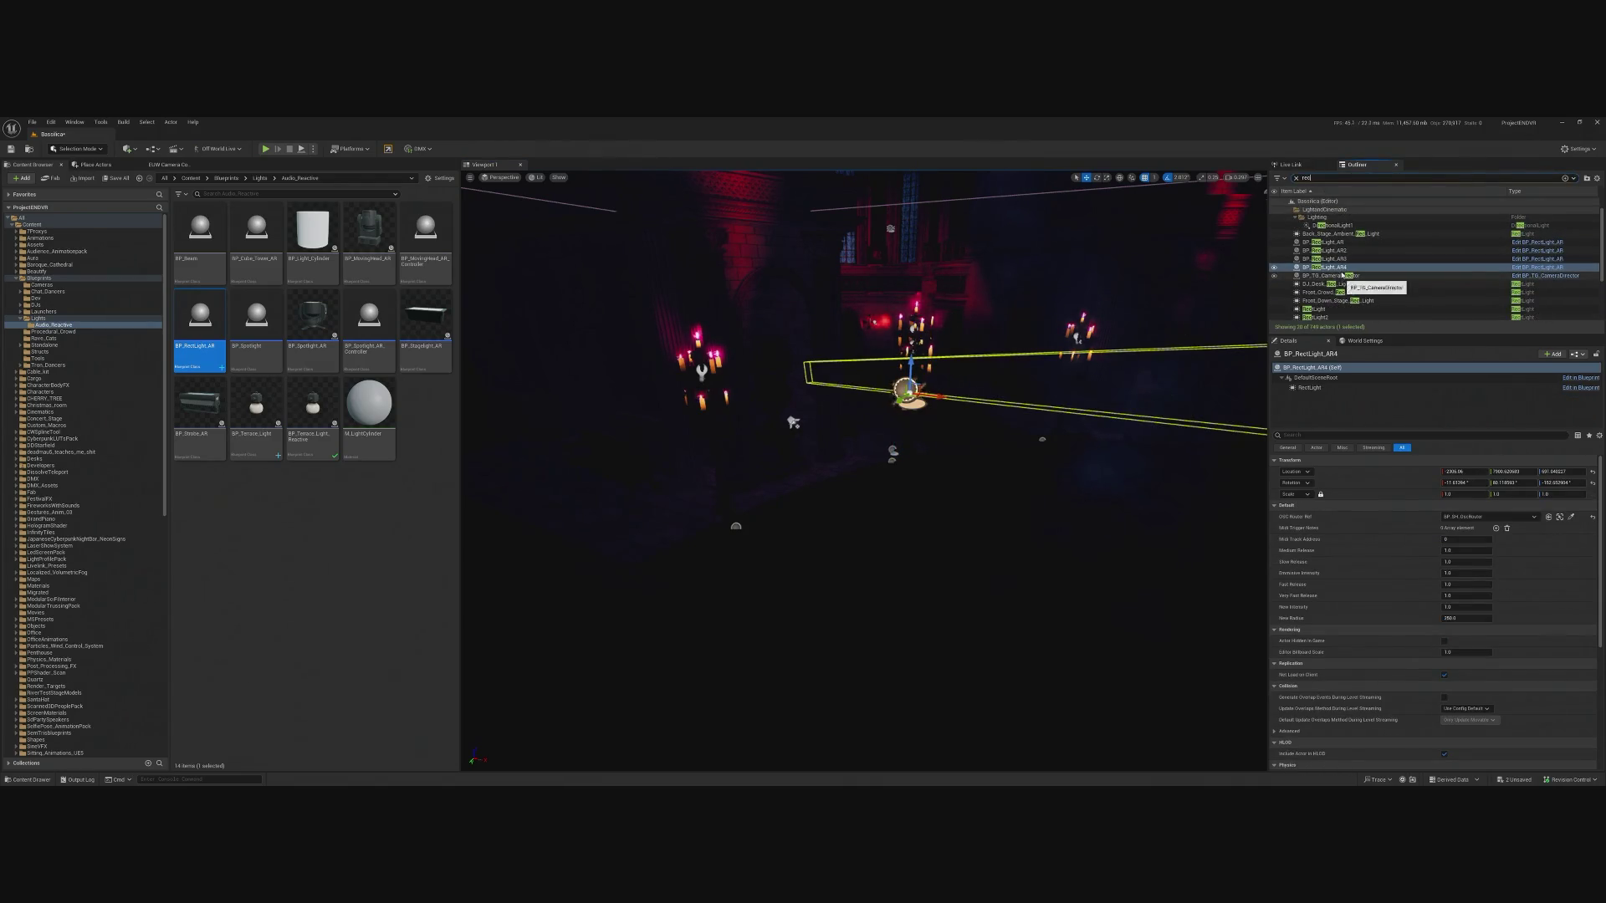
type("light")
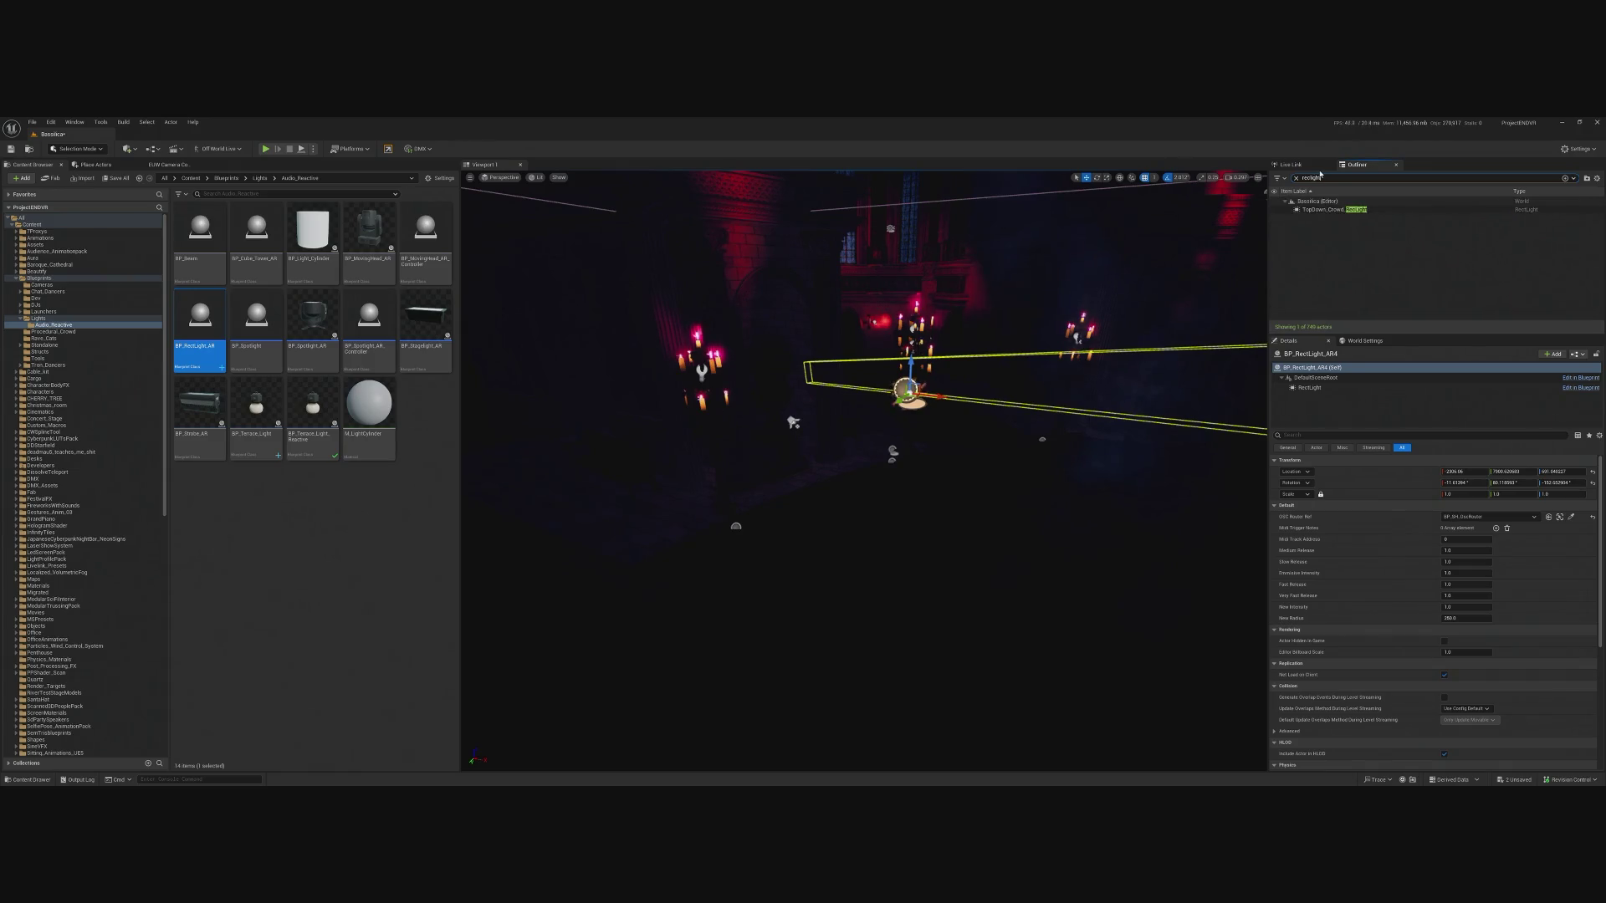
key("Escape")
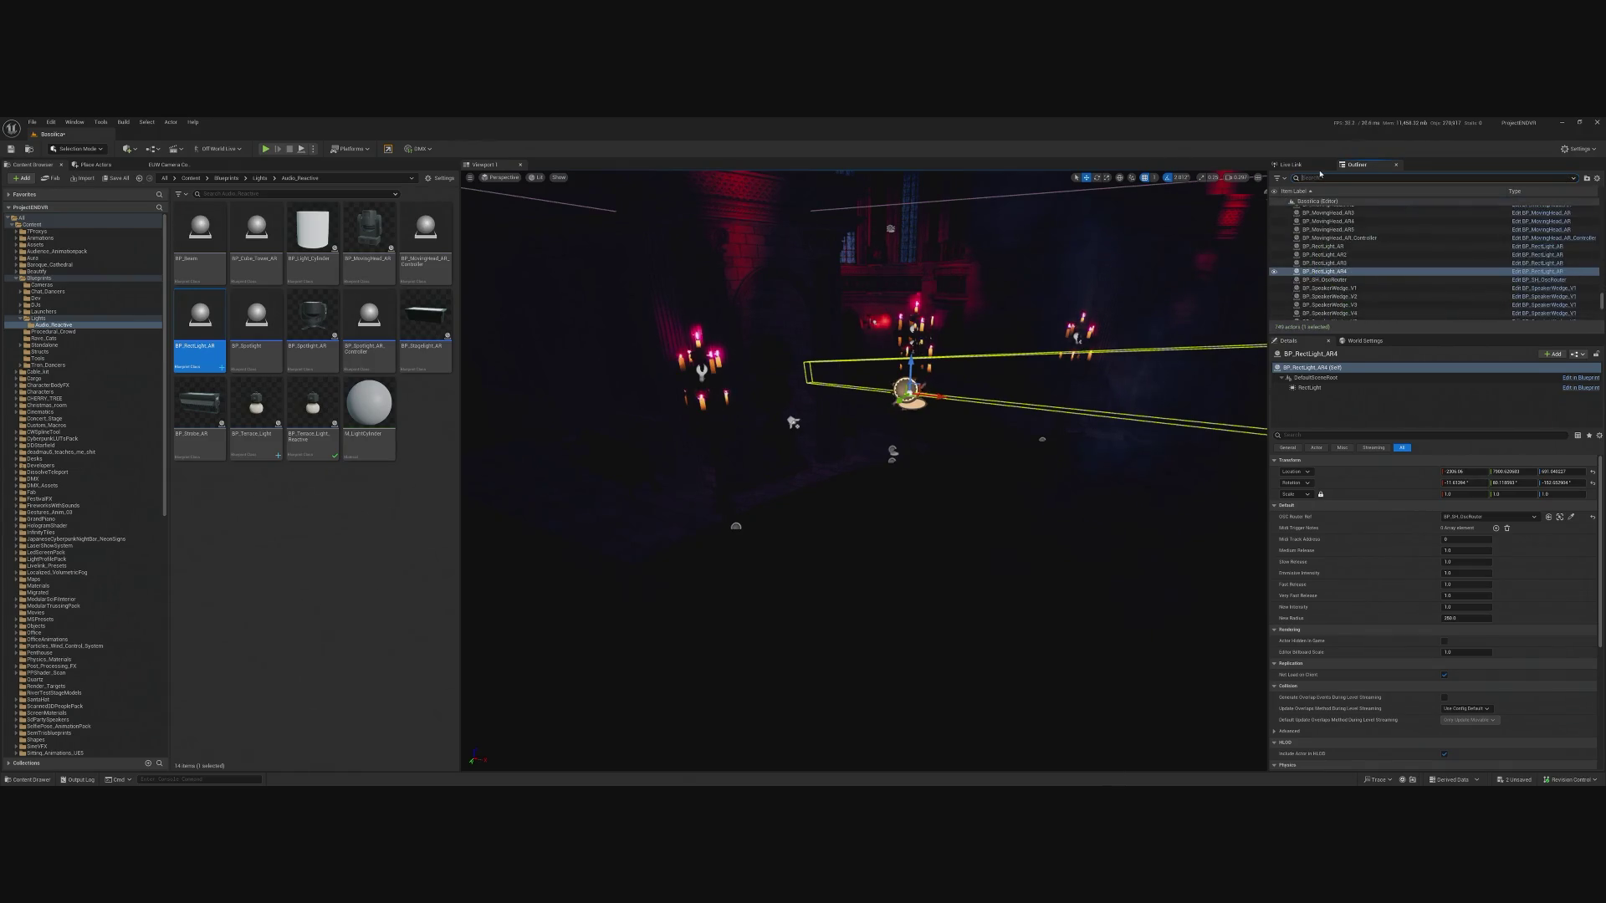
Filter the Outliner by 'rect' and select RectLight6, RectLight9 and BP_RectLight_AR4.
type("rec")
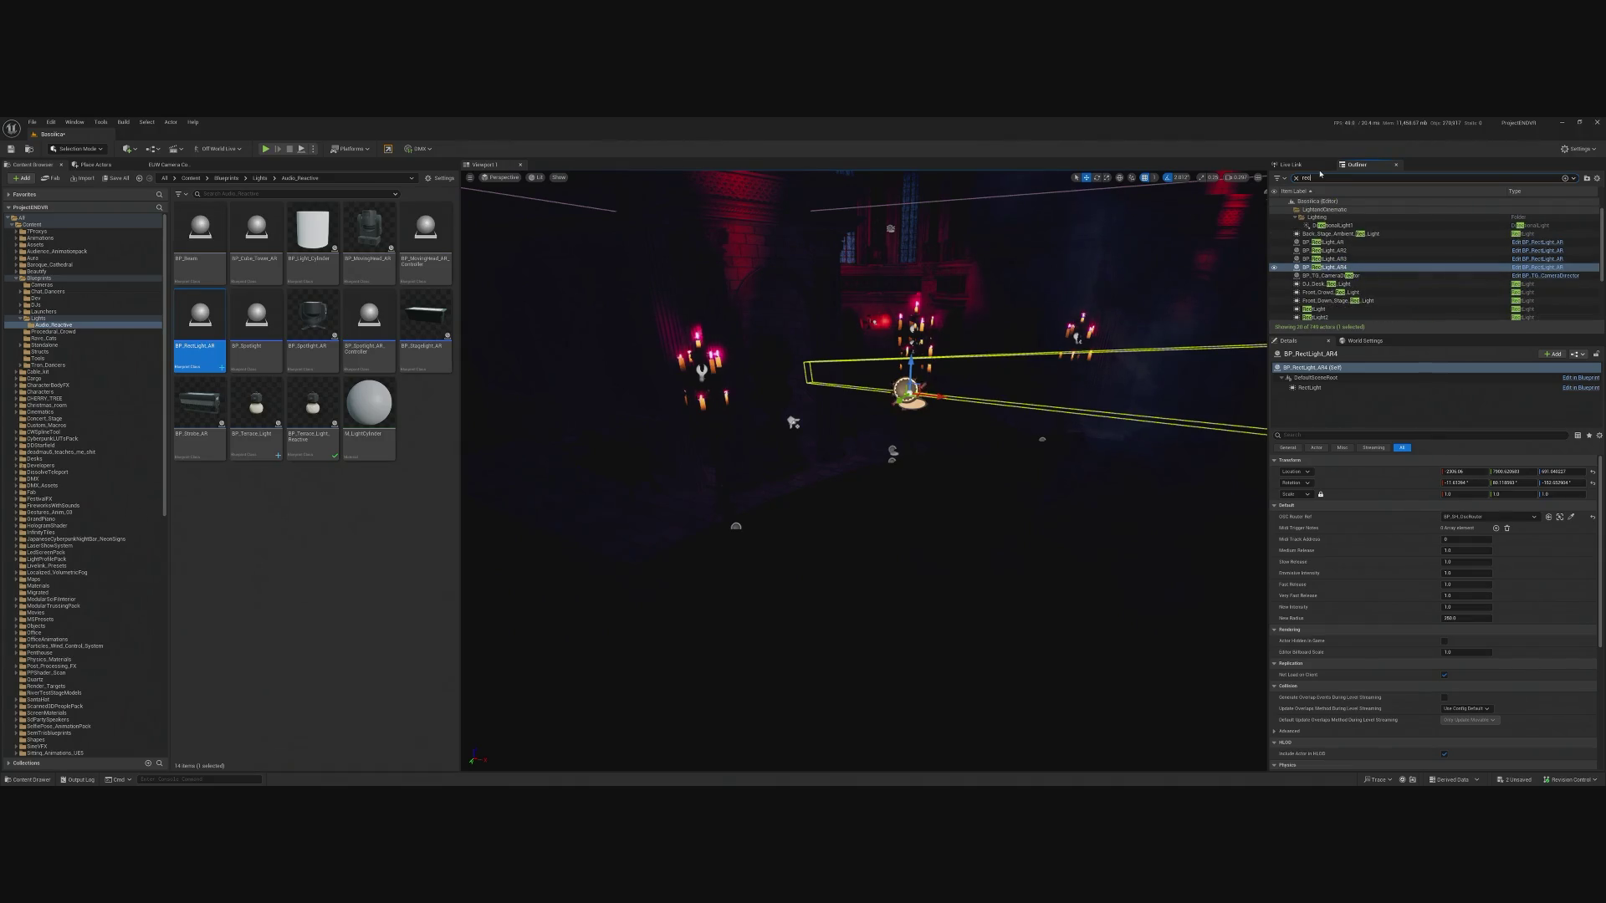
type("tlig")
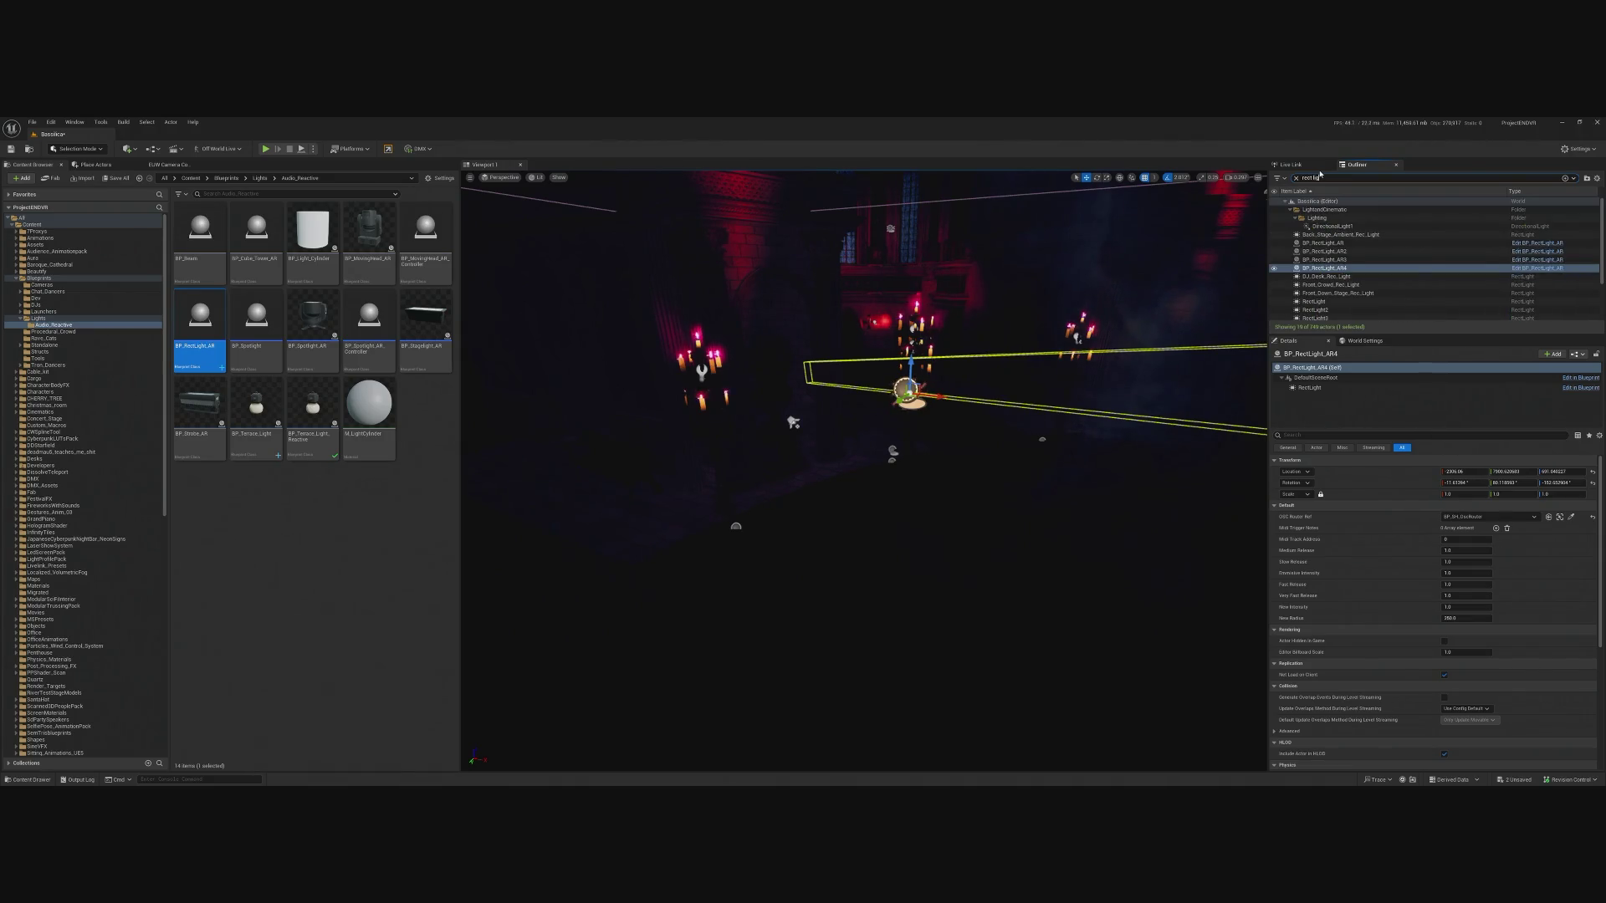
scroll(1307, 291, "down", 2)
left_click(1315, 304)
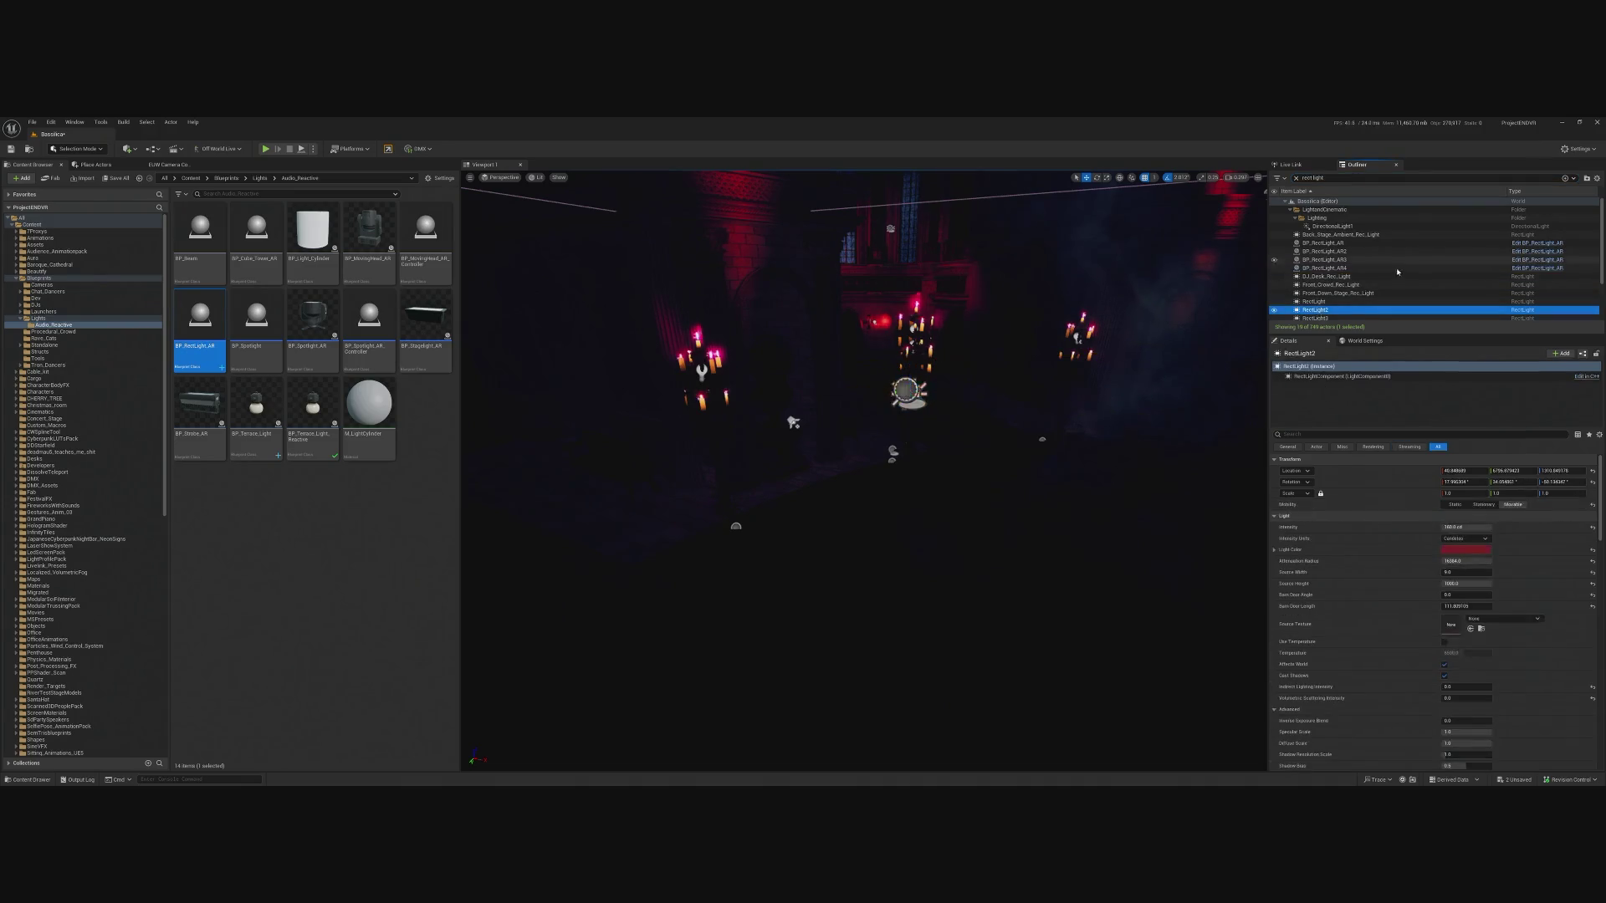
scroll(1338, 268, "down", 1)
key("Down")
key("Down")
key("Down")
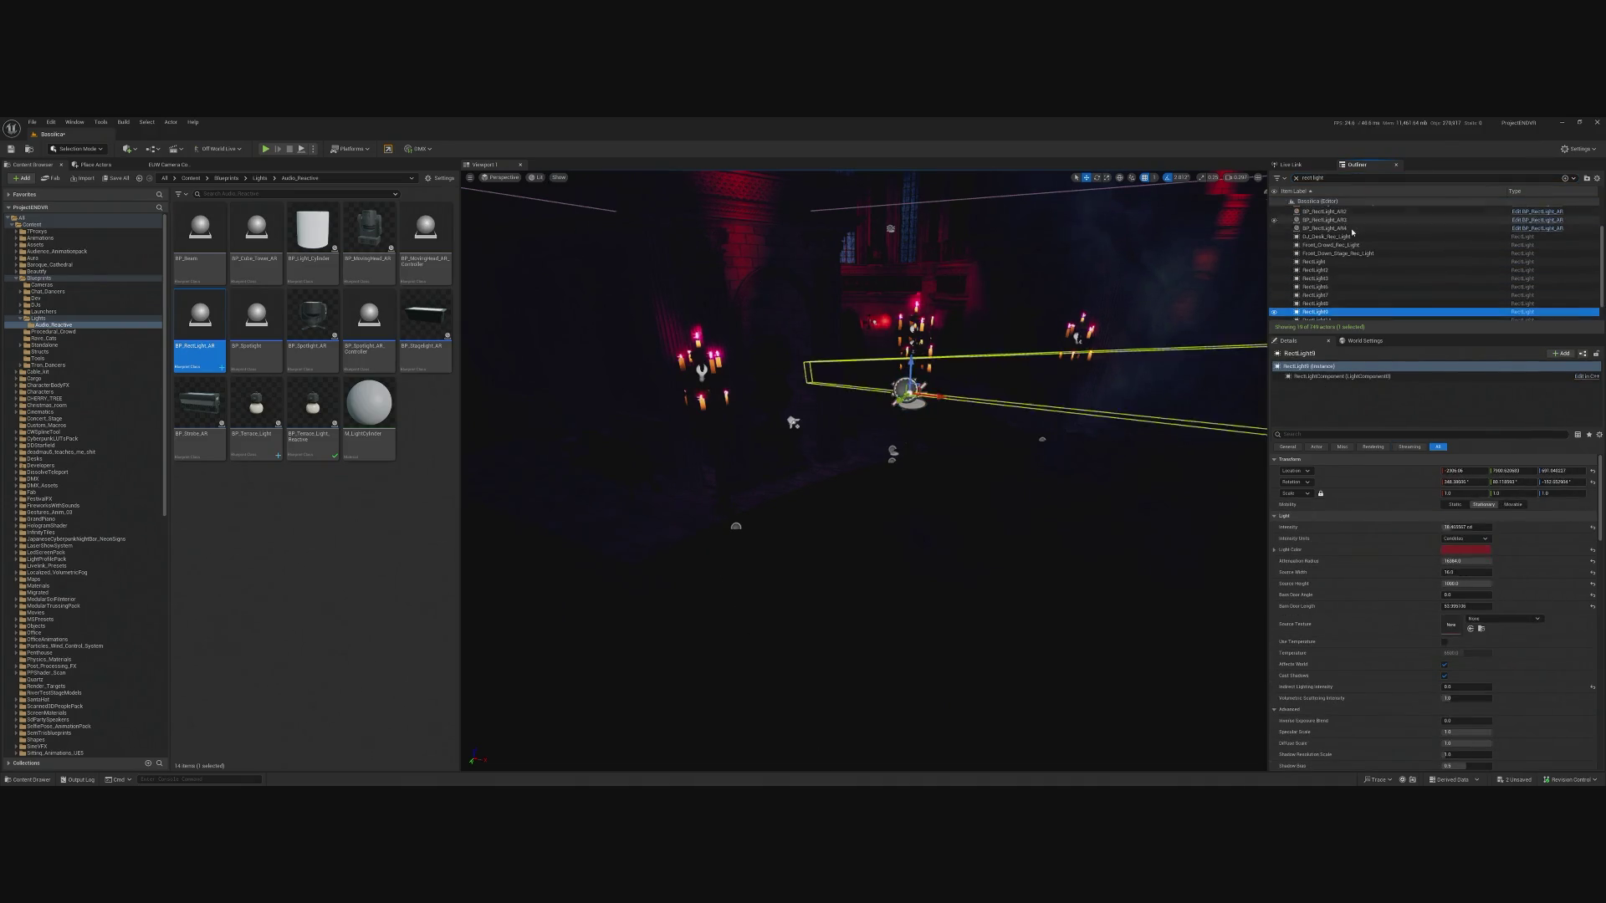
left_click(1324, 211)
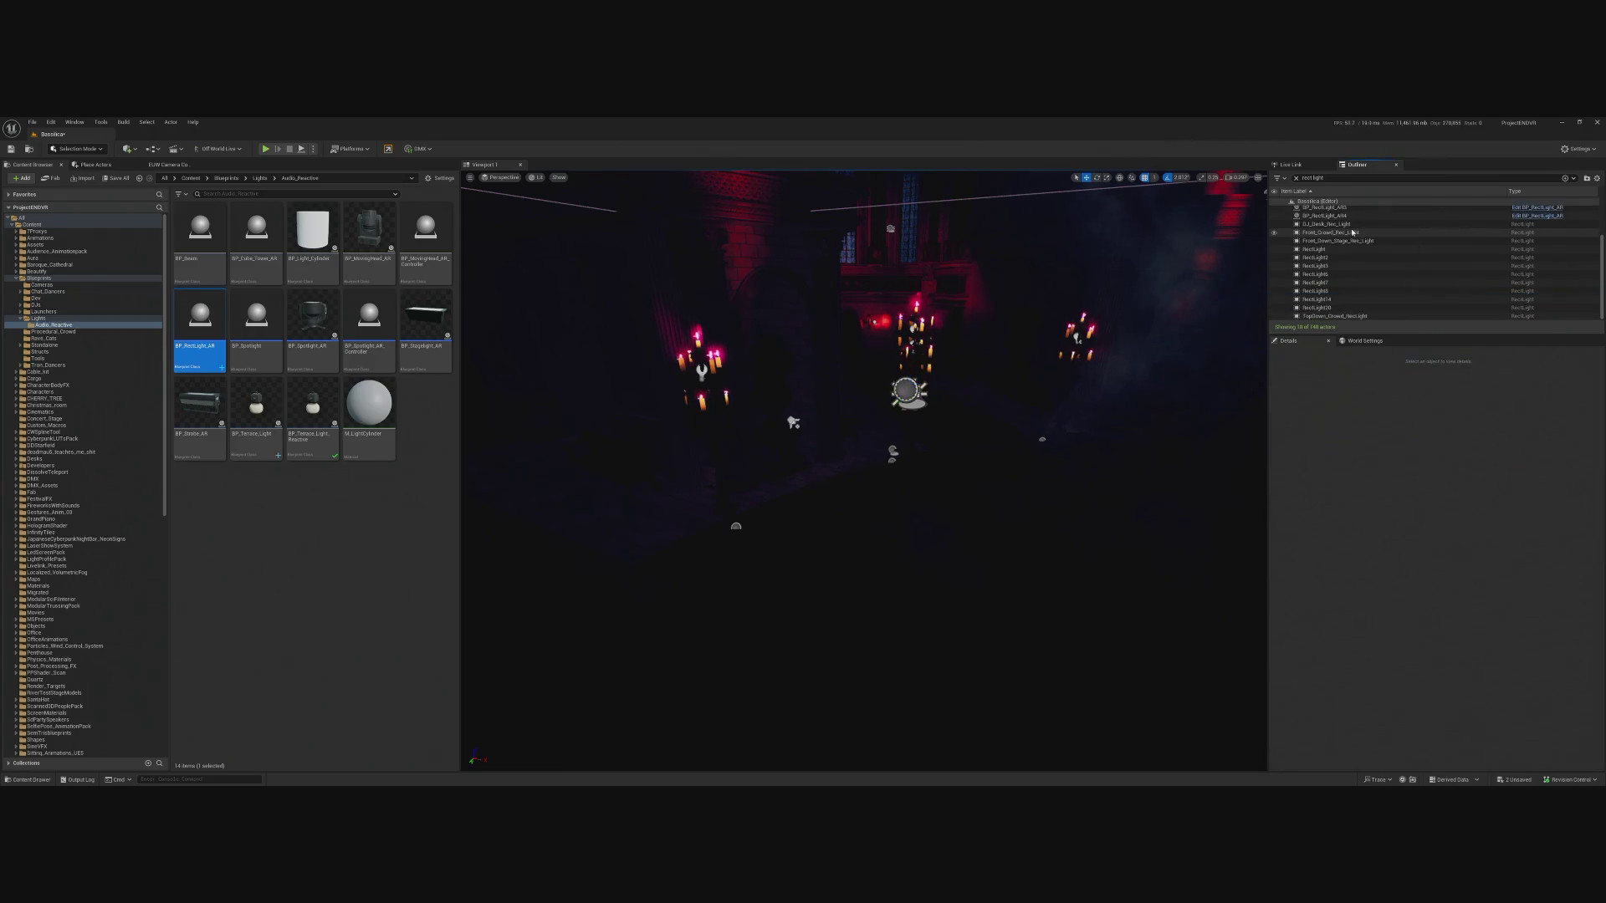
Place a new BP_RectLight_AR5 near the cathedral wall beside the original RectLight.
key("f")
mouse_move(863, 469)
left_mouse_down()
mouse_move(887, 468)
mouse_move(849, 485)
left_mouse_up()
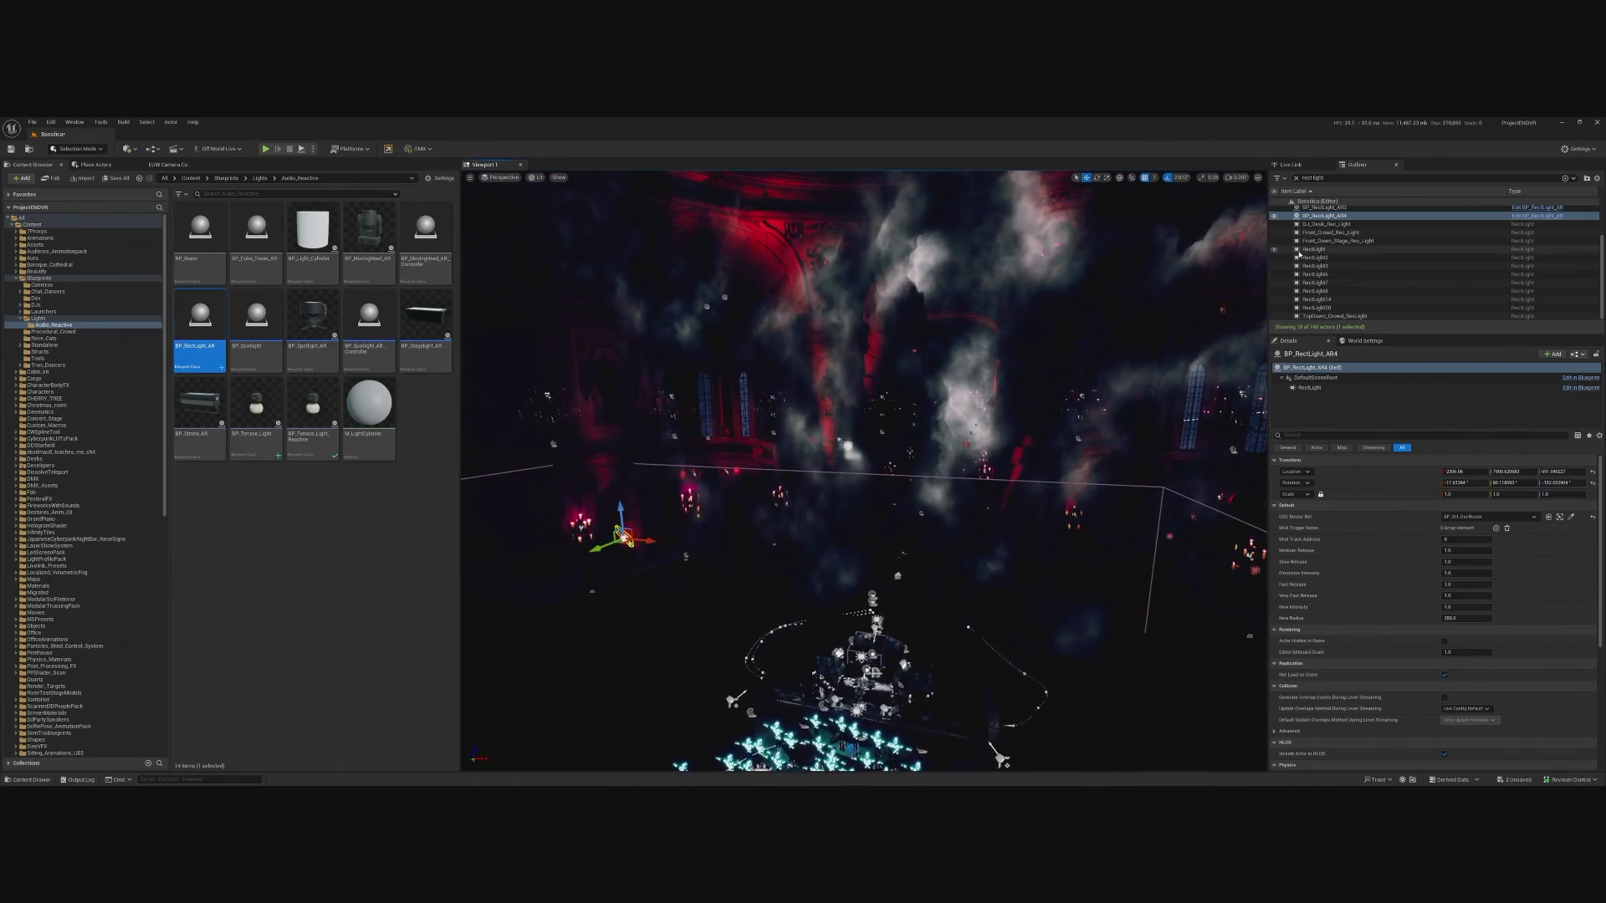
left_click(1364, 248)
key("f")
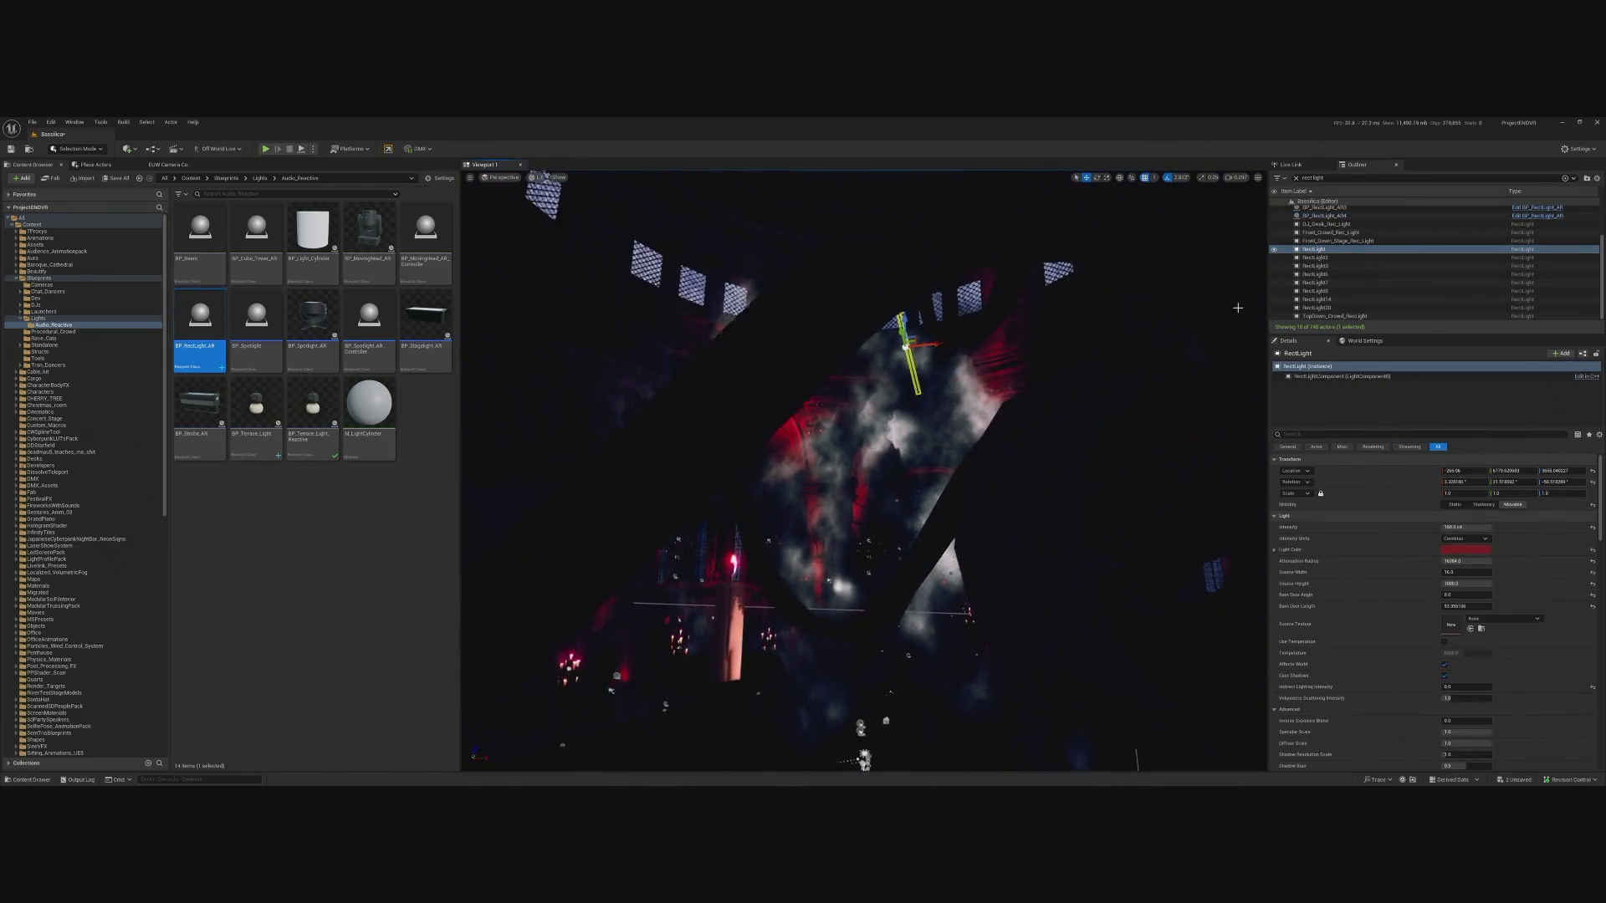
scroll(683, 466, "down", 4)
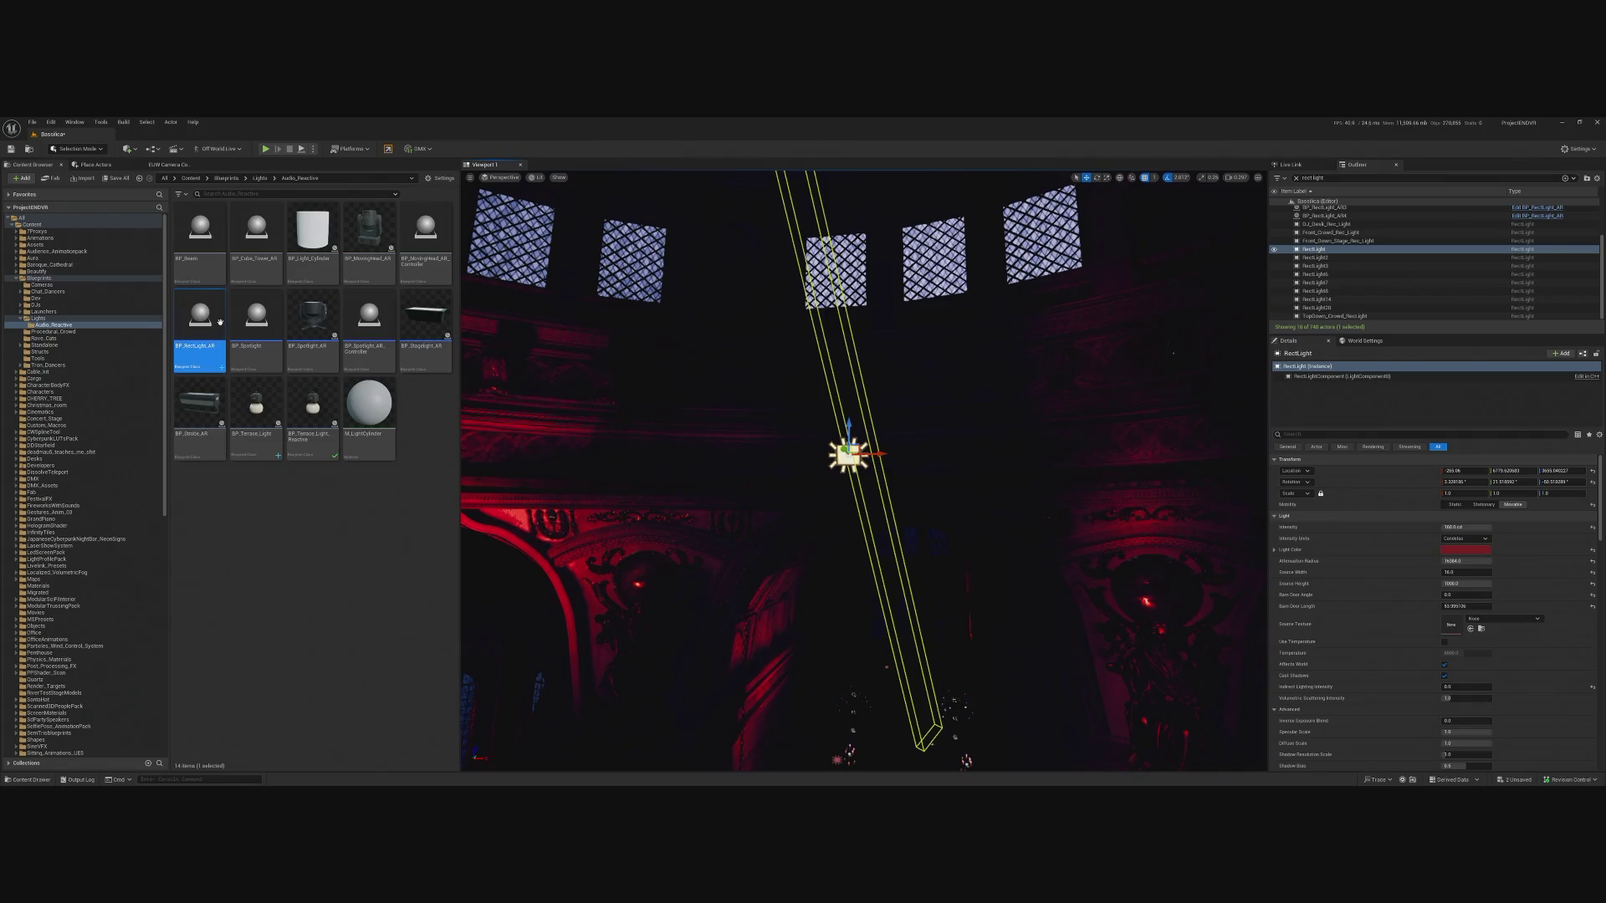
left_click_drag(206, 326, 935, 465)
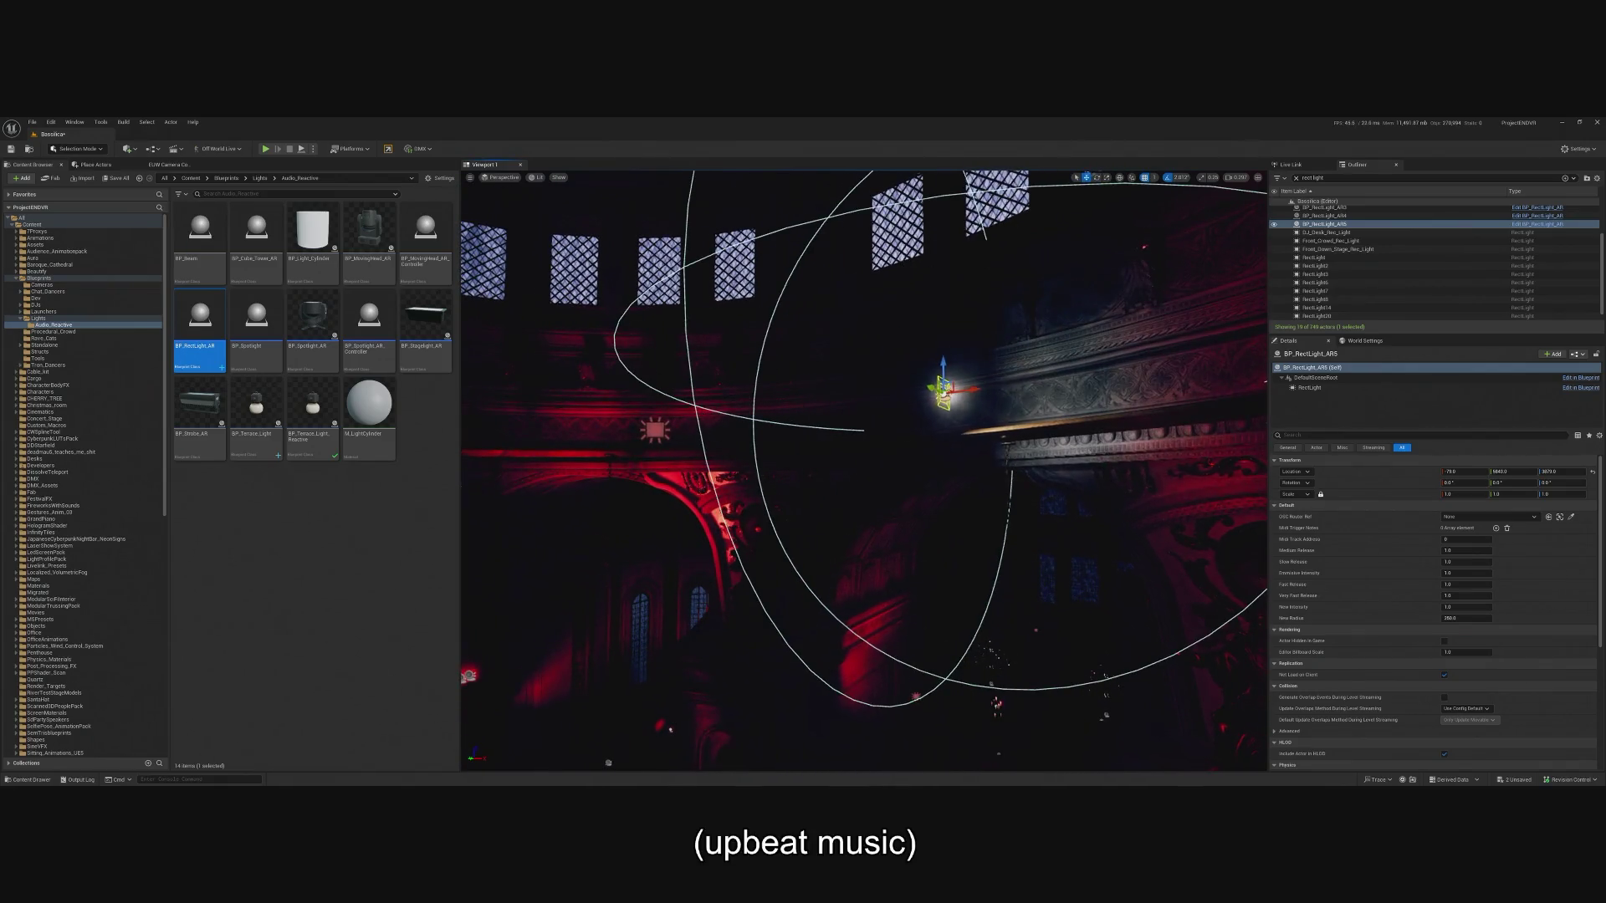
key("f")
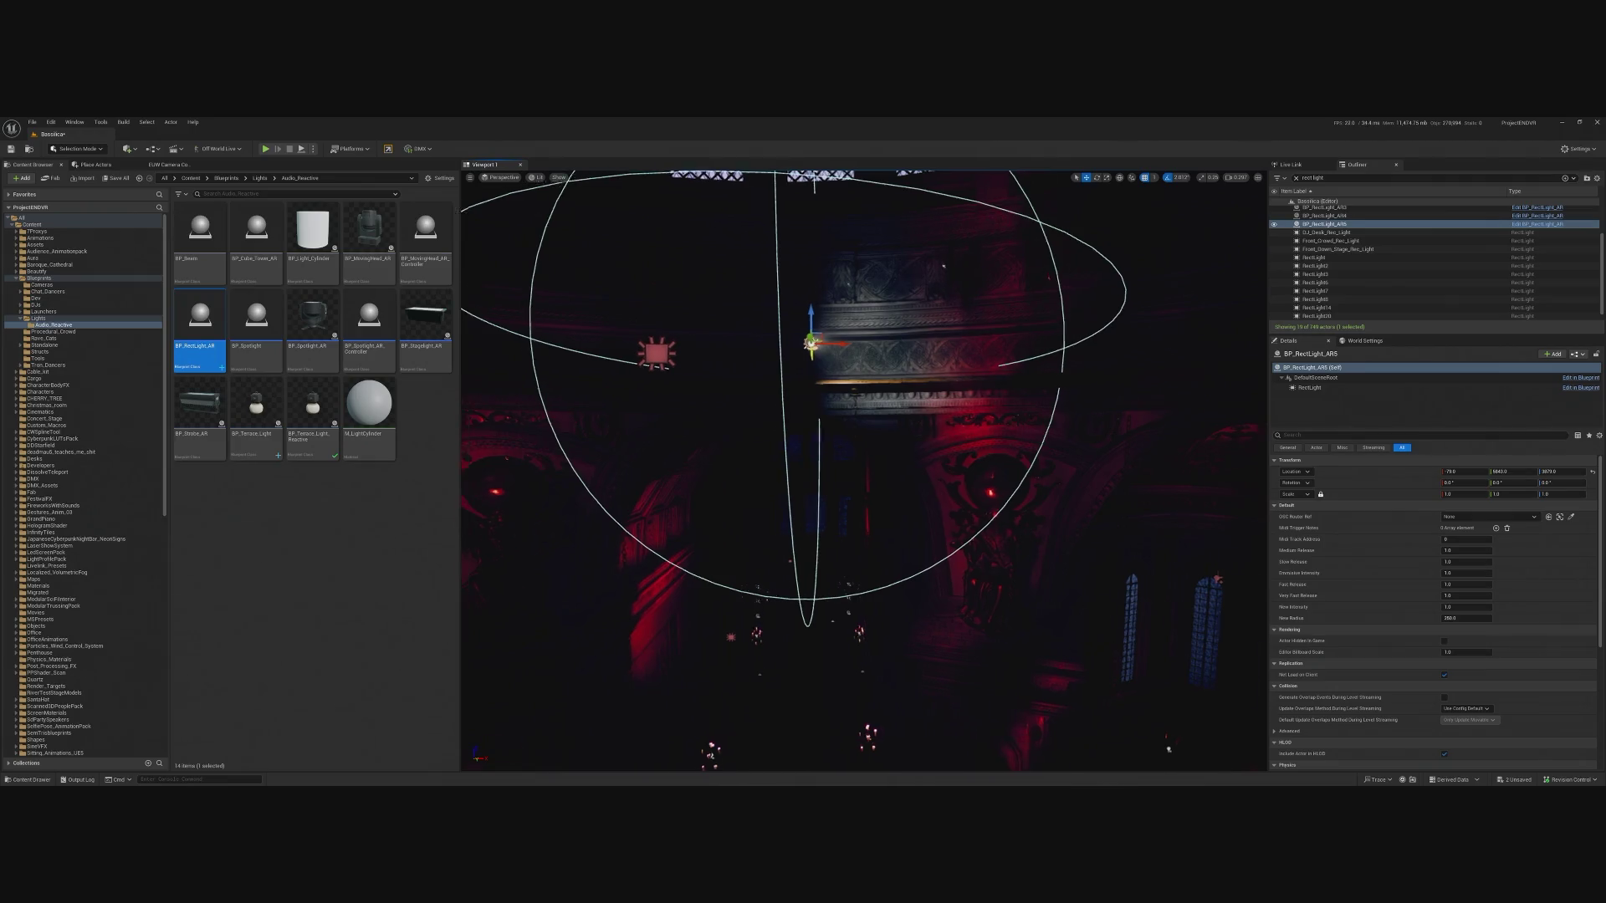
Paste the copied Light settings onto BP_RectLight_AR5's RectLight component.
left_click(759, 362)
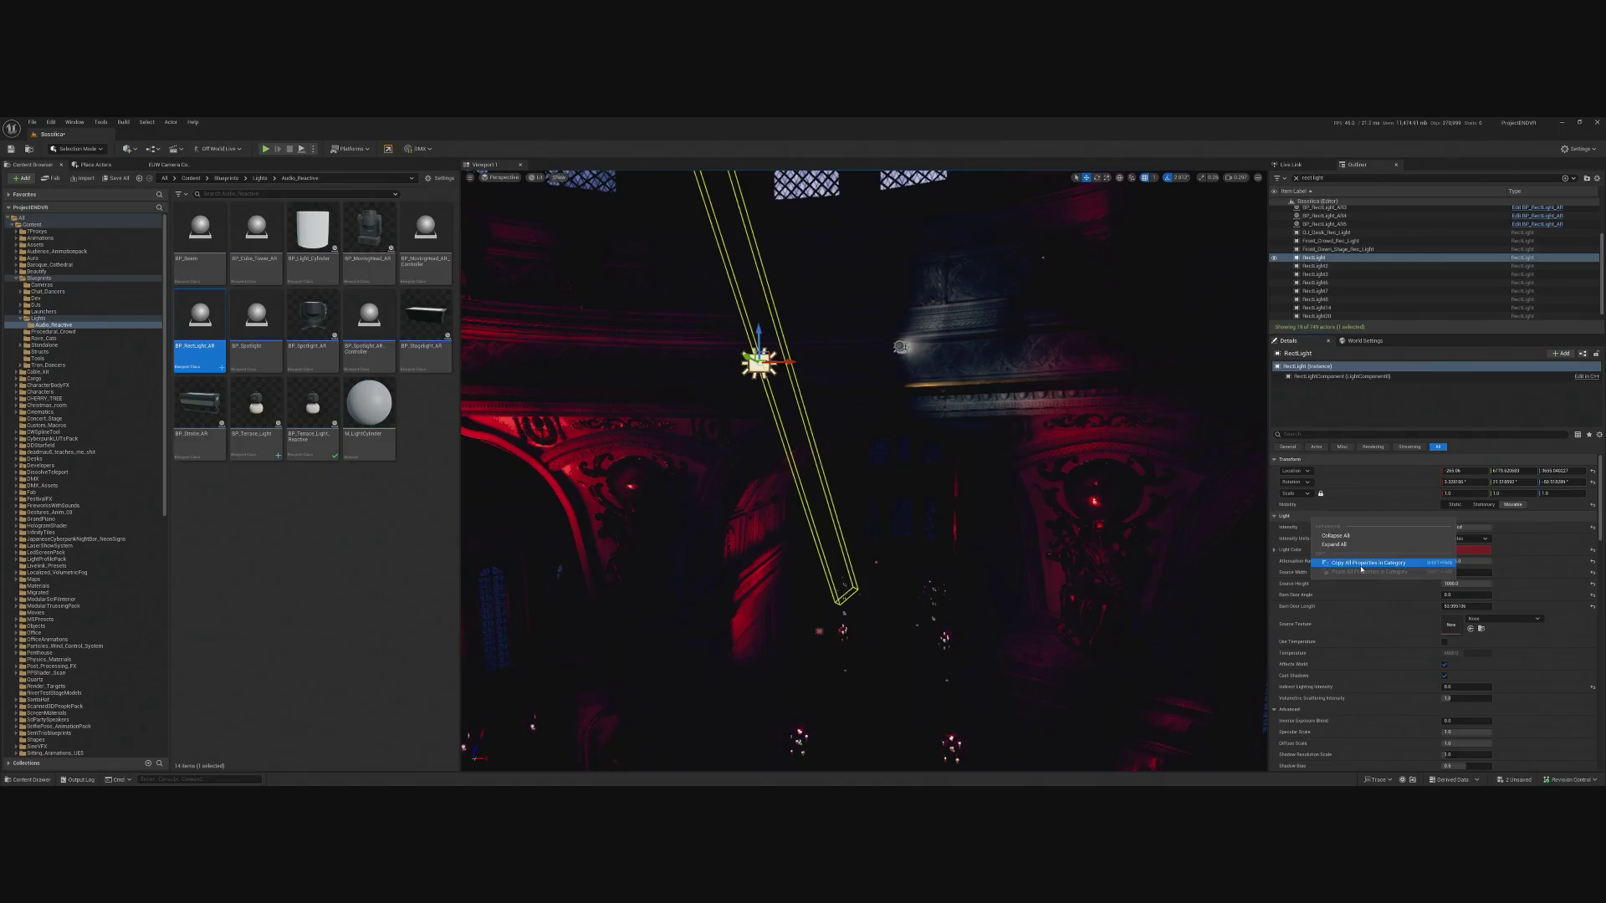
left_click(900, 346)
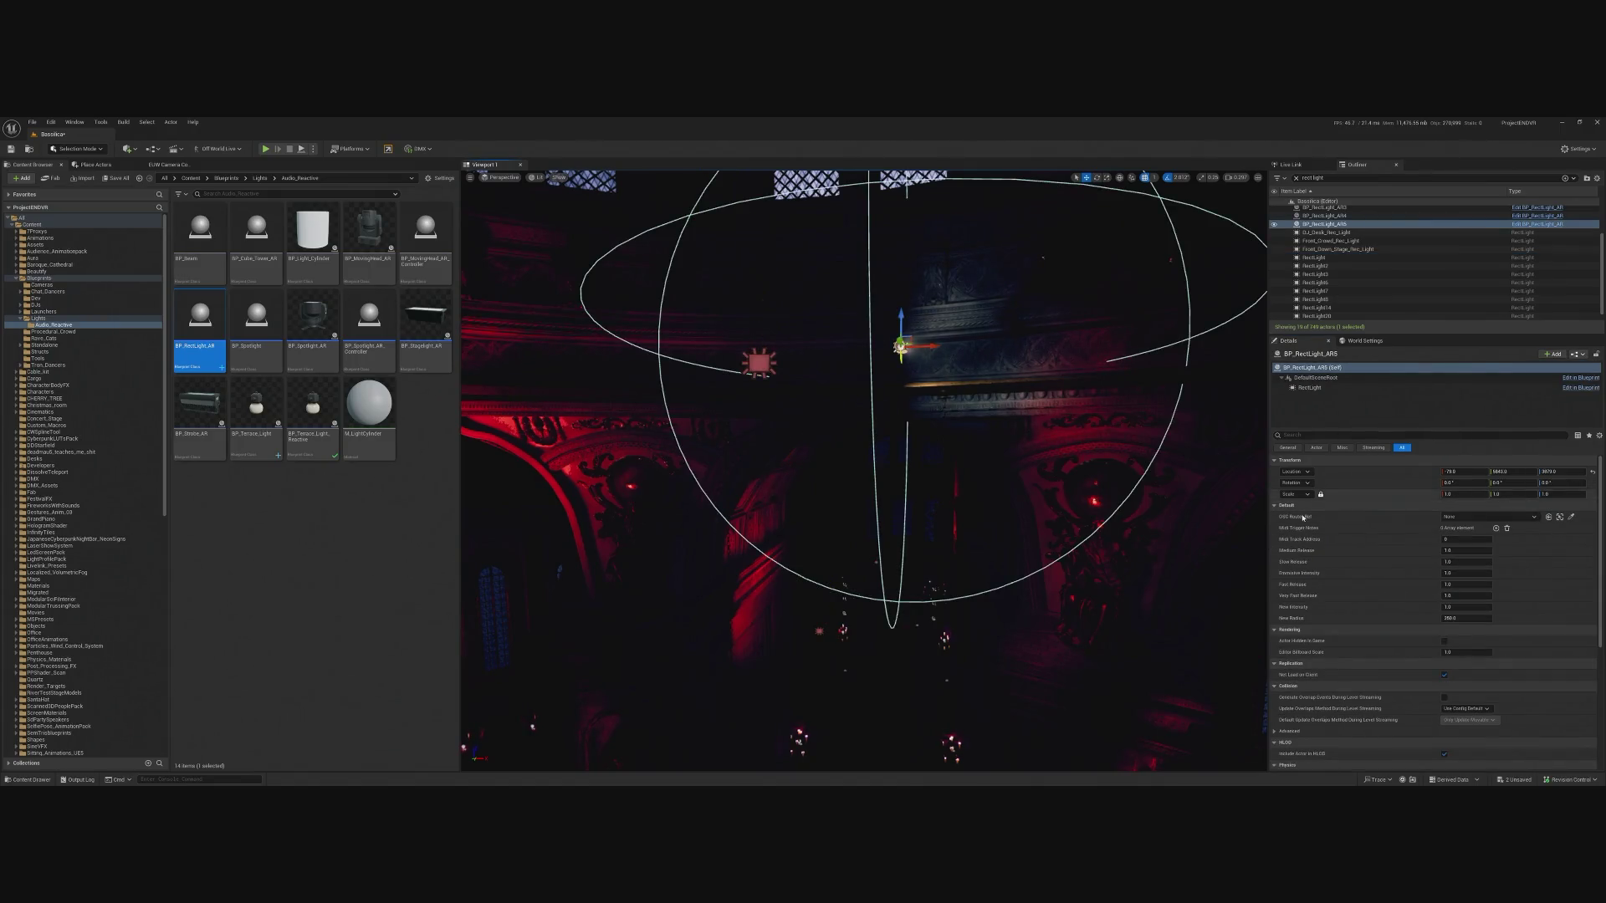
left_click(1313, 388)
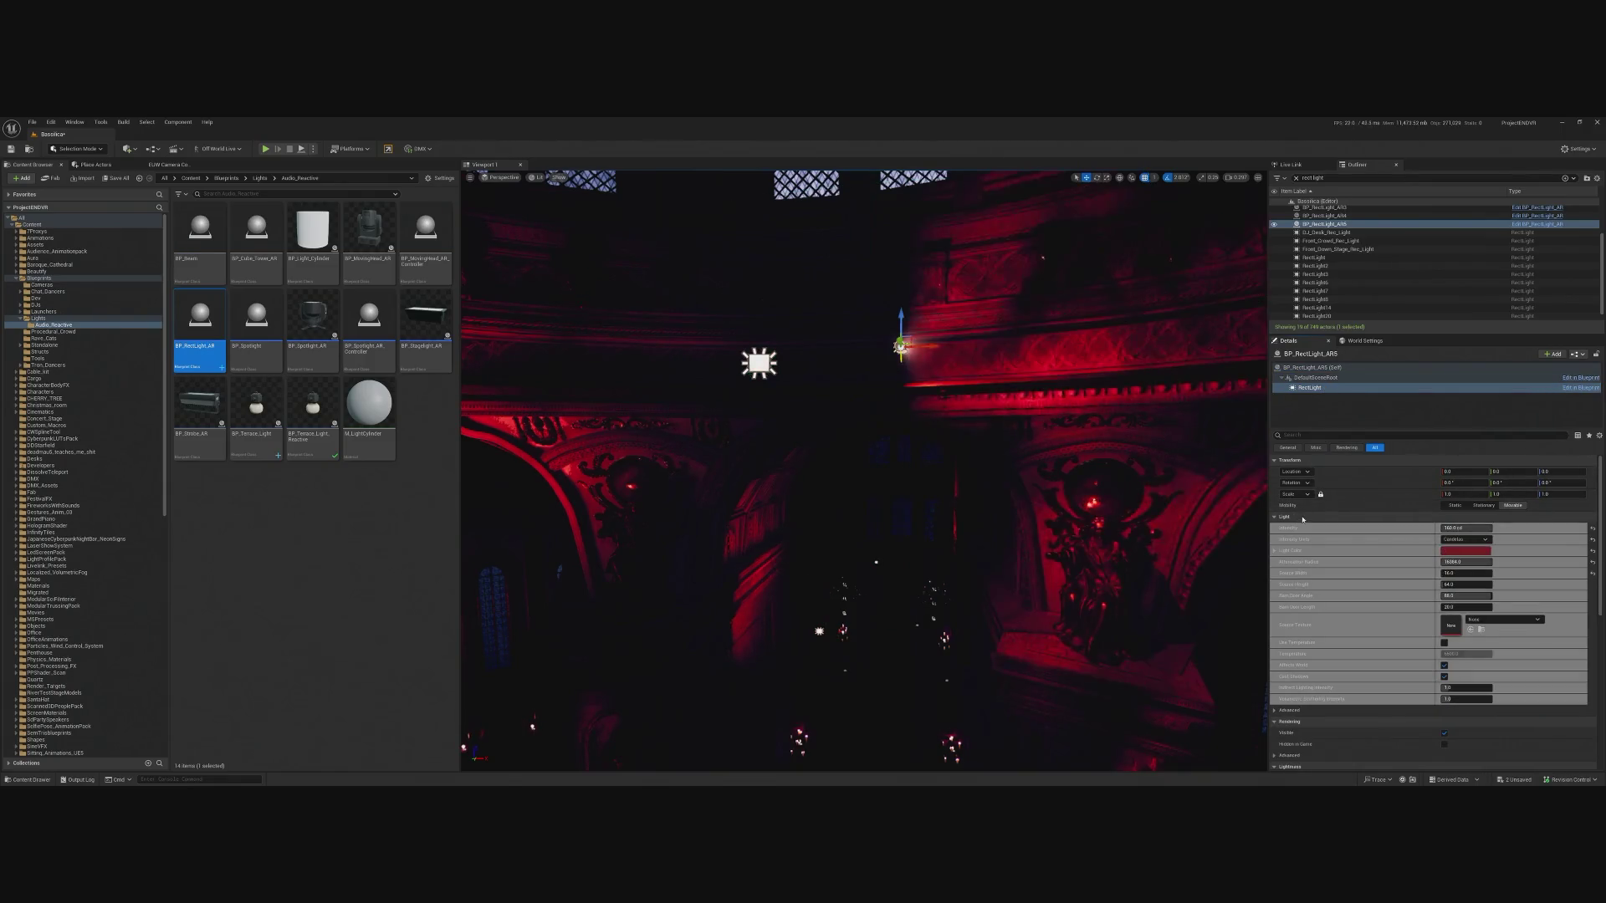
key("ctrl+v")
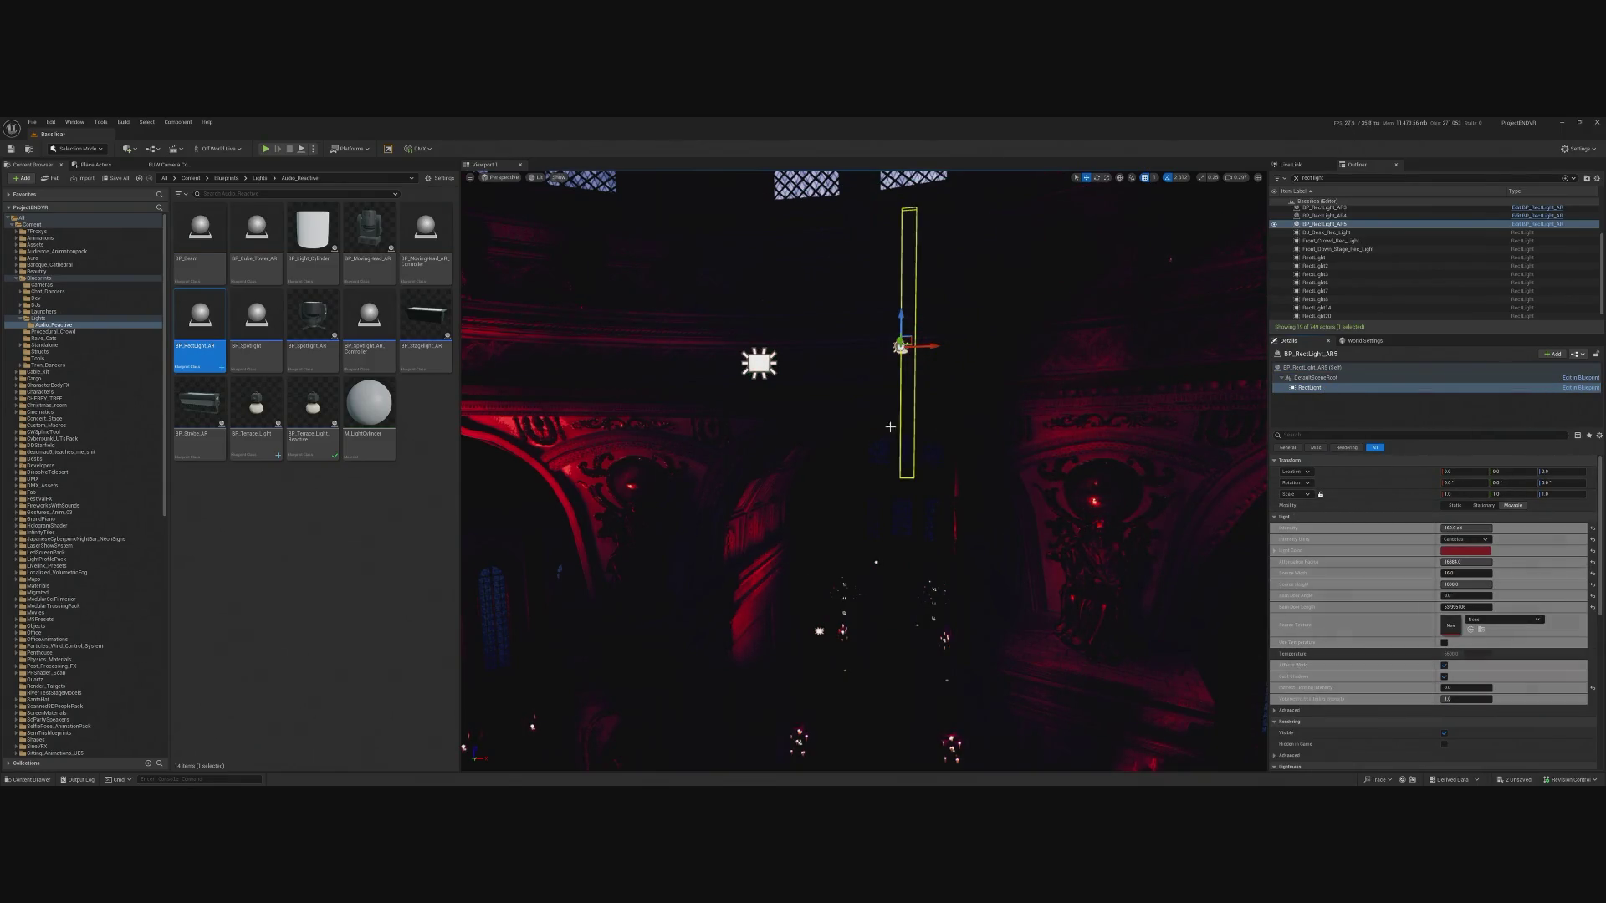
left_click_drag(907, 369, 786, 361)
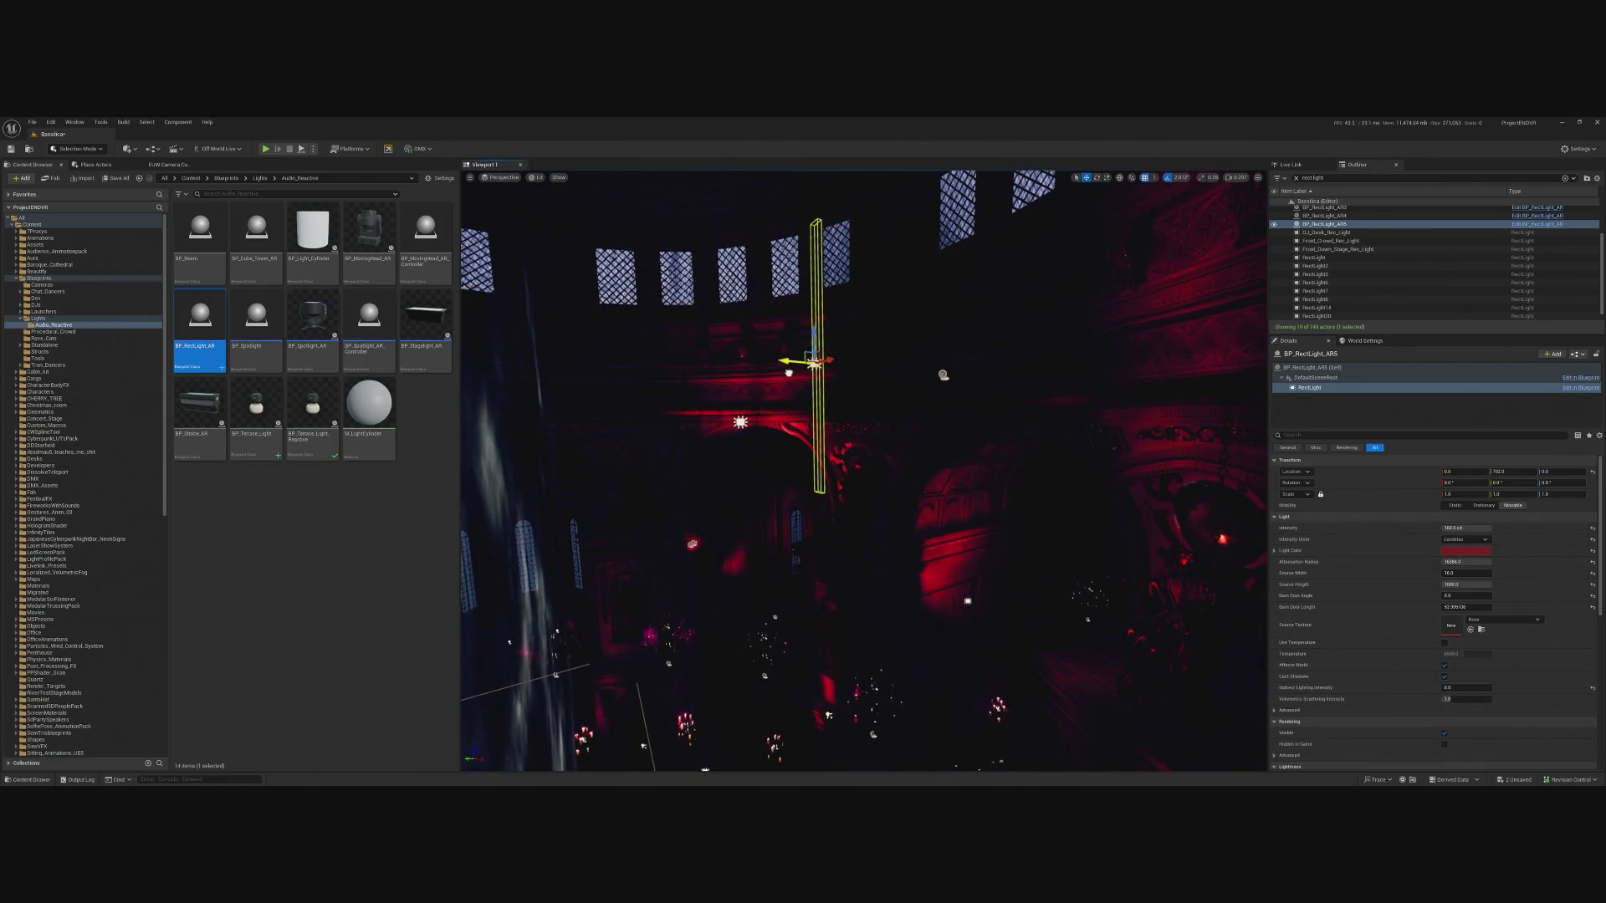
scroll(944, 374, "up", 5)
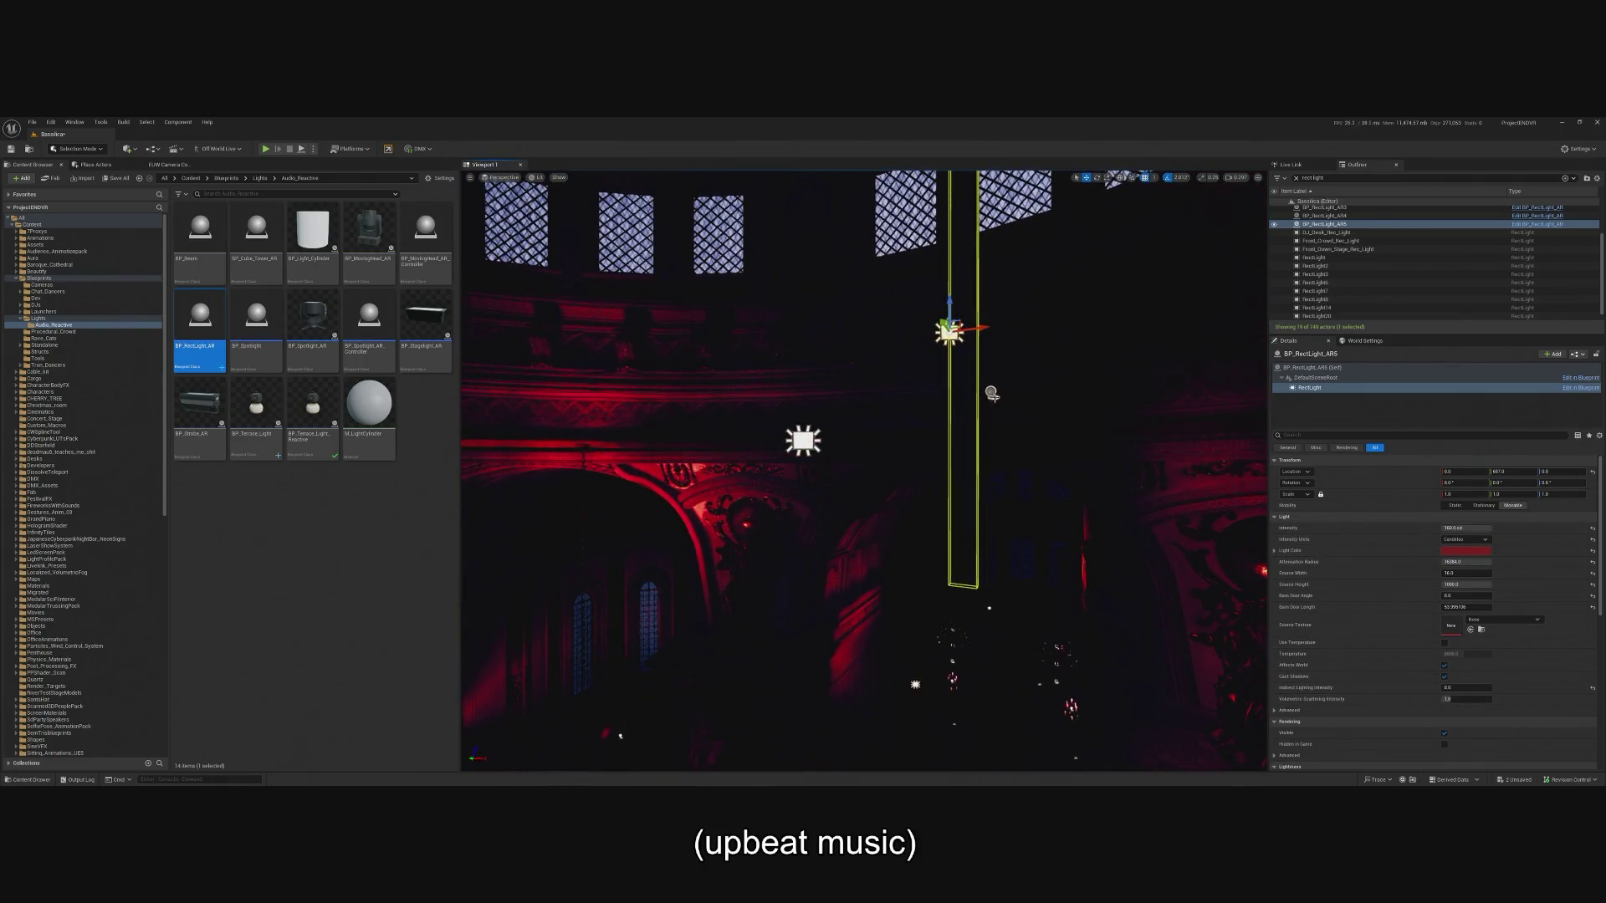
Undo the accidental light-component move so it stays centred, then return to the actor (Self) properties.
left_click(992, 393)
key("f")
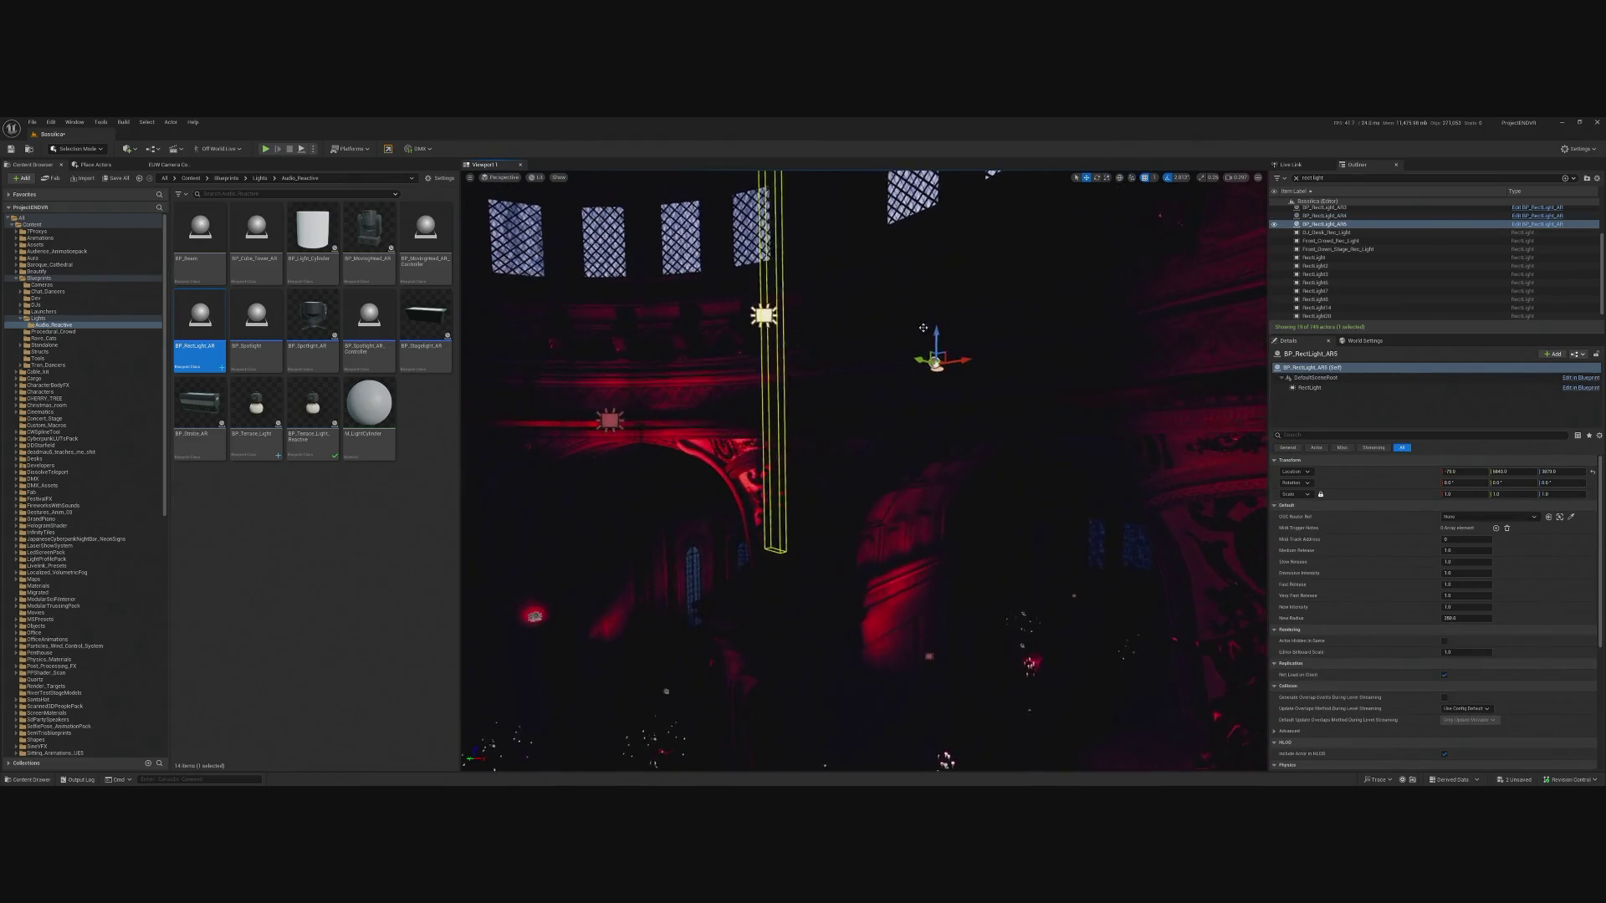
left_click(934, 396)
key("ctrl+z")
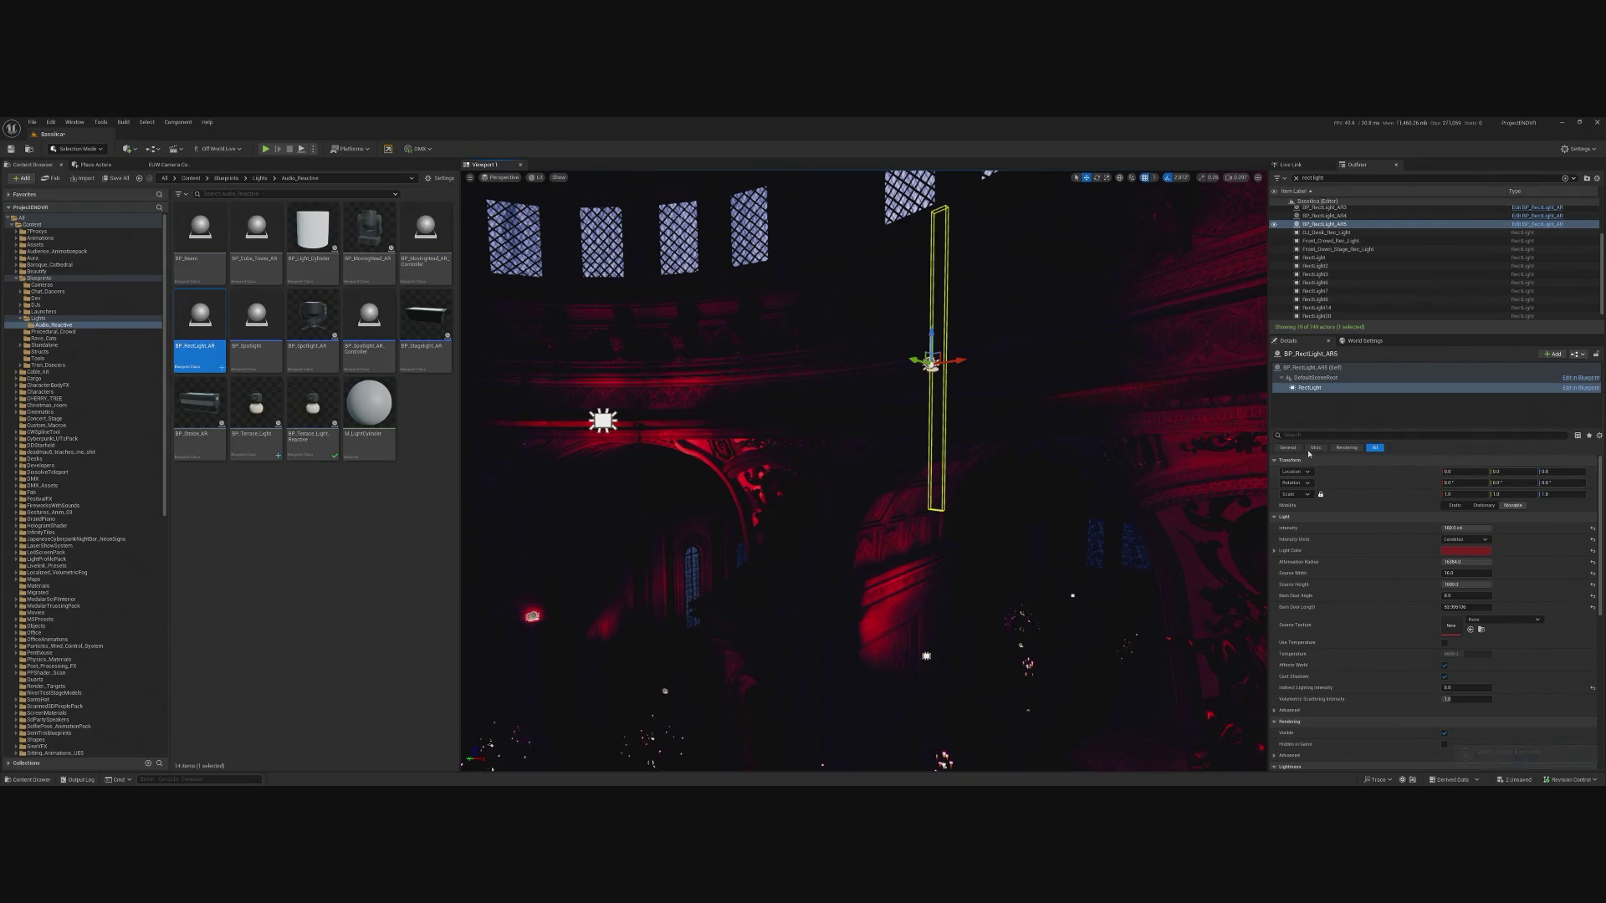
left_click(1313, 367)
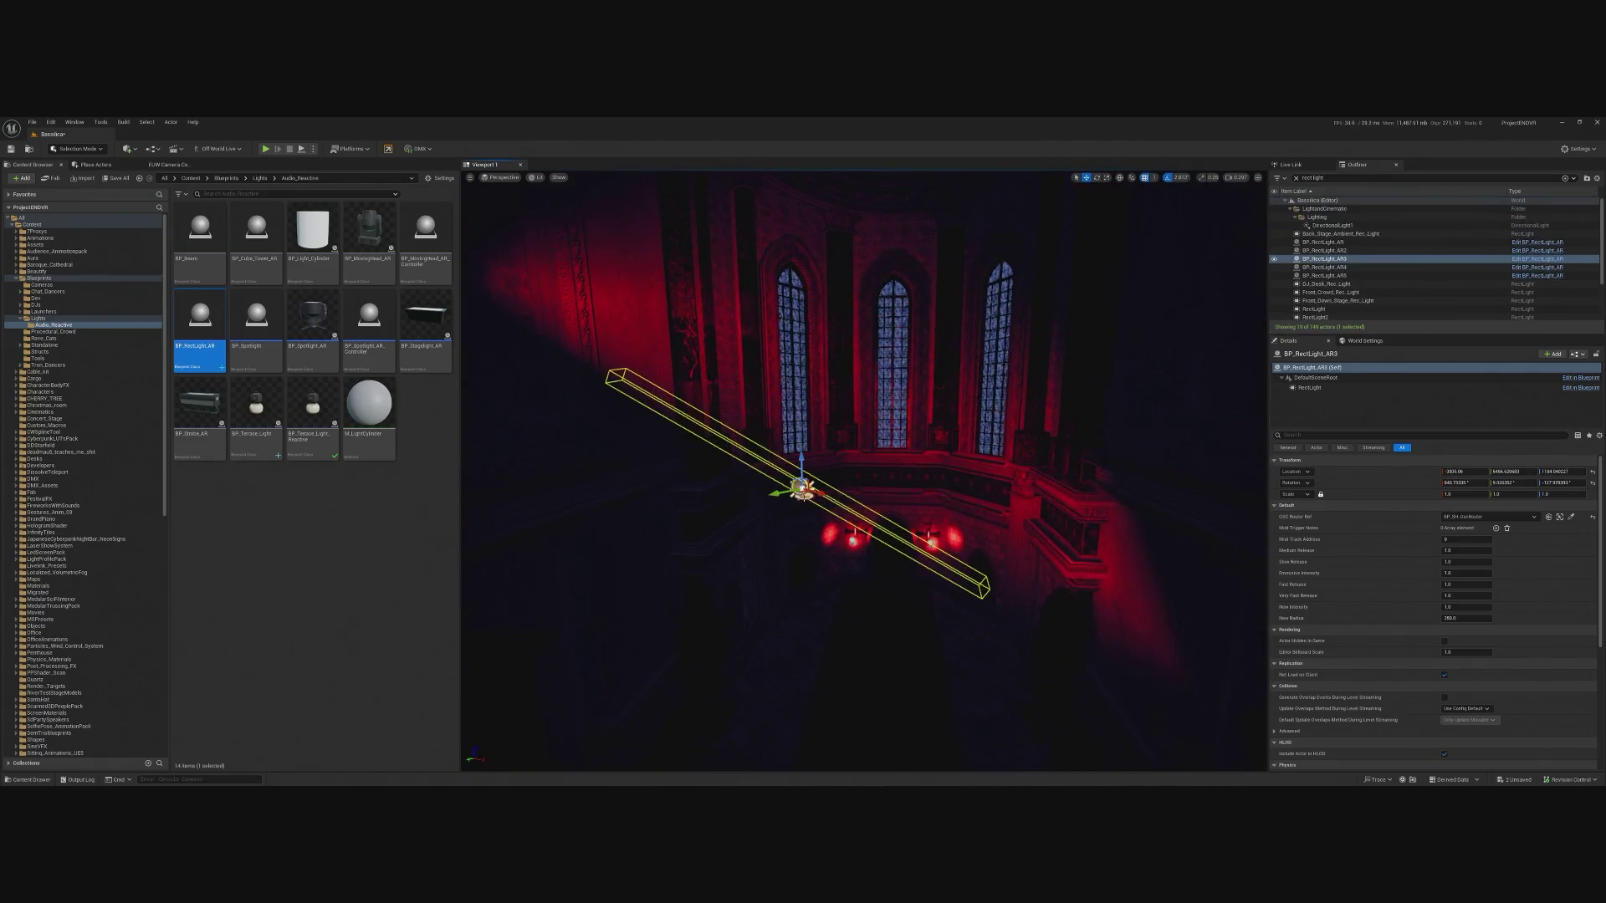
Paste the original rect light's rotation onto BP_RectLight_AR5.
double_click(1324, 275)
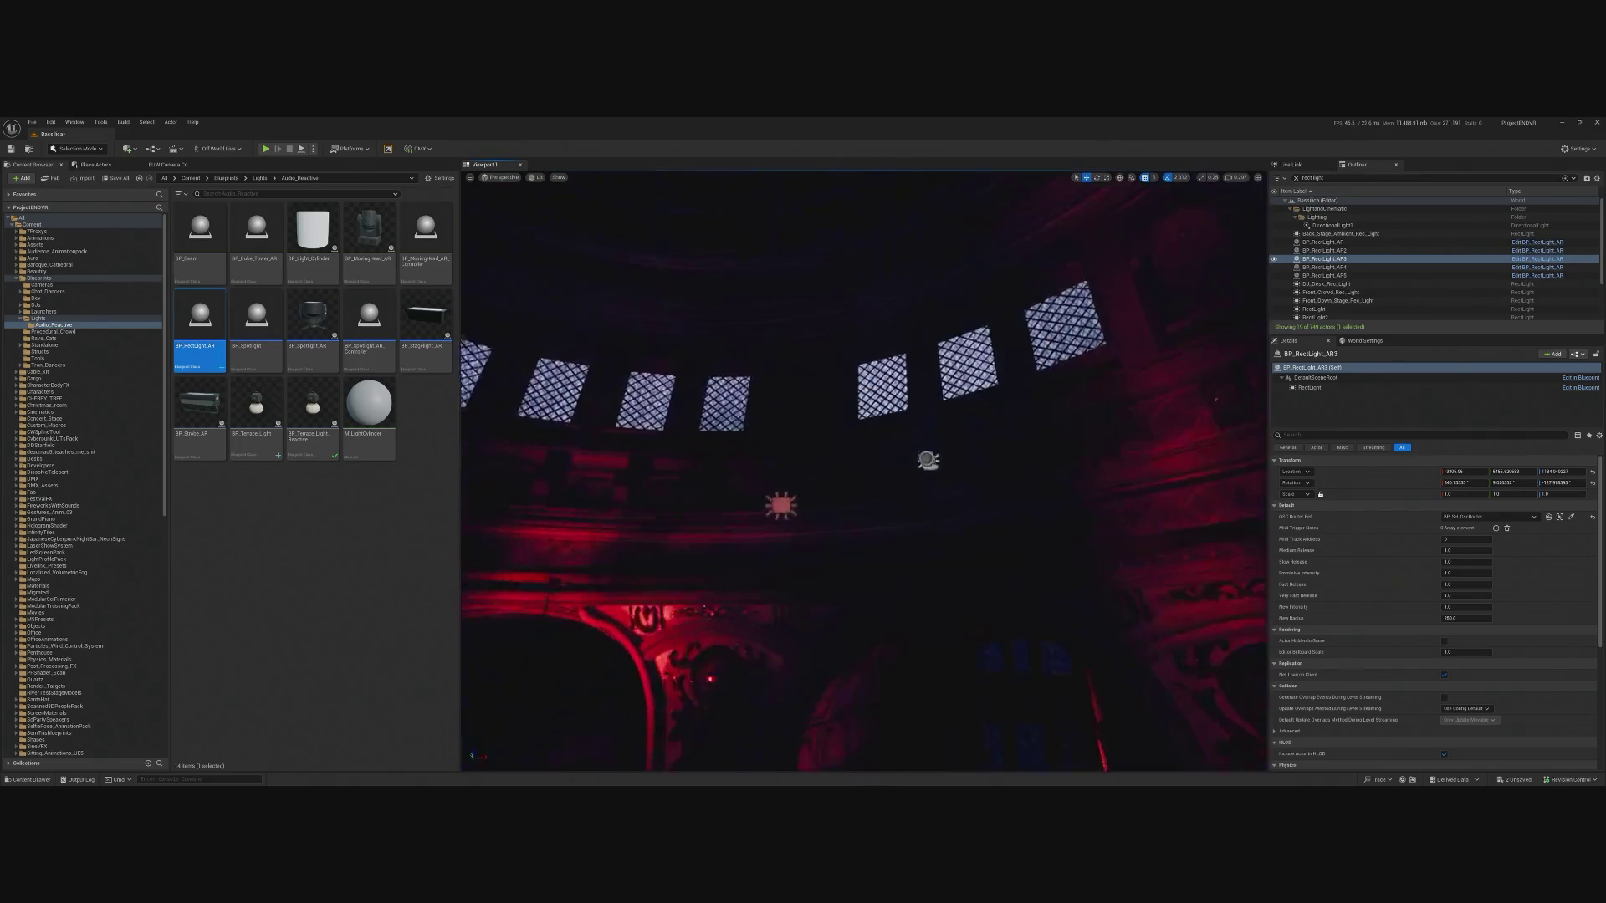
left_click(1314, 309)
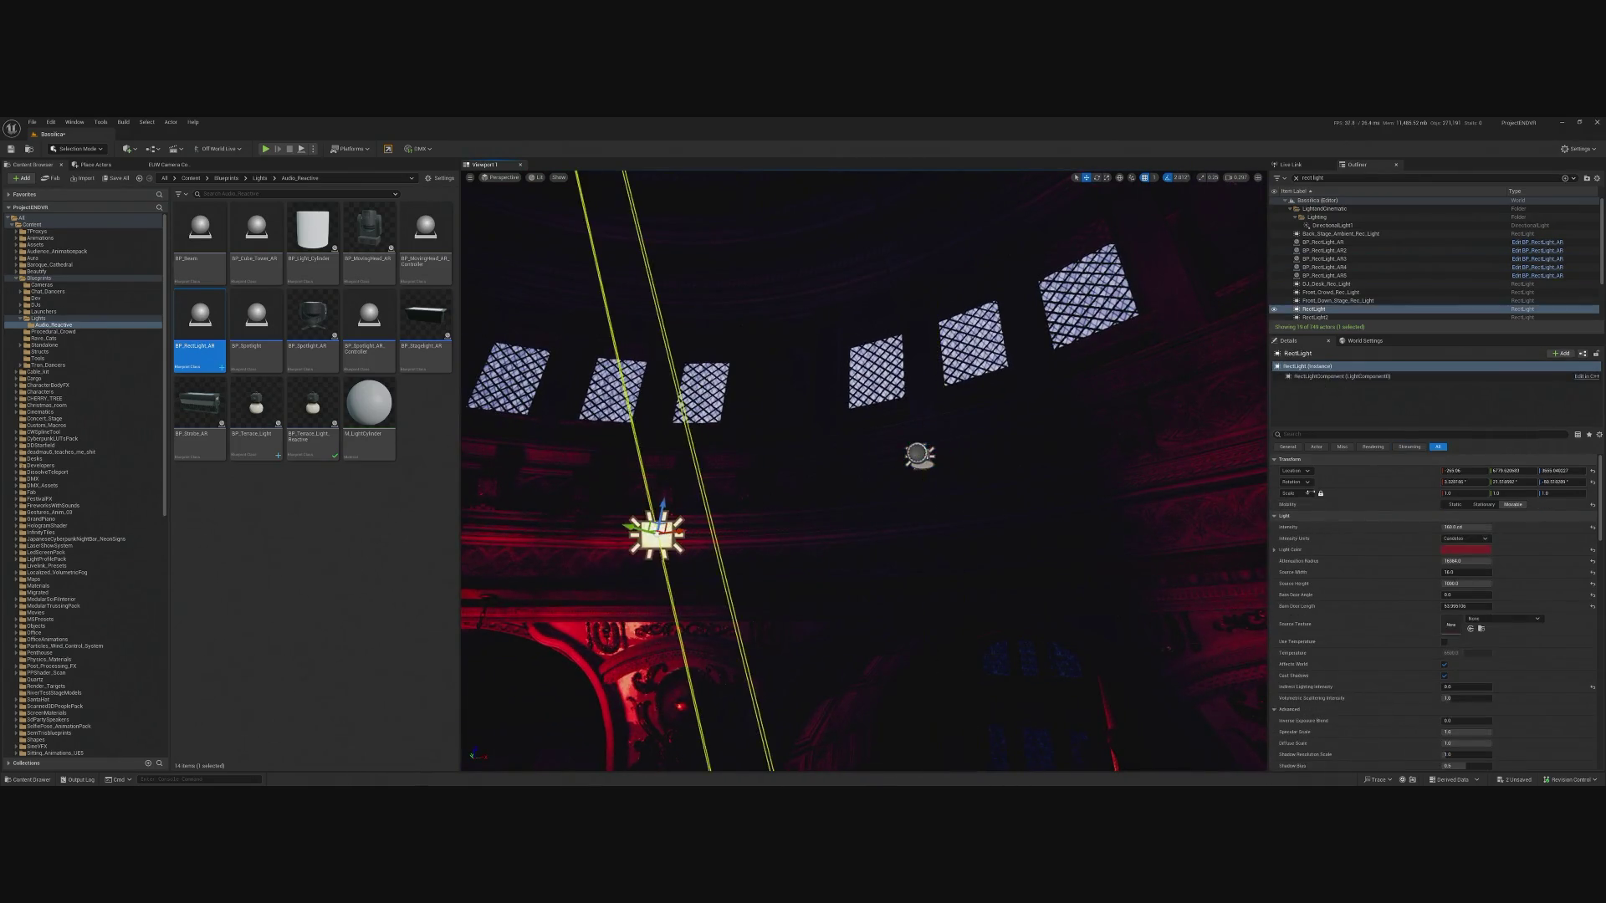
left_click(918, 454)
right_click(1336, 492)
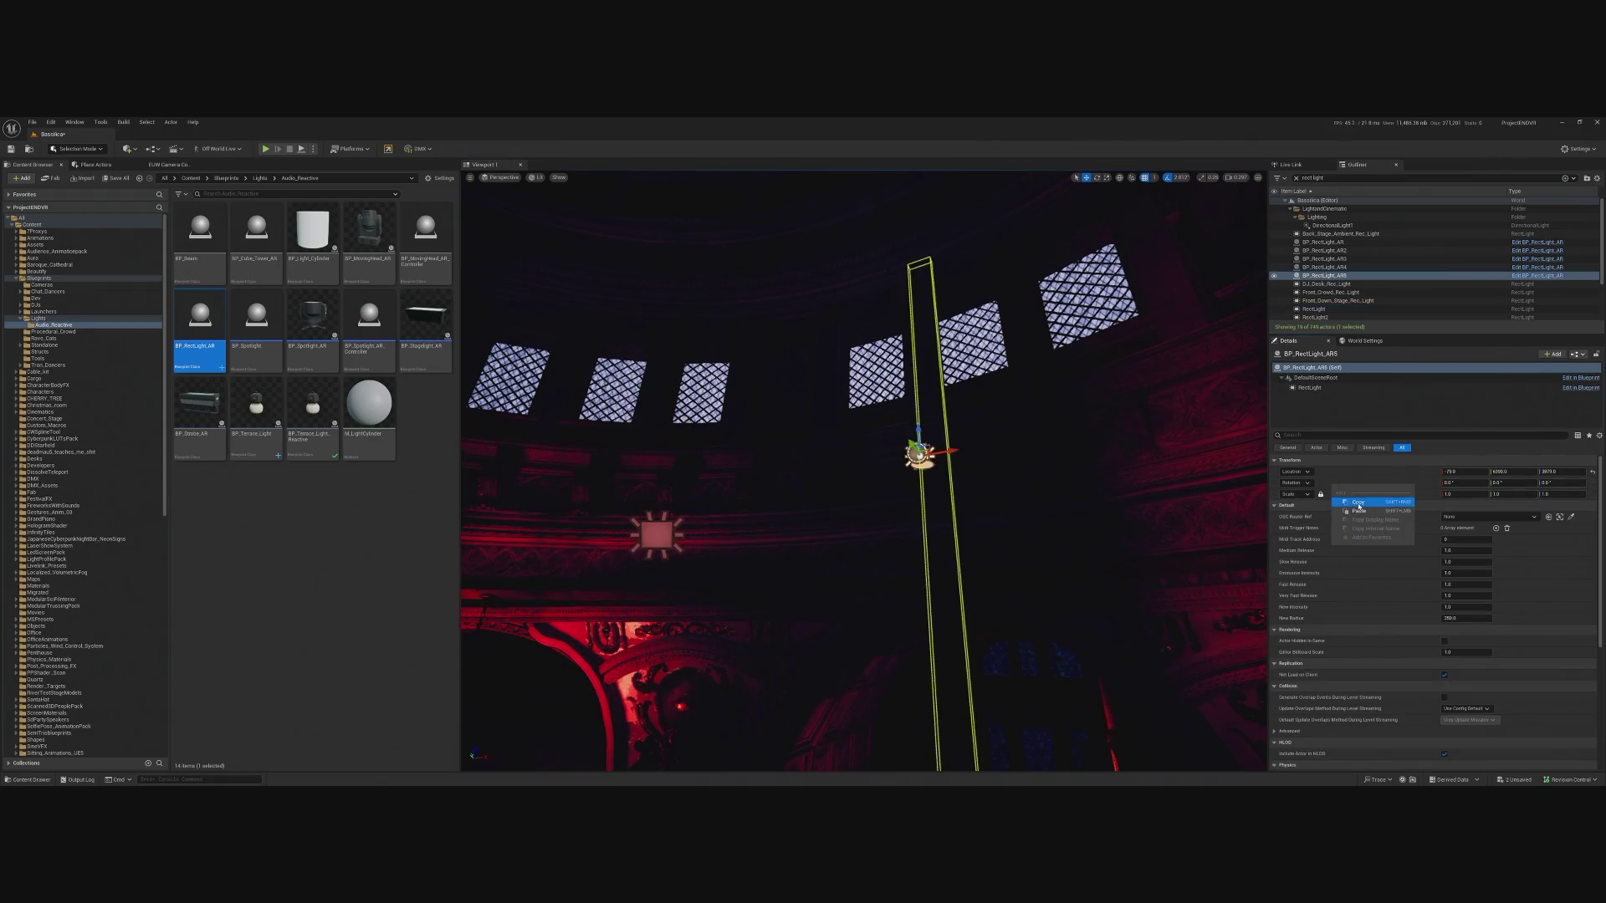
left_click(1310, 388)
right_click(1338, 491)
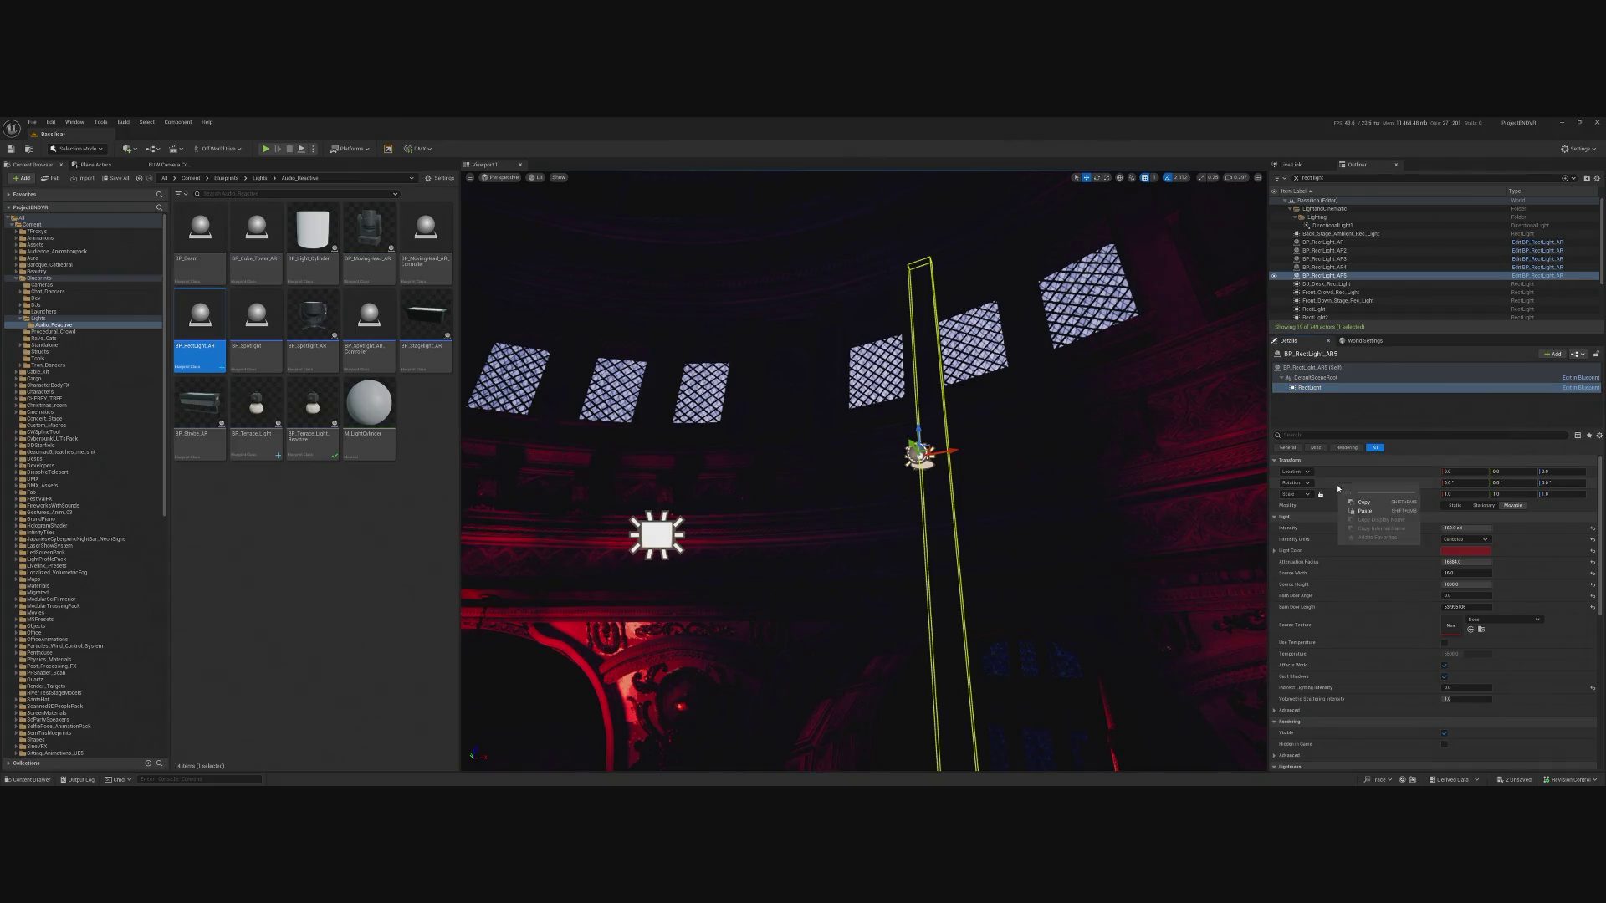
left_click(1362, 512)
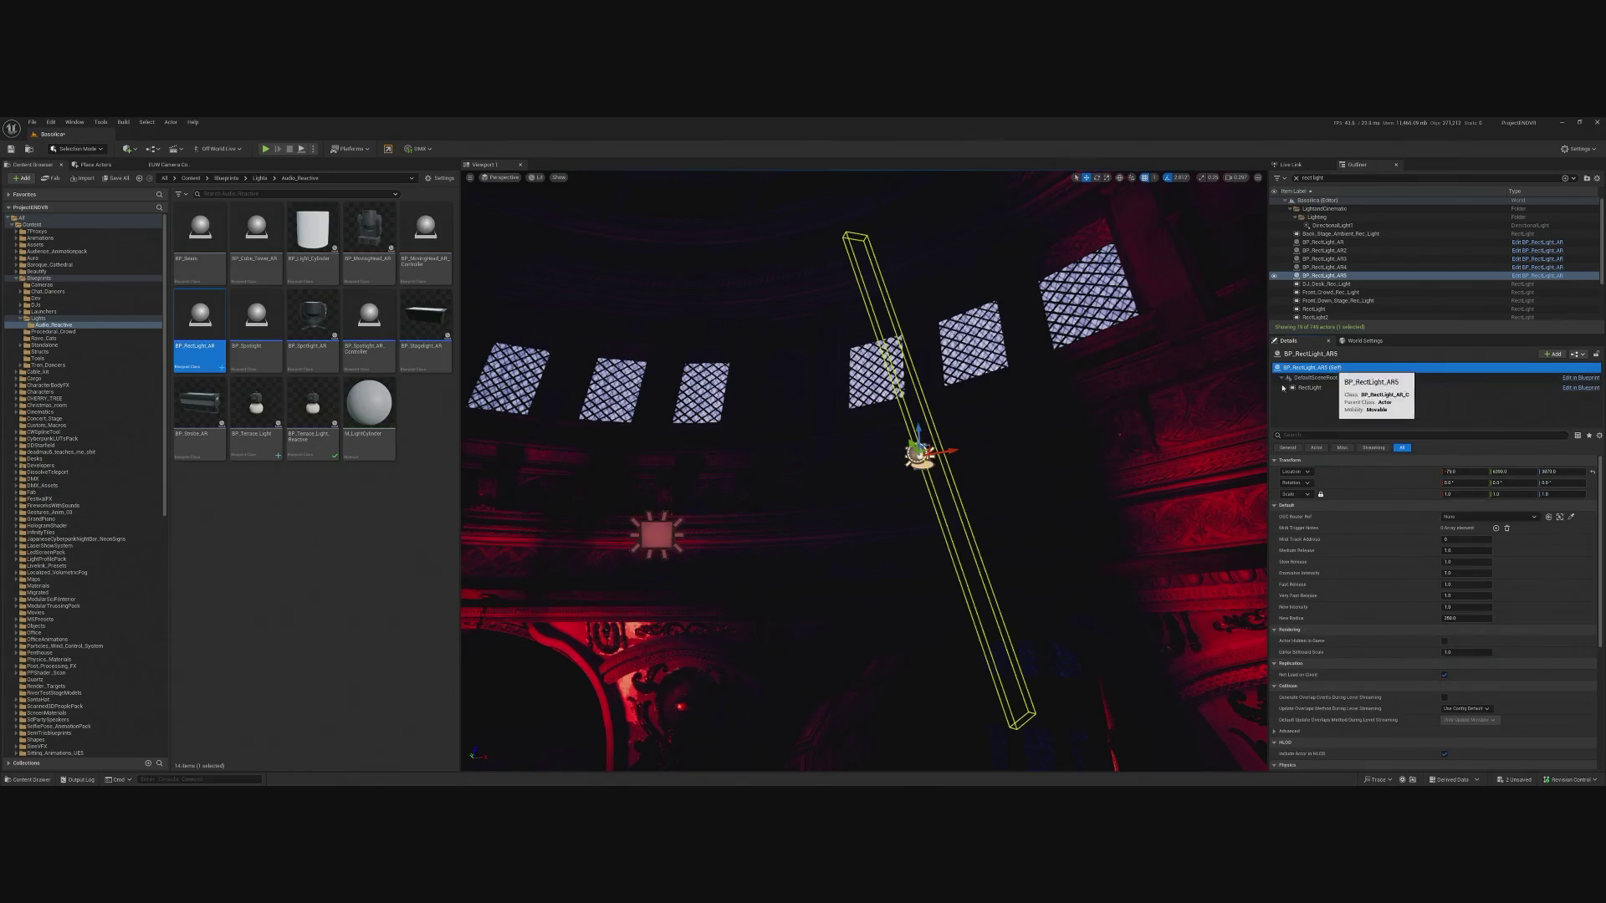
key("ctrl+z")
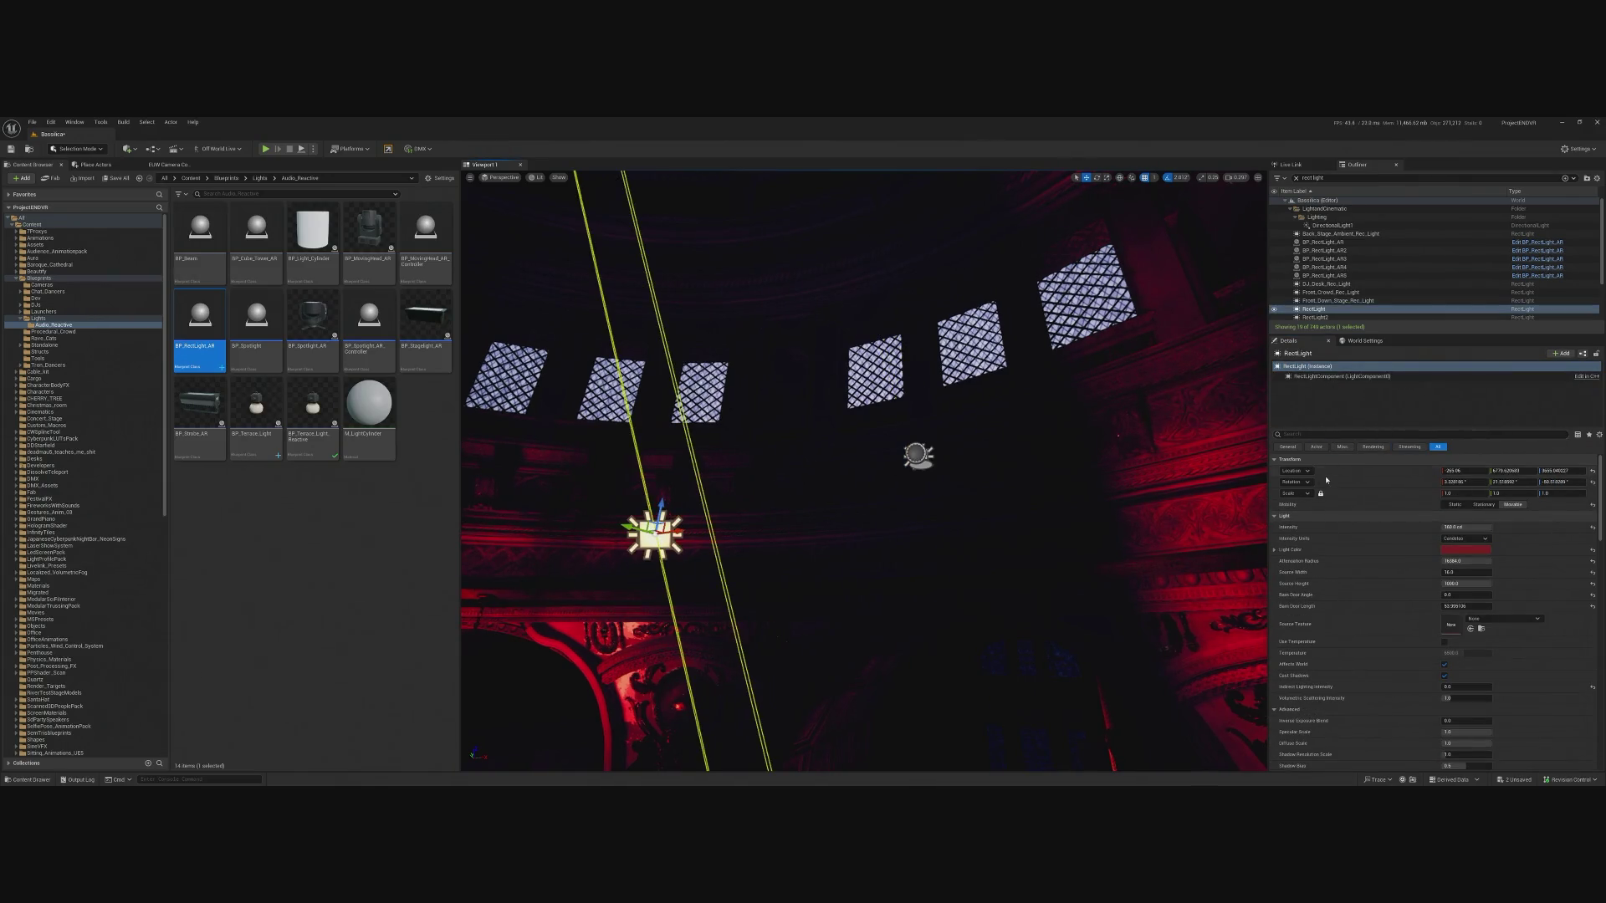
Copy the original RectLight's location, delete it, and paste that location onto BP_RectLight_AR5.
right_click(1347, 478)
left_click(1382, 494)
key("Delete")
left_click(916, 454)
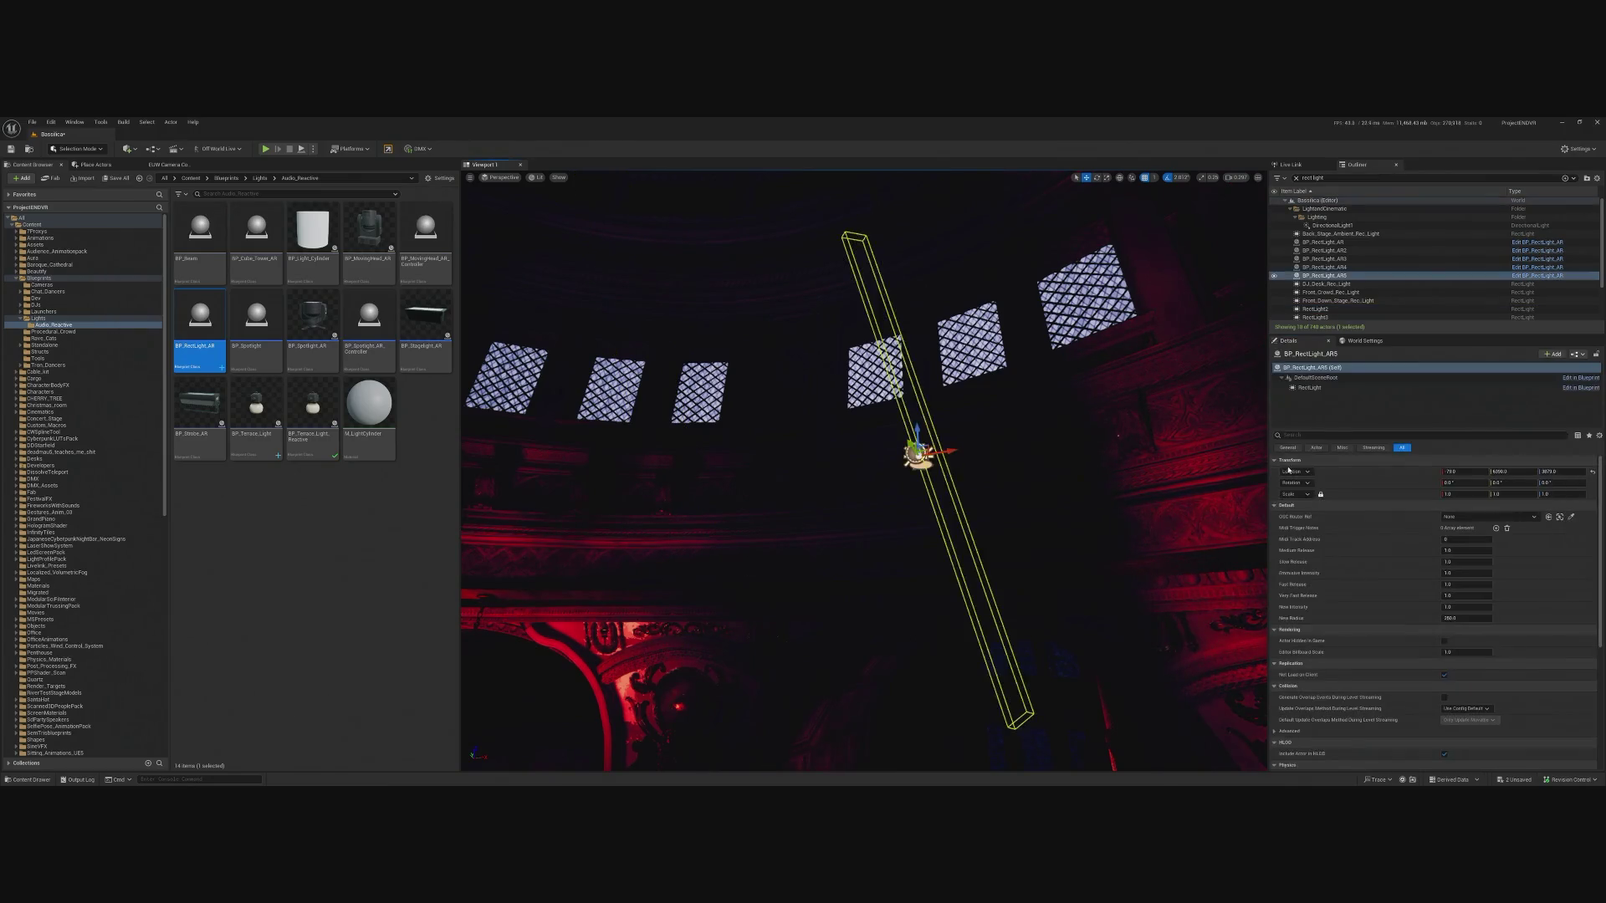
right_click(1334, 473)
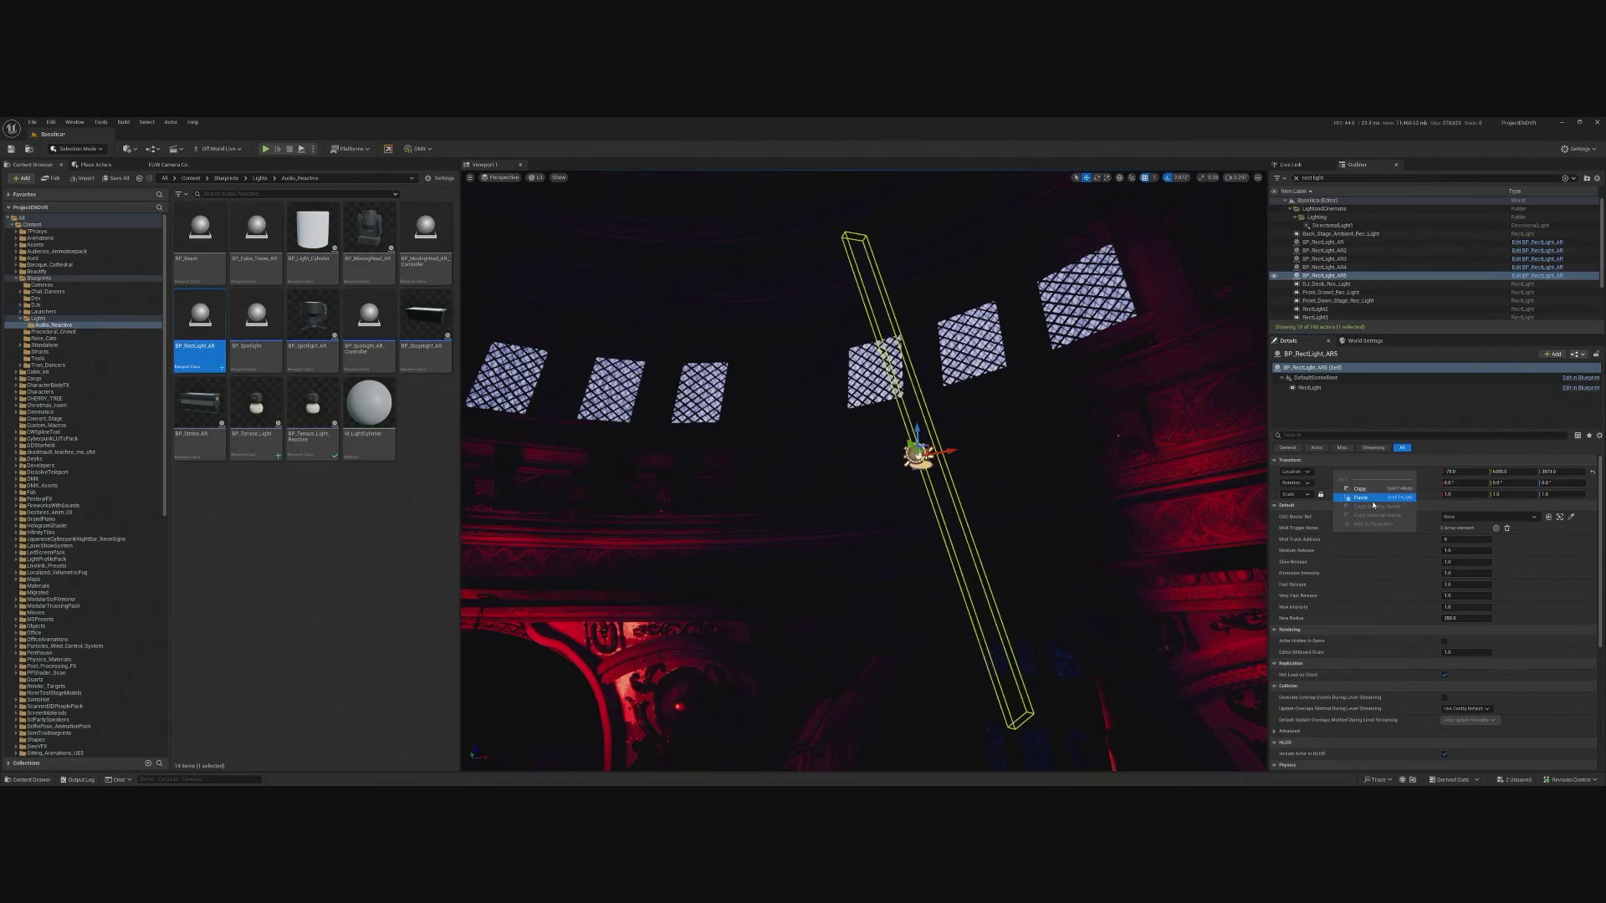
left_click(1372, 499)
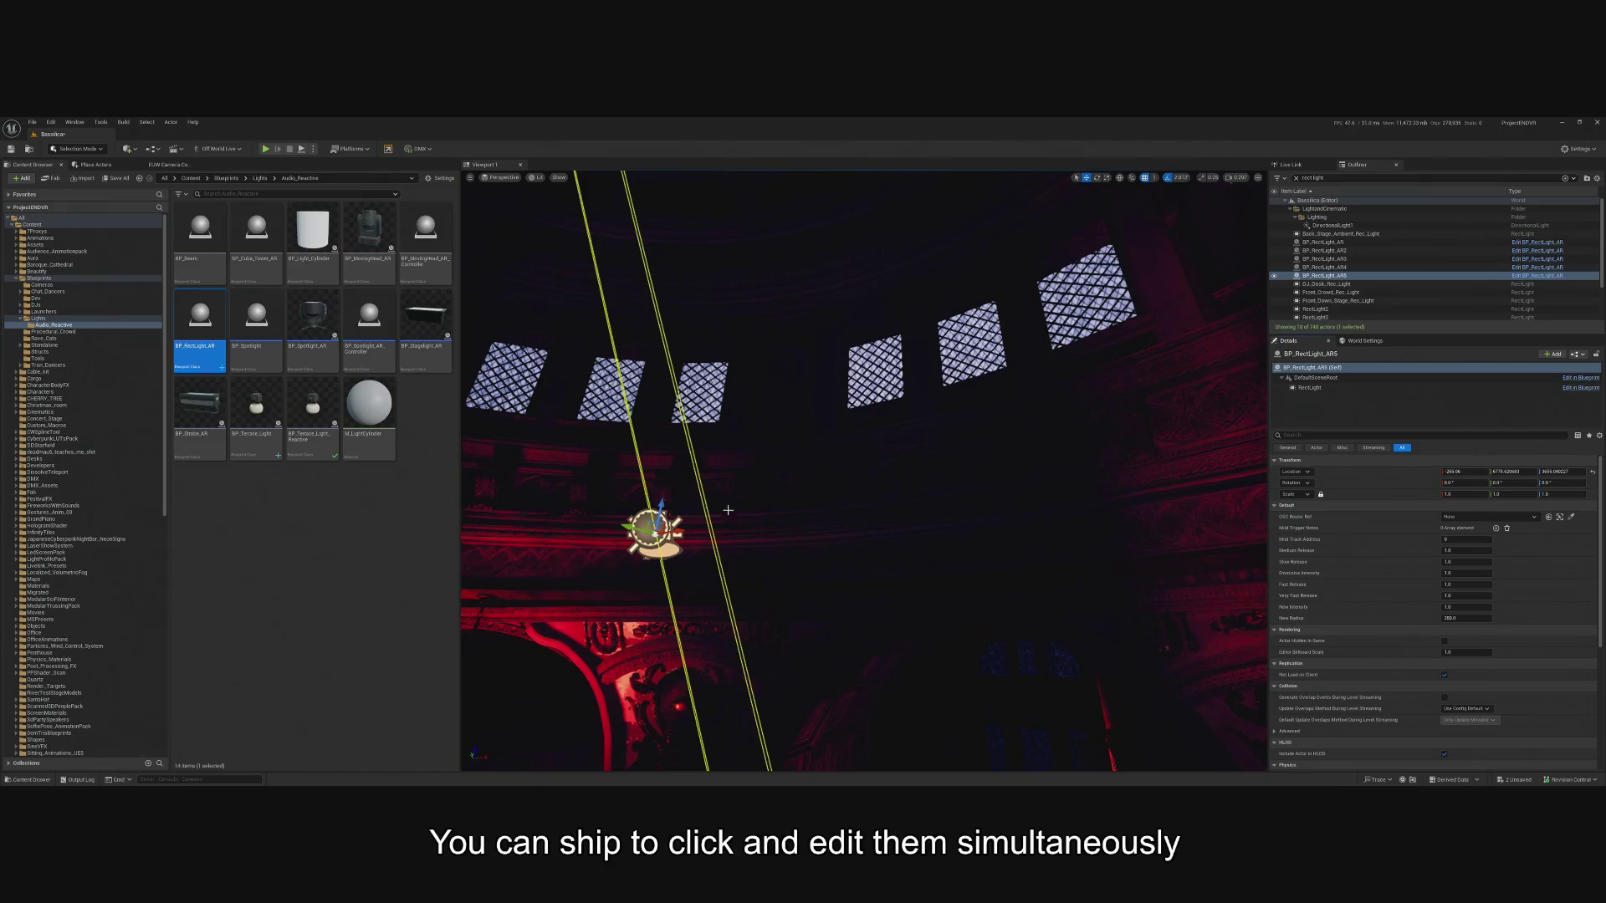
Place BP_RectLight_AR6 beside RectLight6 and copy all of RectLight6's Light category properties.
mouse_move(732, 510)
left_mouse_down()
mouse_move(753, 636)
mouse_move(782, 420)
left_mouse_up()
left_click(791, 424)
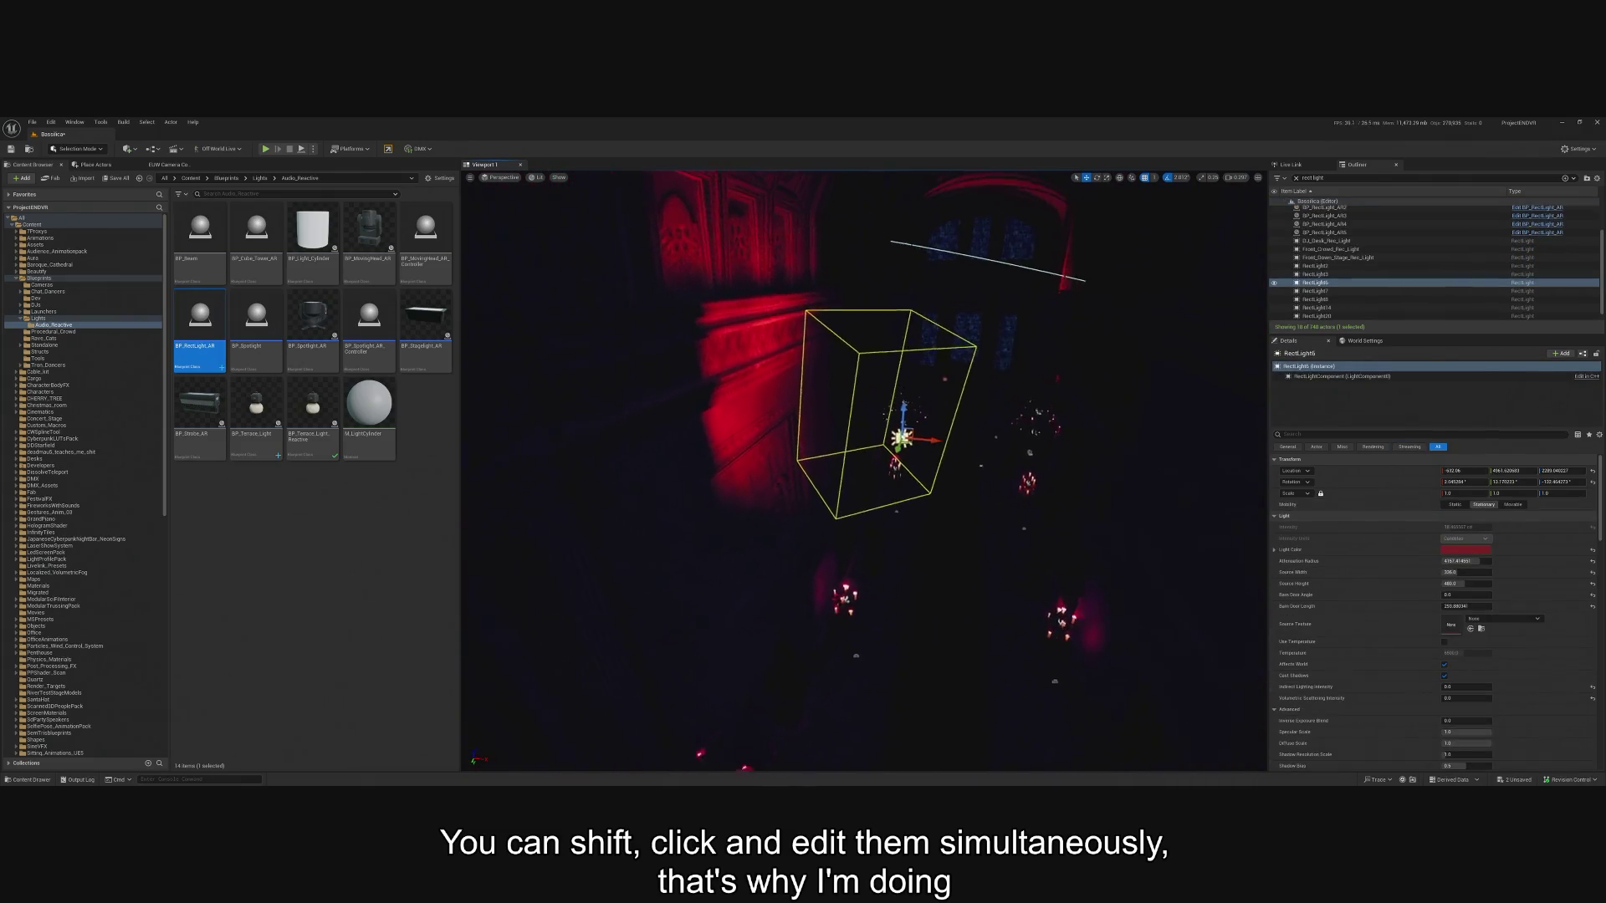
mouse_move(750, 537)
left_mouse_down()
mouse_move(846, 555)
mouse_move(925, 433)
left_mouse_up()
left_click(910, 440)
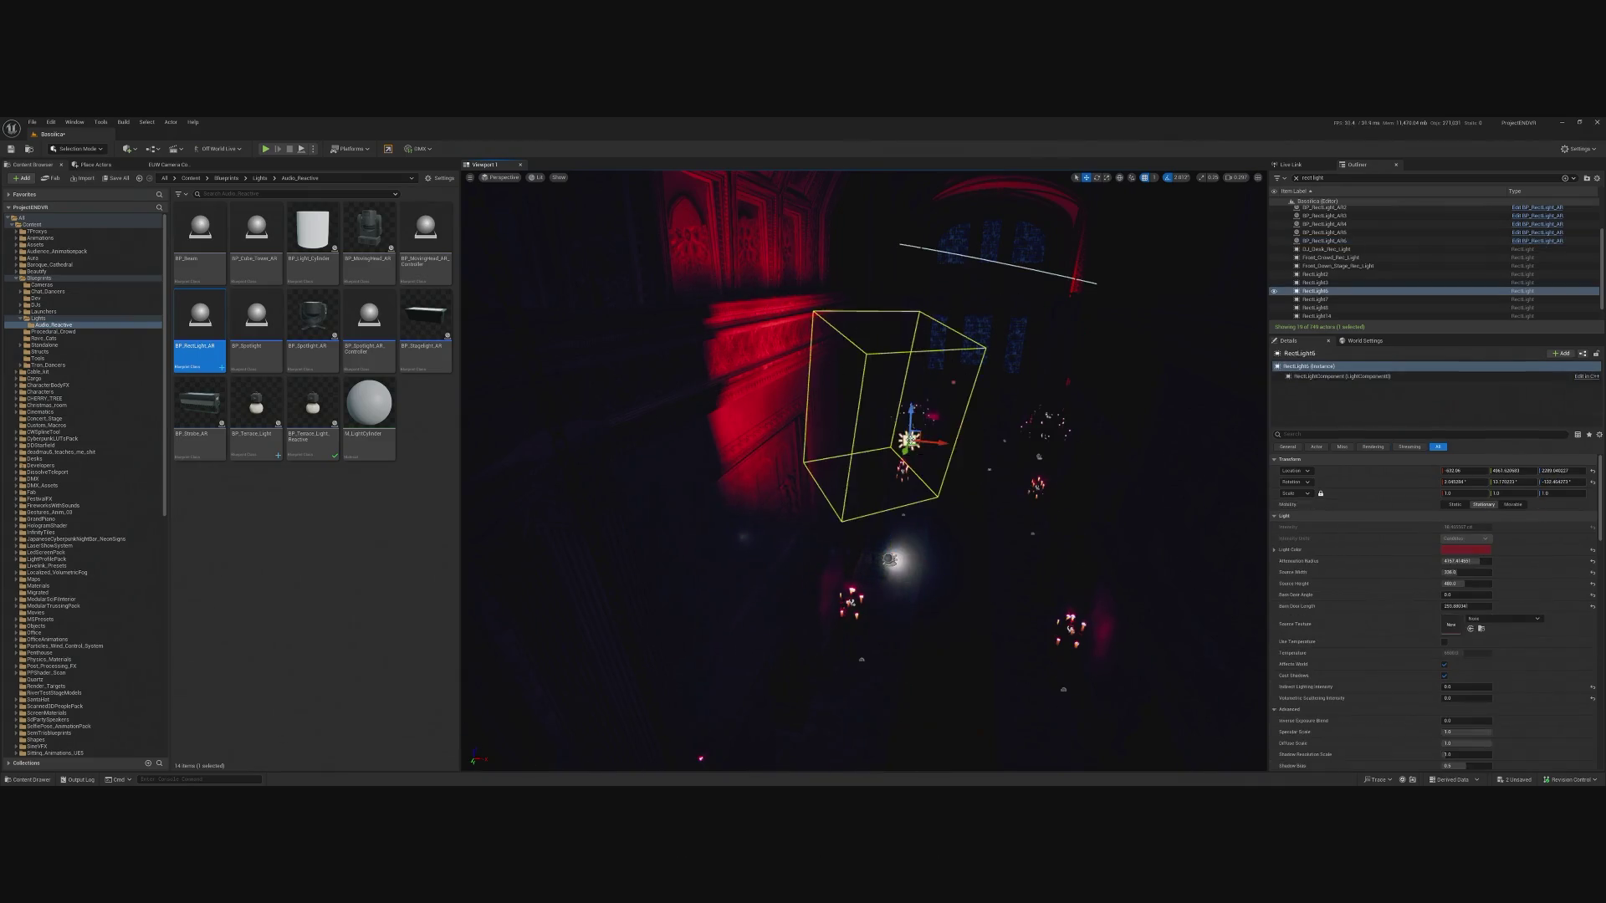
right_click(1307, 520)
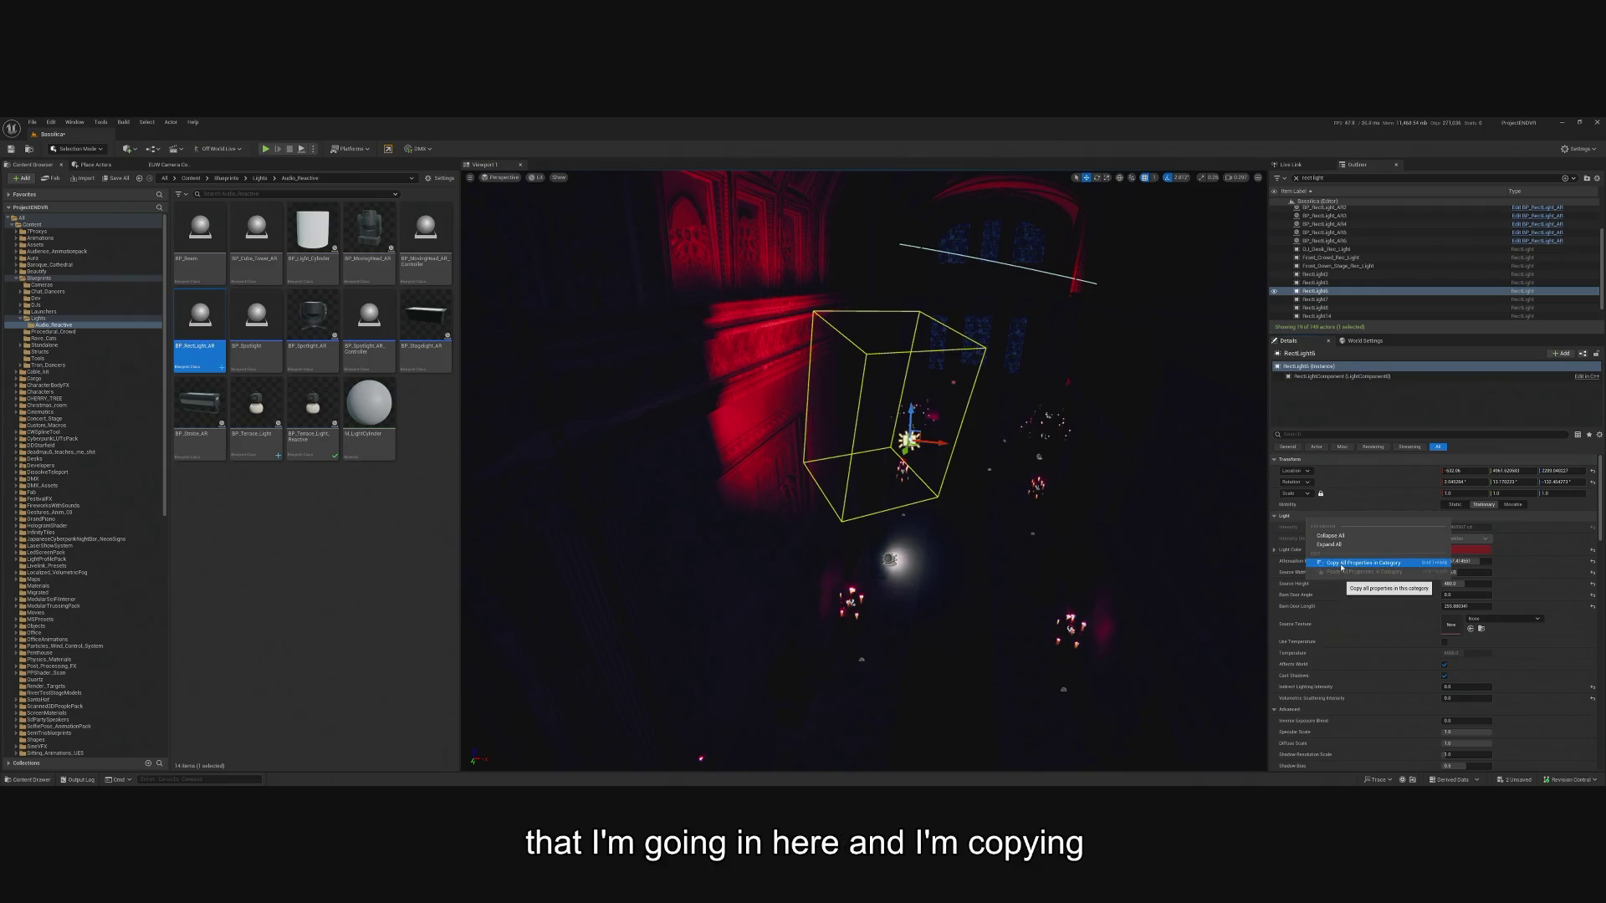
left_click(1340, 564)
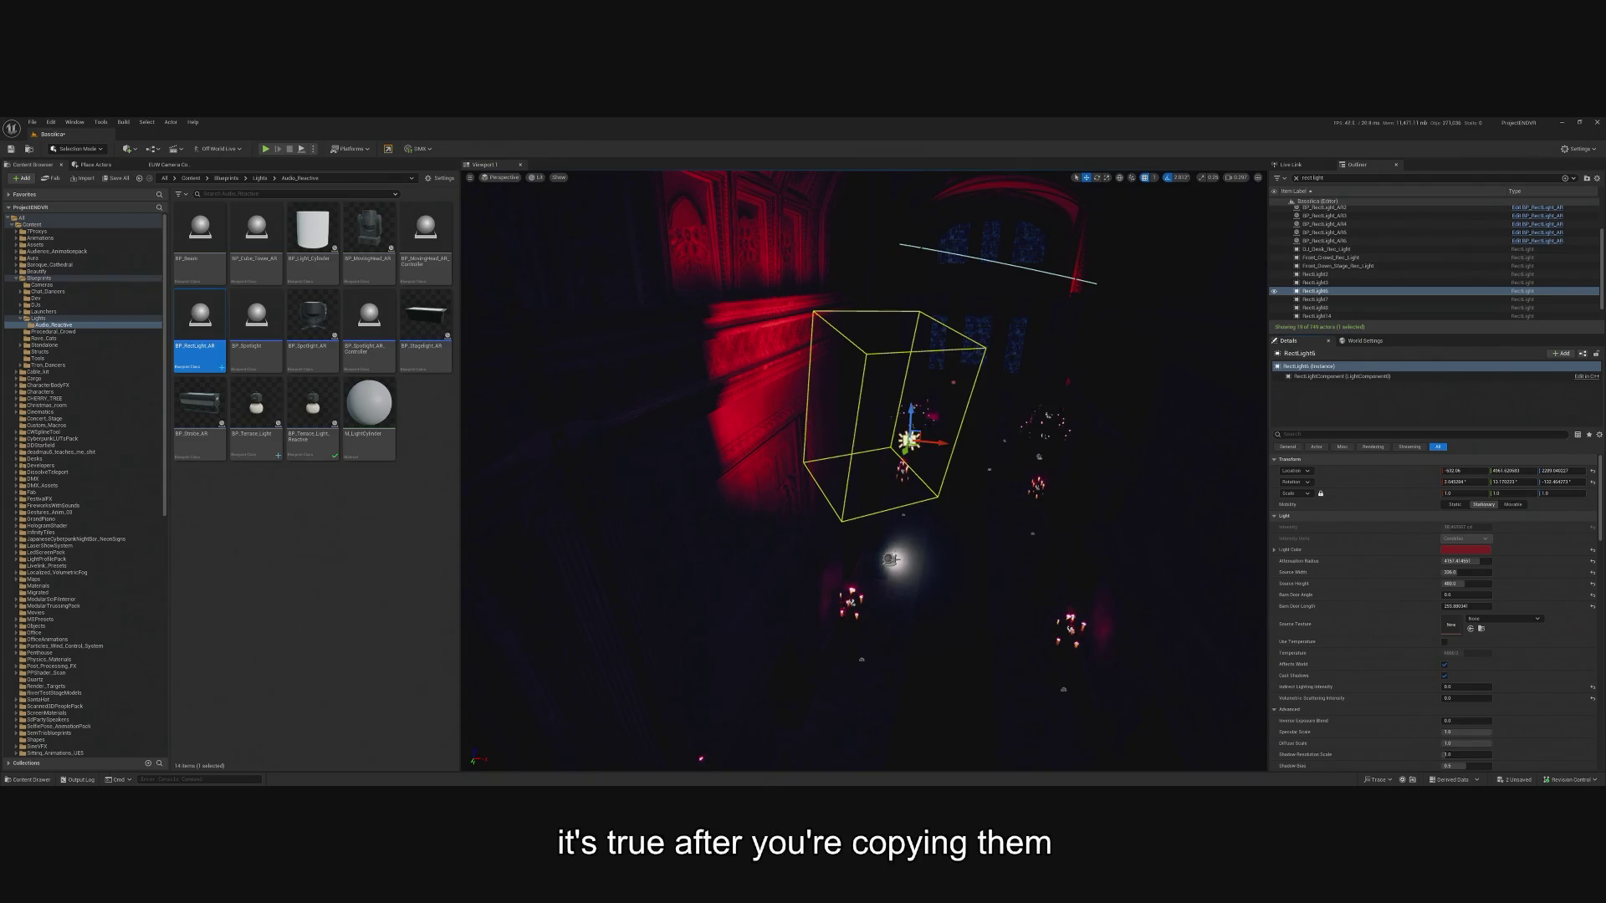
left_click(889, 552)
Paste RectLight6's Light settings onto BP_RectLight_AR6's light component.
left_click(1313, 388)
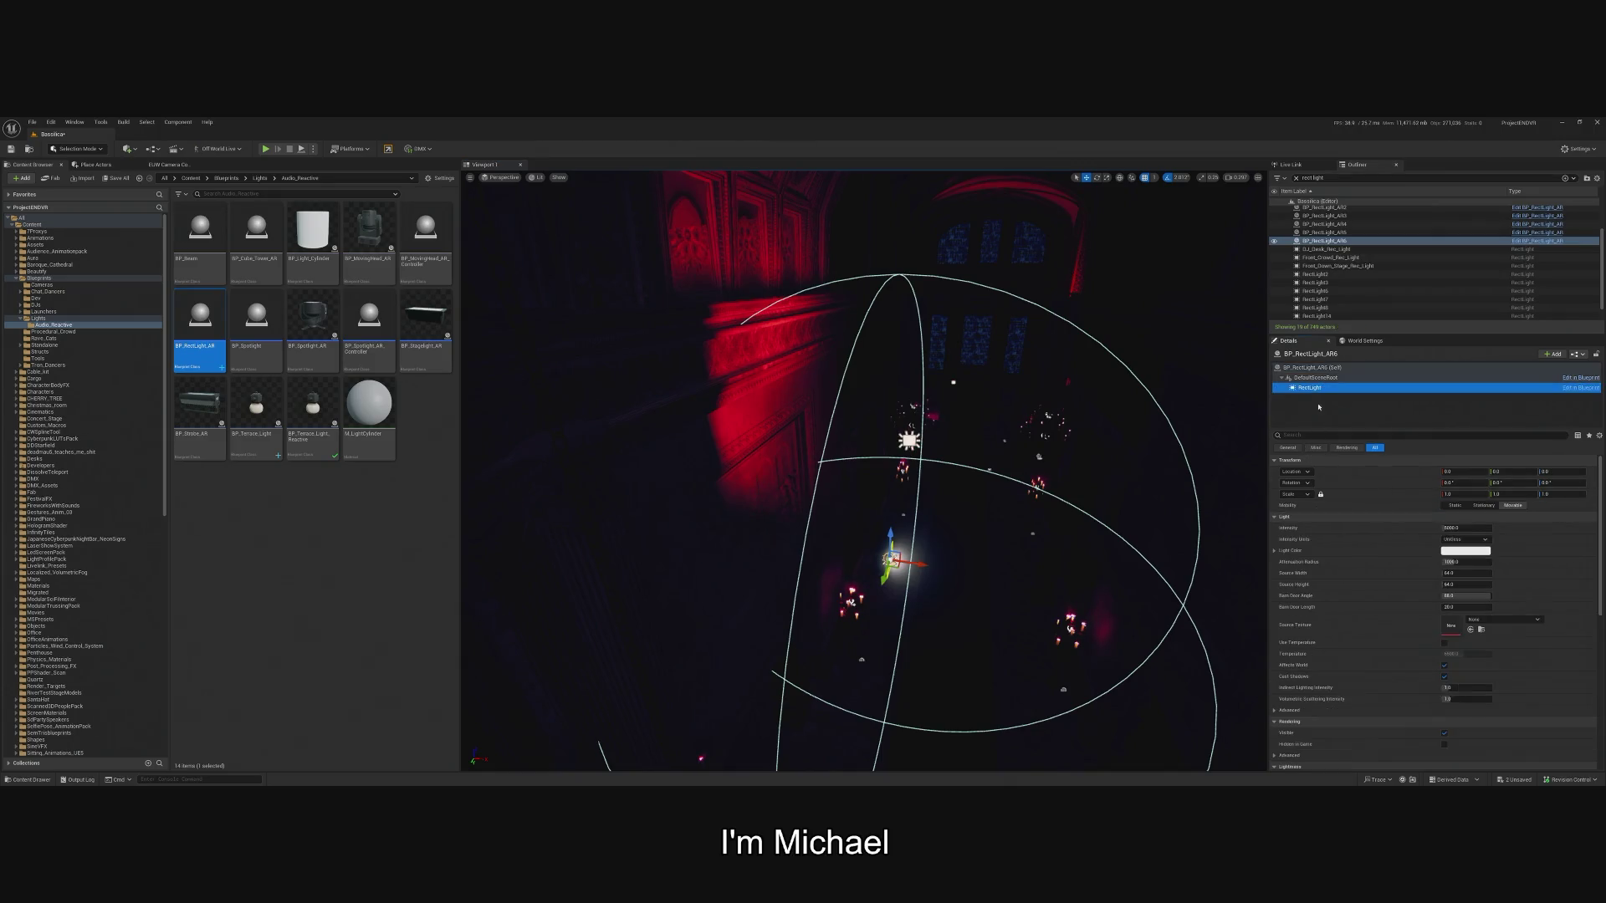
key("ctrl+v")
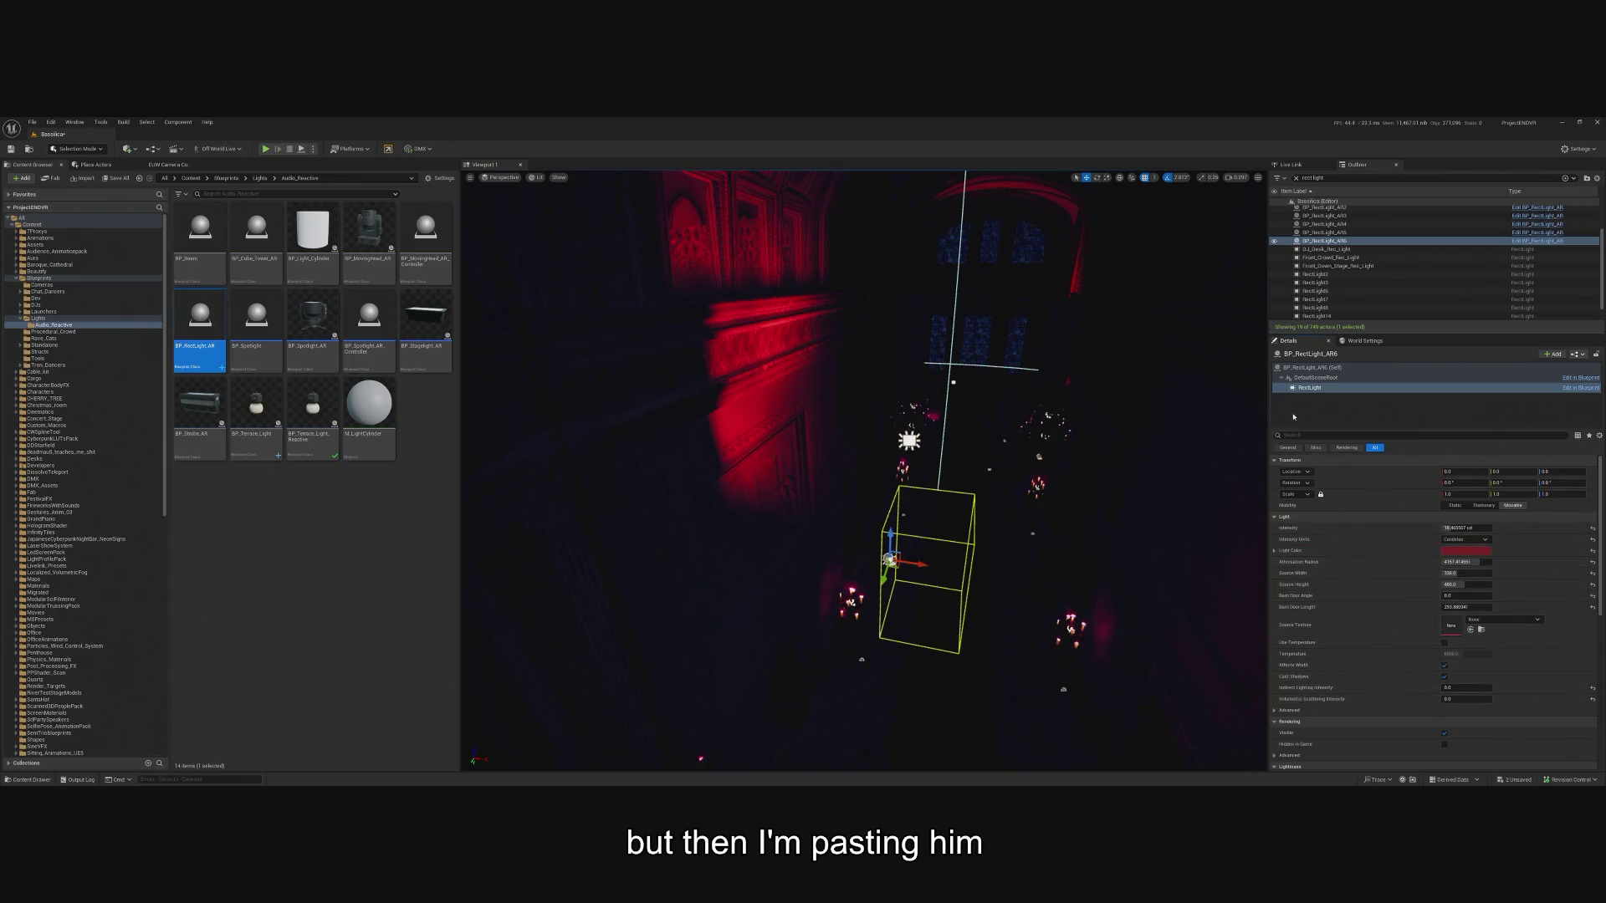
left_click(1312, 367)
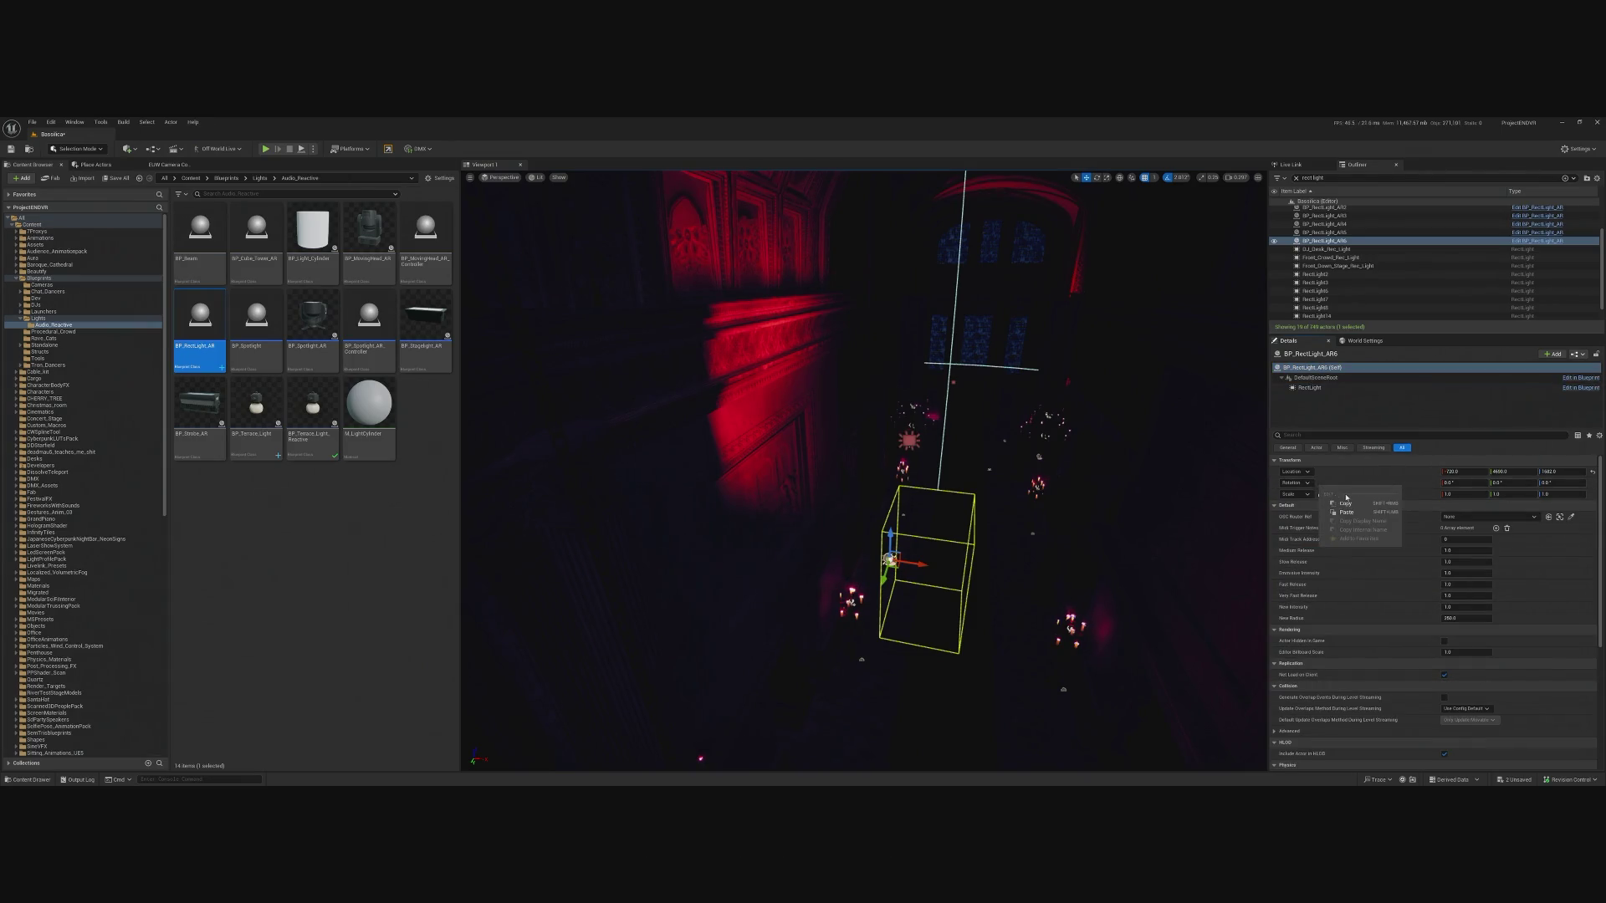
Copy RectLight6's rotation and paste it onto BP_RectLight_AR6 to tilt it.
left_click(918, 444)
right_click(1352, 490)
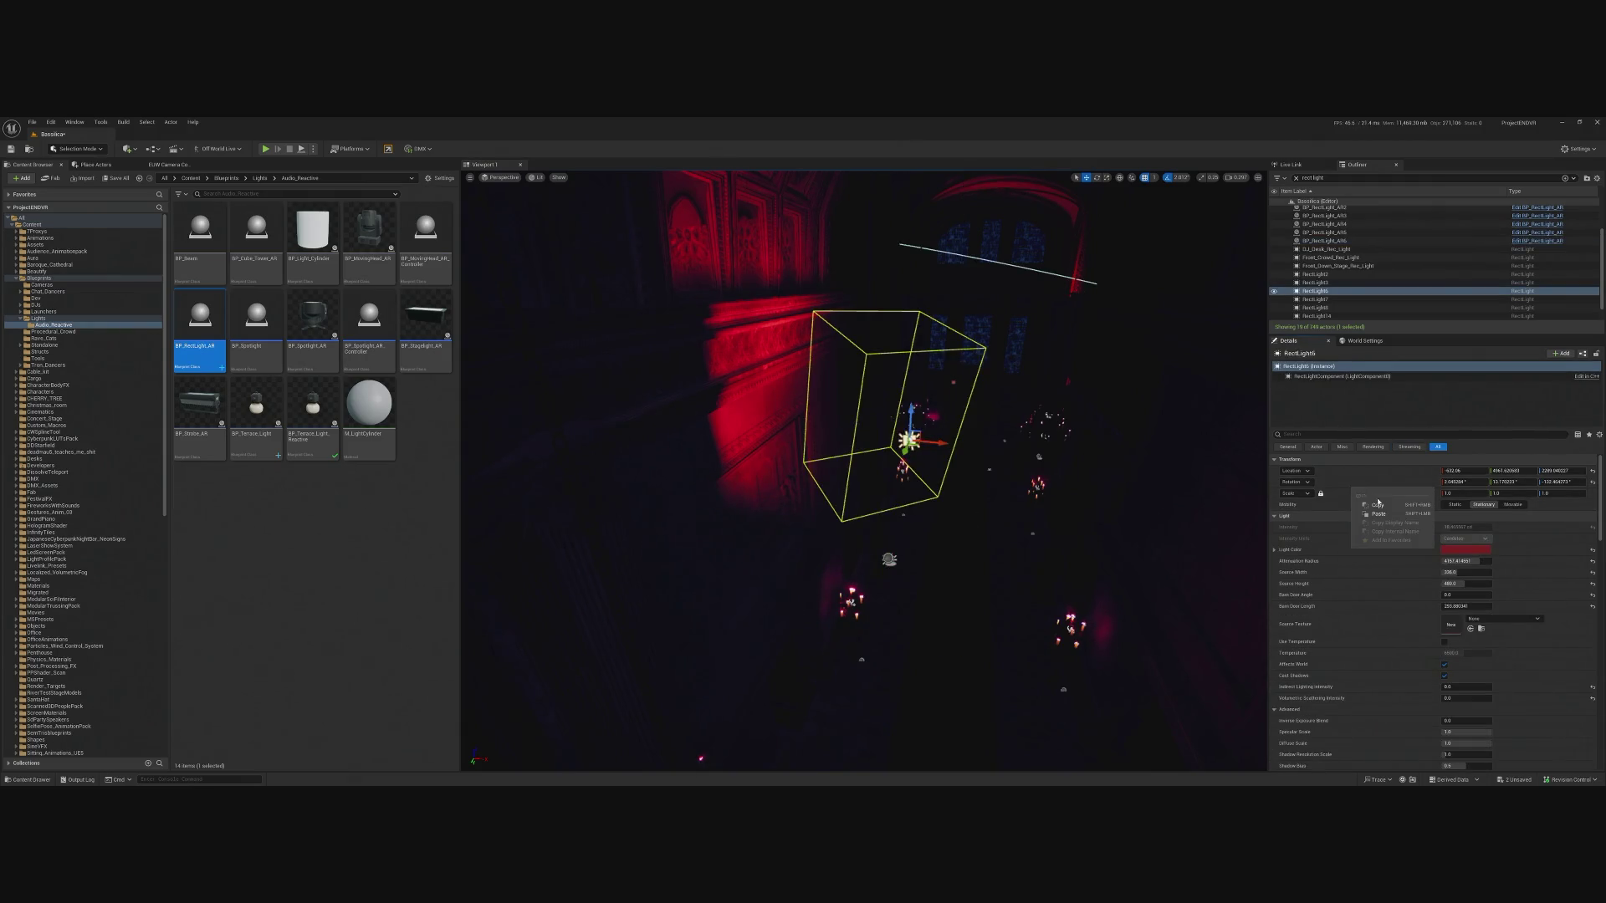
left_click(1378, 504)
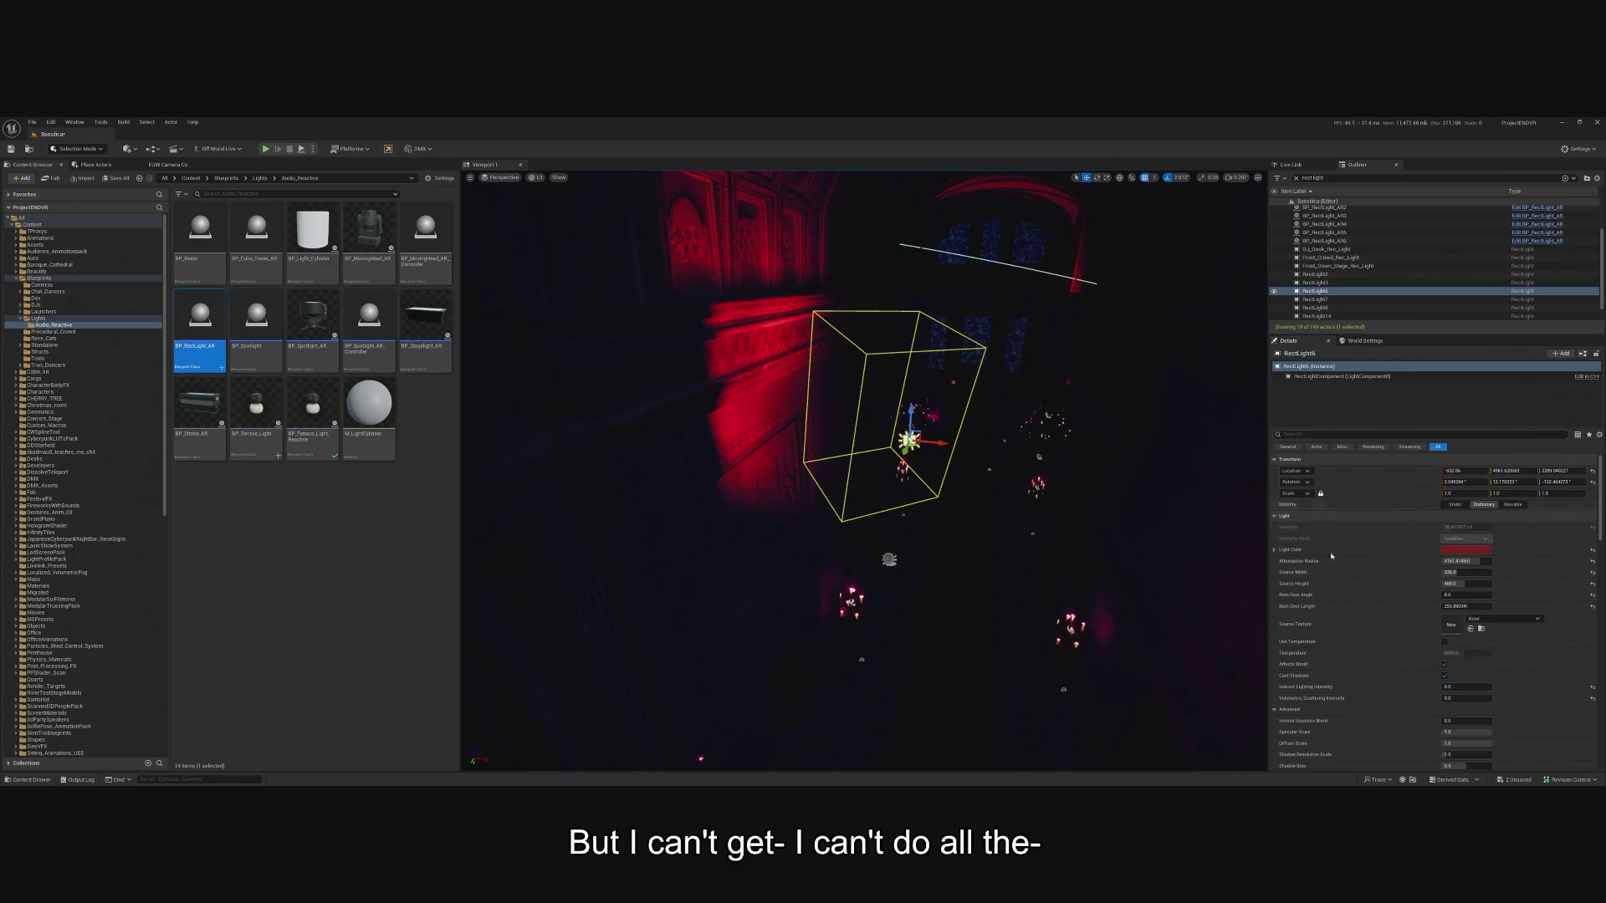
left_click(891, 556)
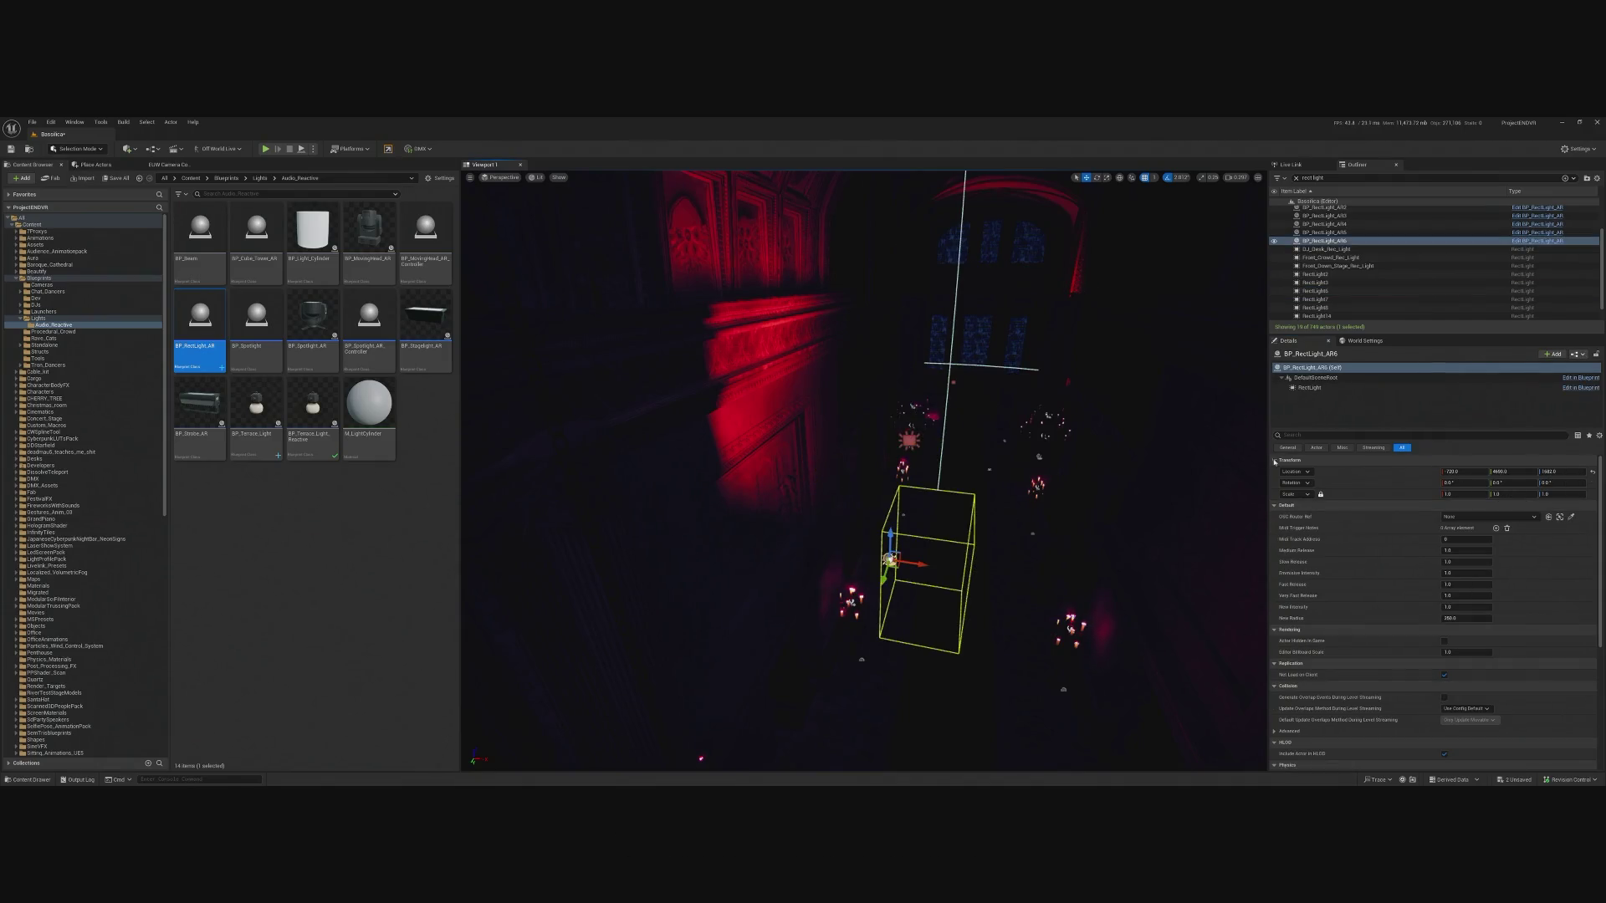
right_click(1324, 484)
left_click(1327, 511)
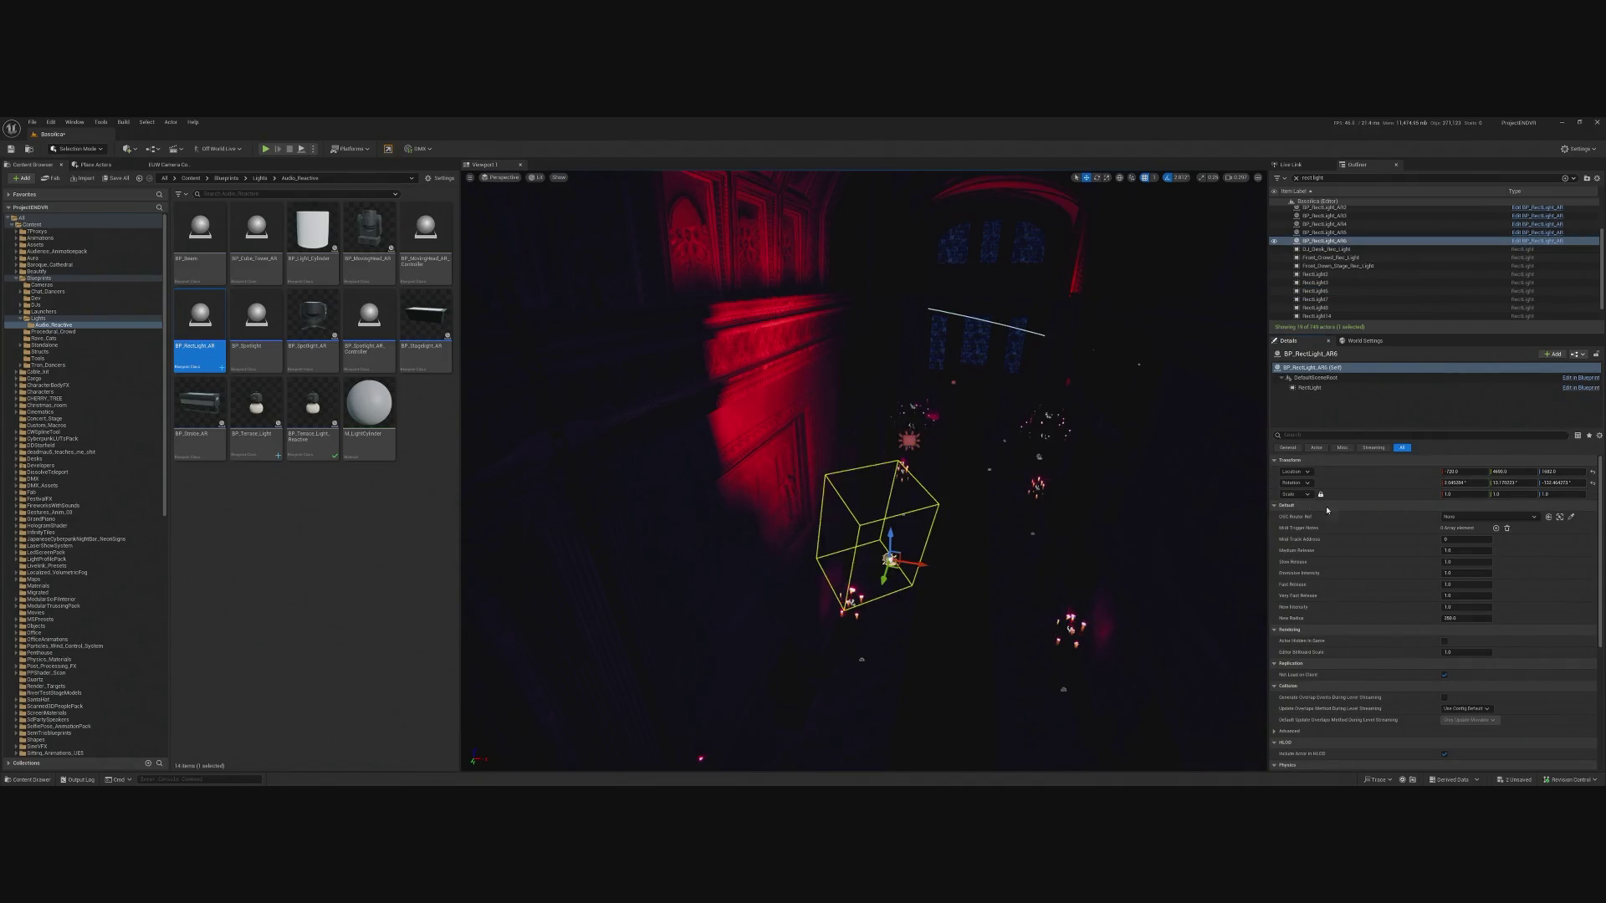
Copy RectLight6's location and paste it onto BP_RectLight_AR6.
left_click(916, 438)
right_click(1379, 476)
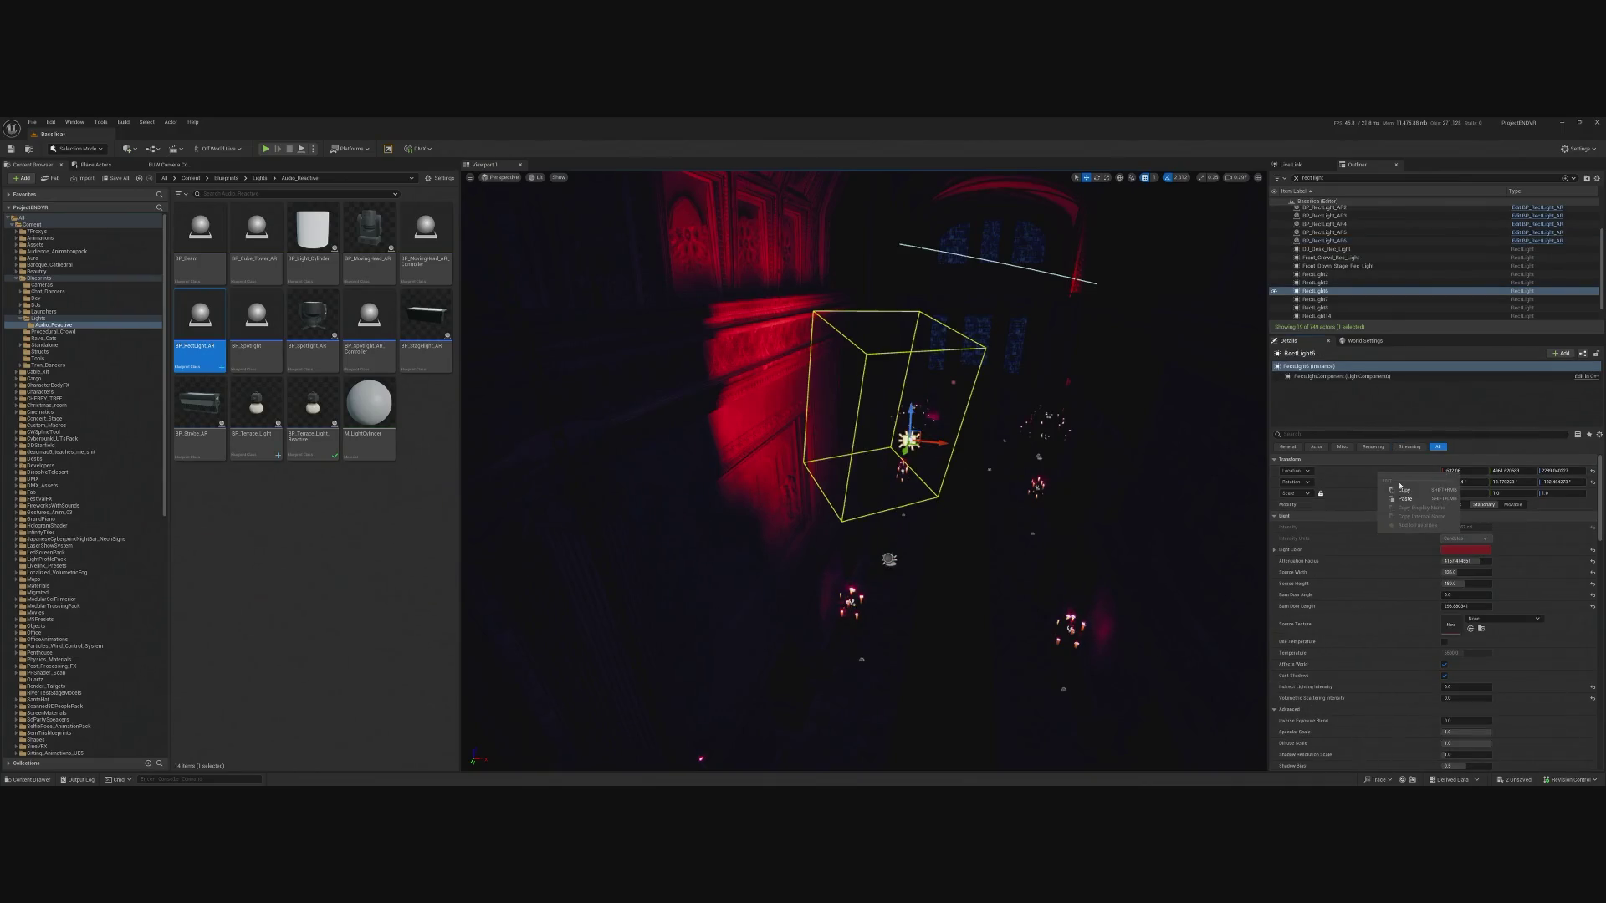
left_click(1404, 491)
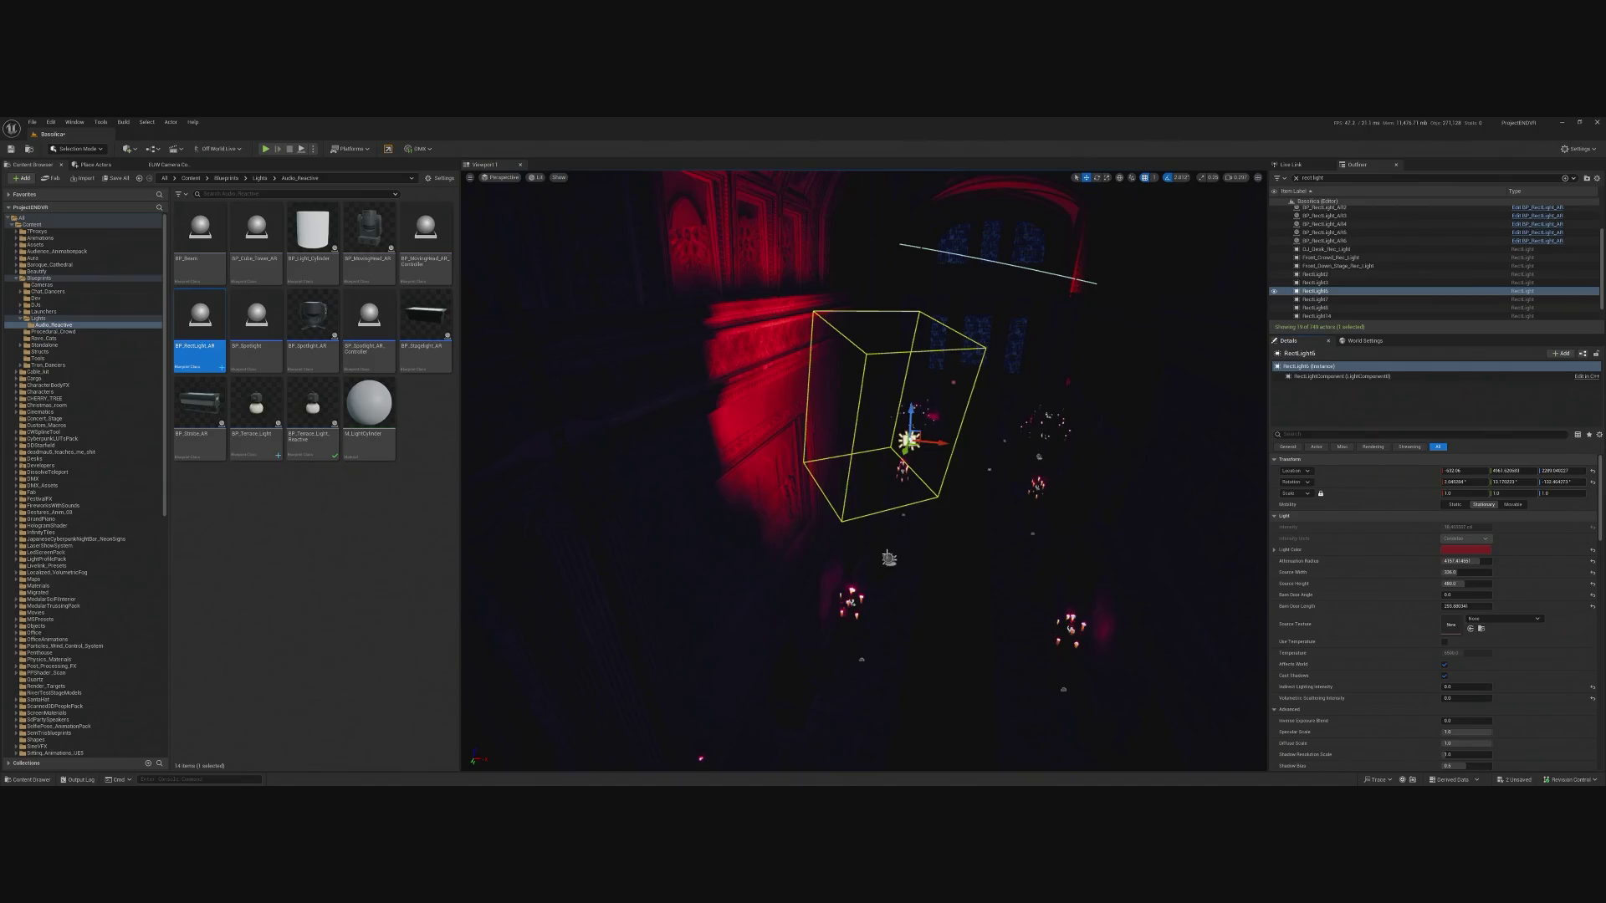
left_click(900, 535)
left_click(889, 559)
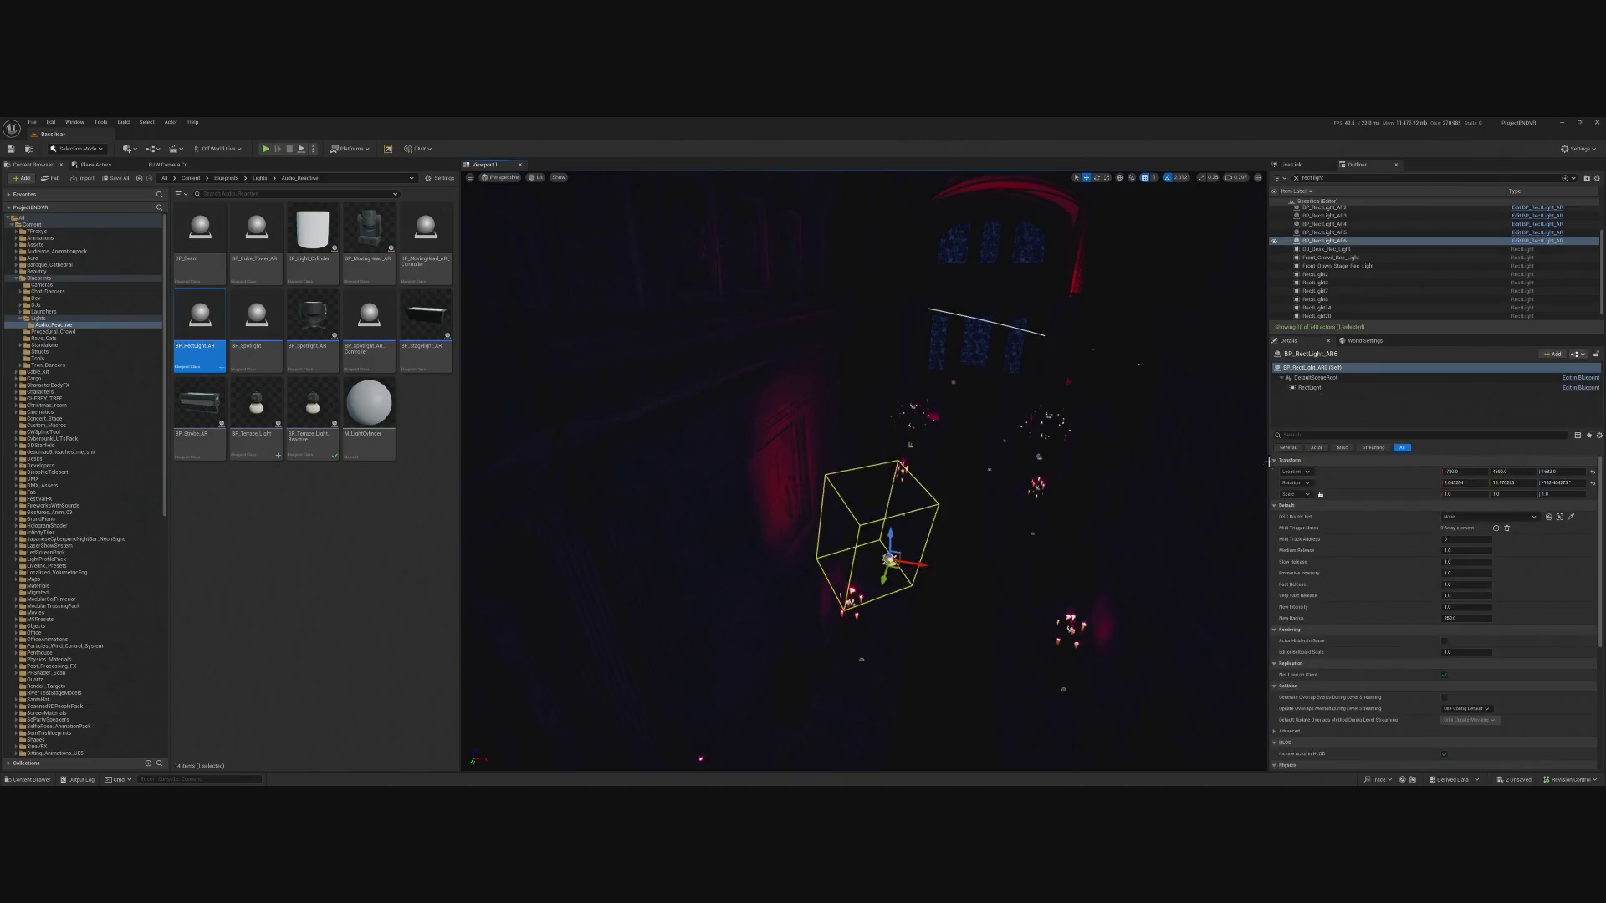
right_click(1332, 479)
left_click(1373, 504)
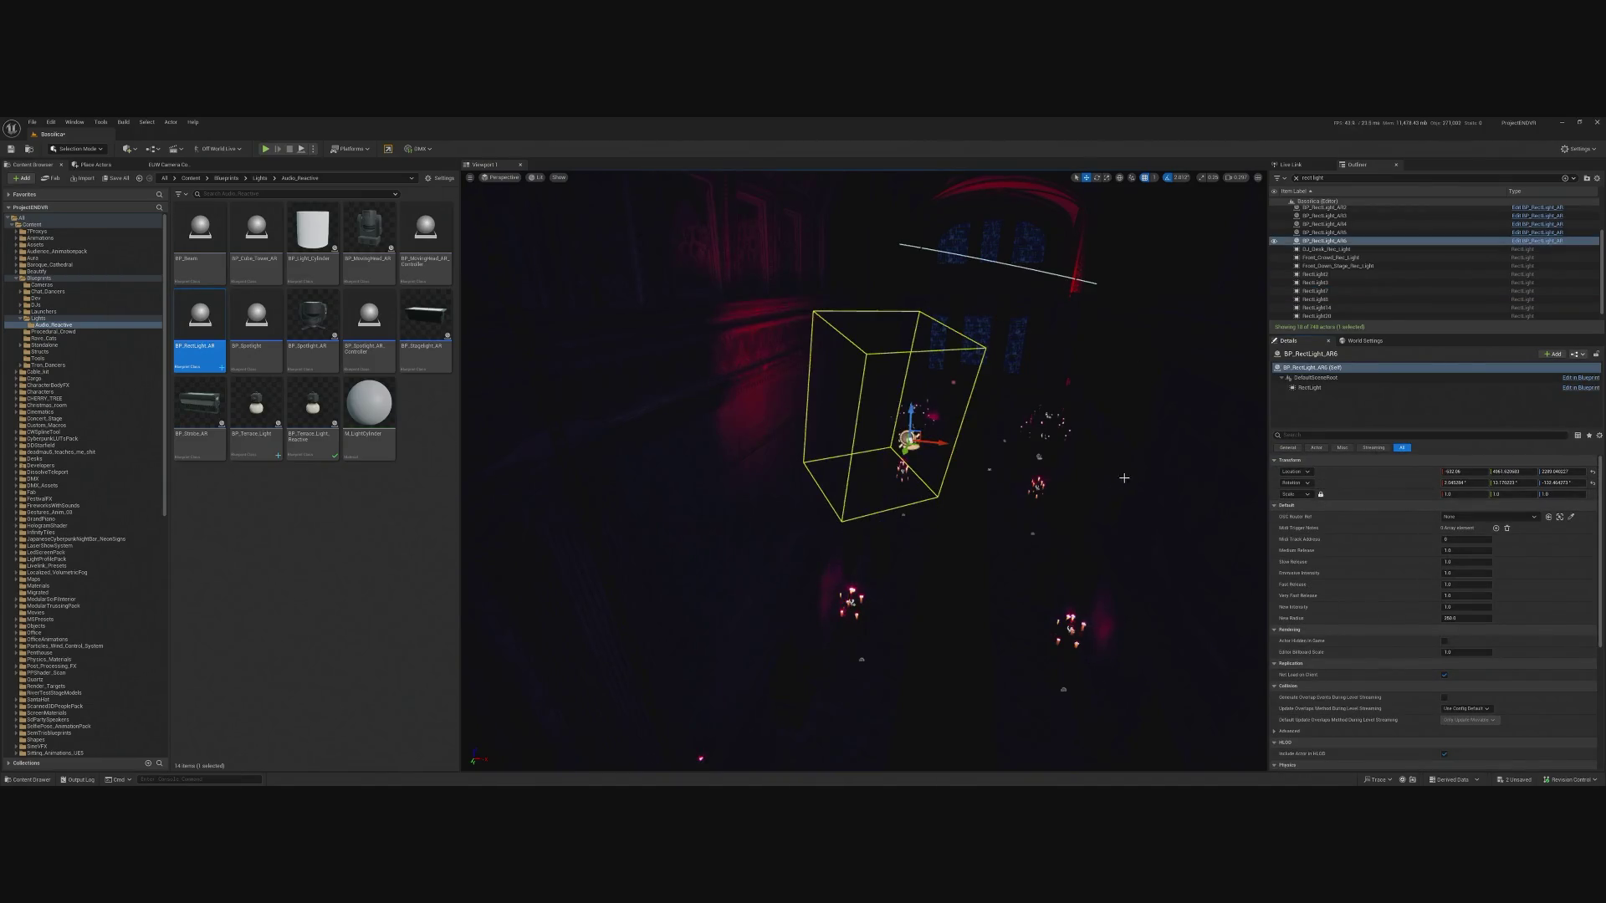
Undo with Ctrl+Z until RectLight6 is restored with its red glow on the arch.
left_click_drag(1045, 483, 1009, 513)
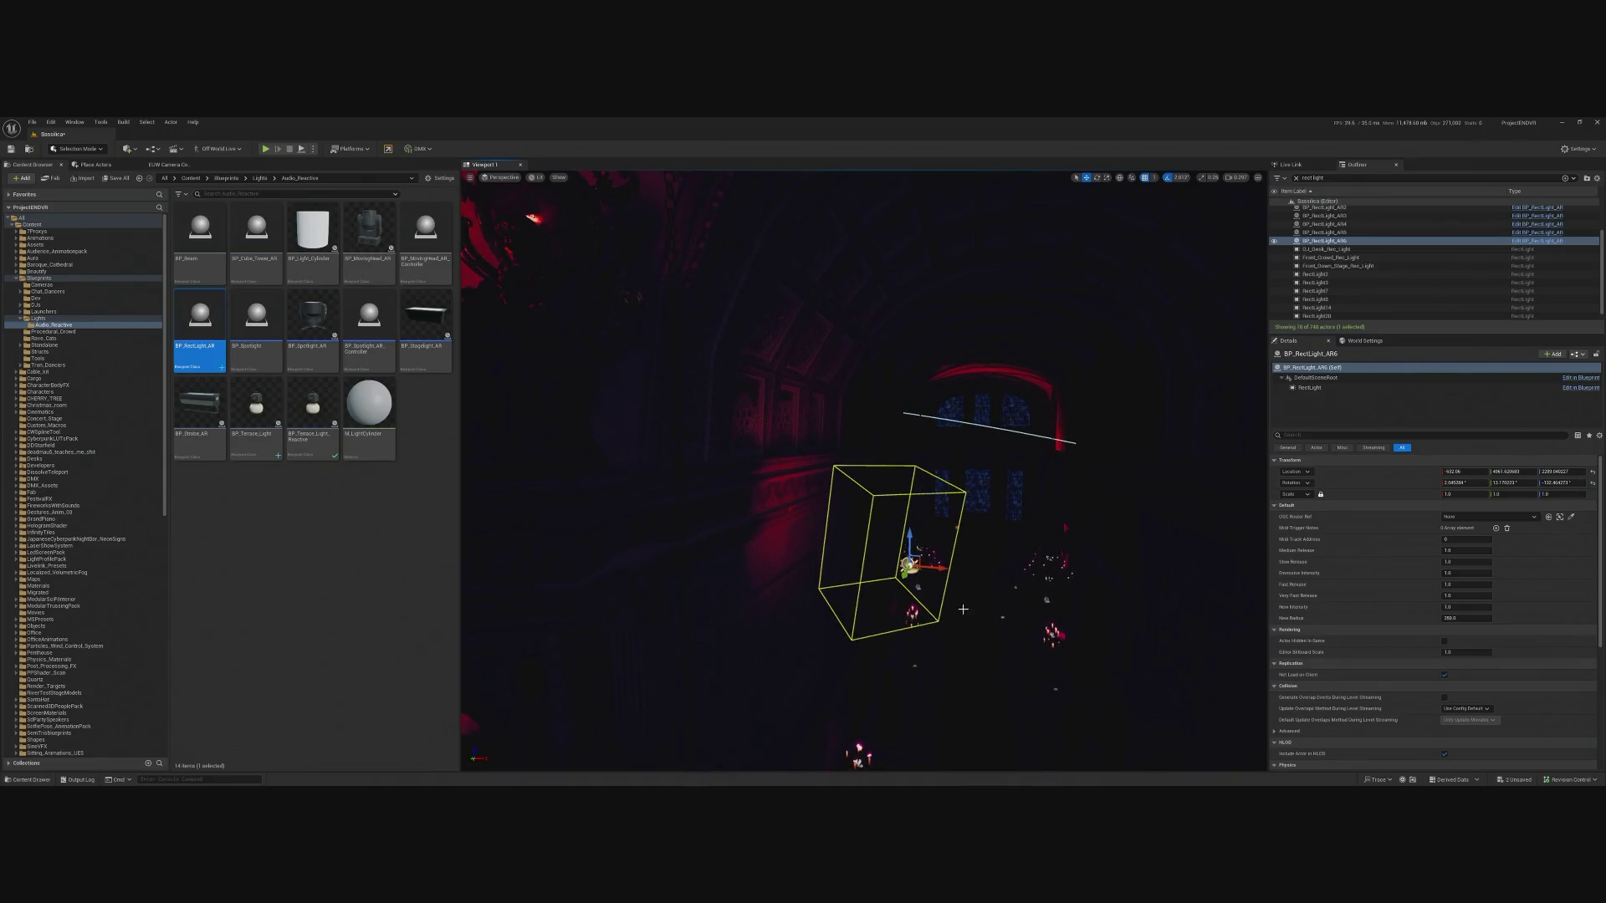
key("ctrl+z")
key("ctrl+z")
key("ctrl+z")
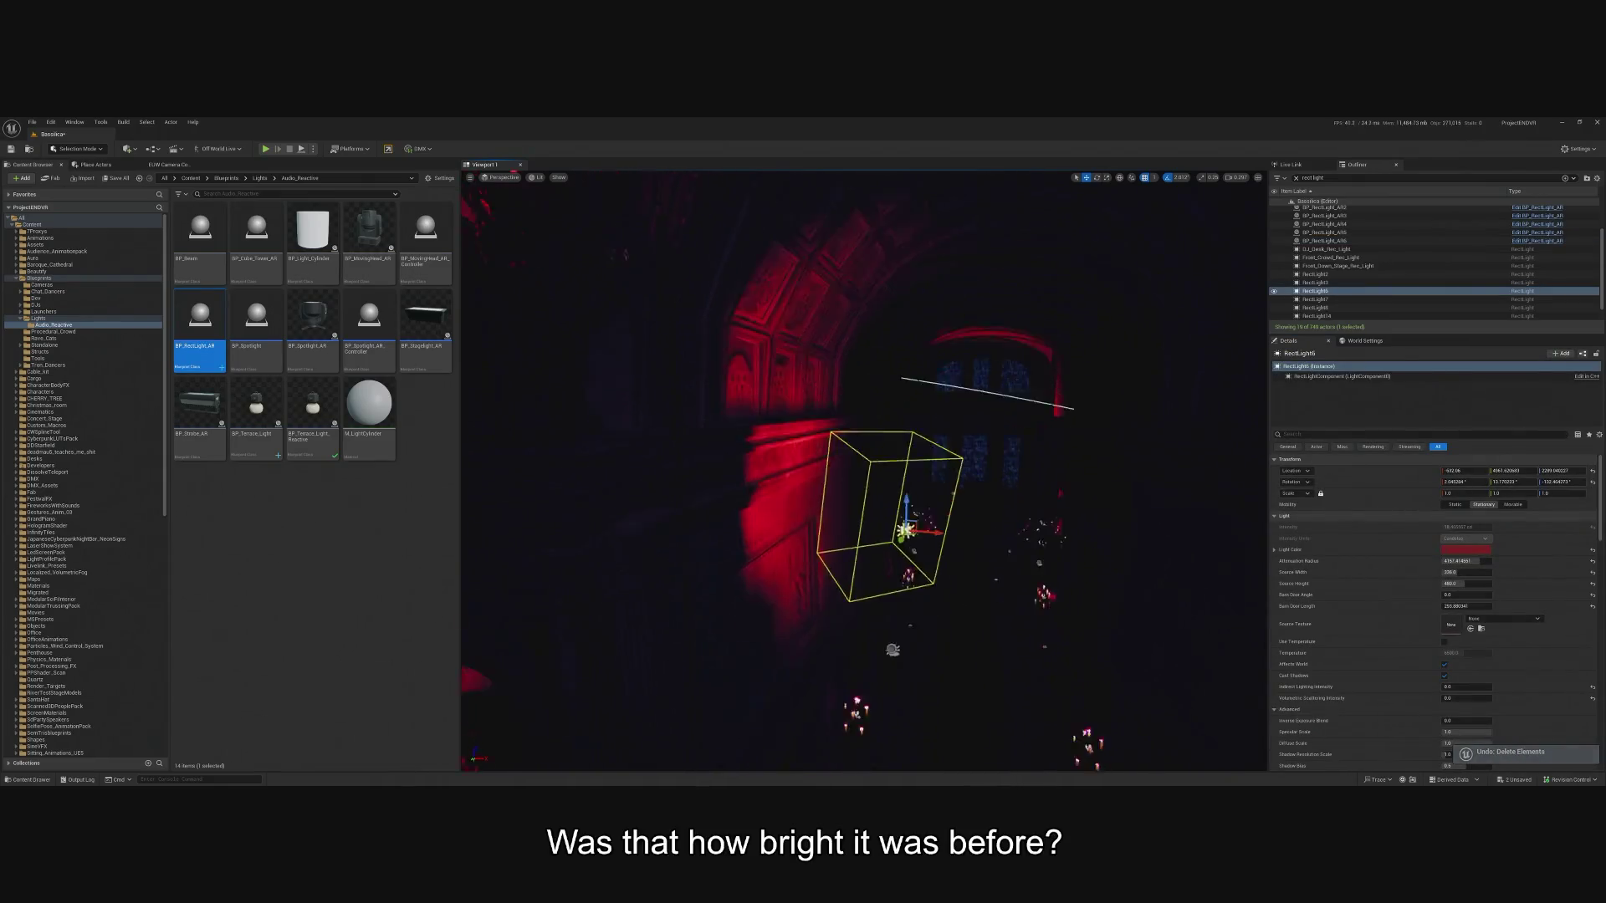
left_click_drag(1009, 513, 999, 535)
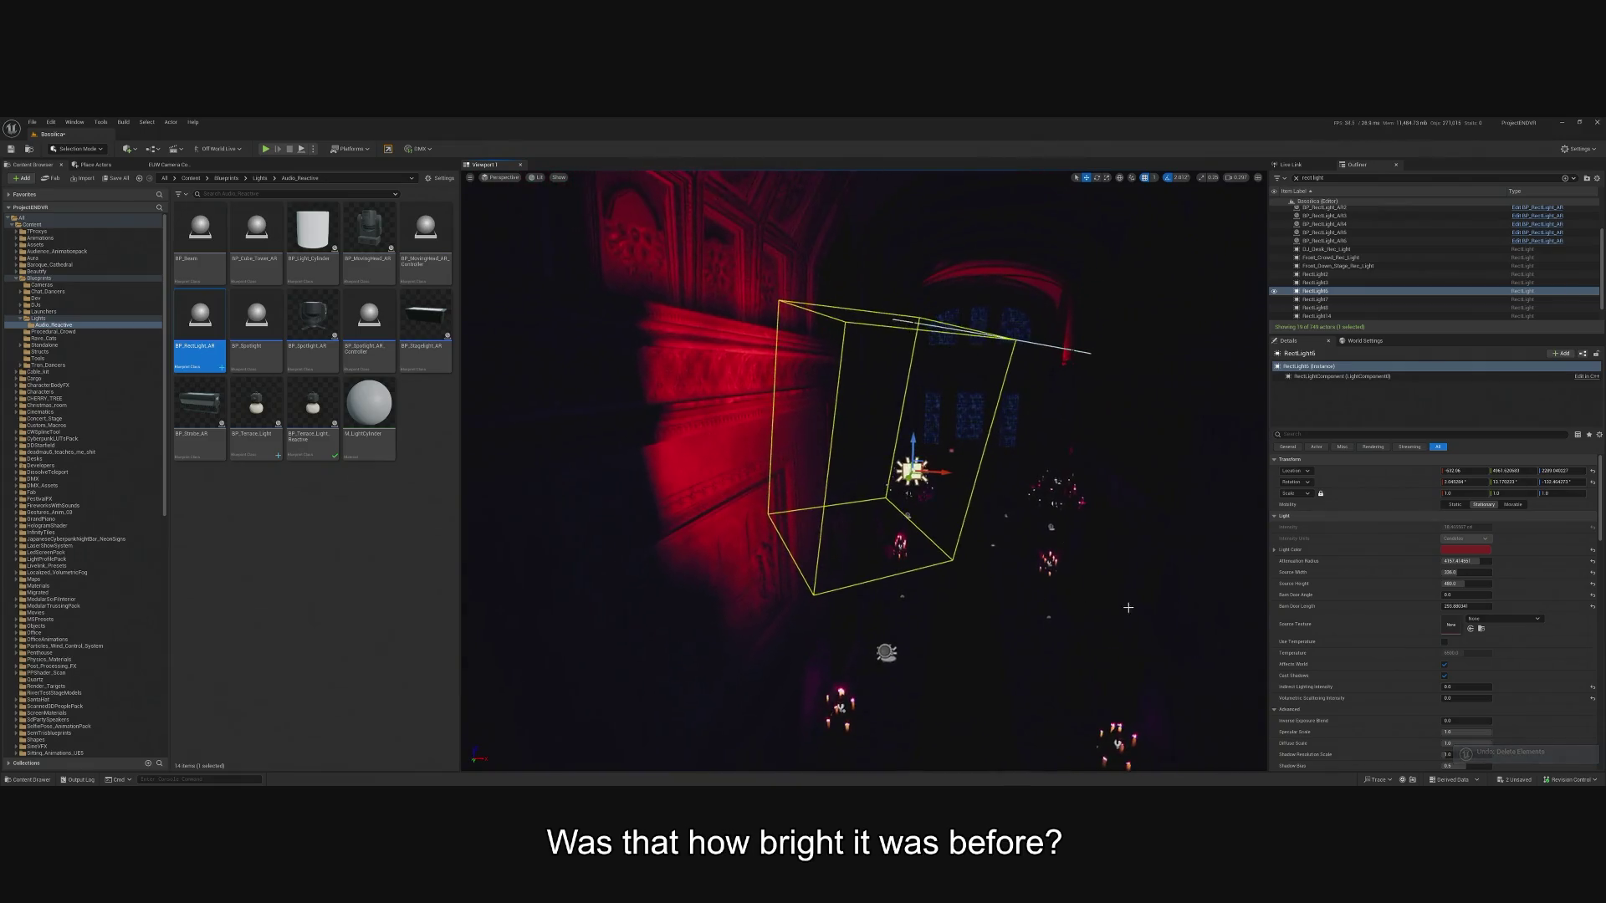
Copy RectLight6's XStar IES Light Profiles properties onto BP_RectLight_AR6's RectLight component.
left_click(1397, 435)
type("ies")
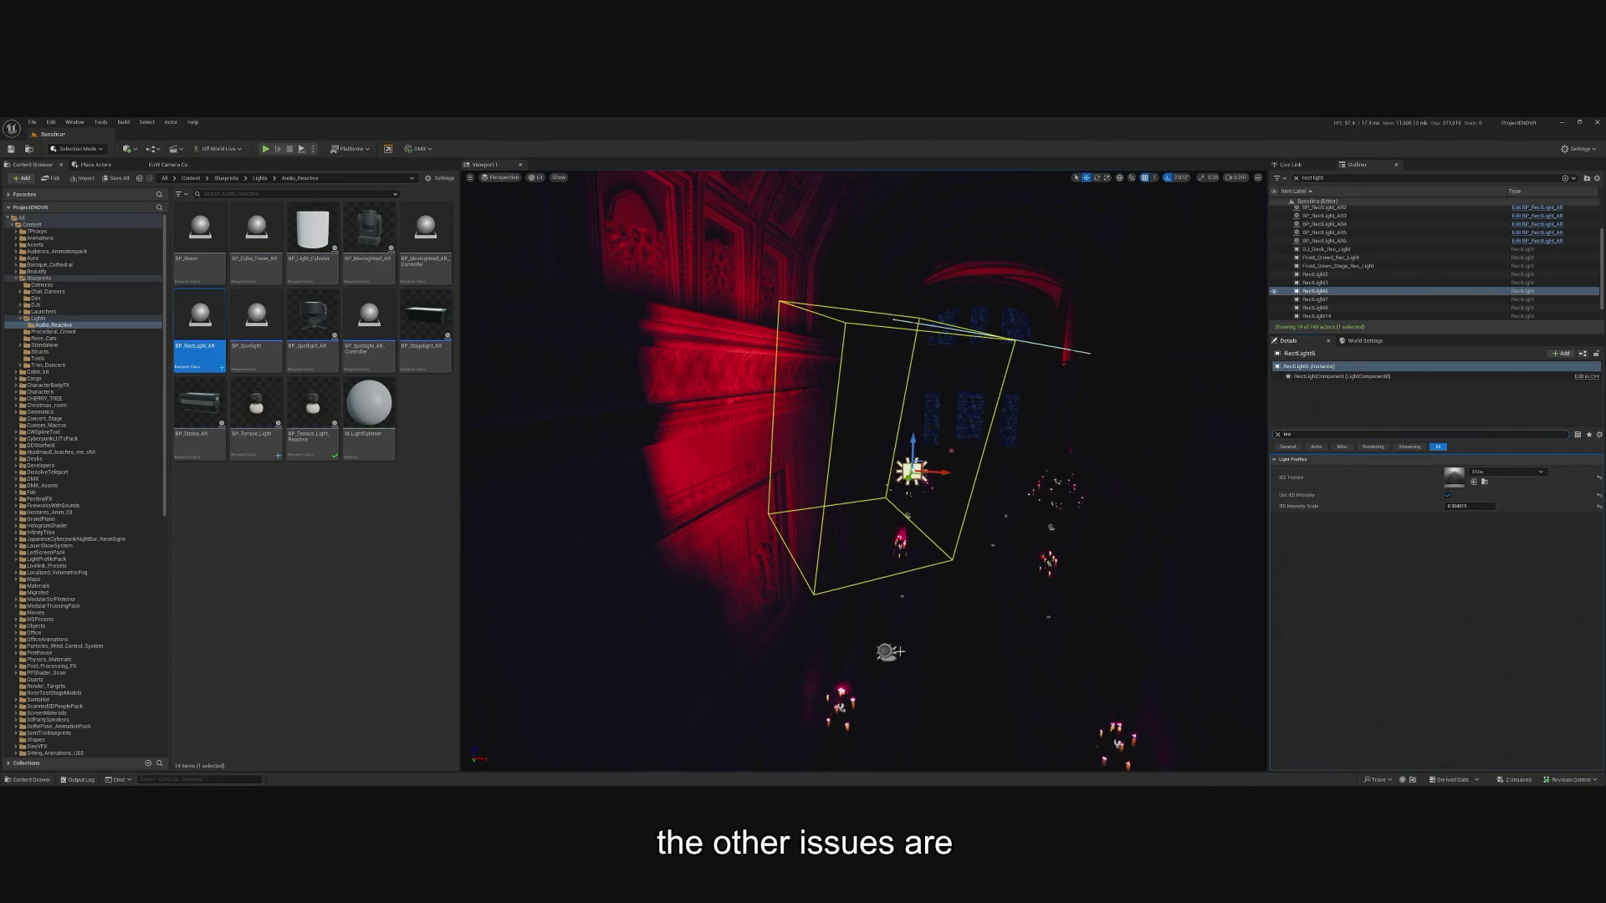
right_click(1302, 460)
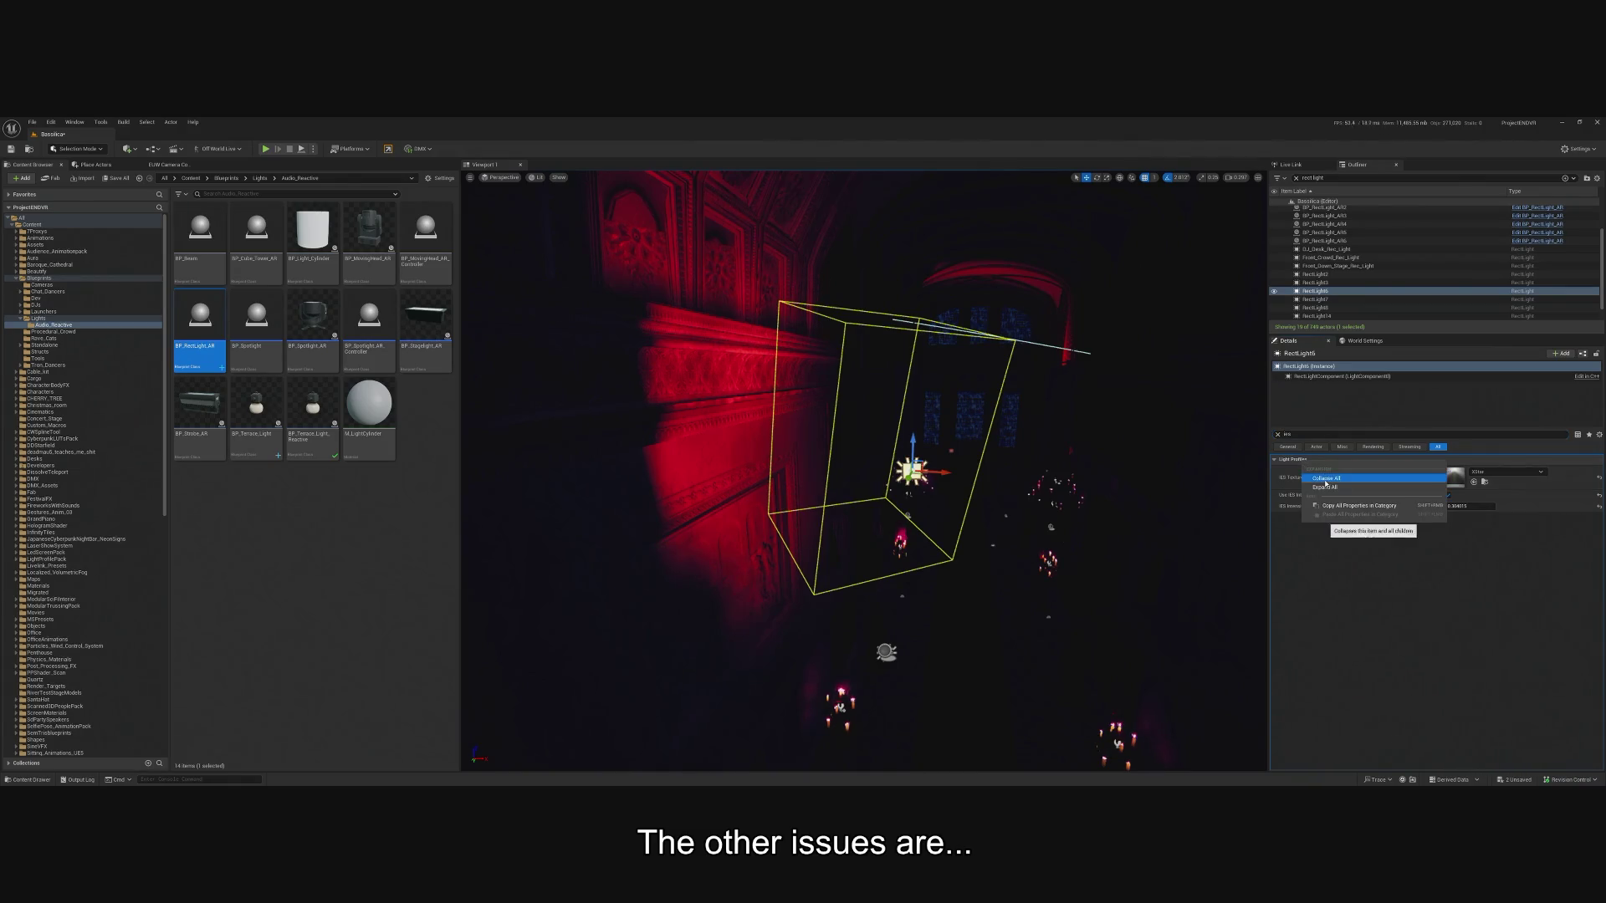
left_click(1330, 507)
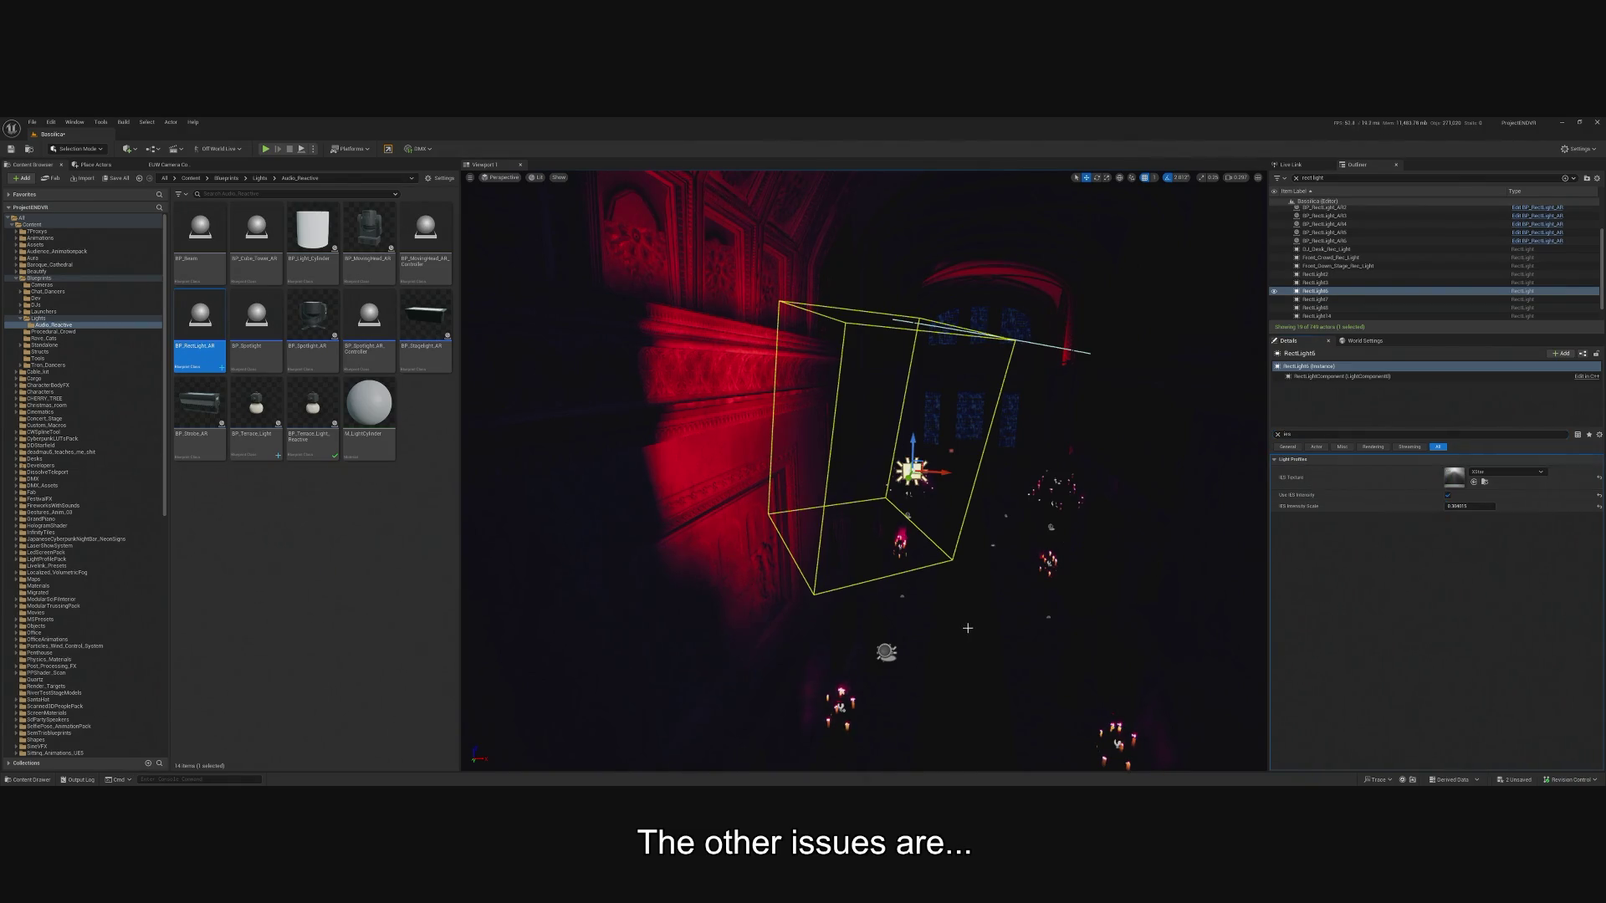
left_click(886, 652)
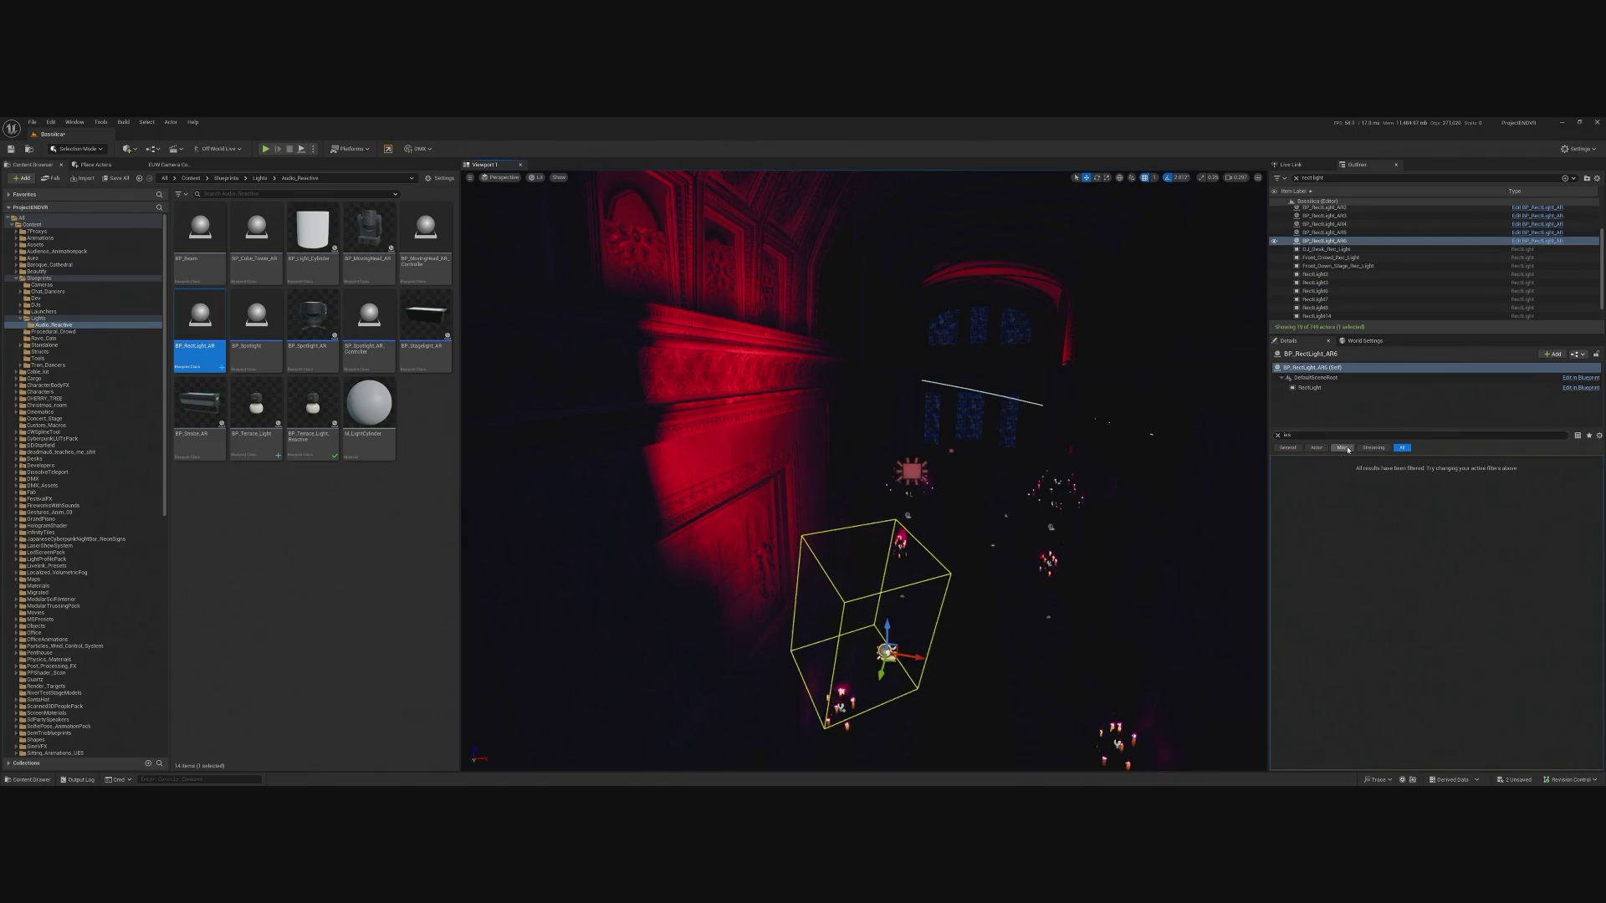
left_click(1319, 389)
right_click(1309, 468)
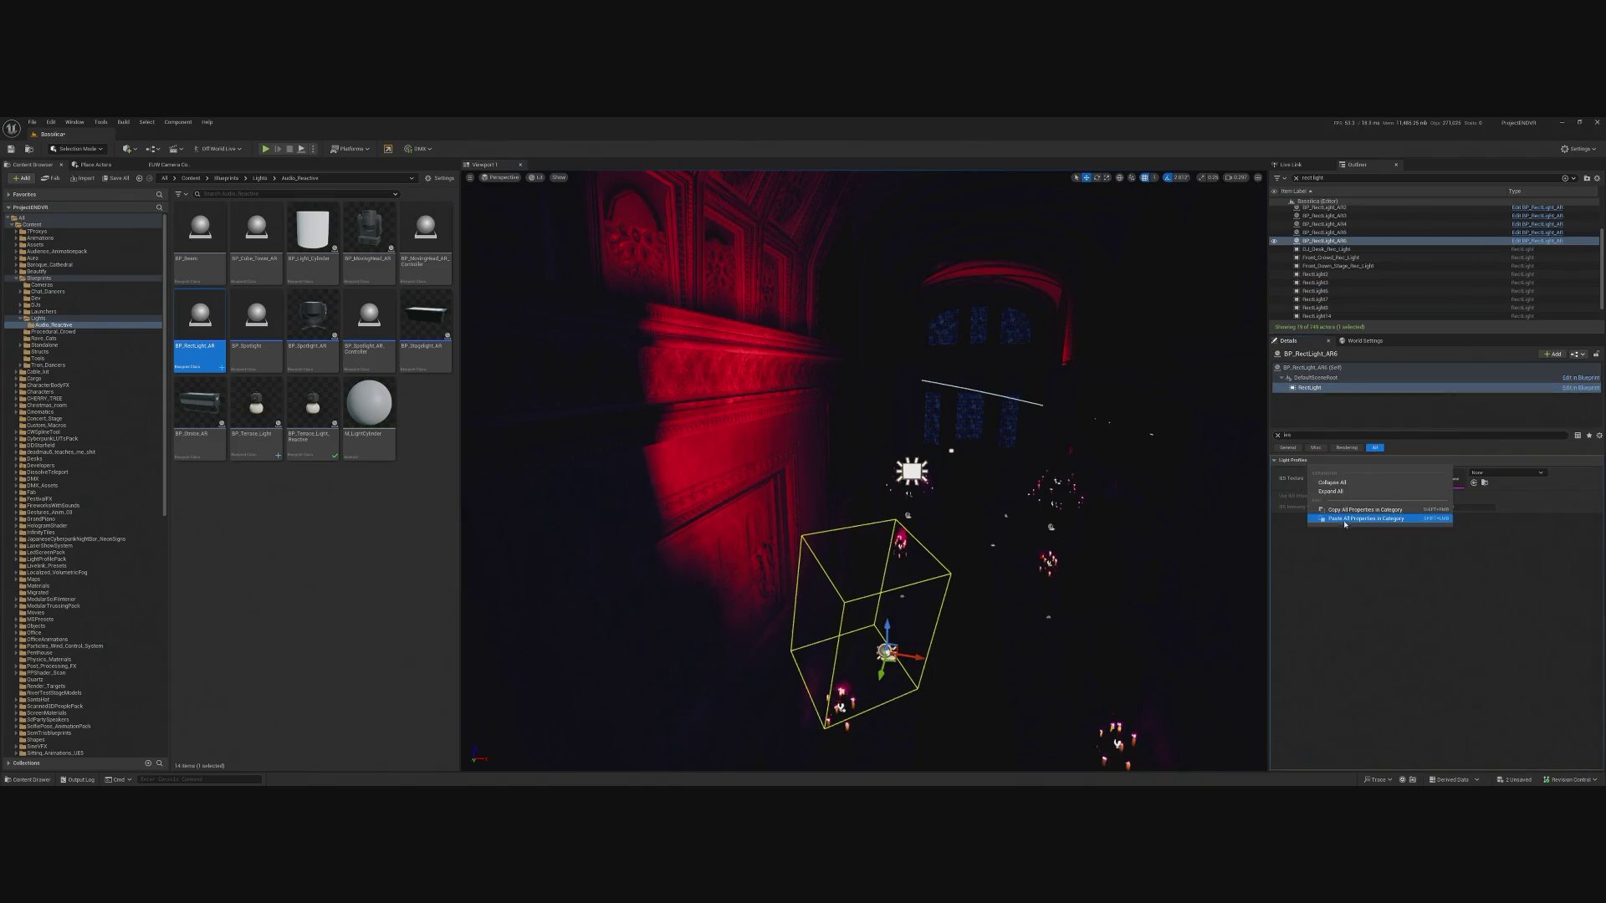
left_click(1292, 465, "shift")
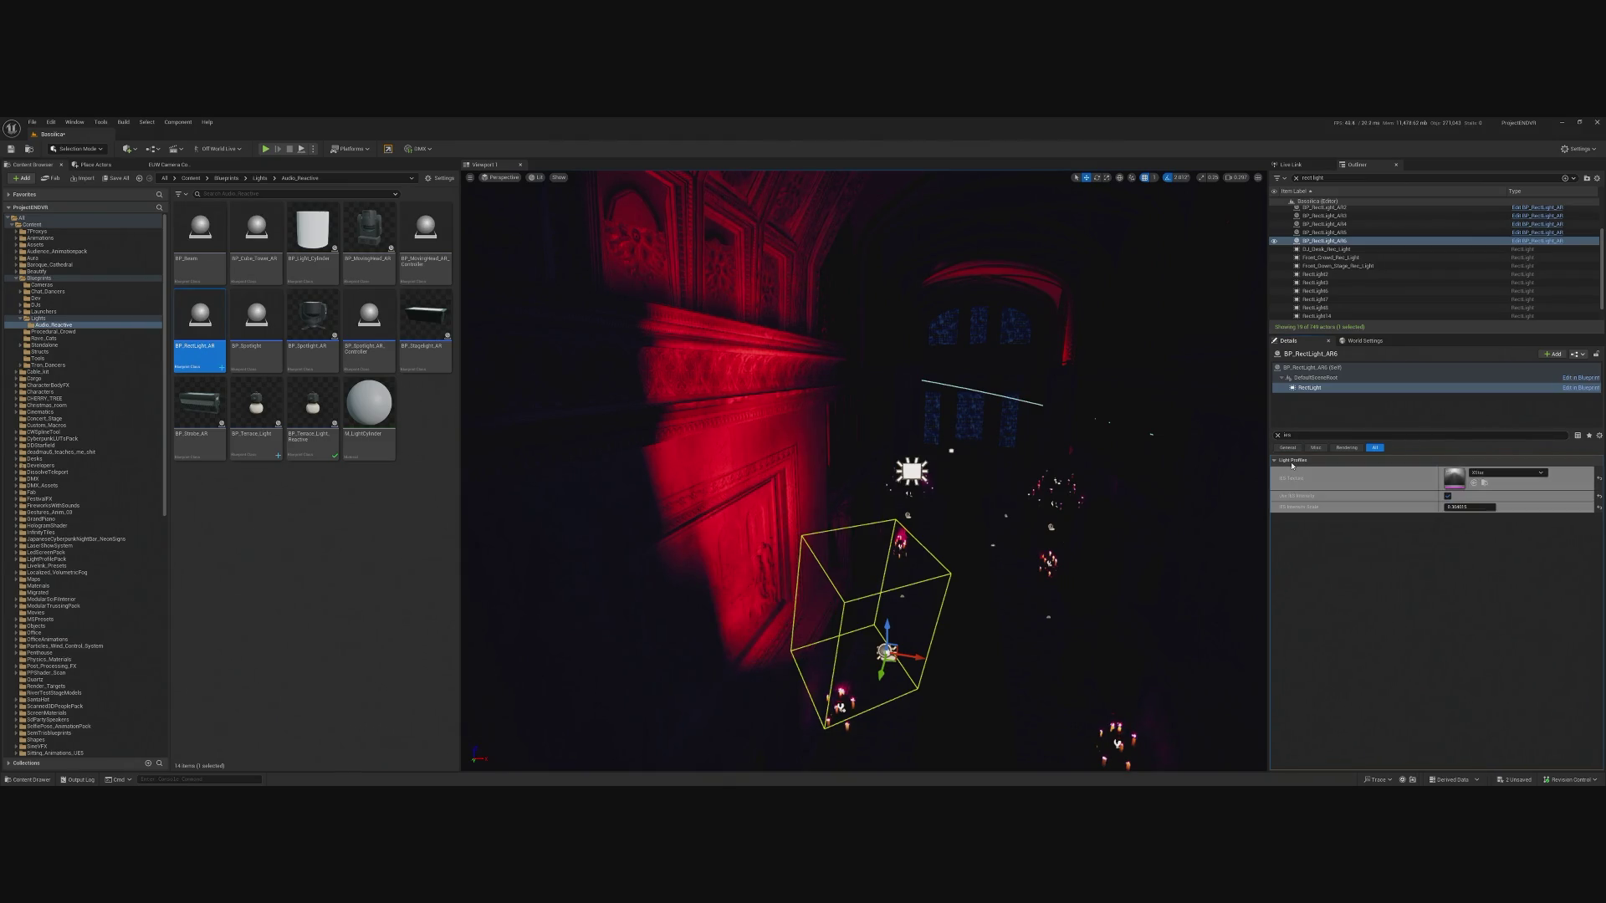
Delete RectLight6 and paste its location onto BP_RectLight_AR6.
left_click(912, 472)
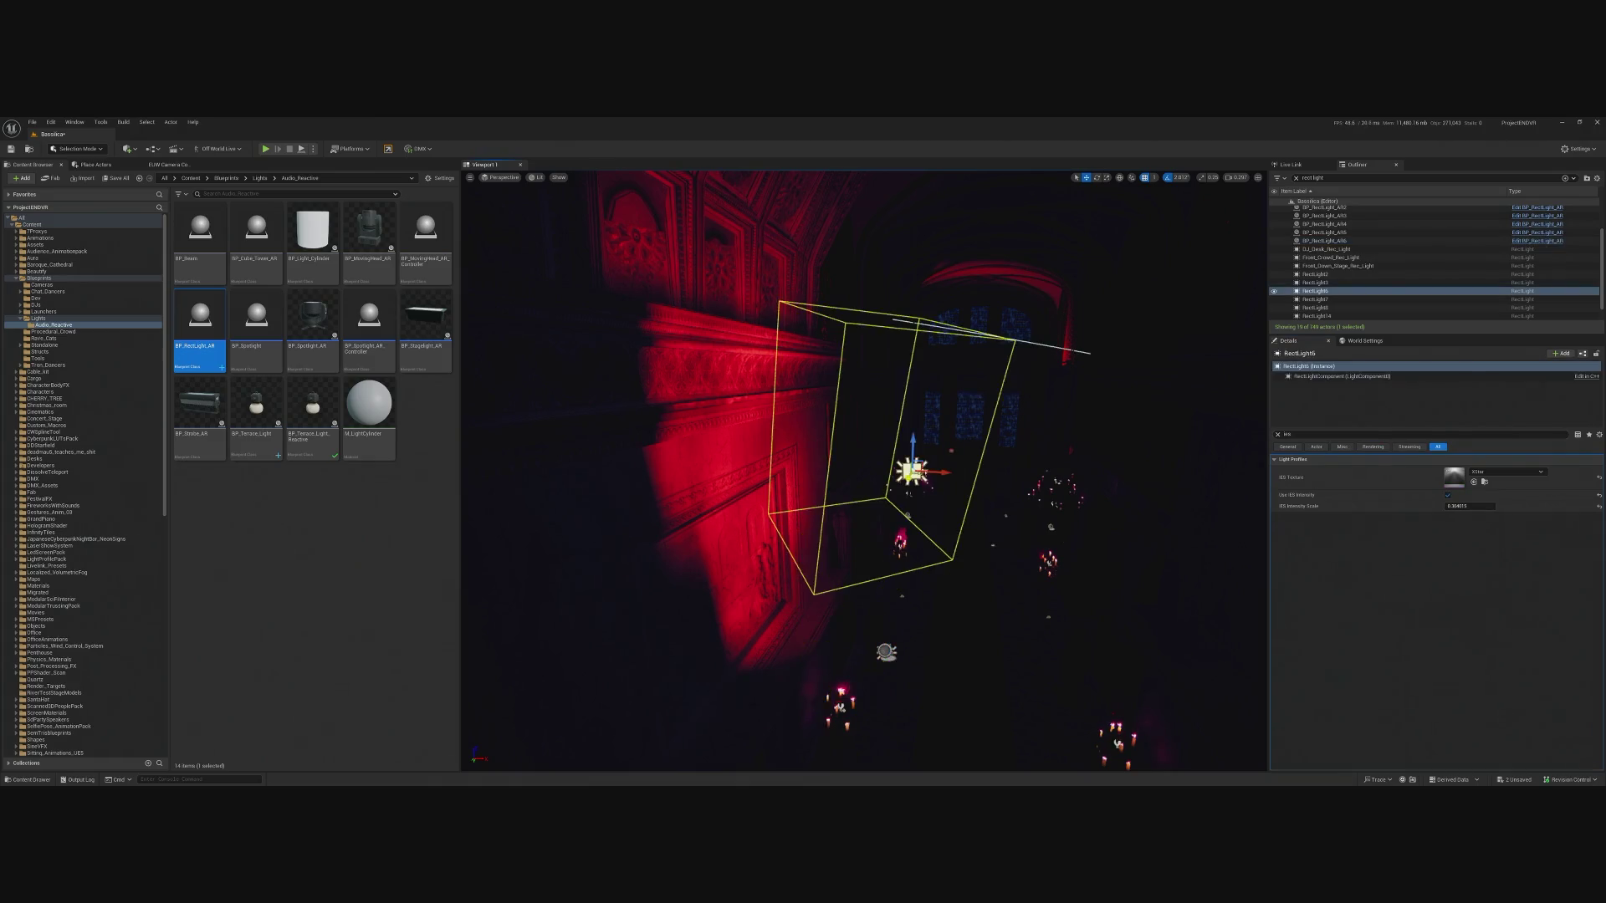
left_click(1278, 435)
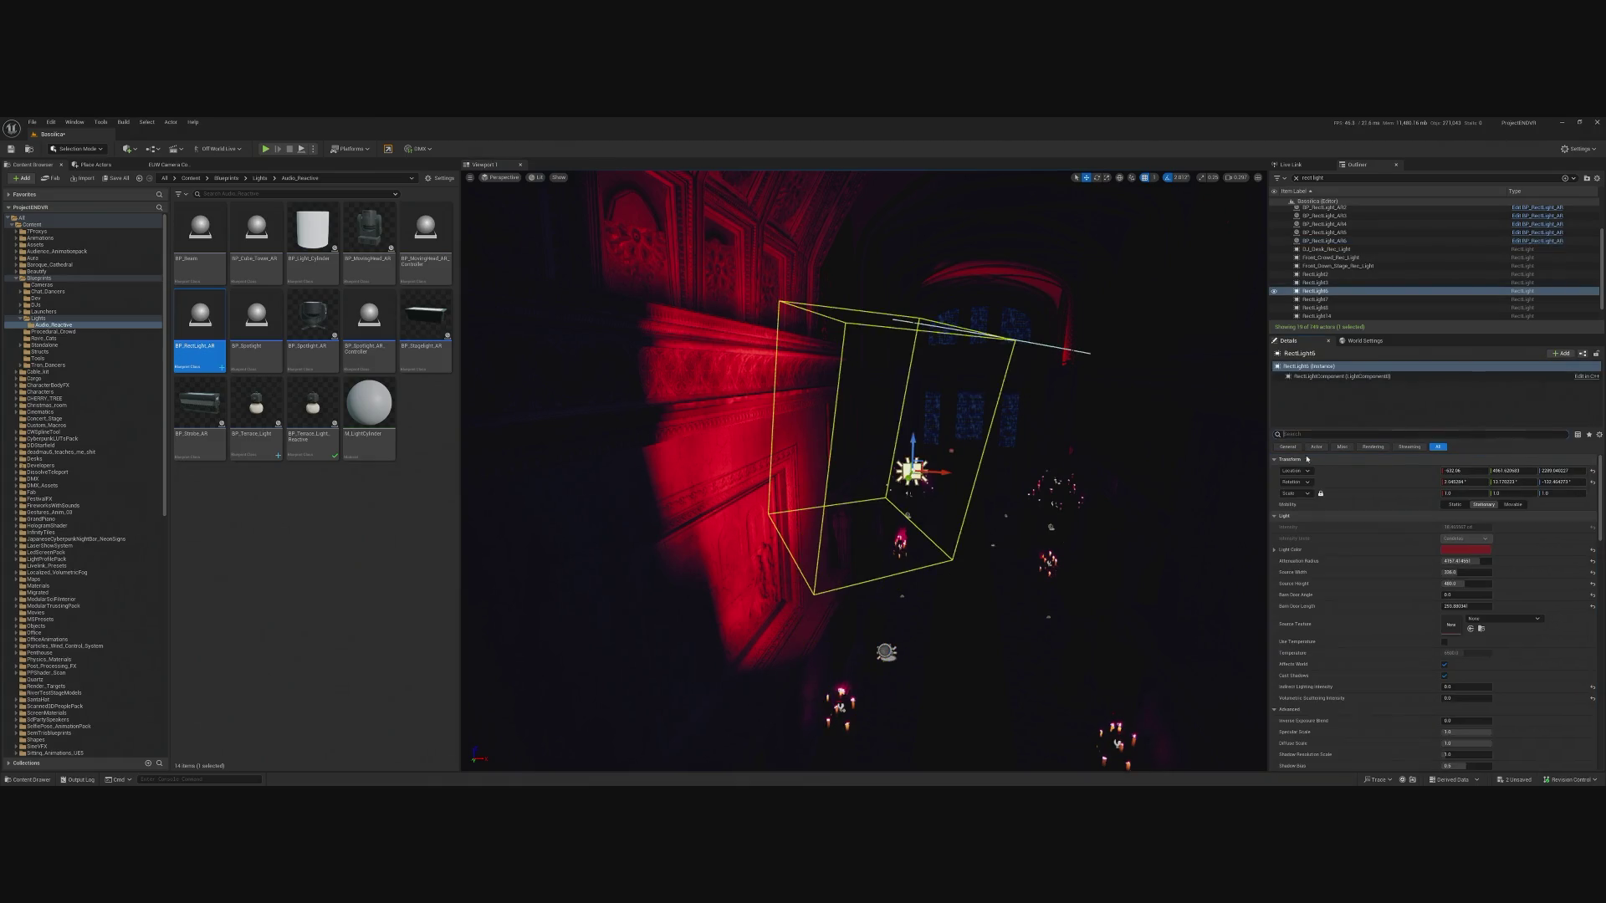
key("Delete")
left_click(886, 652)
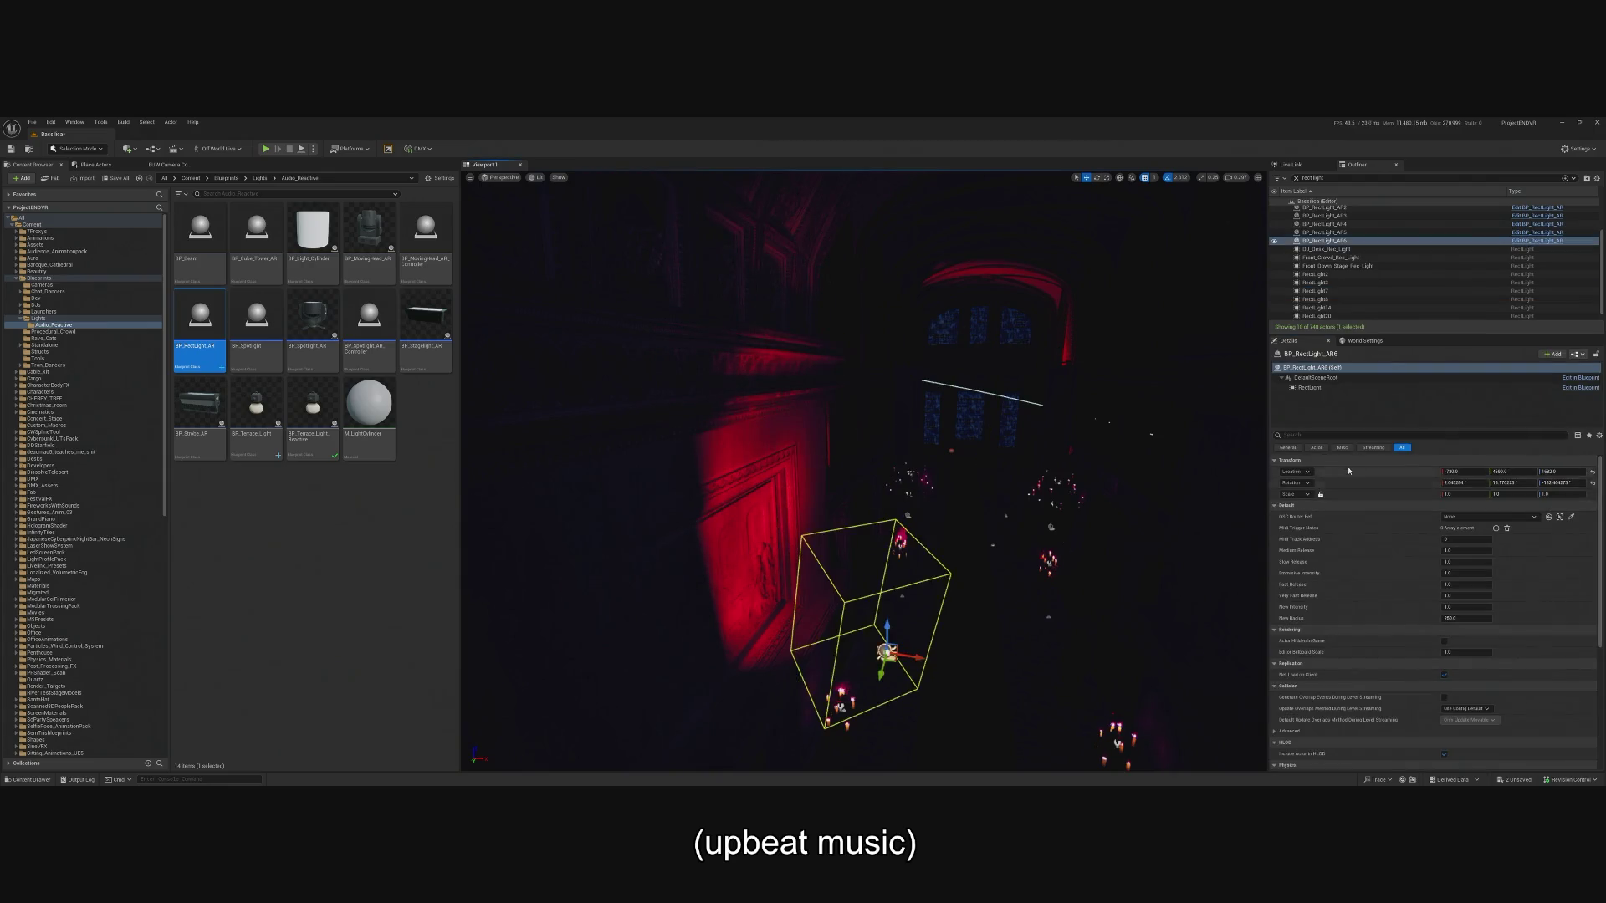
right_click(1345, 475)
left_click(1372, 500)
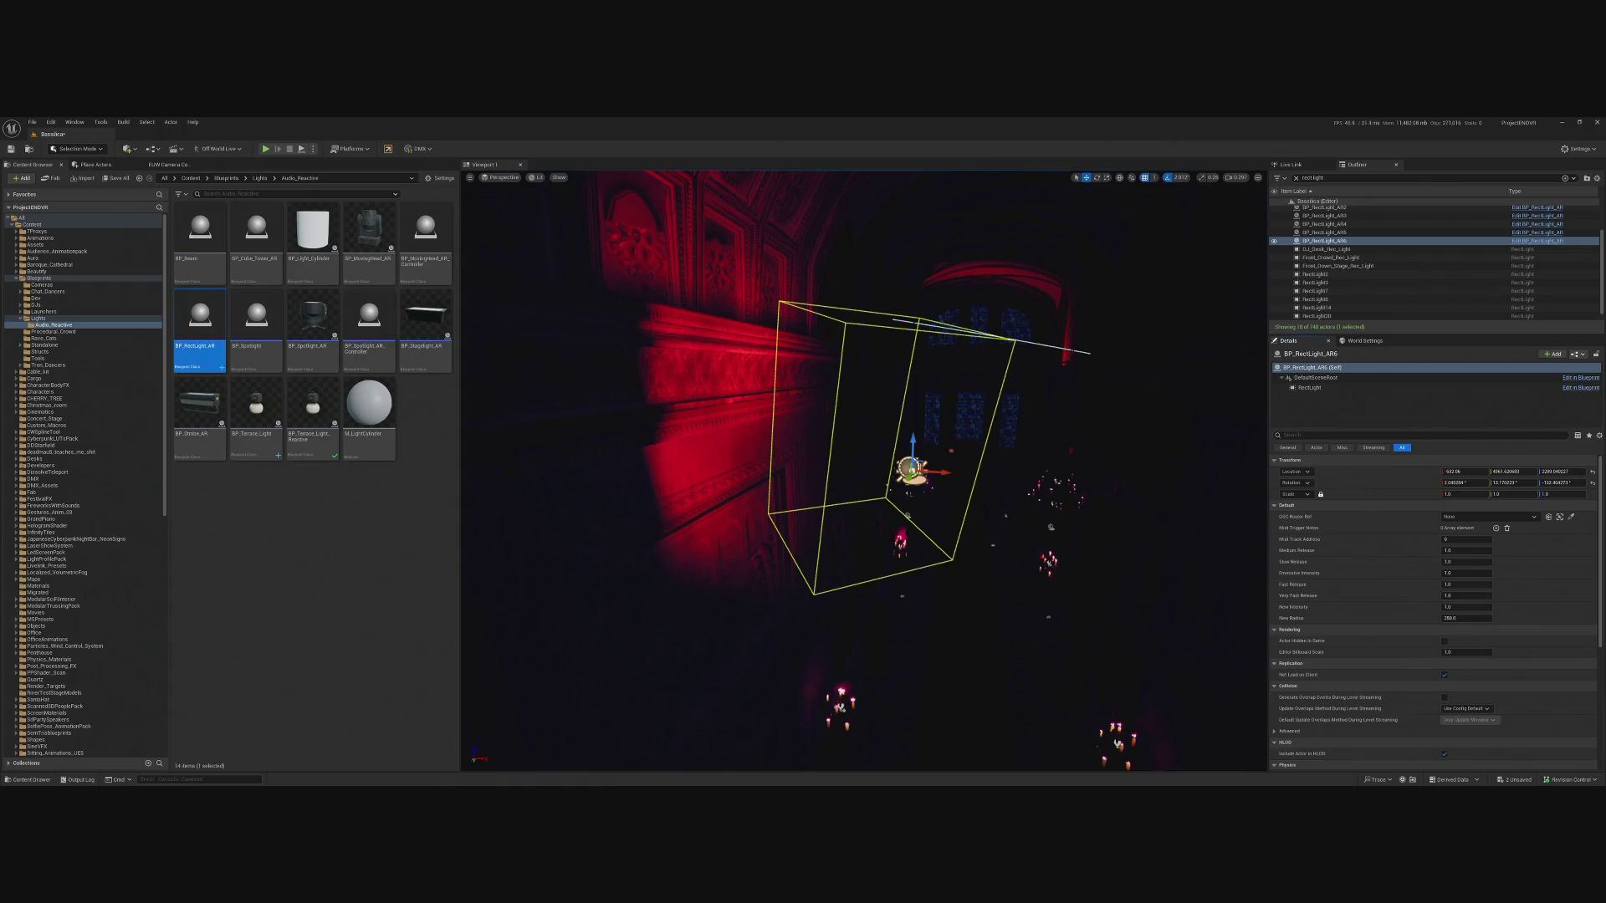
left_click_drag(981, 409, 918, 538)
Frame RectLight20 and slide BP_RectLight_AR7 sideways along Y next to it.
left_click(918, 538)
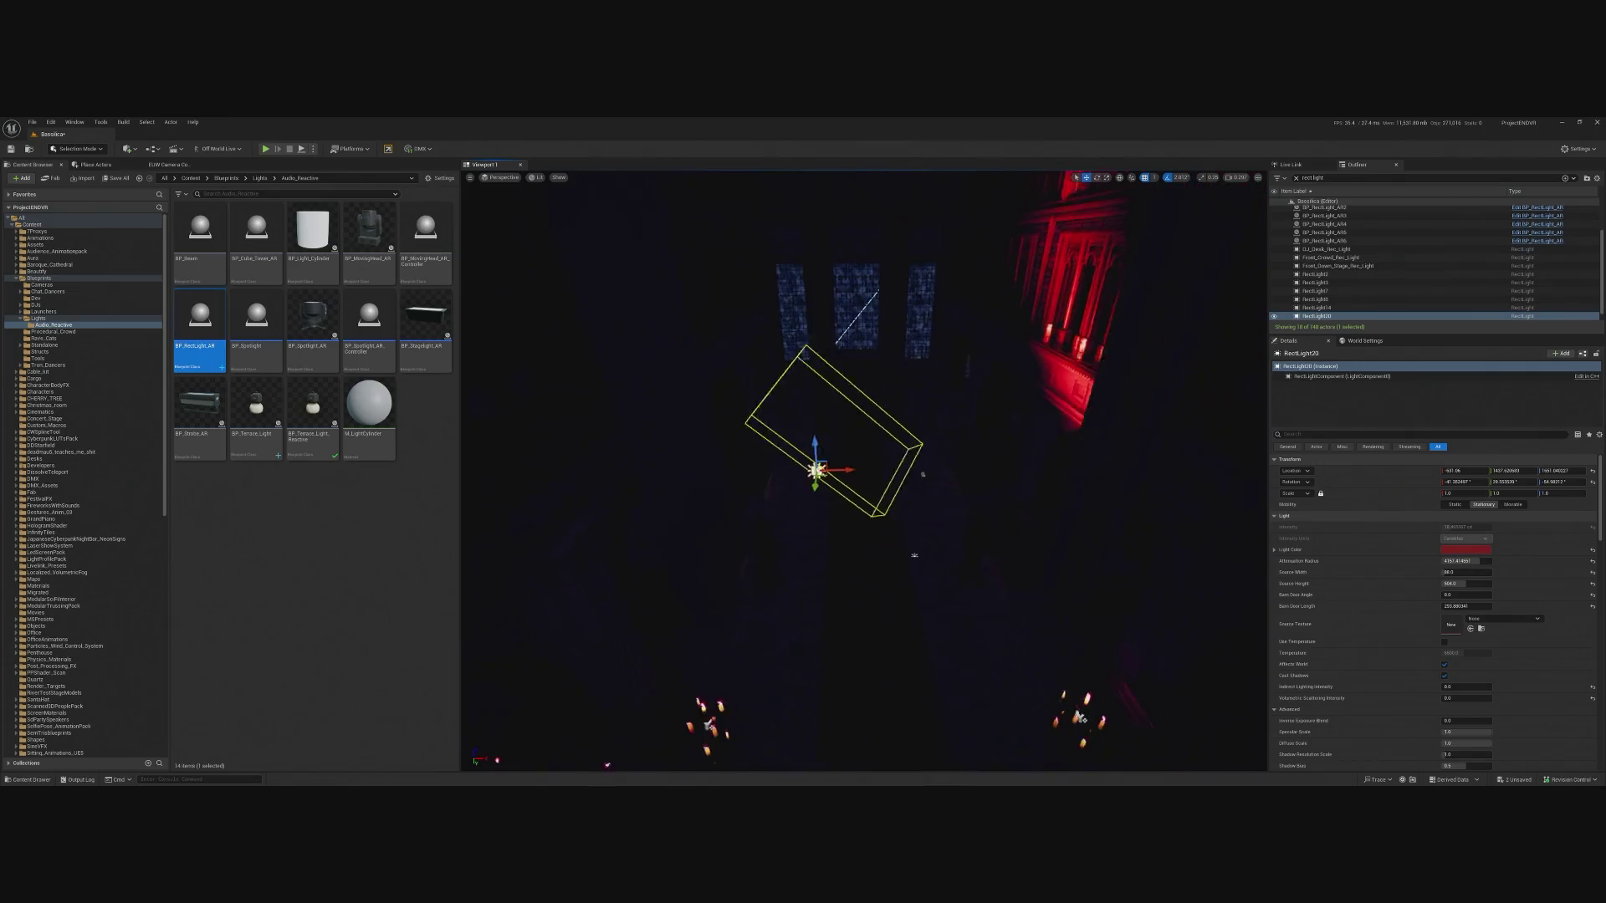
key("f")
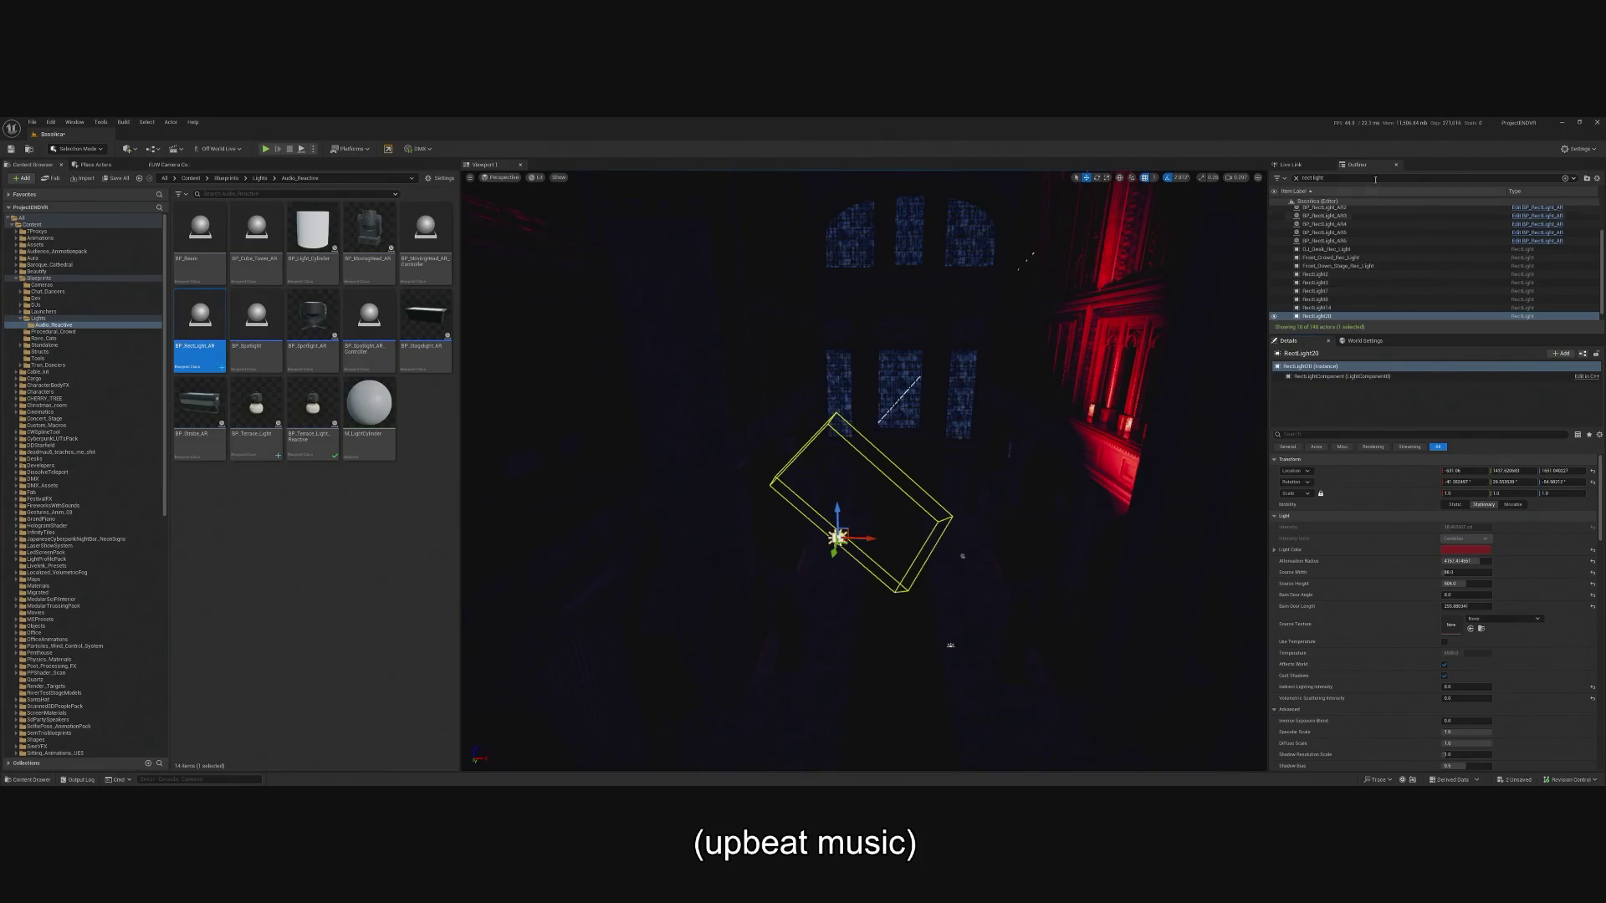
scroll(862, 469, "down", 2)
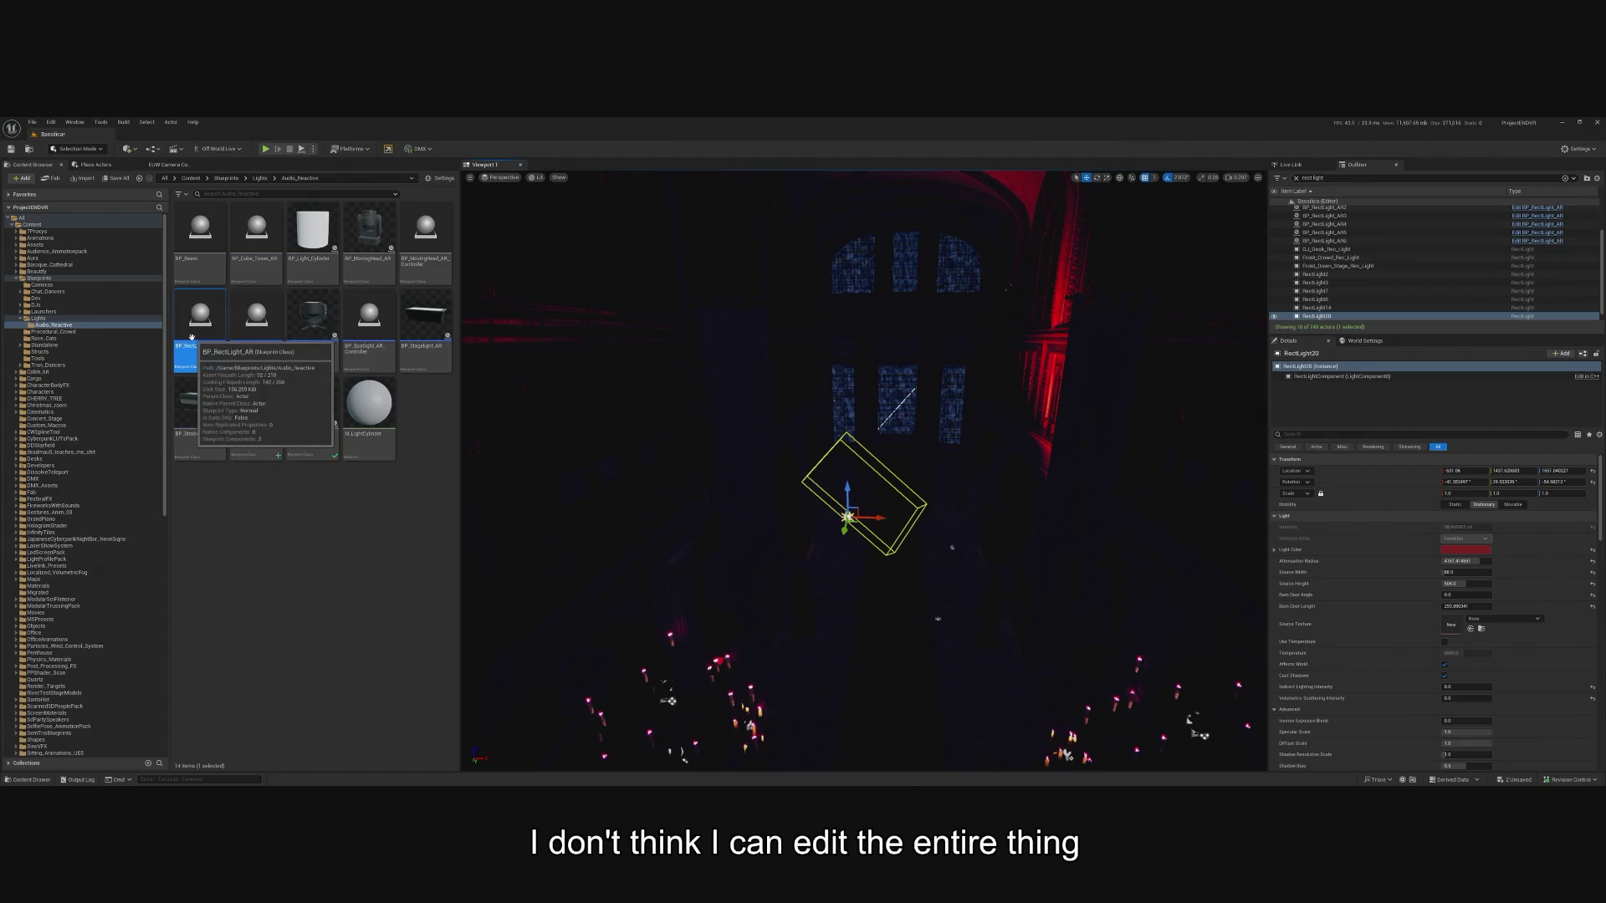
left_click(702, 545)
left_click_drag(718, 546, 880, 555)
scroll(921, 560, "up", 4)
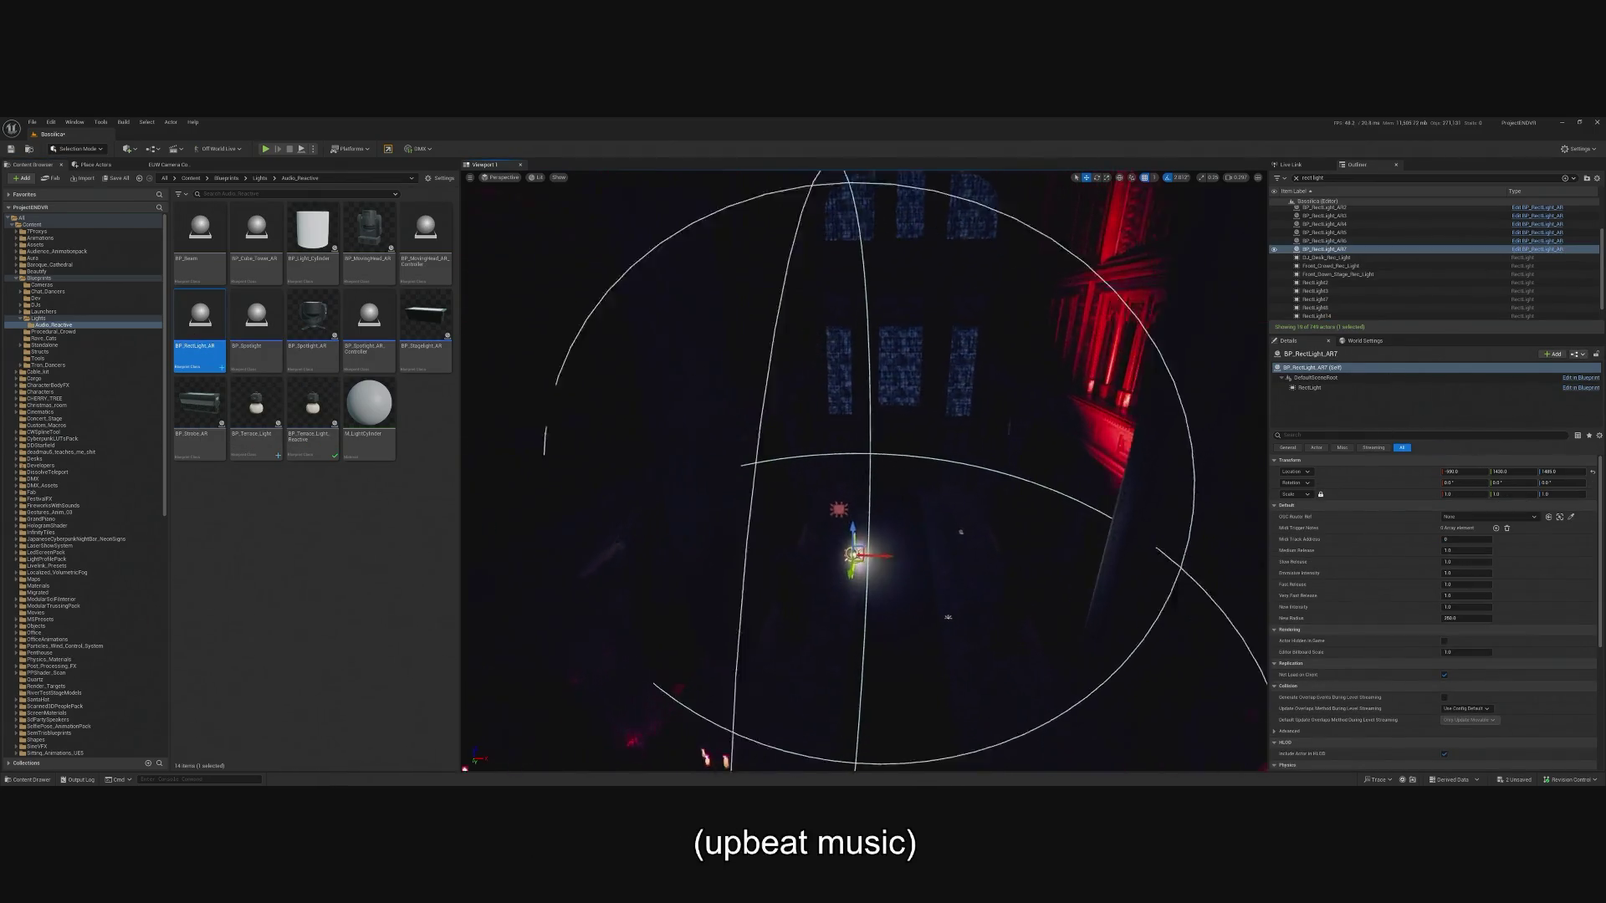
Copy RectLight20's Light category and paste it onto BP_RectLight_AR7's RectLight component.
left_click(832, 525)
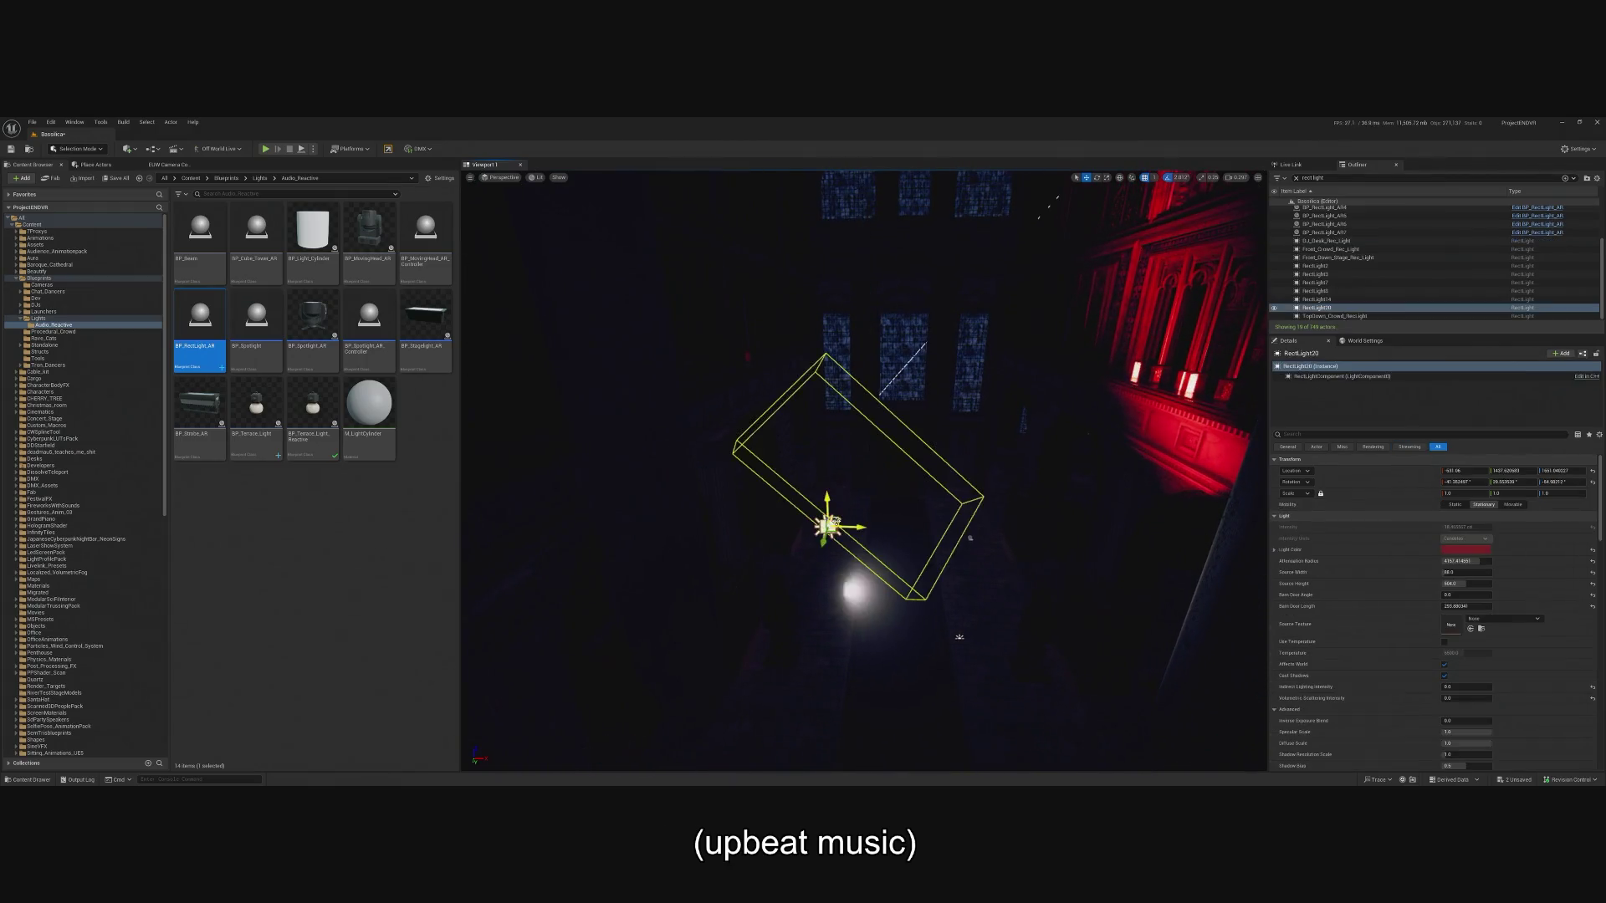
right_click(1313, 519)
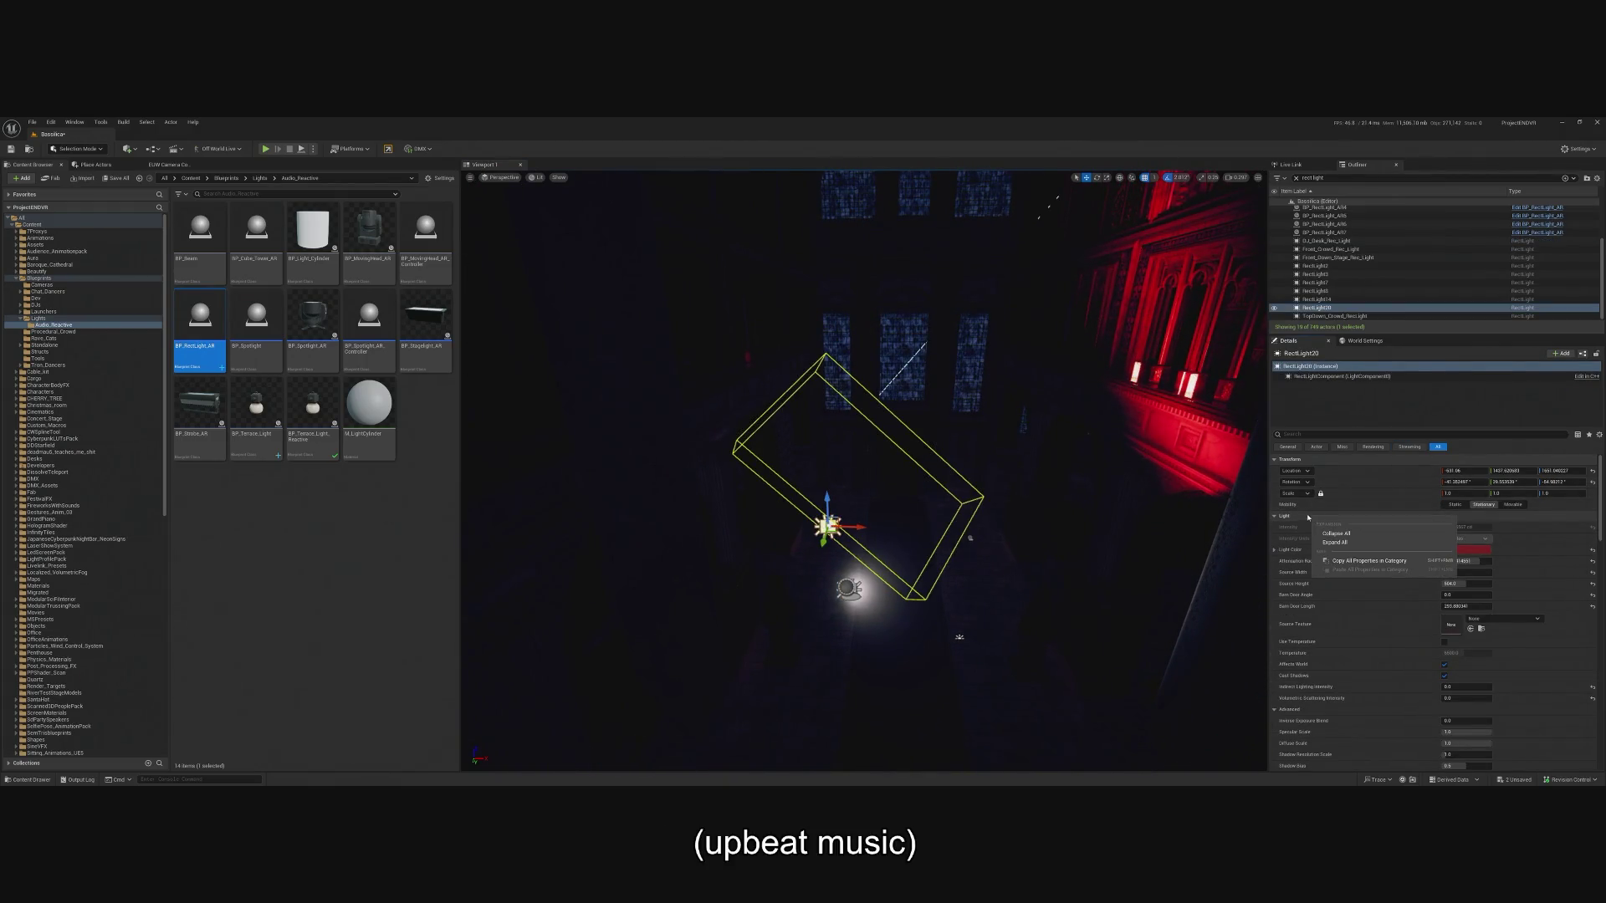
key("Escape")
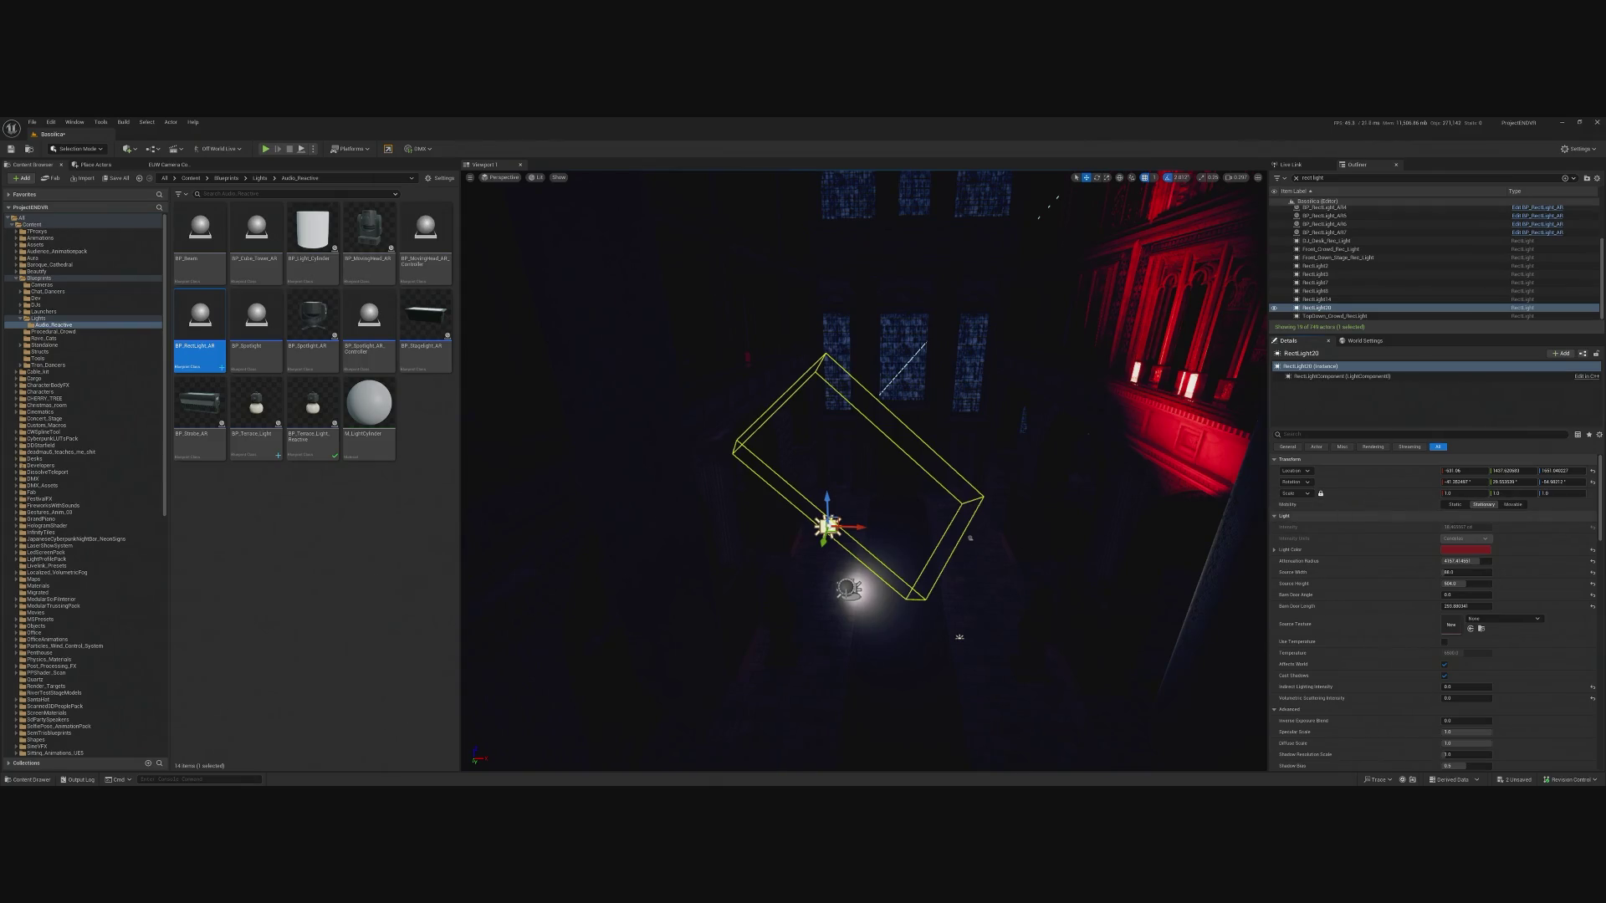
left_click(849, 590)
left_click(1315, 389)
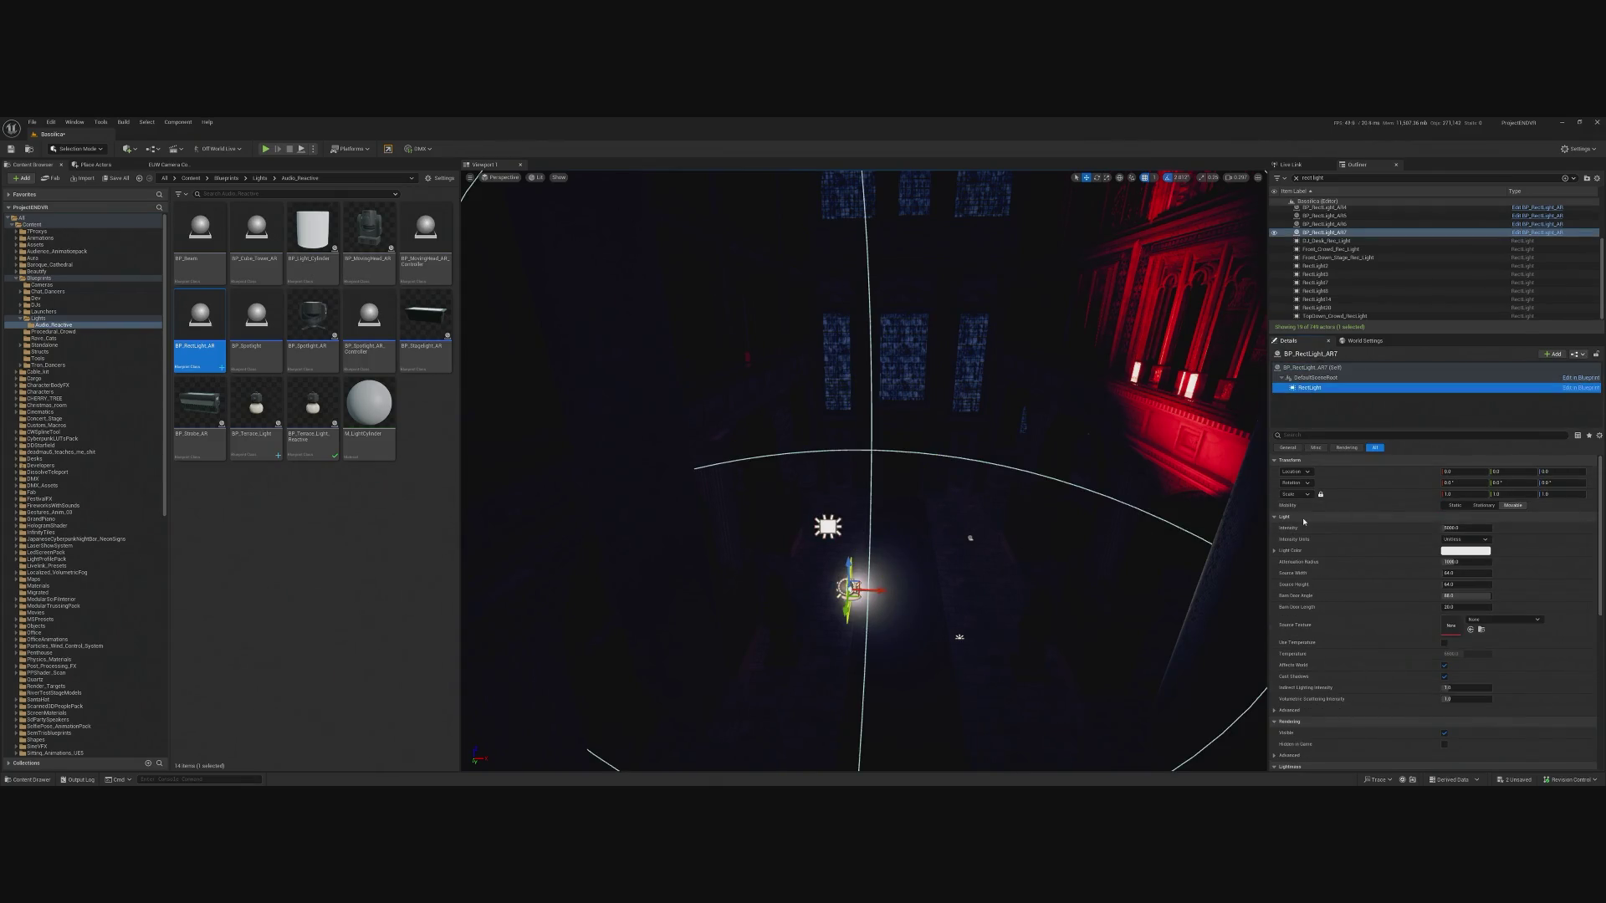
right_click(1302, 517)
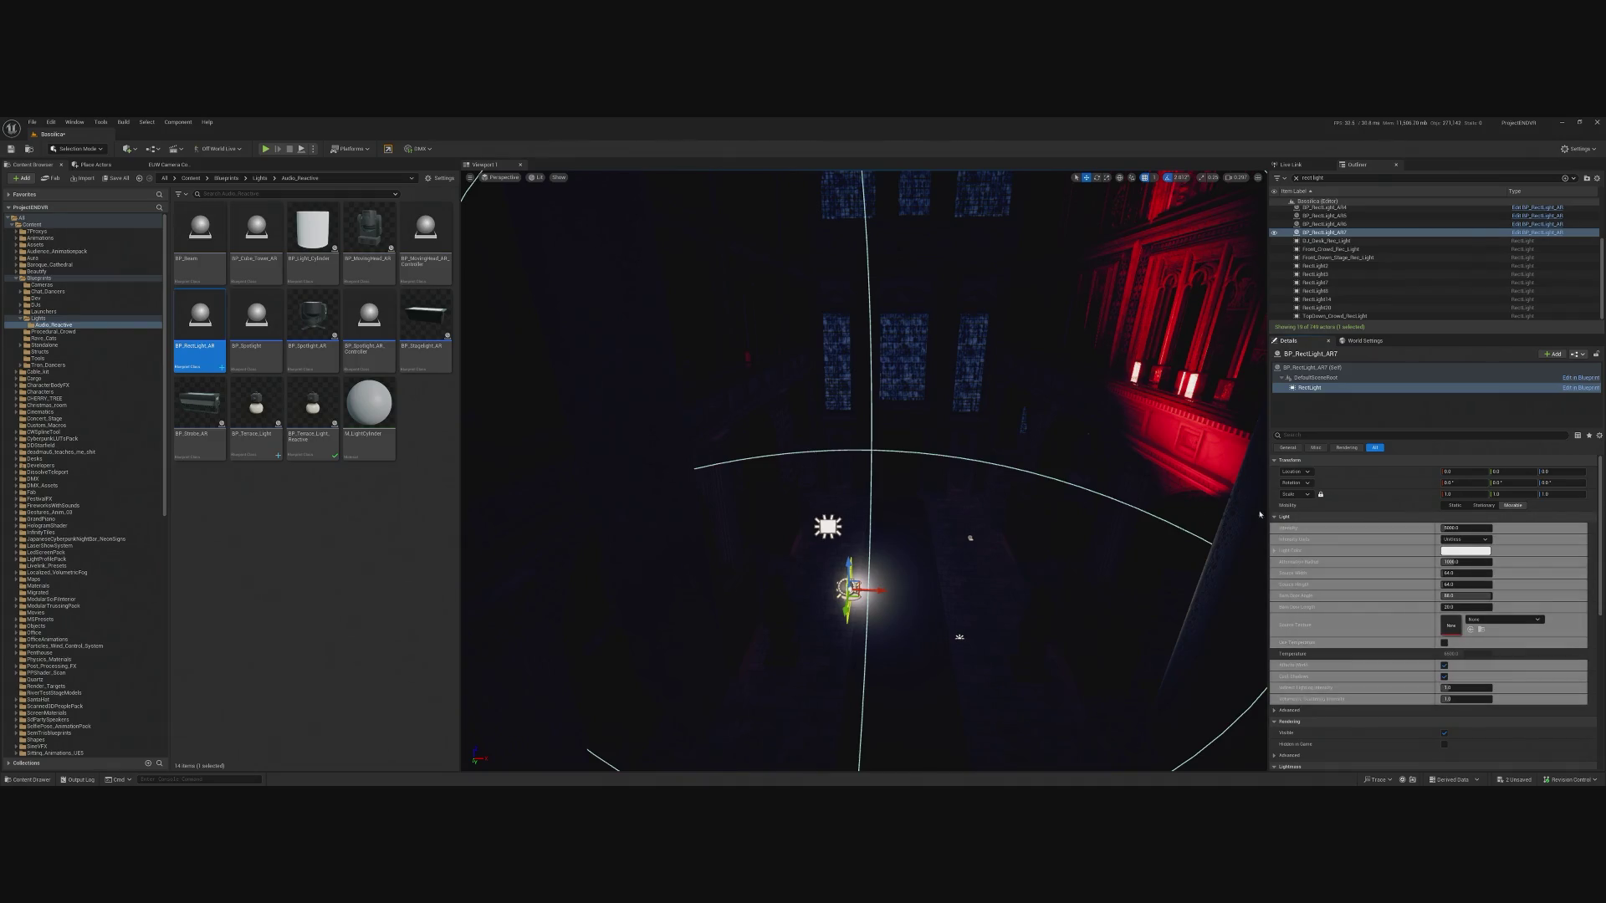
key("ctrl+z")
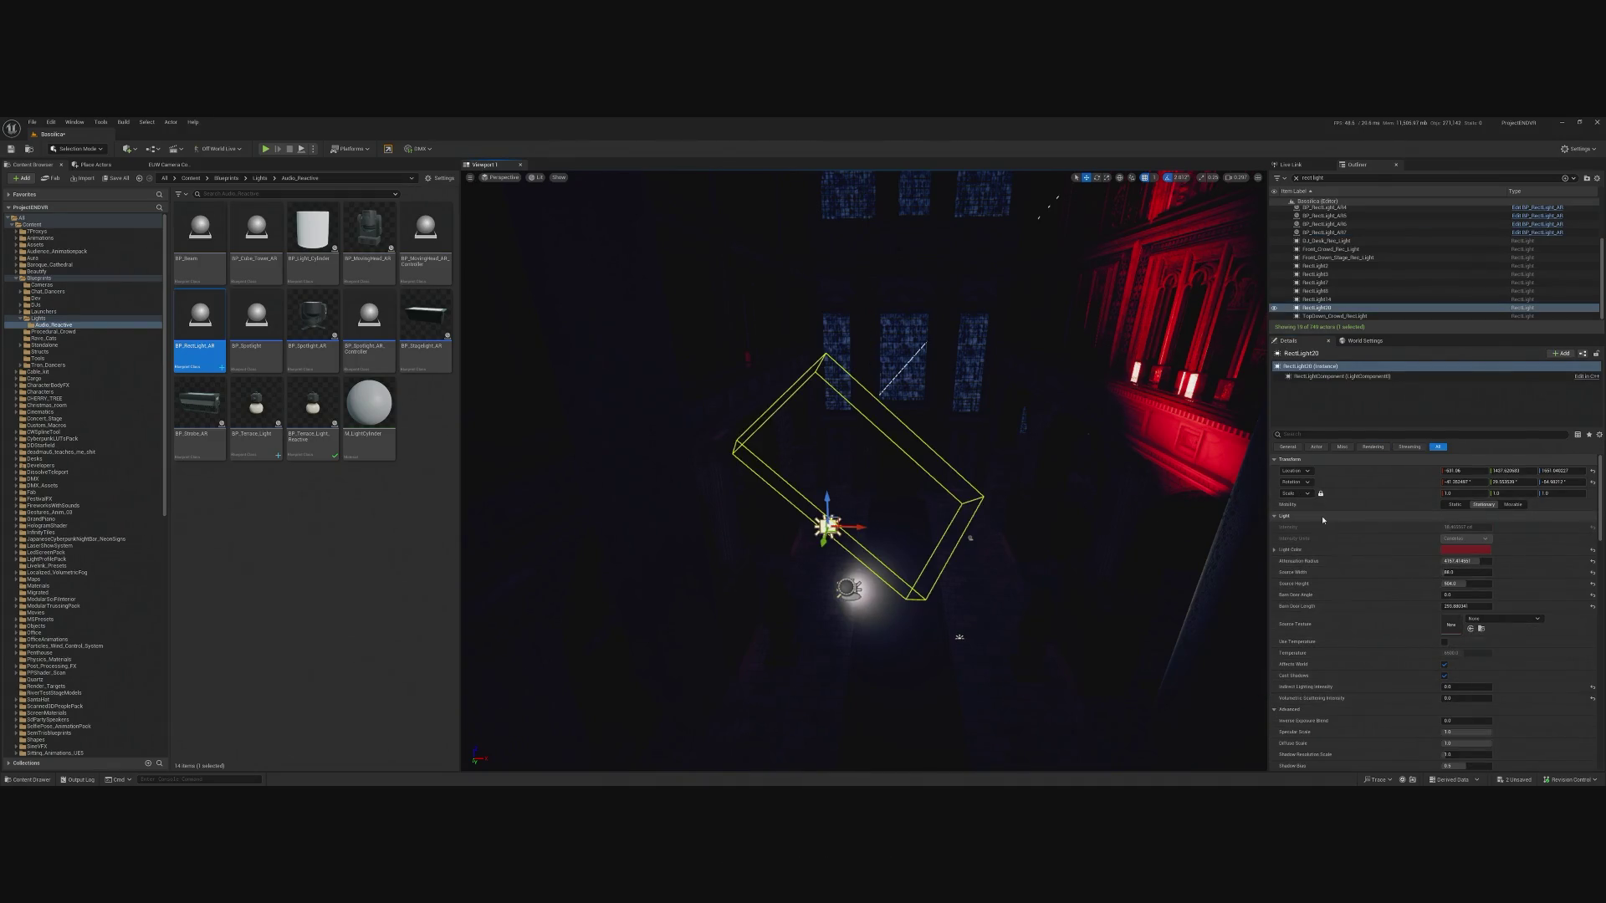
left_click(845, 588)
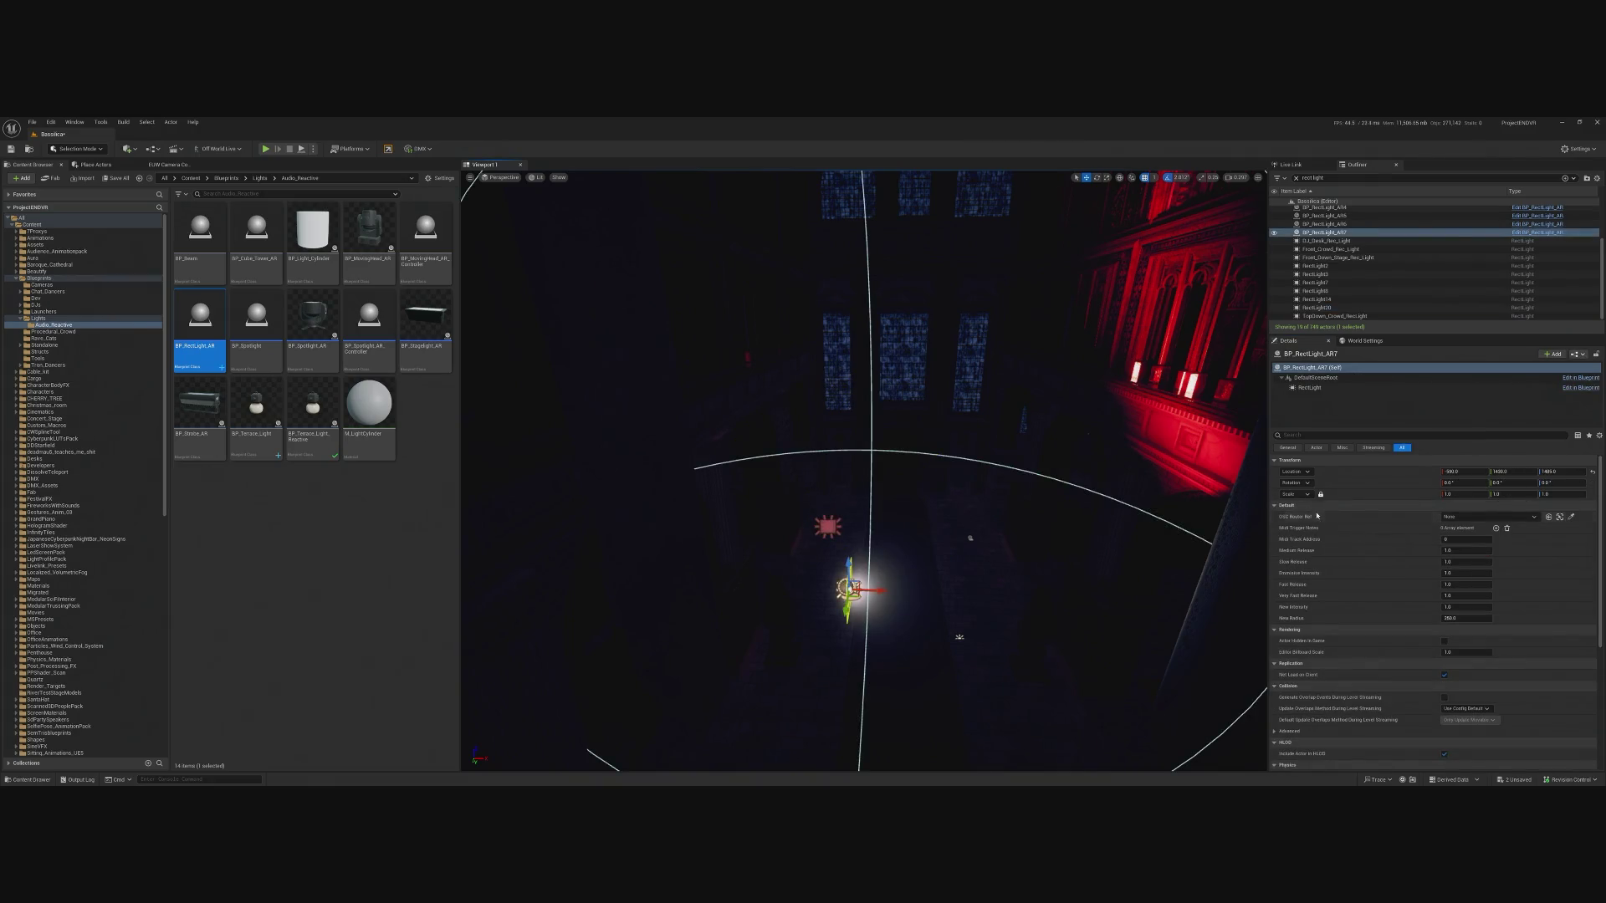
left_click(1310, 387)
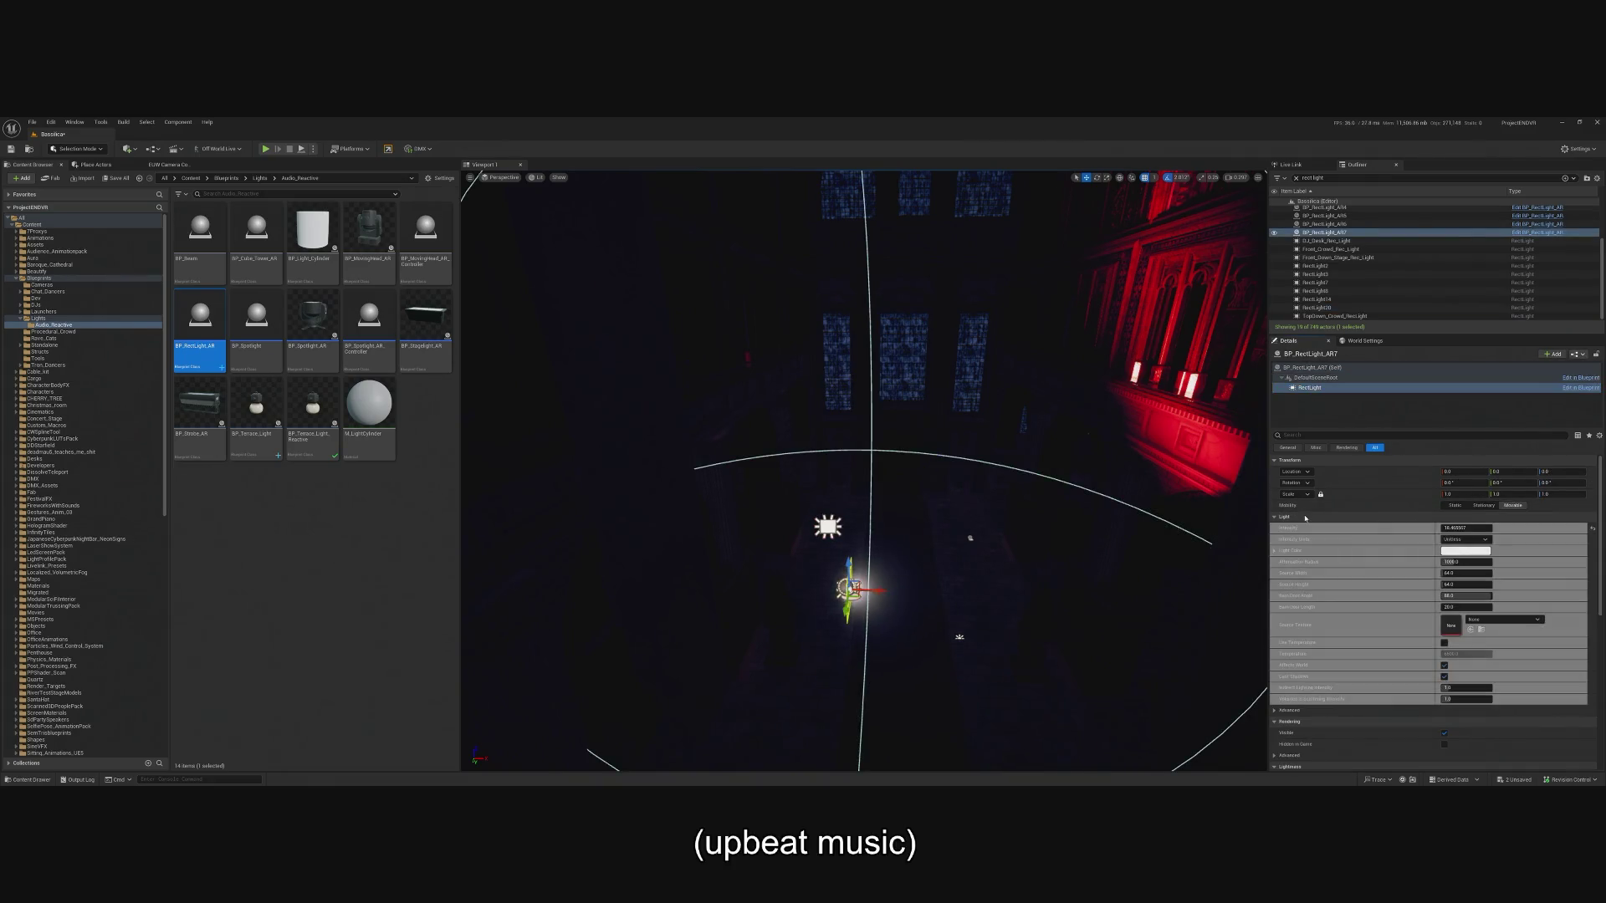
key("ctrl+v")
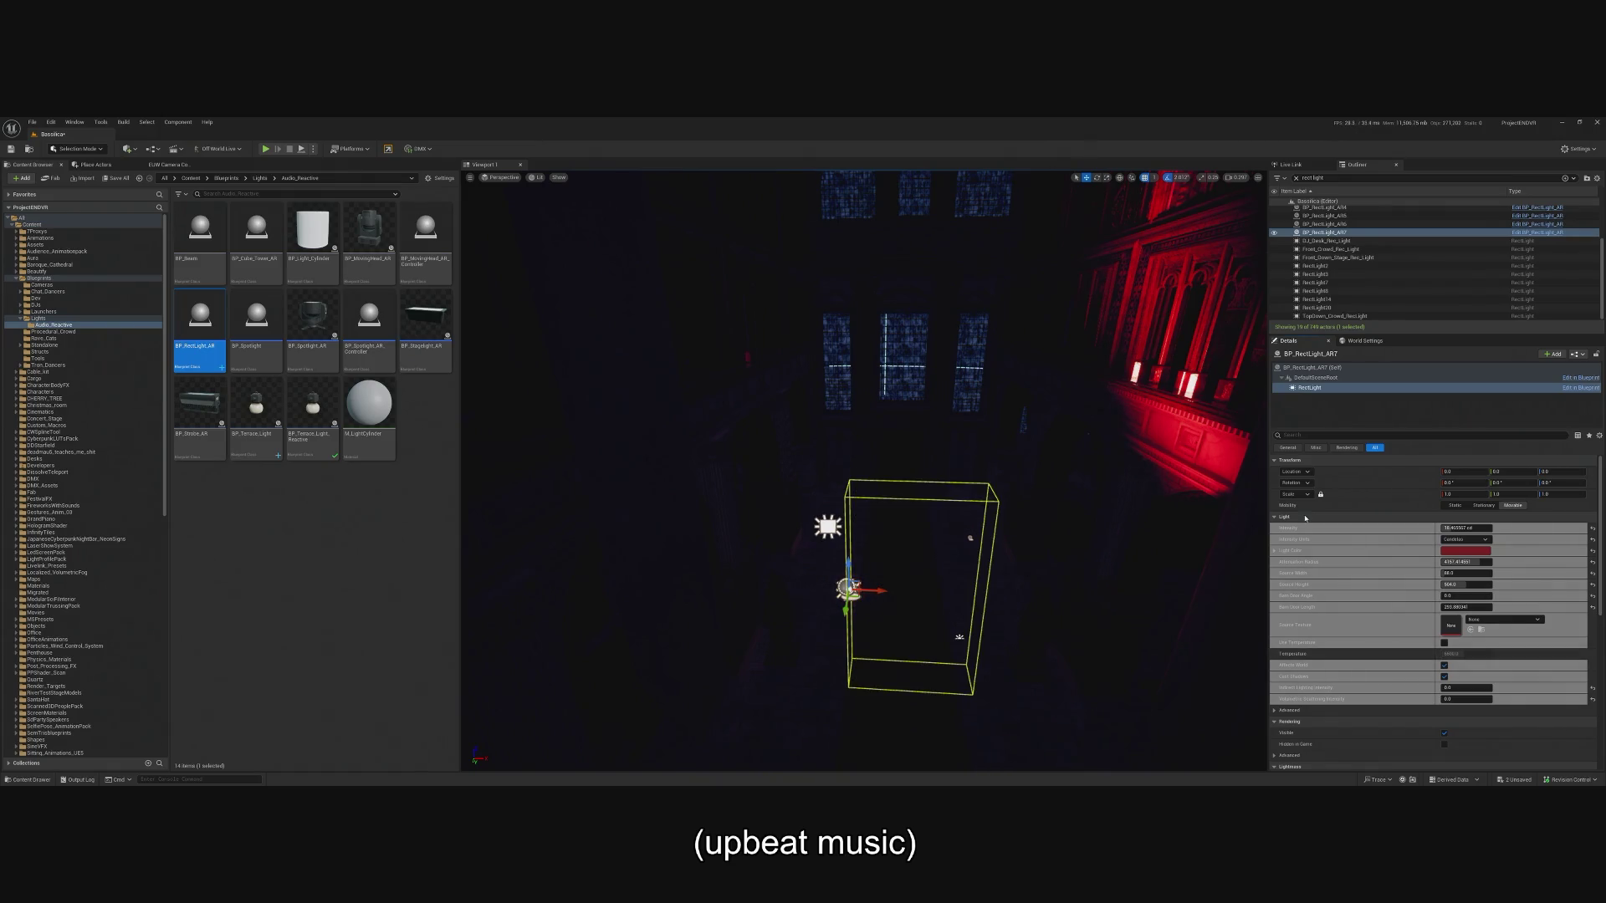
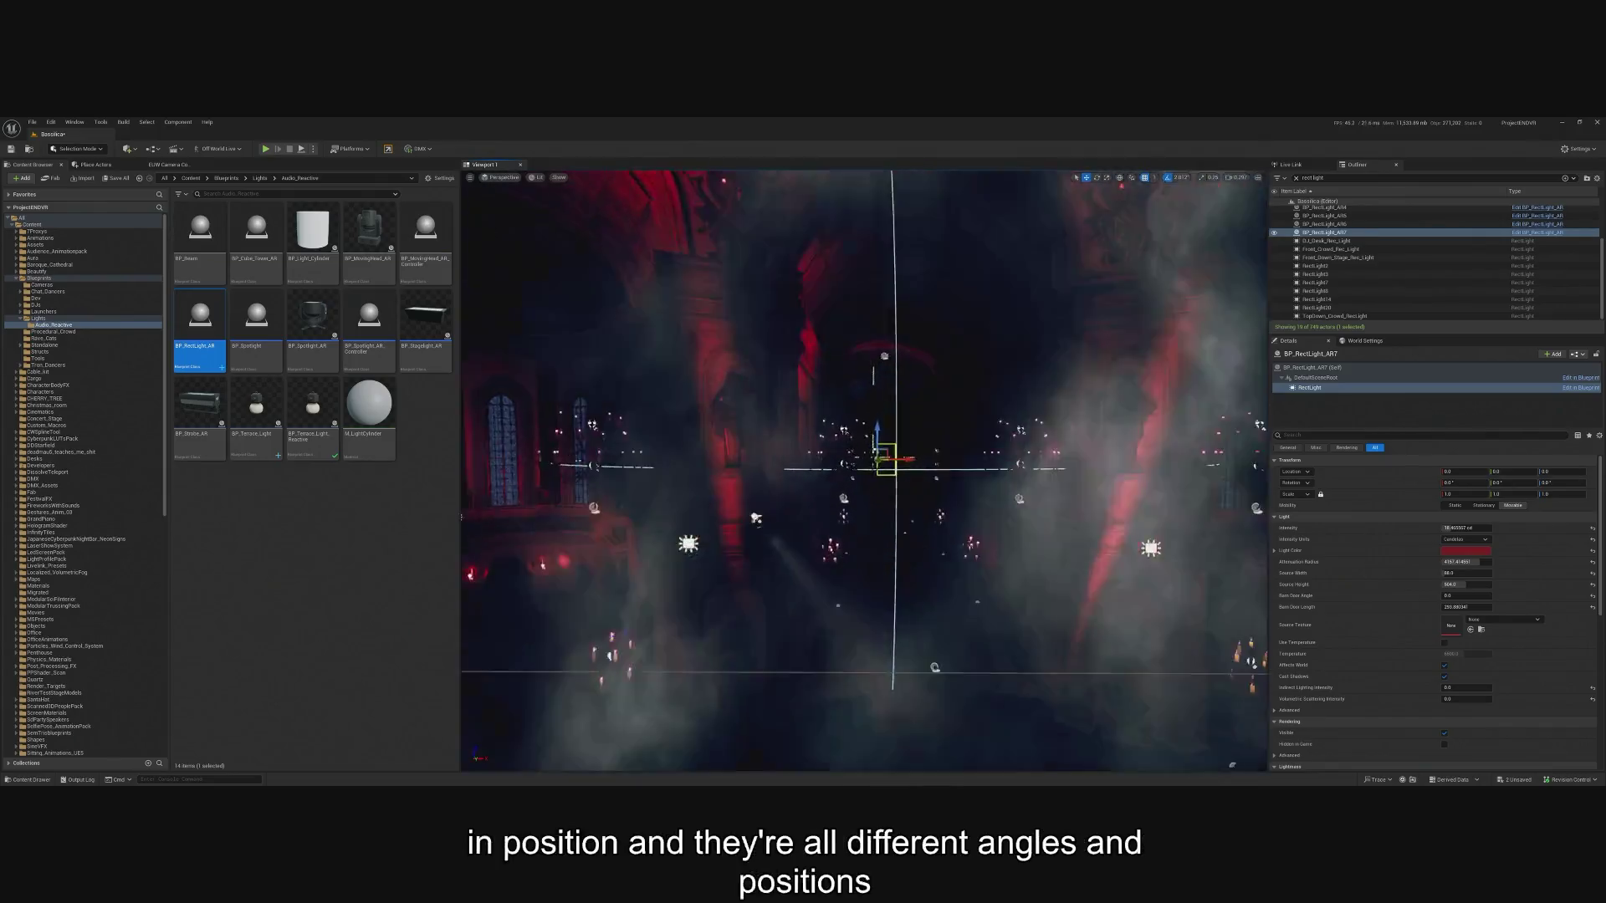
Compare RectLight20's light and IES profile settings with those of BP_RectLight_AR7.
key("f")
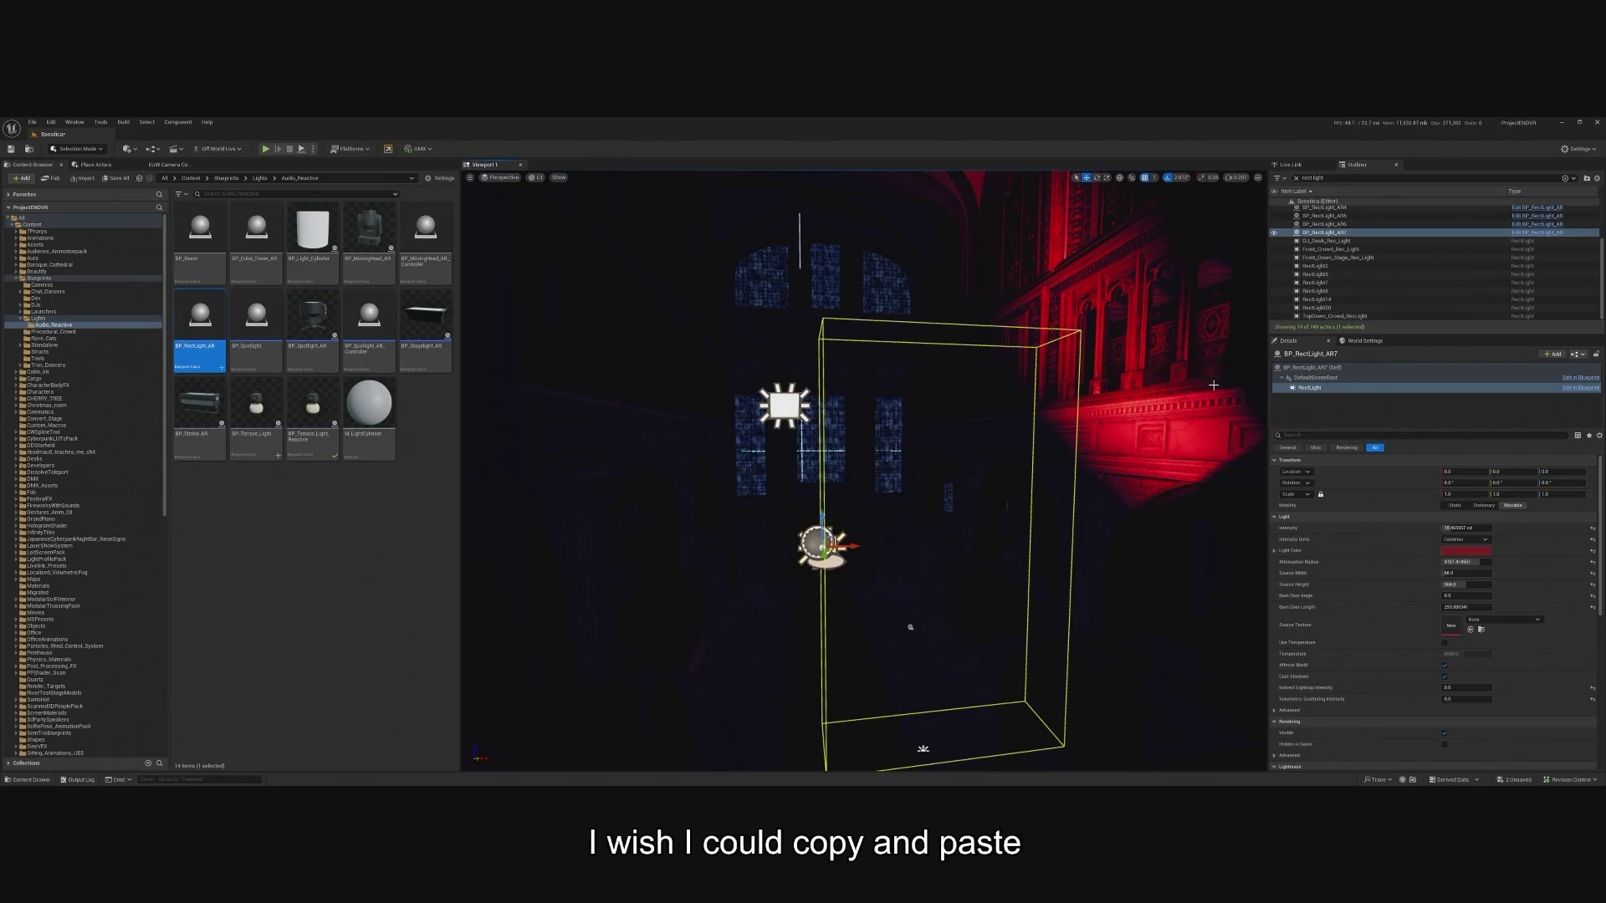
left_click(783, 406)
type("ies")
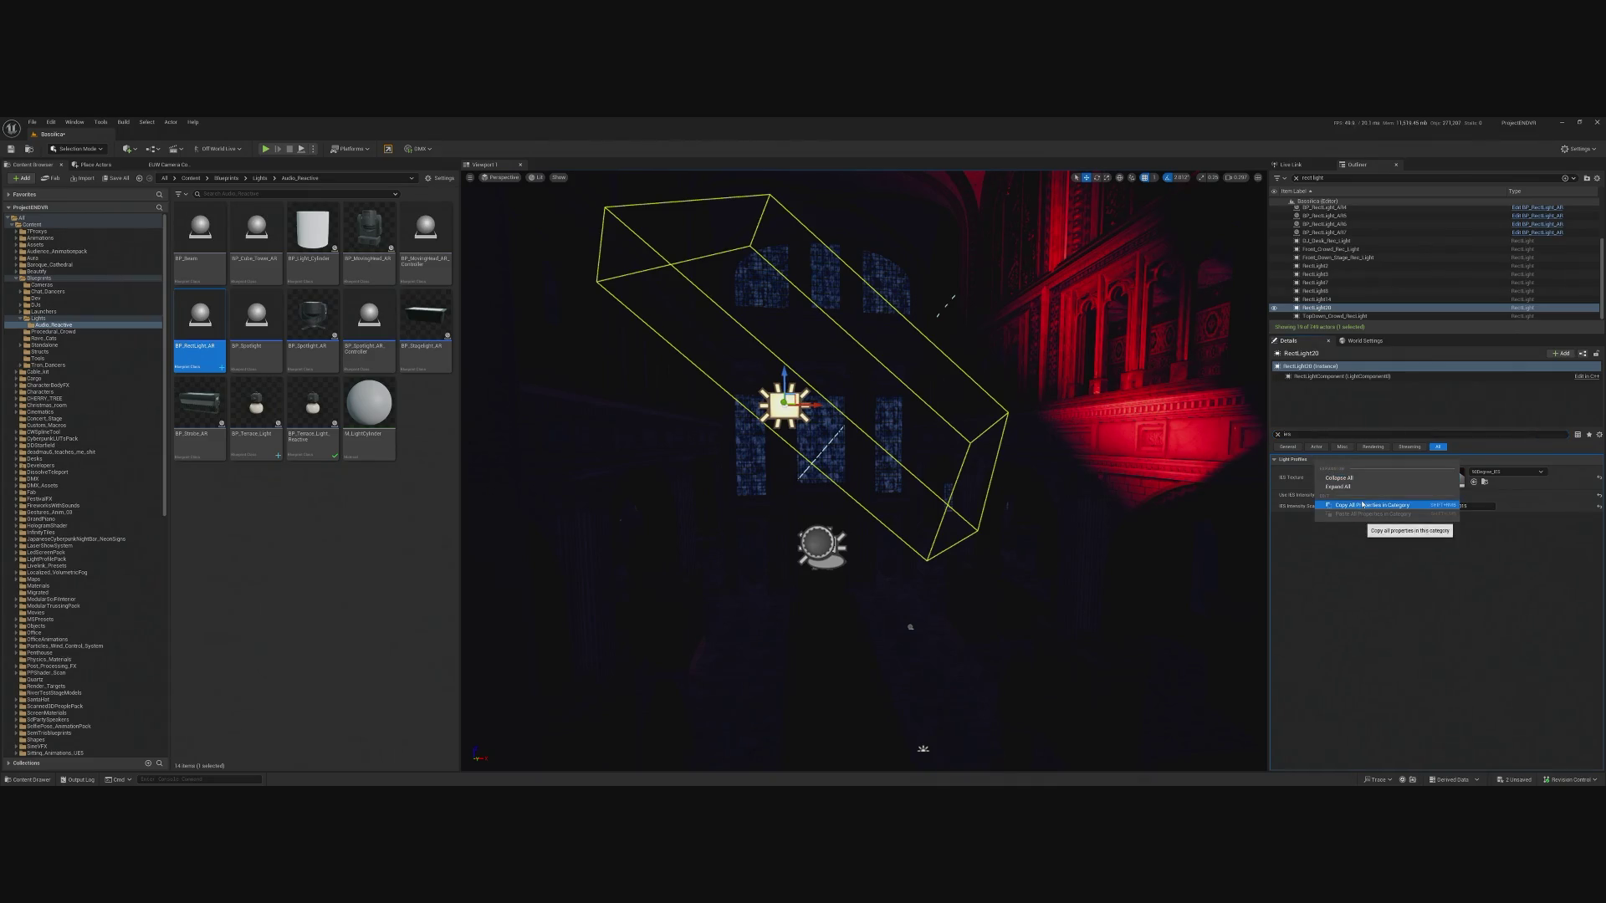
left_click(818, 543)
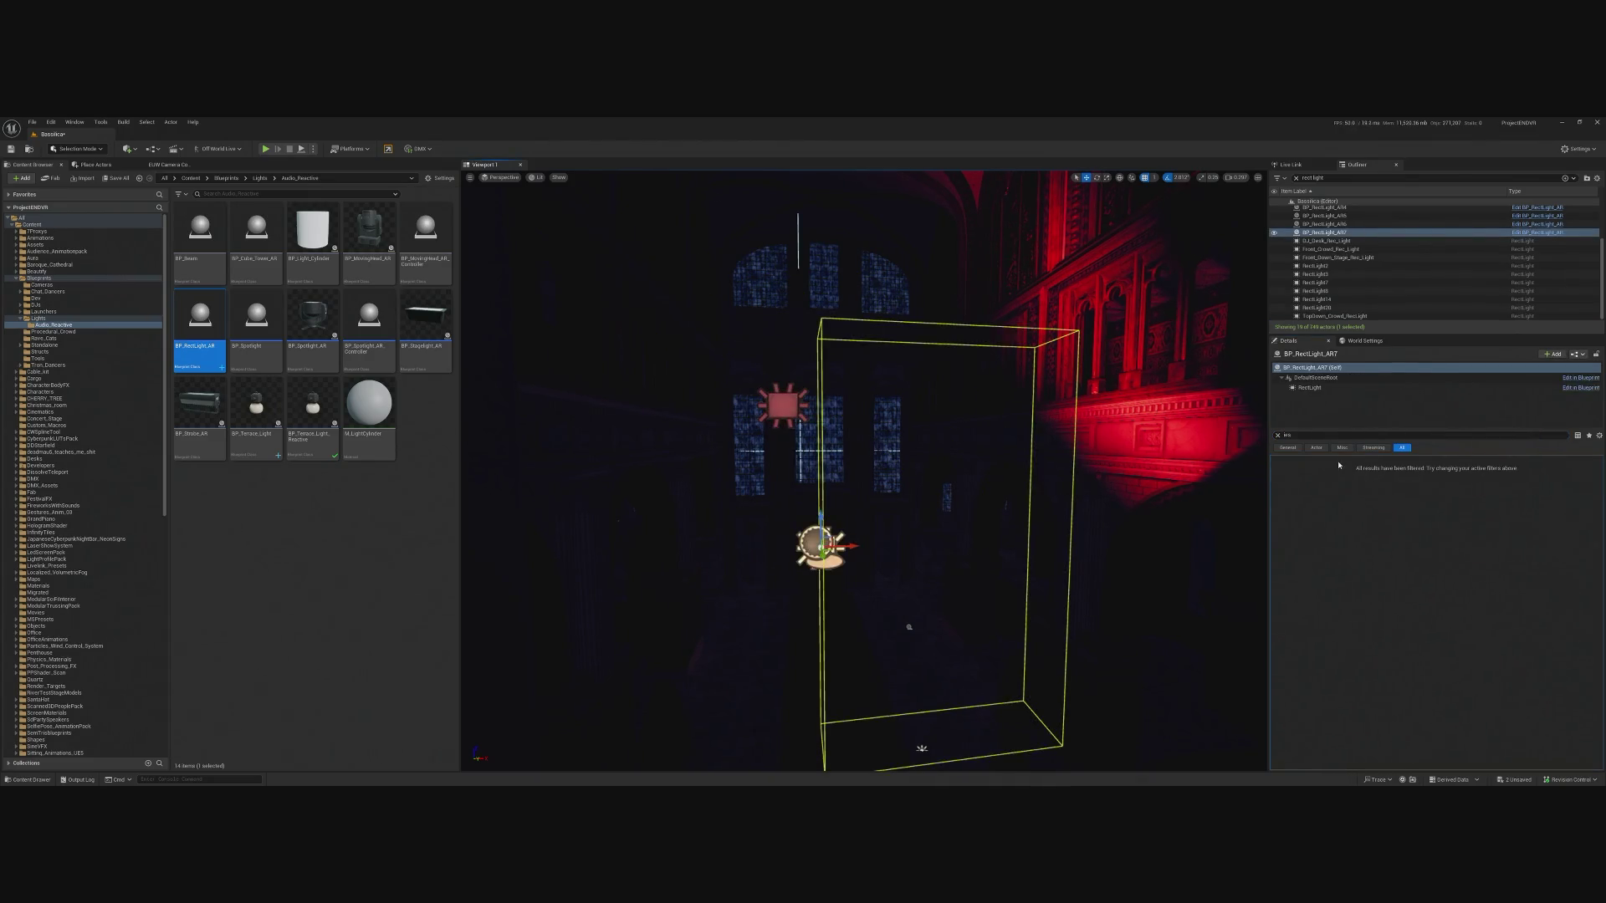
left_click(1301, 387)
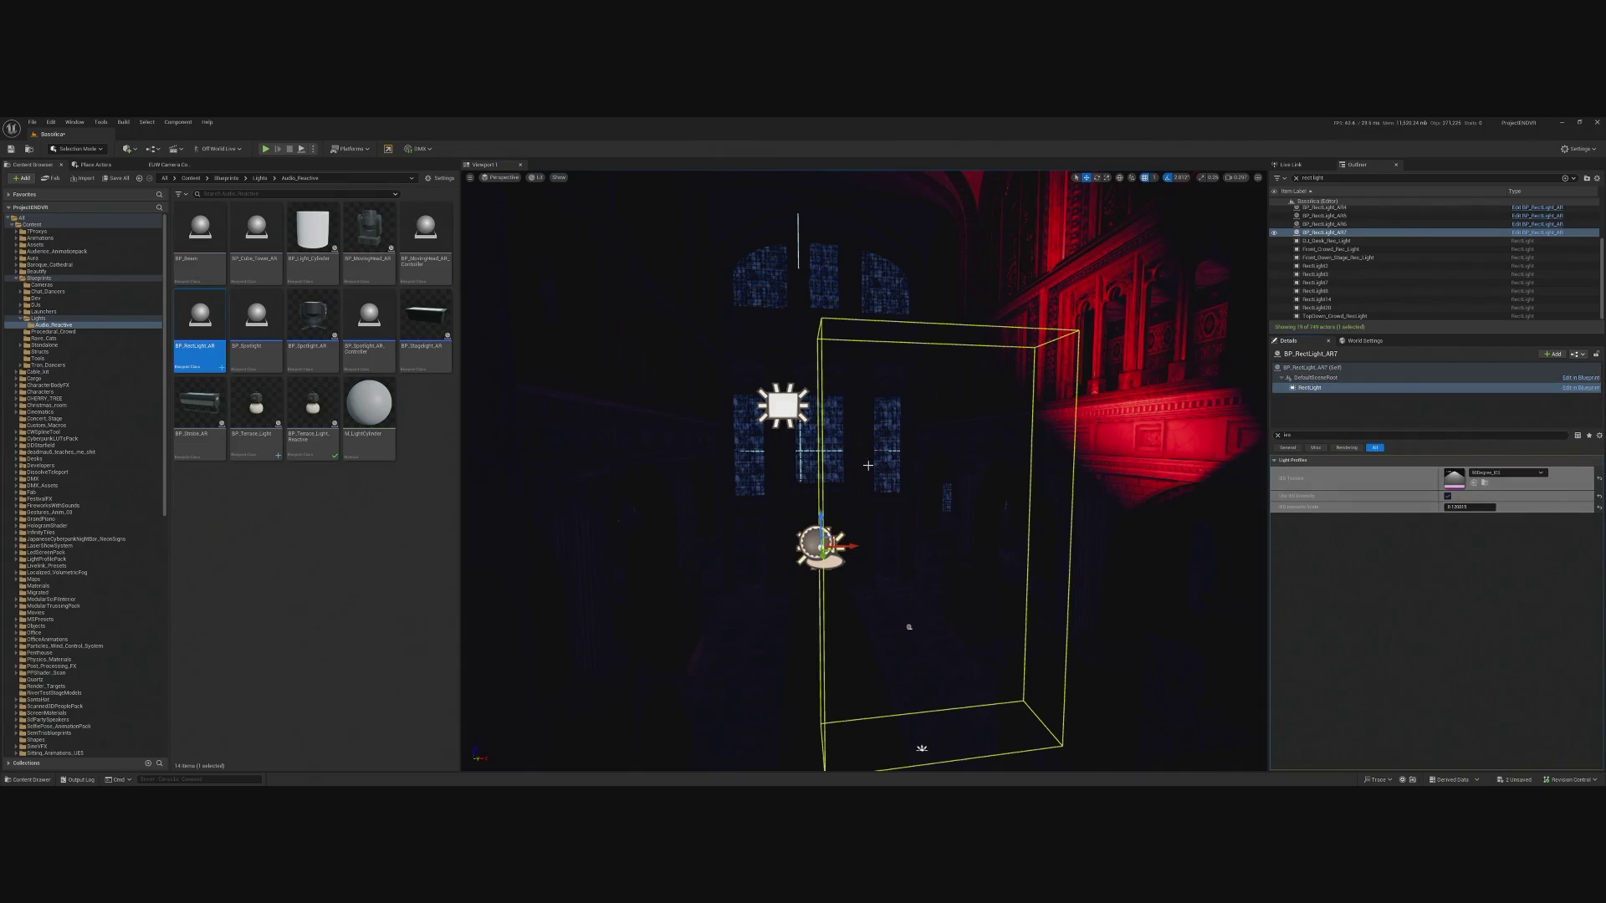
left_click(784, 409)
left_click(818, 543)
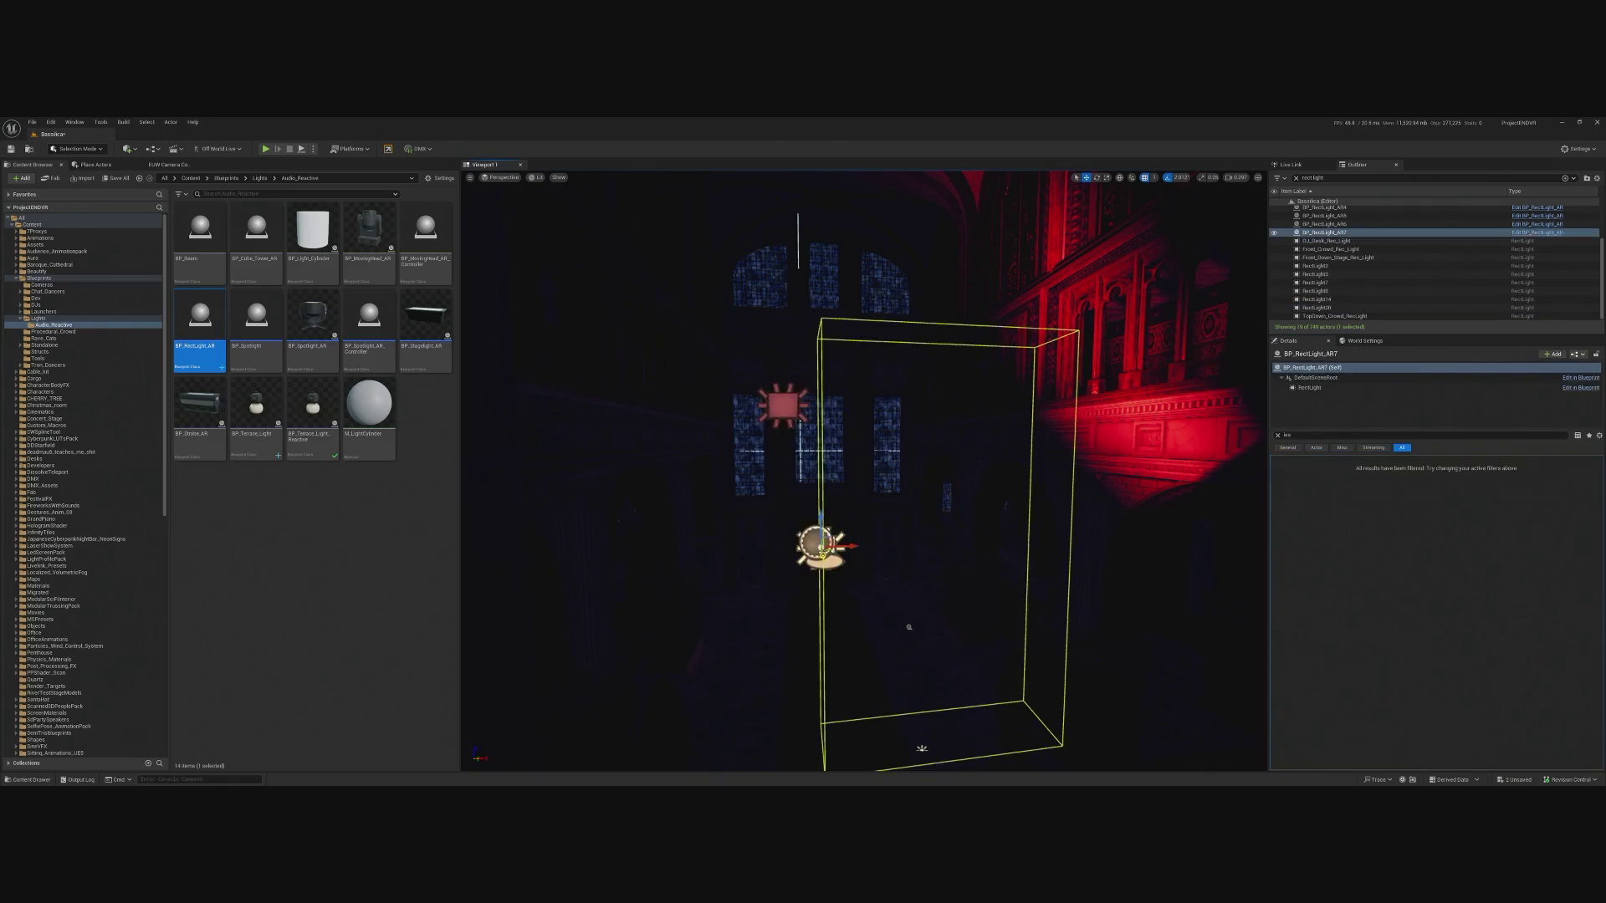
left_click(797, 411)
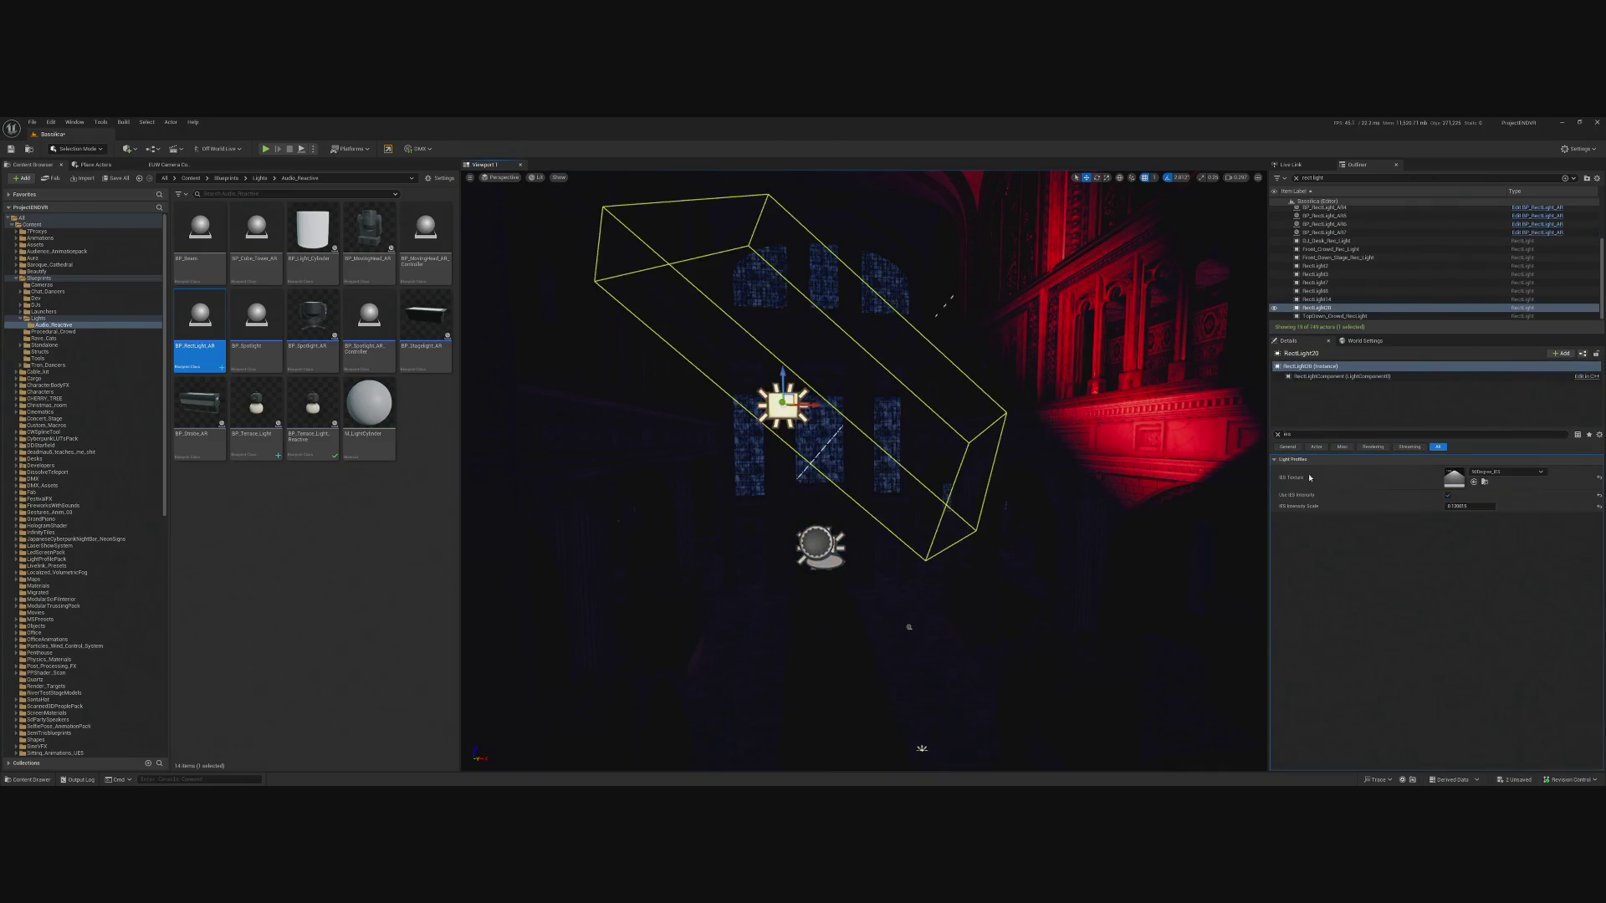
left_click(1279, 435)
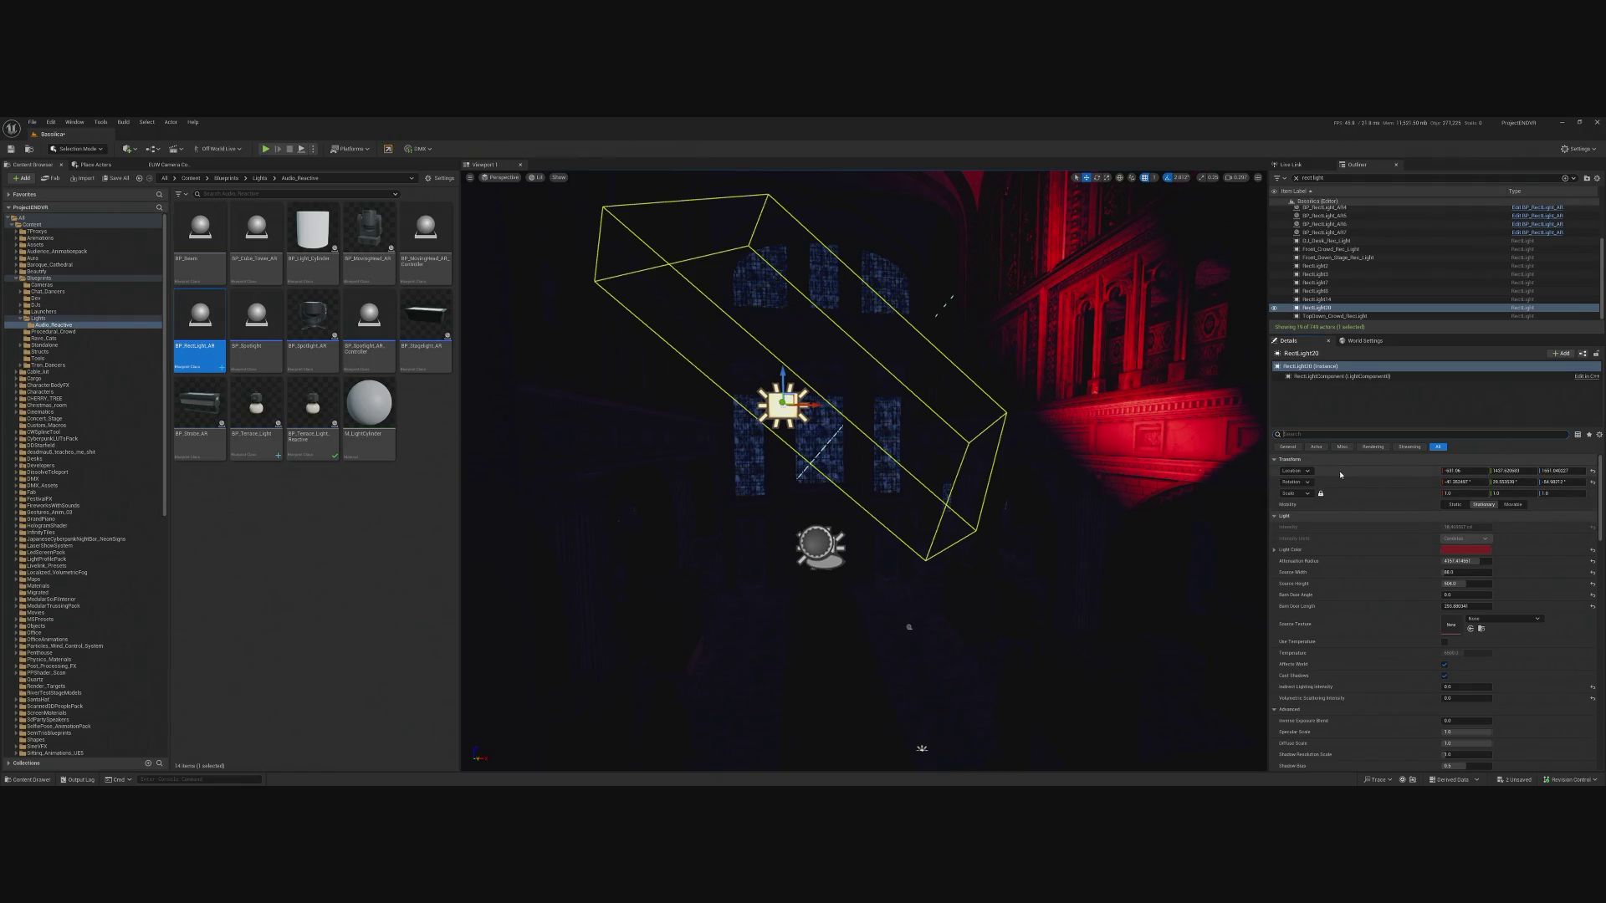
key("ctrl+z")
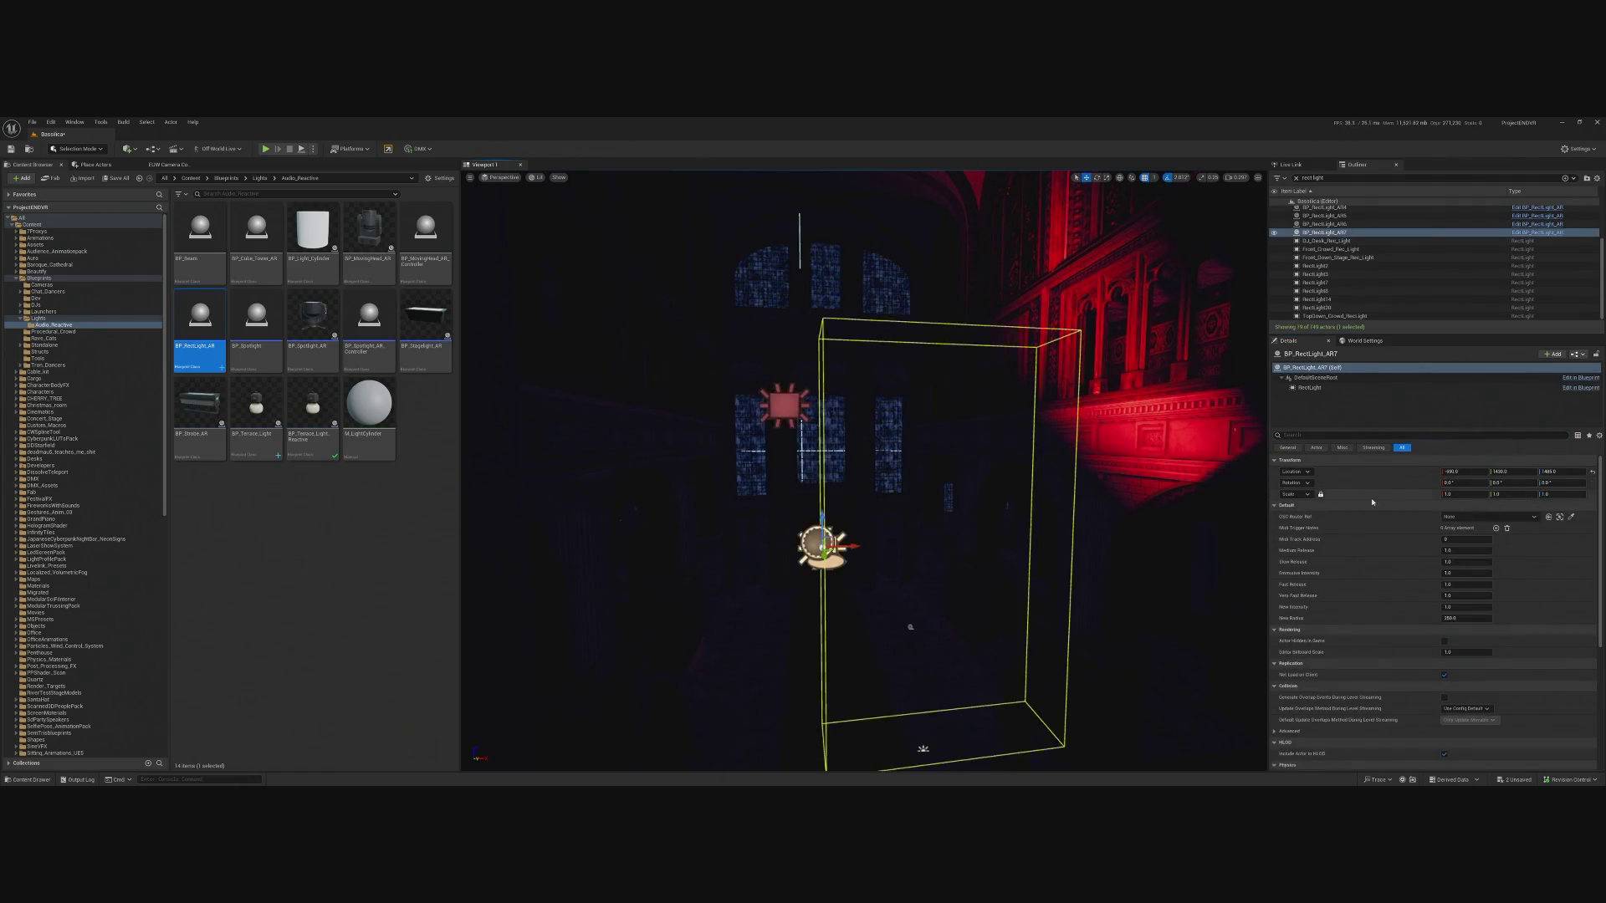
Paste RectLight20's rotation and location onto BP_RectLight_AR7 and delete RectLight20.
right_click(1373, 484)
left_click(1405, 508)
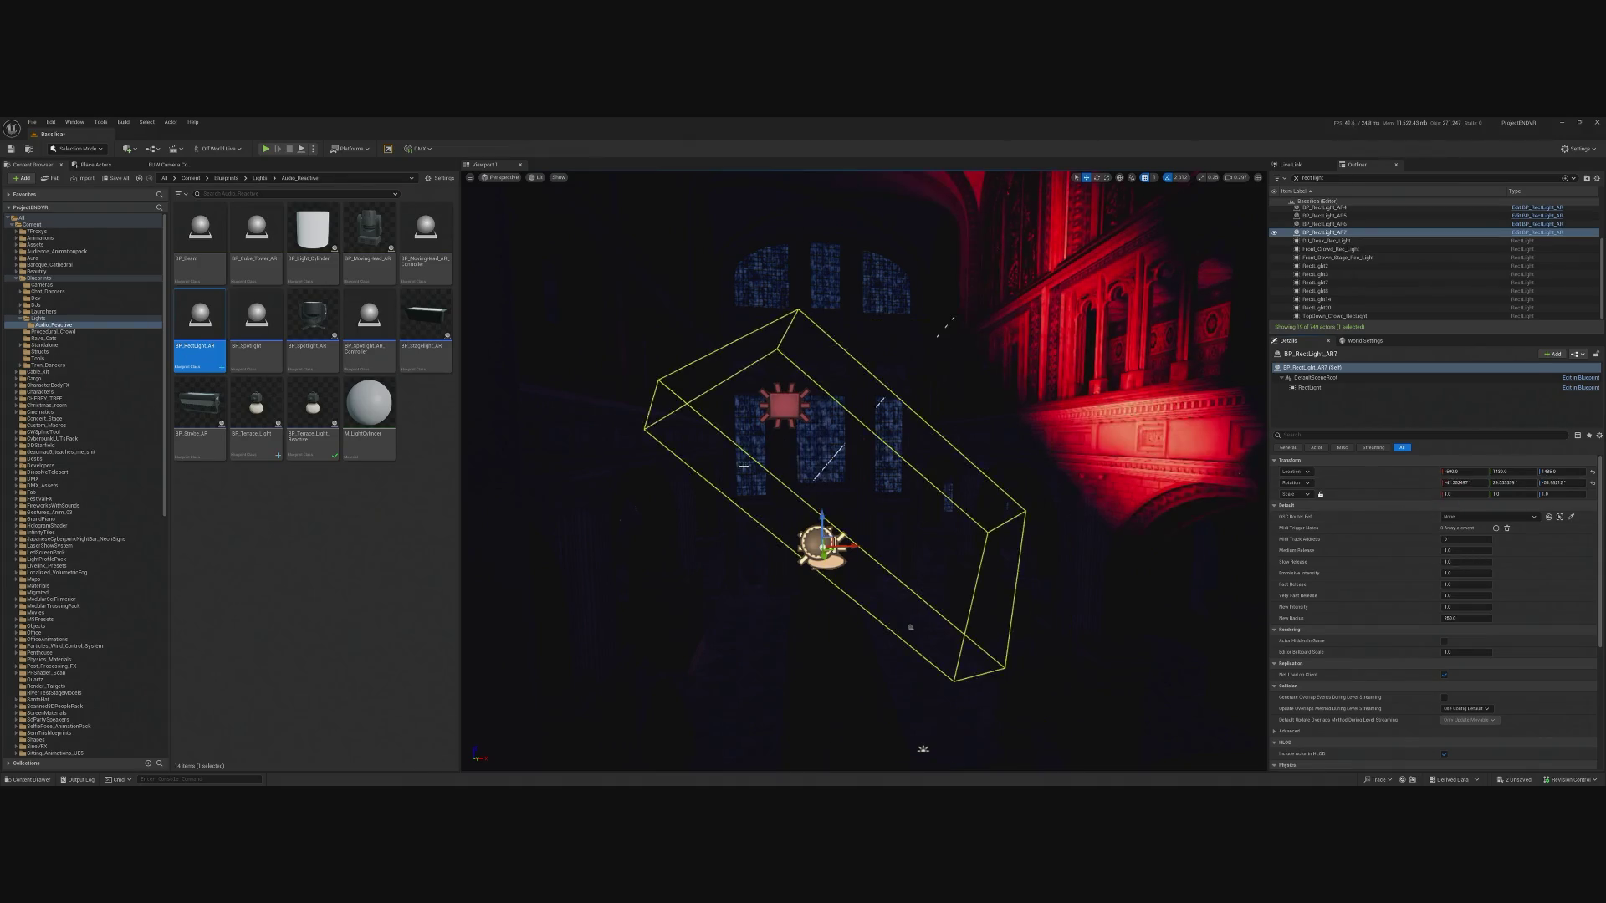
key("ctrl+z")
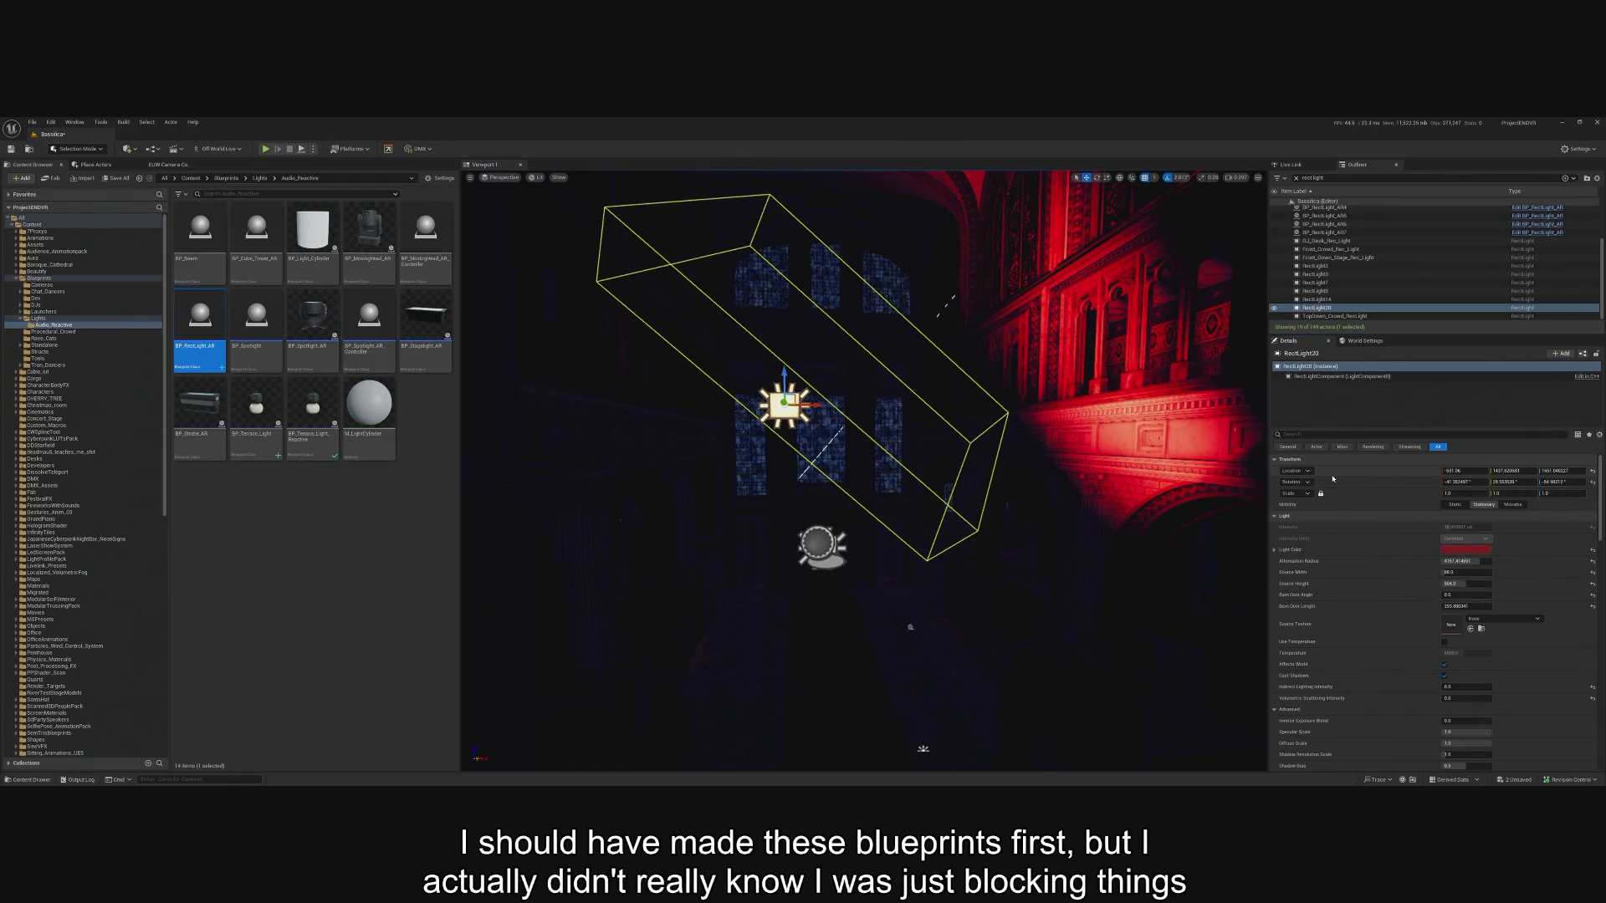
key("Delete")
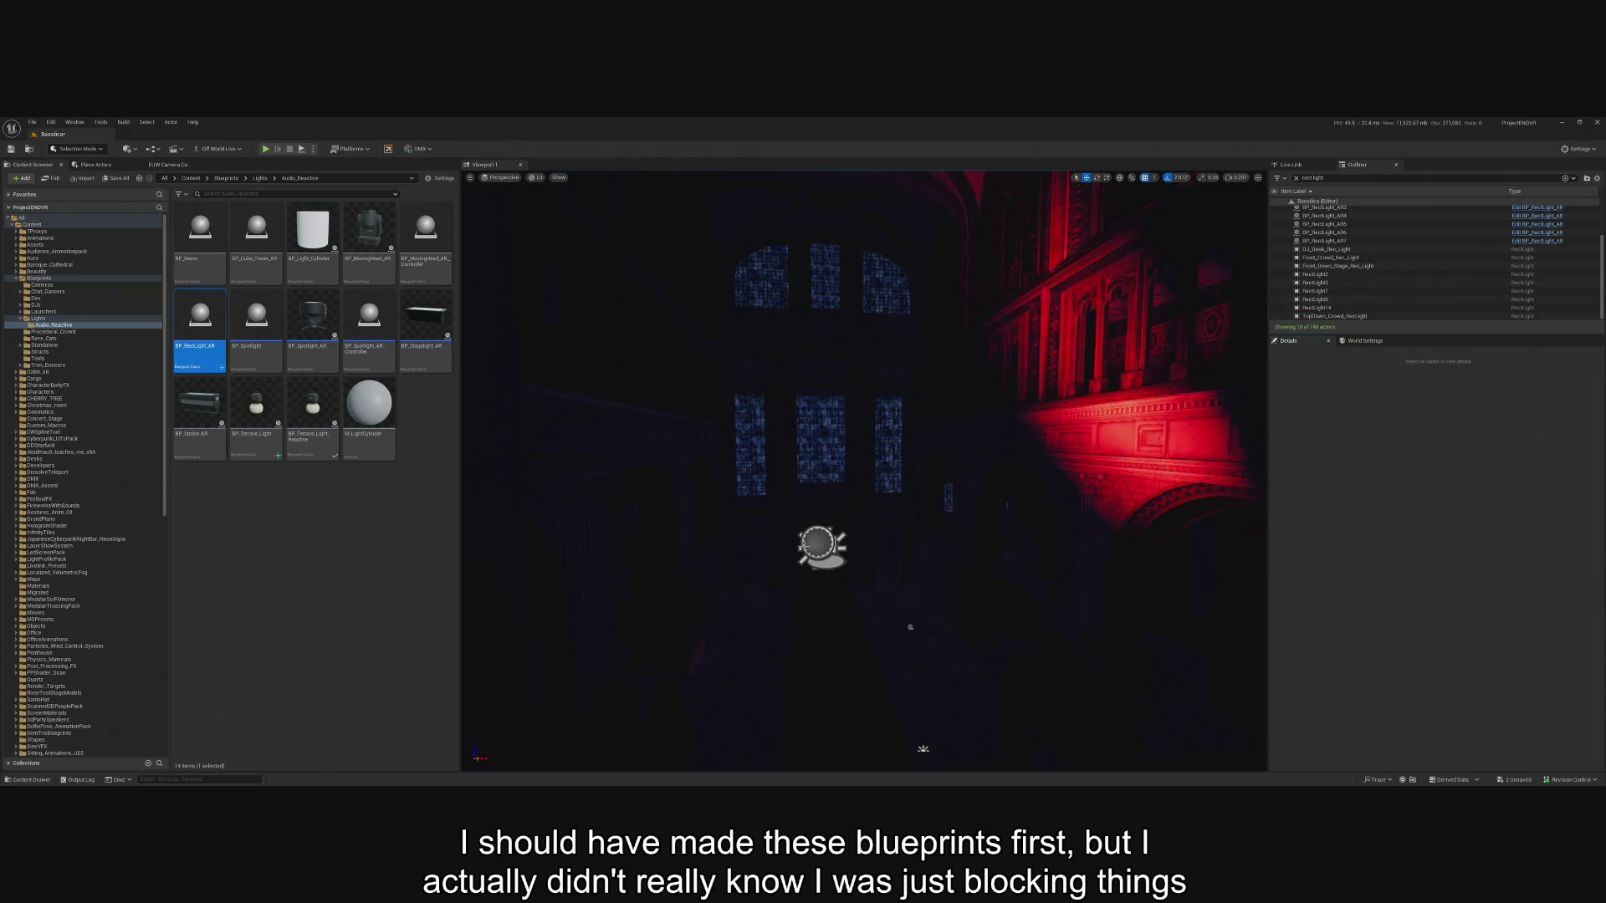
left_click(807, 542)
right_click(1363, 479)
left_click(1388, 505)
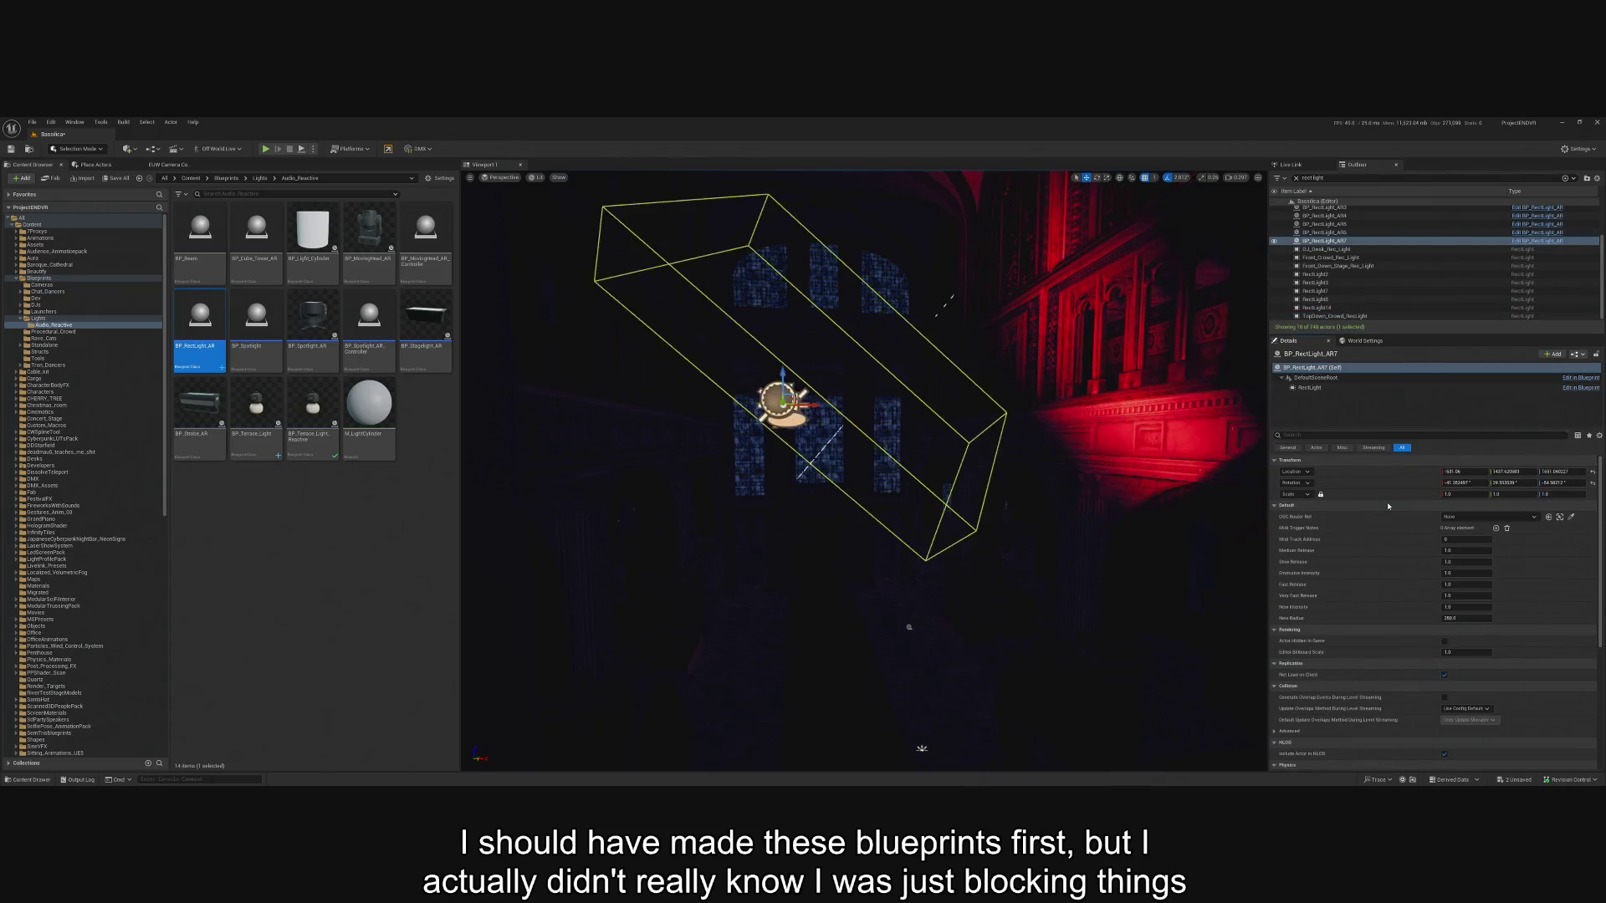
mouse_move(920, 502)
left_mouse_down()
mouse_move(861, 448)
mouse_move(757, 573)
left_mouse_up()
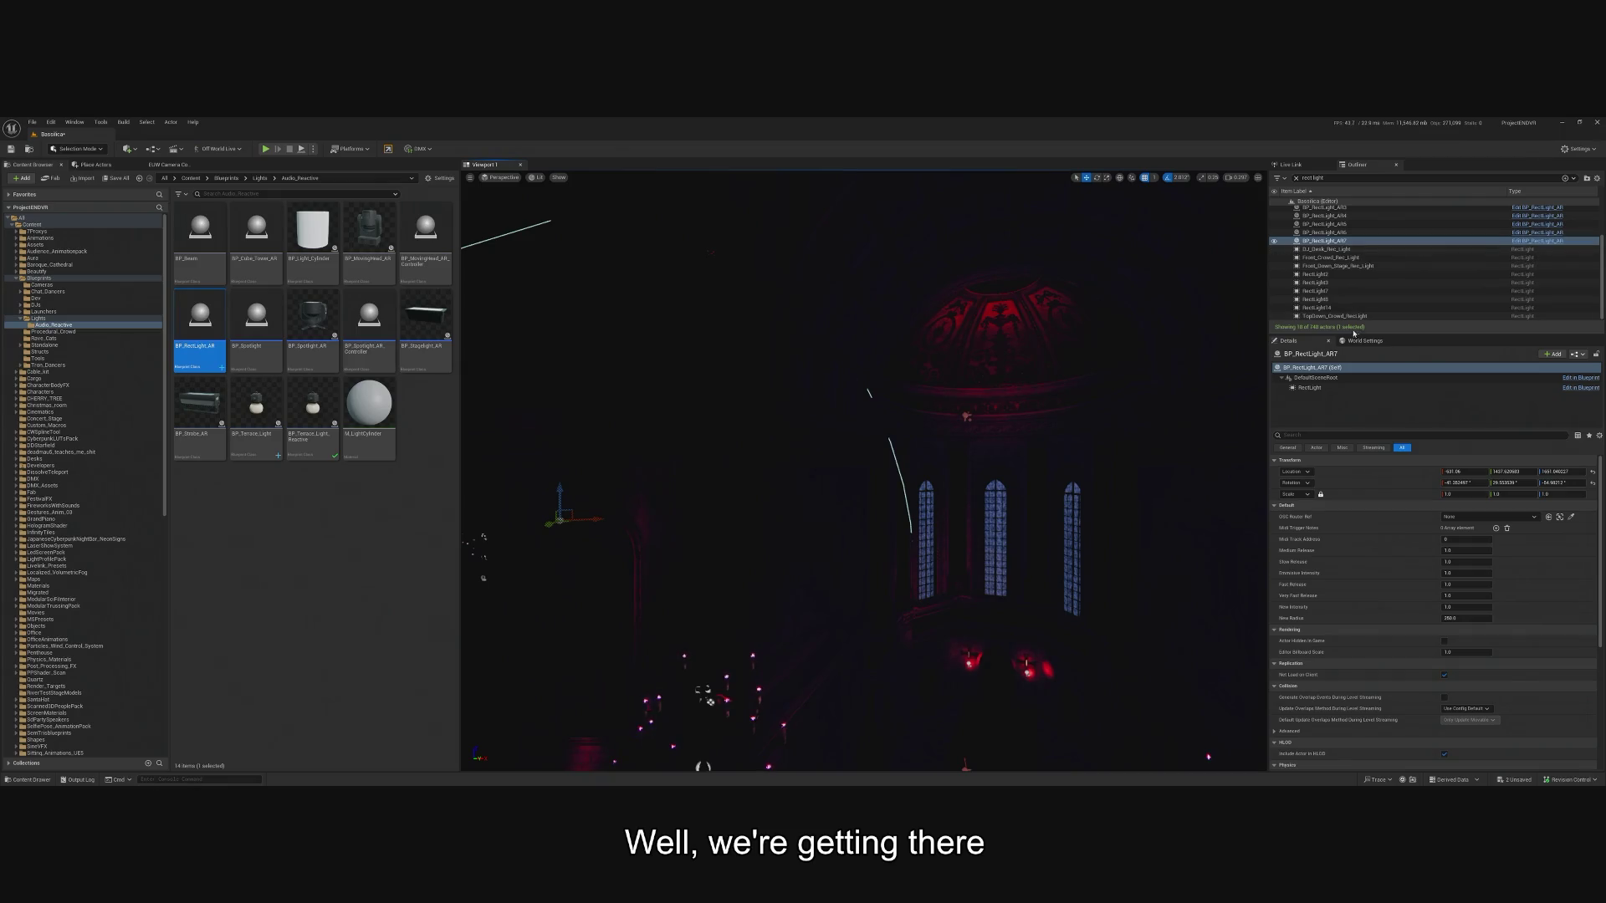
Place a new BP_RectLight_AR9 in the hall near RectLight14.
left_click(1318, 308)
key("f")
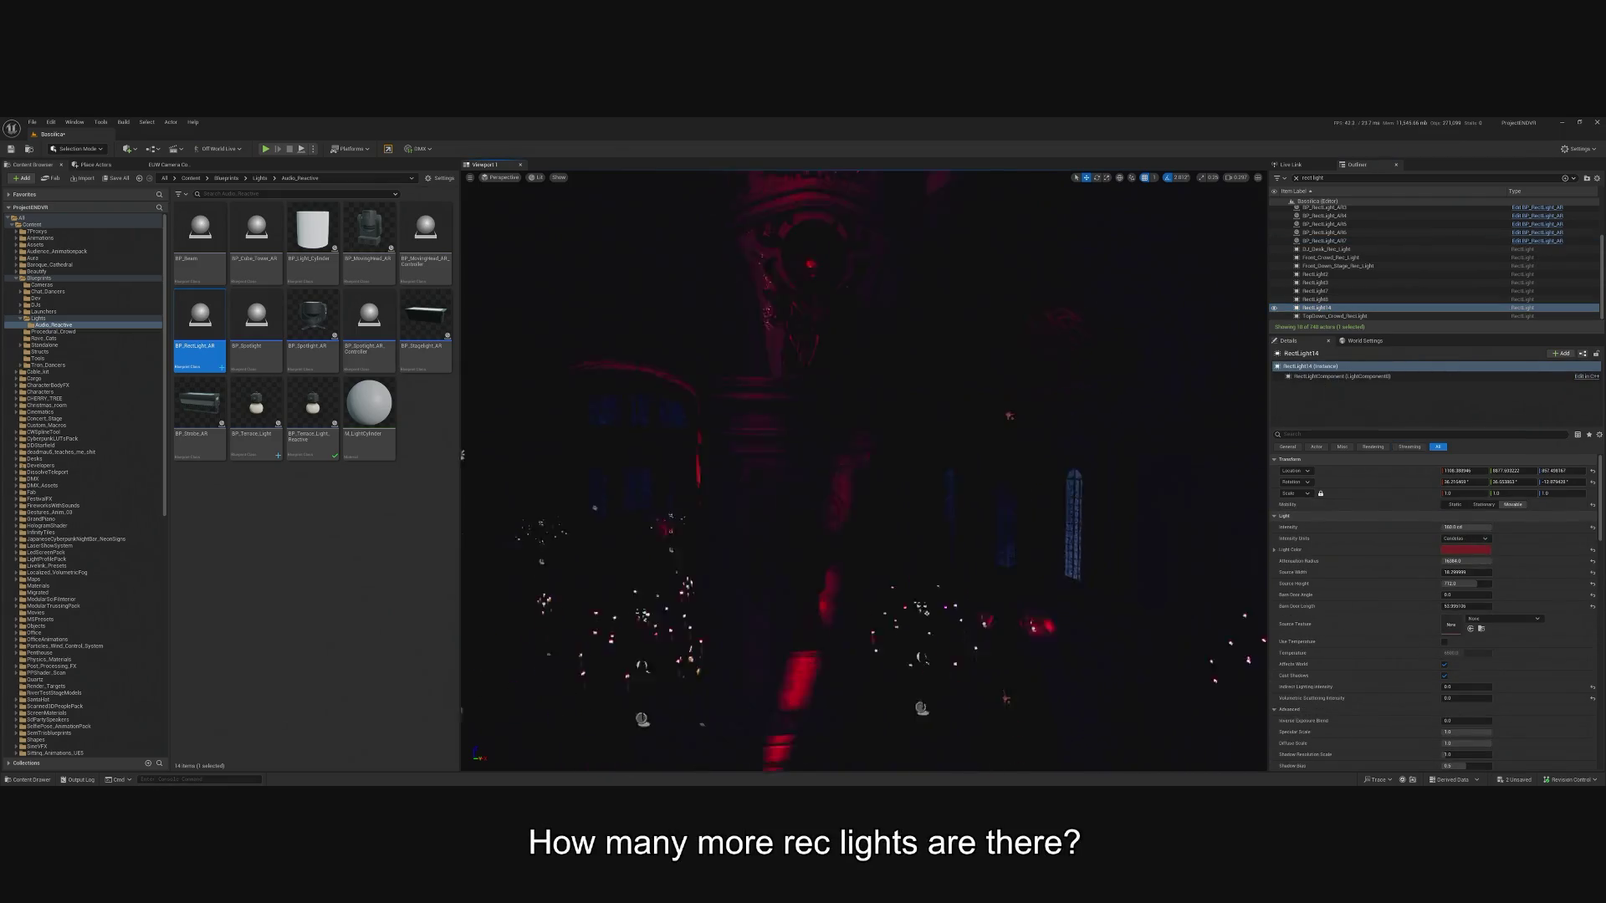
scroll(943, 757, "down", 10)
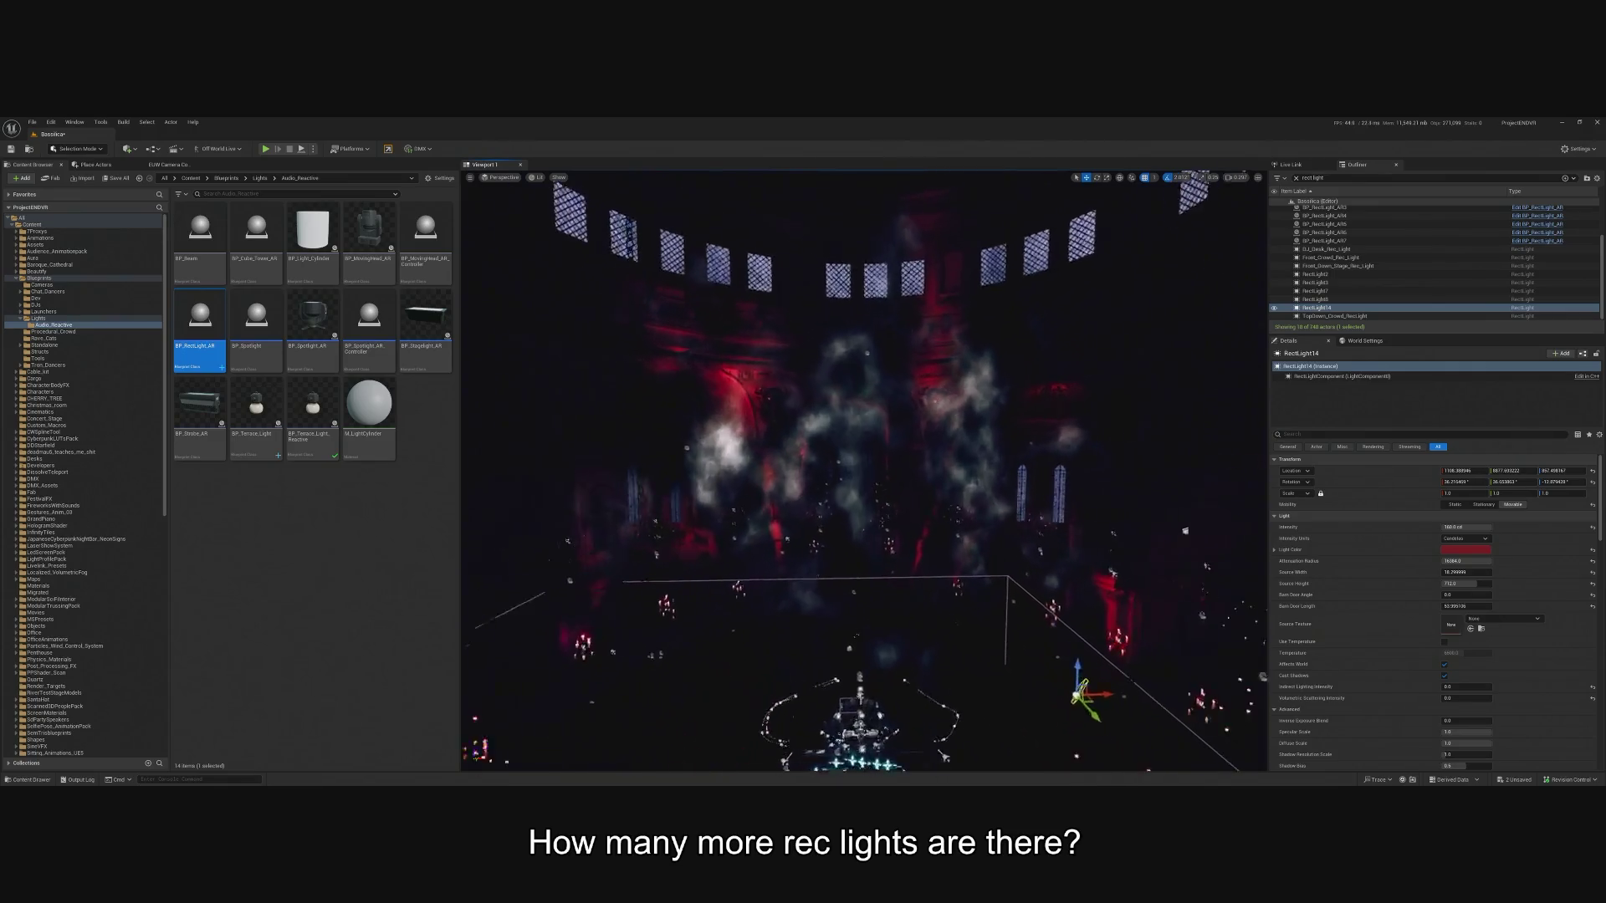
scroll(943, 757, "up", 3)
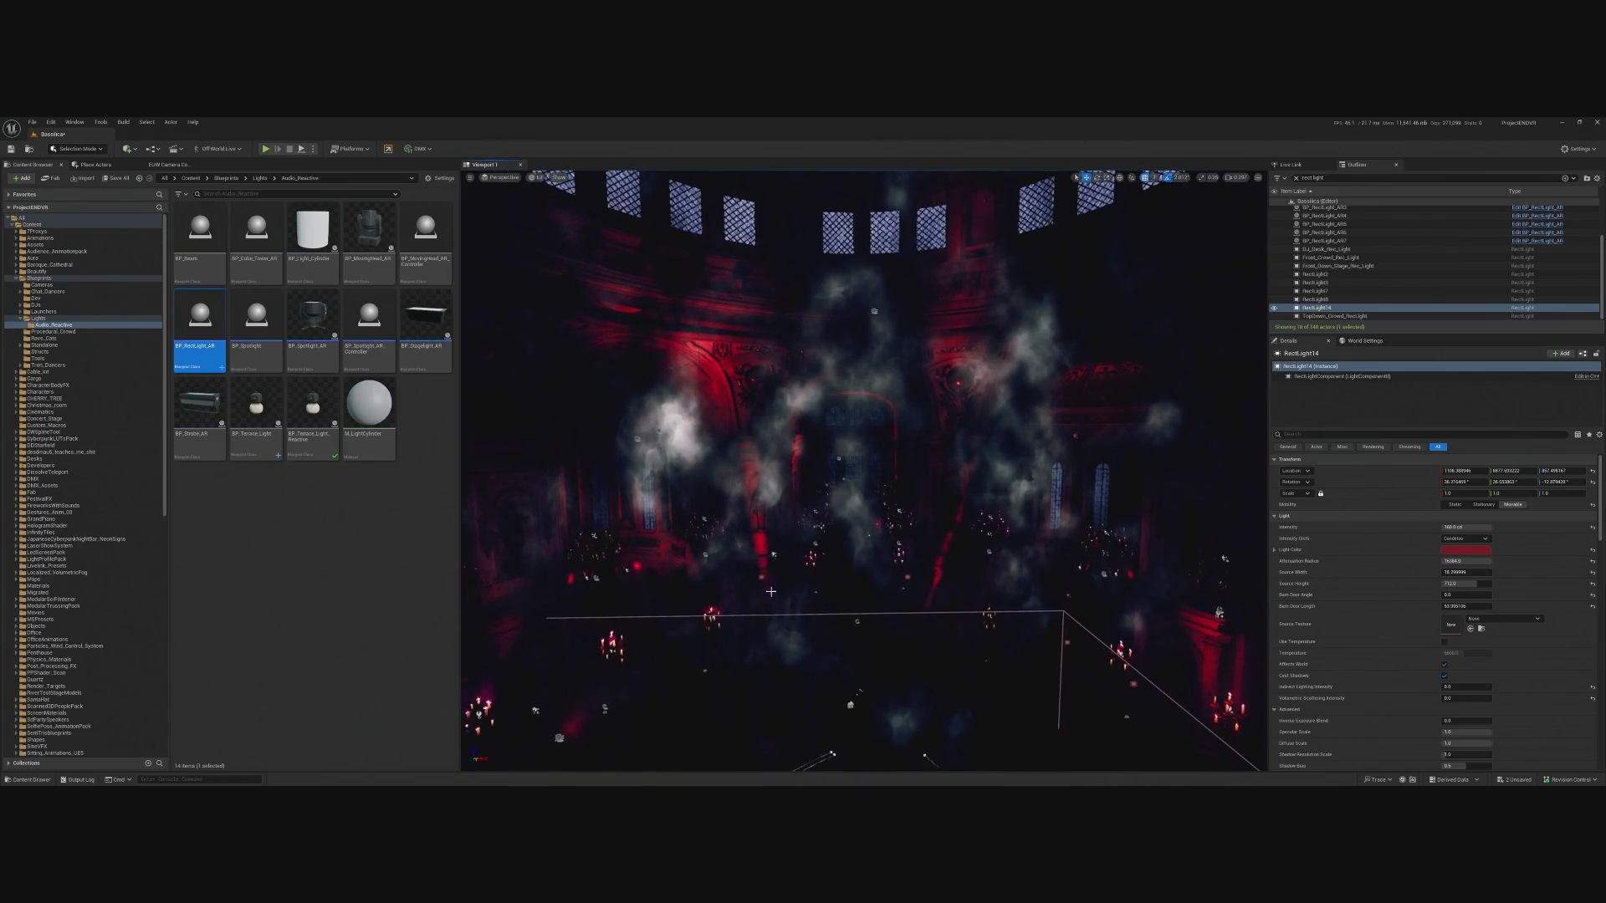
left_click(1381, 290)
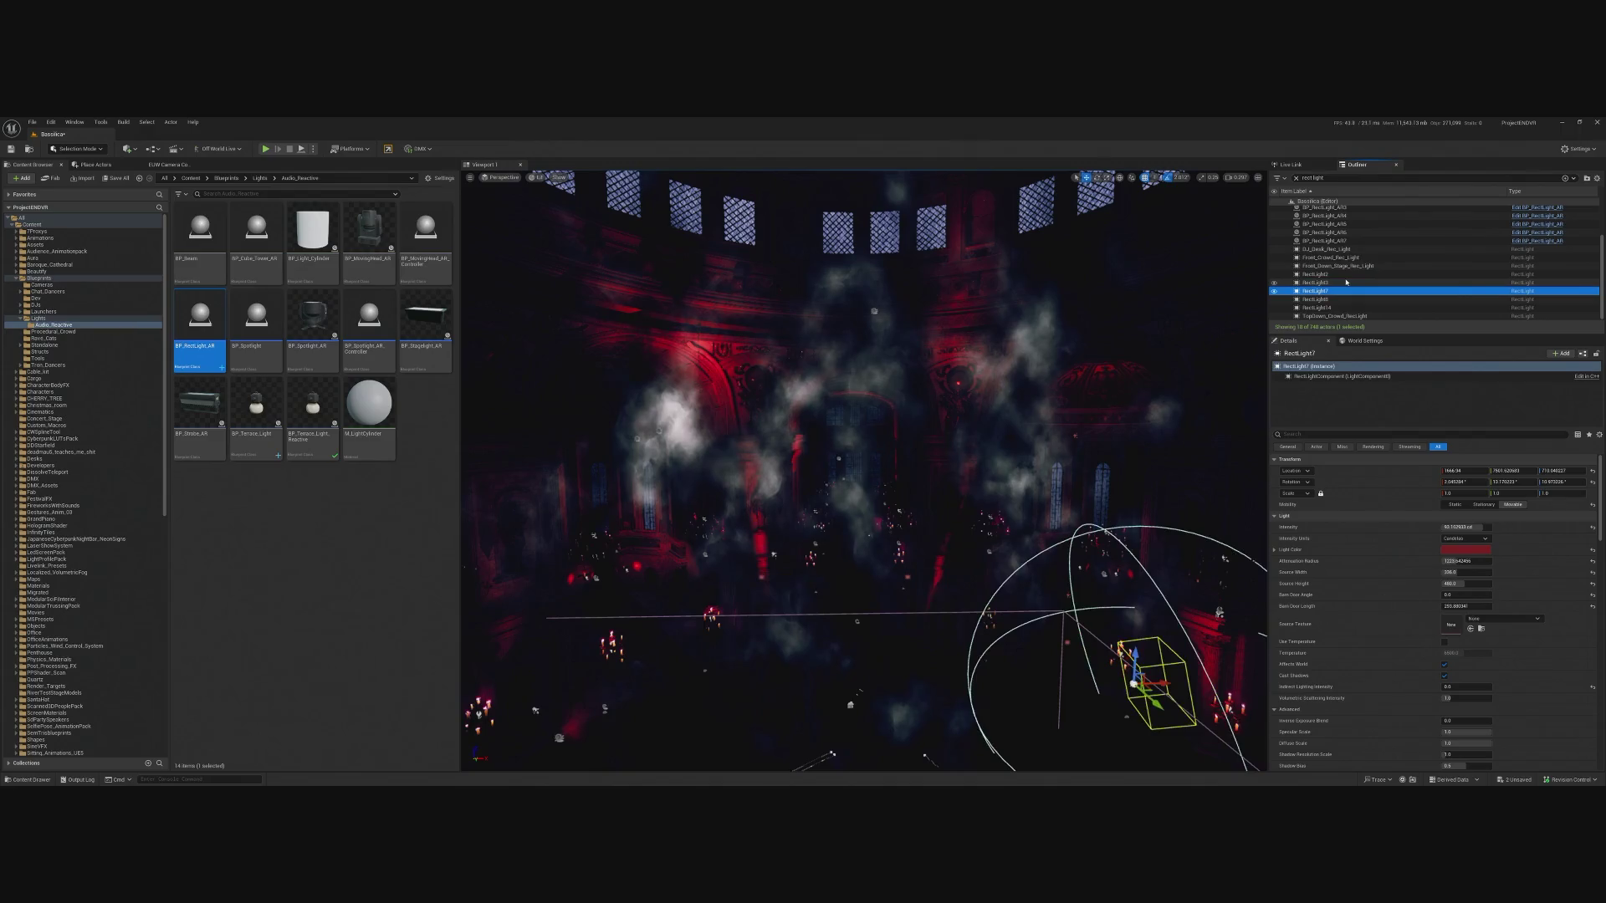
key("Down")
key("Down")
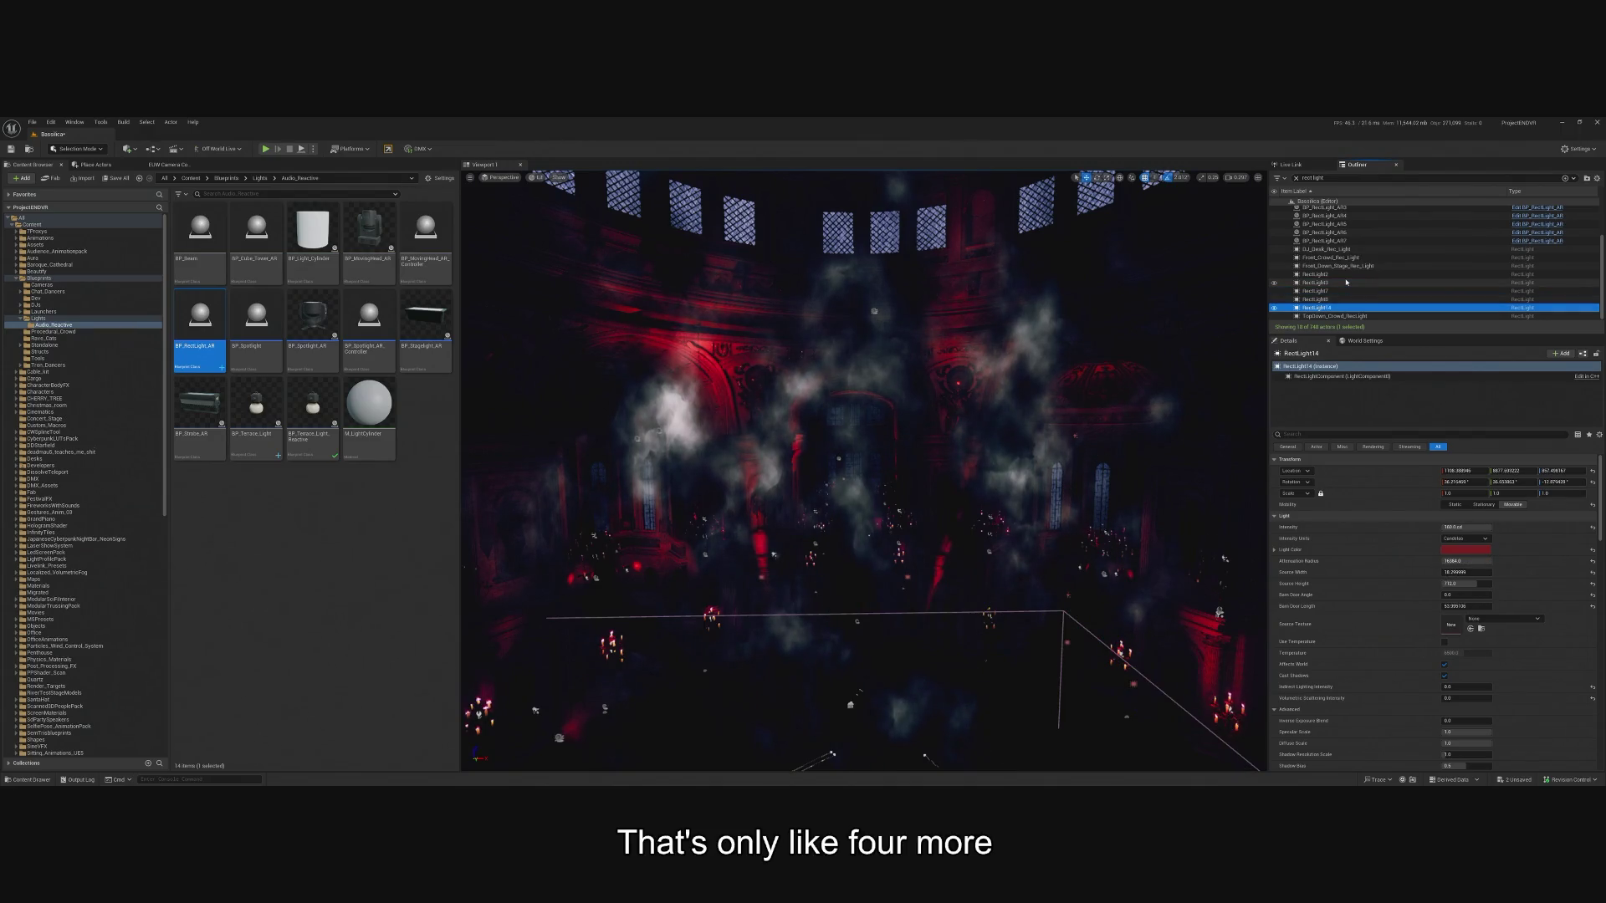
key("f")
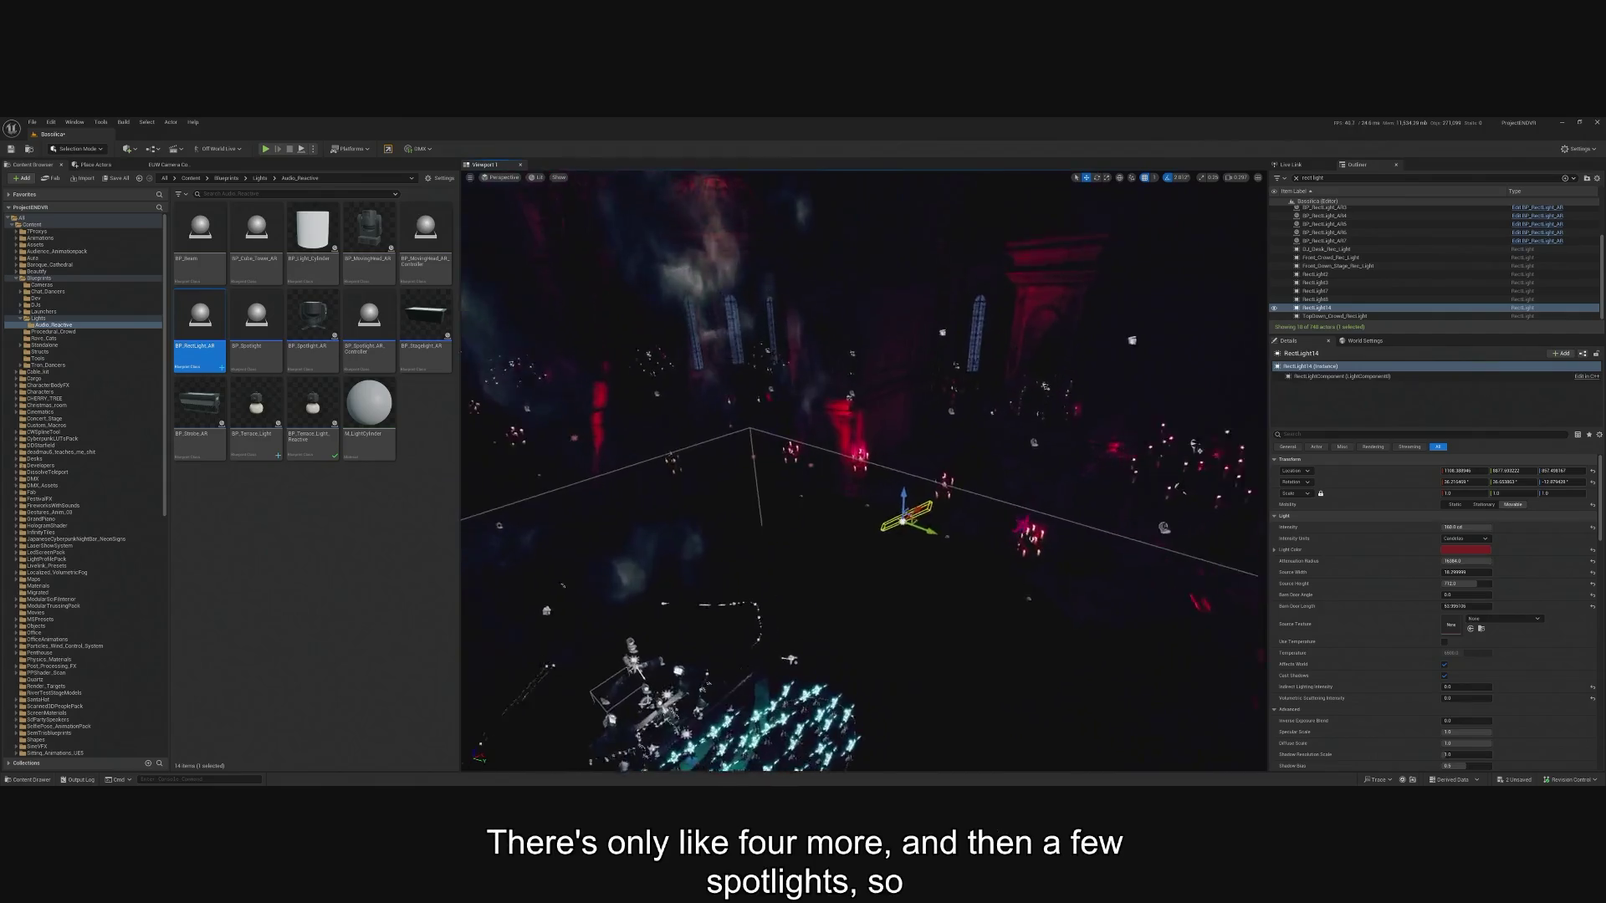
left_click_drag(1150, 553, 1060, 253)
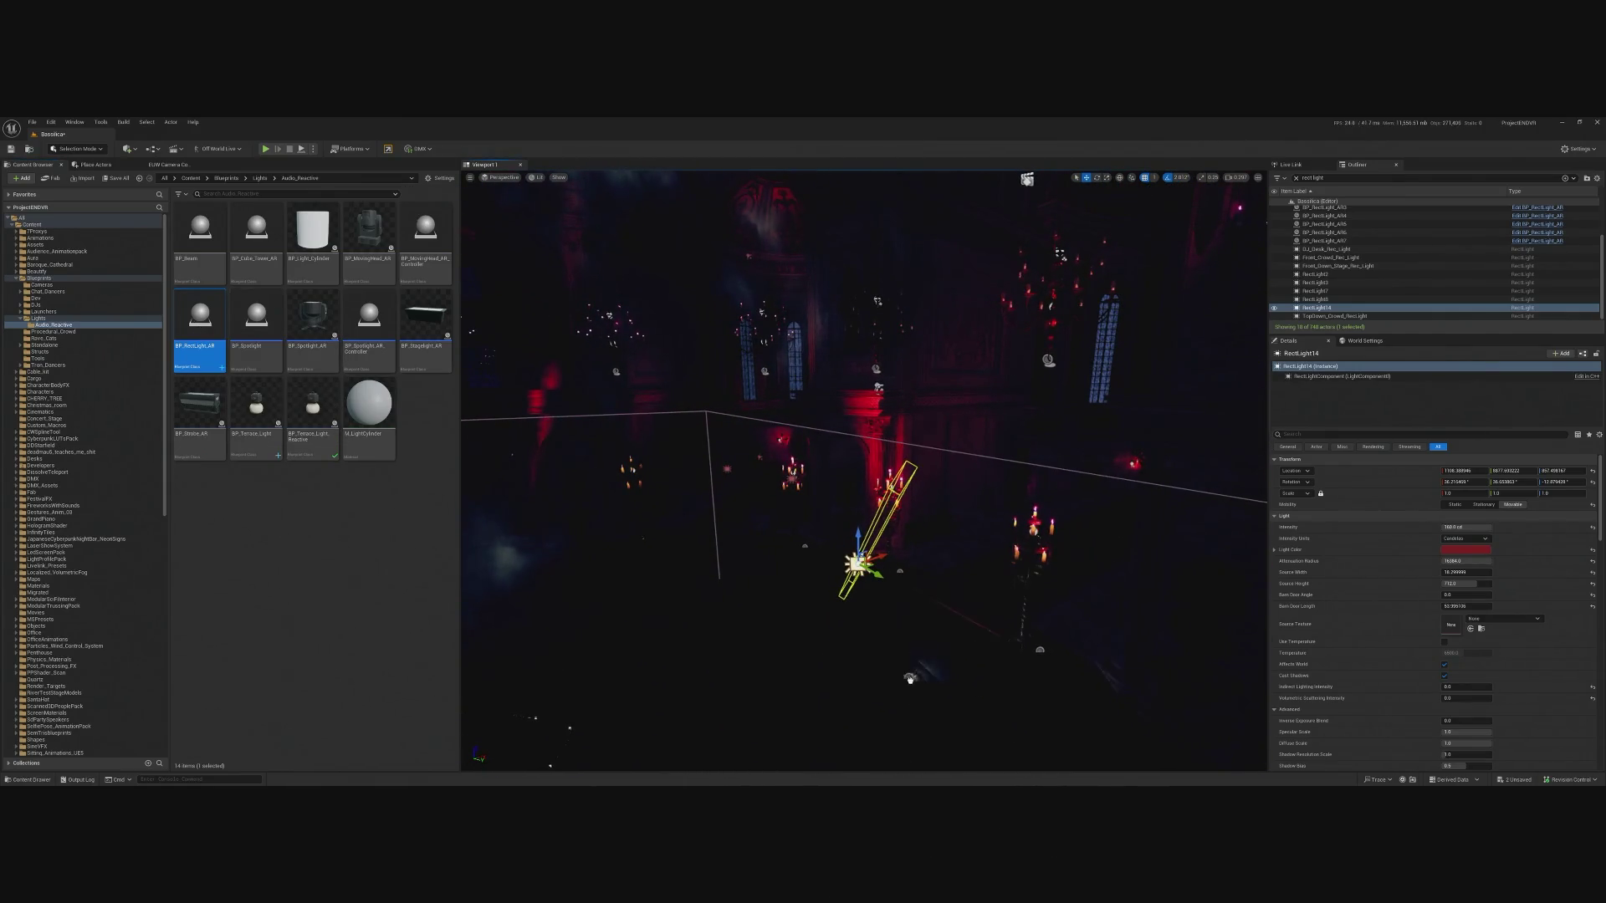
left_click_drag(893, 699, 895, 694)
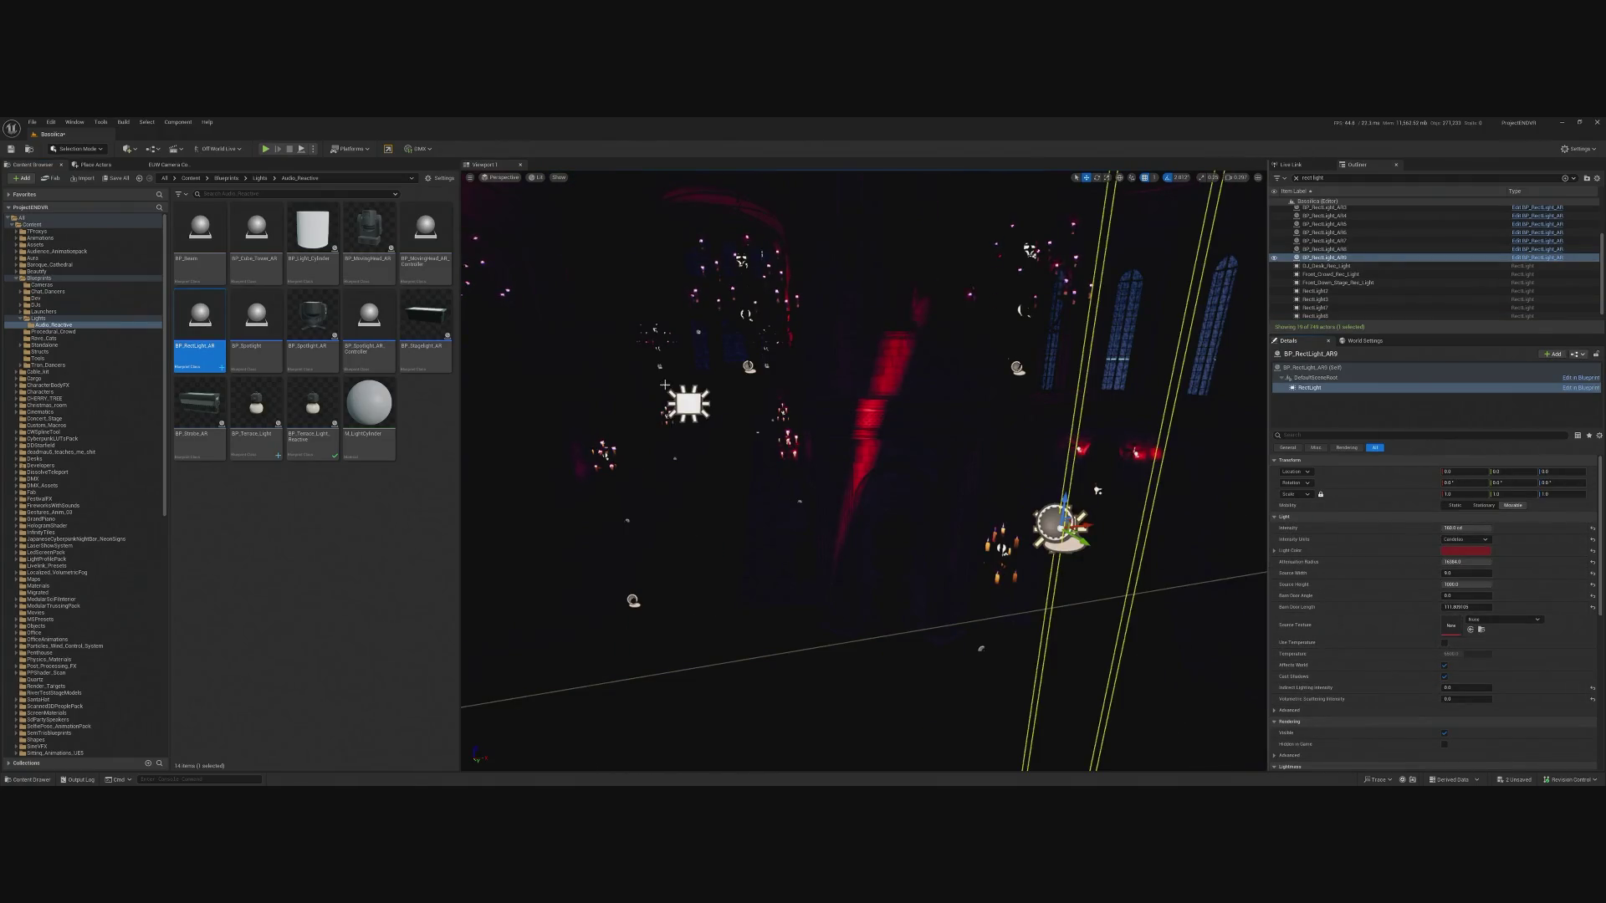
Move BP_RectLight_AR9 to RectLight2's position and delete RectLight2.
left_click(703, 405)
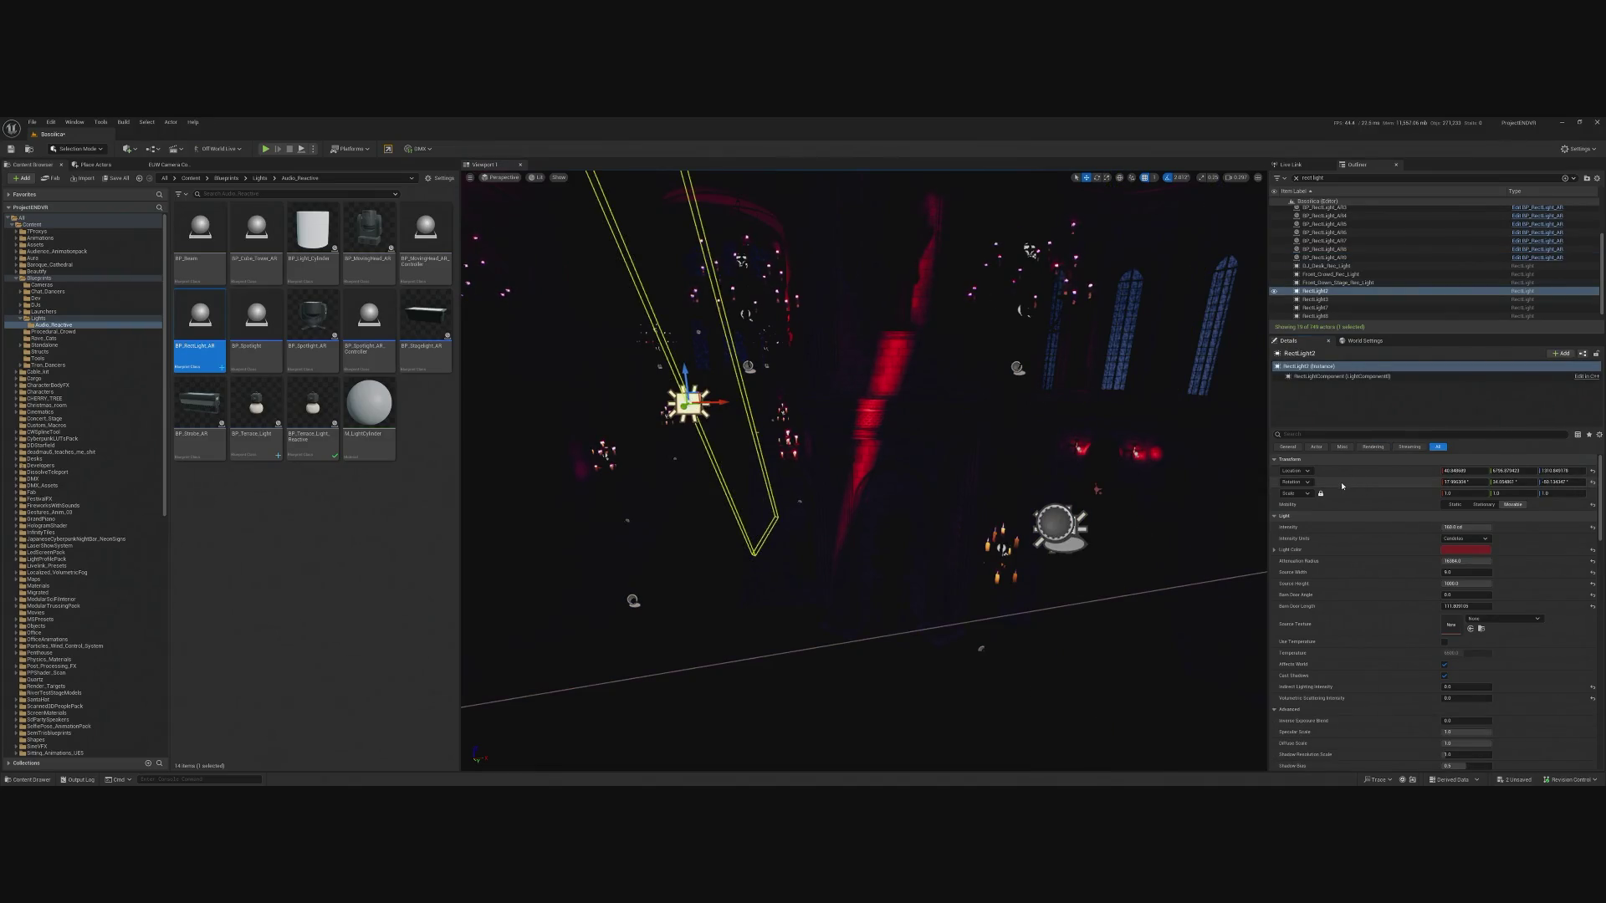
left_click(1067, 524)
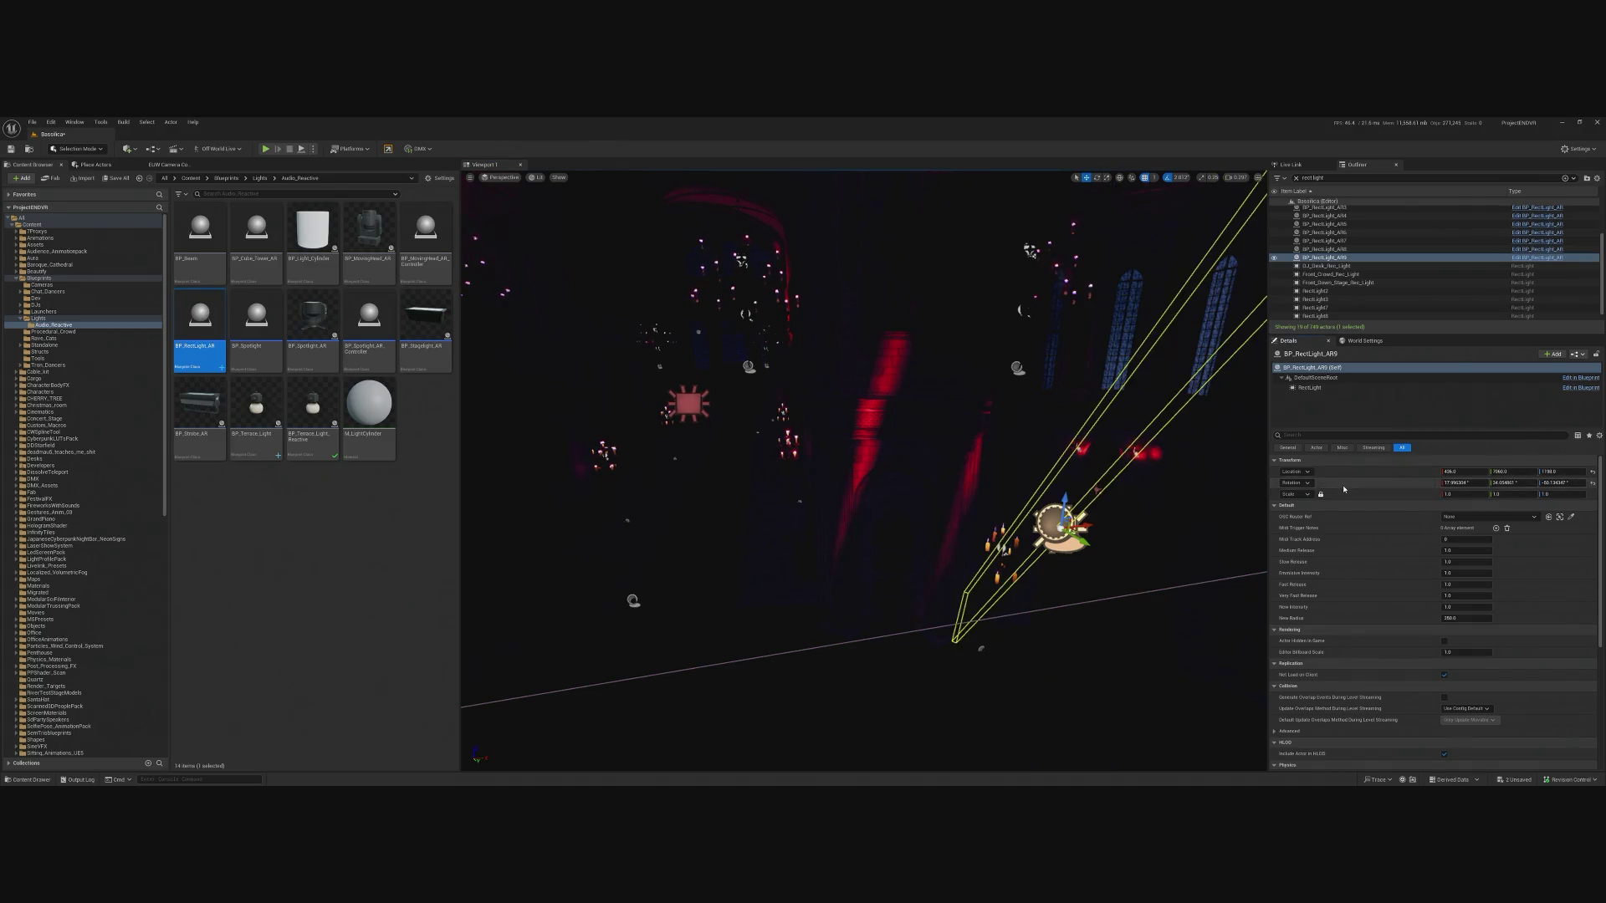
key("ctrl+z")
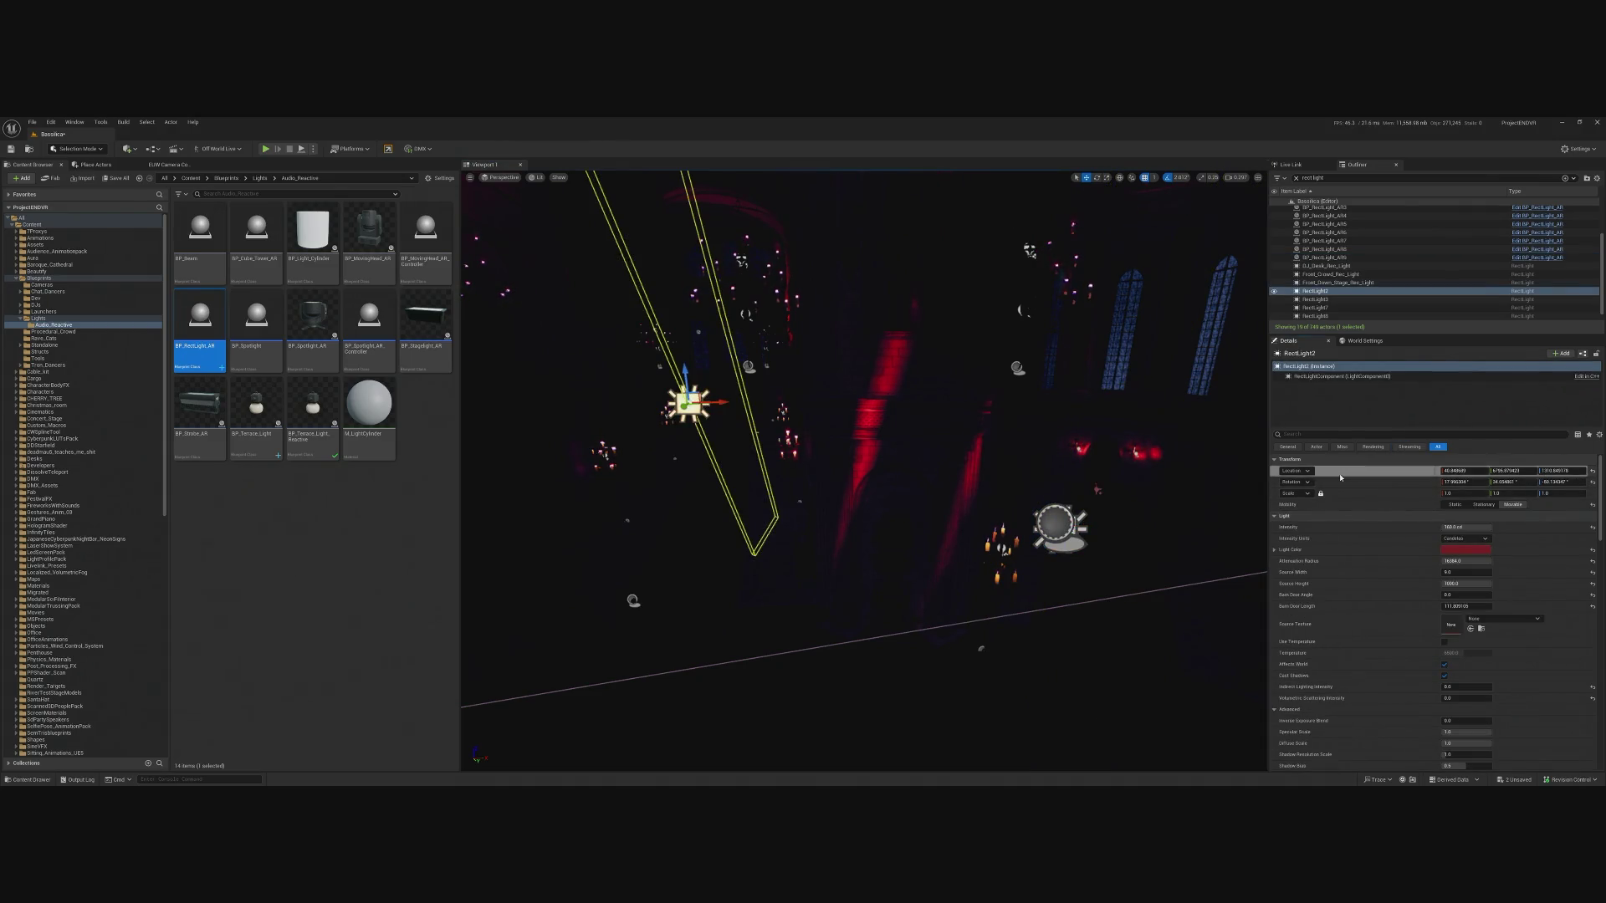
key("ctrl+y")
key("ctrl+z")
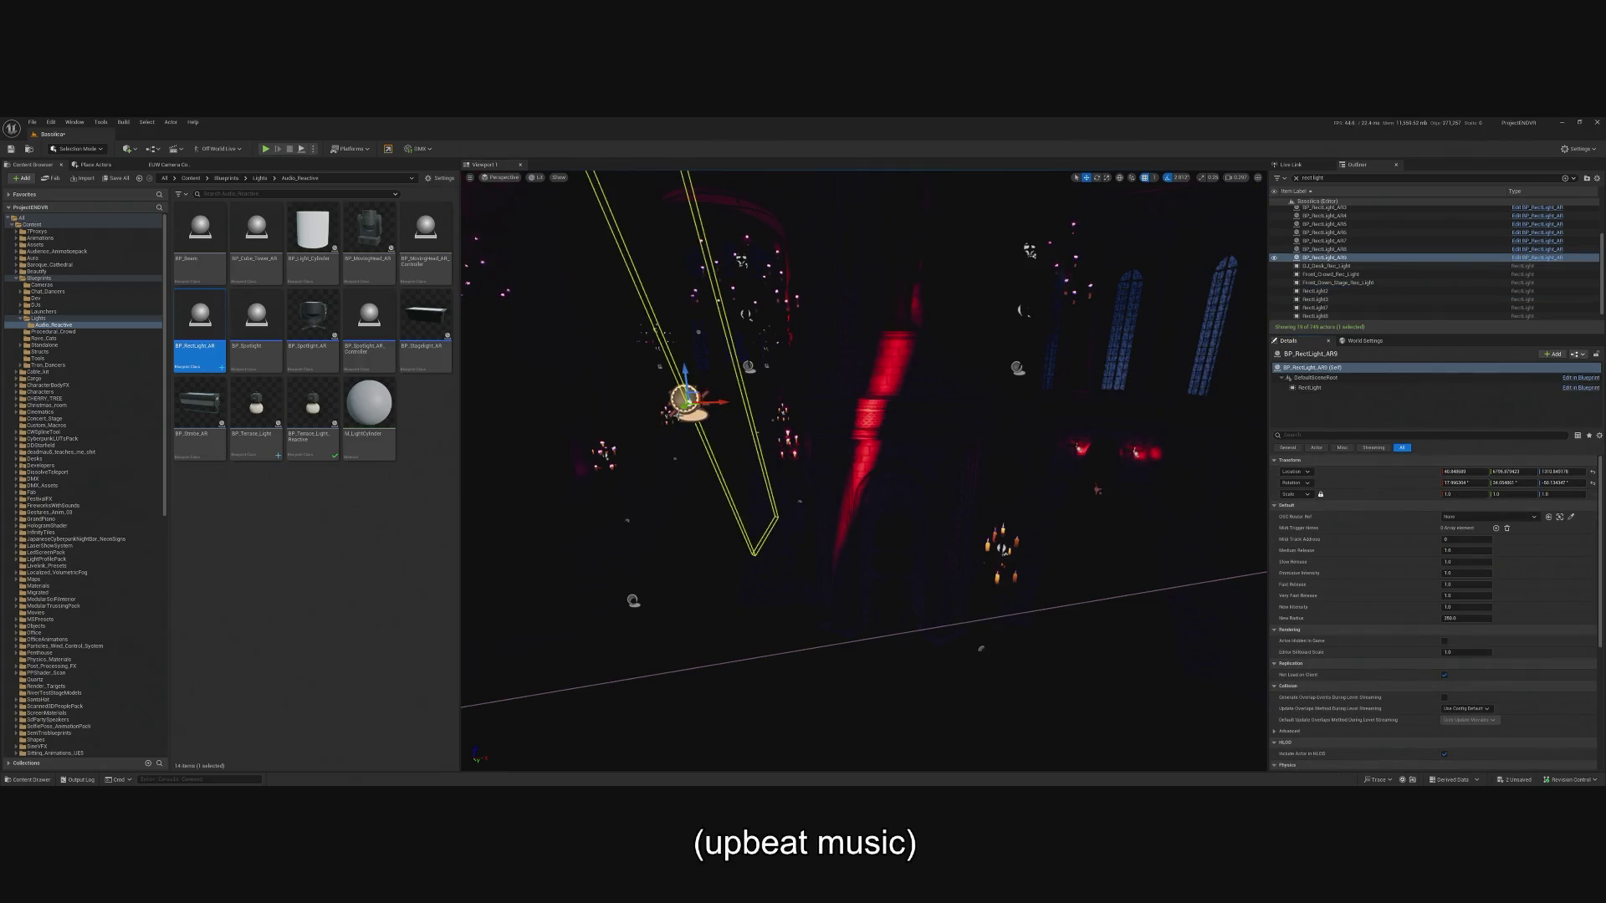
key("ctrl+z")
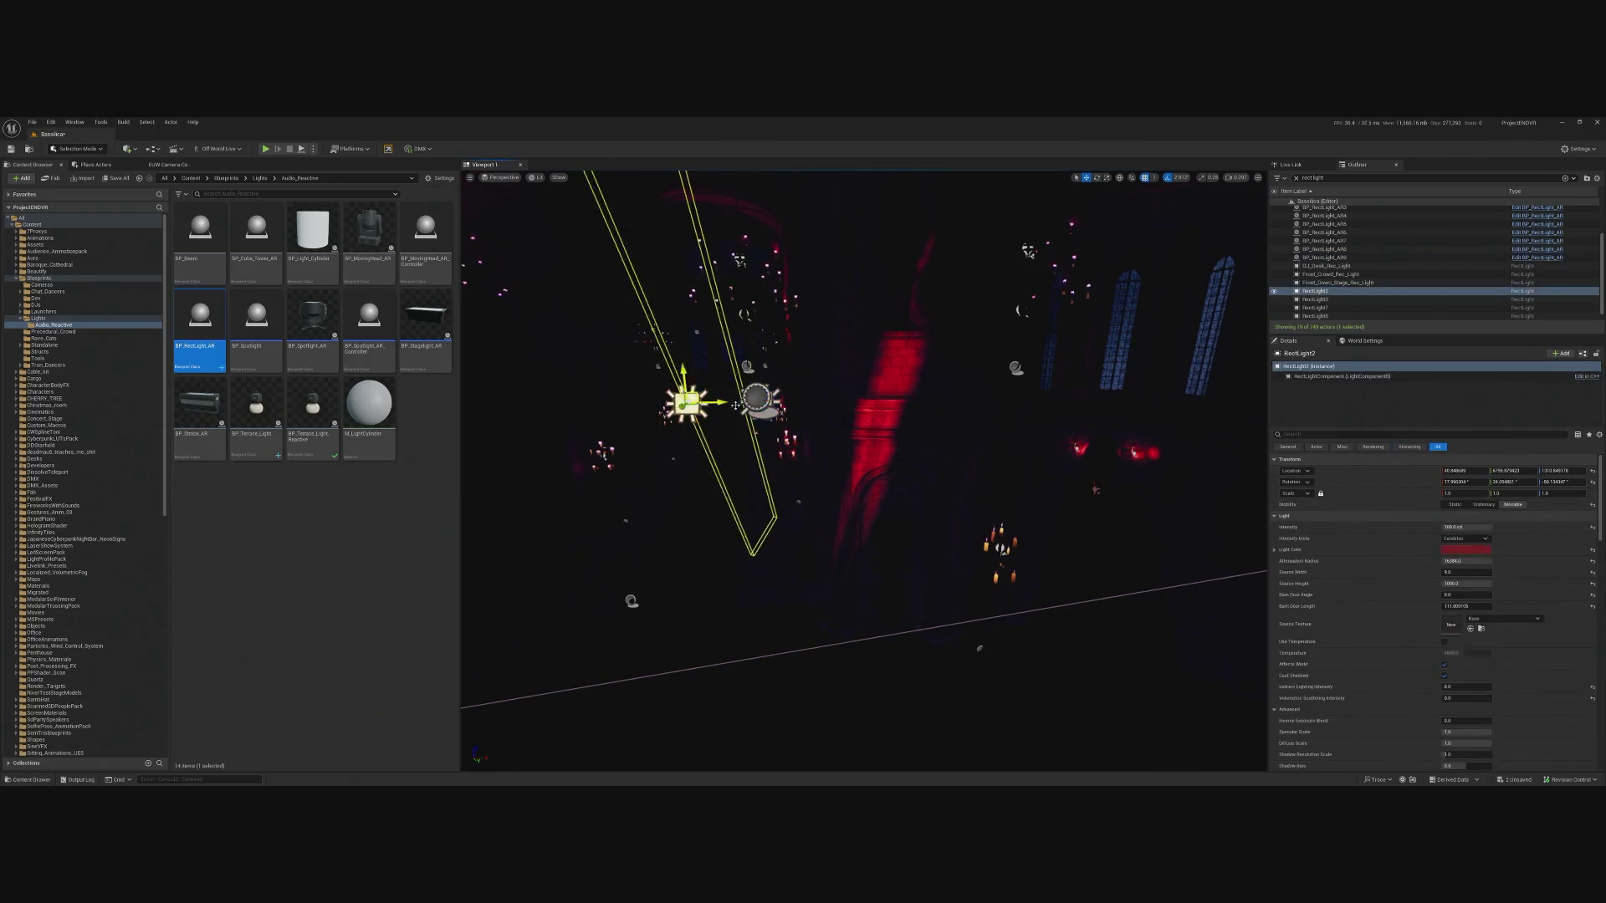
key("Delete")
Set BP_RectLight_AR9's OSC Router Ref to SP_SH_OscRouter.
left_click(753, 402)
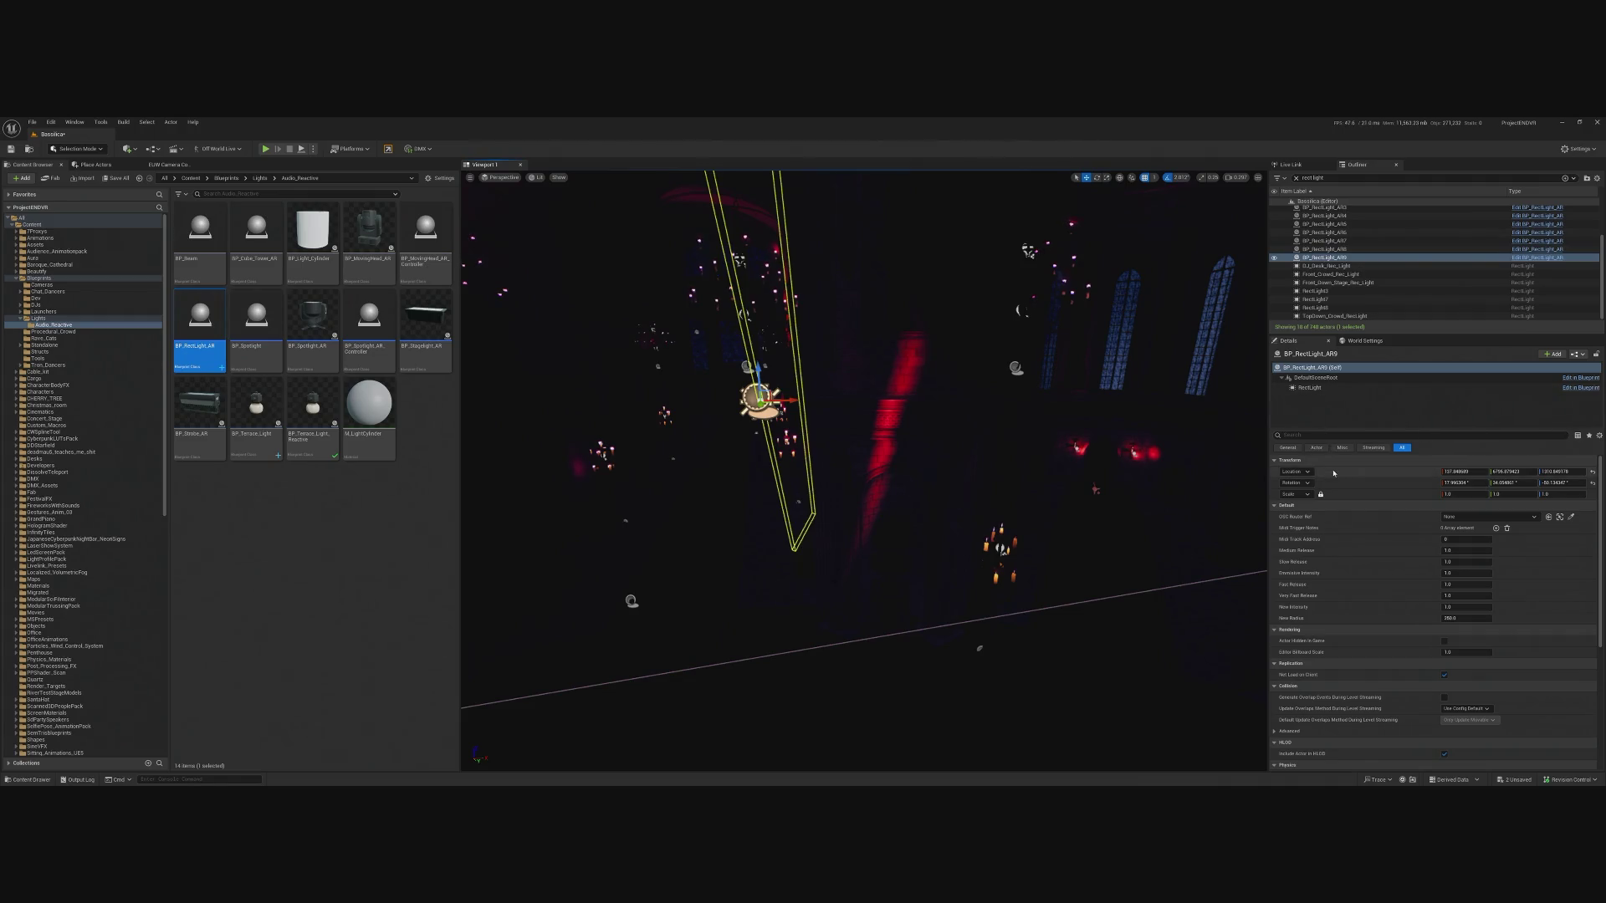
left_click(1489, 517)
left_click(1473, 621)
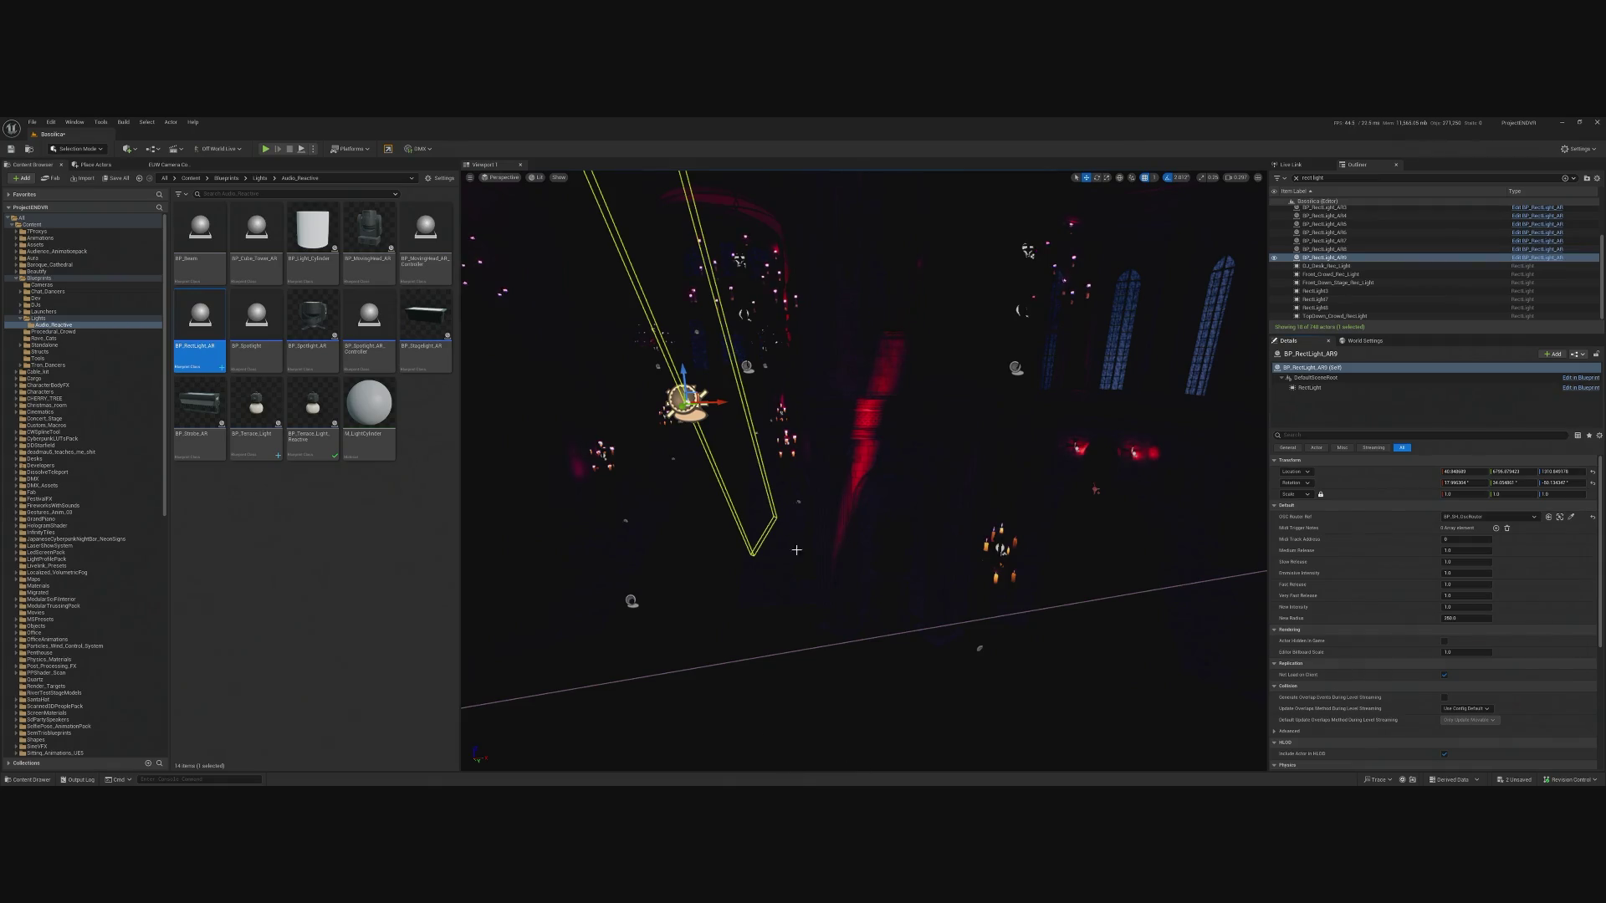
left_click(1328, 291)
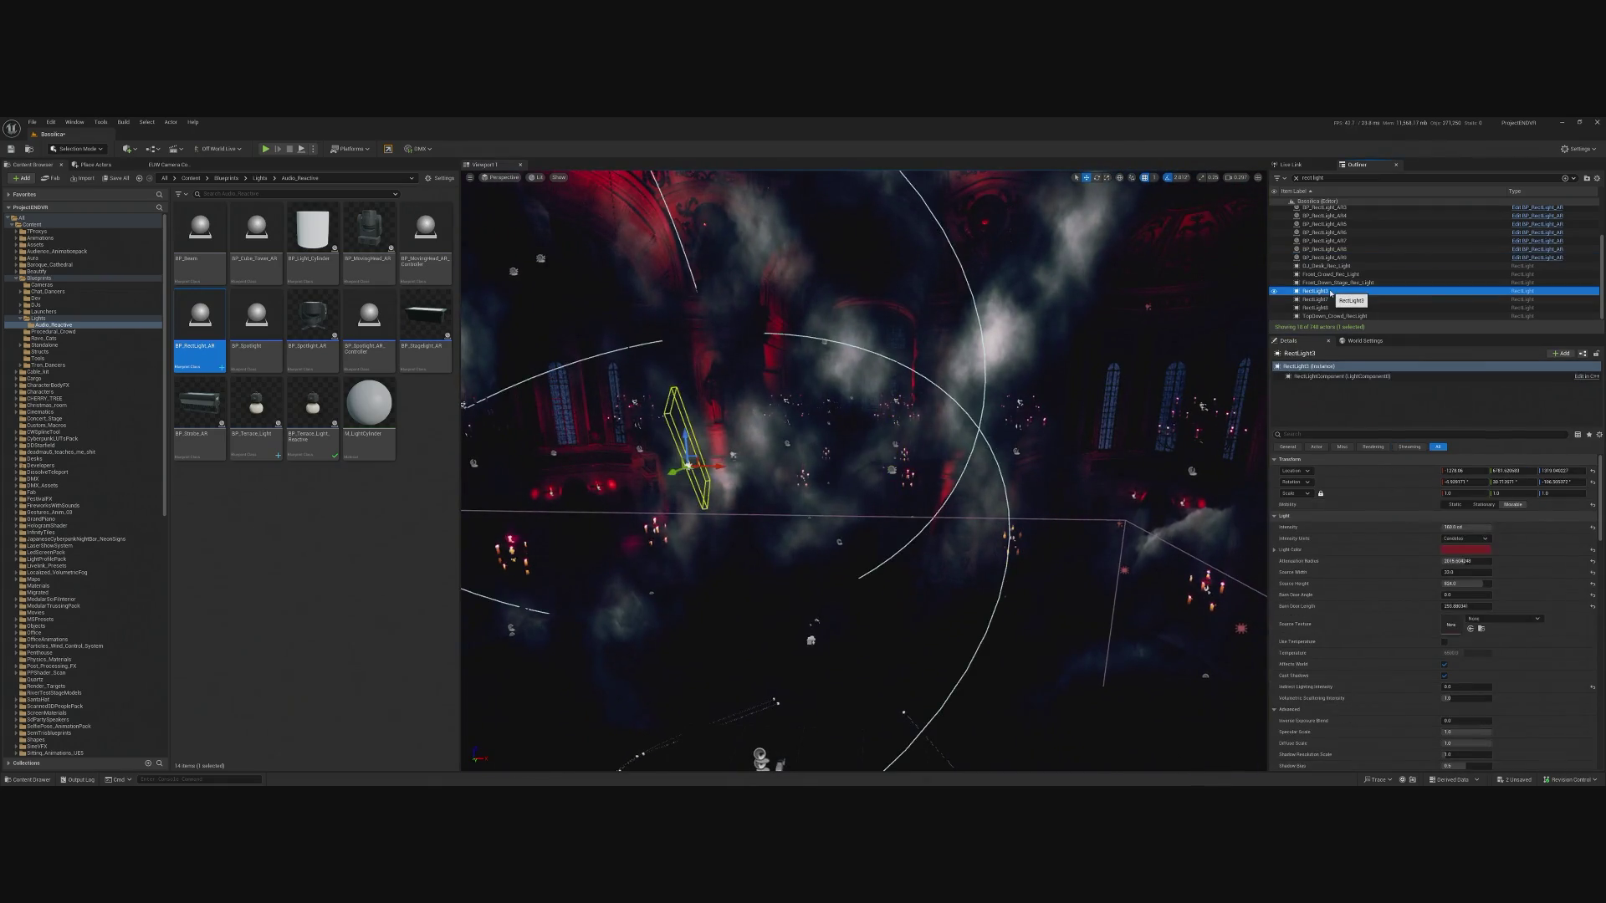
Paste RectLight3's red light settings onto BP_RectLight_AR10.
key("f")
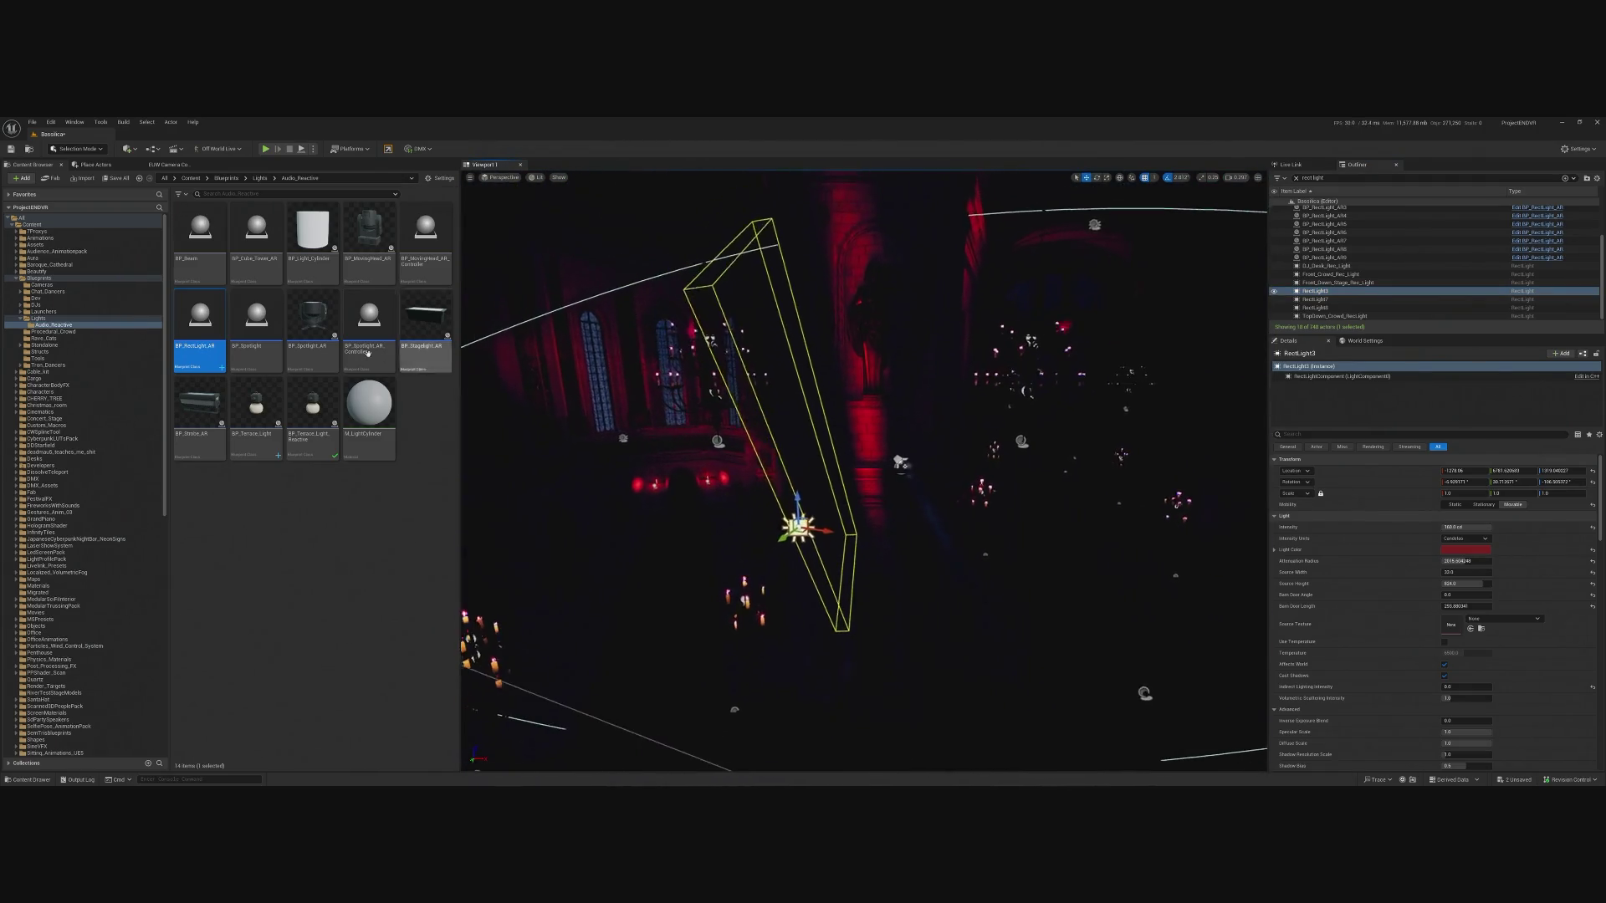
left_click(889, 474)
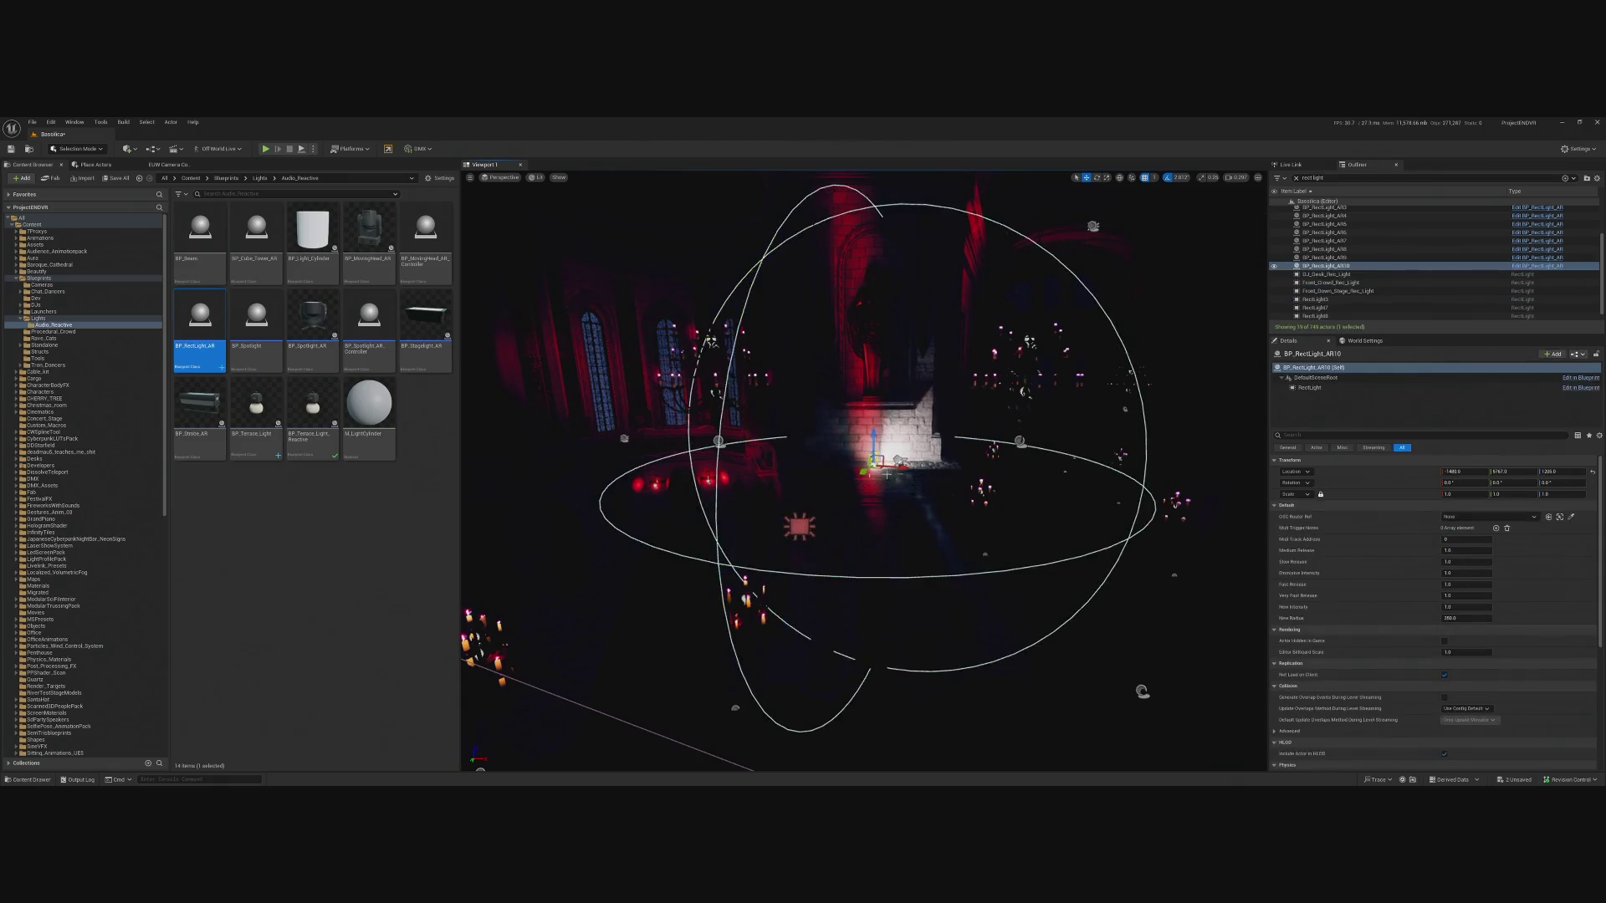
mouse_move(864, 469)
left_mouse_down()
mouse_move(787, 520)
mouse_move(912, 532)
left_mouse_up()
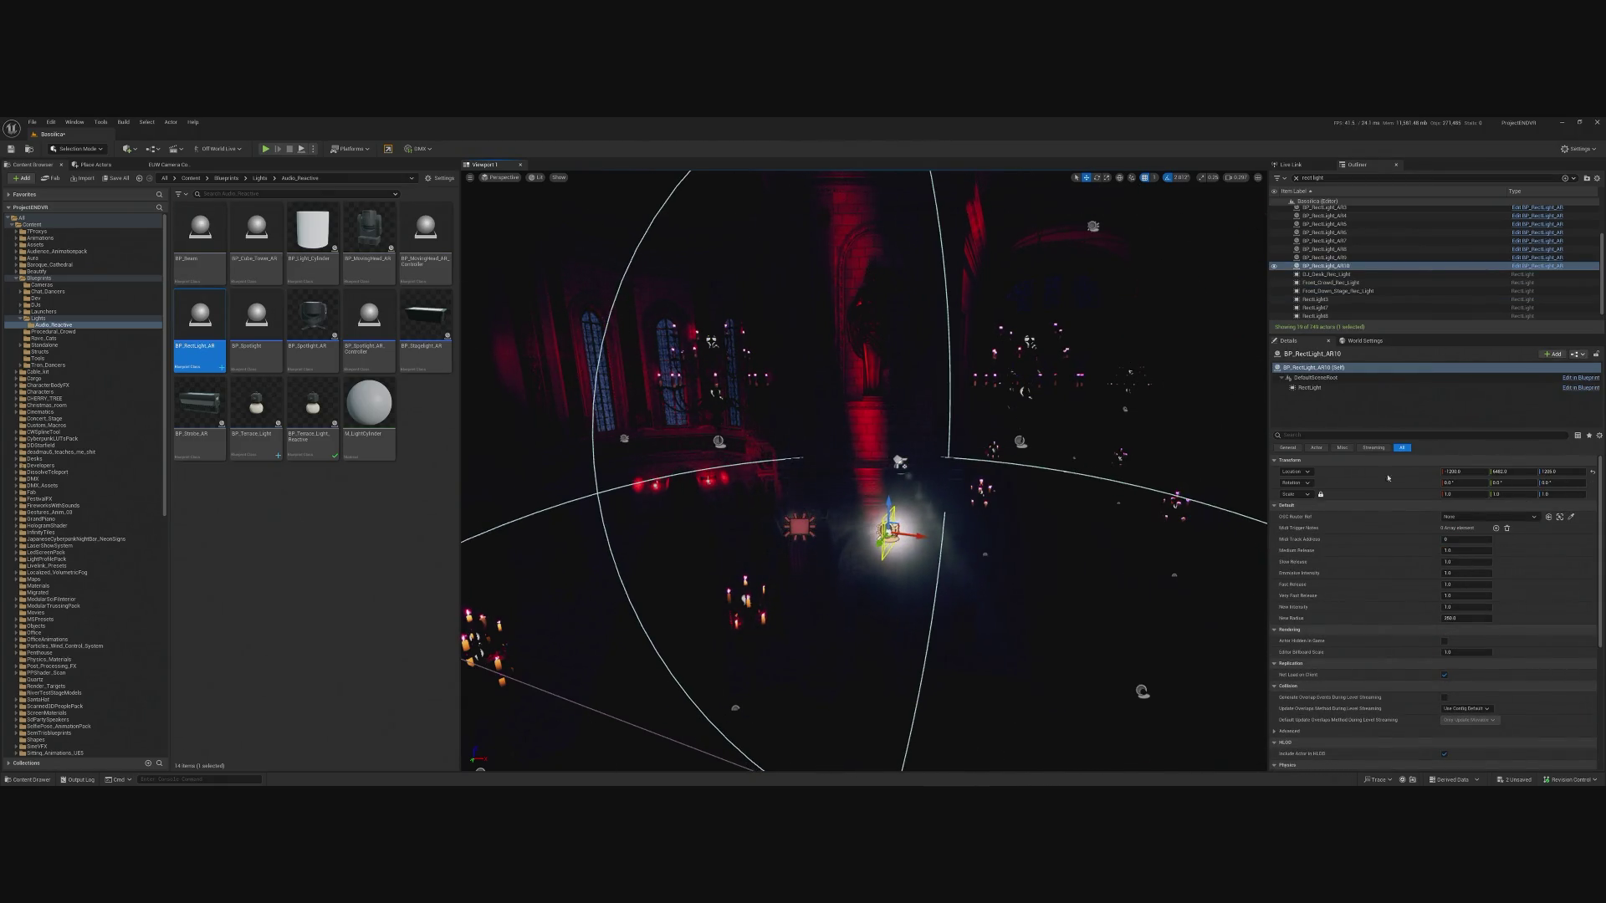
left_click(1332, 388)
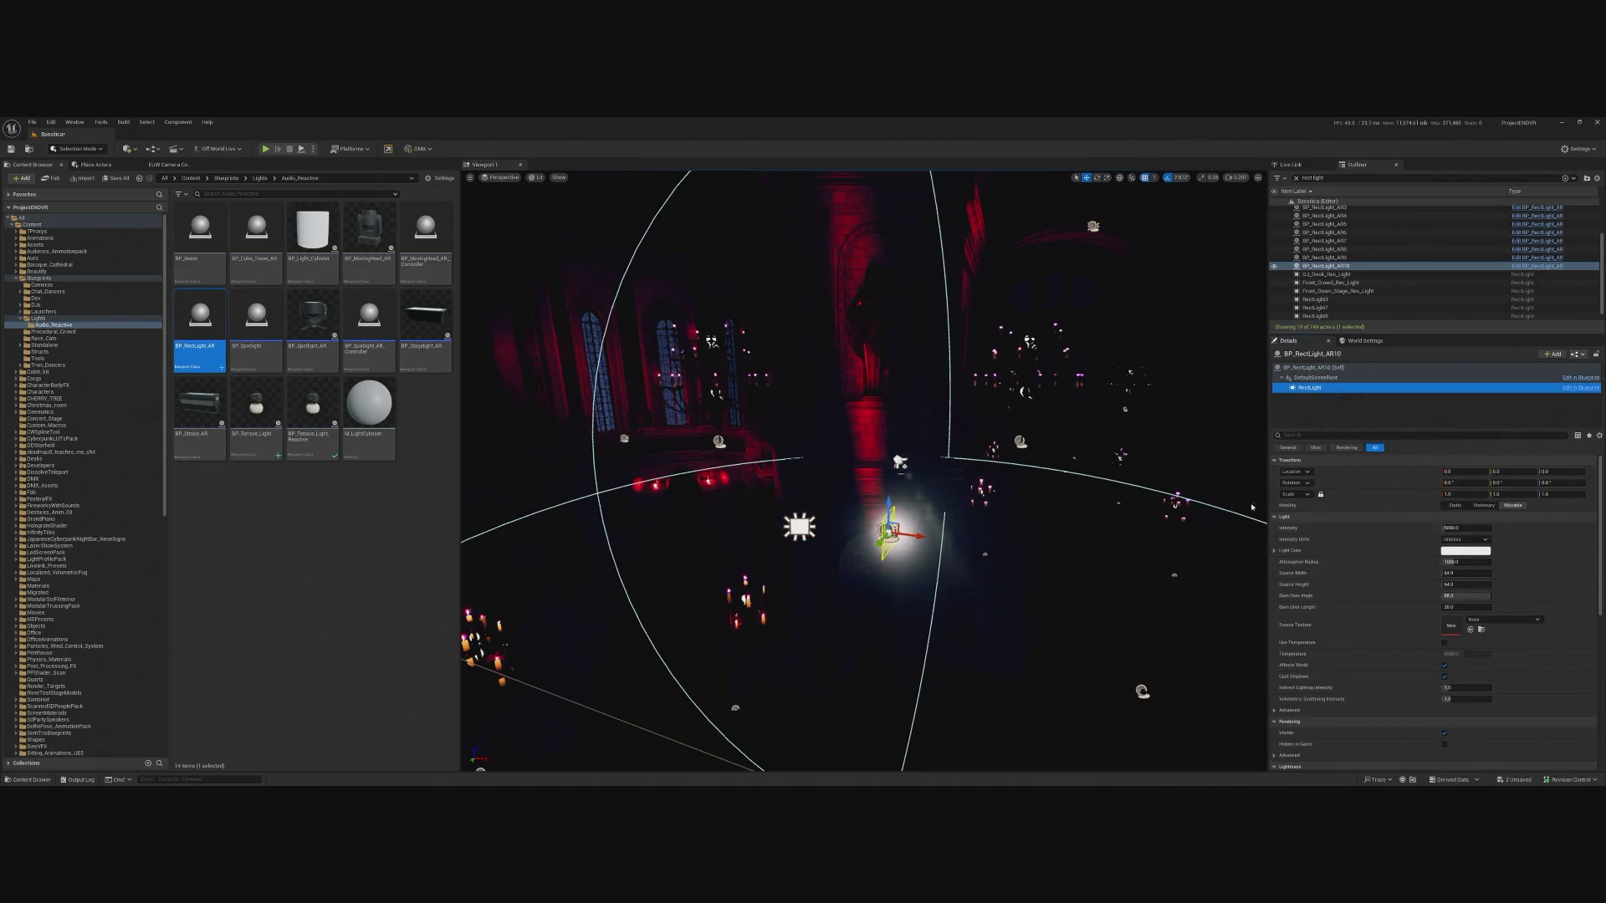
left_click(1315, 299)
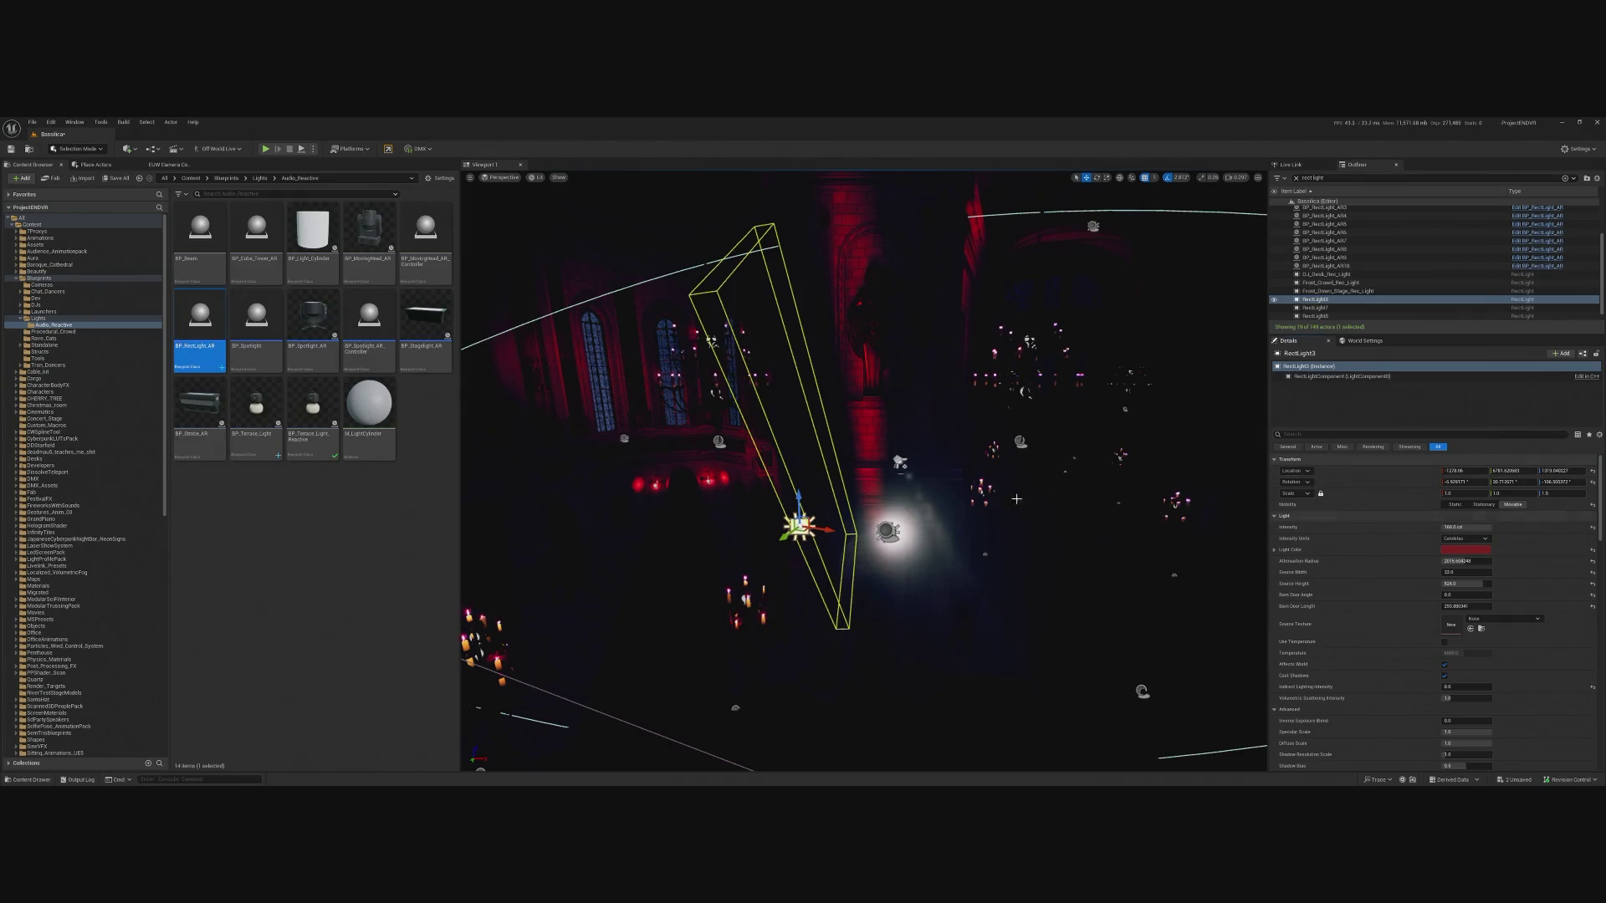
left_click(886, 532)
left_click(1338, 390)
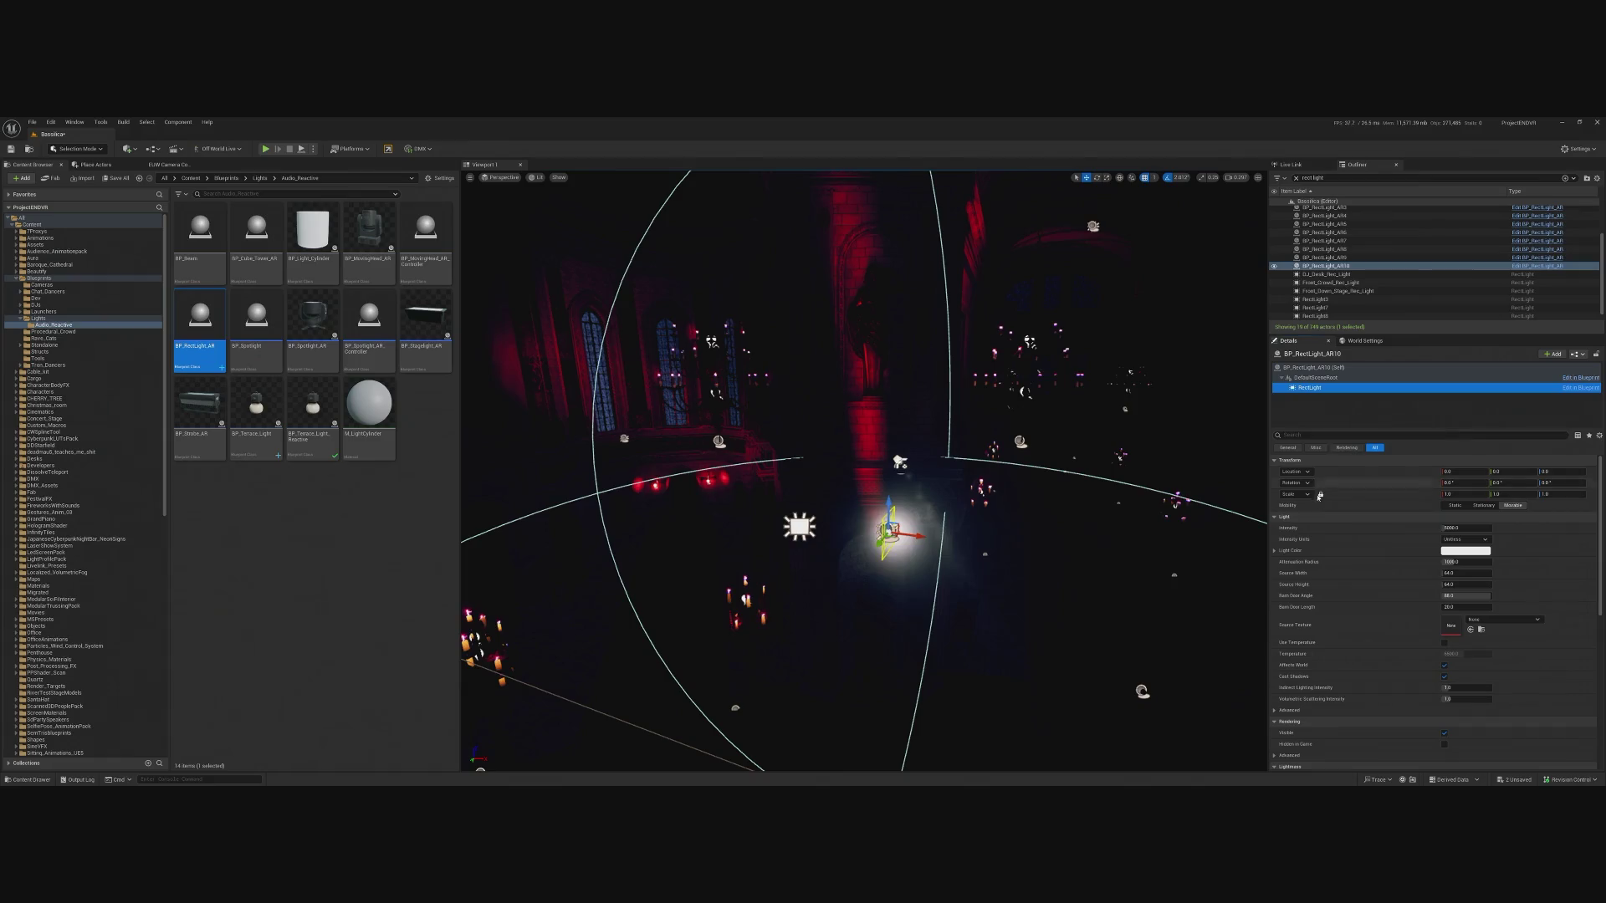
key("ctrl+v")
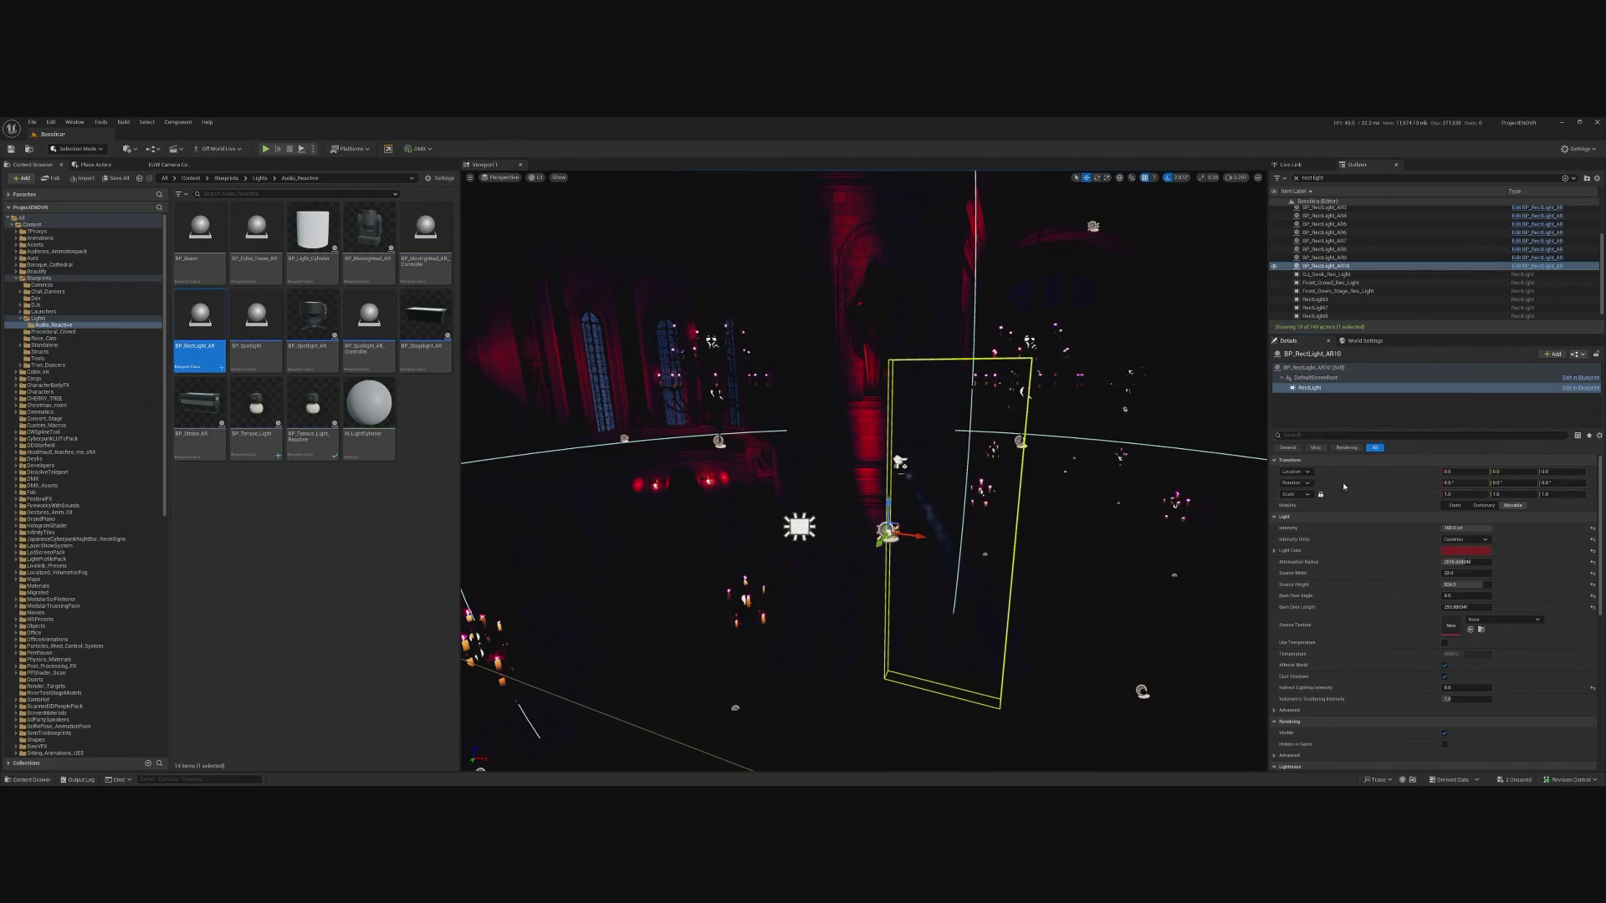
Match BP_RectLight_AR10's rotation and location to RectLight3.
left_click(799, 526)
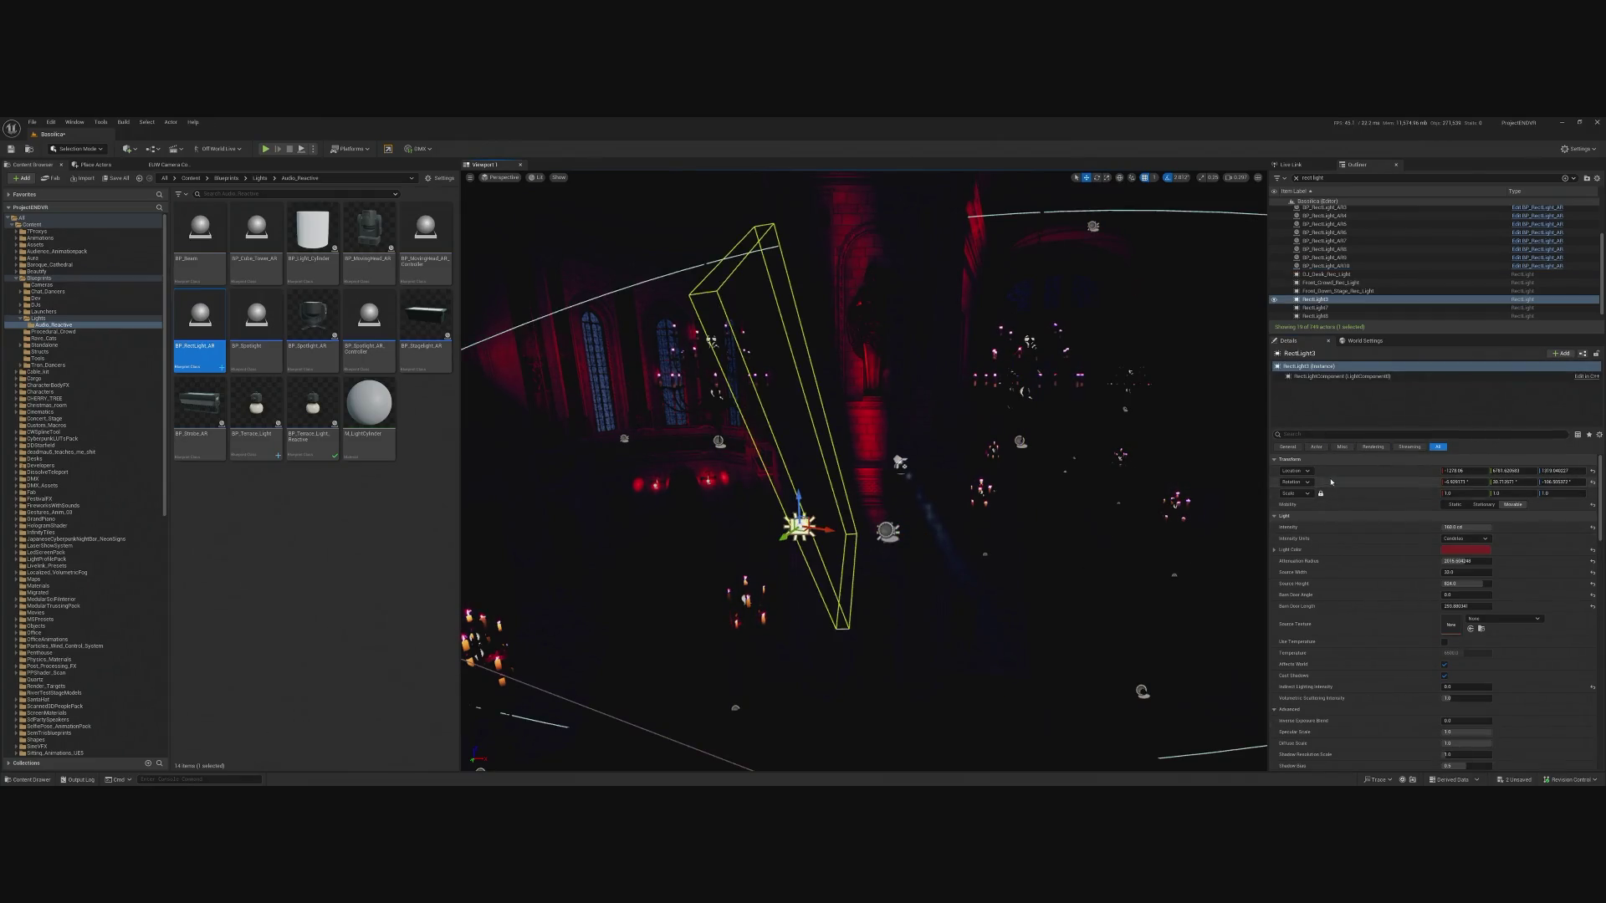
key("ctrl+z")
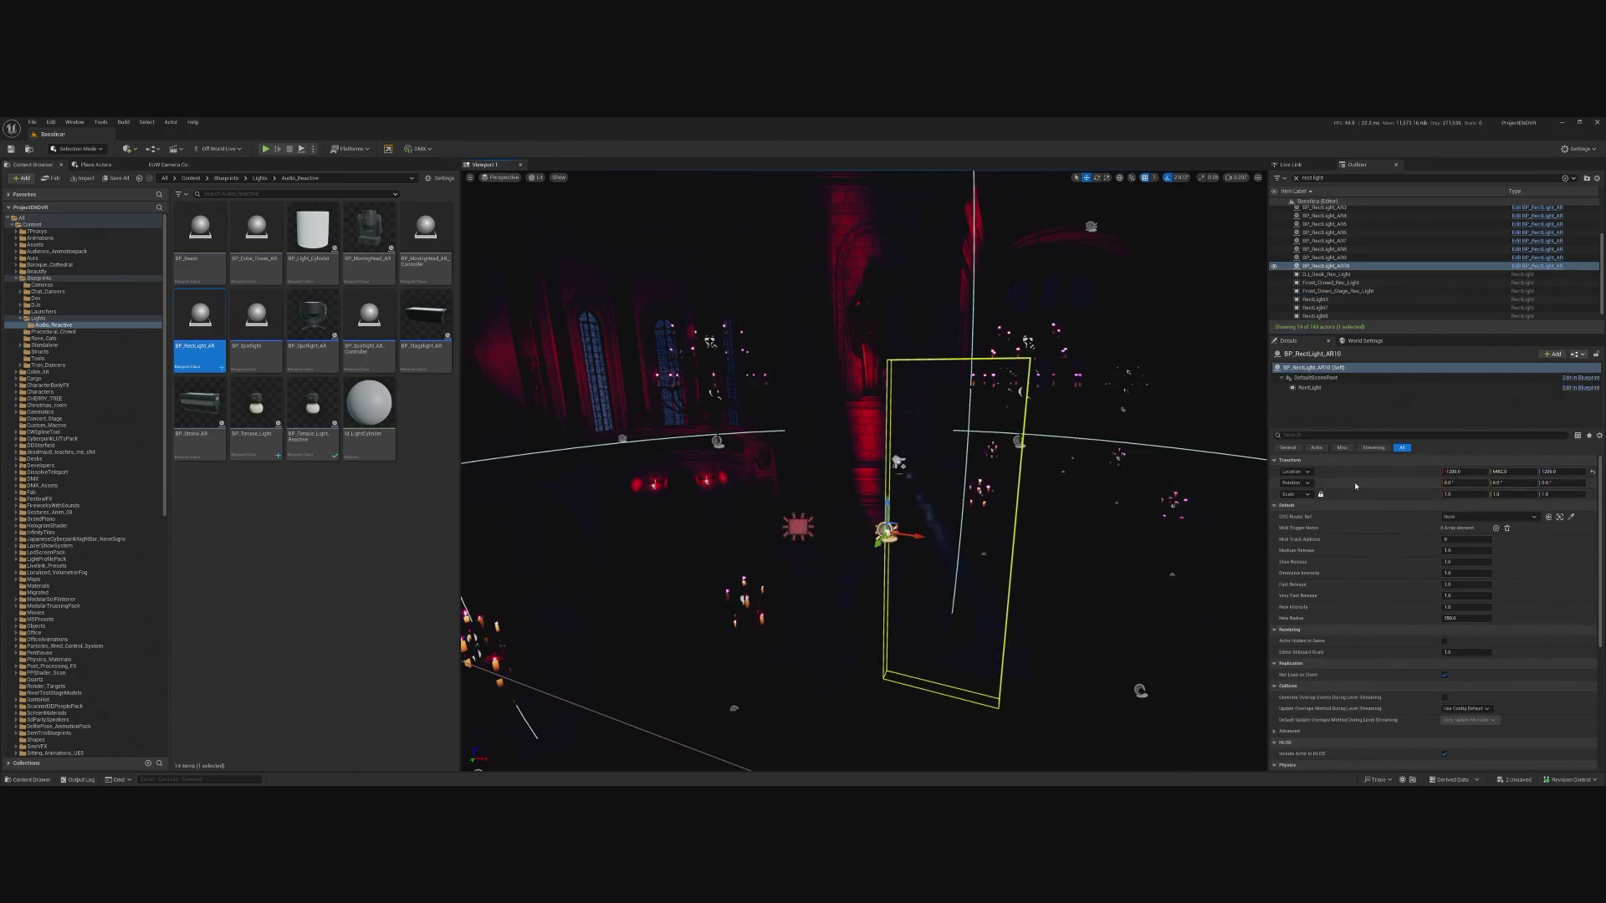
key("ctrl+y")
key("ctrl+y")
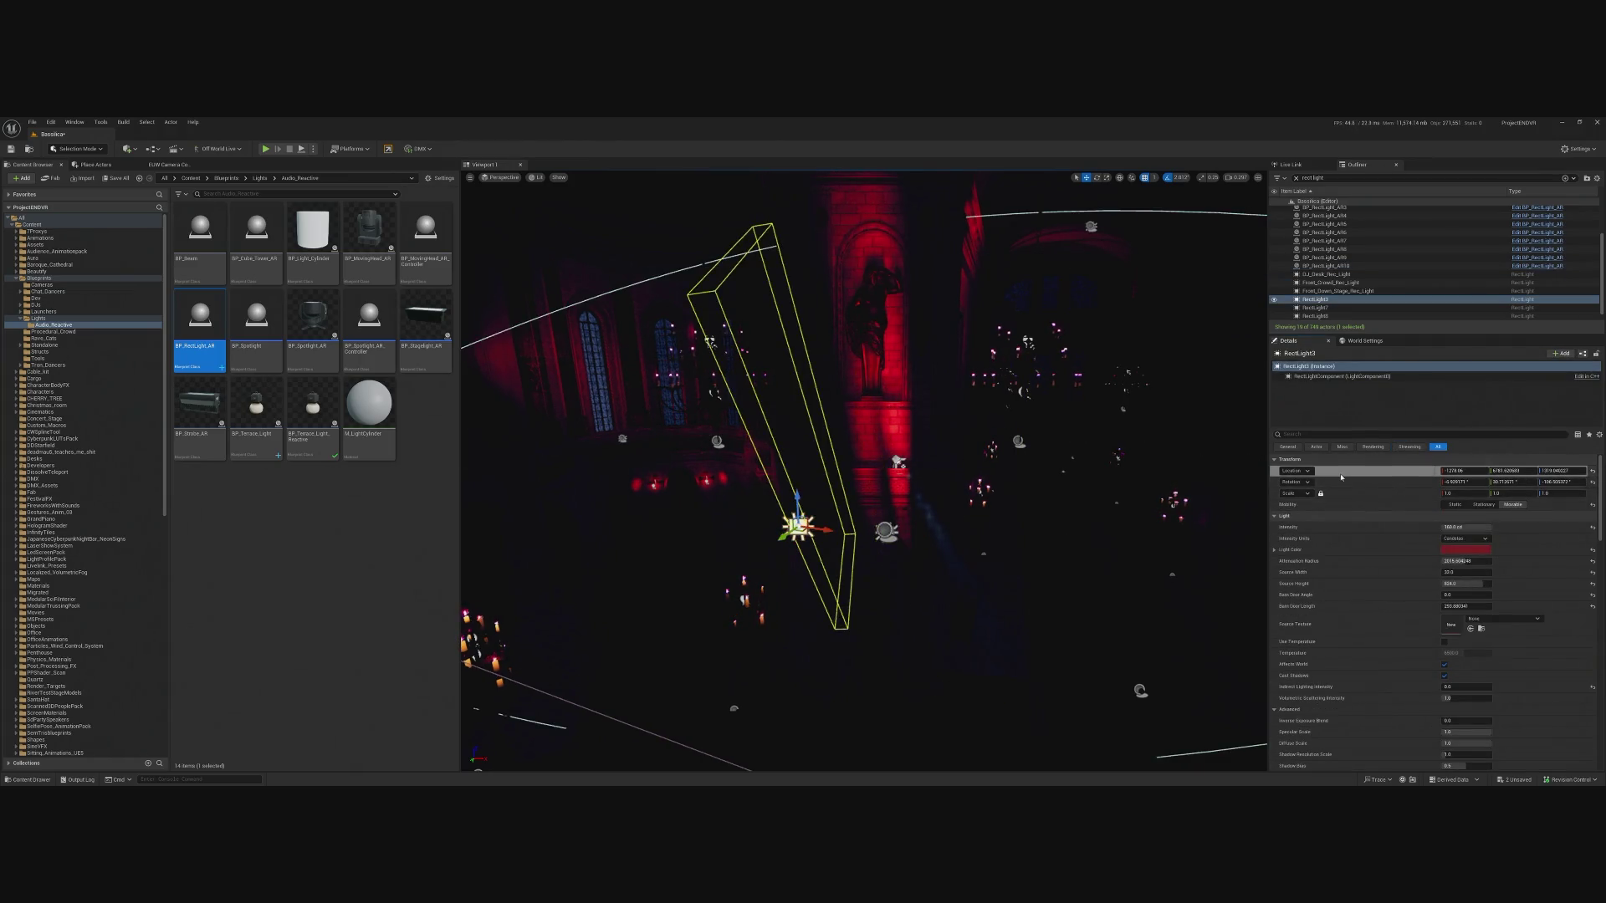
key("ctrl+z")
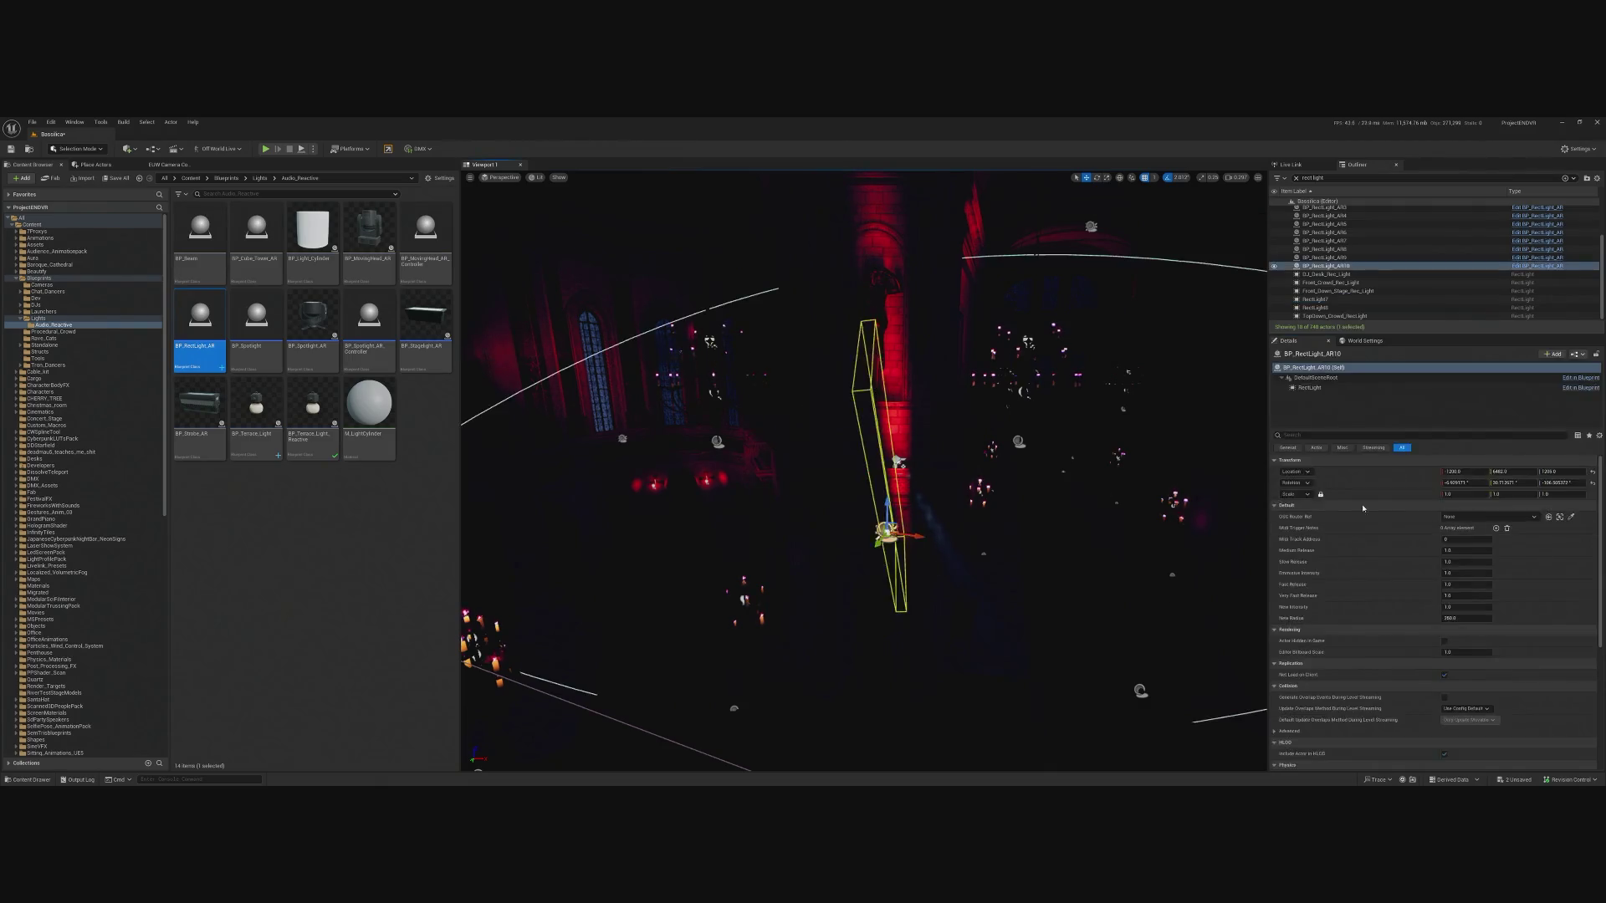
key("ctrl+z")
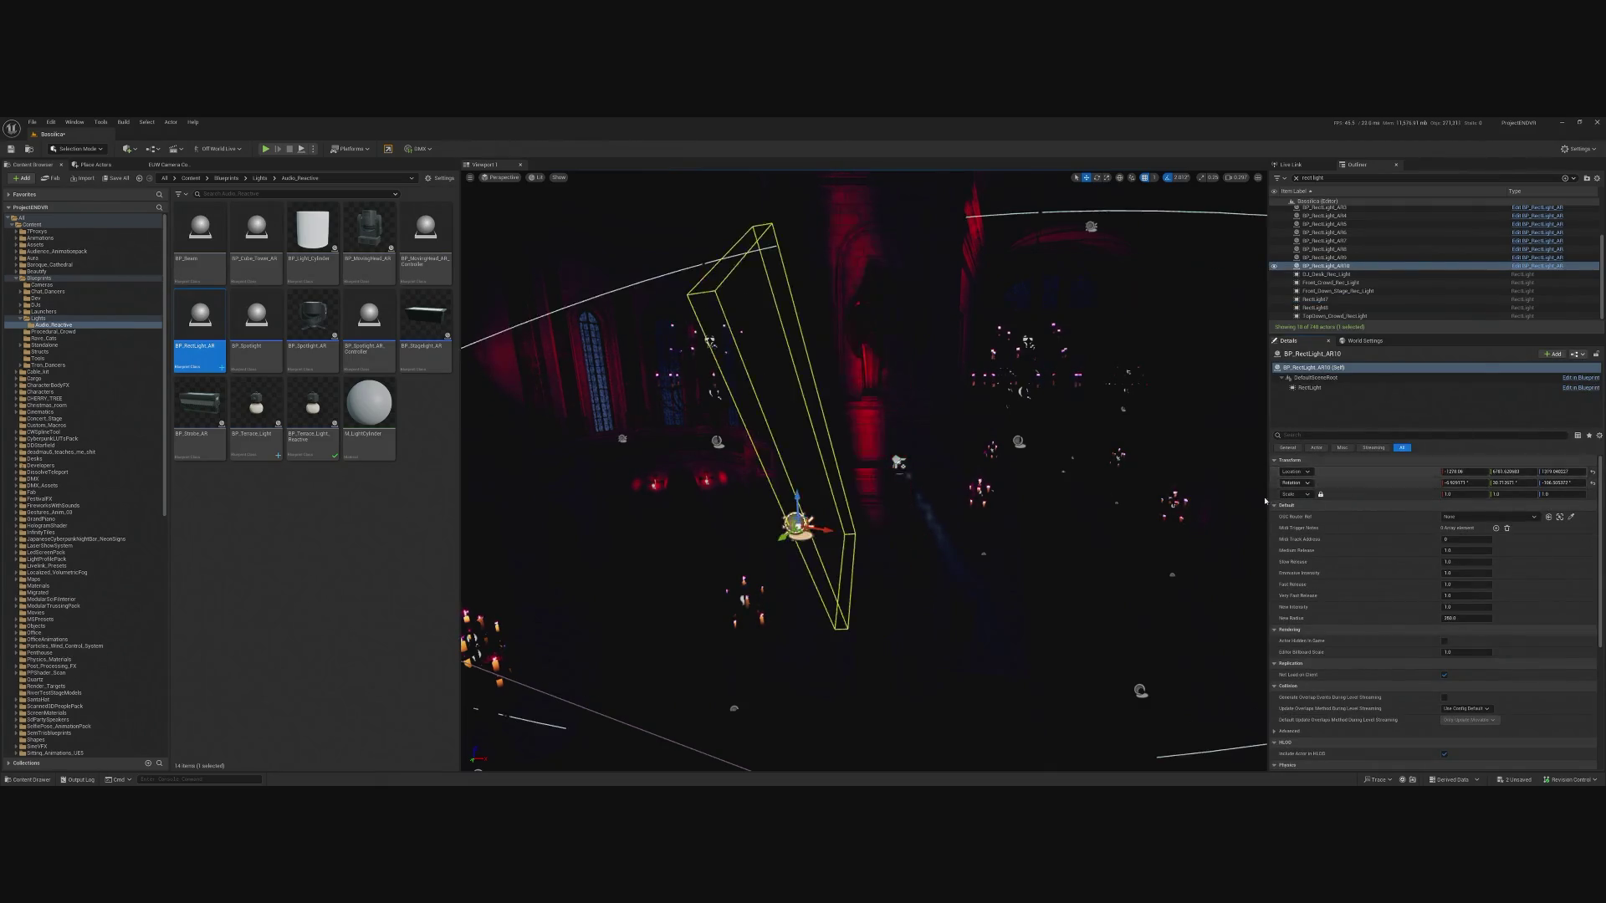
mouse_move(1047, 567)
left_mouse_down()
mouse_move(1087, 502)
mouse_move(1041, 470)
left_mouse_up()
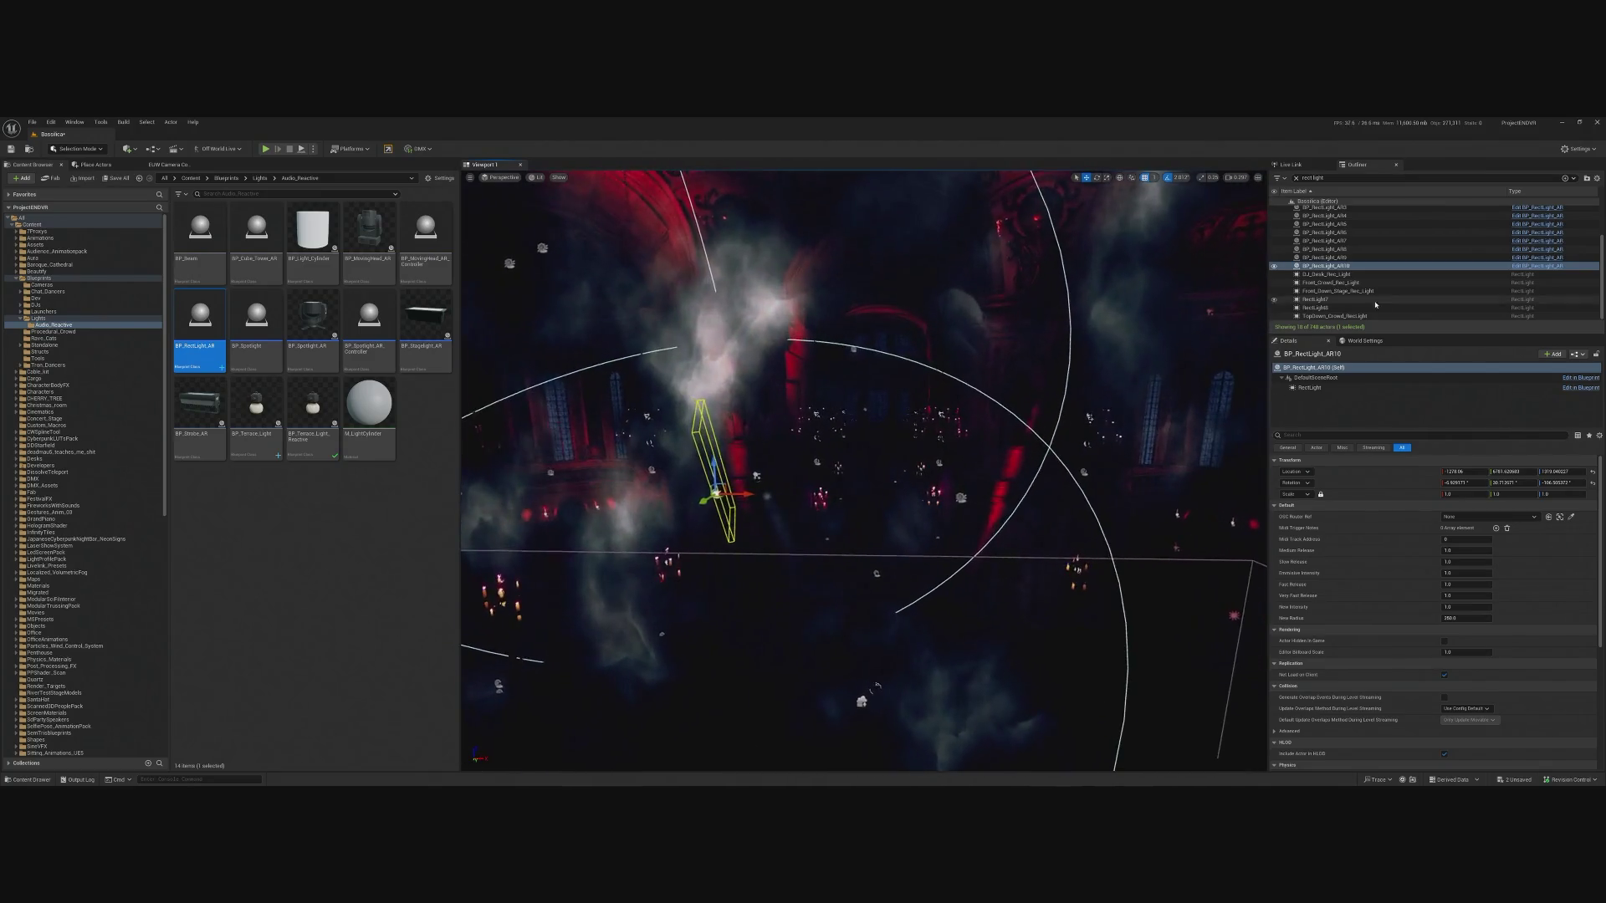
Place a new BP_RectLight_AR11 beside the pillar near RectLight7.
double_click(1322, 300)
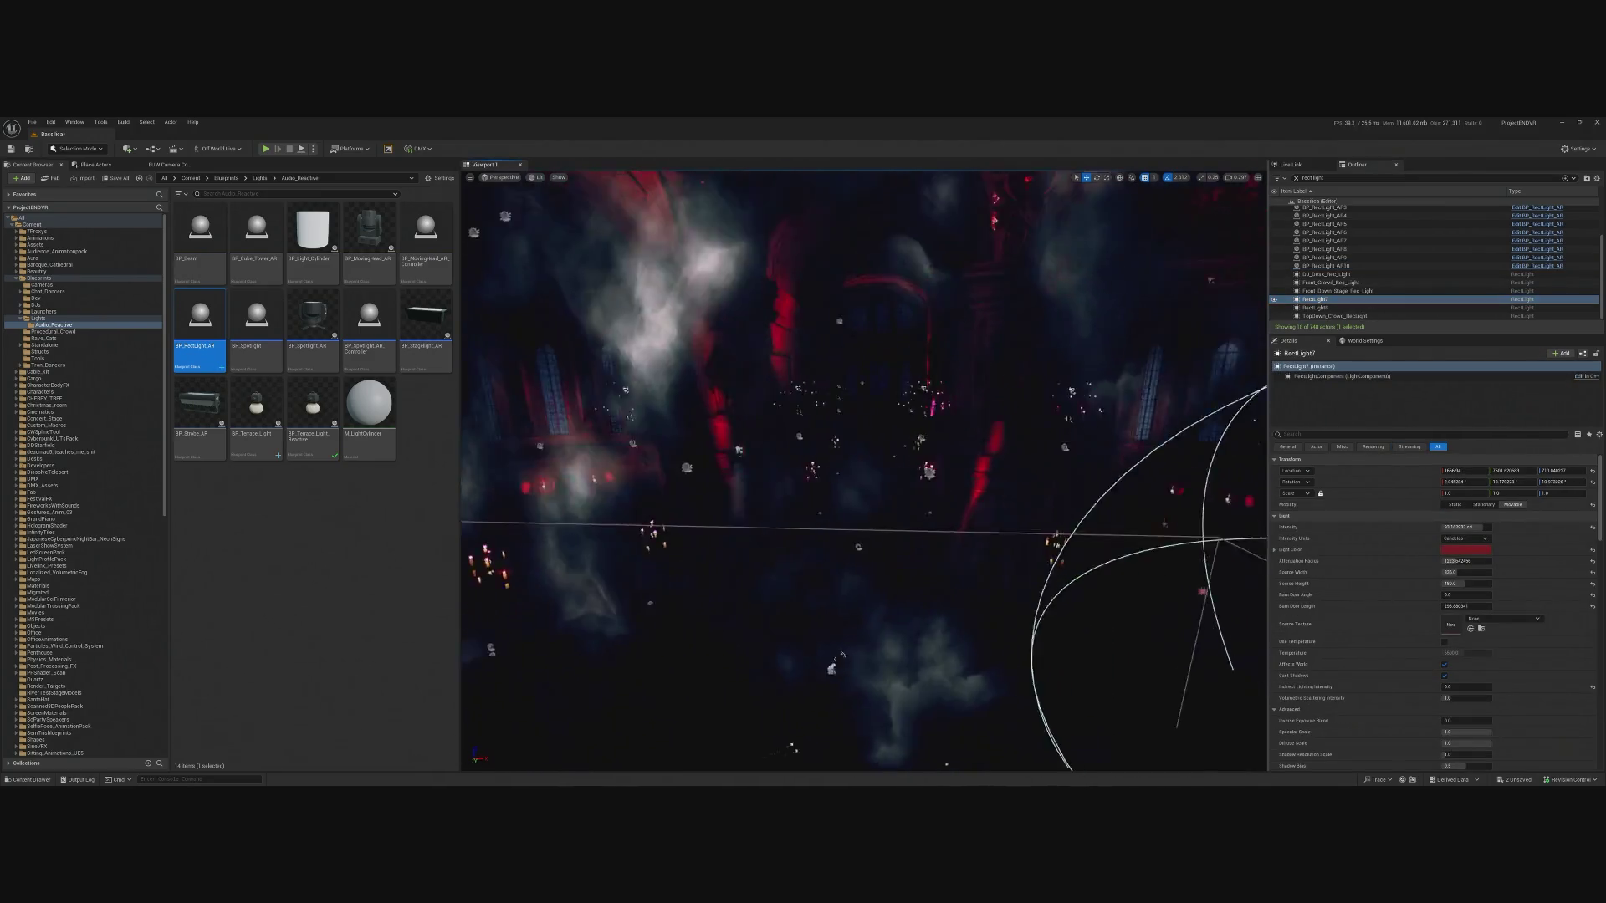
left_click_drag(1105, 464, 546, 303)
left_click_drag(954, 505, 1017, 506)
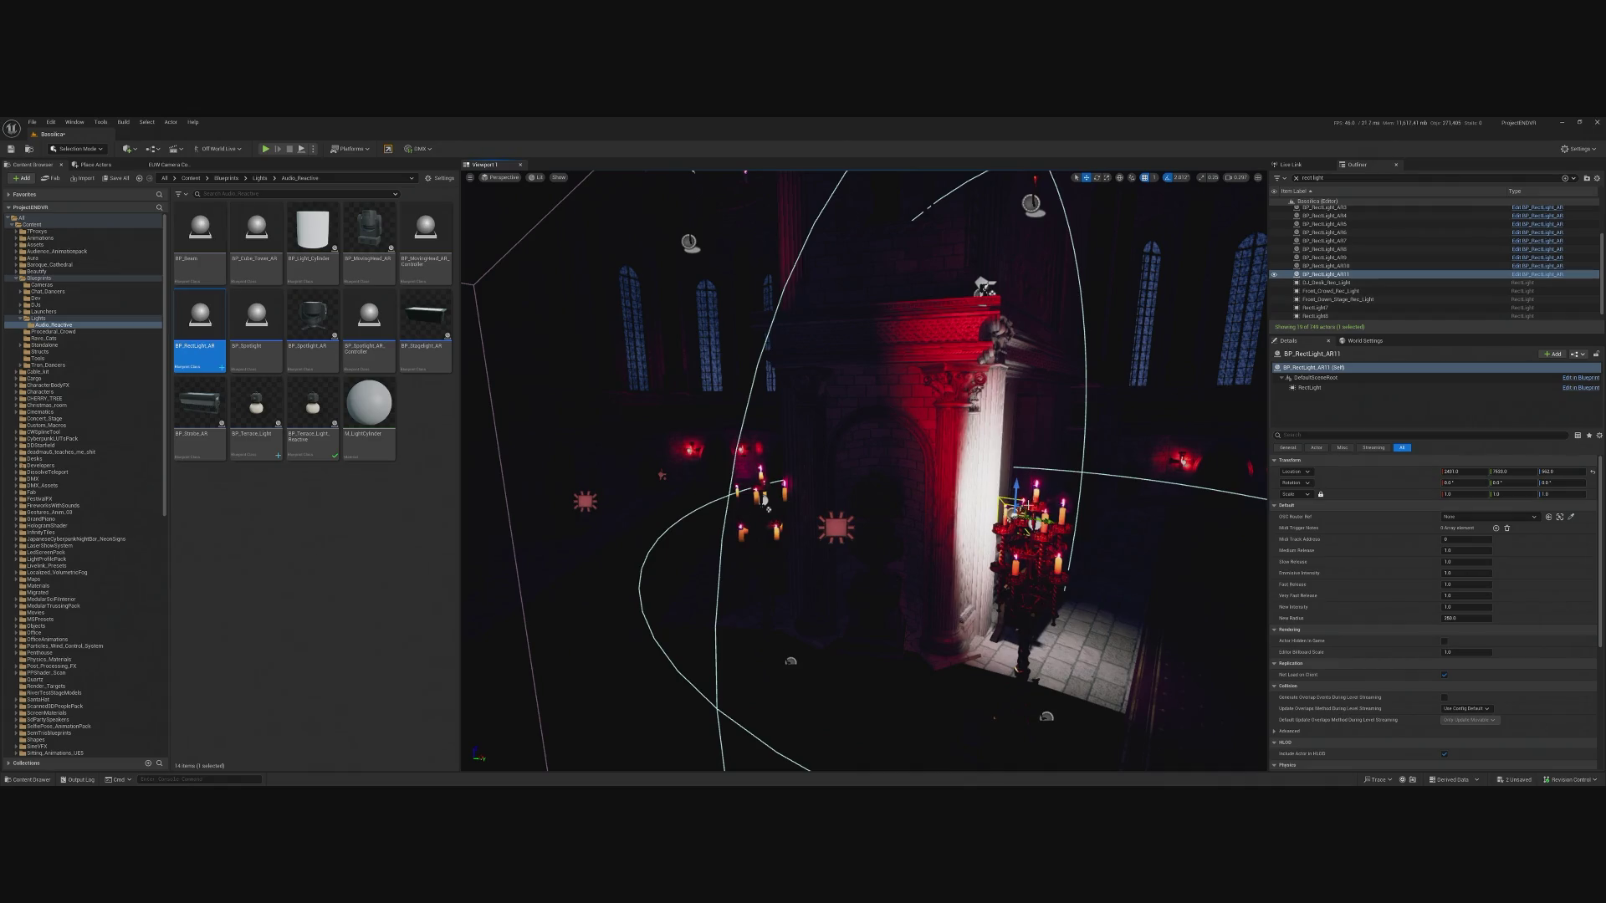
key("f")
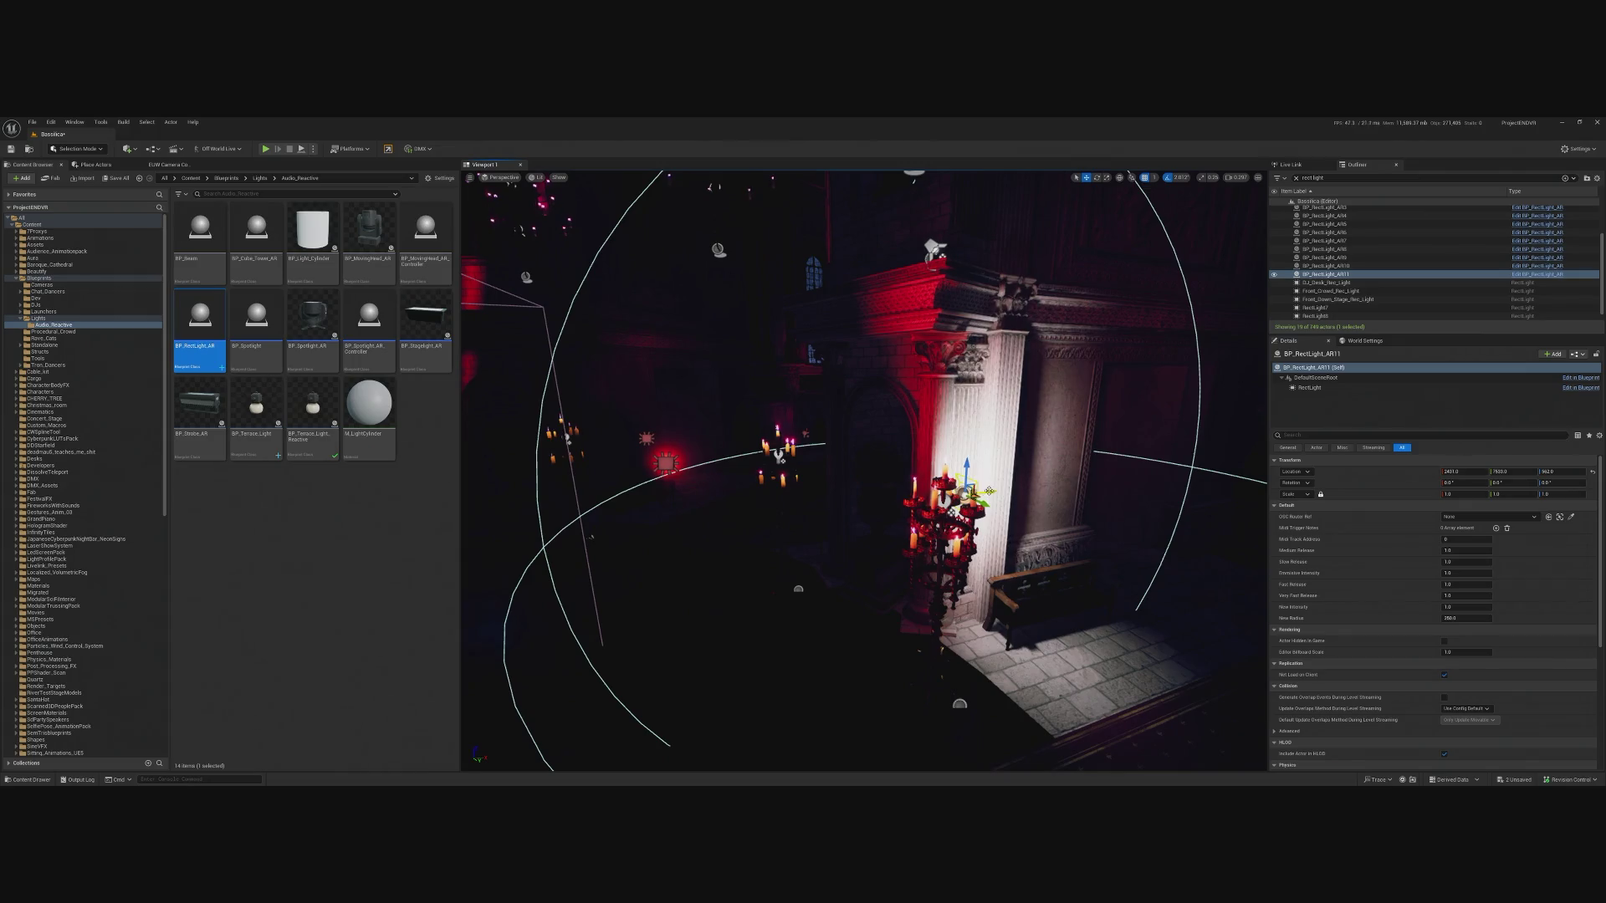
mouse_move(989, 491)
left_mouse_down()
mouse_move(610, 519)
mouse_move(738, 486)
left_mouse_up()
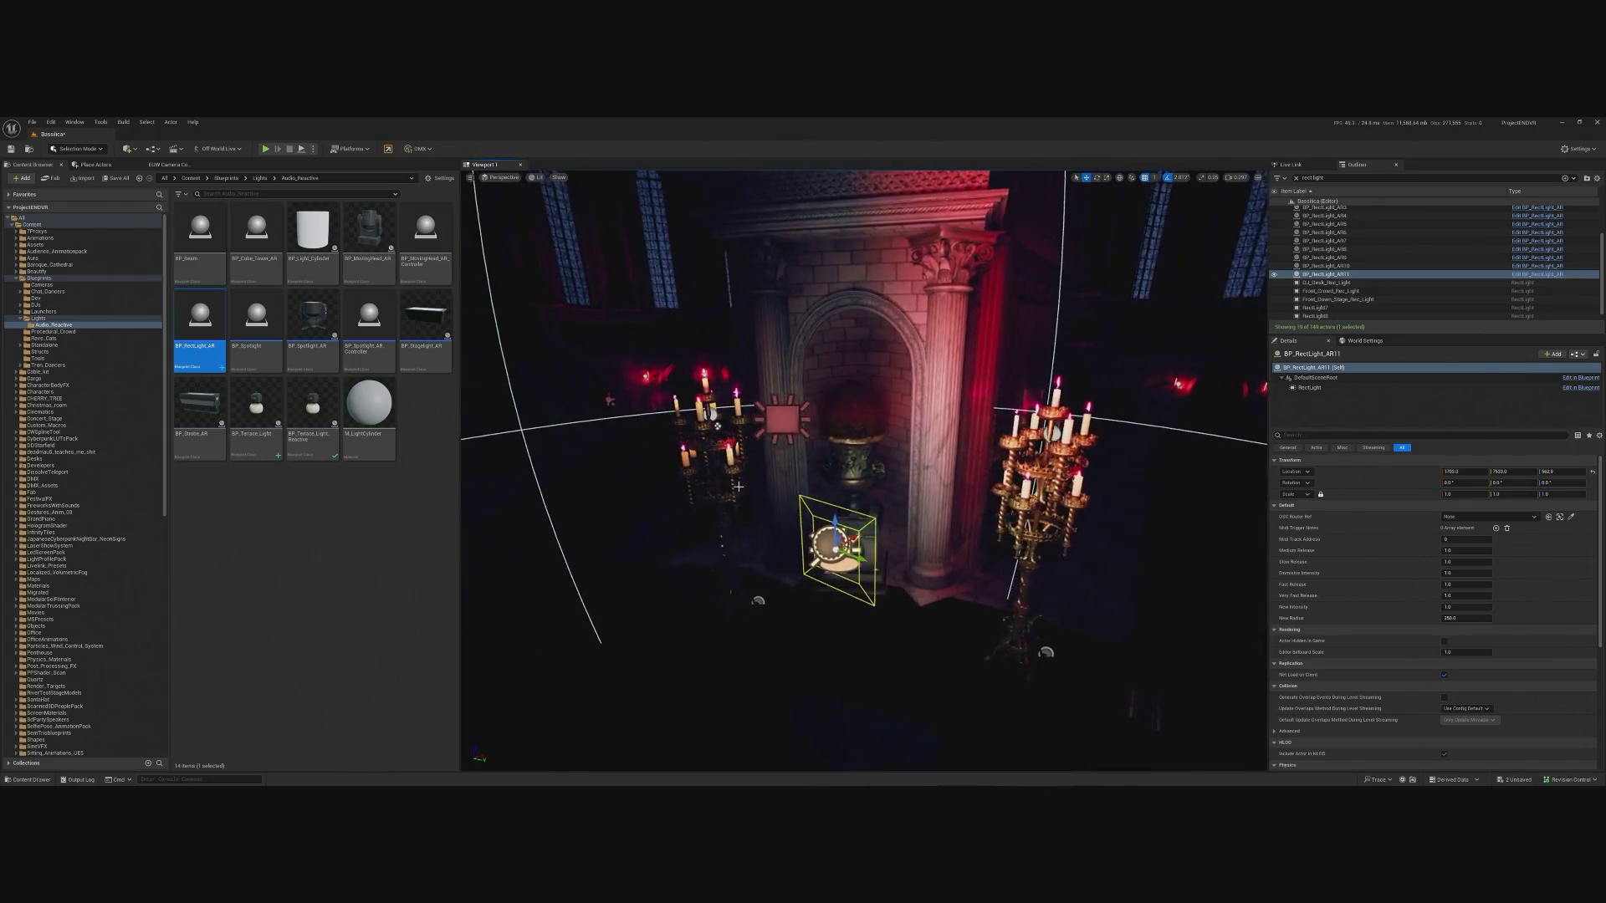
Paste RectLight7's red light settings onto BP_RectLight_AR11.
left_click(782, 418)
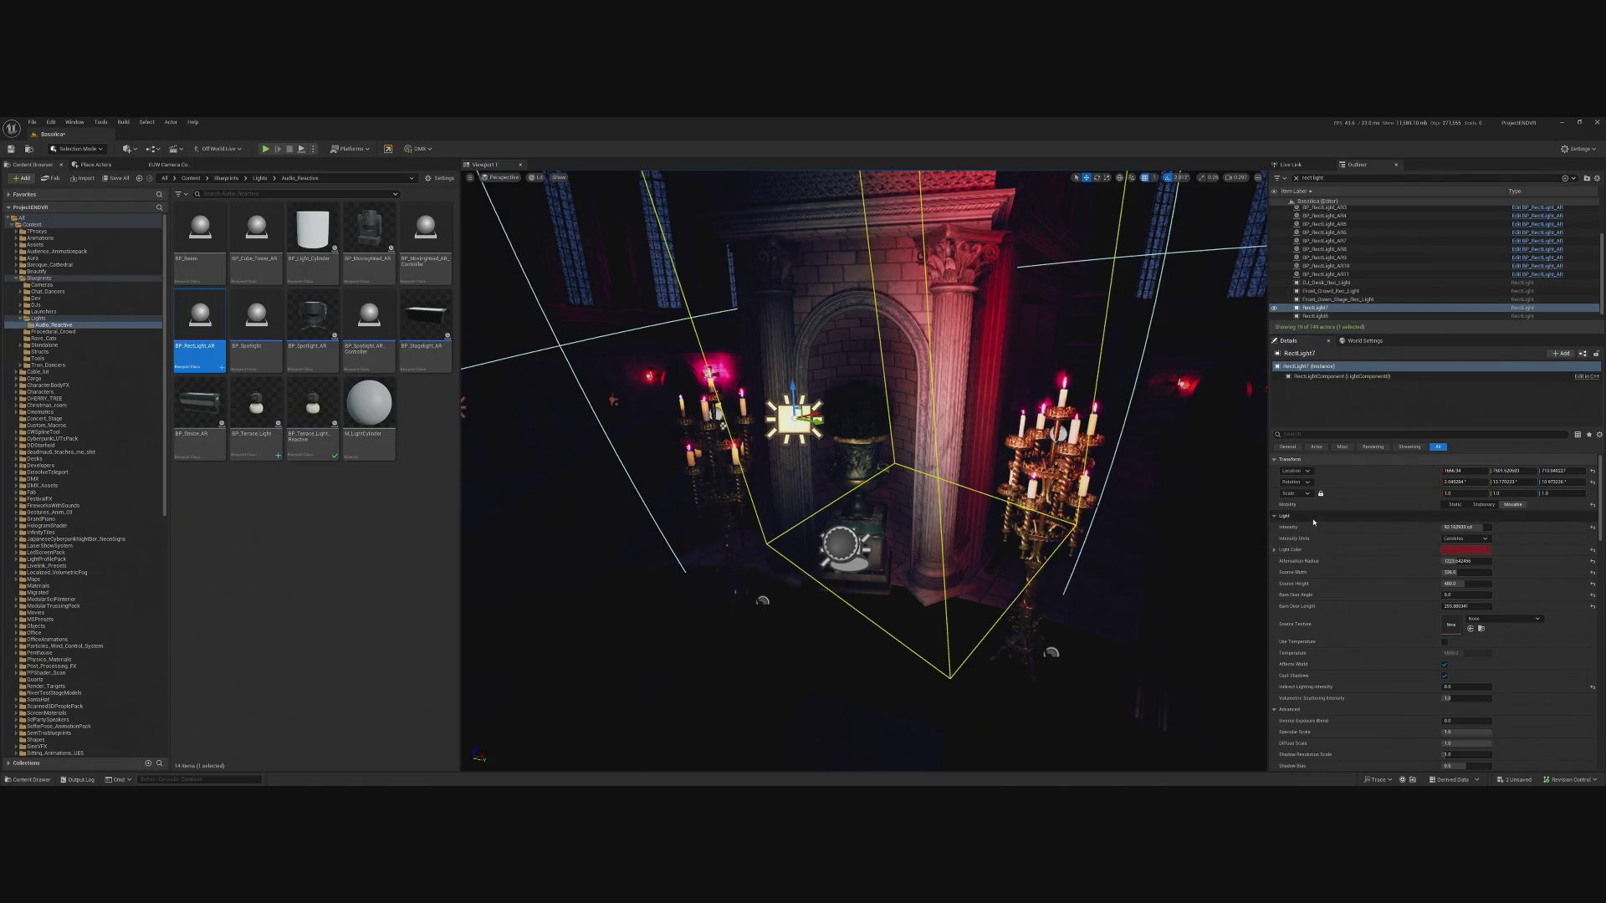
key("ctrl+z")
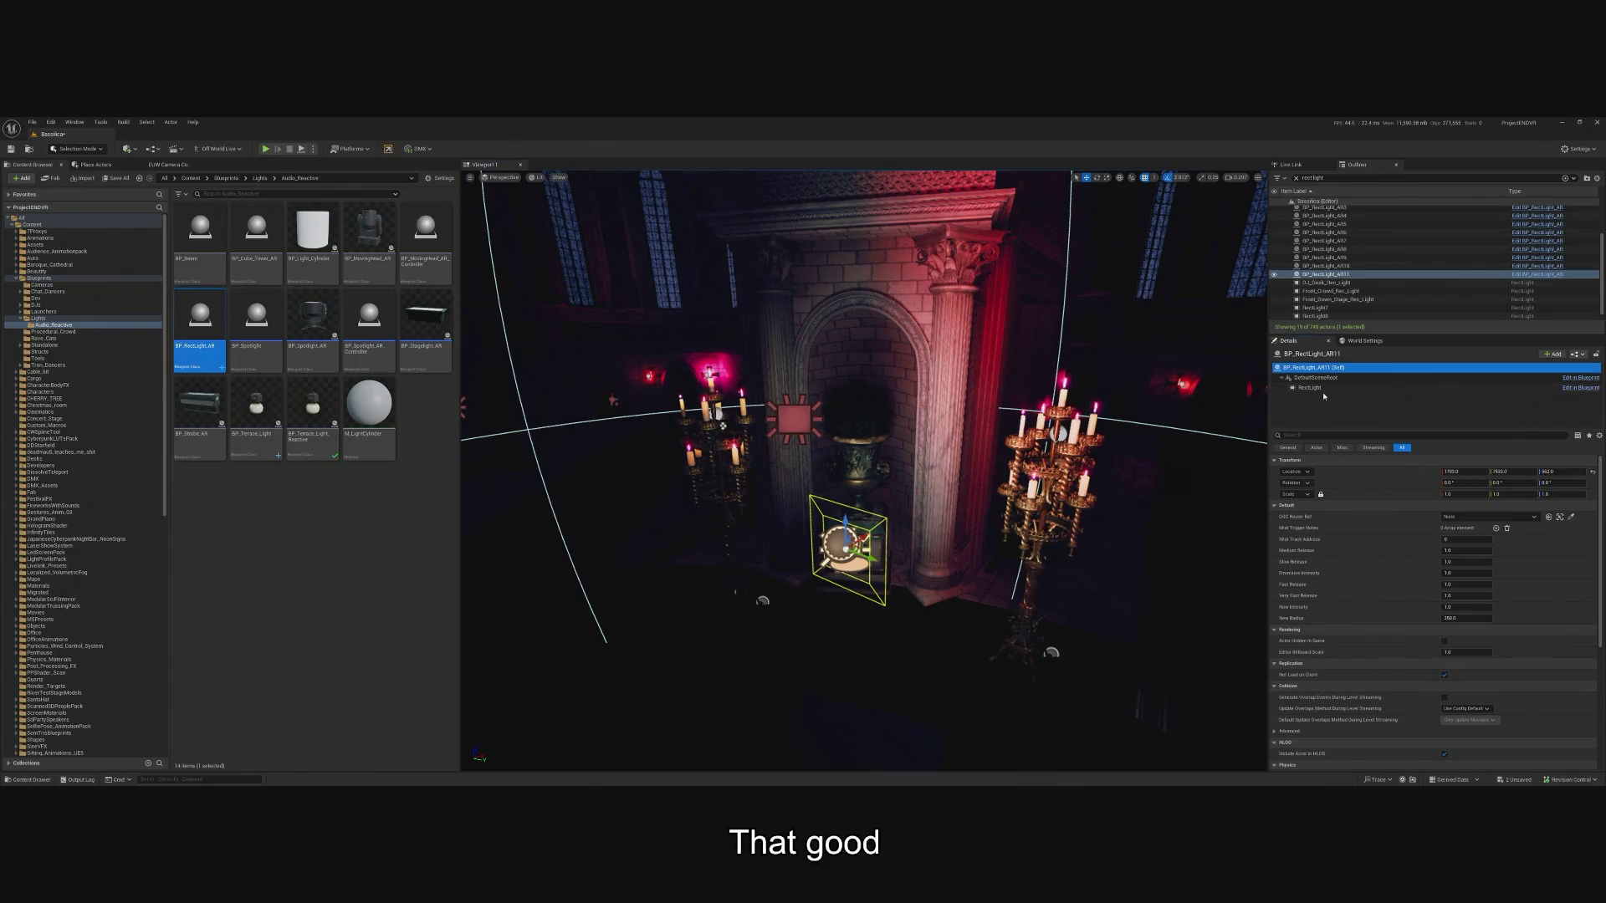
left_click(1364, 388)
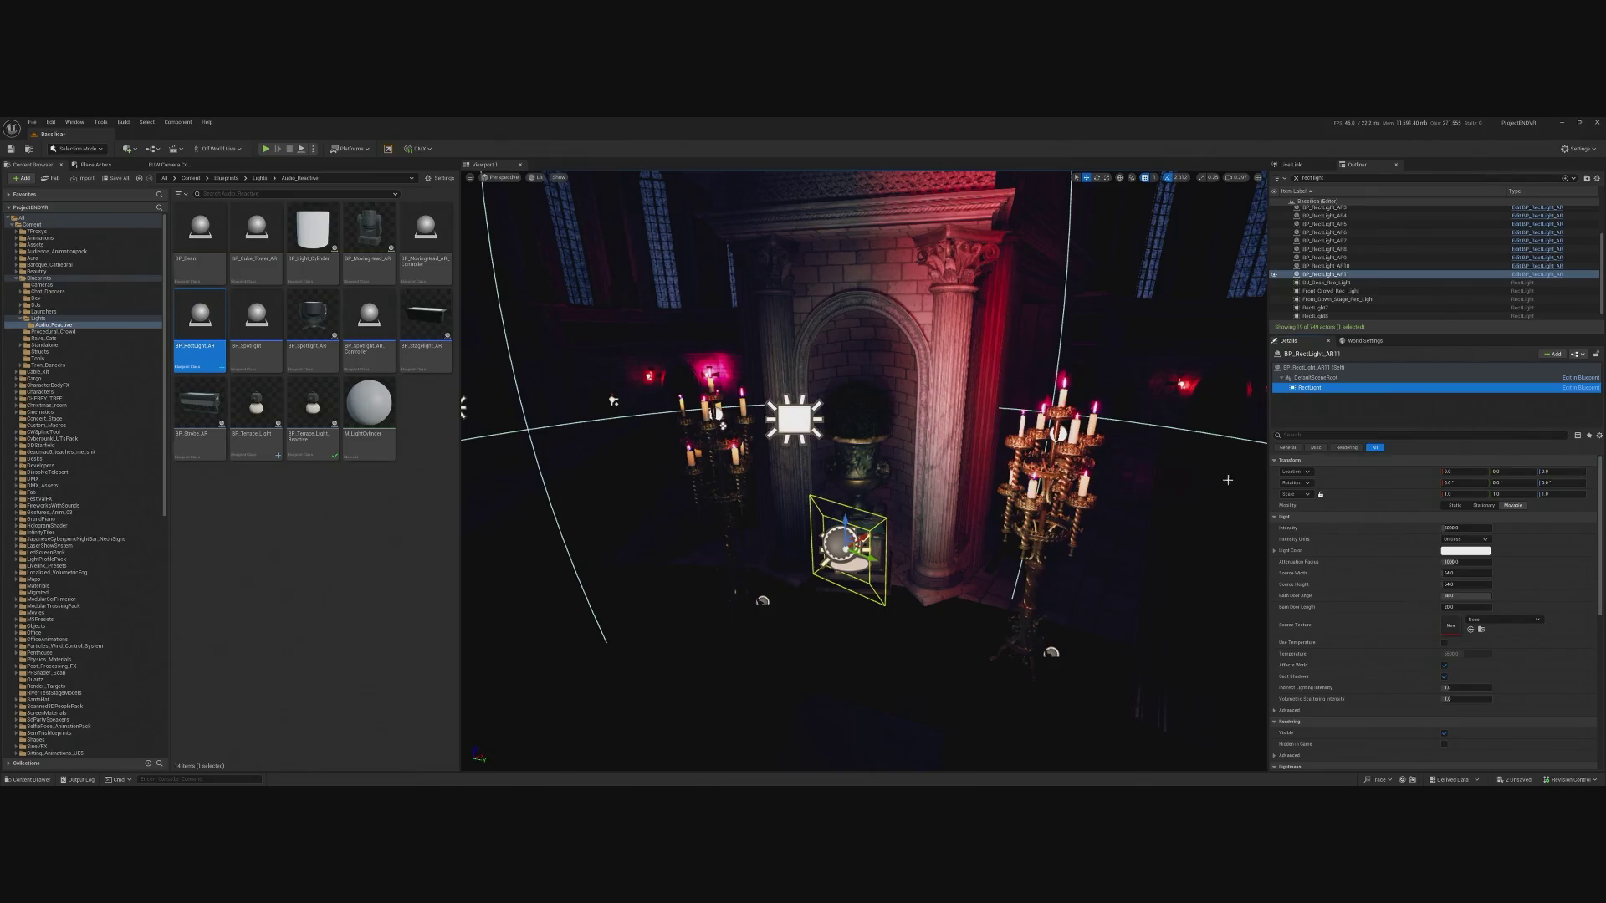
key("ctrl+v")
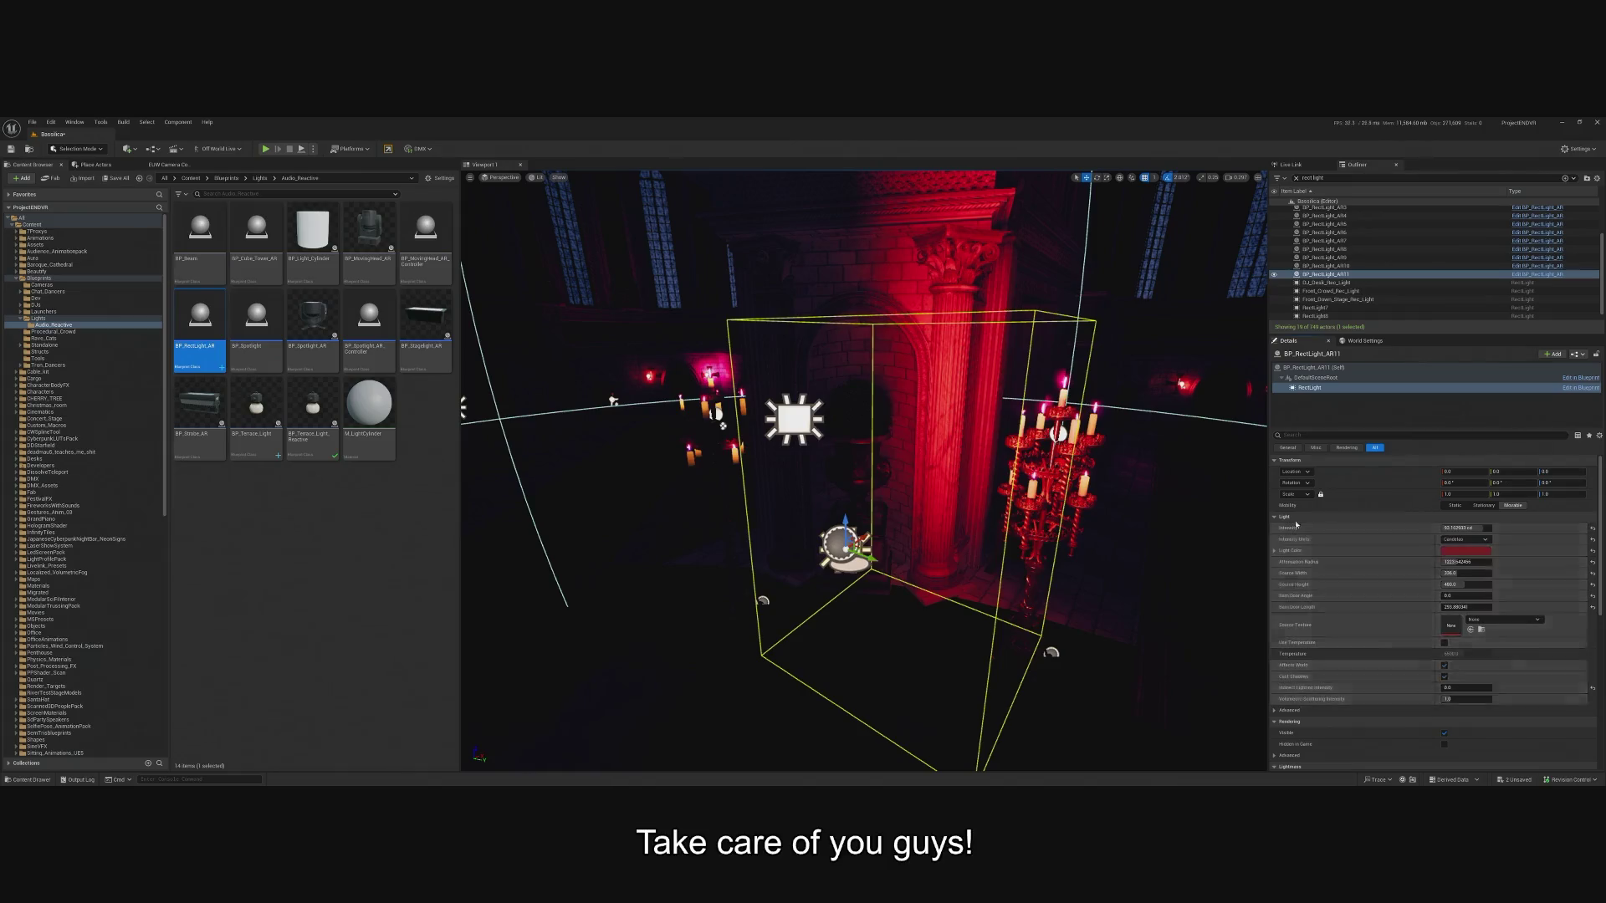
Delete RectLight7, leaving BP_RectLight_AR11 in its place.
left_click(1315, 308)
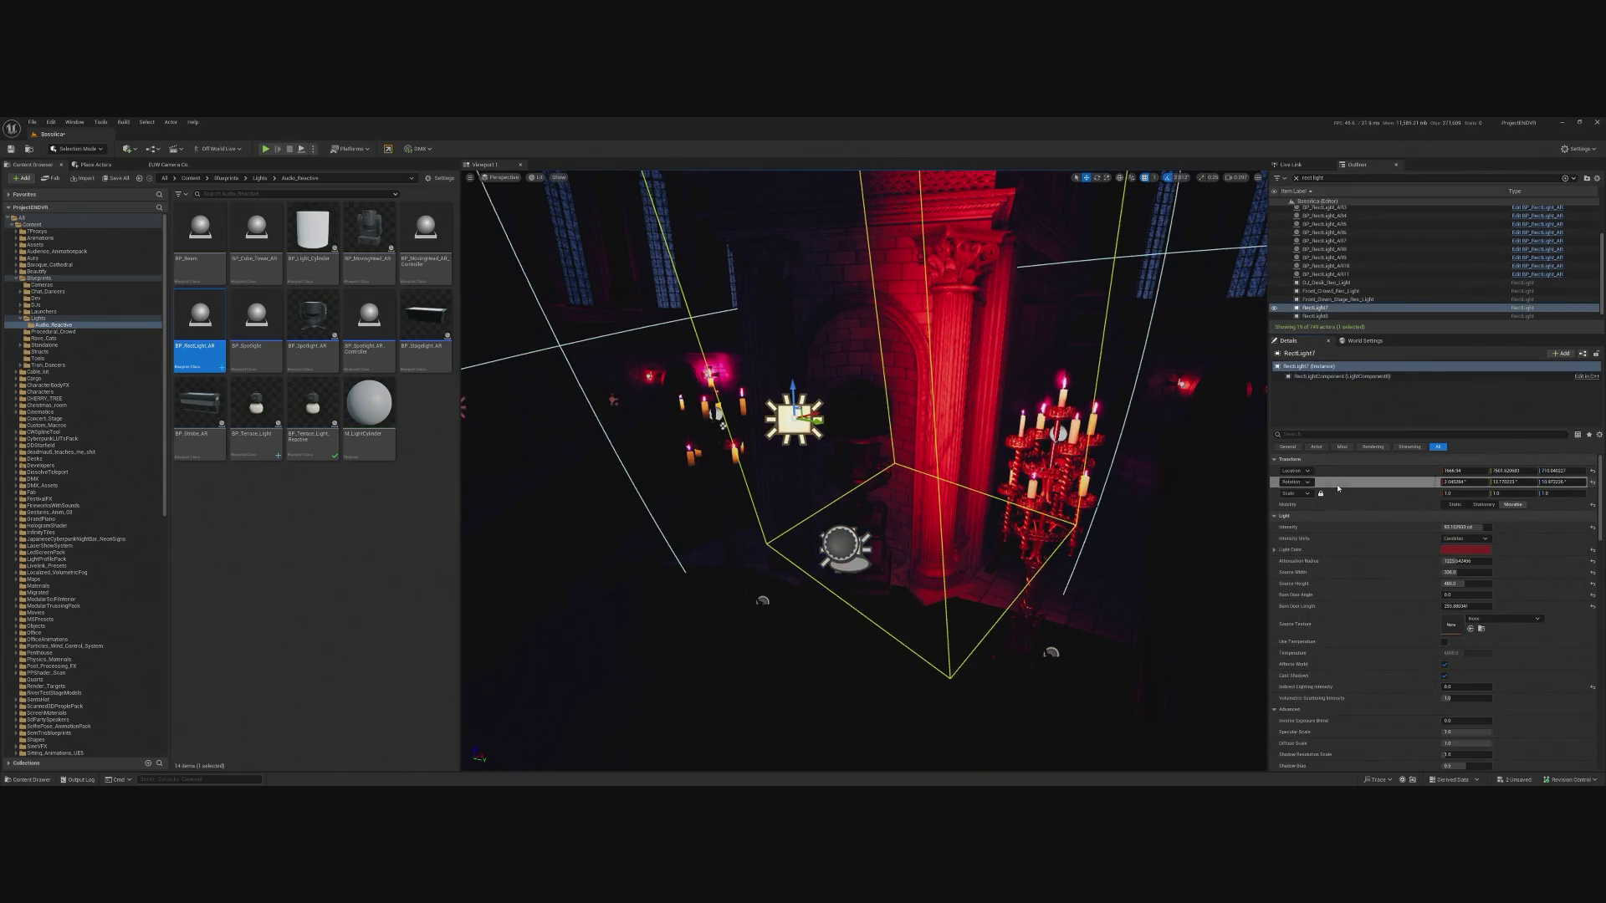
left_click(843, 544)
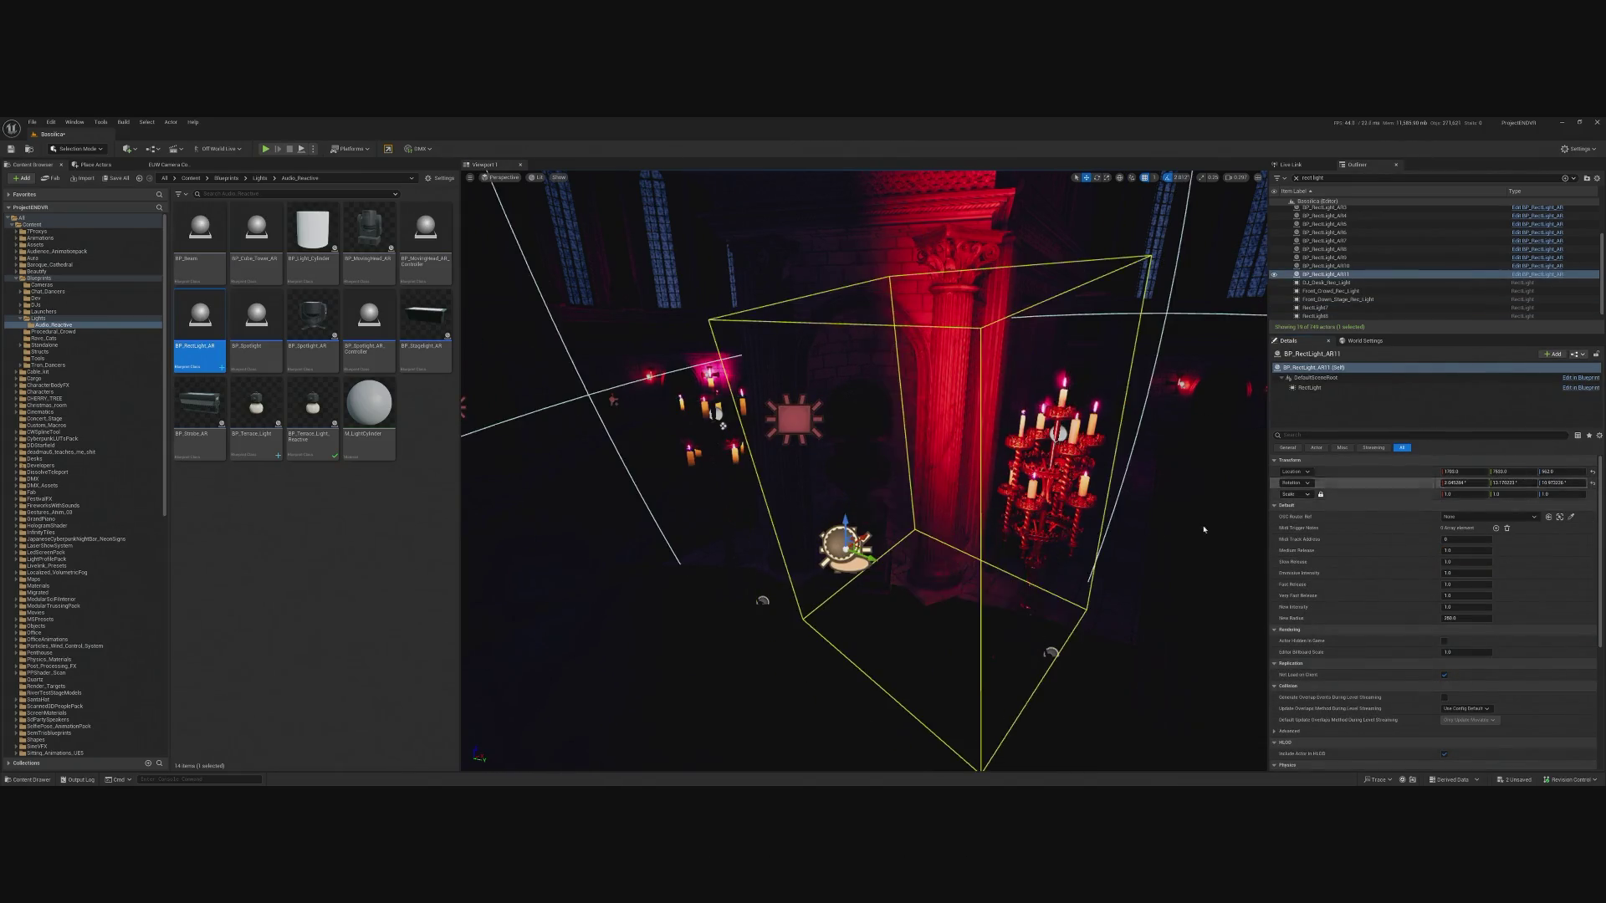
left_click(797, 422)
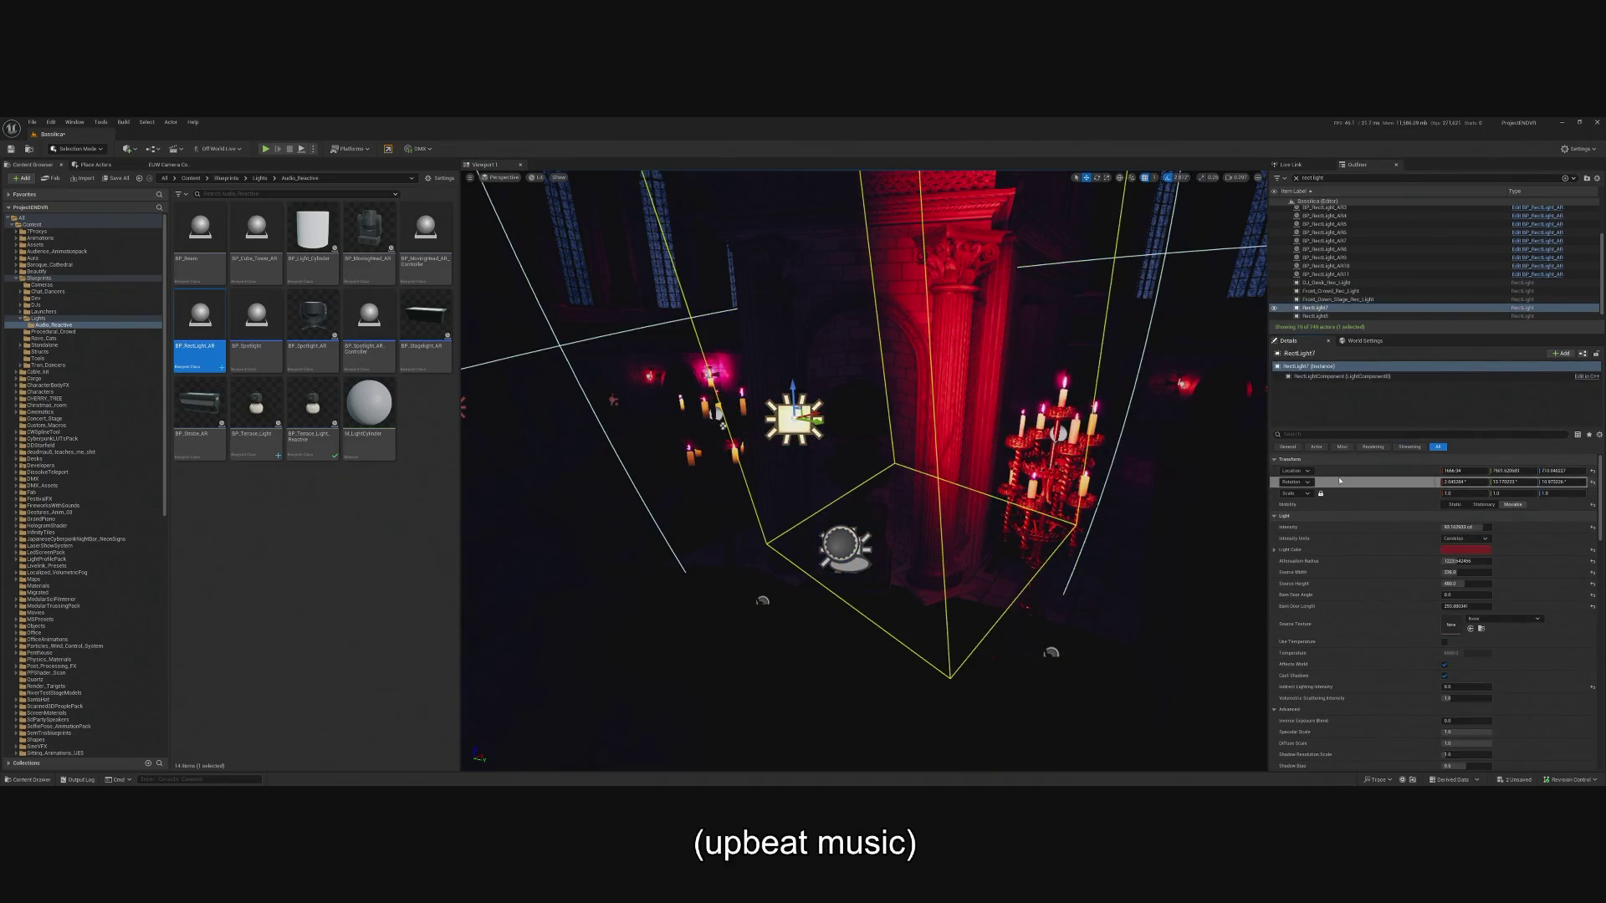
left_click(843, 546)
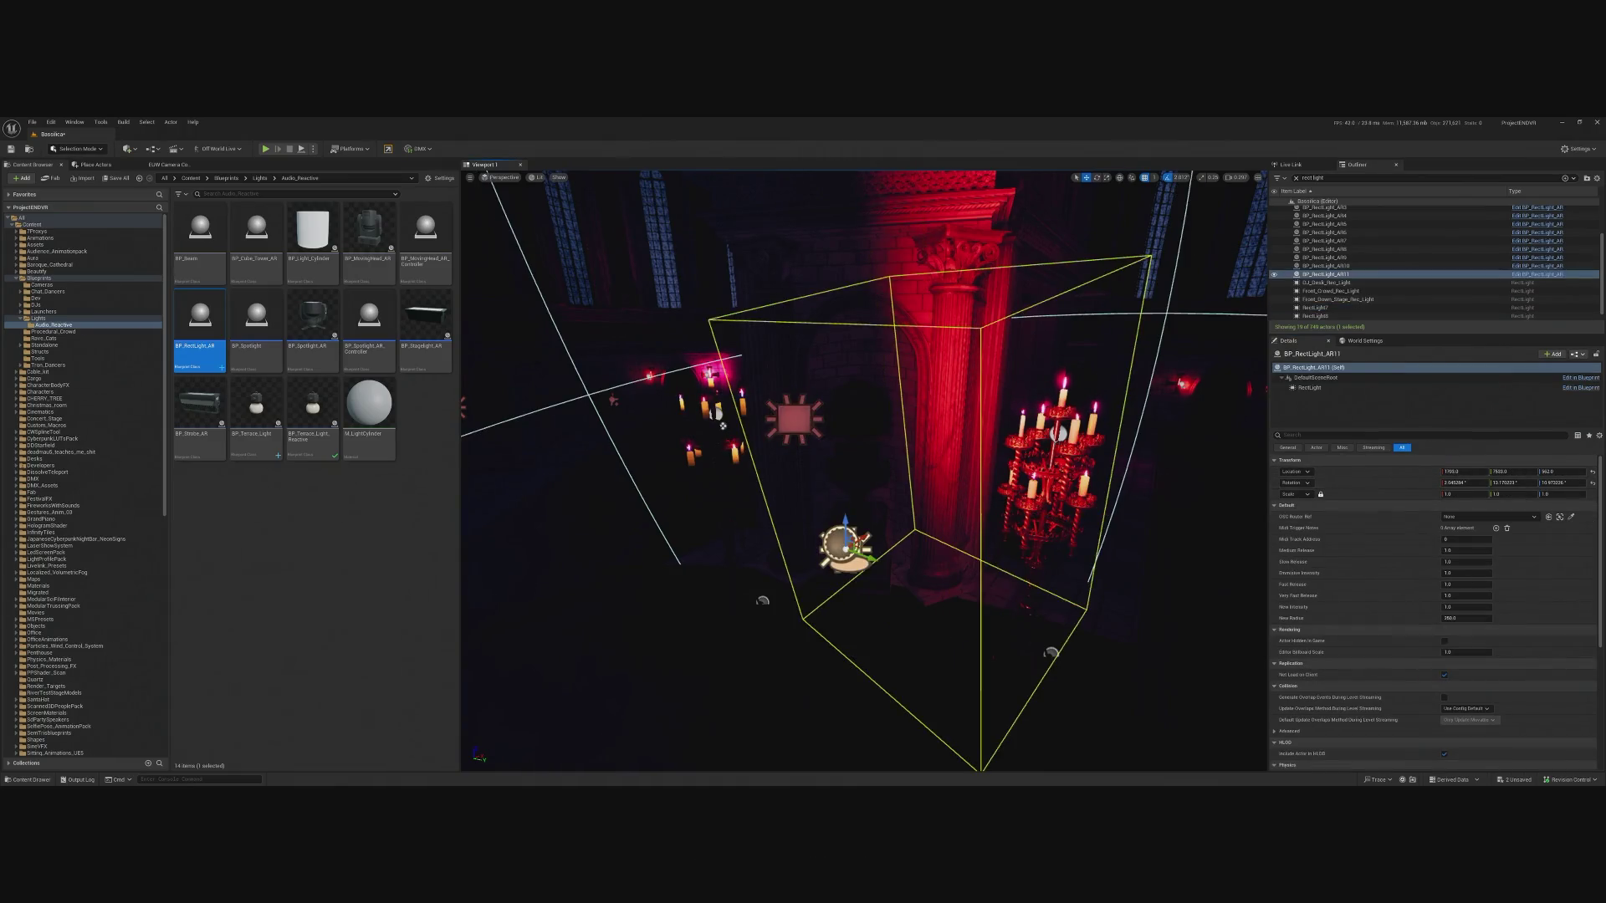
left_click(808, 423)
key("Delete")
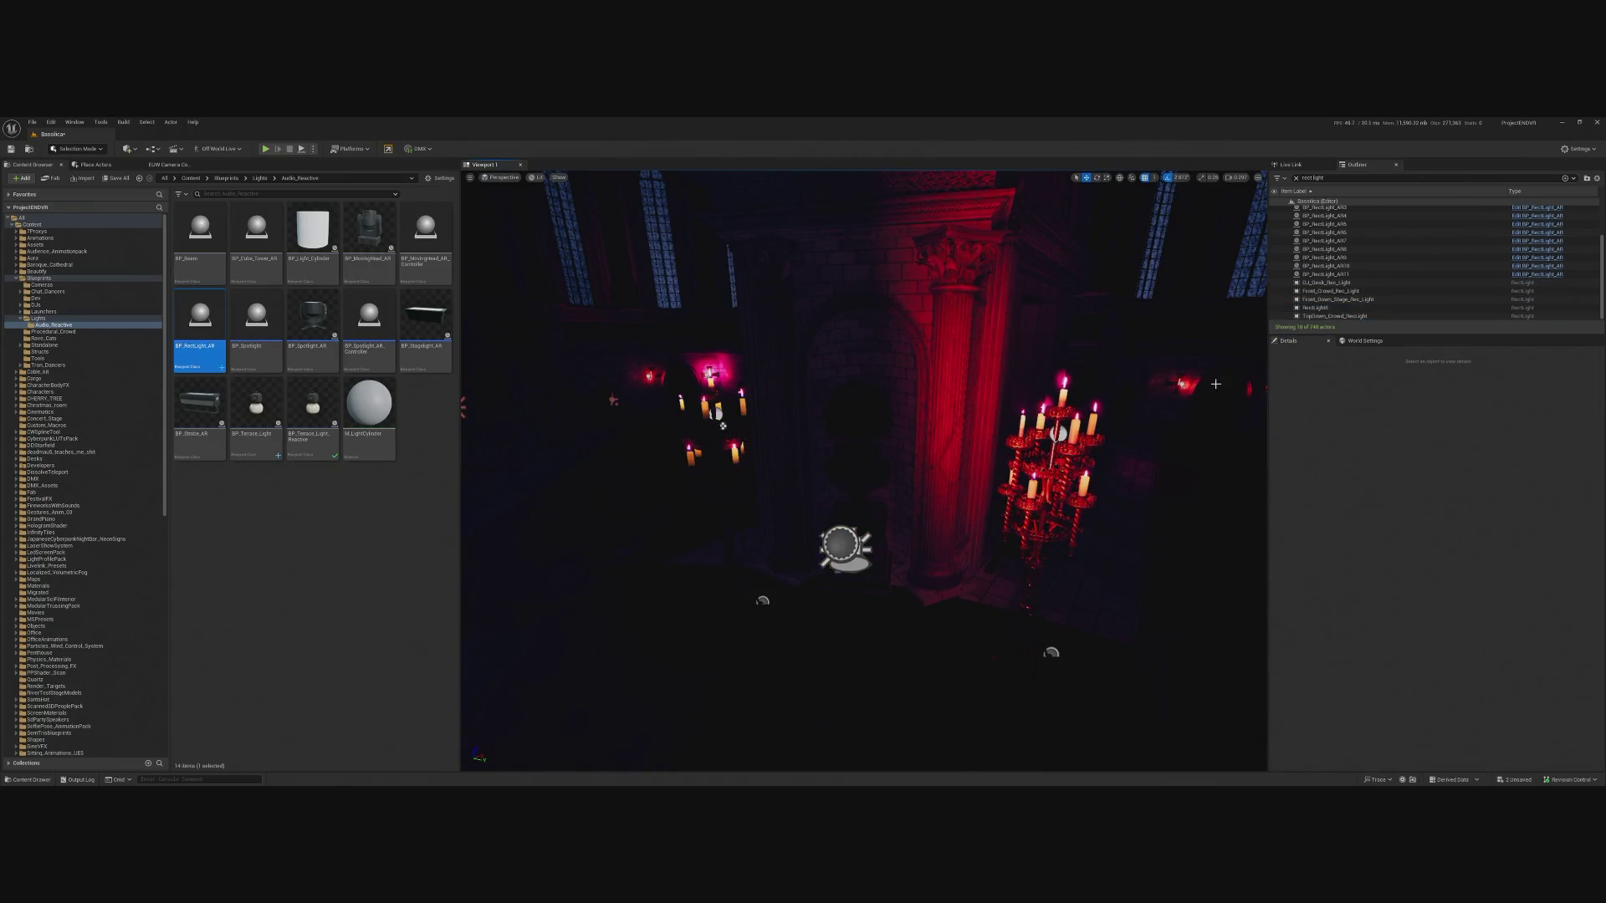
left_click(843, 545)
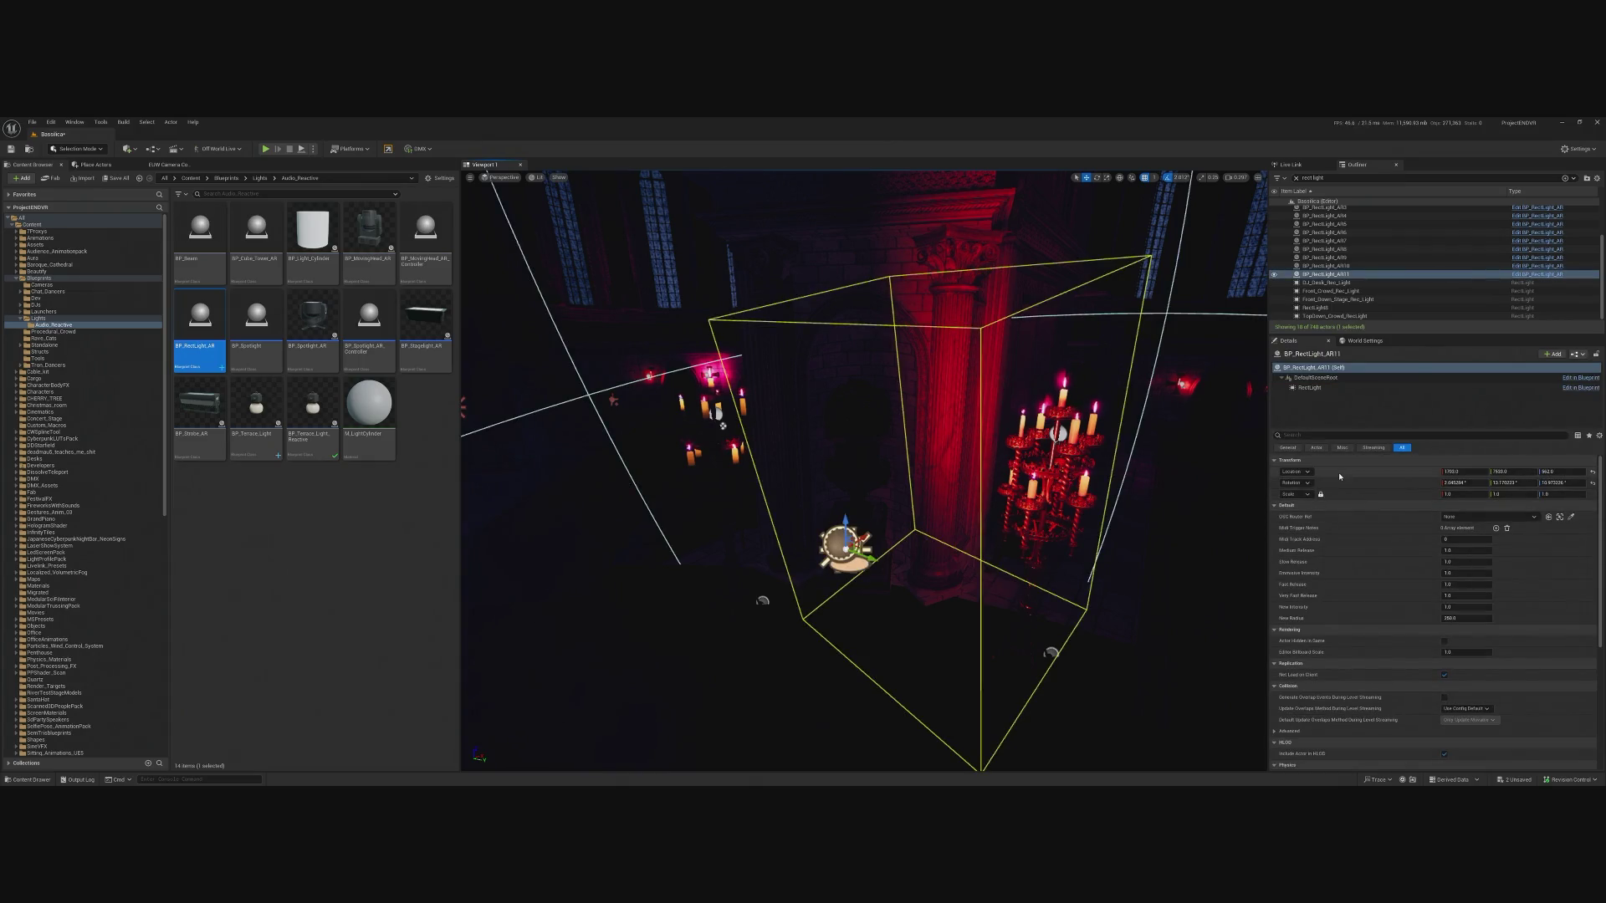
scroll(864, 470, "down", 6)
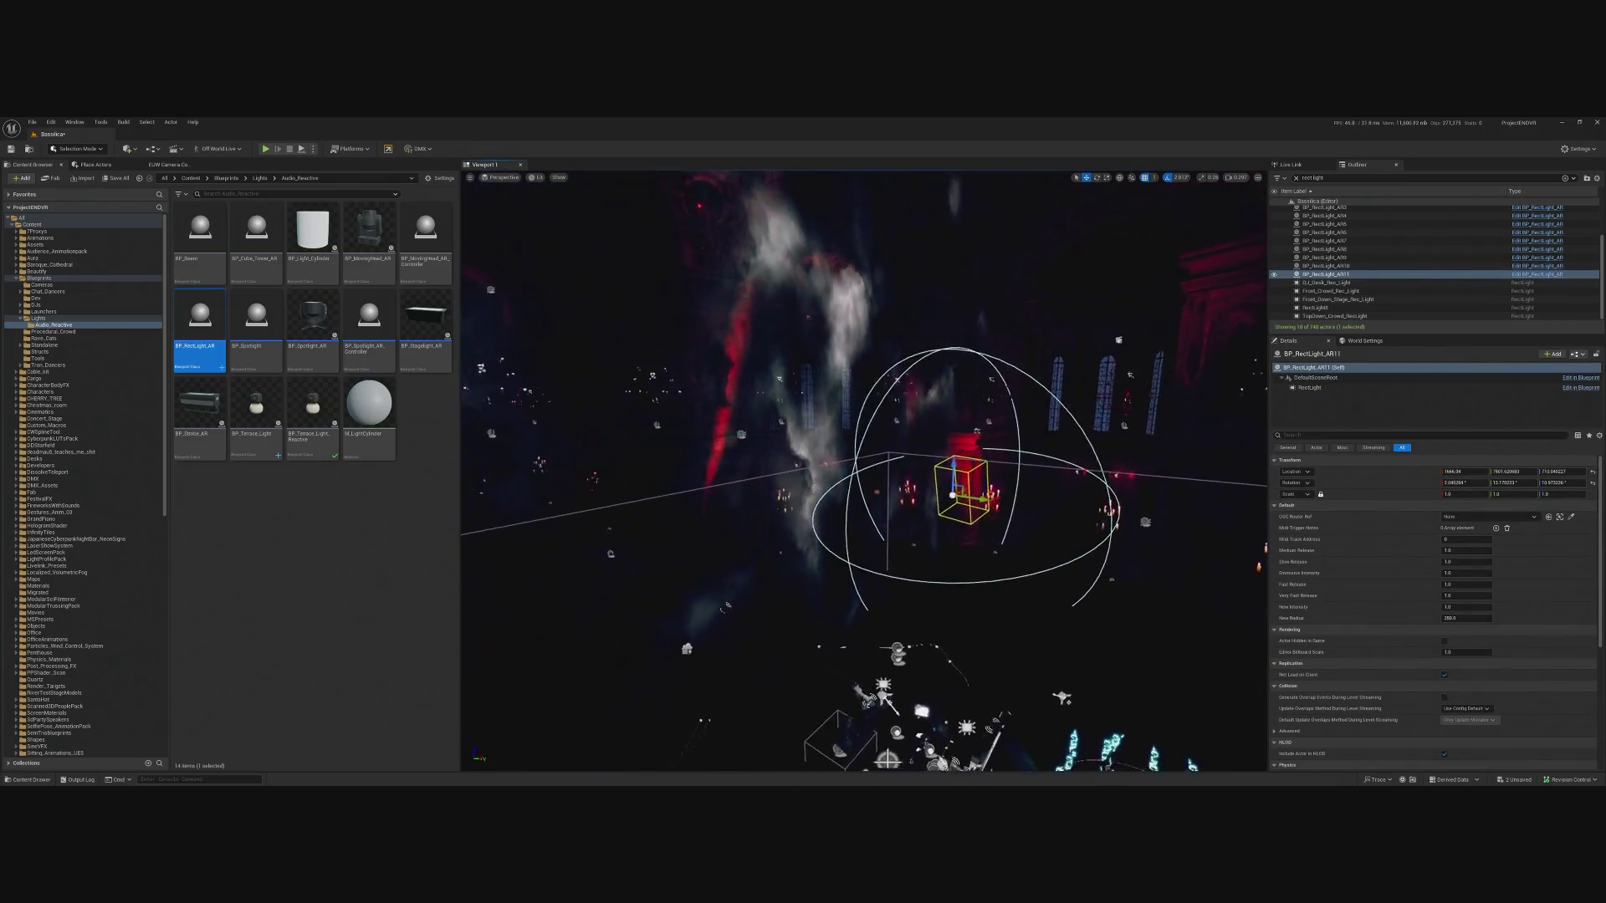
Set RectLight8 to Movable with intensity 3, then play-test the level.
mouse_move(864, 470)
left_mouse_down()
mouse_move(795, 552)
mouse_move(765, 481)
mouse_move(794, 494)
left_mouse_up()
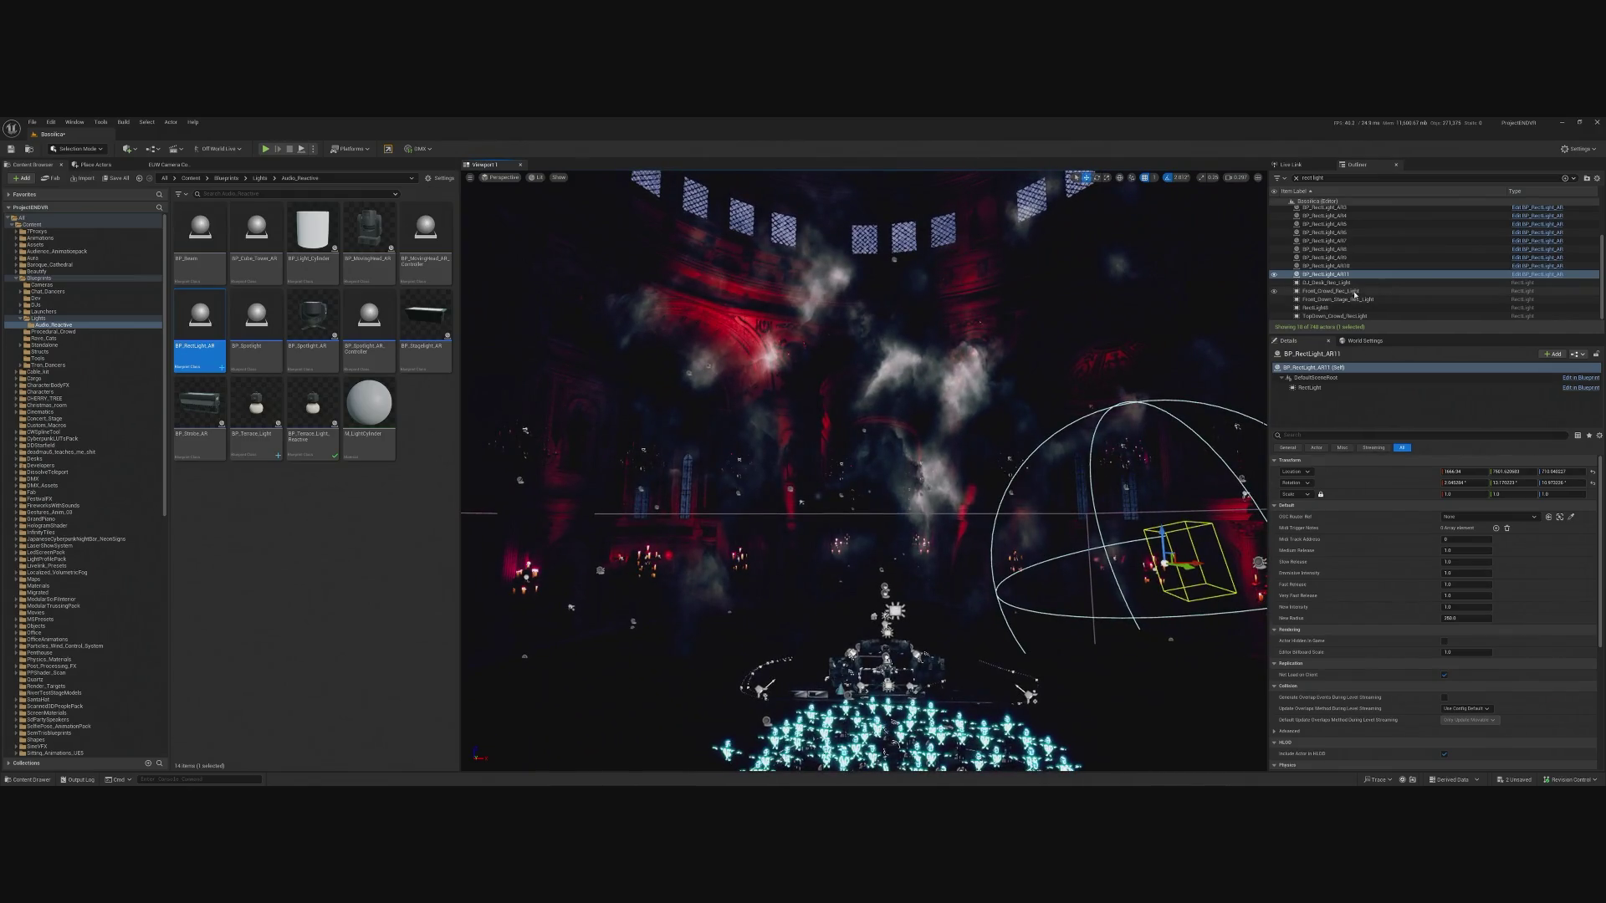
left_click(1318, 308)
double_click(1318, 308)
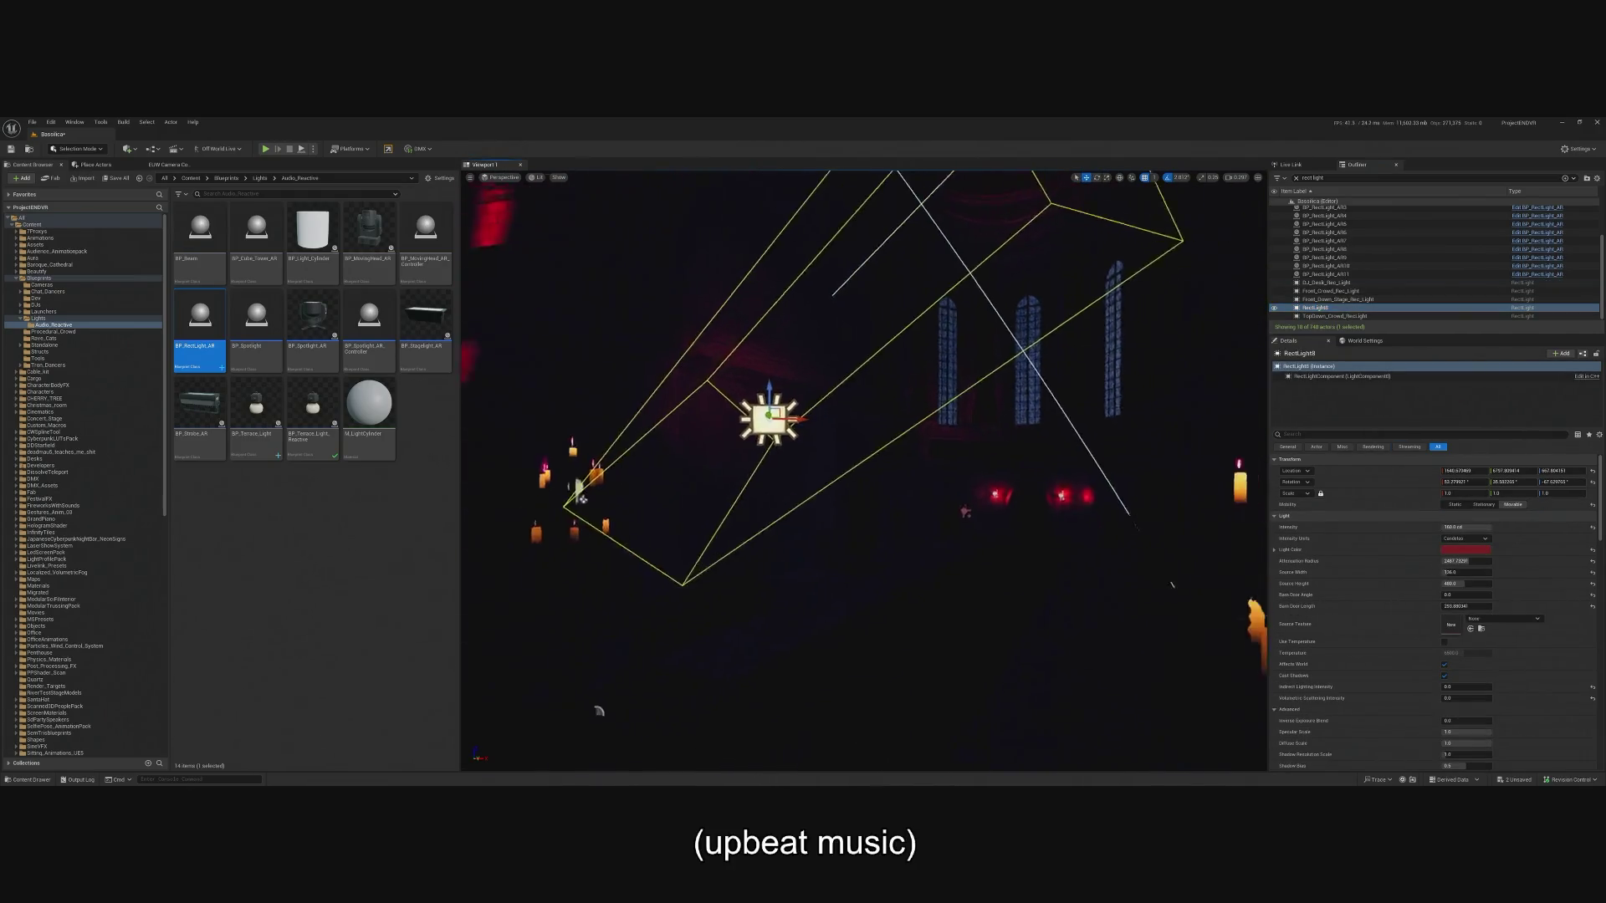
mouse_move(1172, 584)
left_mouse_down()
mouse_move(1129, 598)
mouse_move(1150, 585)
left_mouse_up()
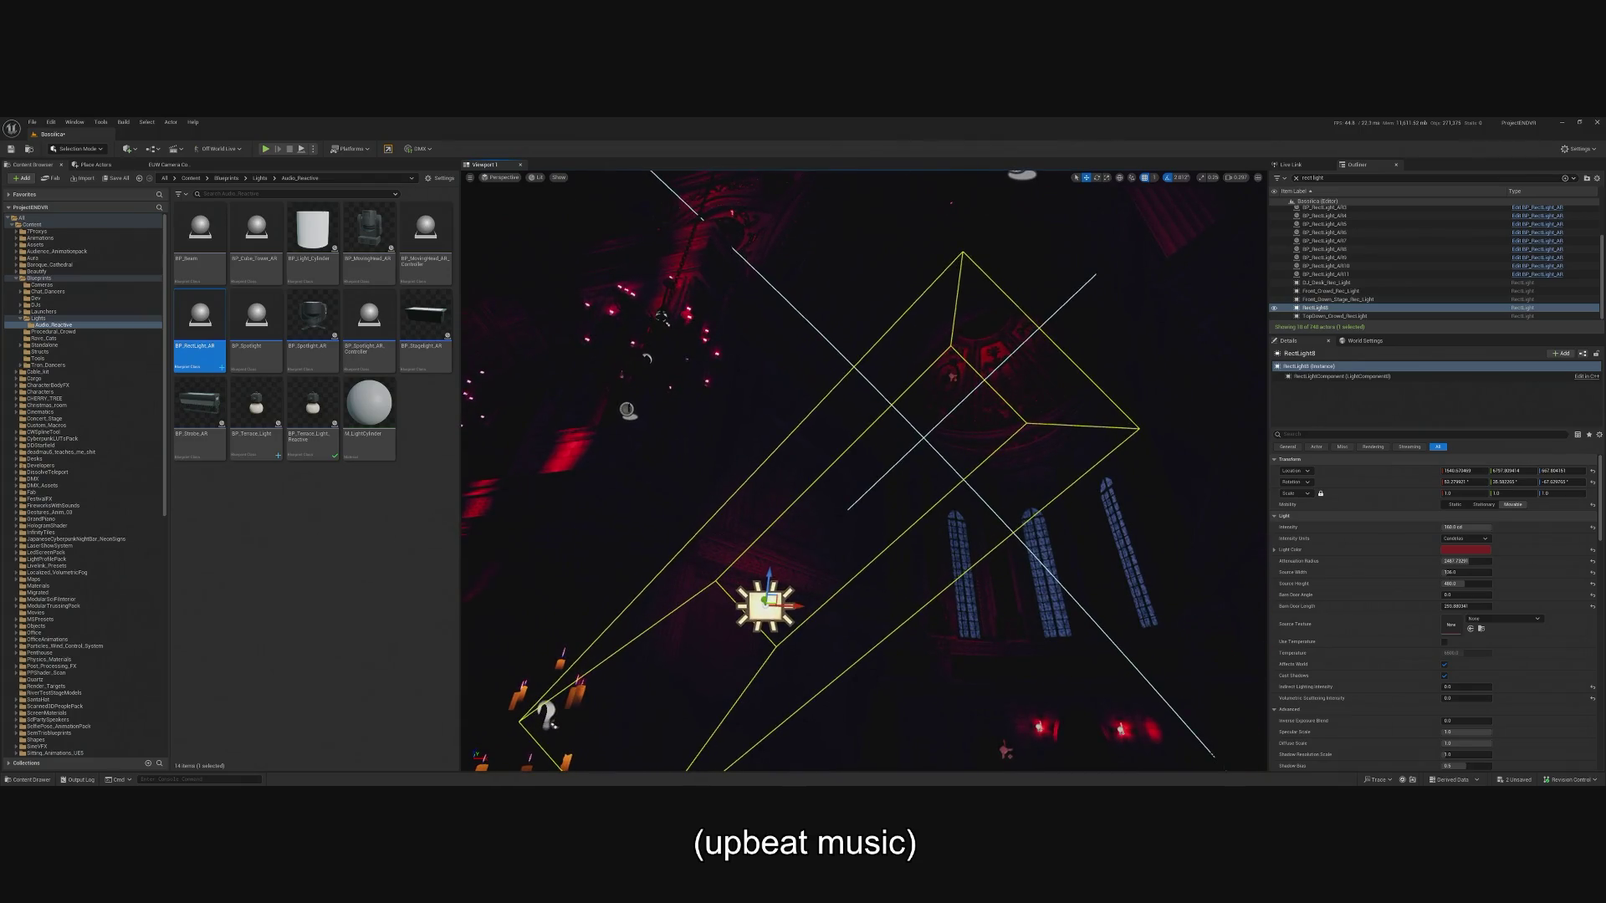
left_click_drag(1069, 525, 1069, 525)
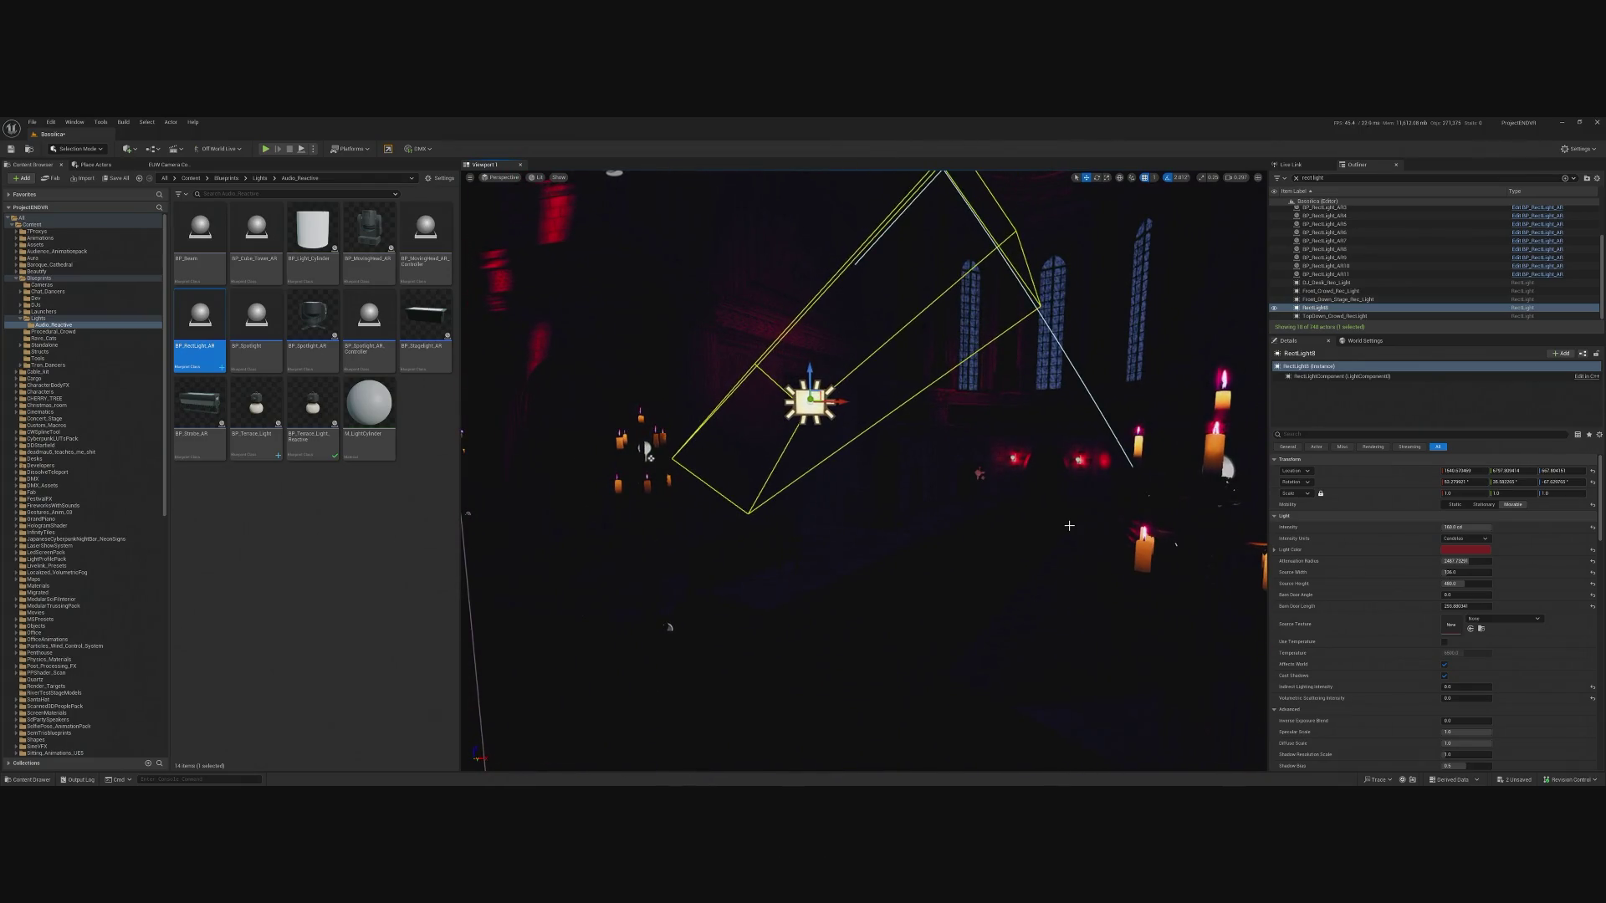
mouse_move(860, 592)
left_mouse_down()
mouse_move(881, 631)
mouse_move(879, 603)
left_mouse_up()
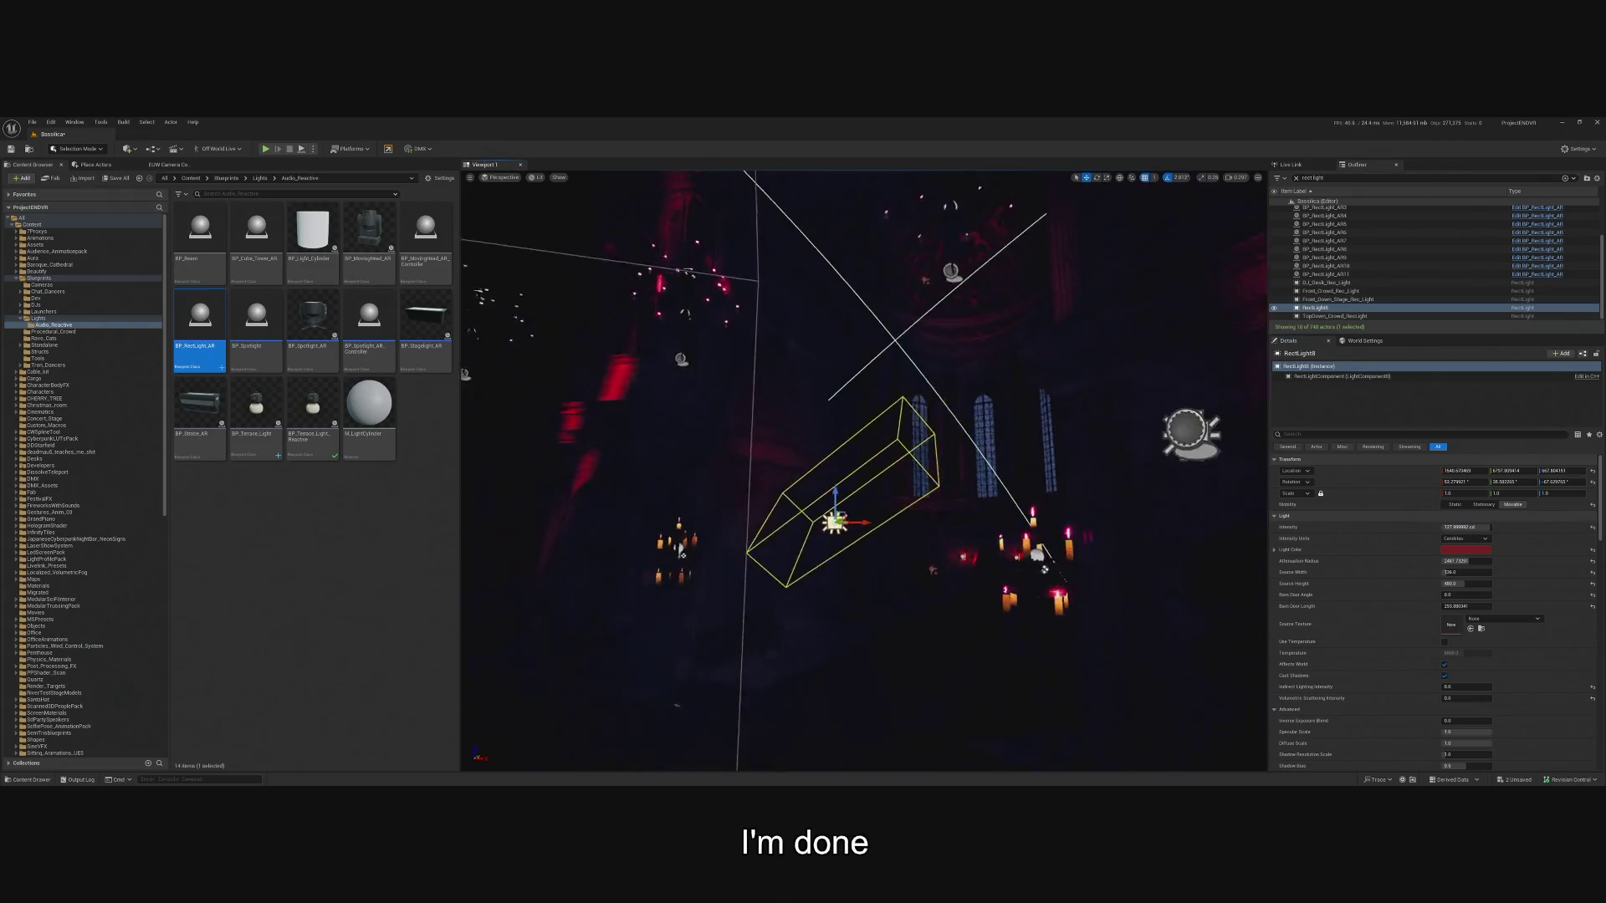
scroll(729, 534, "up", 2)
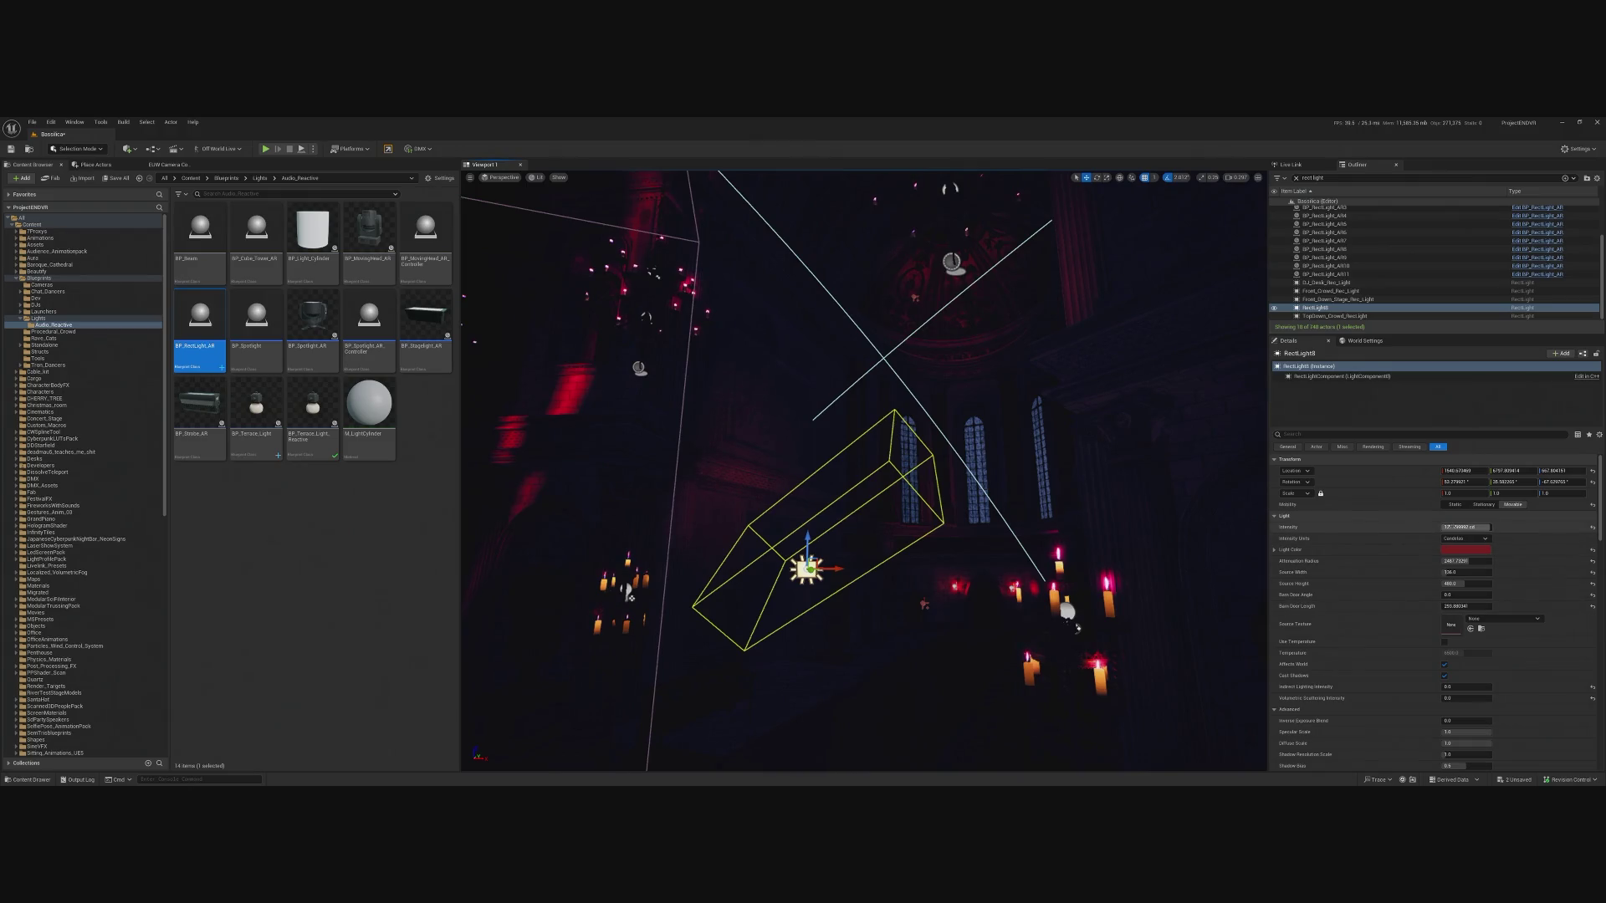
left_click(1463, 527)
left_click(1513, 504)
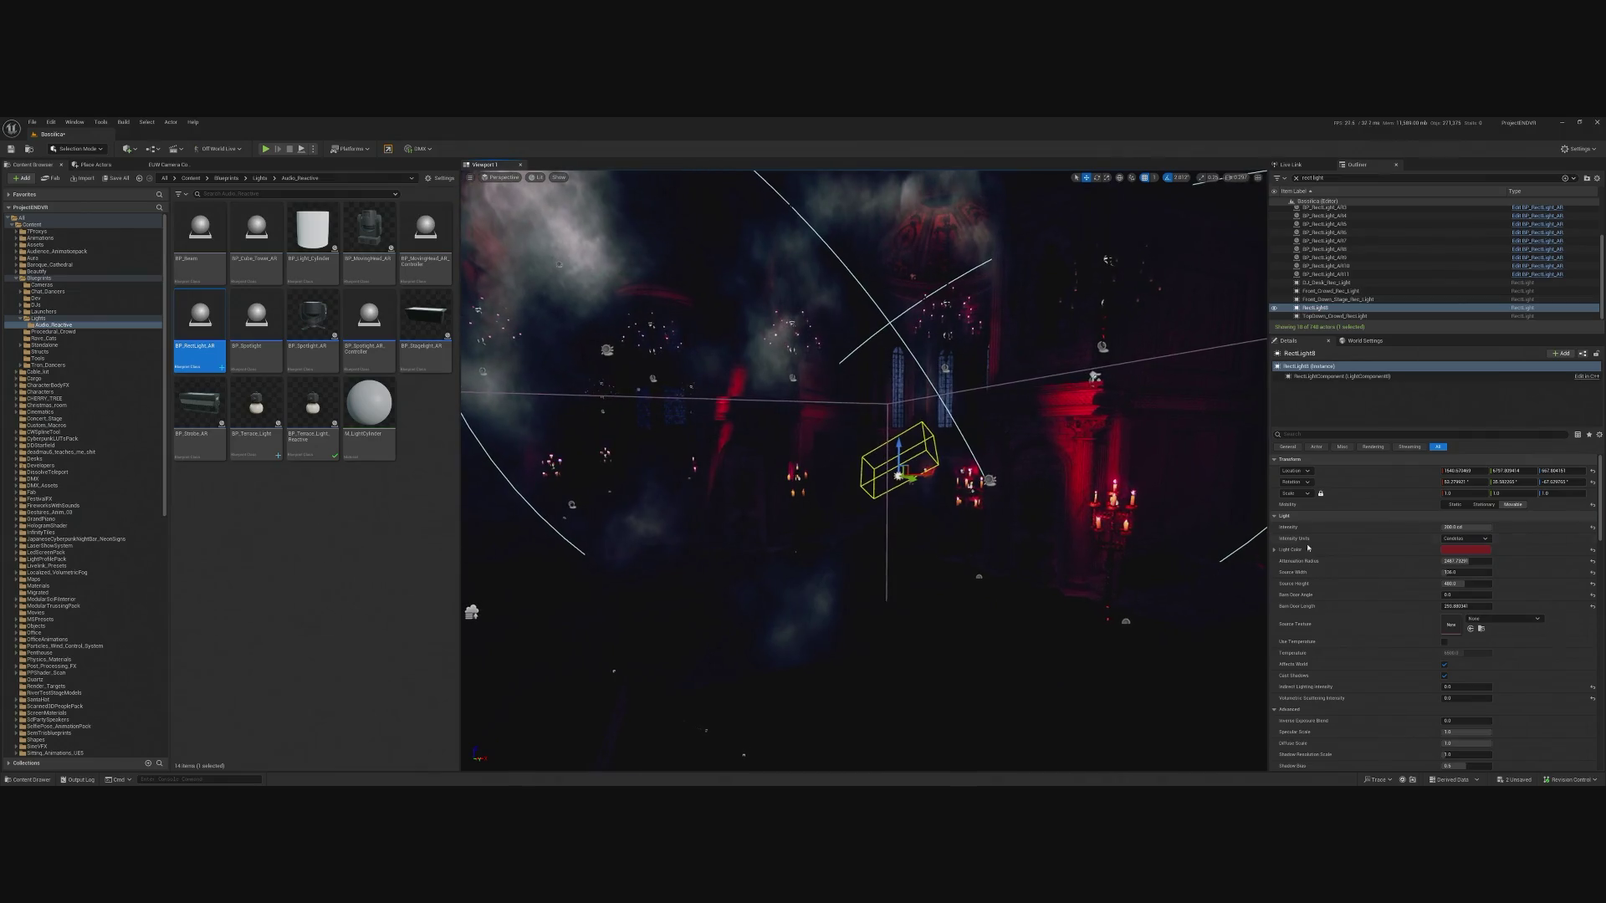
left_click(1451, 527)
type("3")
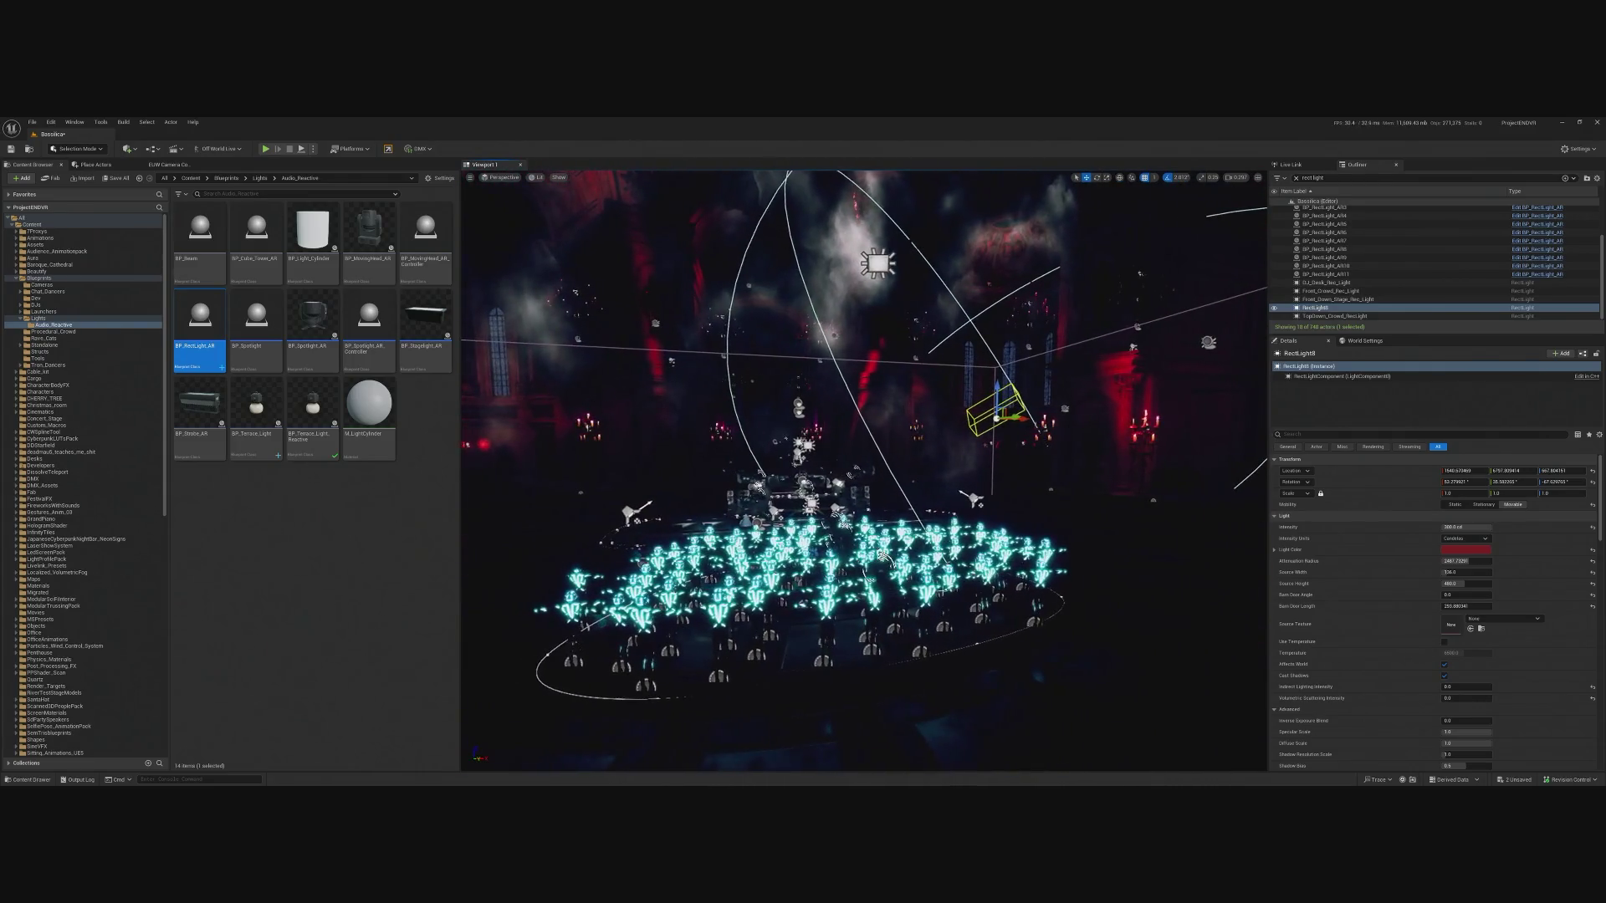
left_click(962, 717)
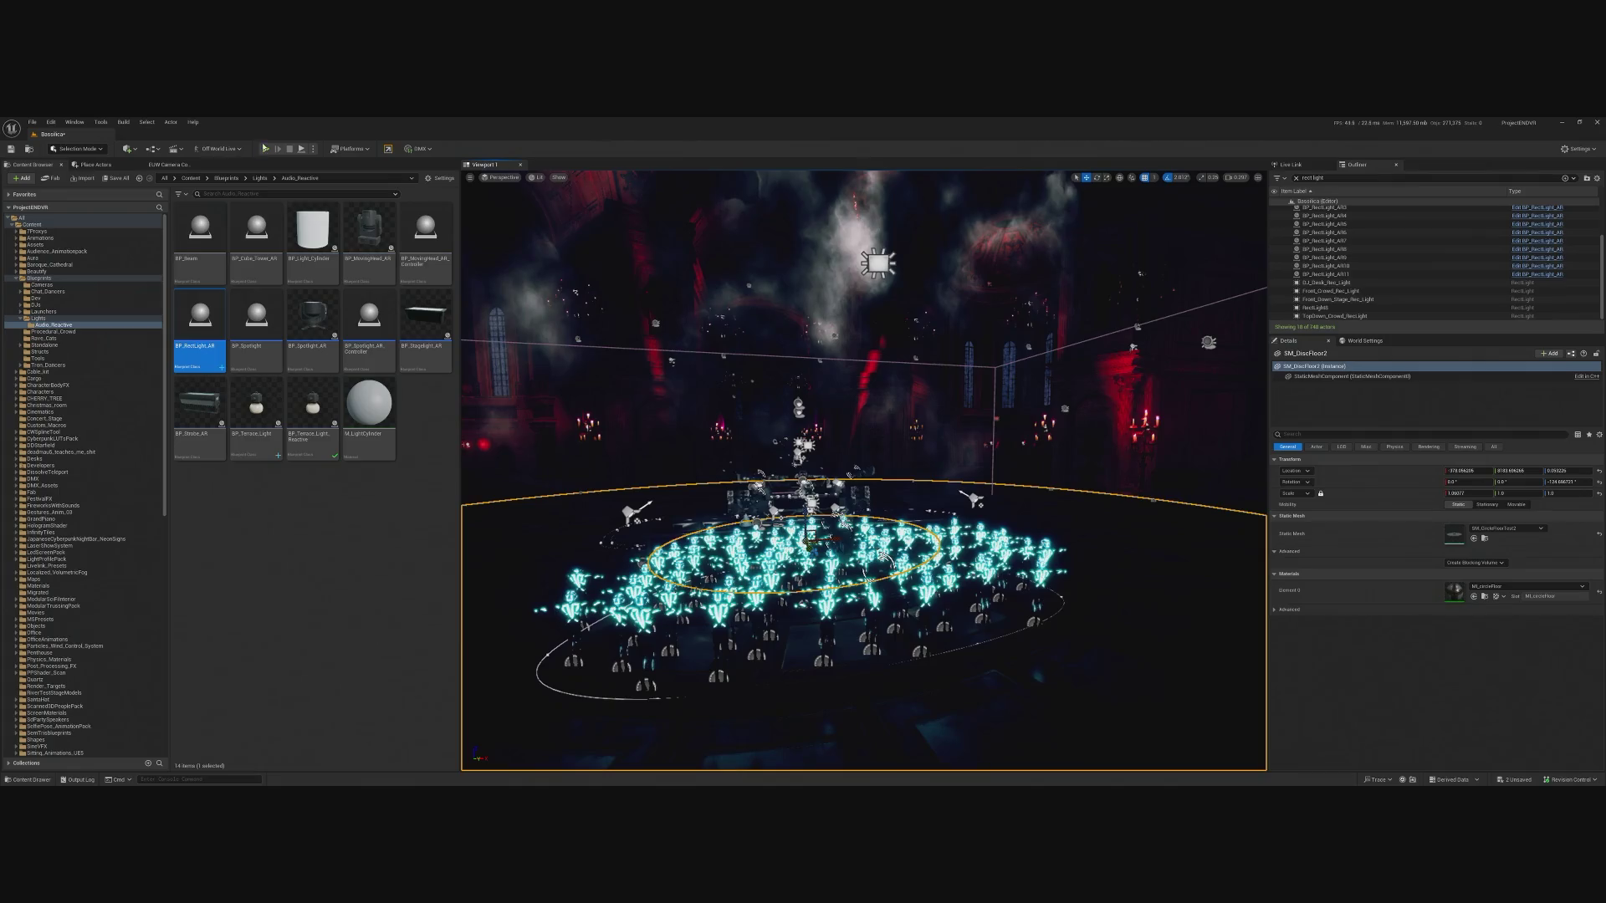
left_click(264, 148)
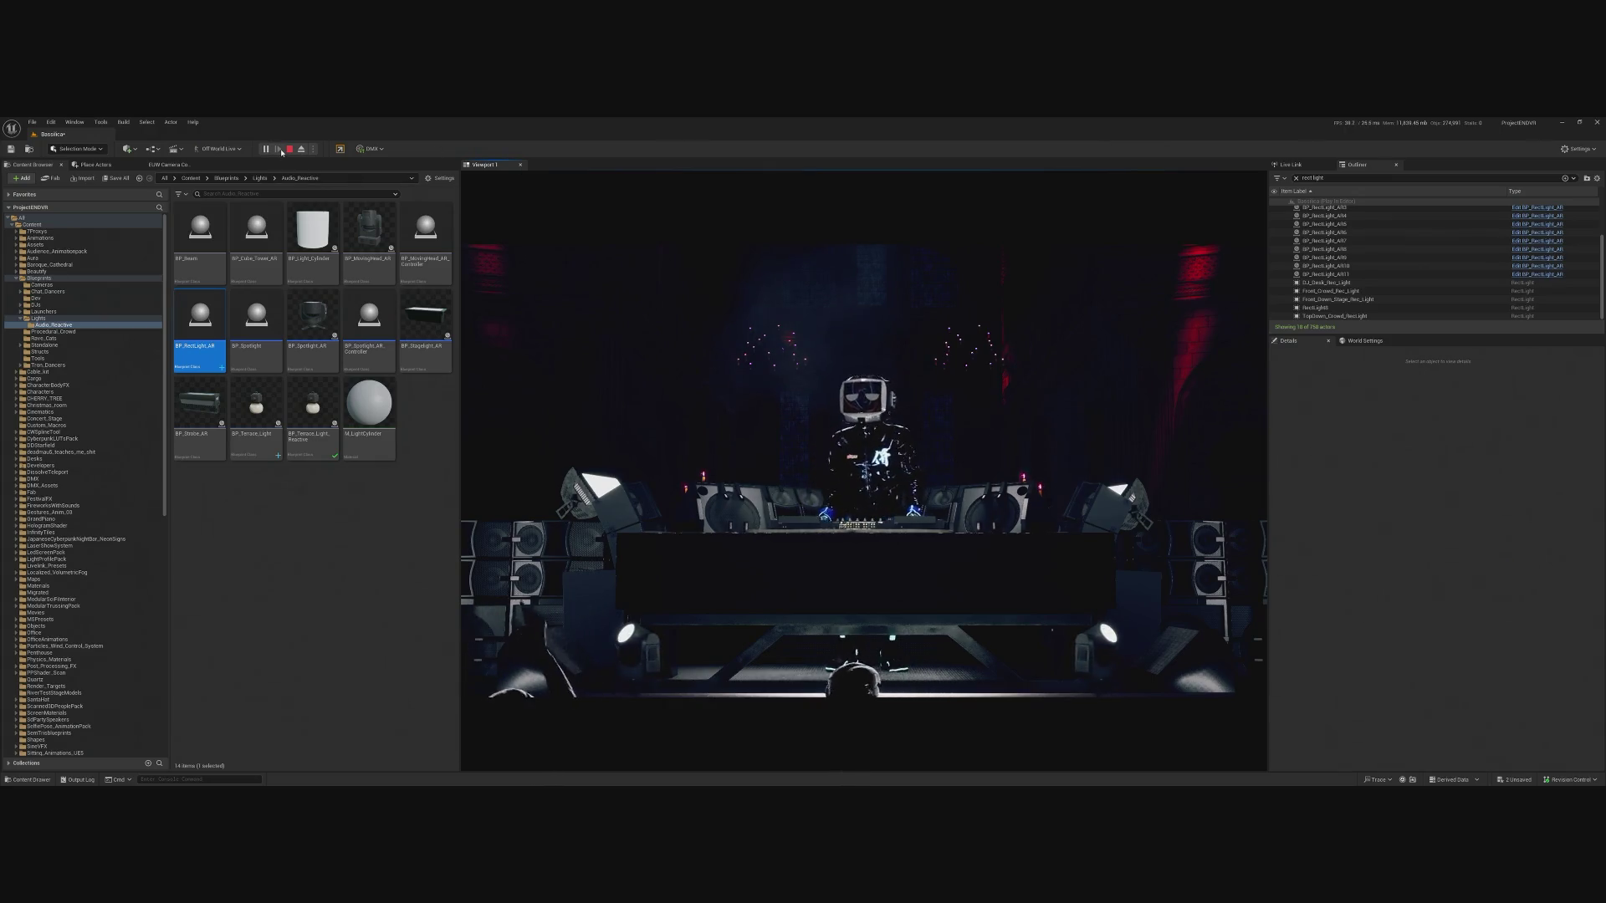
Stop the play-test and frame RectLight8 in the viewport.
left_click(289, 149)
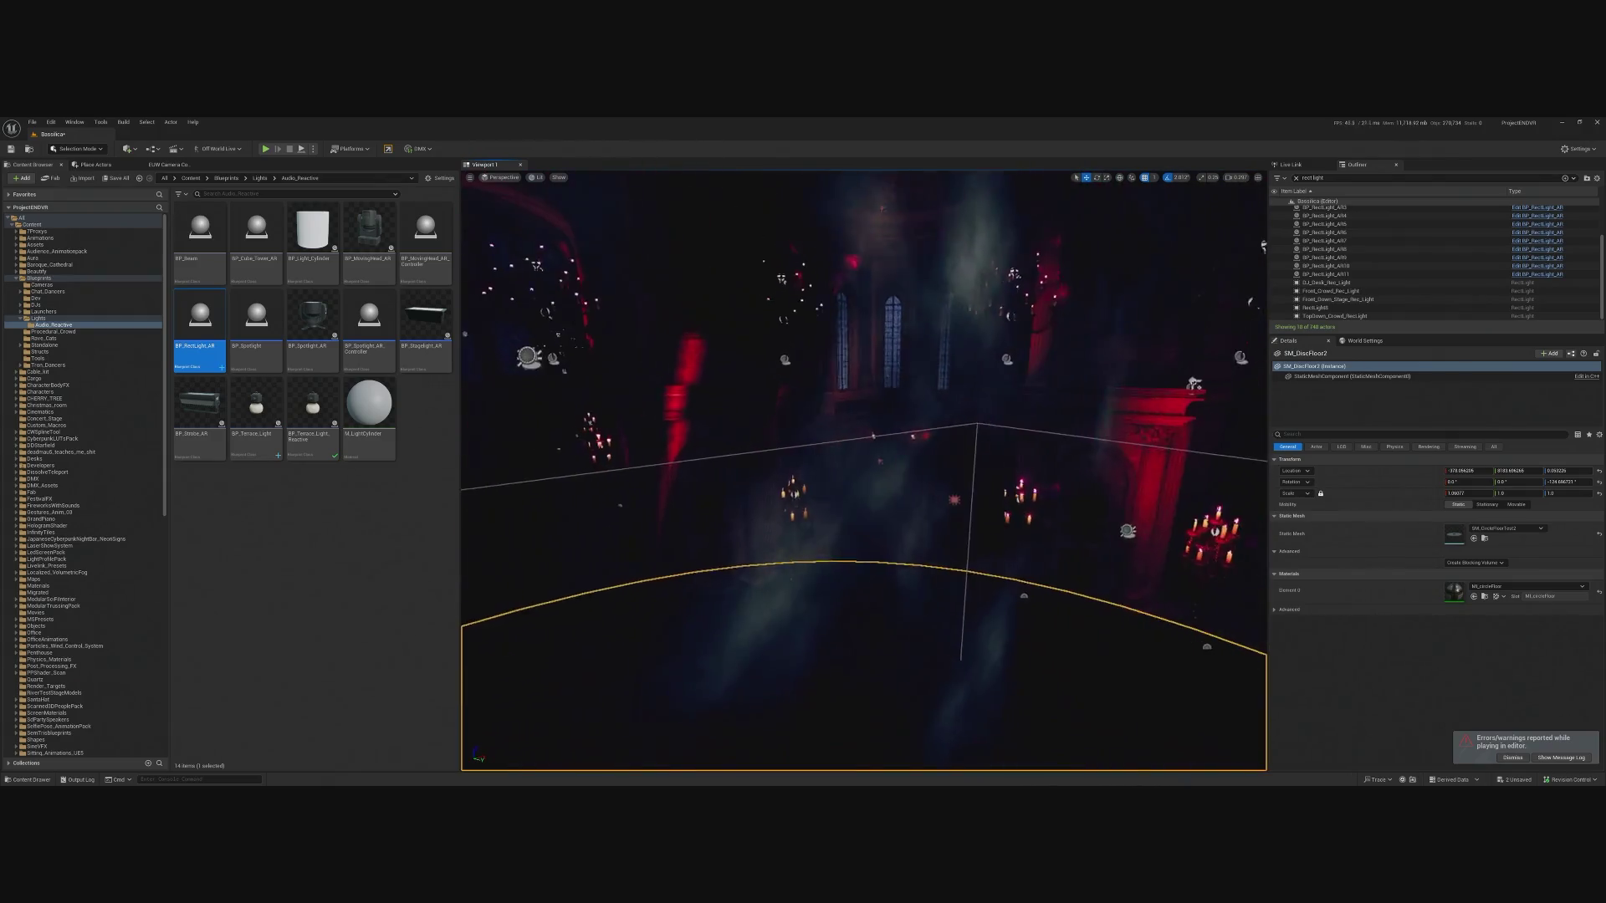
double_click(1322, 308)
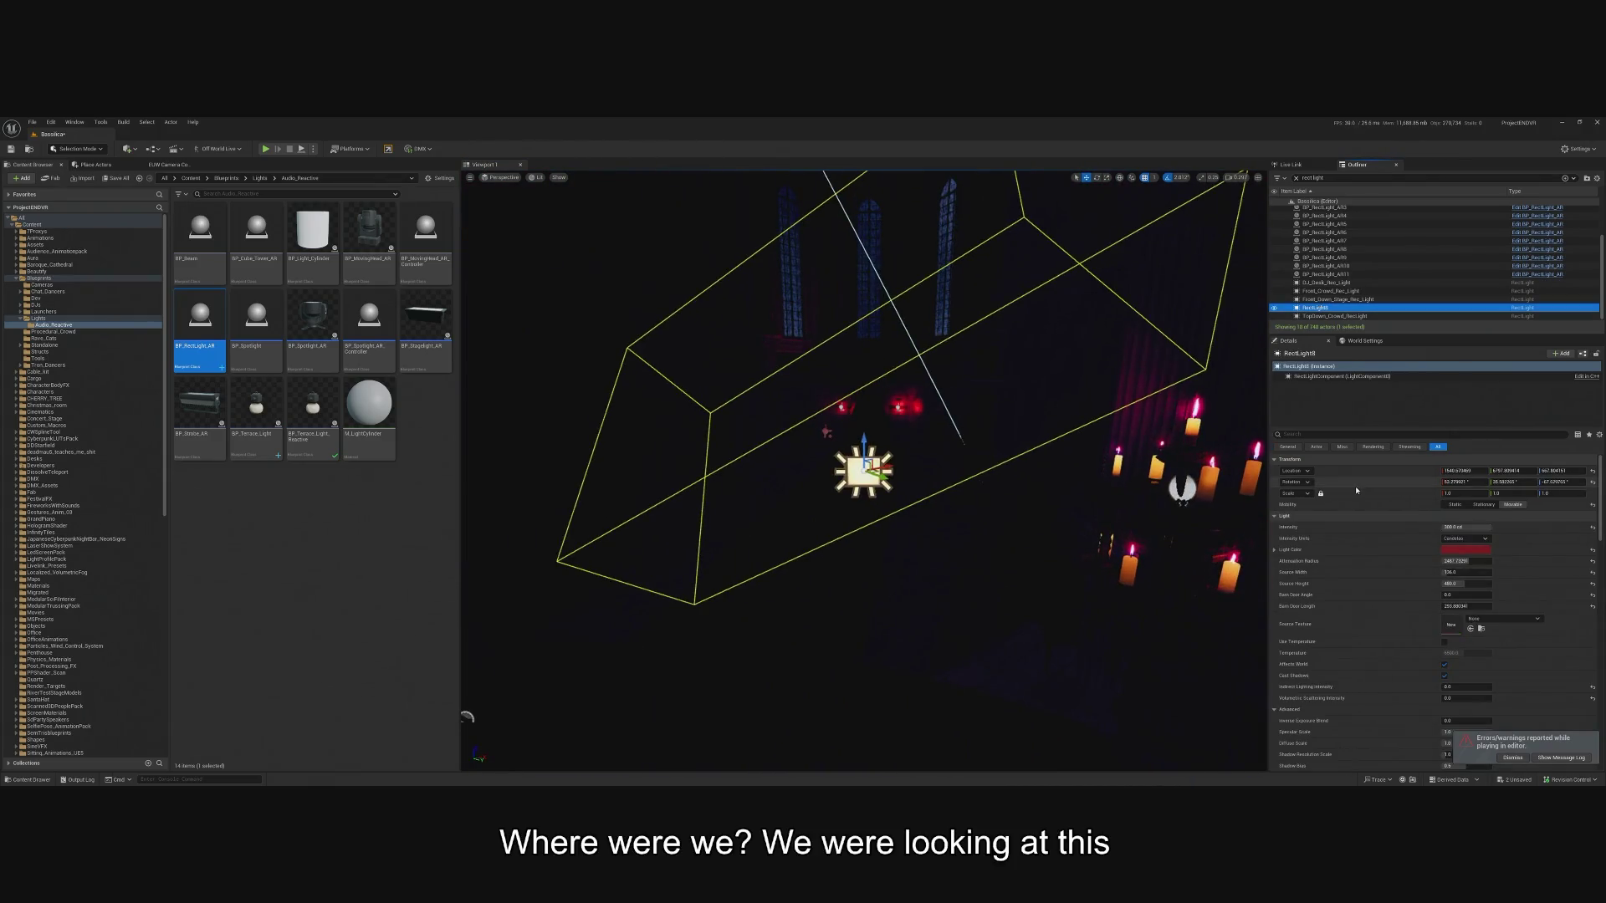
Place a new BP_RectLight_AR12 beside the pillar and link it to BP_SH_OscRouter.
left_click_drag(202, 316, 1003, 711)
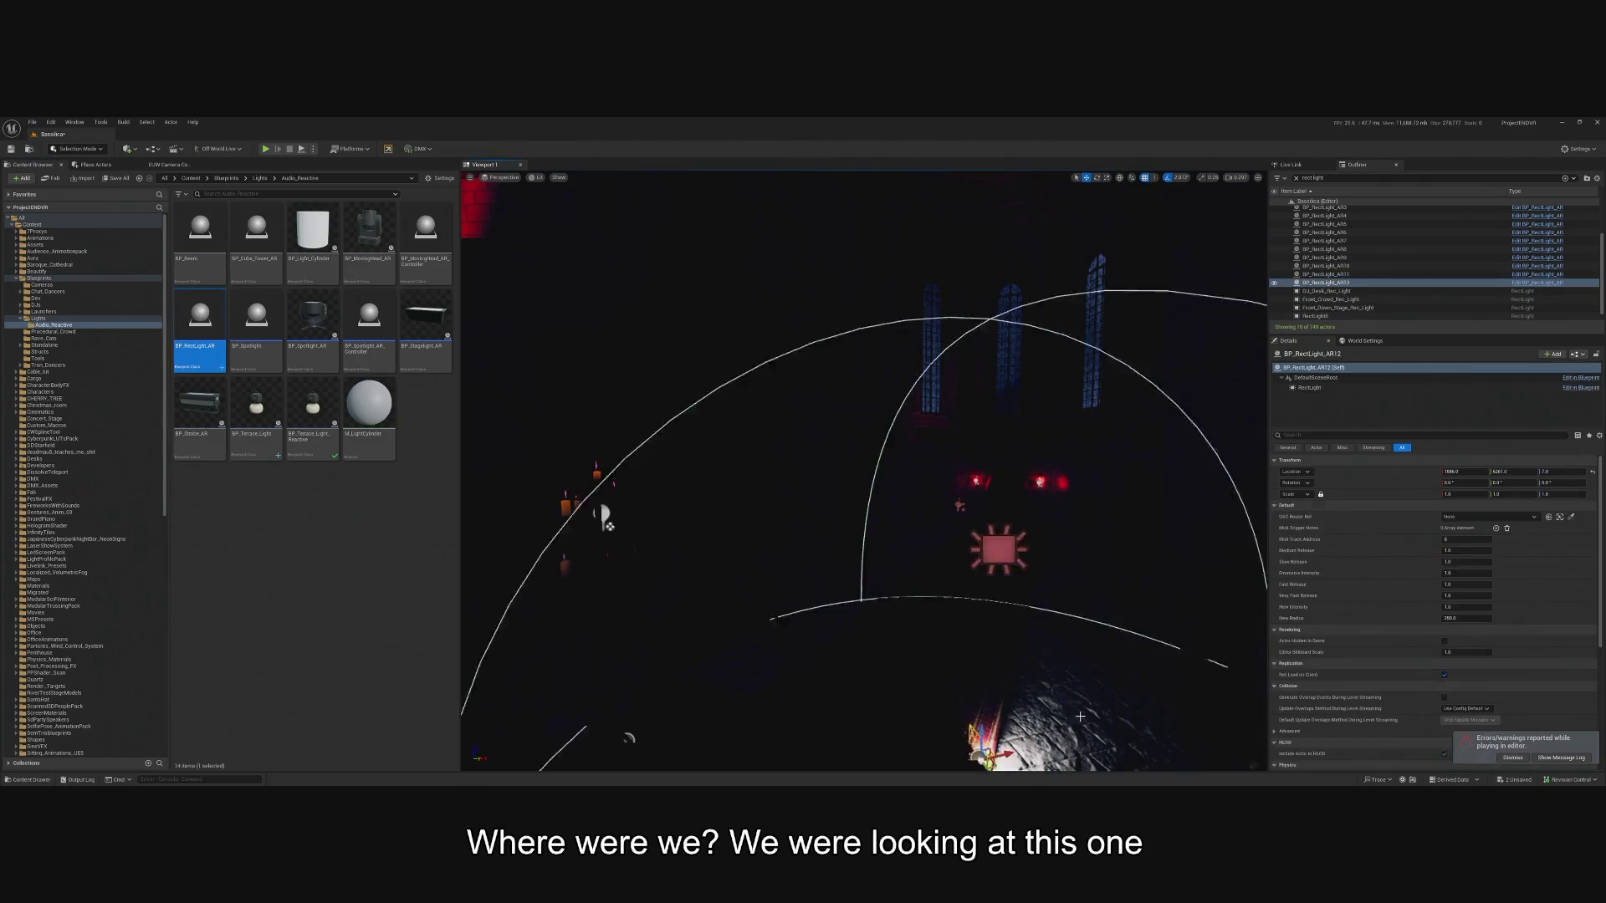
key("f")
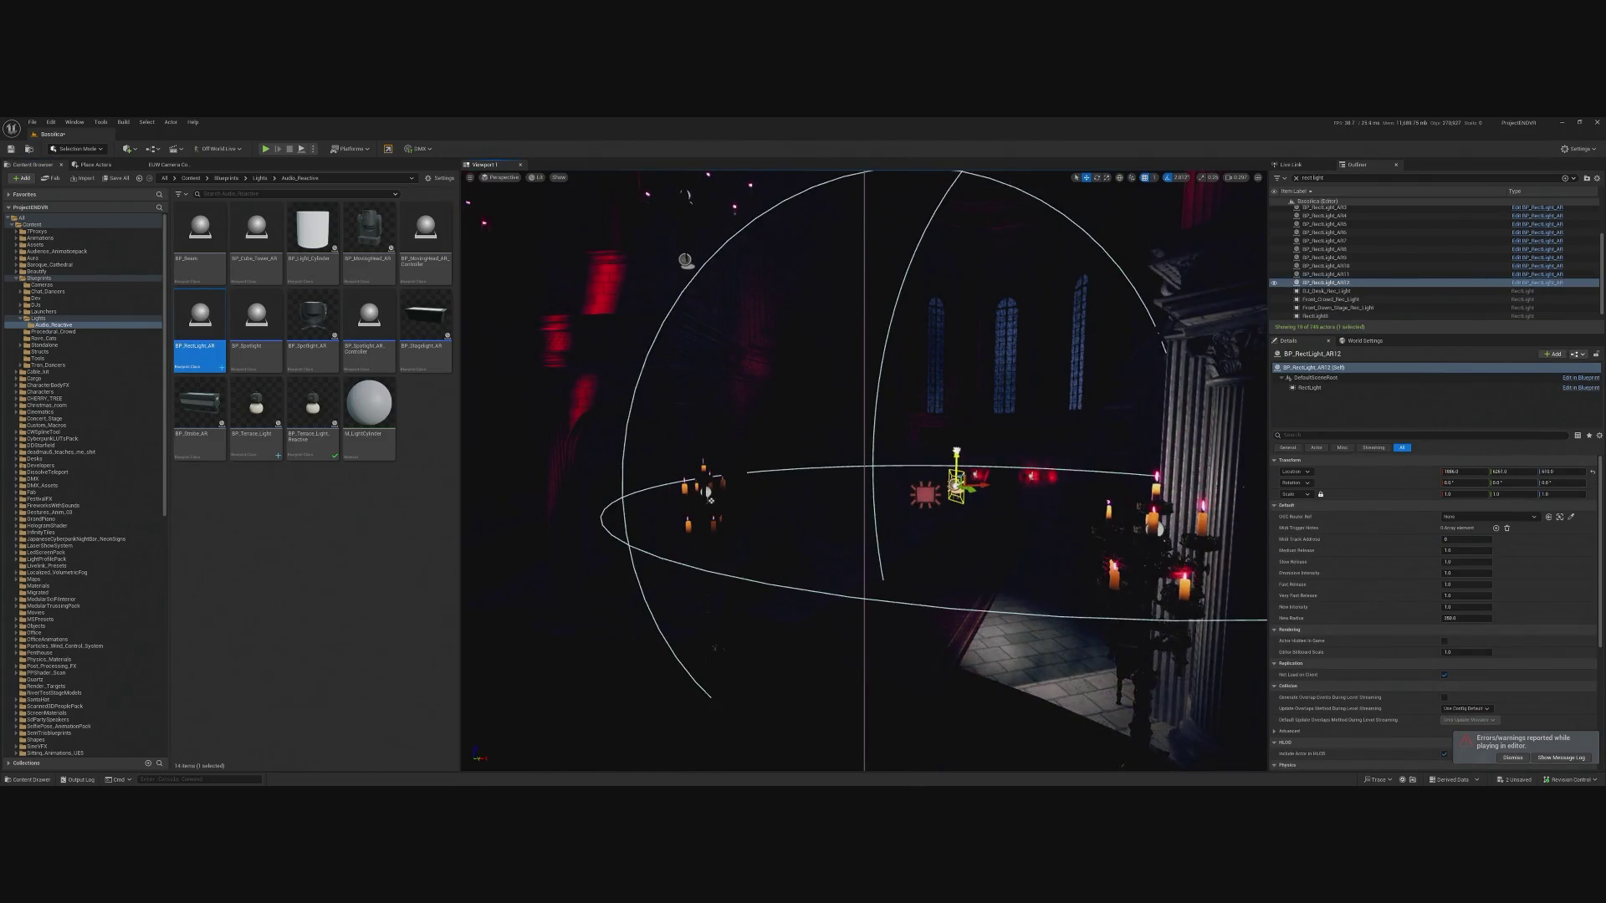
mouse_move(942, 481)
left_mouse_down()
mouse_move(1056, 494)
mouse_move(898, 571)
left_mouse_up()
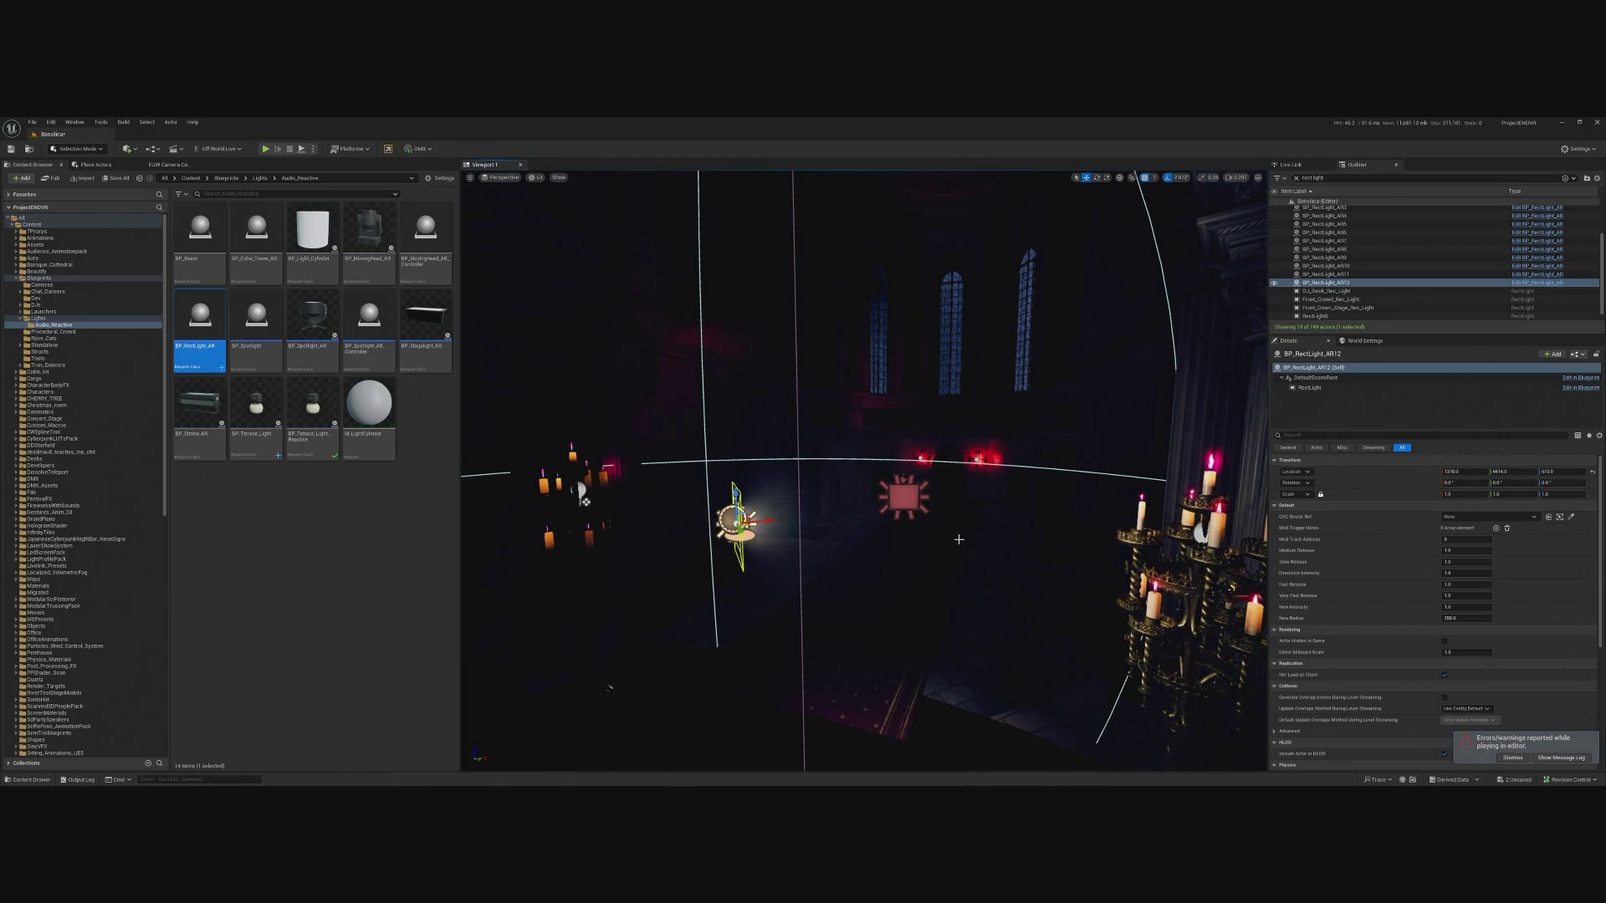
left_click(1489, 516)
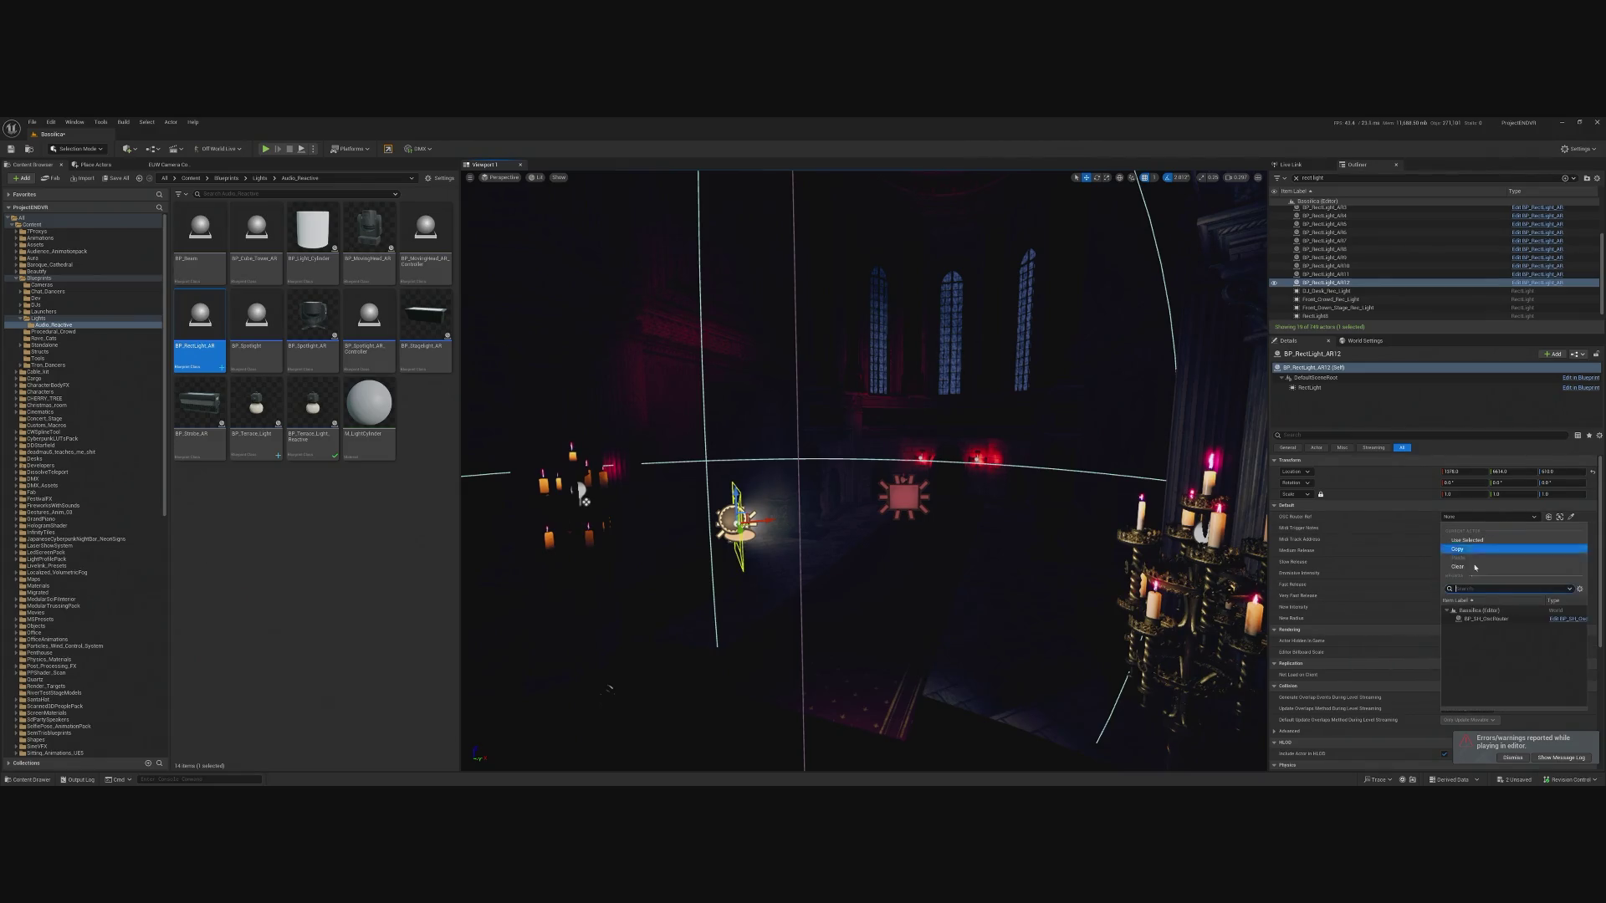
left_click(1507, 621)
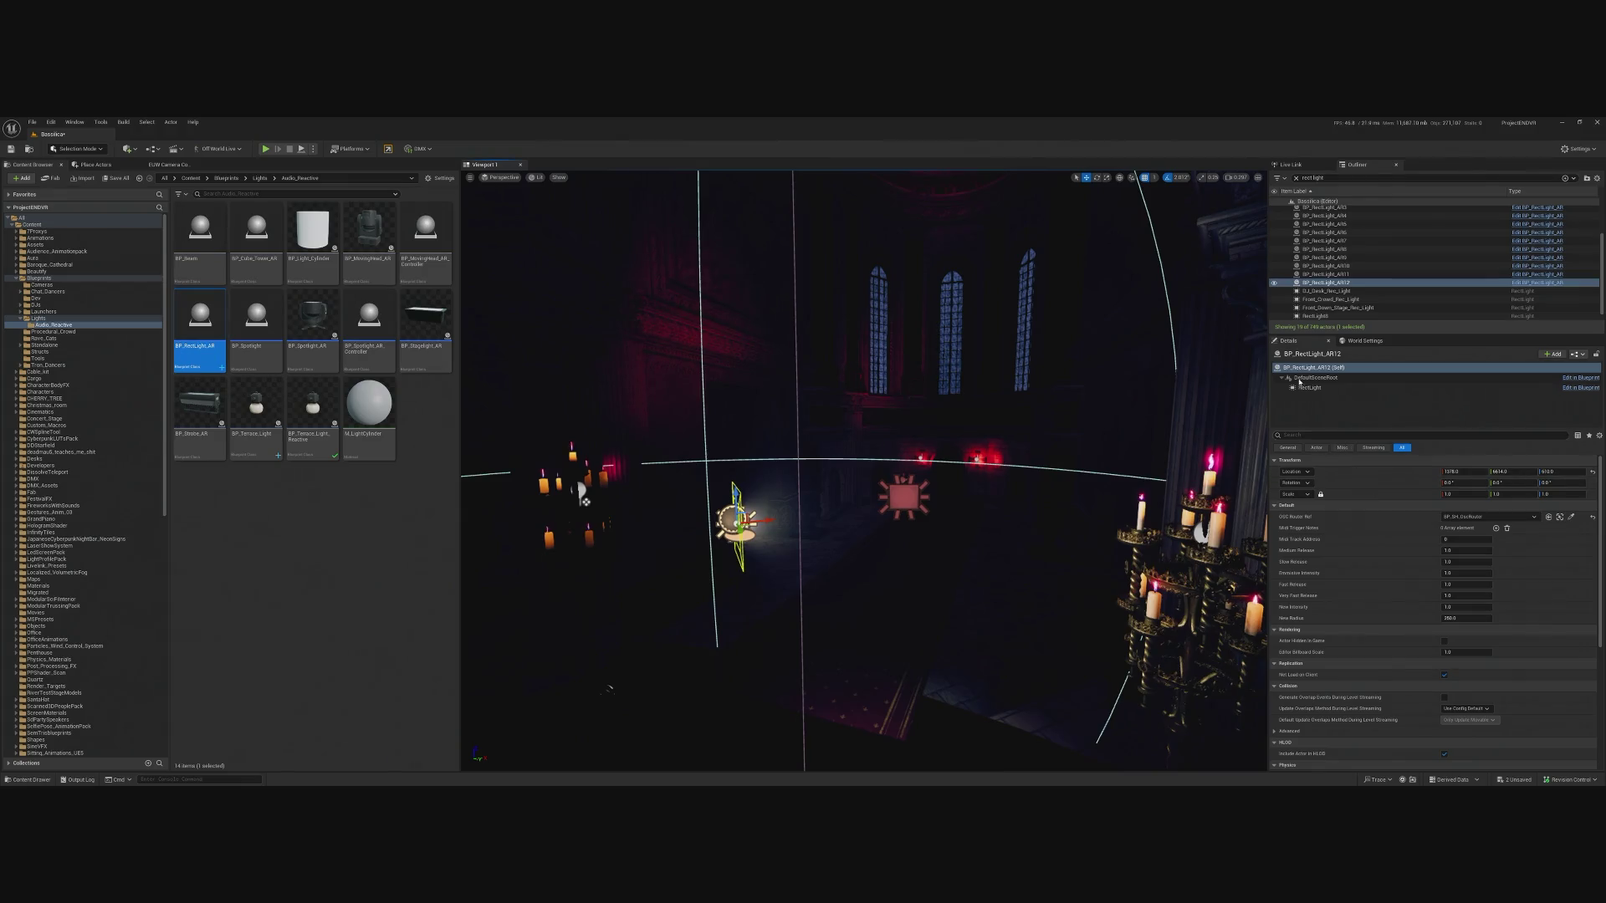
Copy RectLight8's rotation onto BP_RectLight_AR12.
left_click(1315, 317)
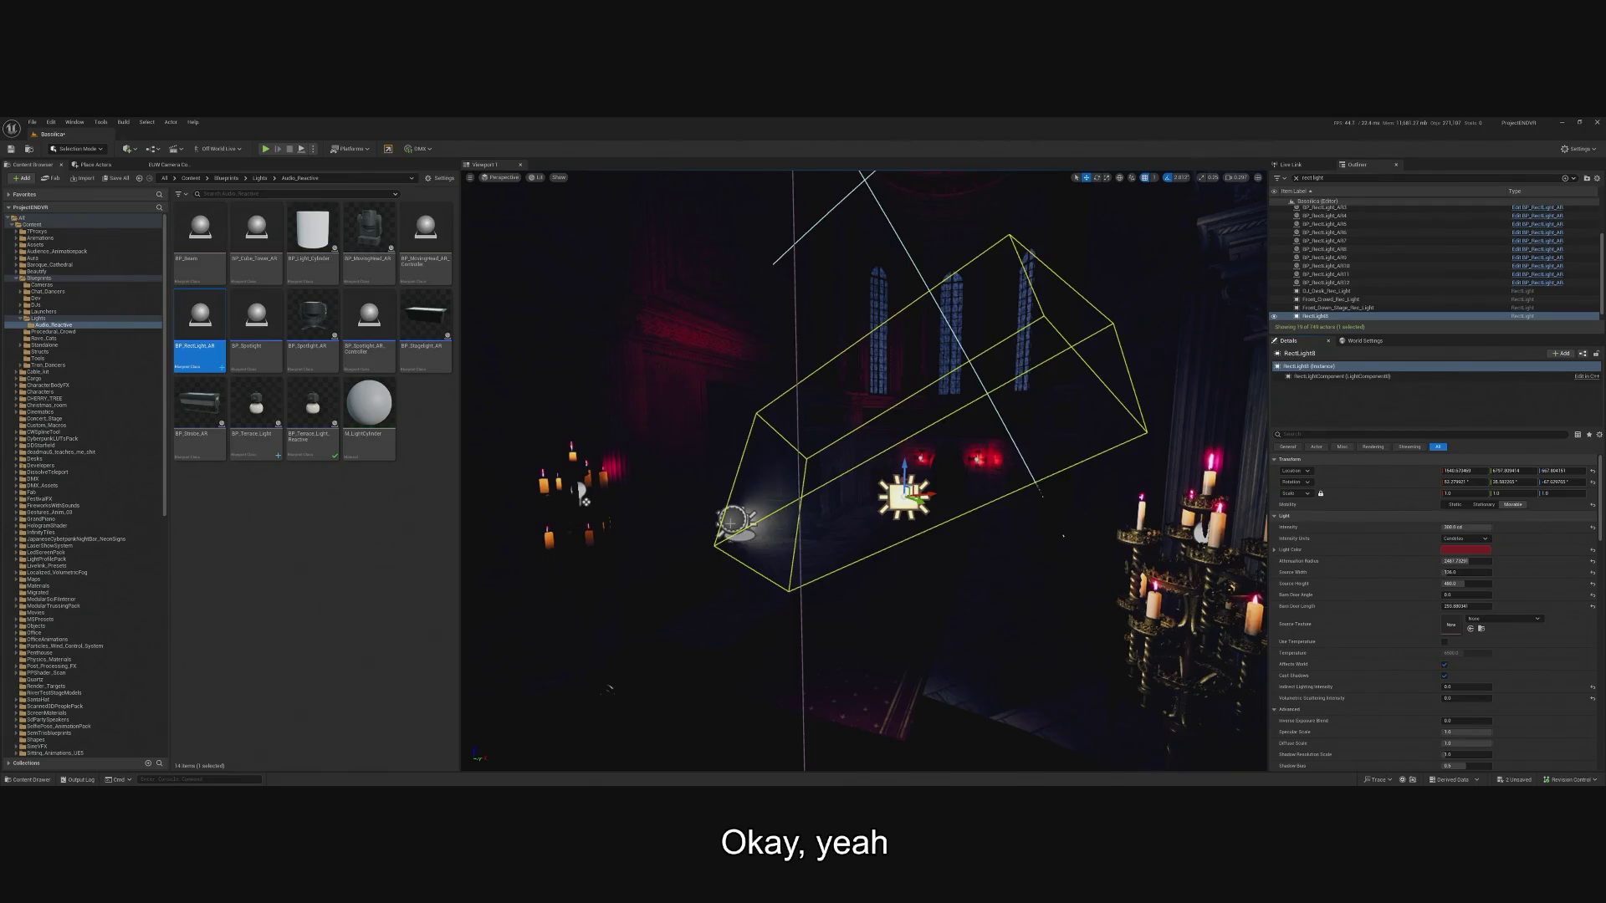
left_click(1326, 283)
left_click(1333, 388)
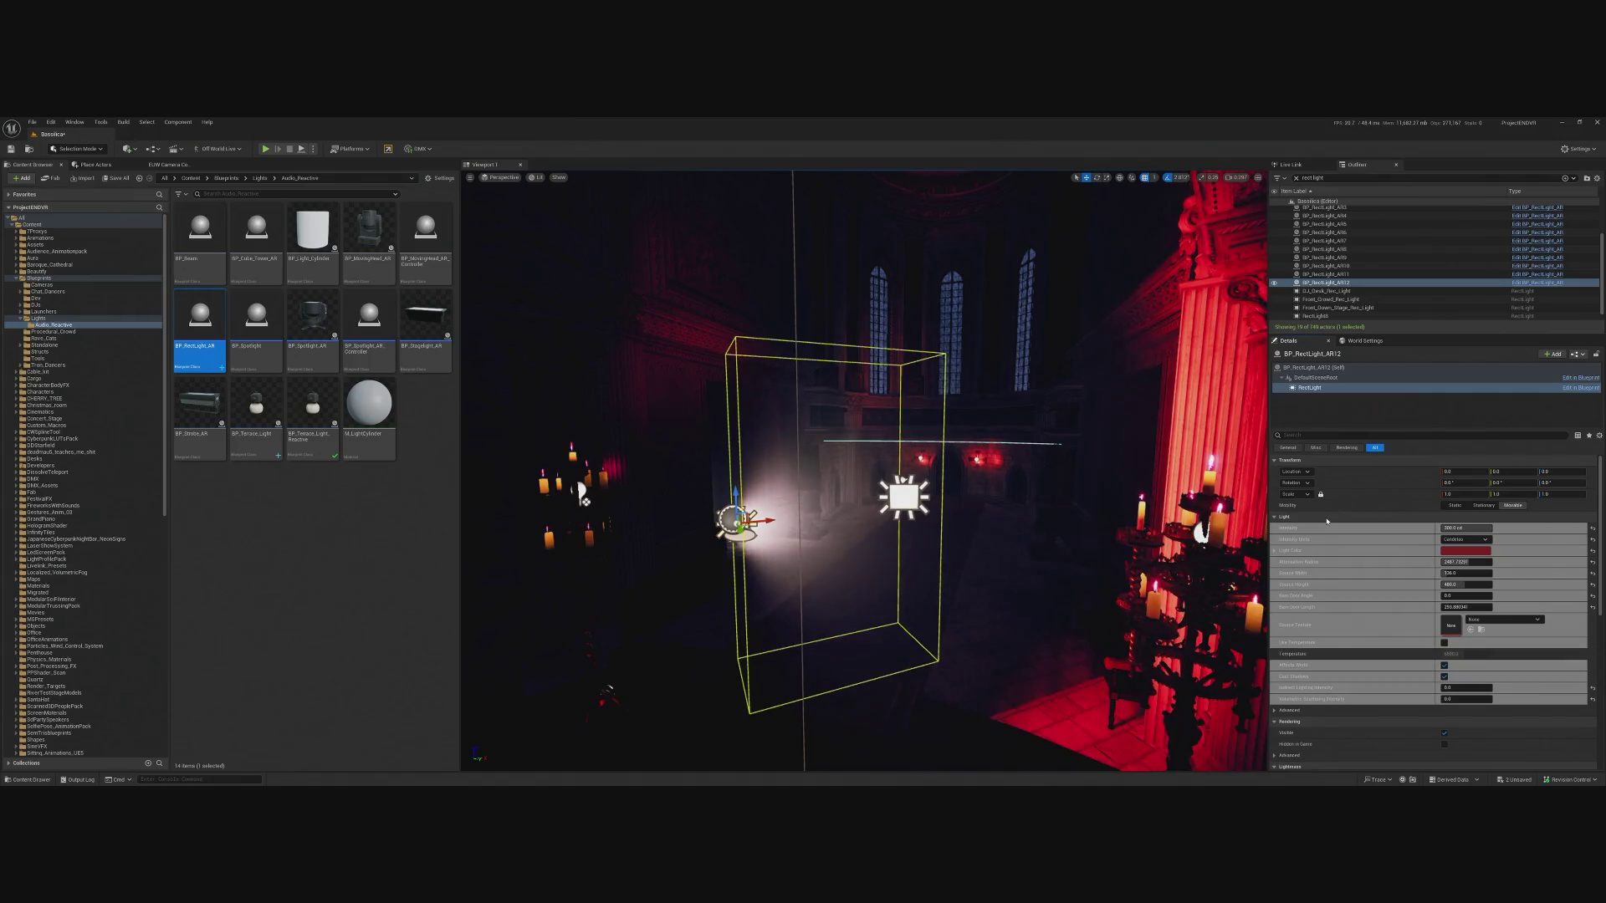
left_click(903, 497)
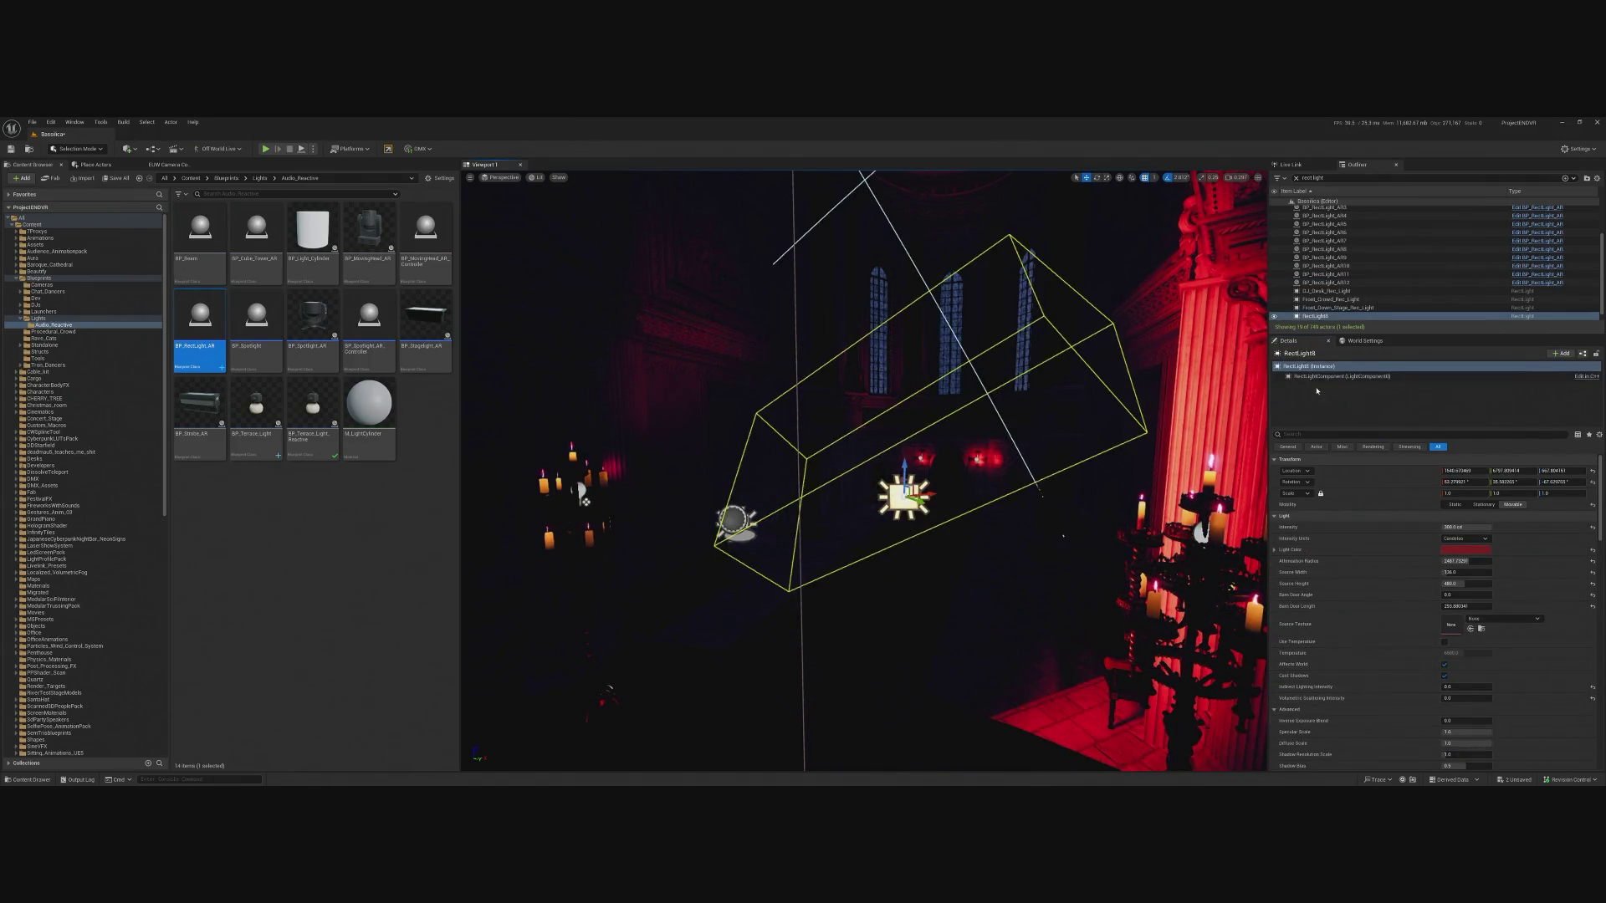
right_click(1336, 485)
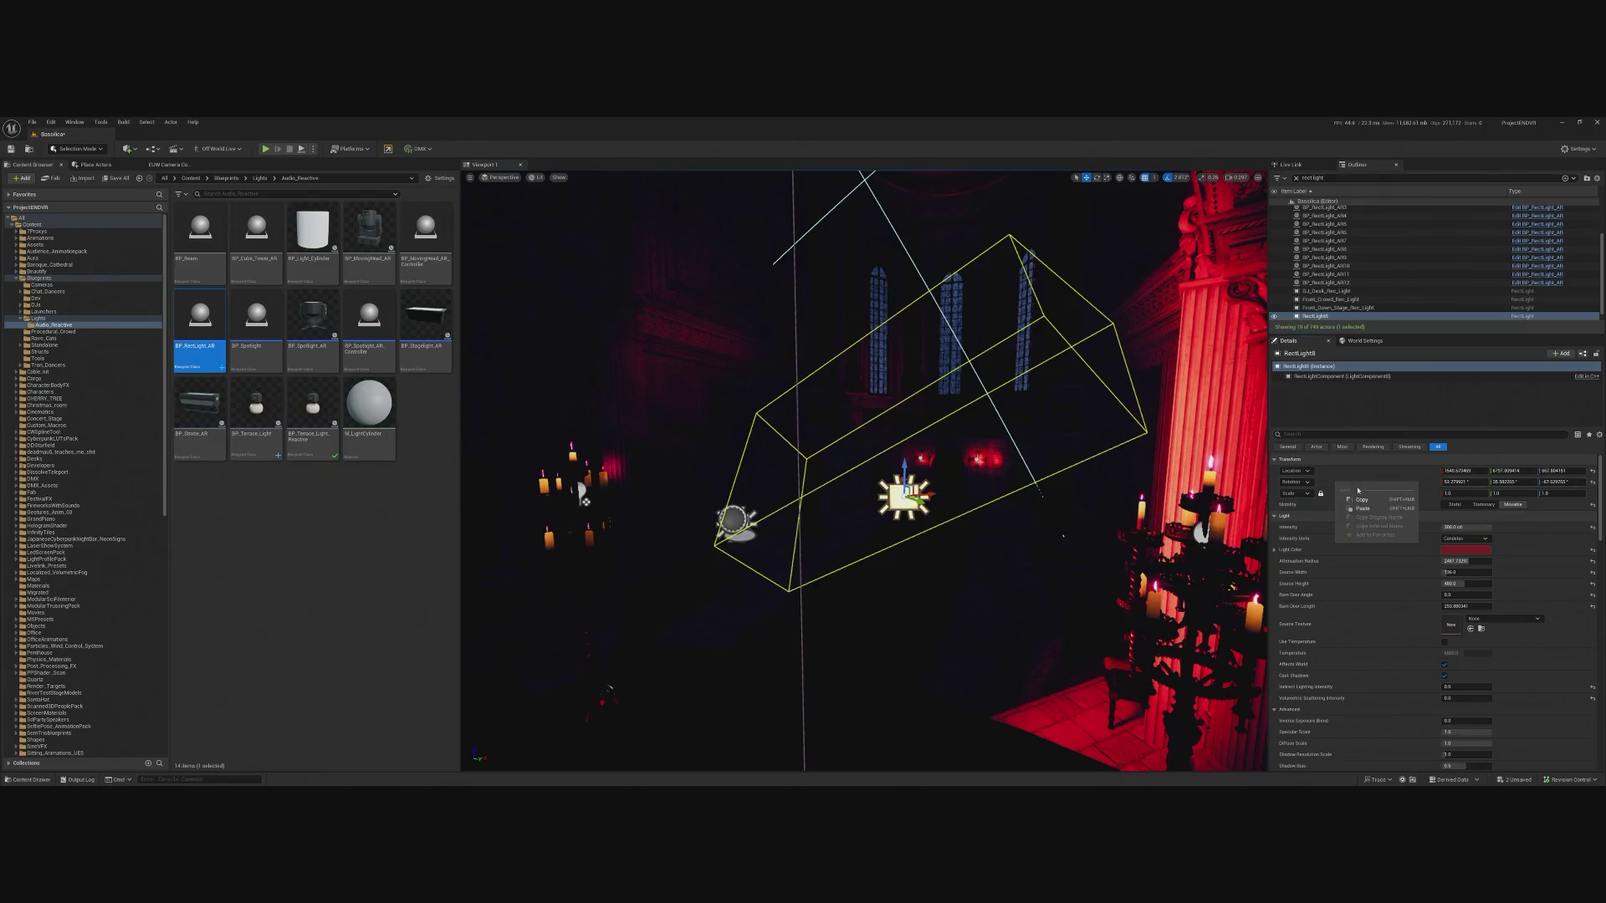
left_click(1377, 500)
left_click(734, 521)
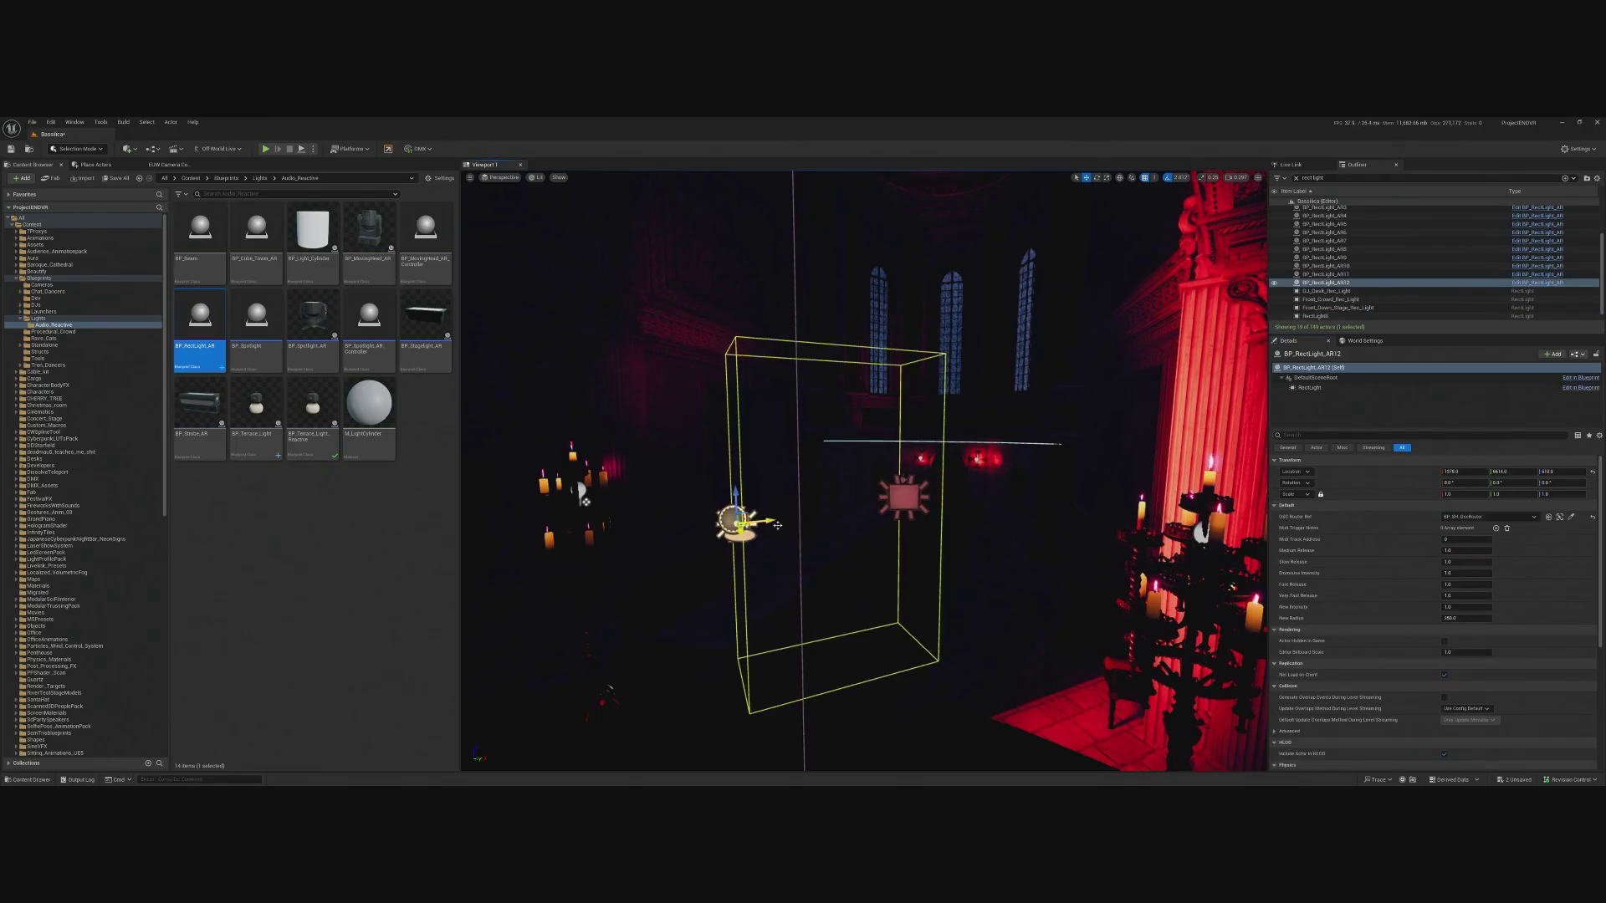
left_click(1328, 486, "shift")
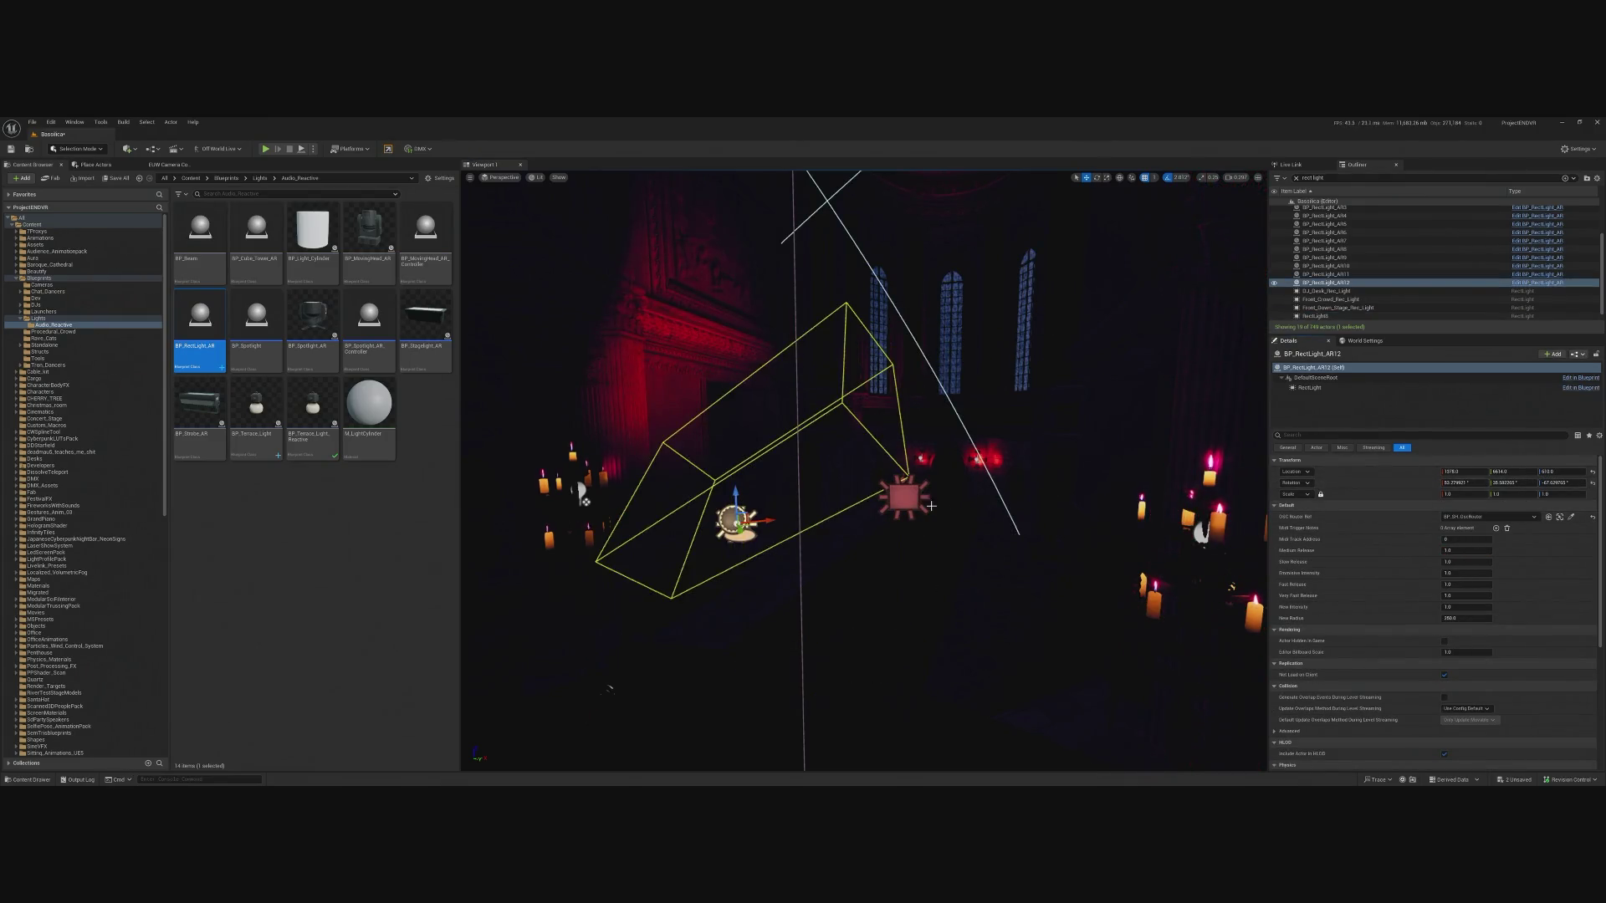
Paste a location value onto RectLight8's Location field.
left_click(916, 497)
right_click(1362, 470)
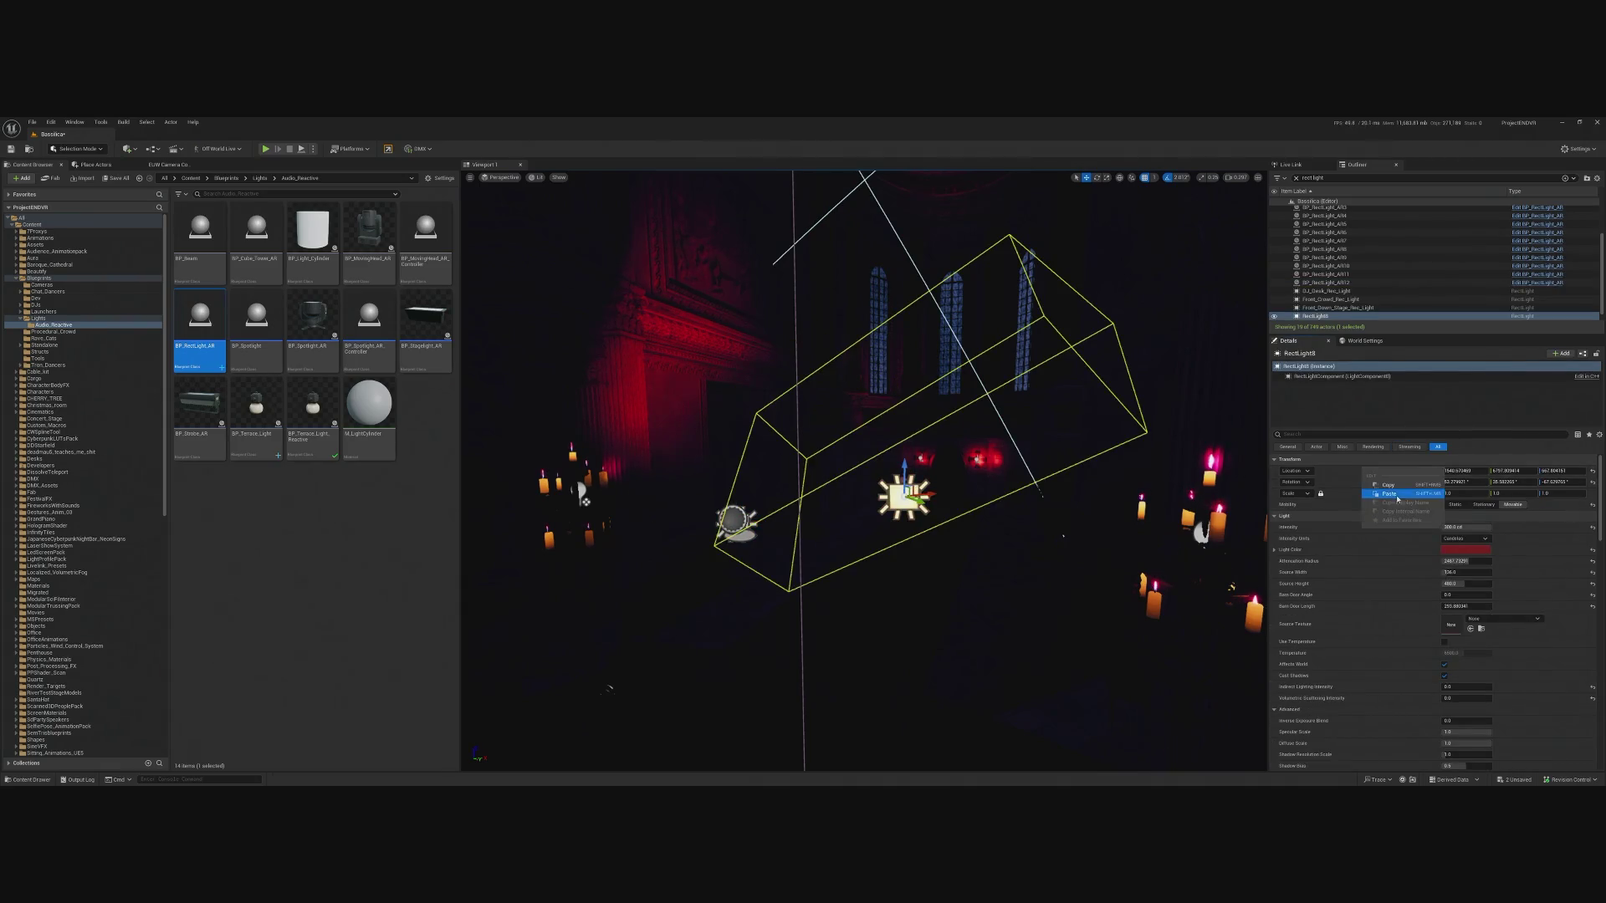
left_click(1388, 485)
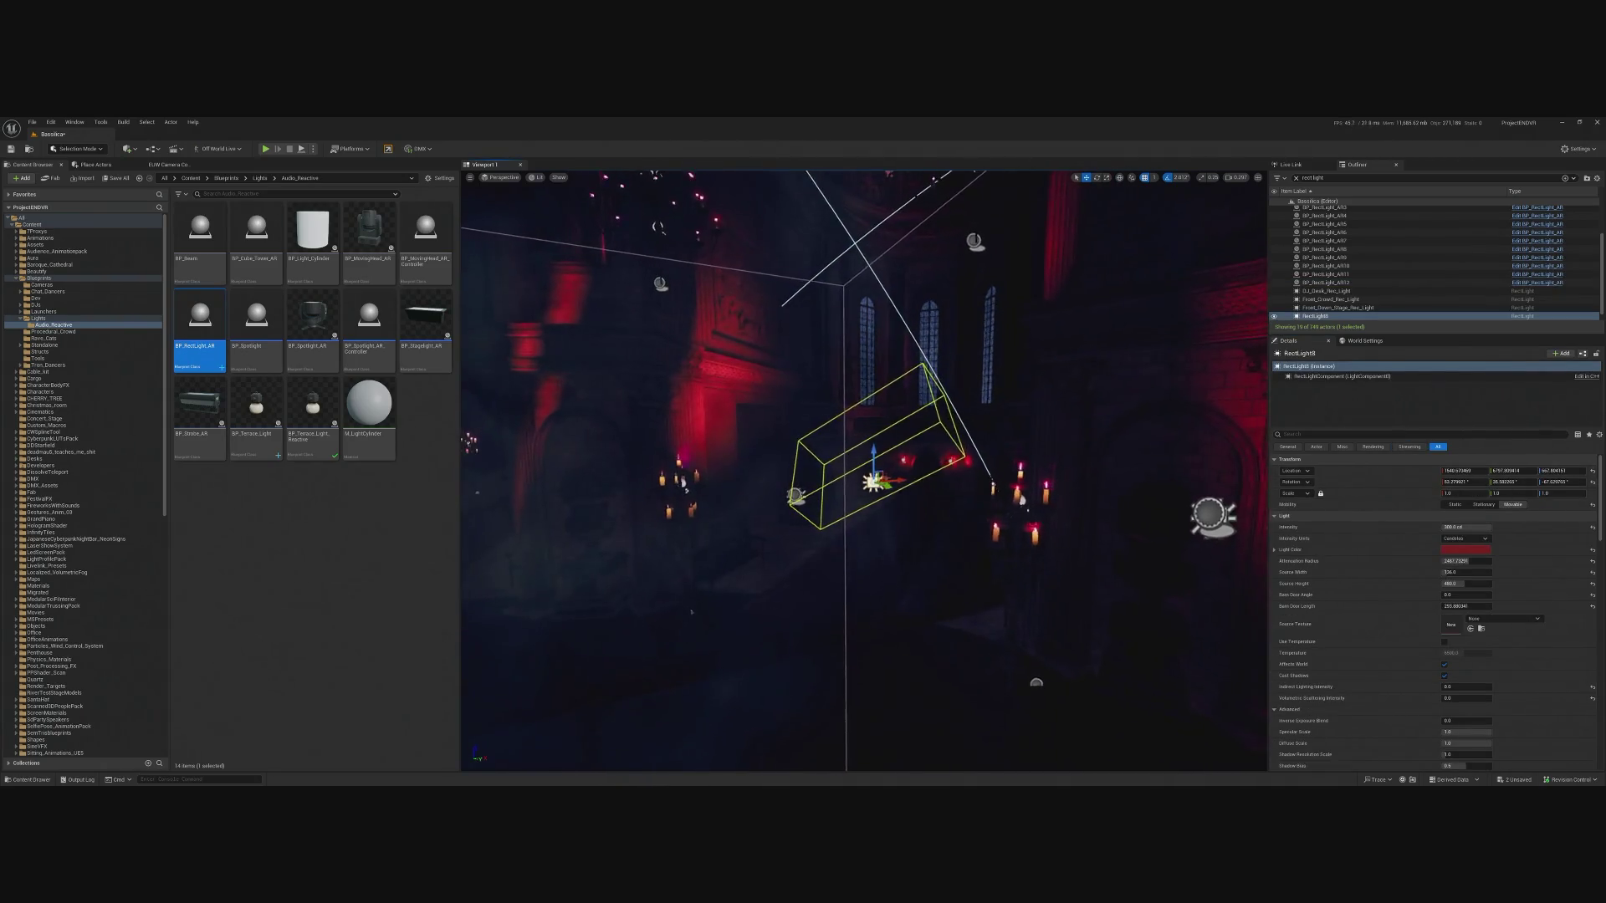
scroll(863, 472, "down", 10)
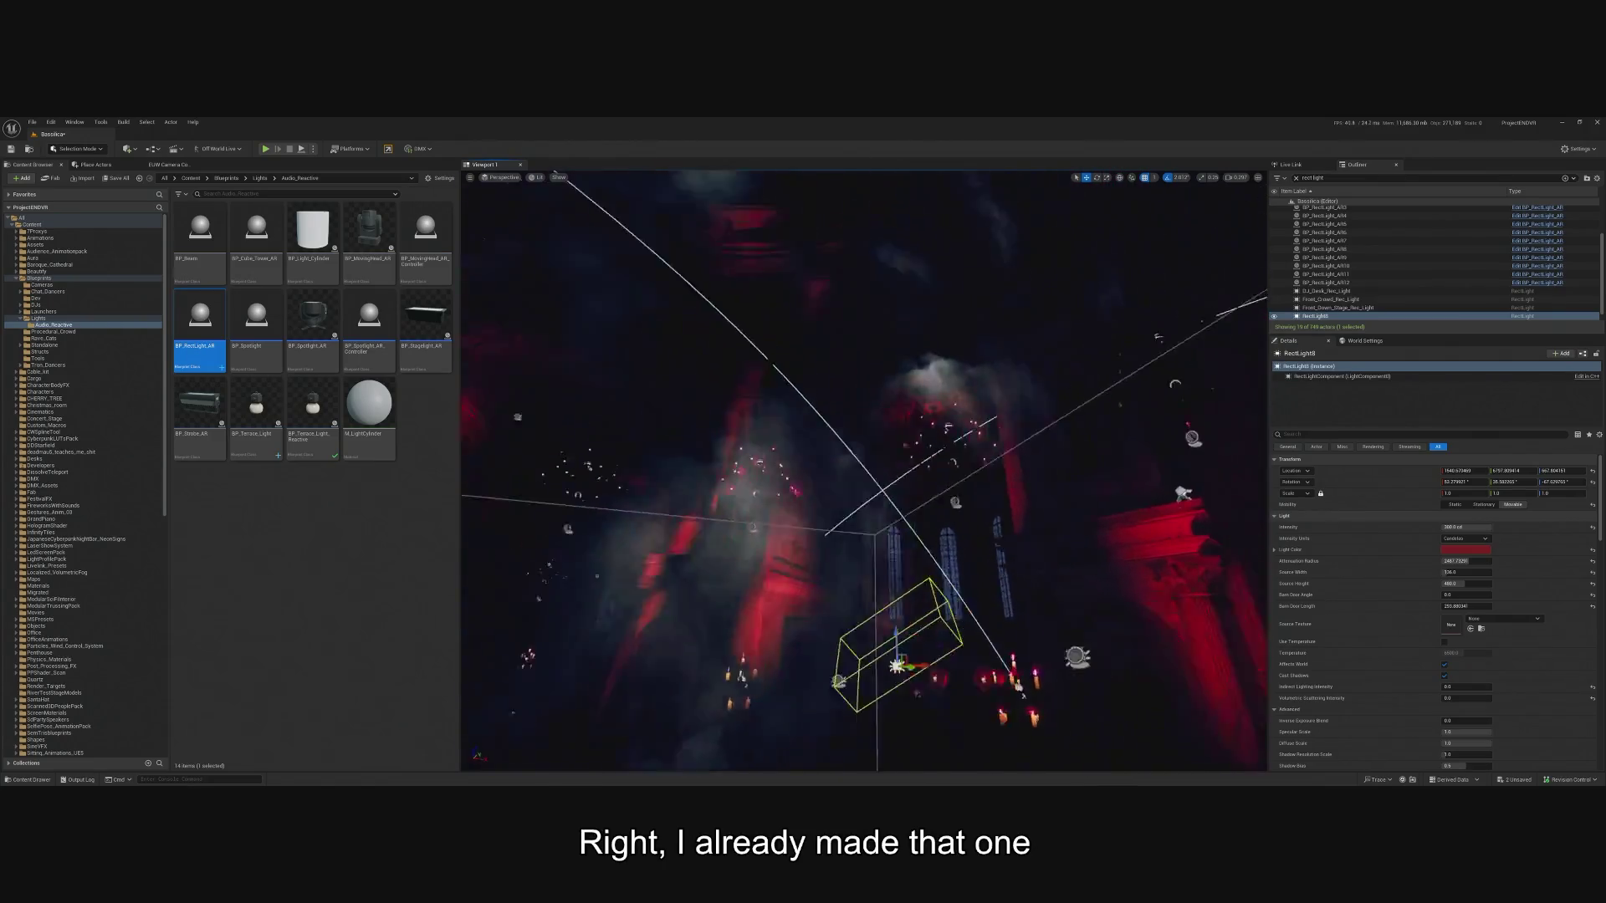
scroll(864, 472, "up", 10)
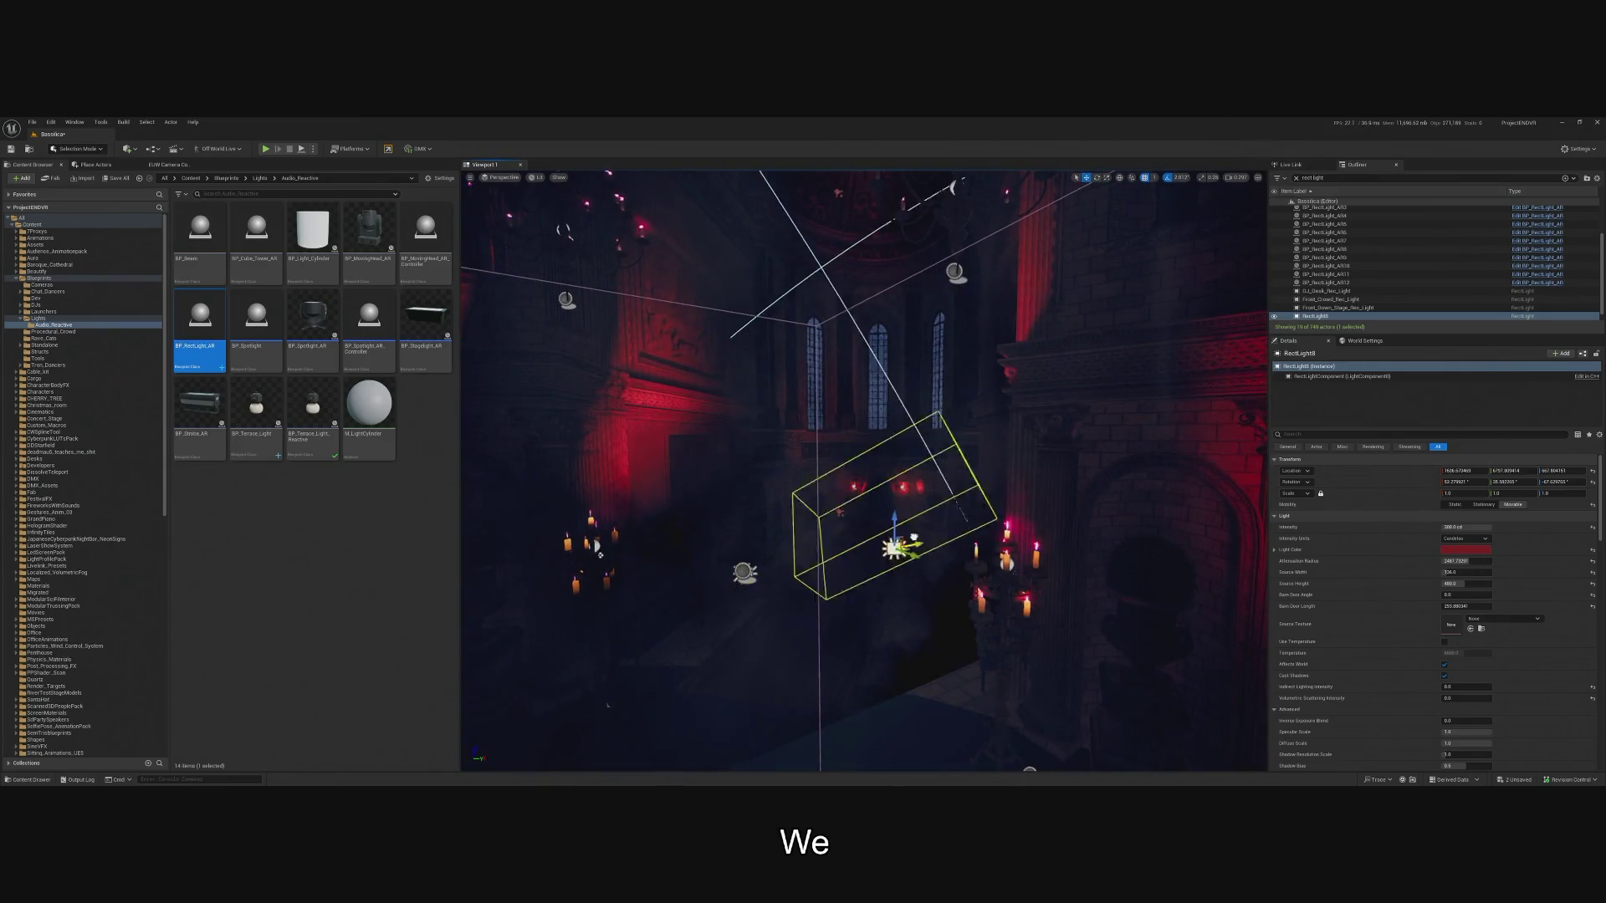
Undo the accidental move and copy RectLight8's location.
key("ctrl+z")
key("f")
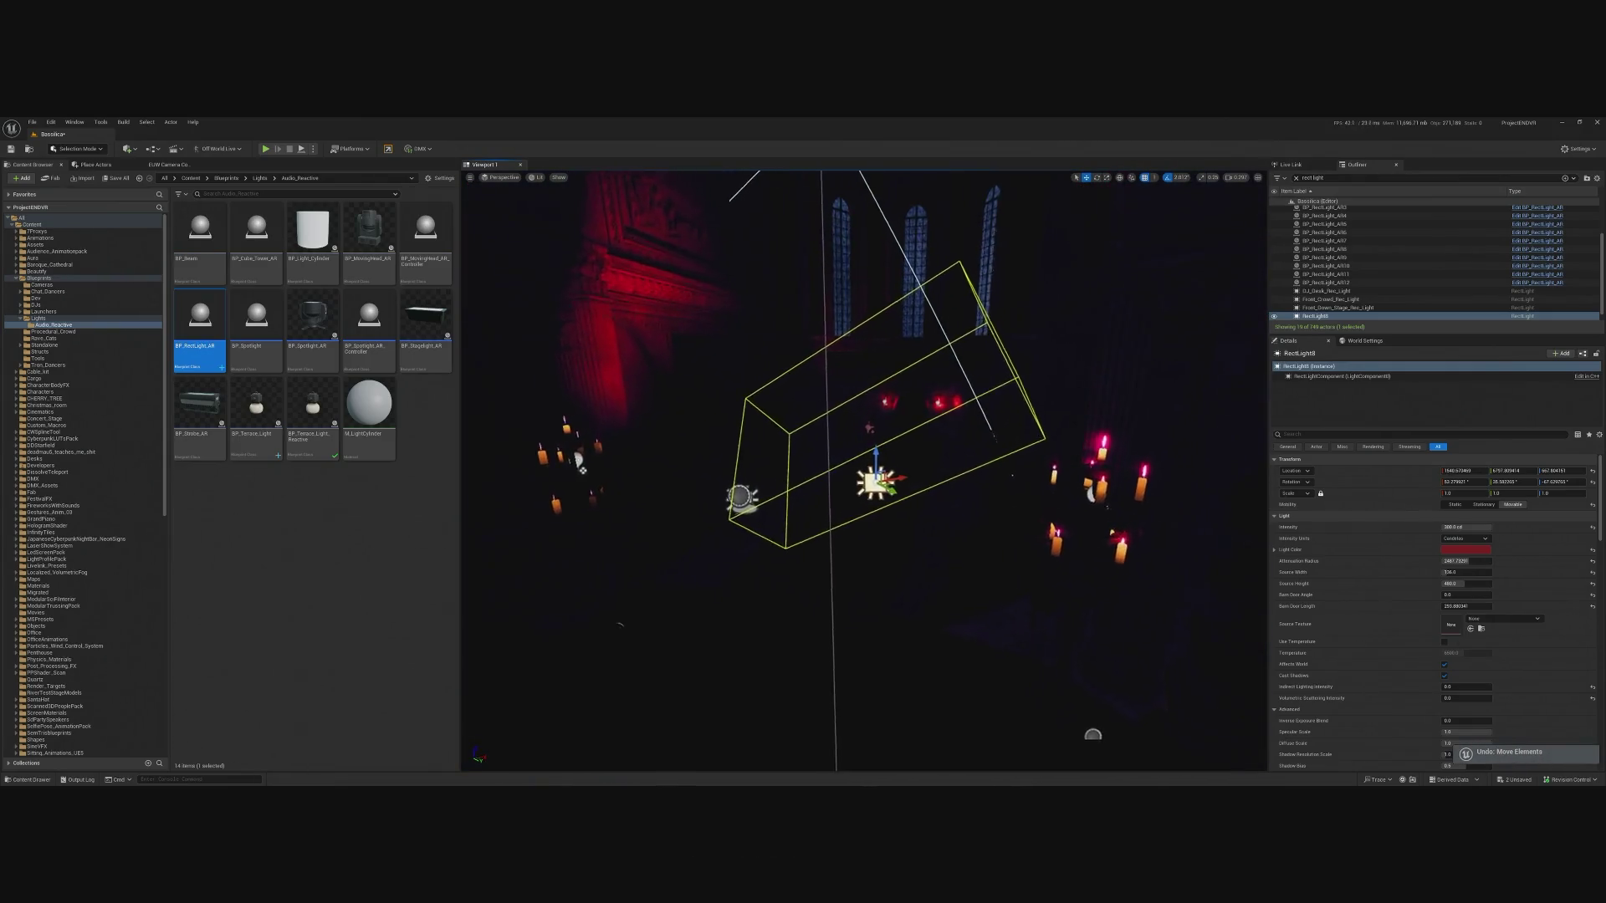
right_click(1332, 477)
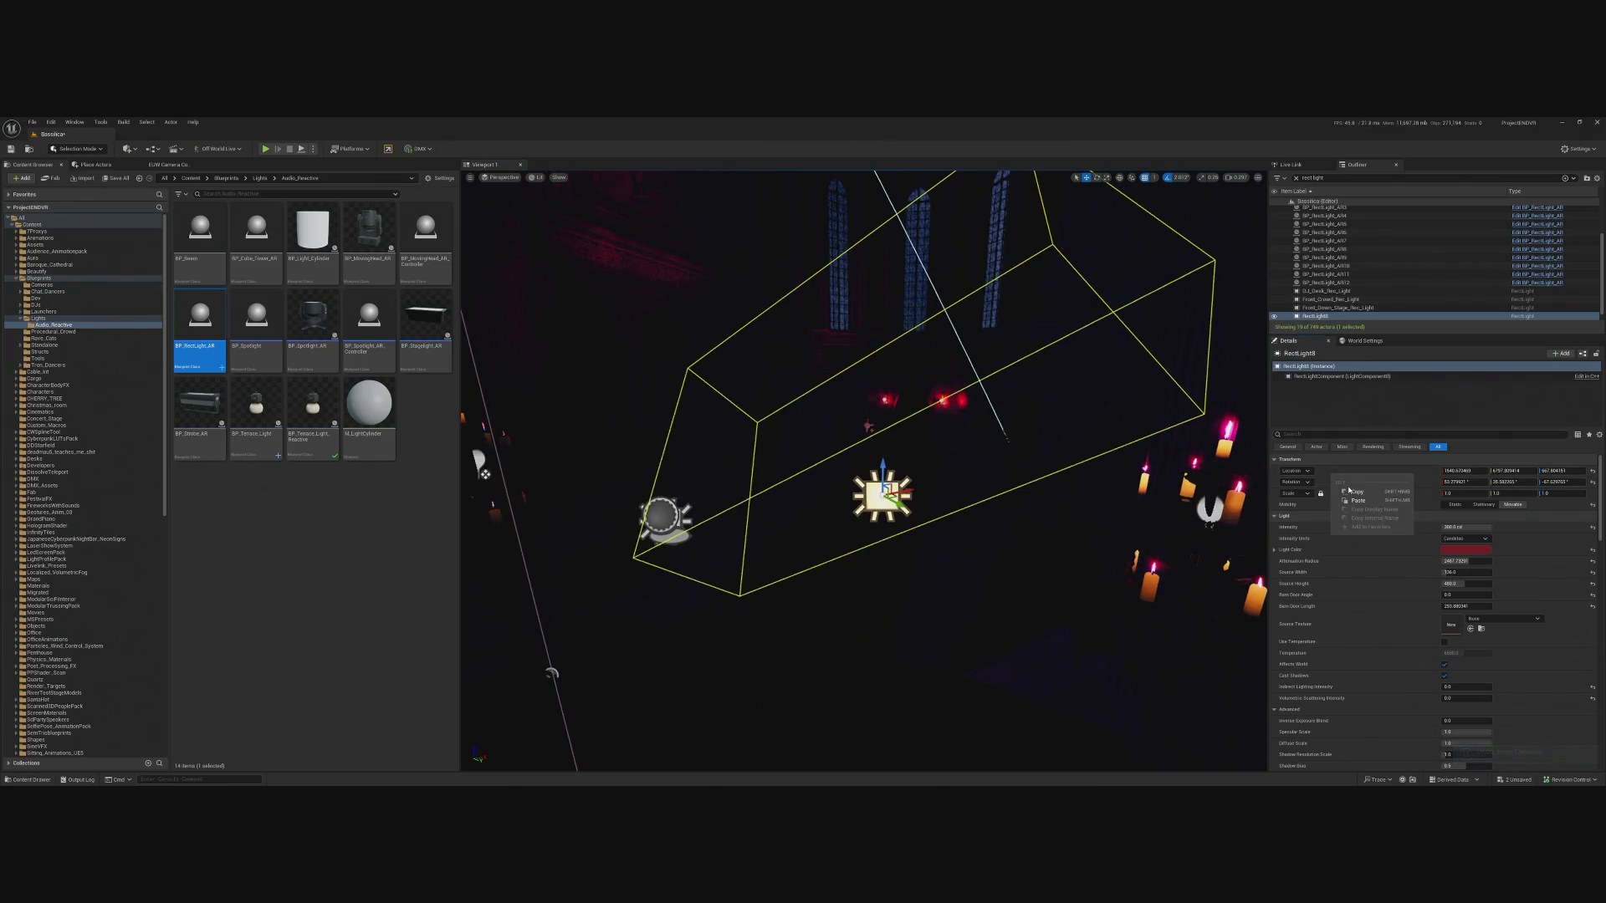
left_click(1356, 491)
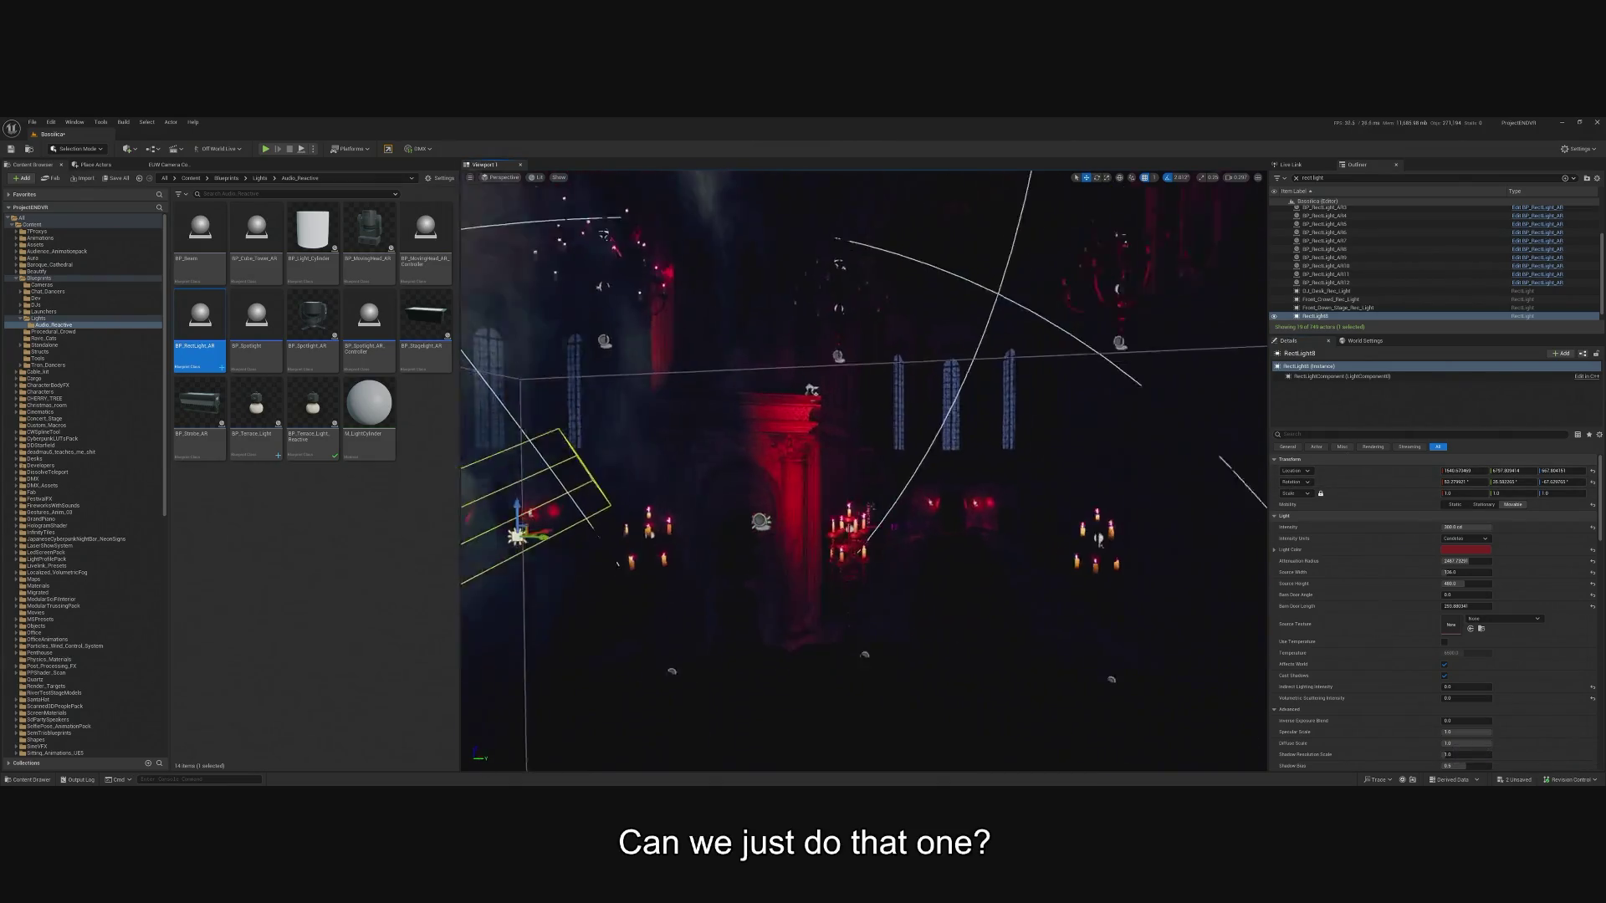
left_click_drag(790, 513, 790, 513)
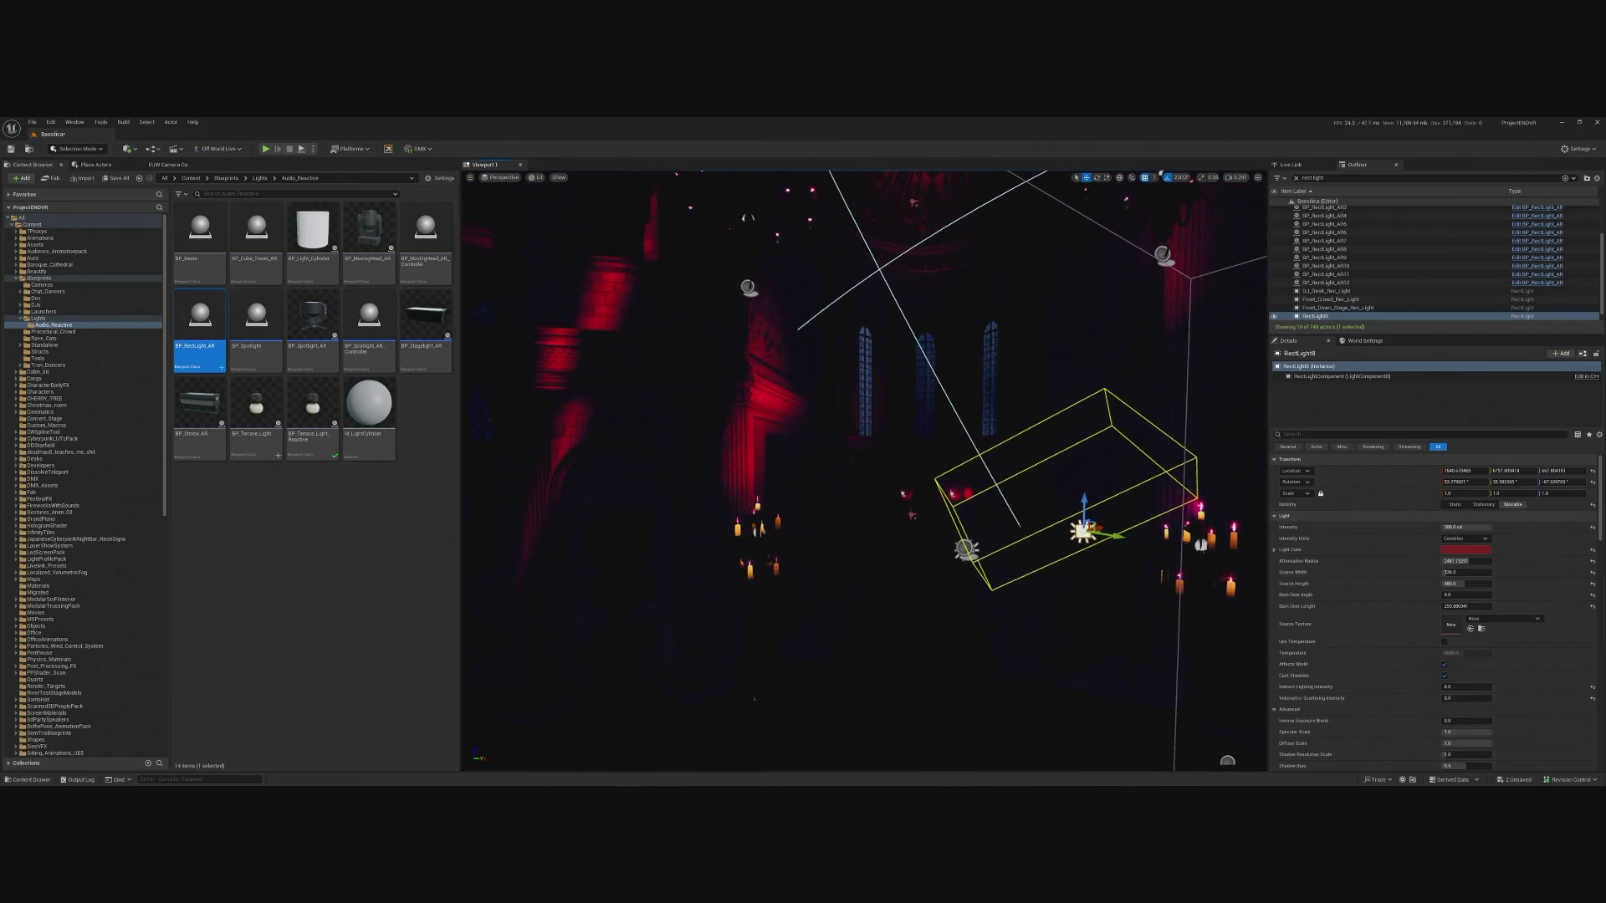
Delete RectLight8 from the level.
left_click(967, 546)
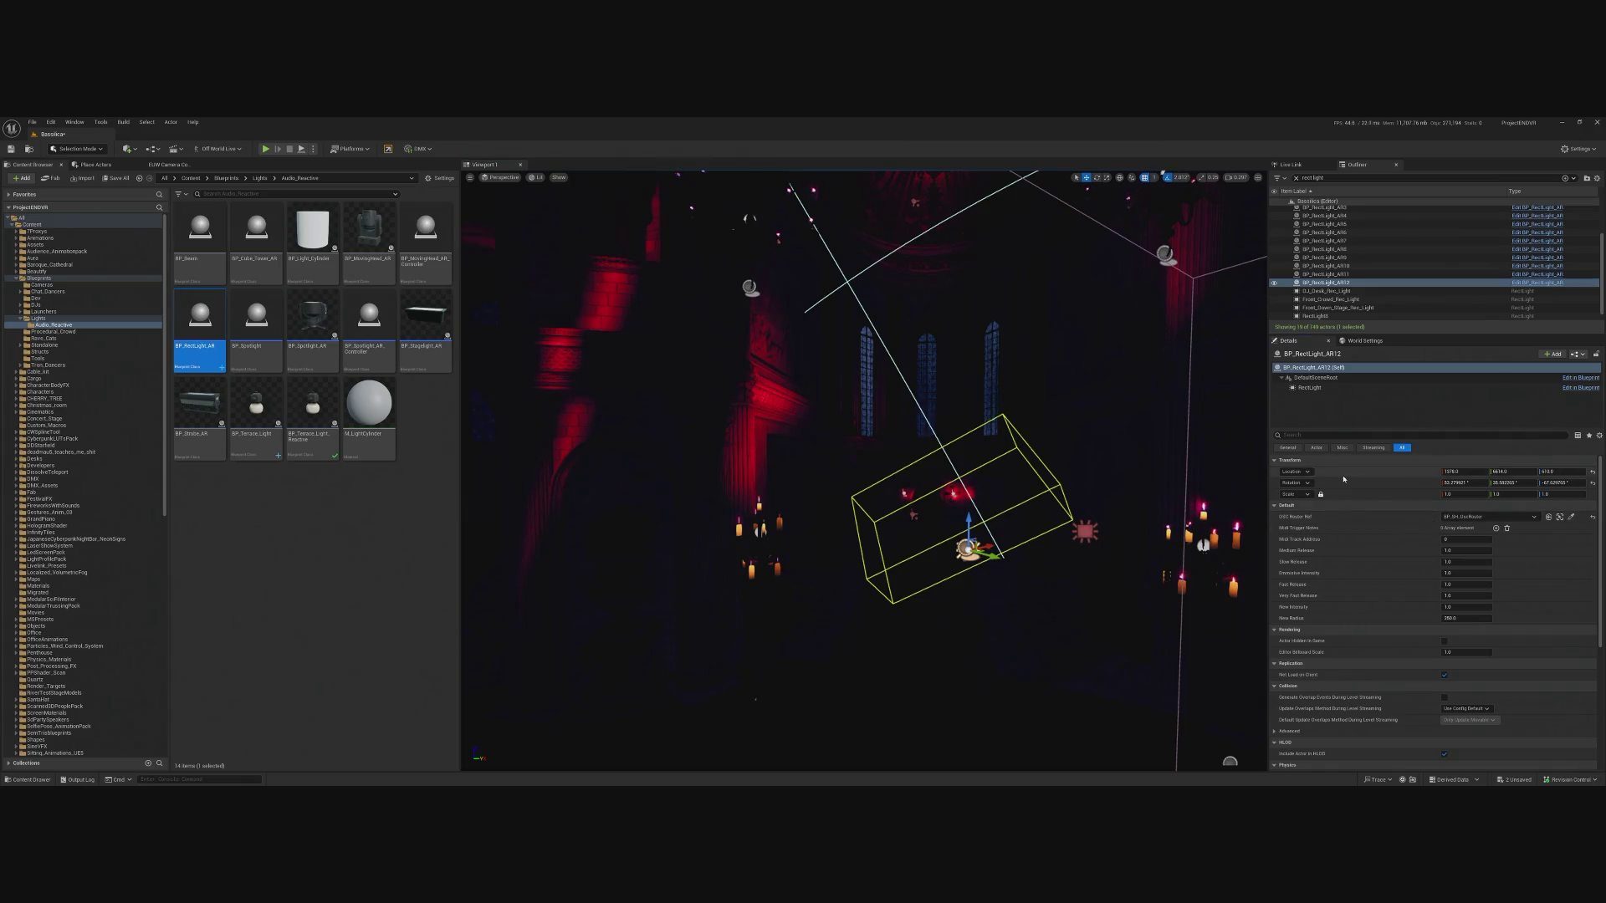
left_click(1085, 531)
key("Delete")
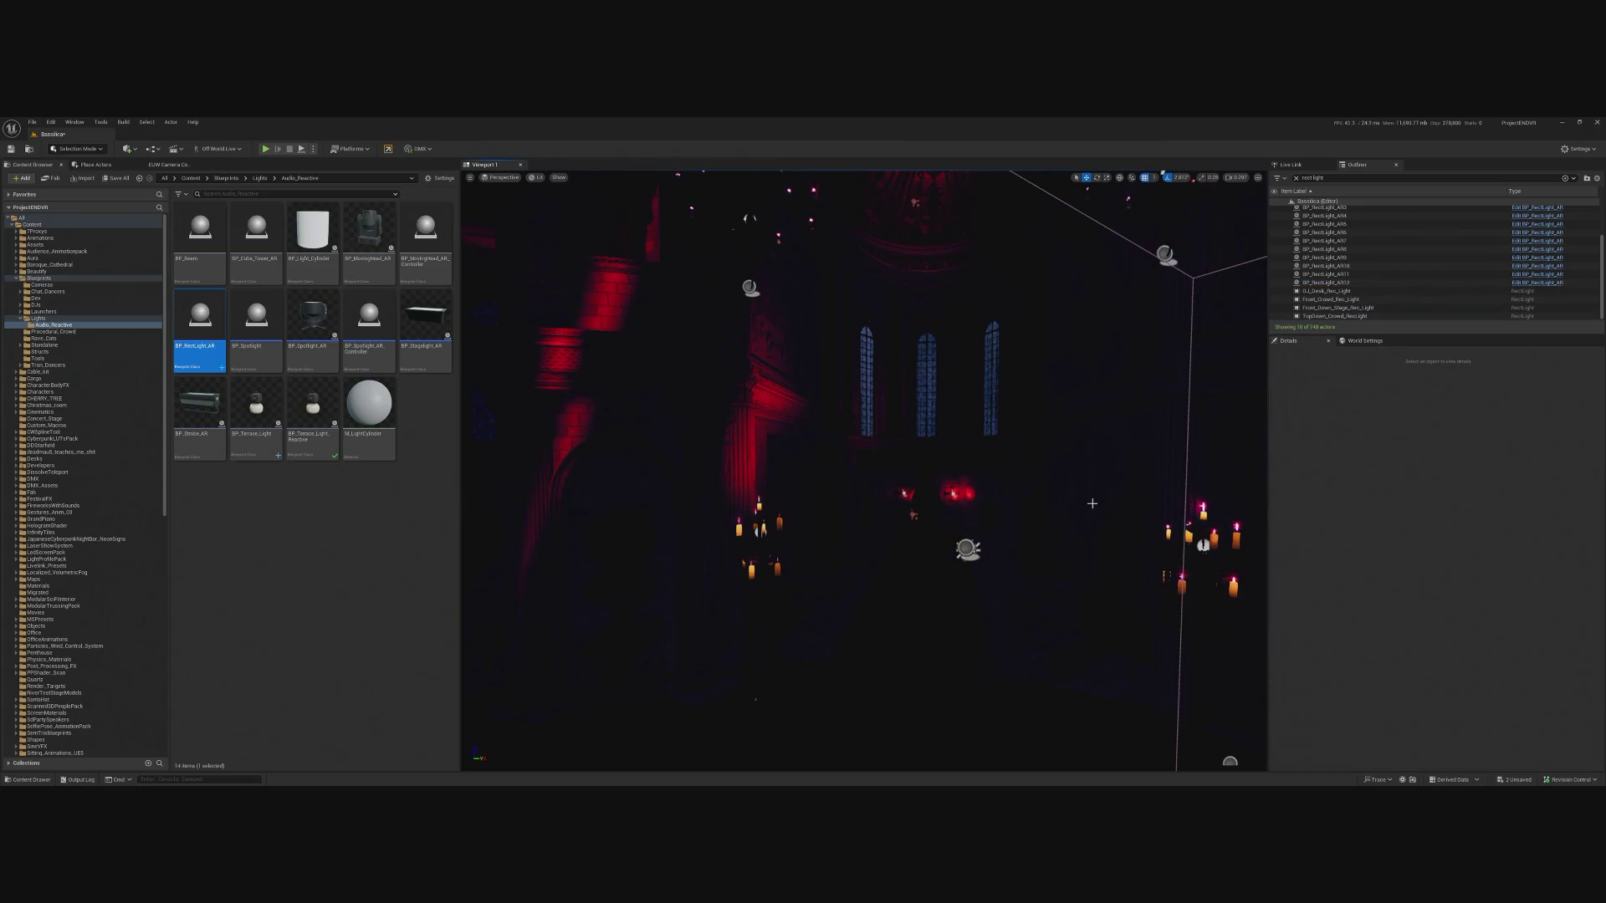
left_click(968, 548)
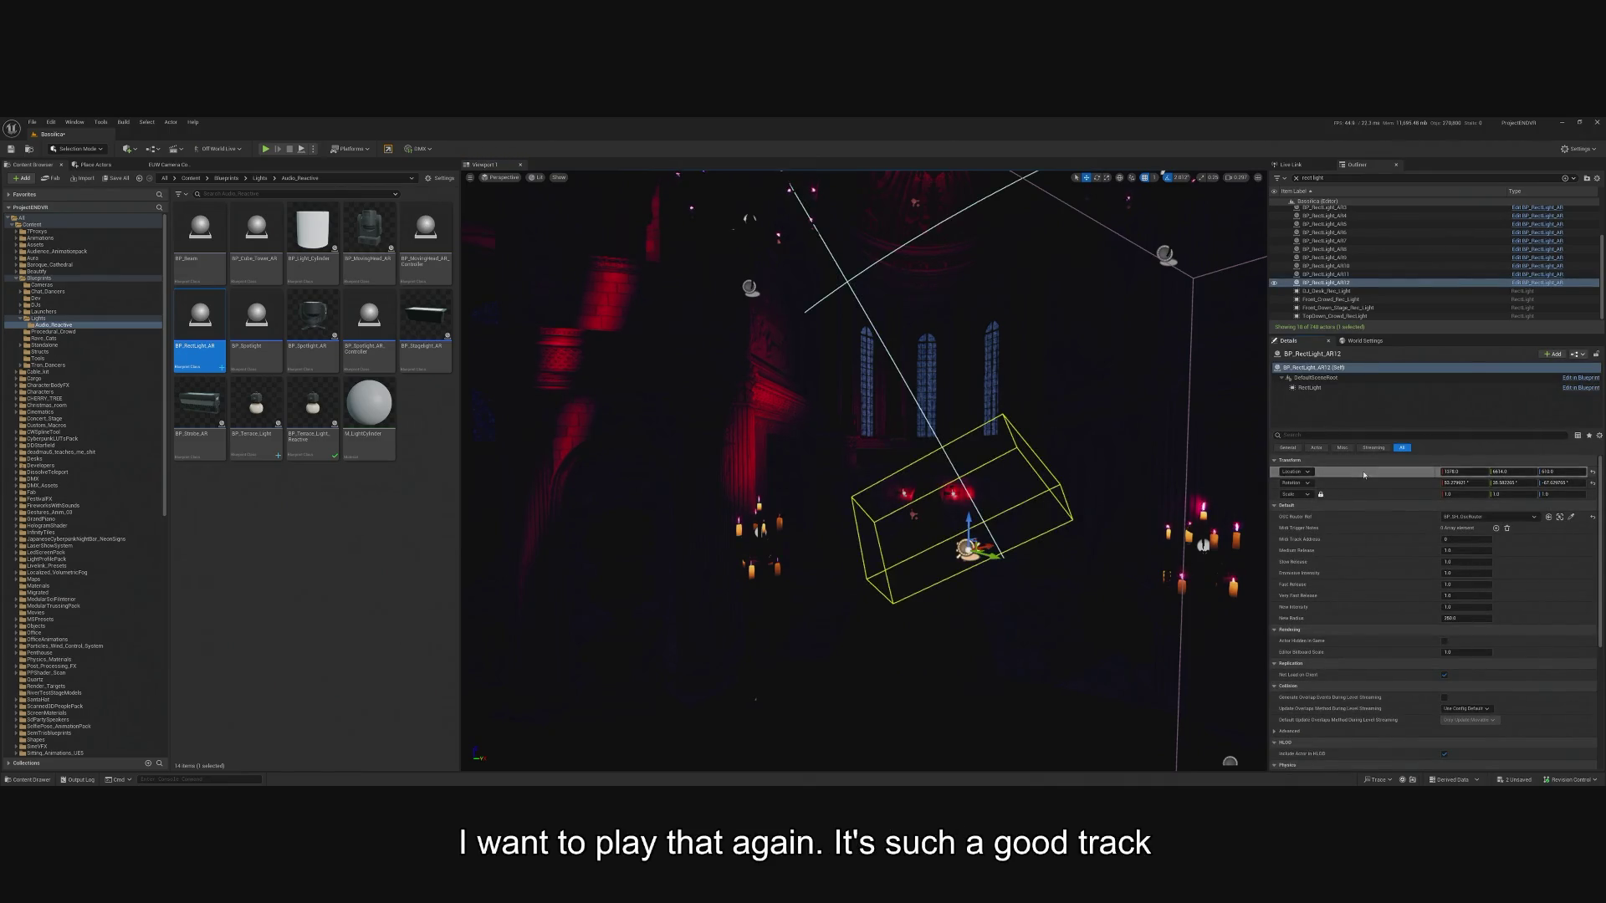
left_click(1071, 562)
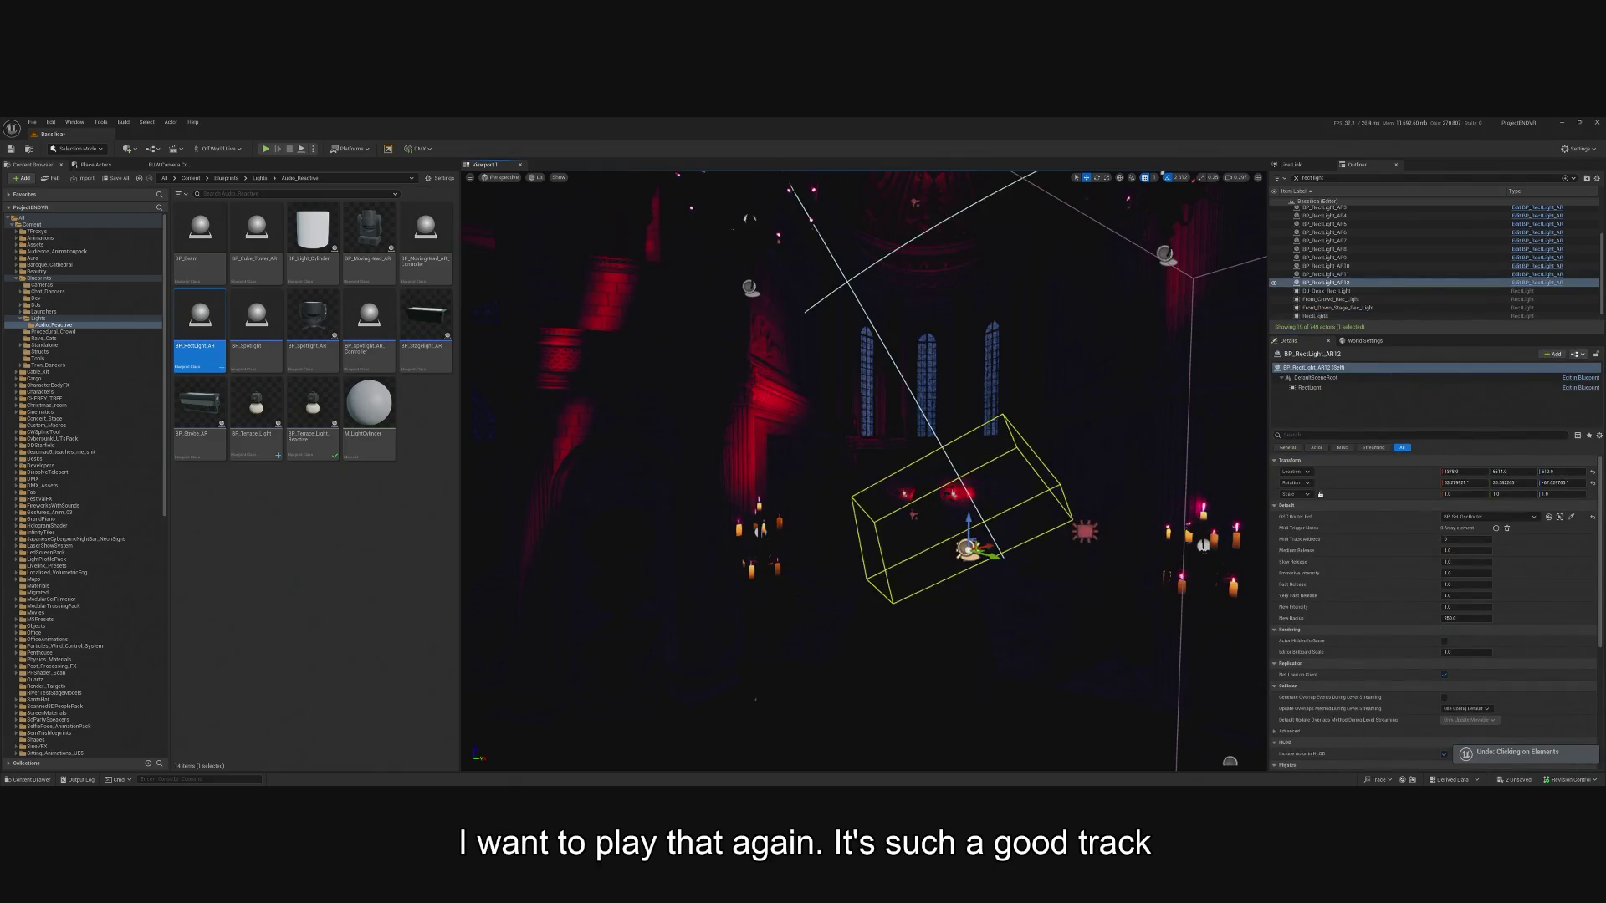
left_click(1085, 532)
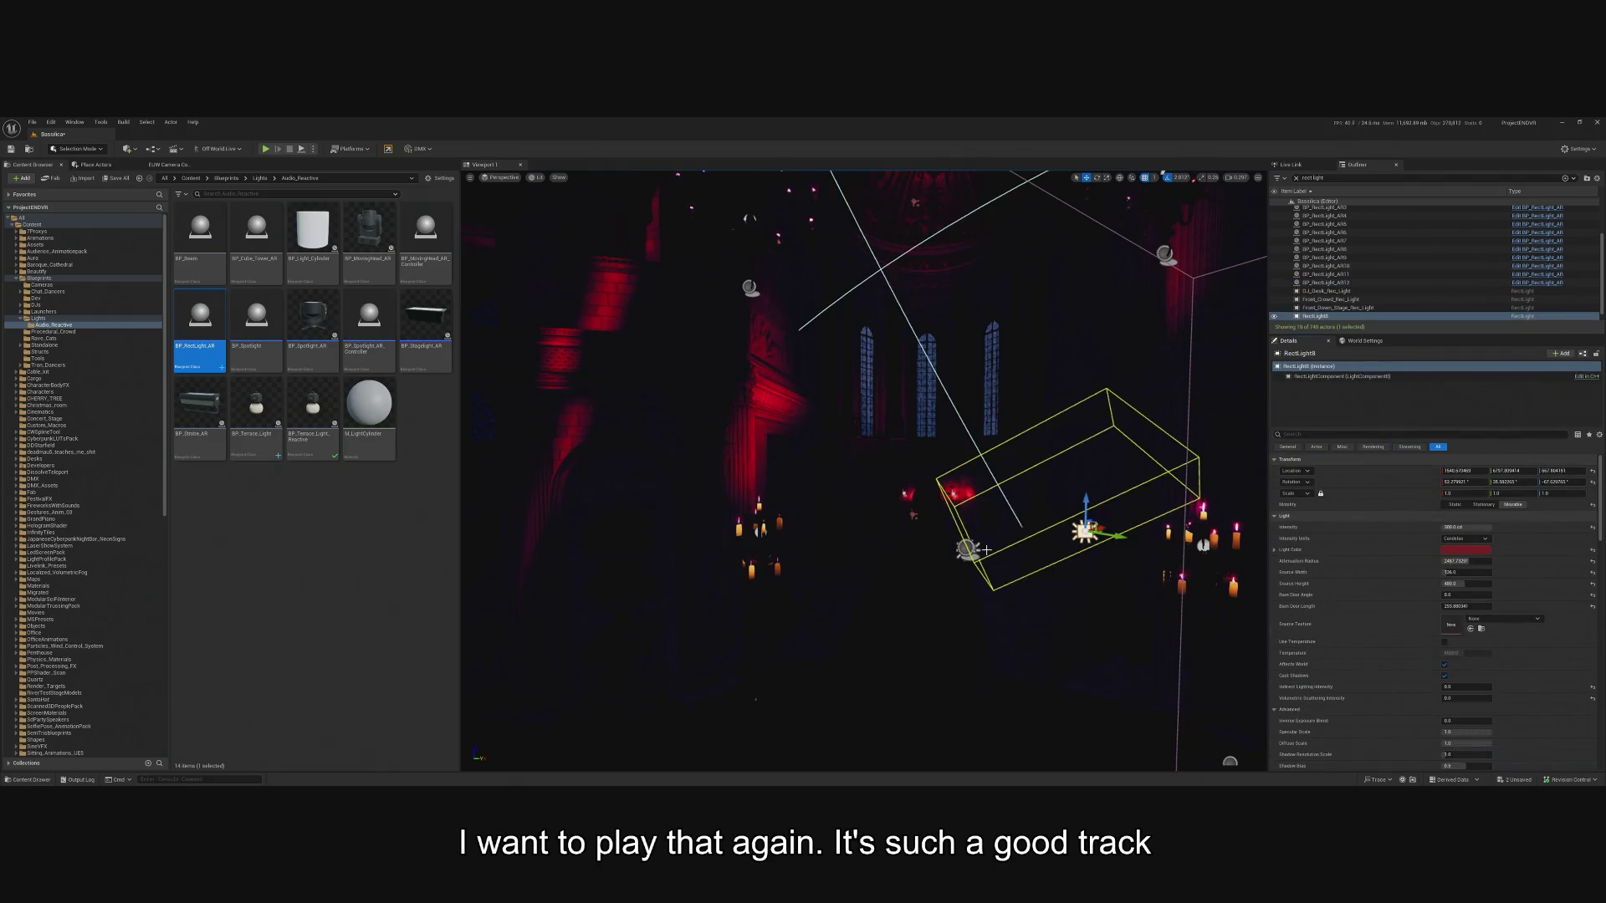
key("ctrl+c")
key("Delete")
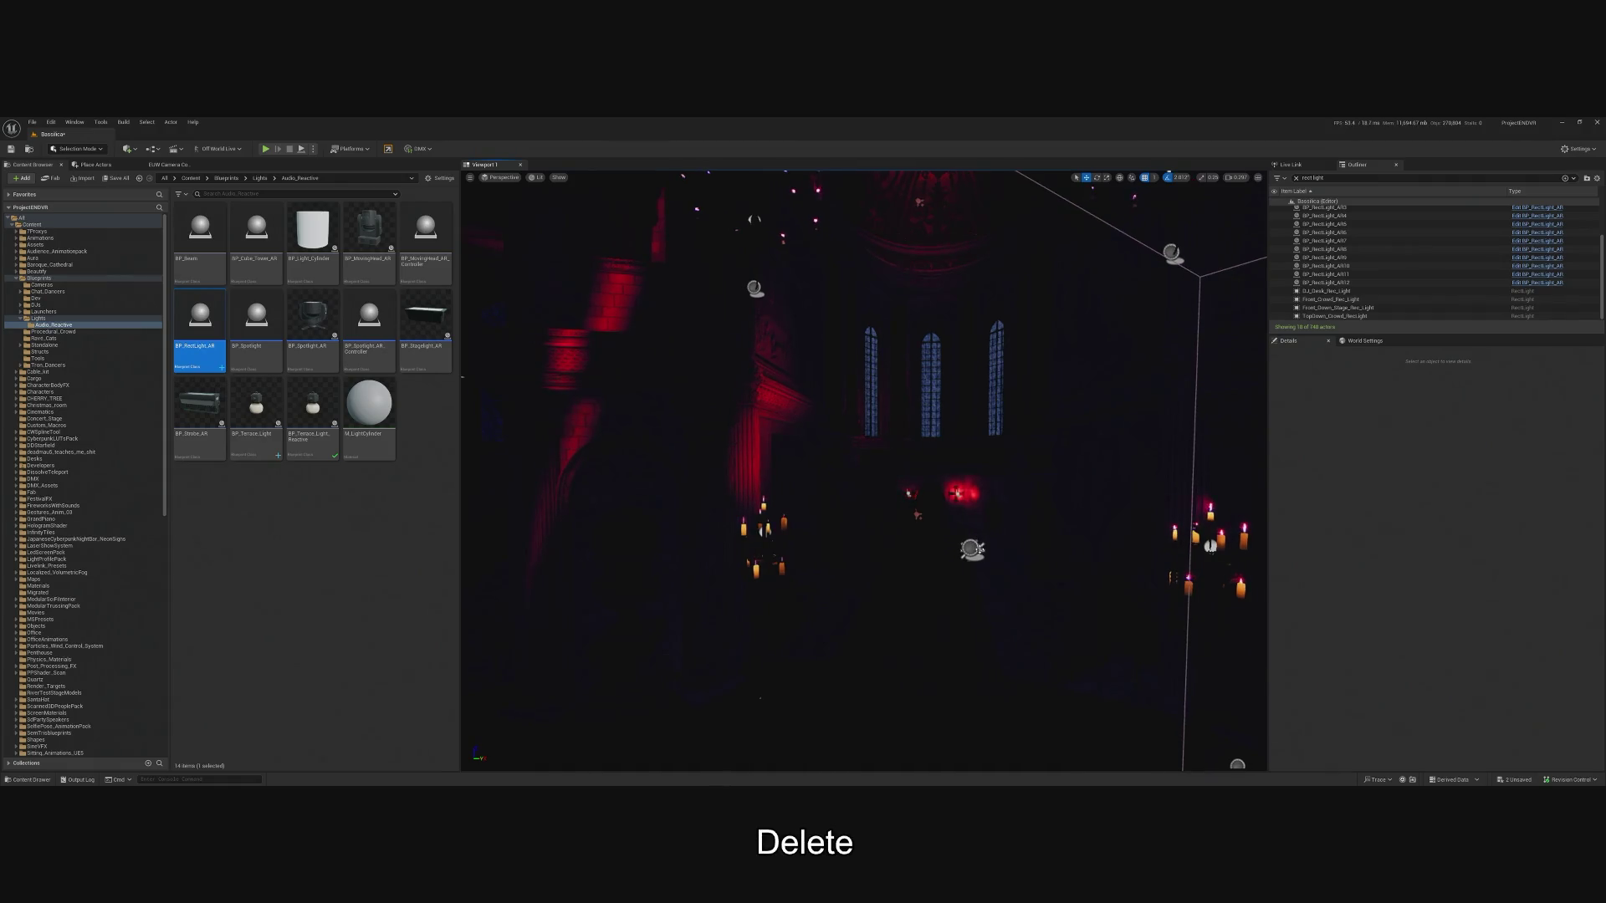
Paste the copied location onto BP_RectLight_AR12.
left_click(970, 548)
left_click(1350, 472, "shift")
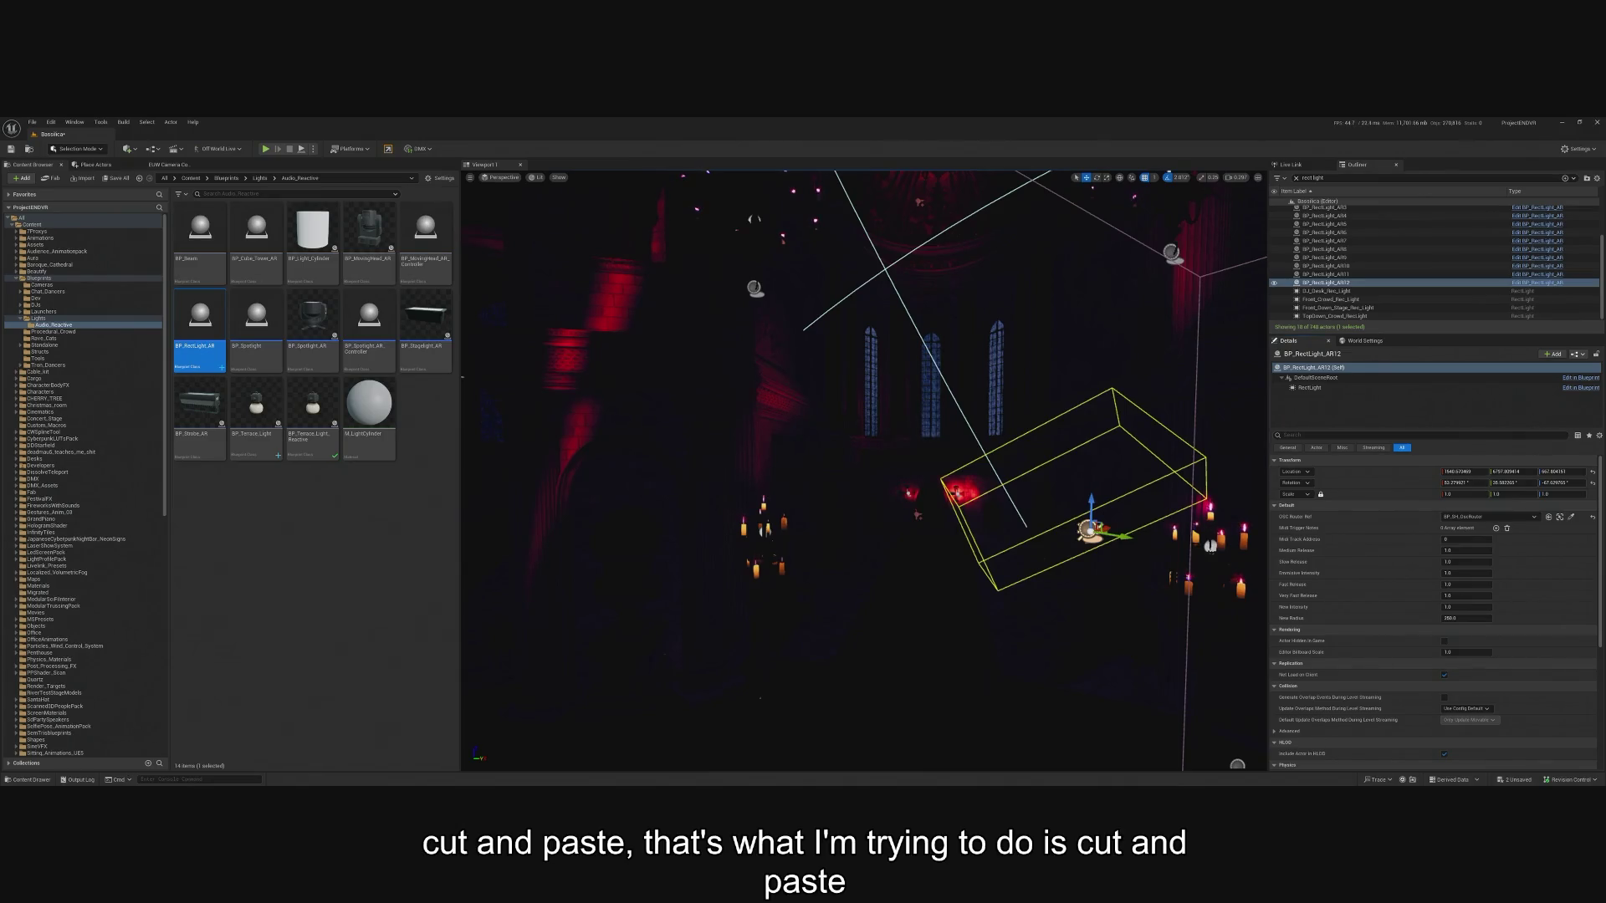
scroll(917, 514, "down", 5)
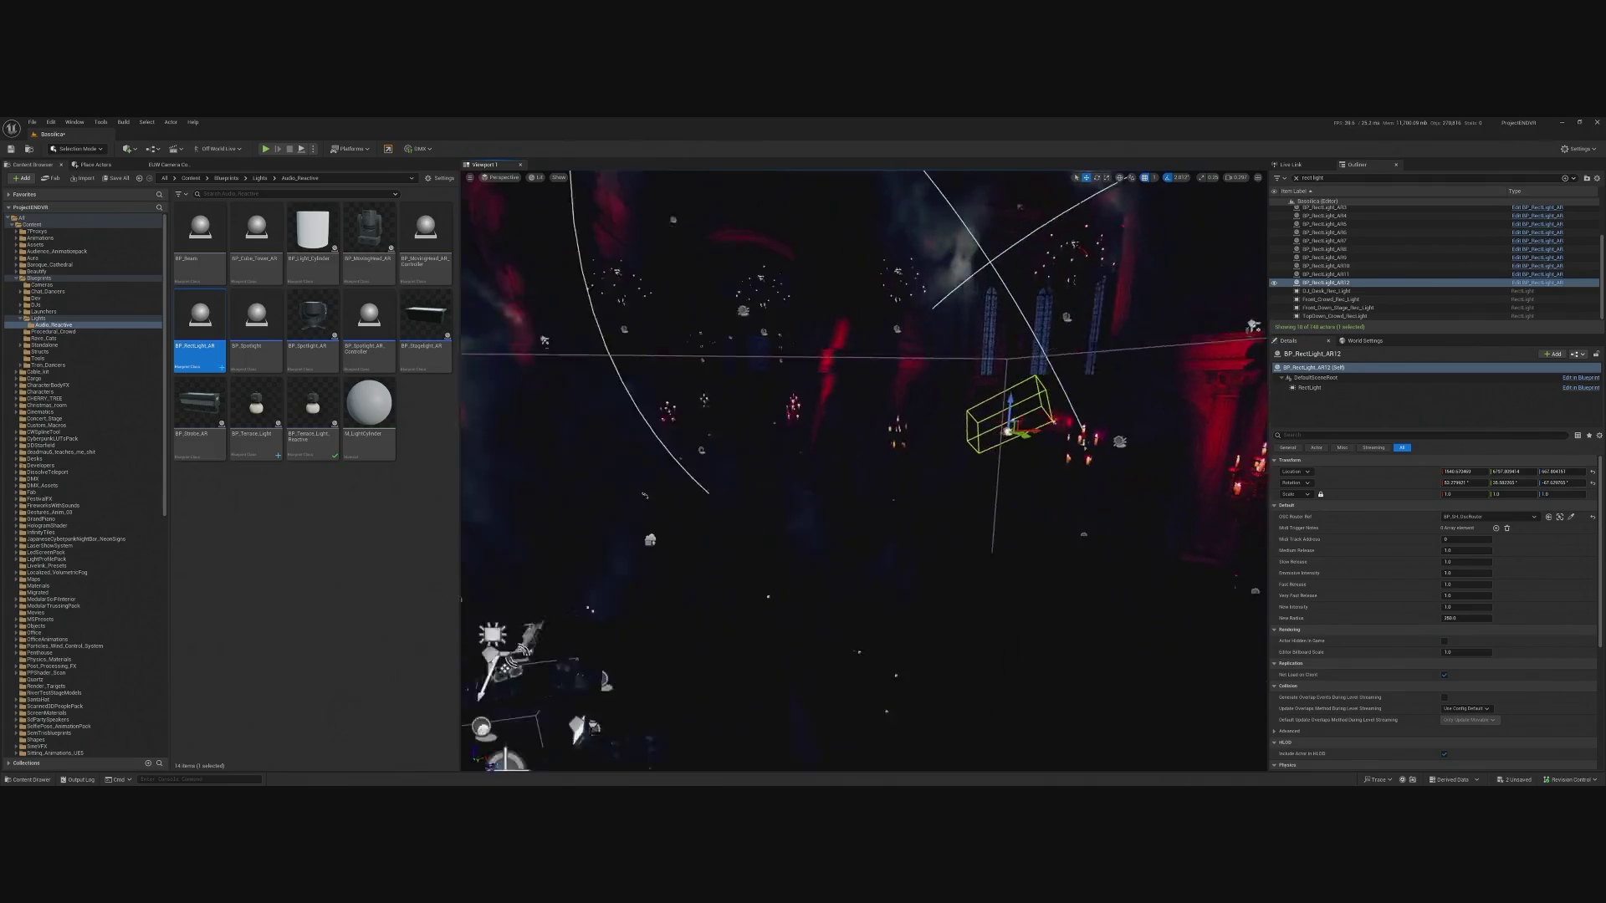
Filter the Outliner by 'spot' and frame SpotLight12, then SpotLight13.
scroll(1372, 268, "up", 3)
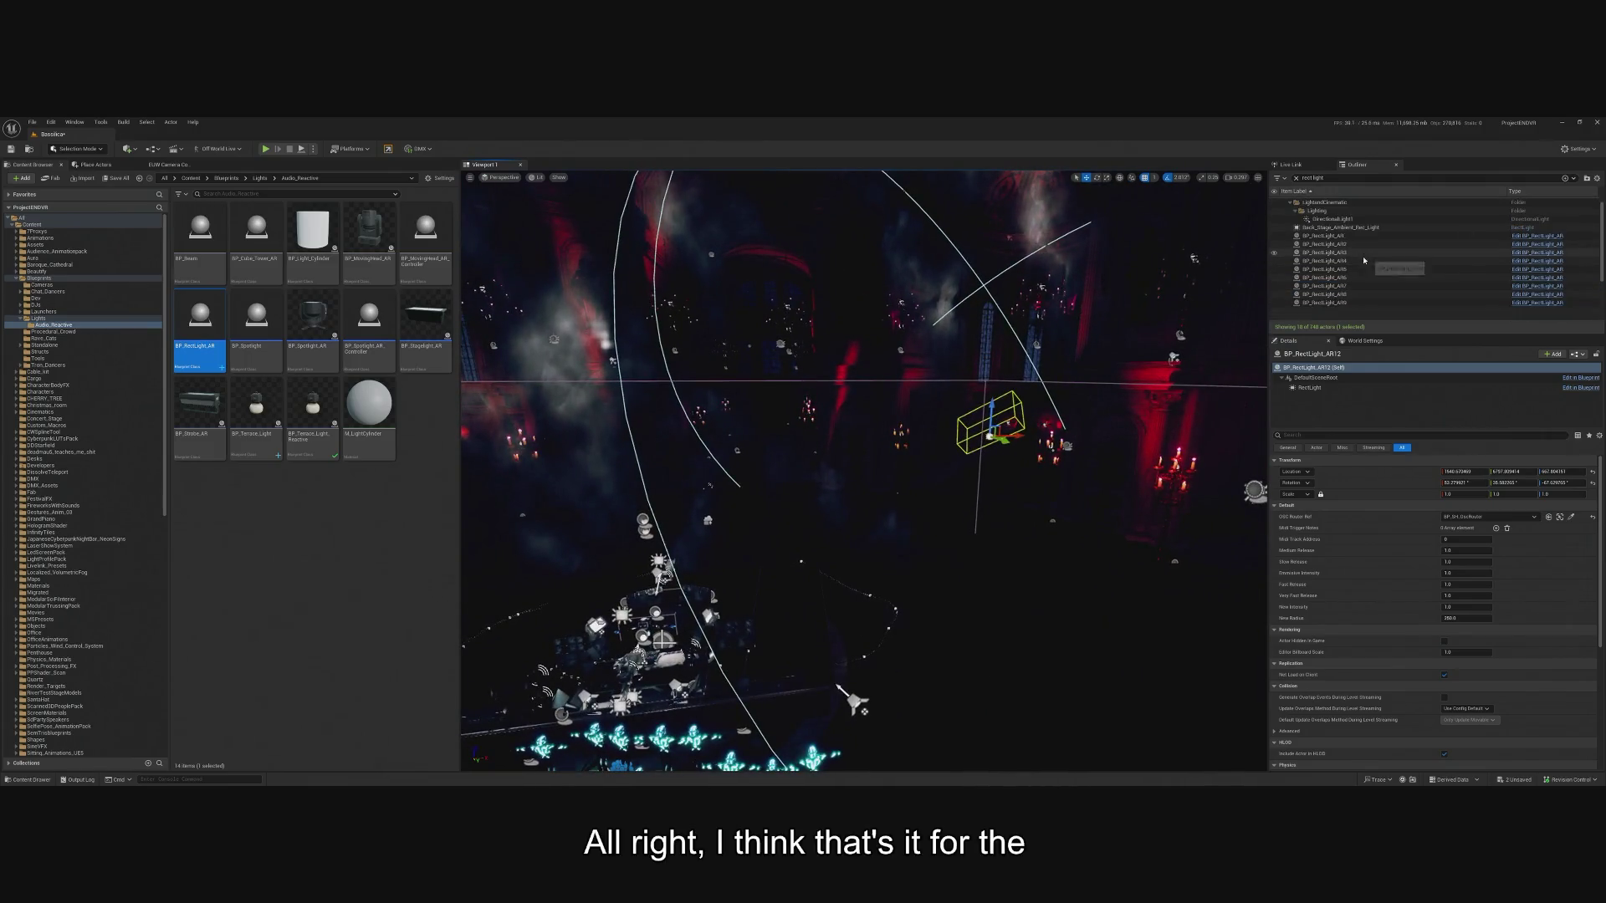
triple_click(1309, 177)
type("spot")
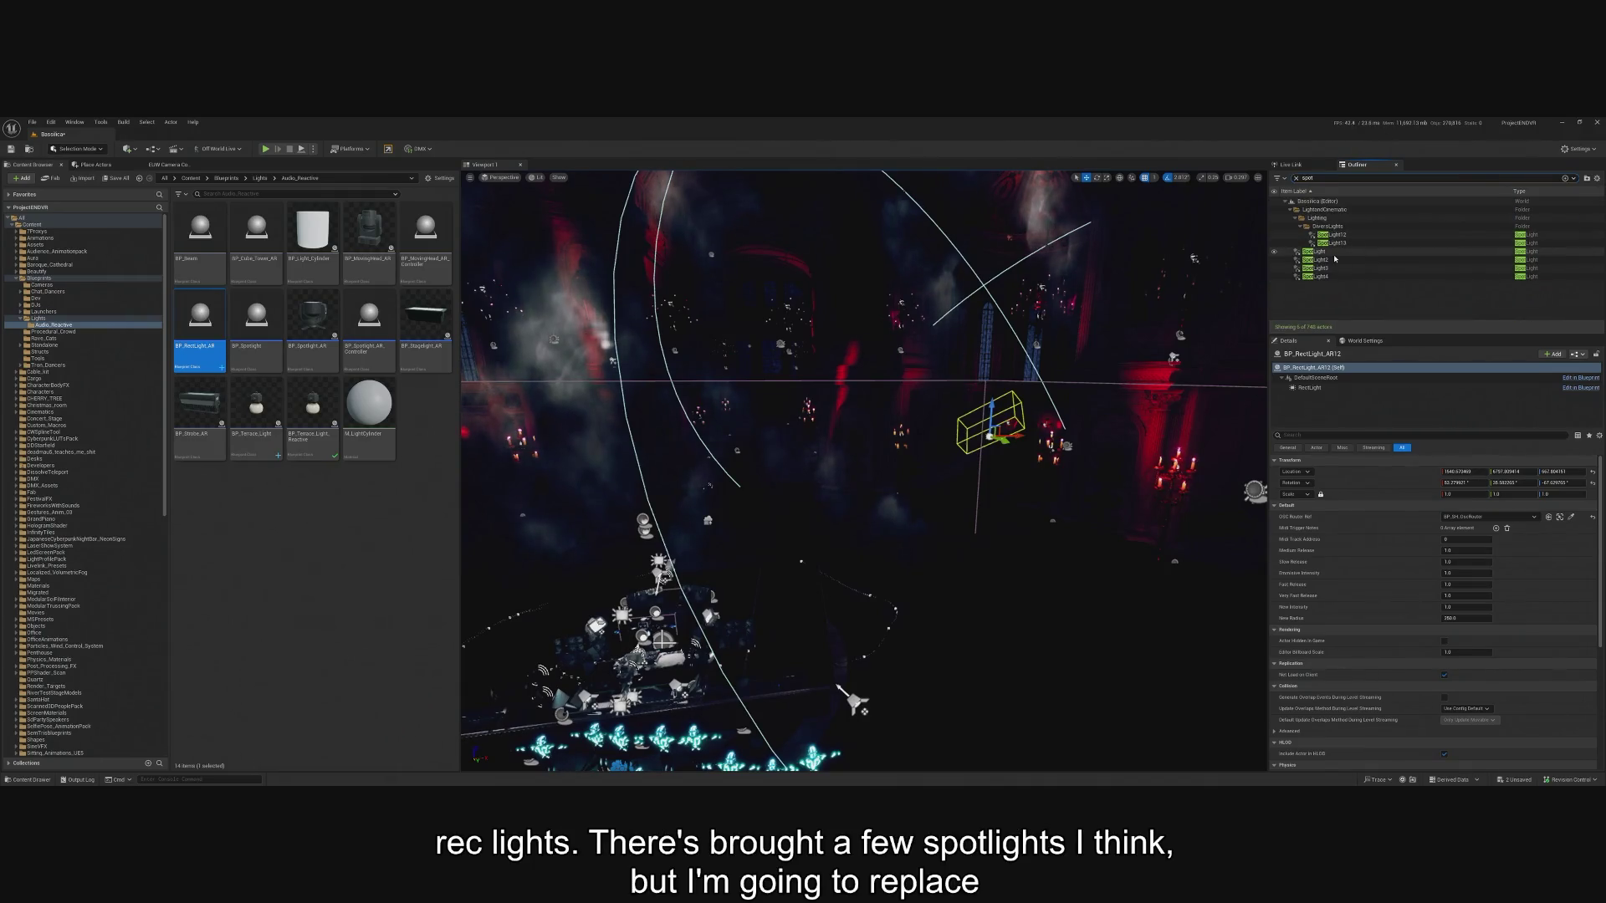
double_click(1335, 236)
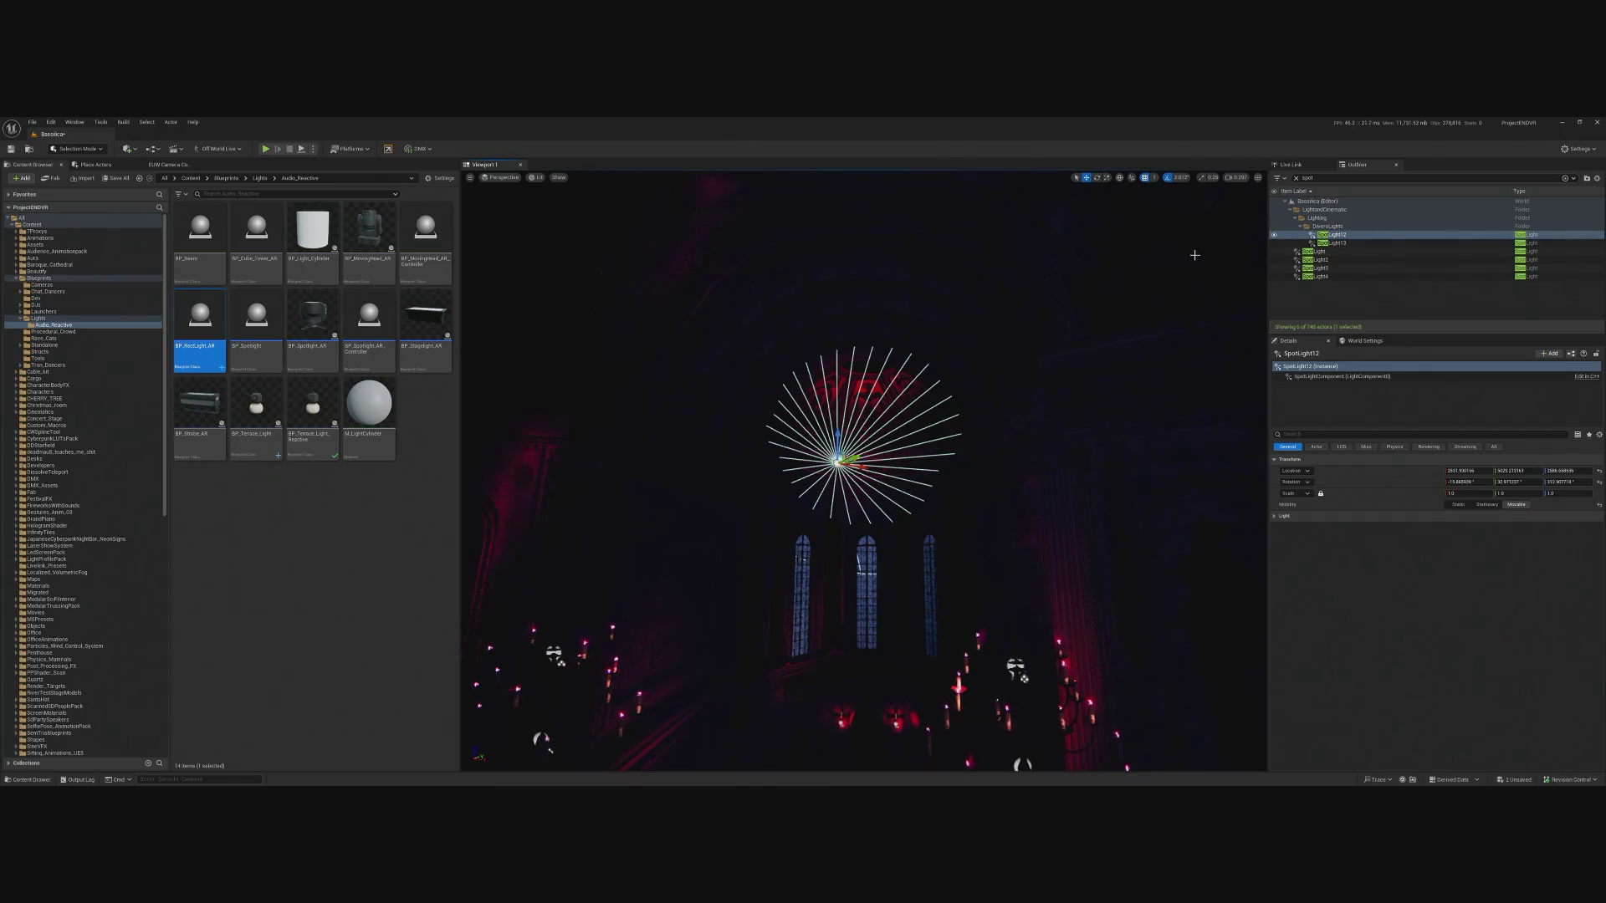
double_click(1332, 243)
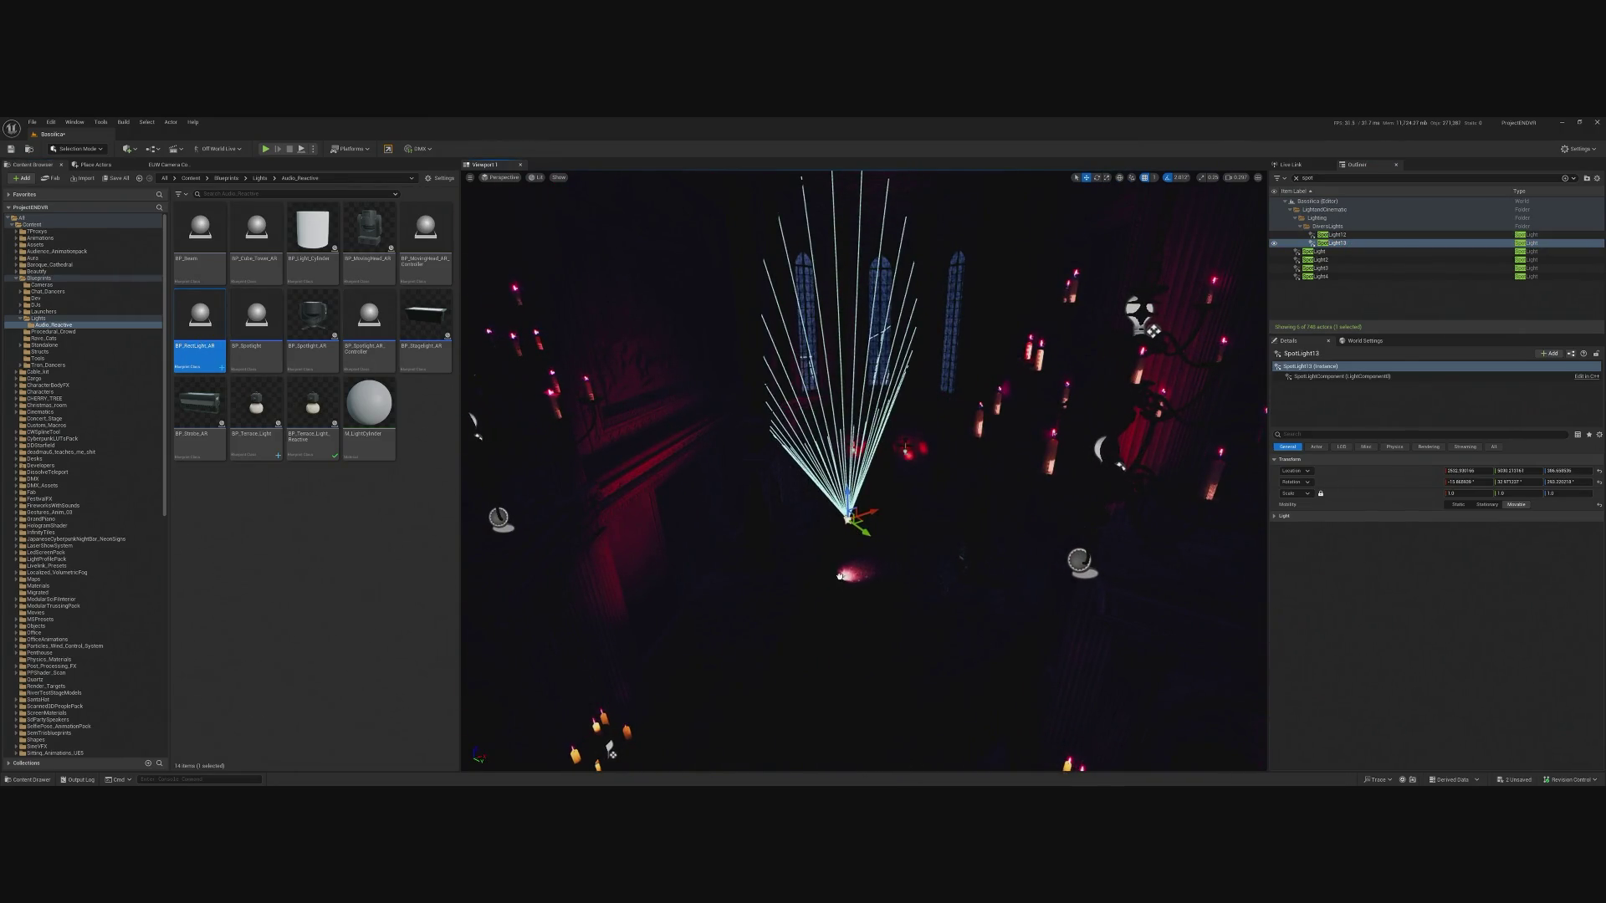
Inspect BP_RectLight_AR13 over the red-carpet corridor from several angles, then delete it.
left_click(840, 576)
key("f")
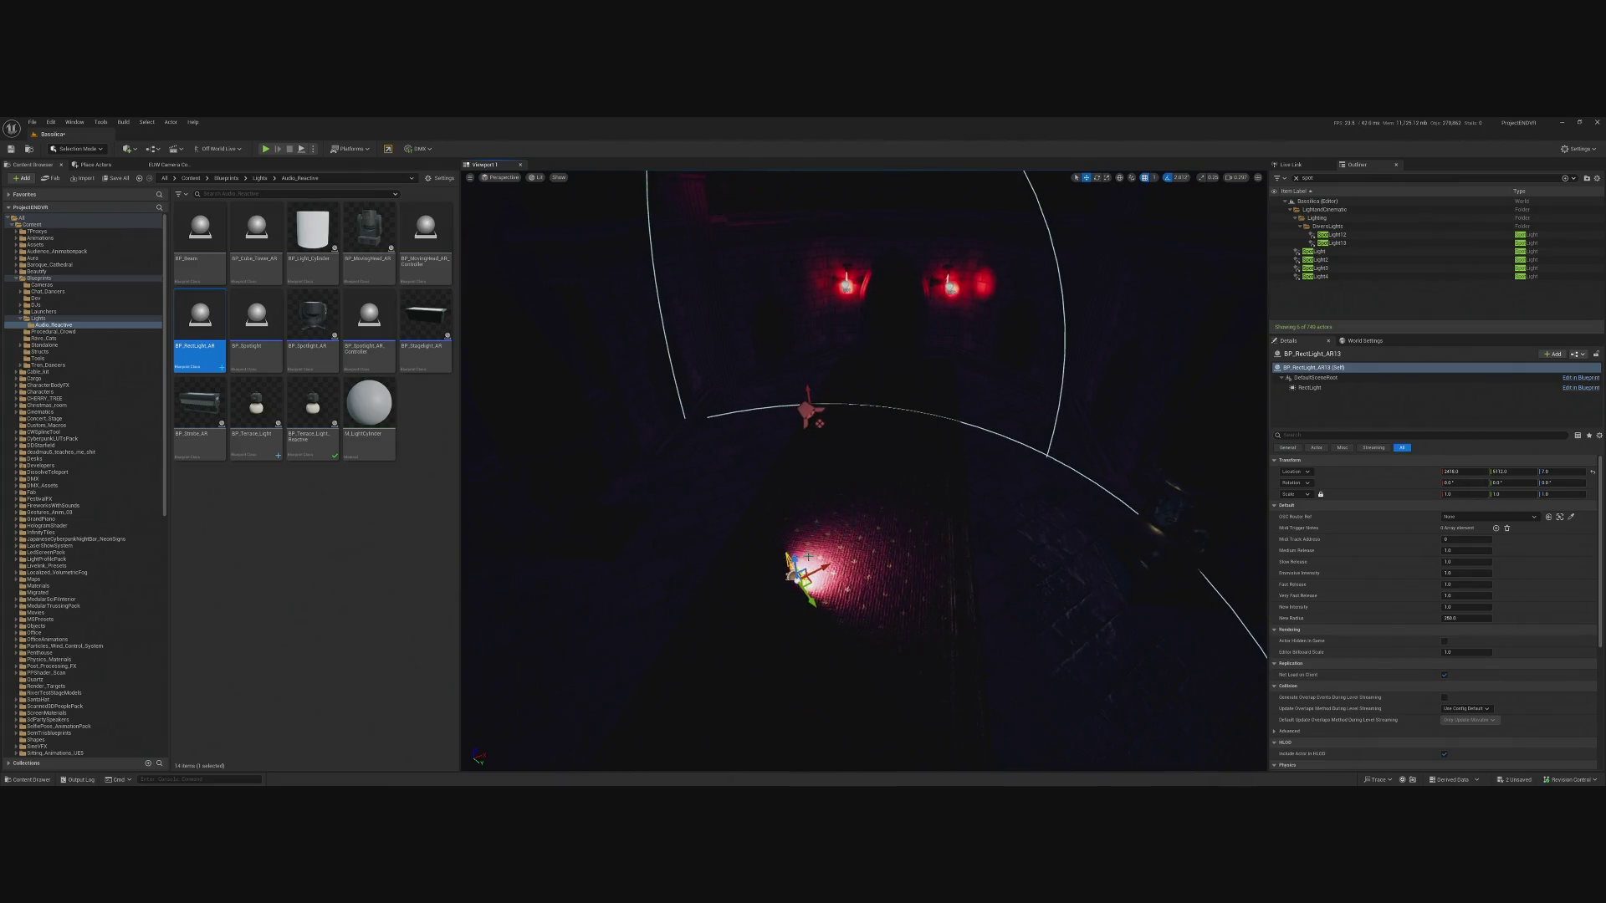
left_click_drag(797, 553, 787, 331)
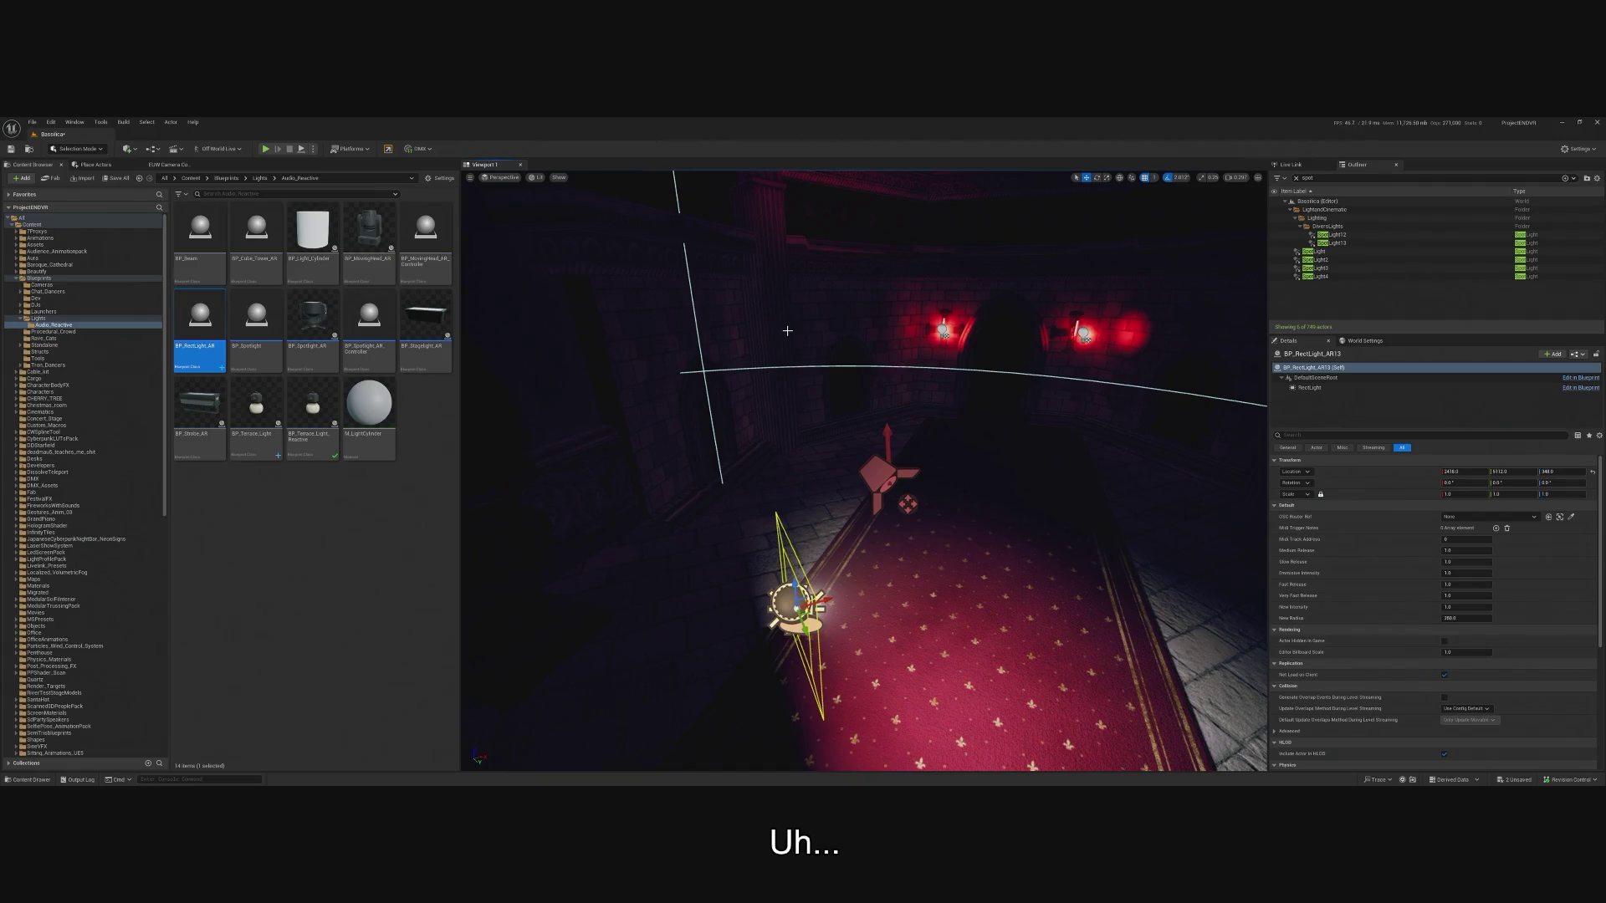
left_click_drag(787, 330, 827, 551)
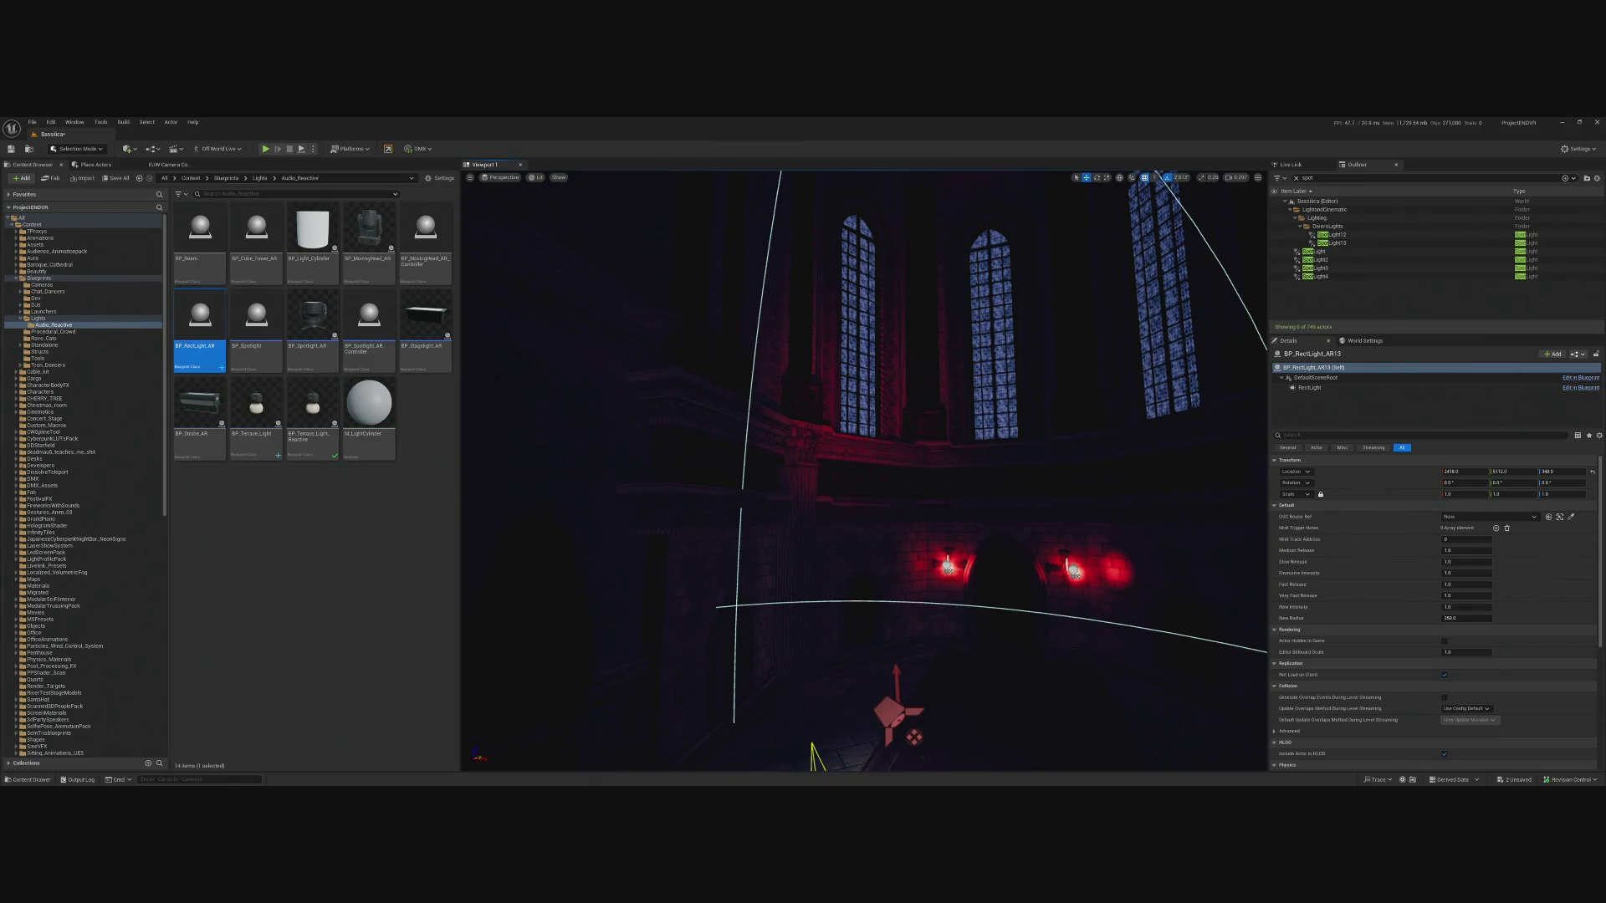
left_click_drag(1121, 461, 975, 593)
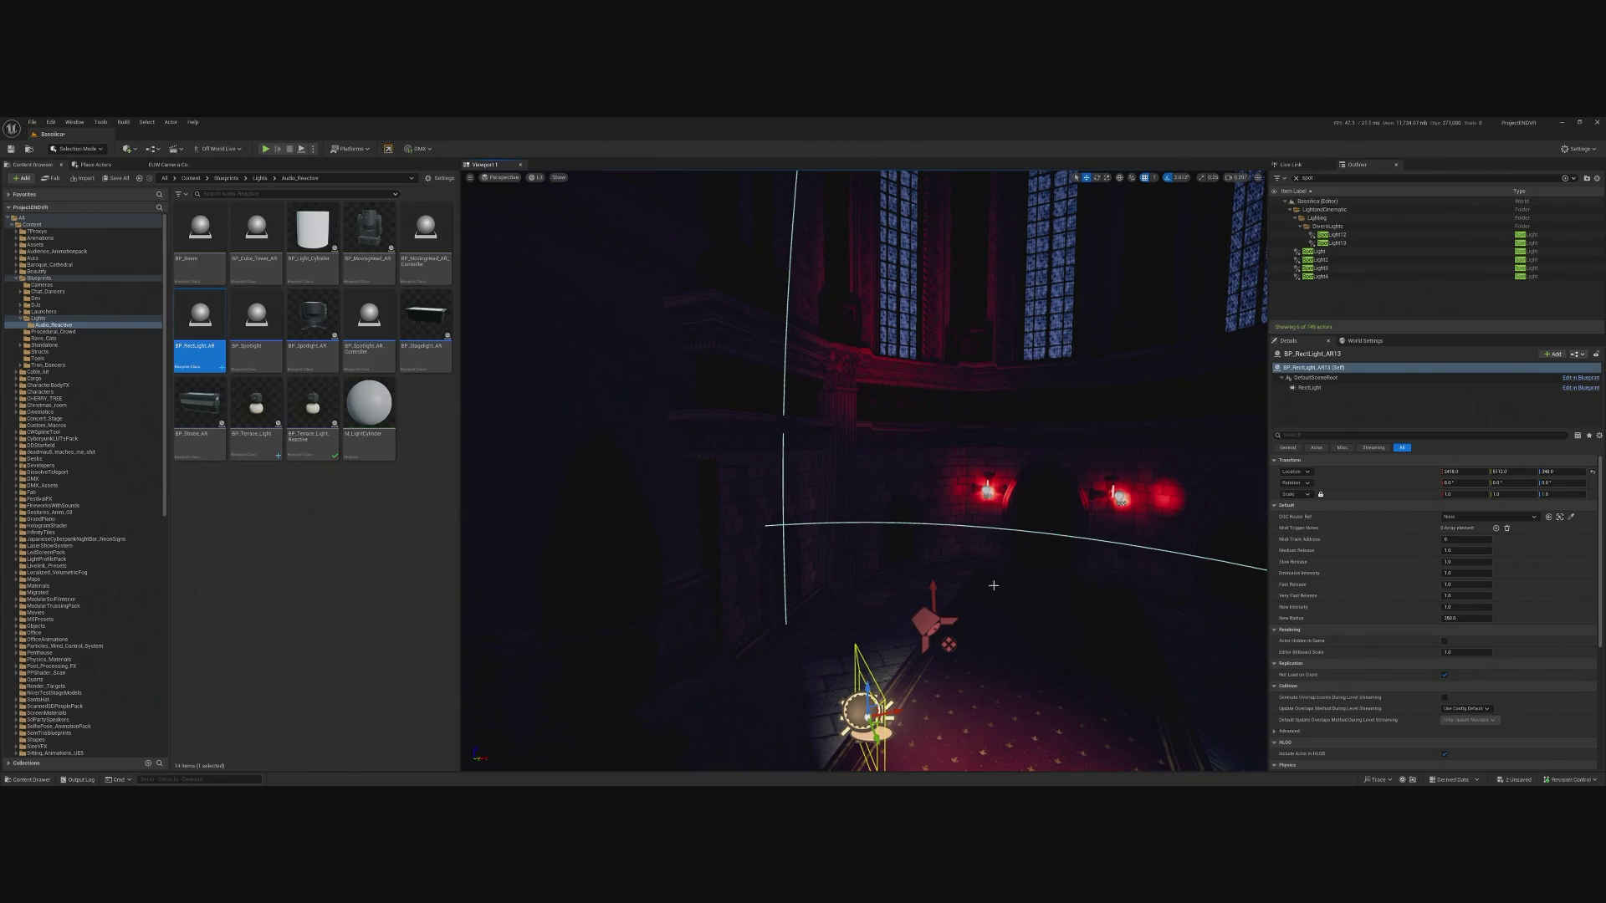
mouse_move(1063, 656)
left_mouse_down()
mouse_move(1064, 518)
mouse_move(1154, 603)
mouse_move(1246, 586)
mouse_move(1150, 596)
left_mouse_up()
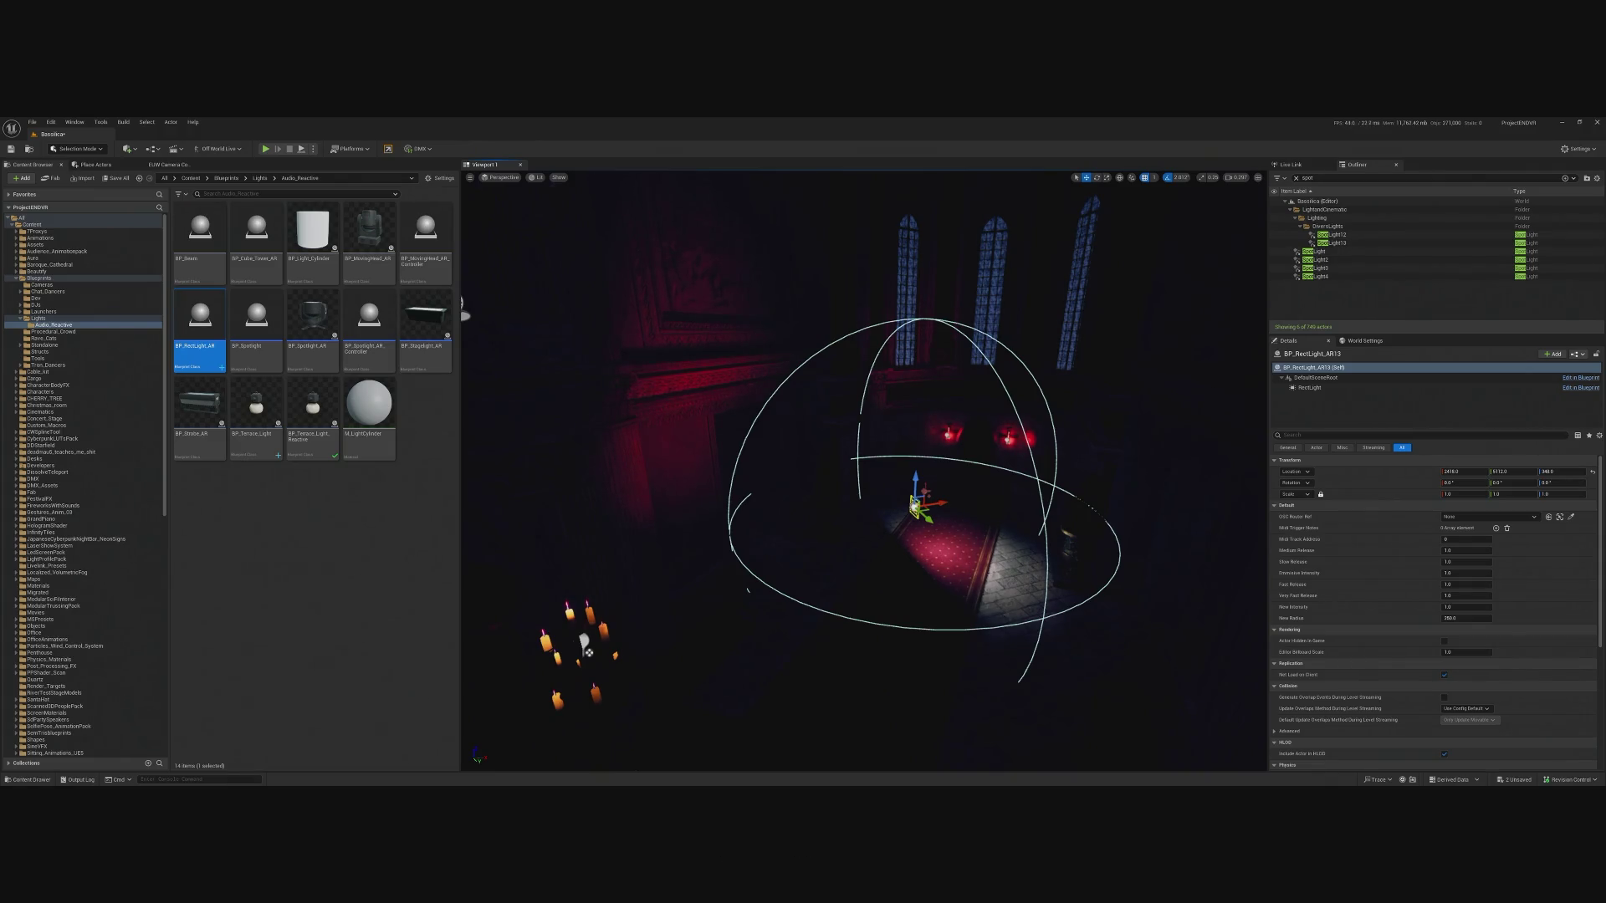
key("f")
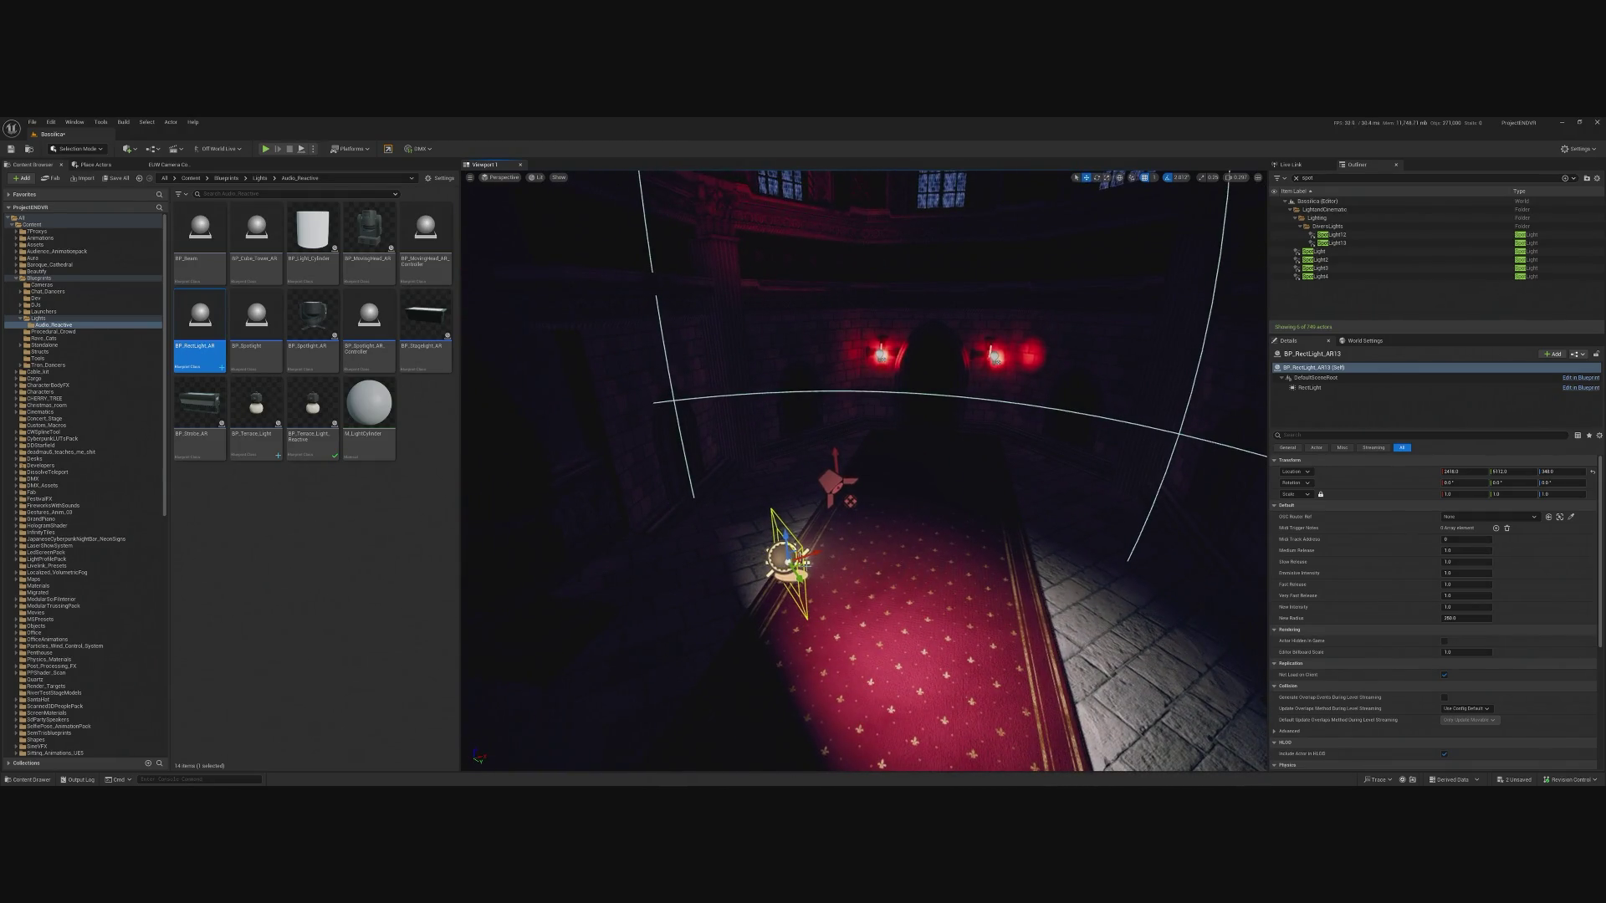
key("Delete")
mouse_move(987, 336)
left_mouse_down()
mouse_move(987, 318)
mouse_move(1443, 296)
left_mouse_up()
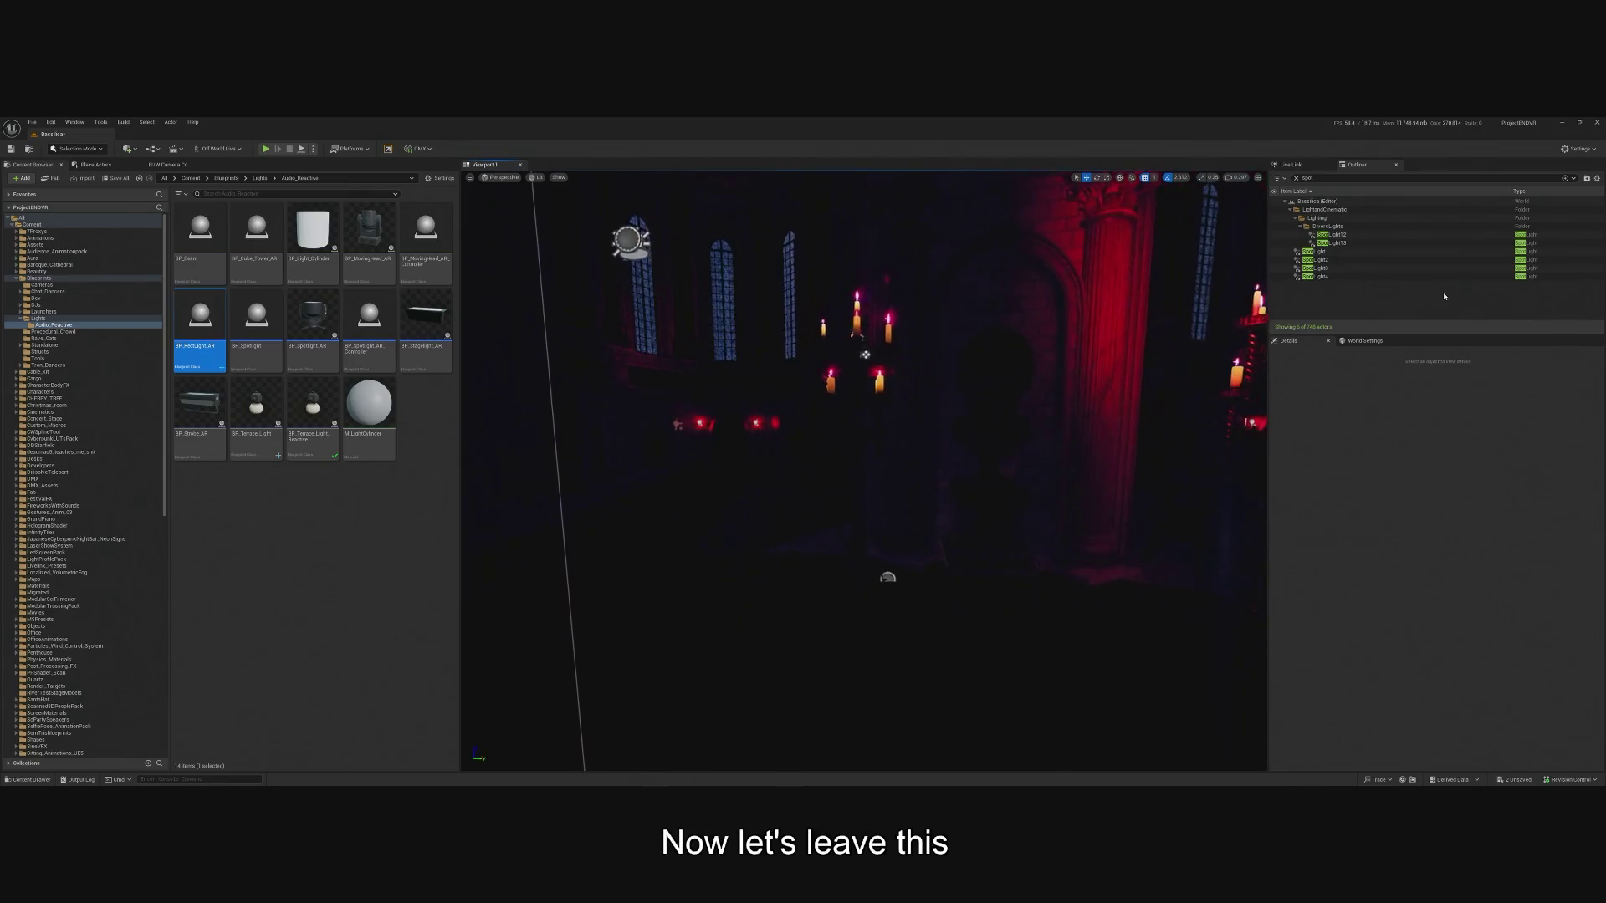
Frame SpotLight3, SpotLight4, SpotLight and SpotLight12 in turn, then play-test the level.
double_click(1443, 267)
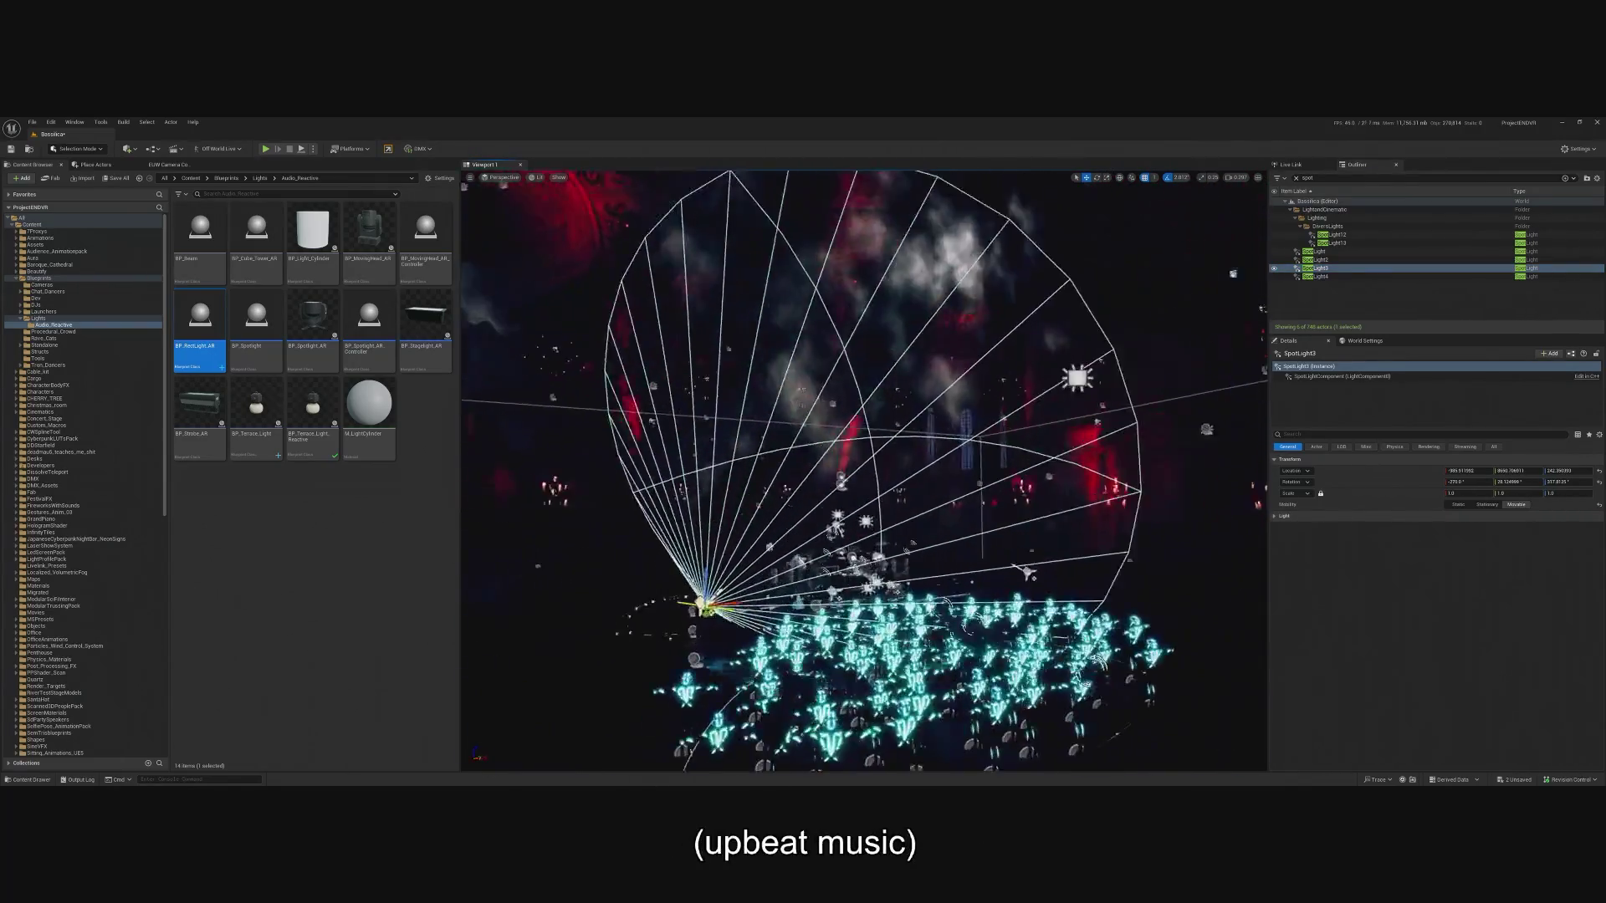
double_click(1337, 276)
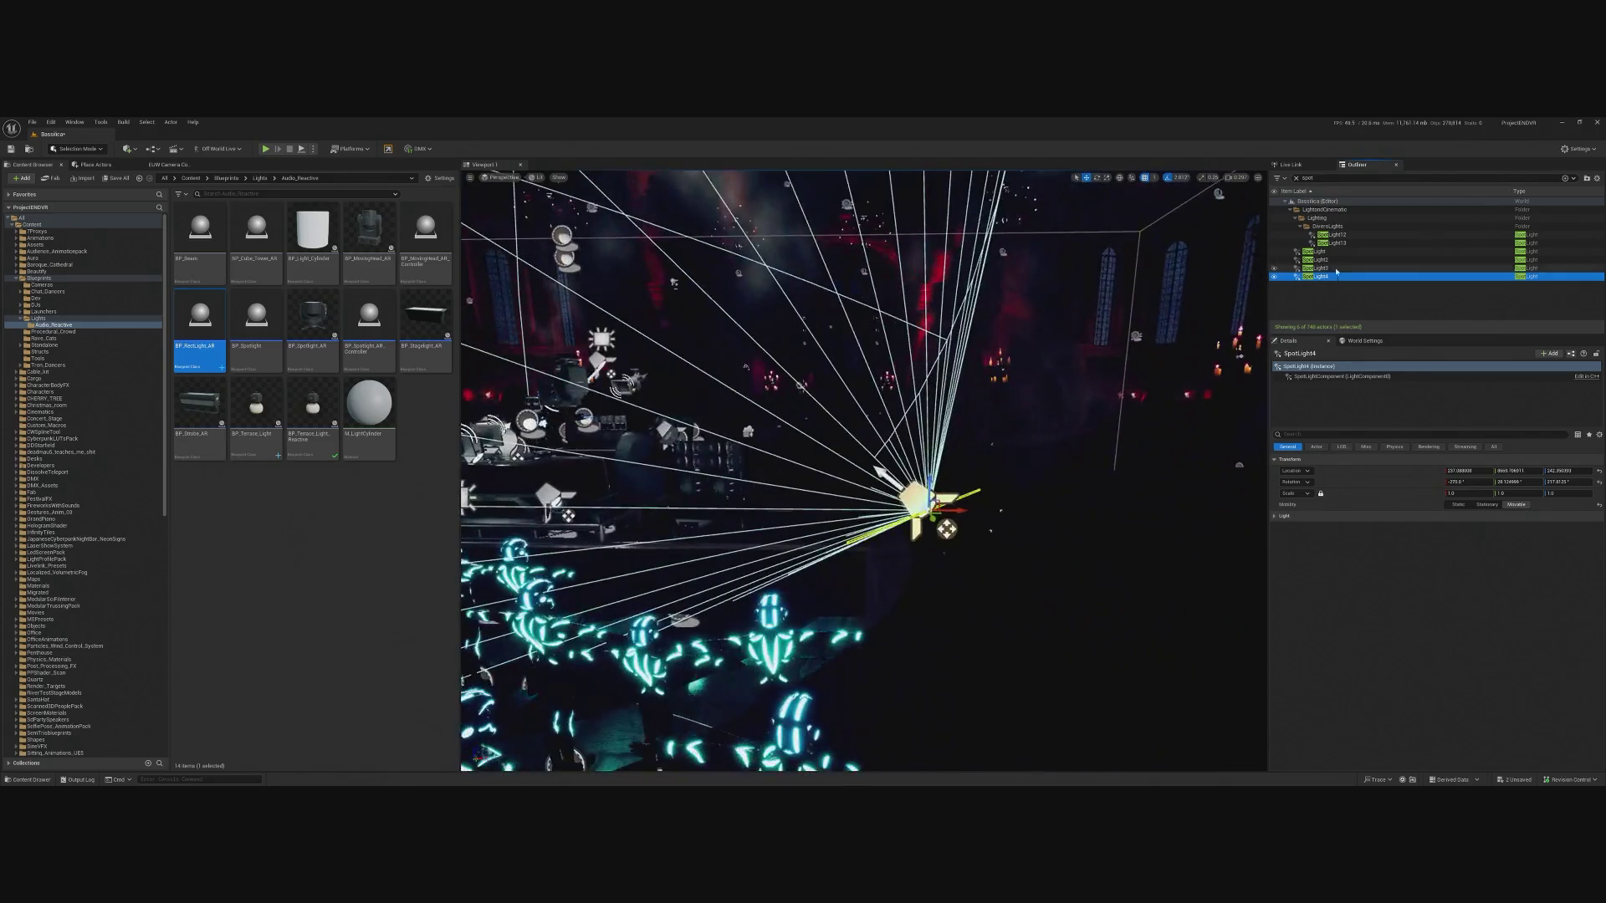
double_click(1330, 251)
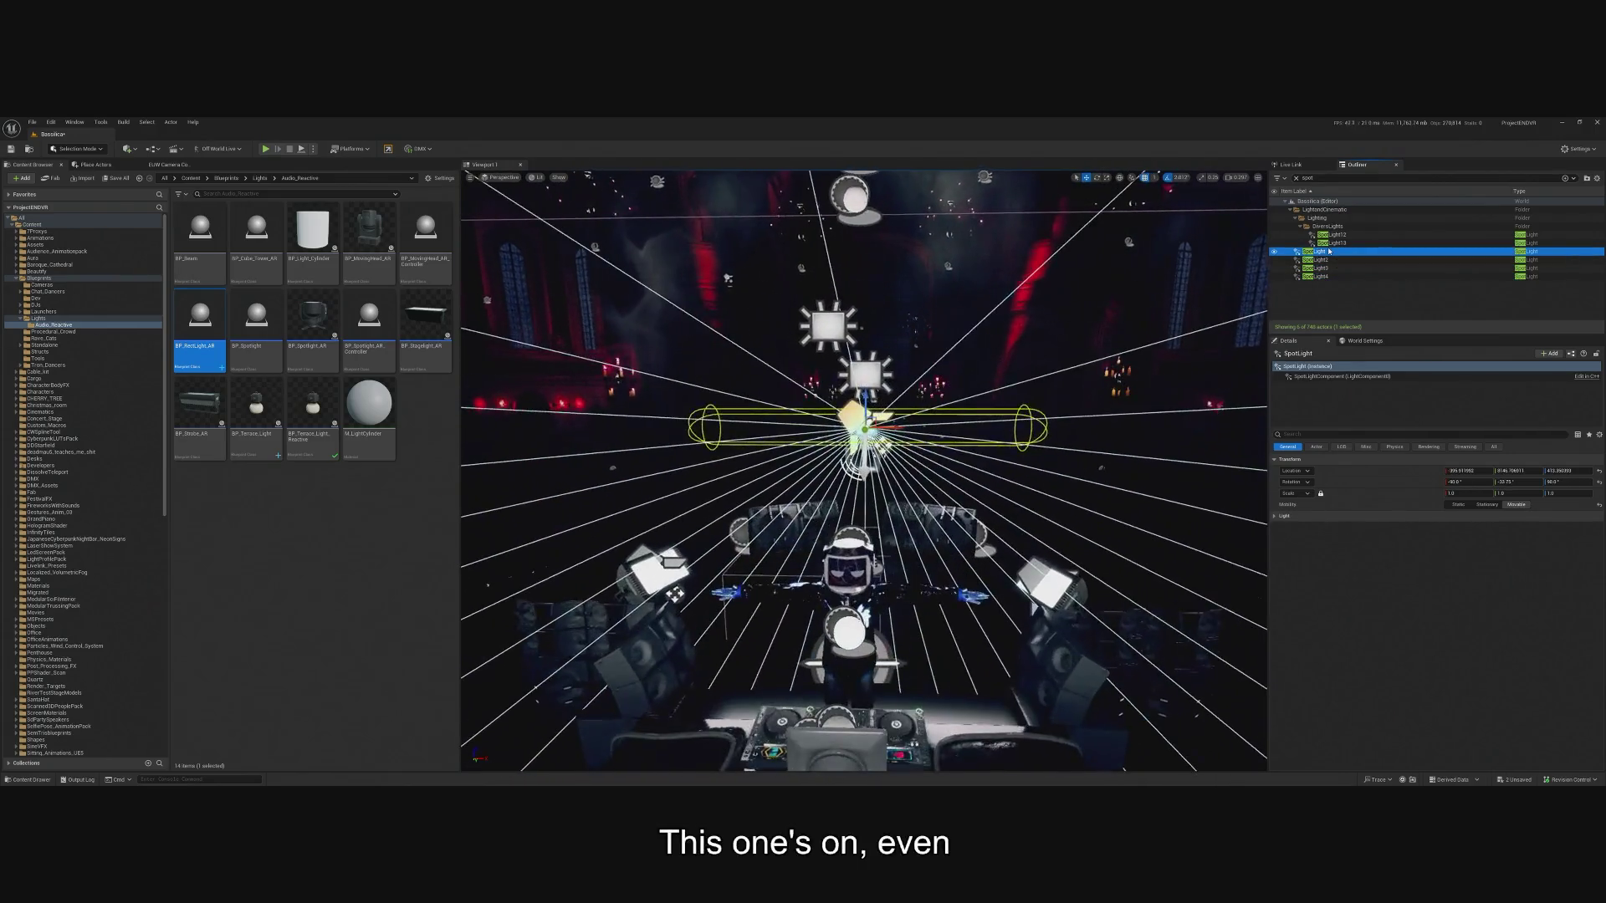
double_click(1331, 235)
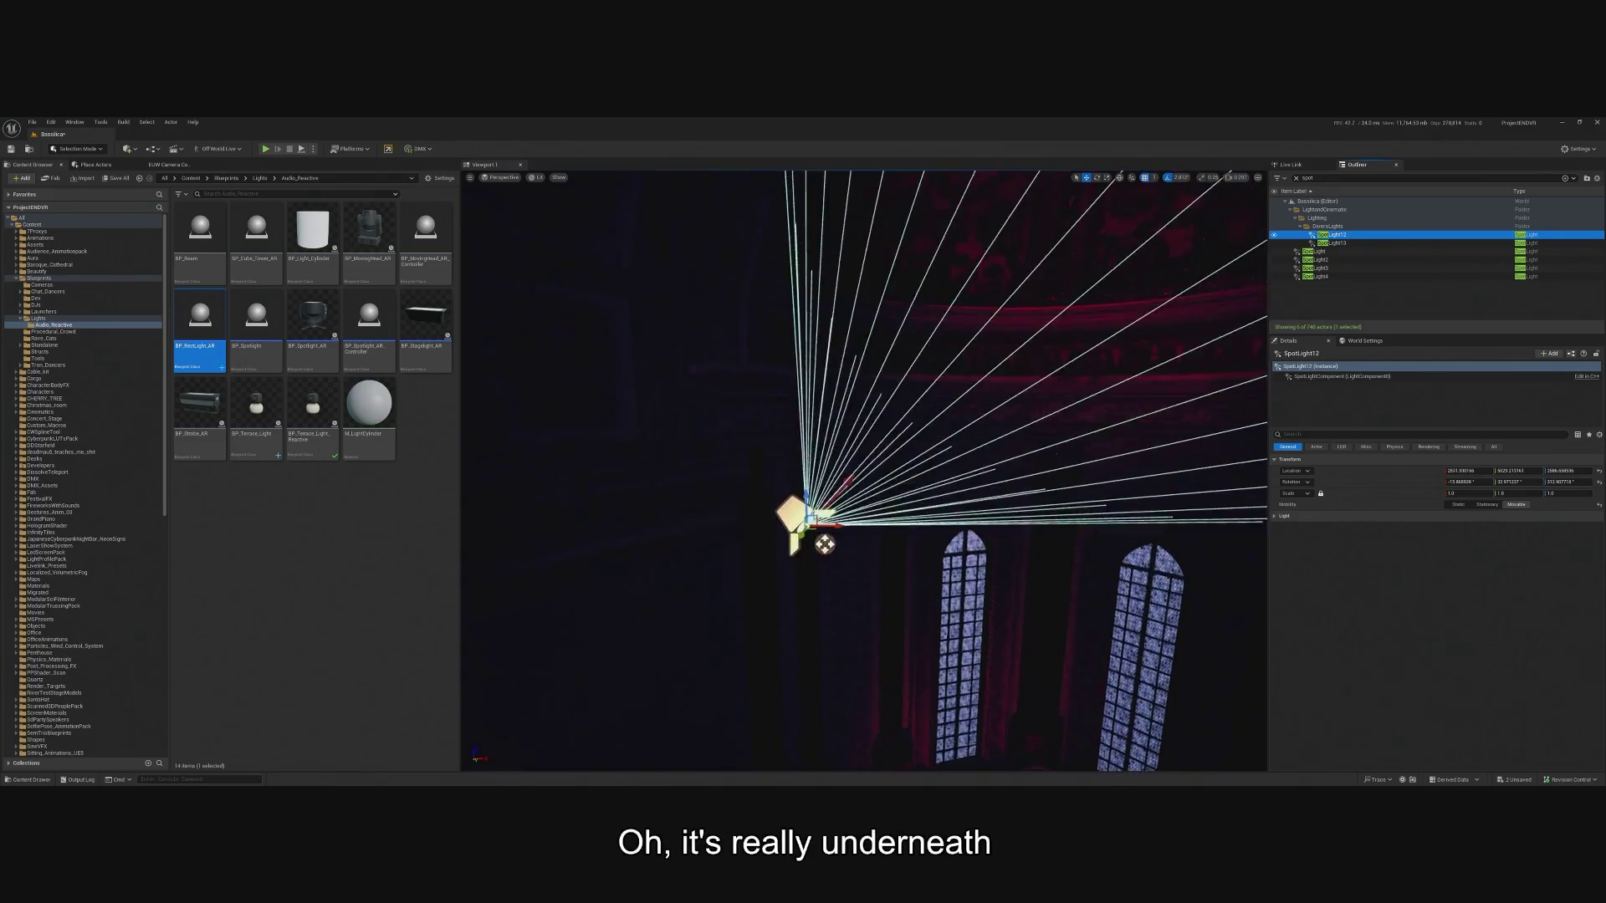
mouse_move(871, 455)
left_mouse_down()
mouse_move(493, 291)
mouse_move(494, 276)
left_mouse_up()
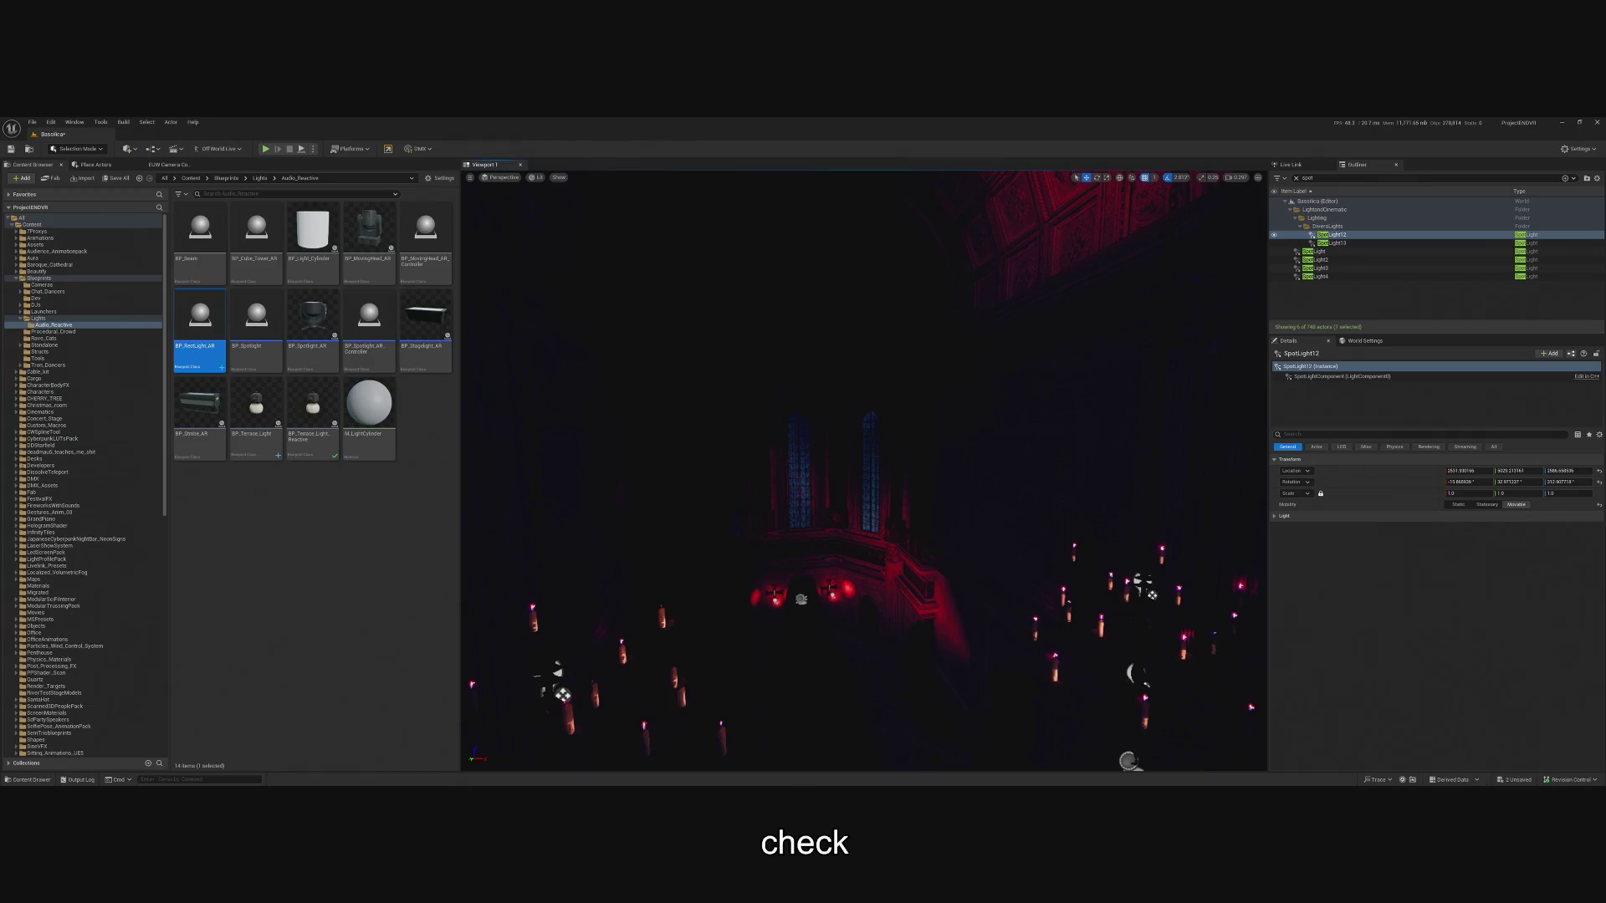
left_click(266, 149)
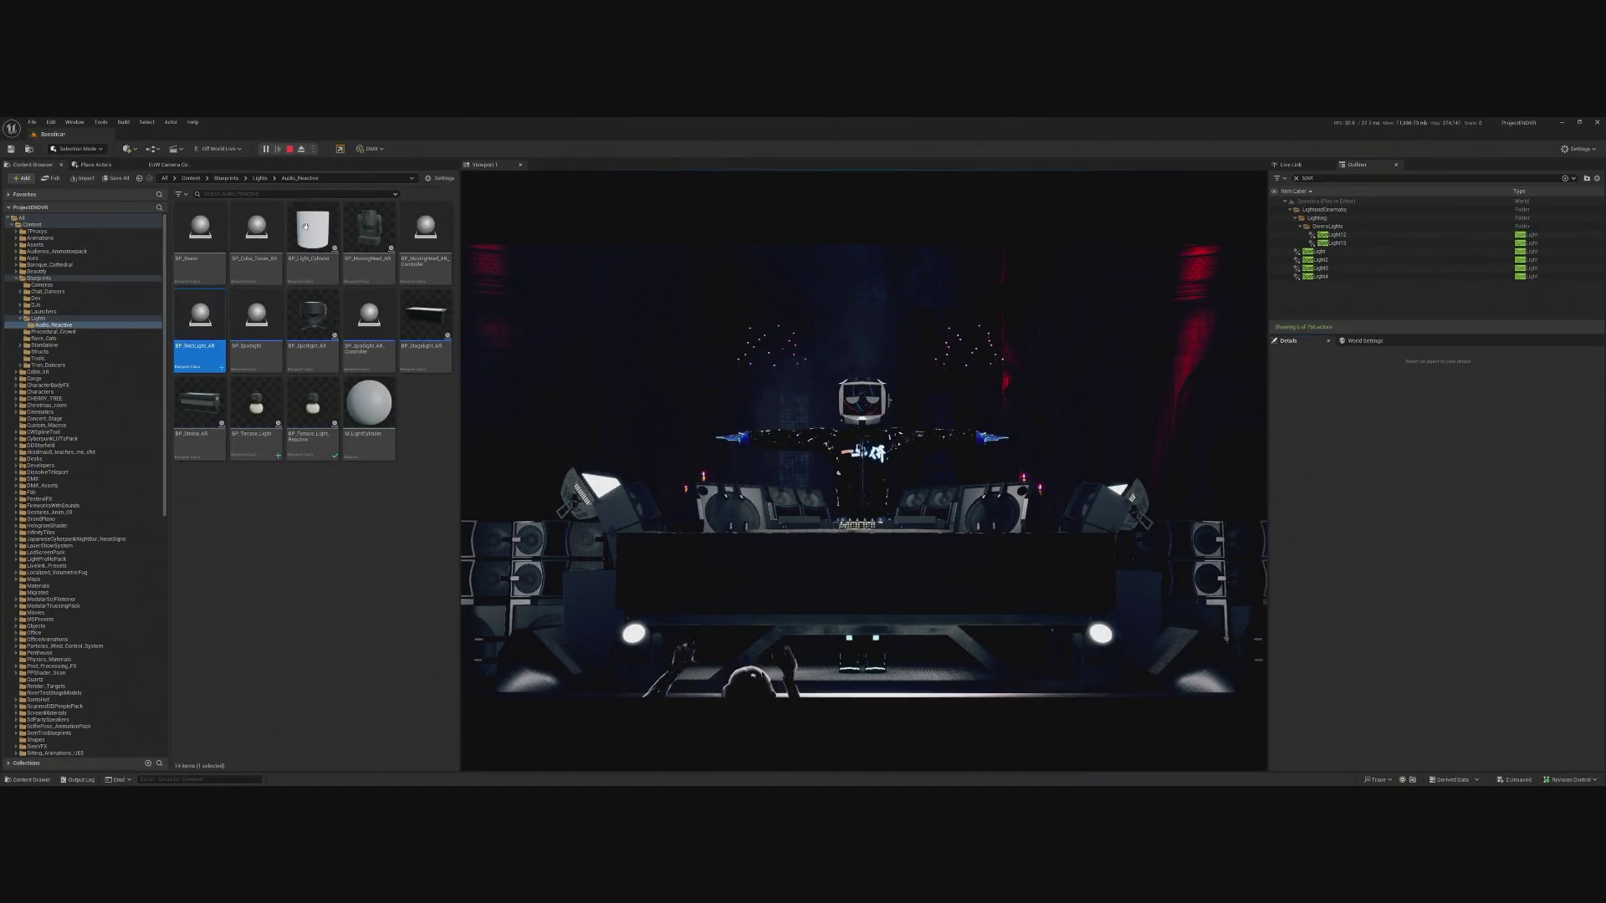
Restart the play-test of the DJ scene twice, controlling the game view, then end it with Esc.
left_click(290, 149)
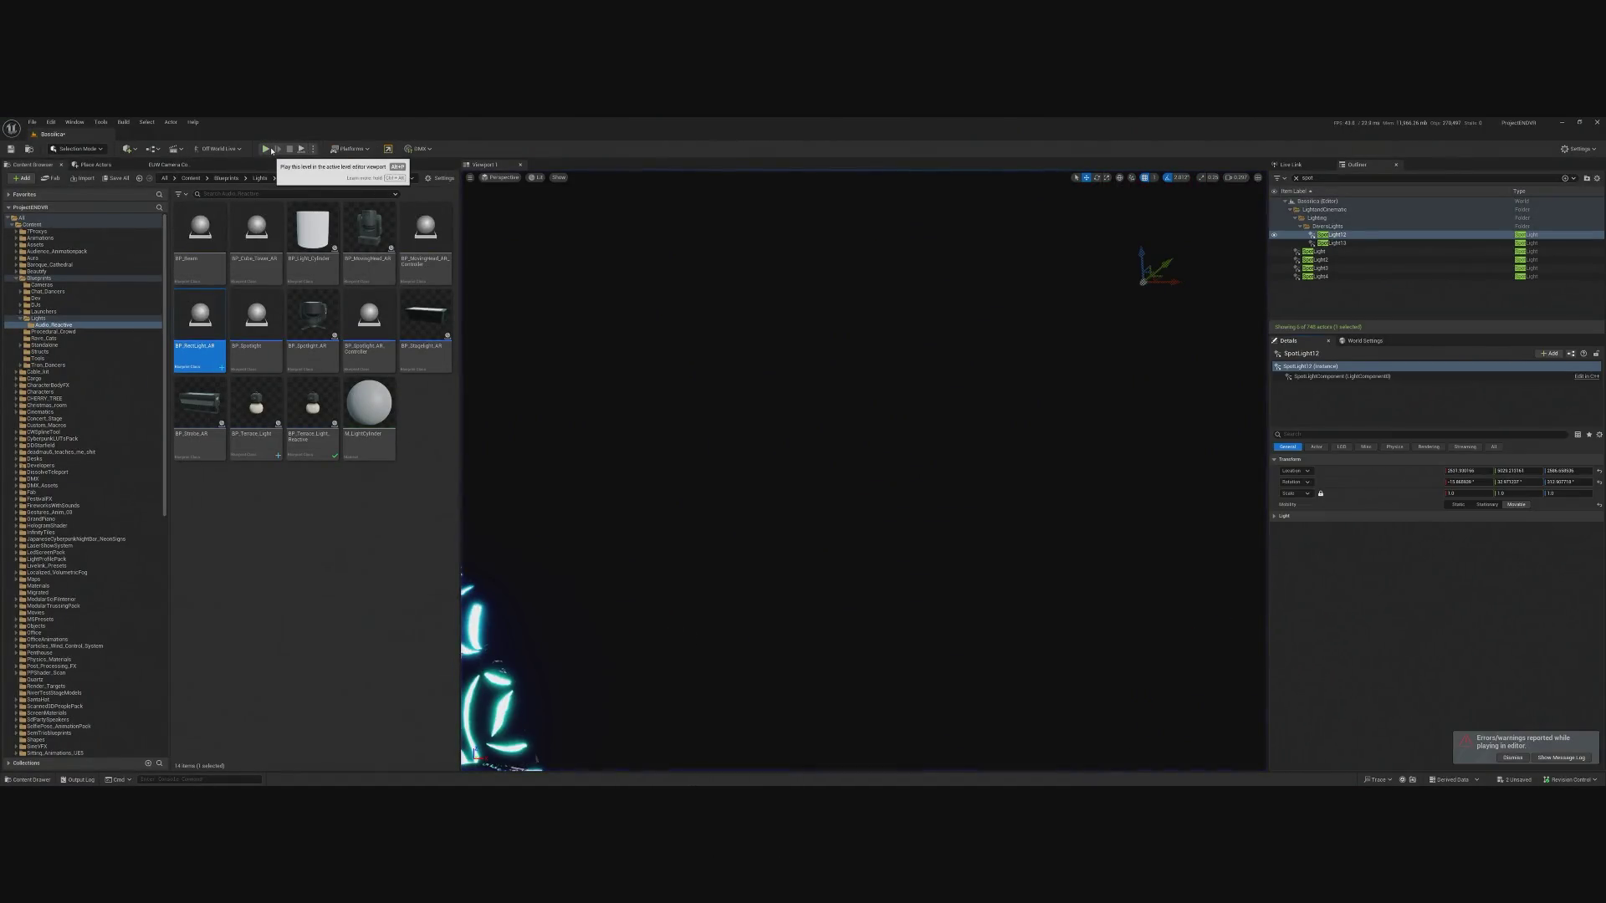
left_click(271, 152)
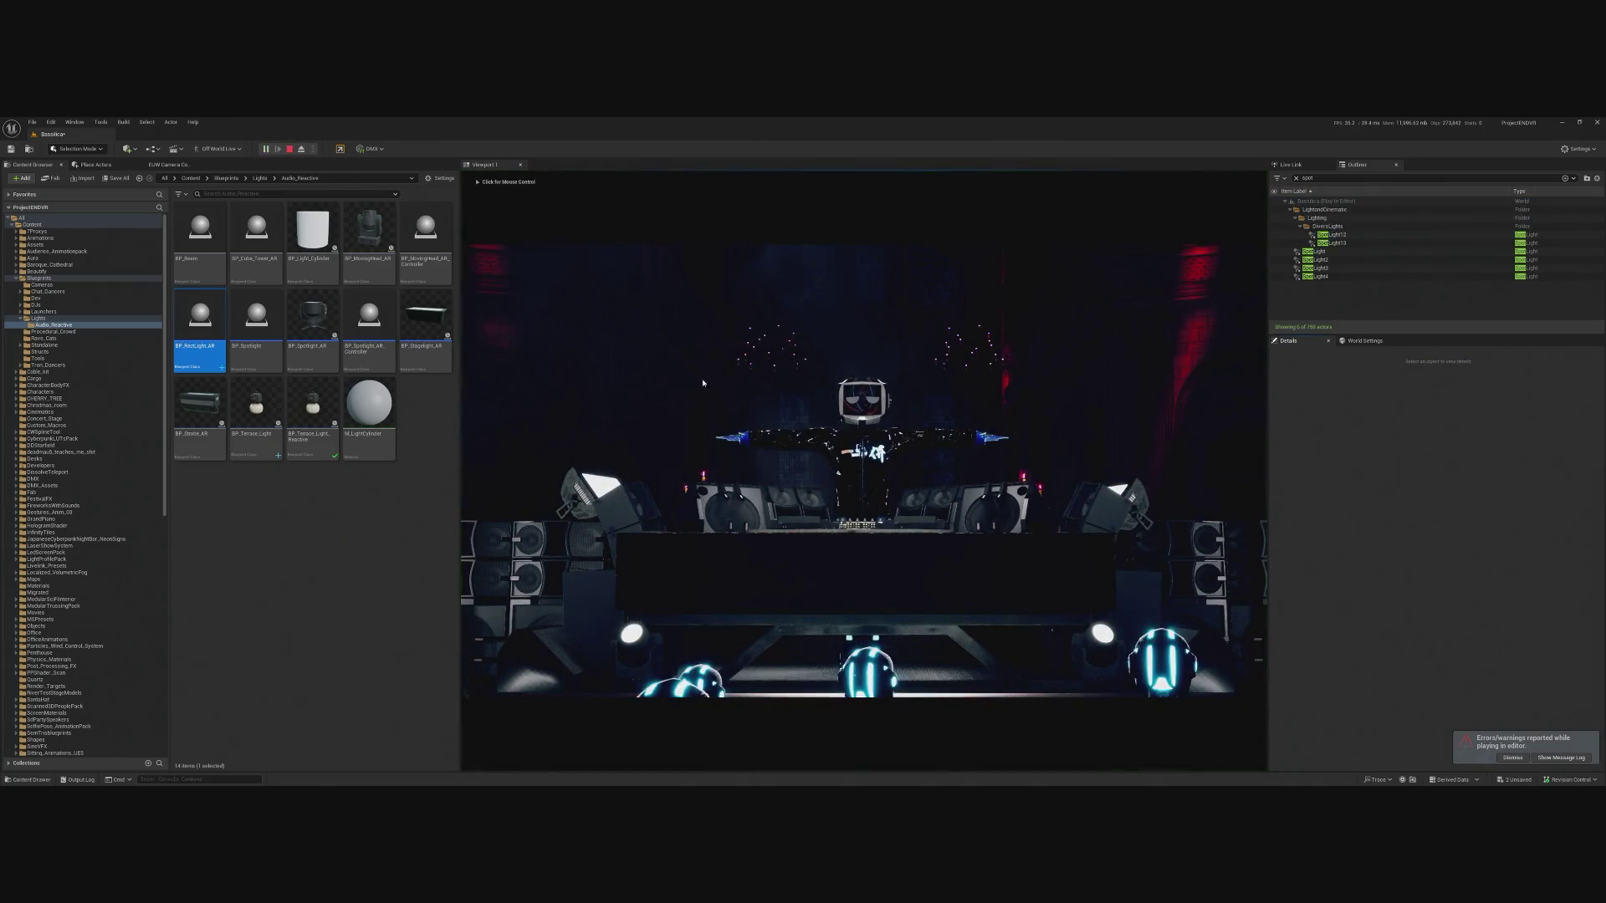
left_click(703, 384)
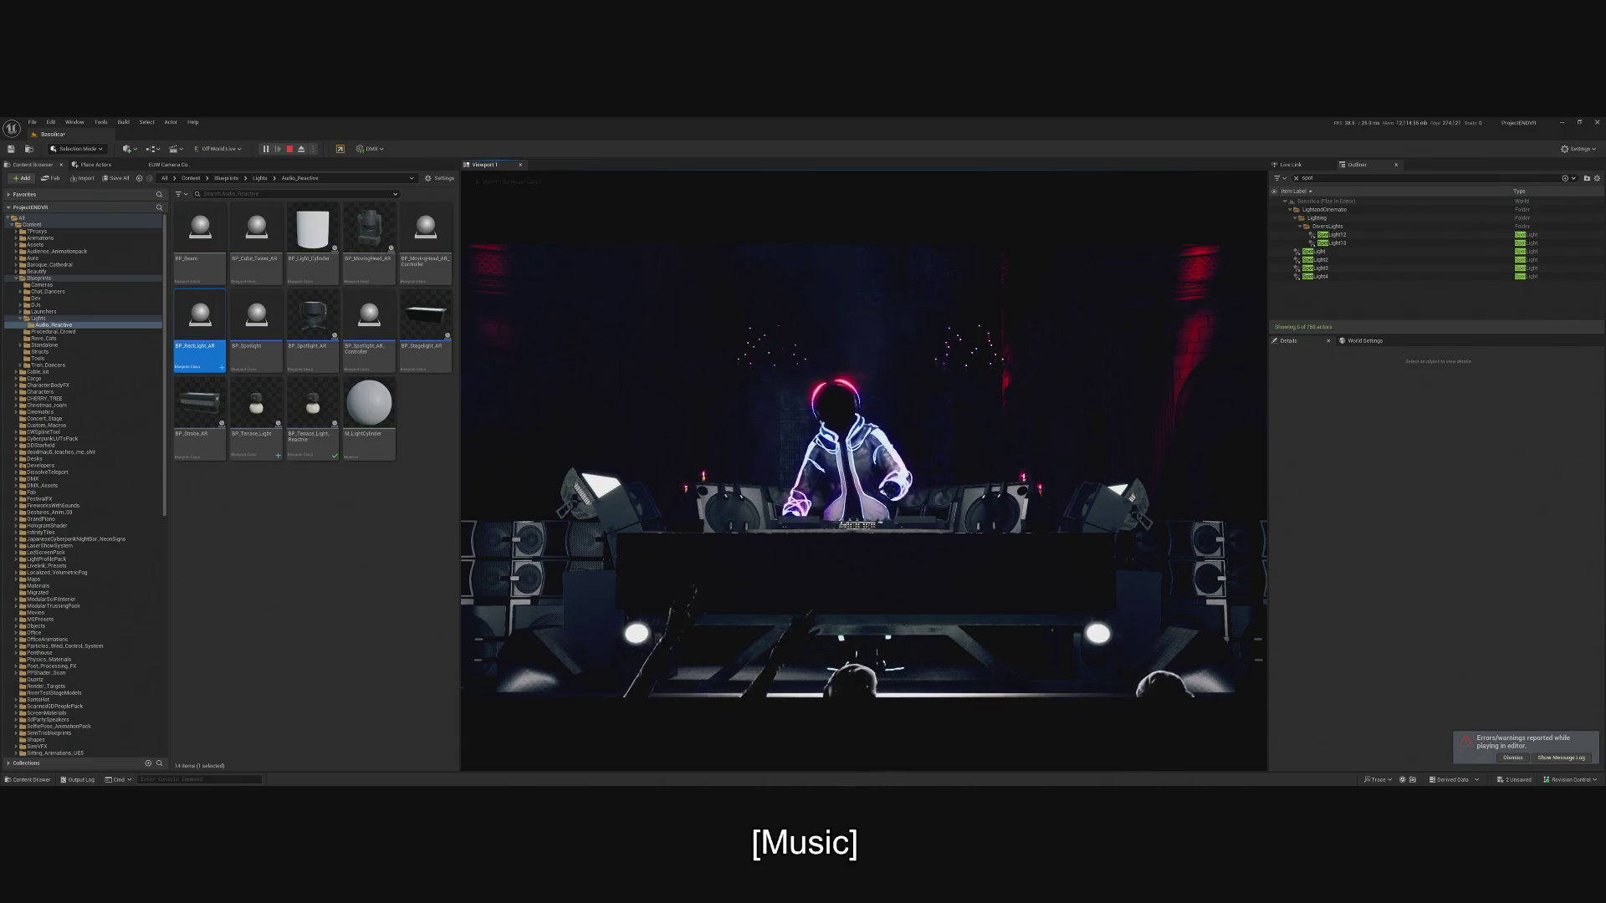
key("F8")
left_click(266, 149)
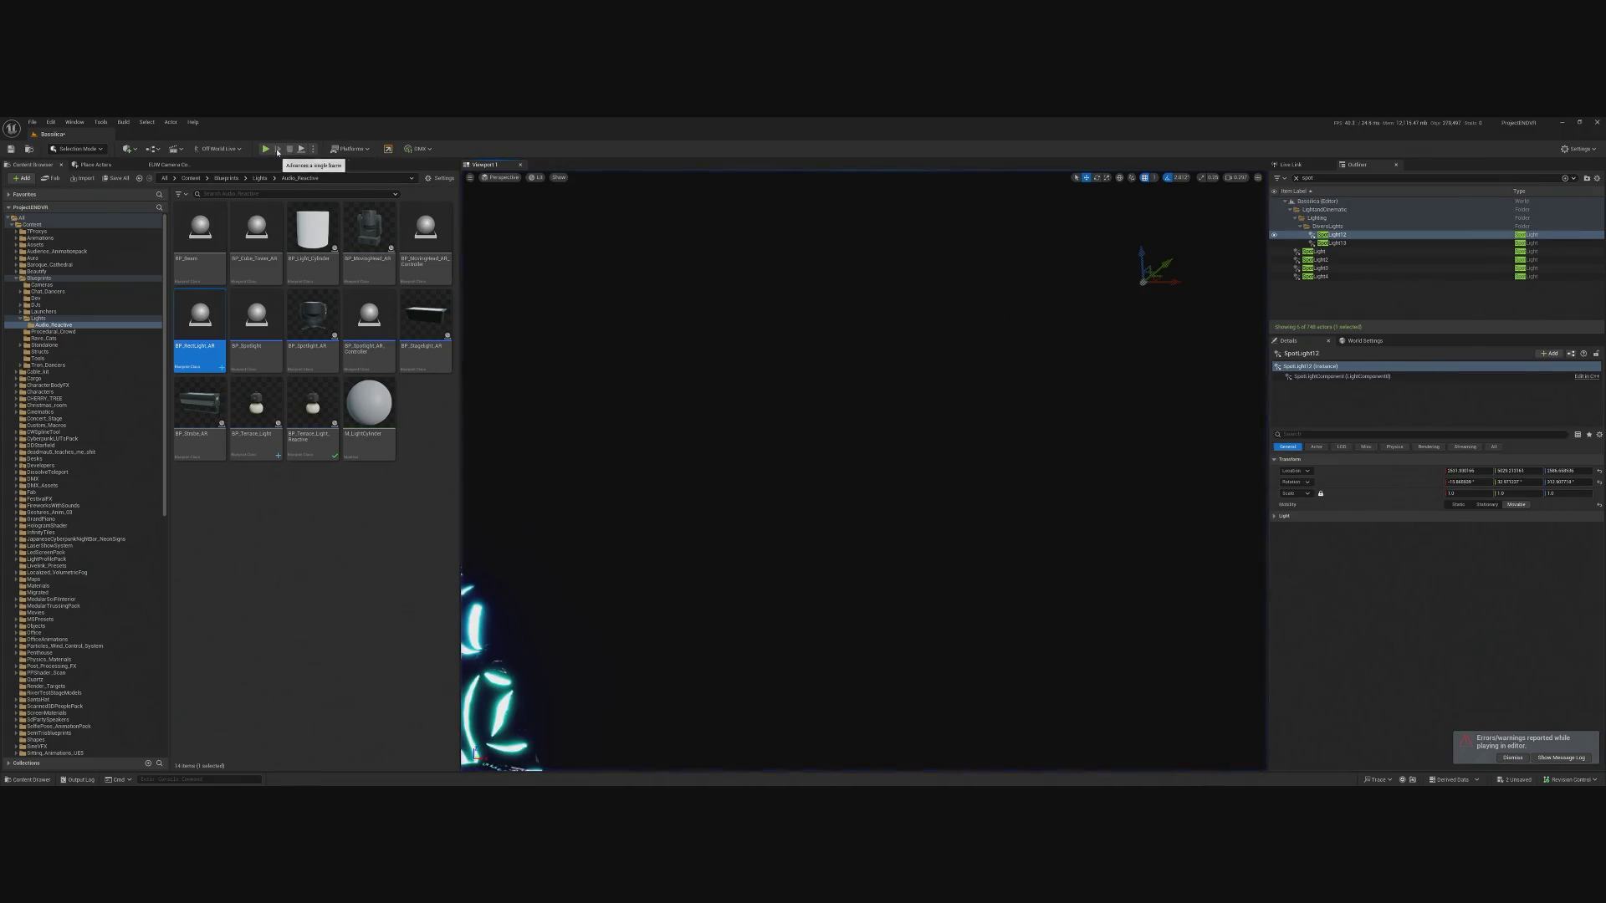
left_click(266, 149)
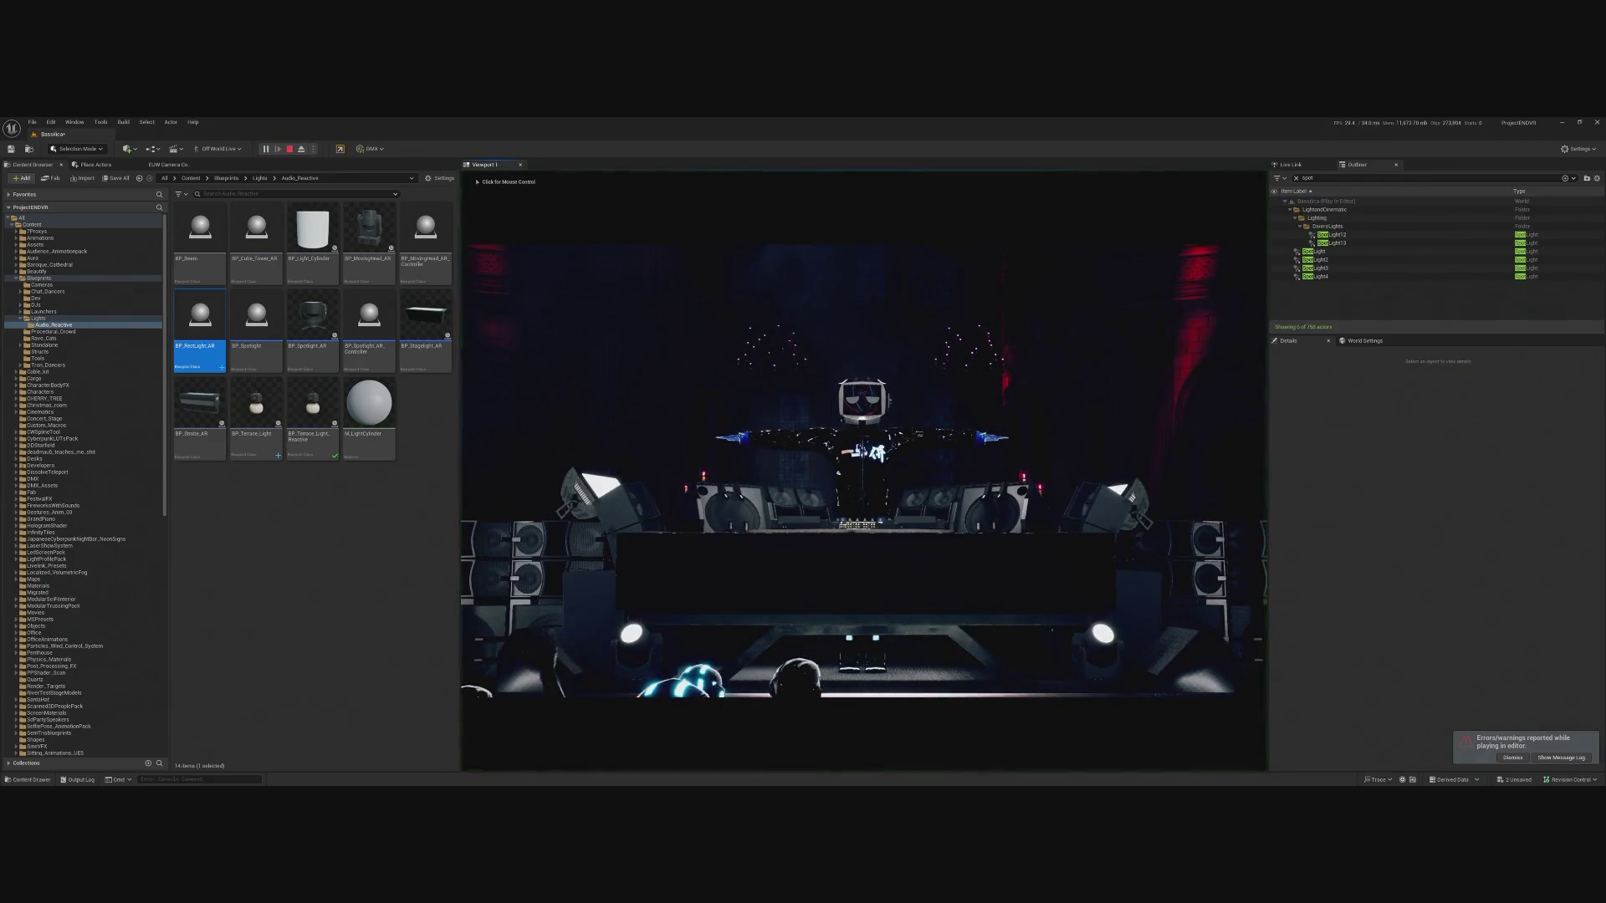
left_click(1065, 605)
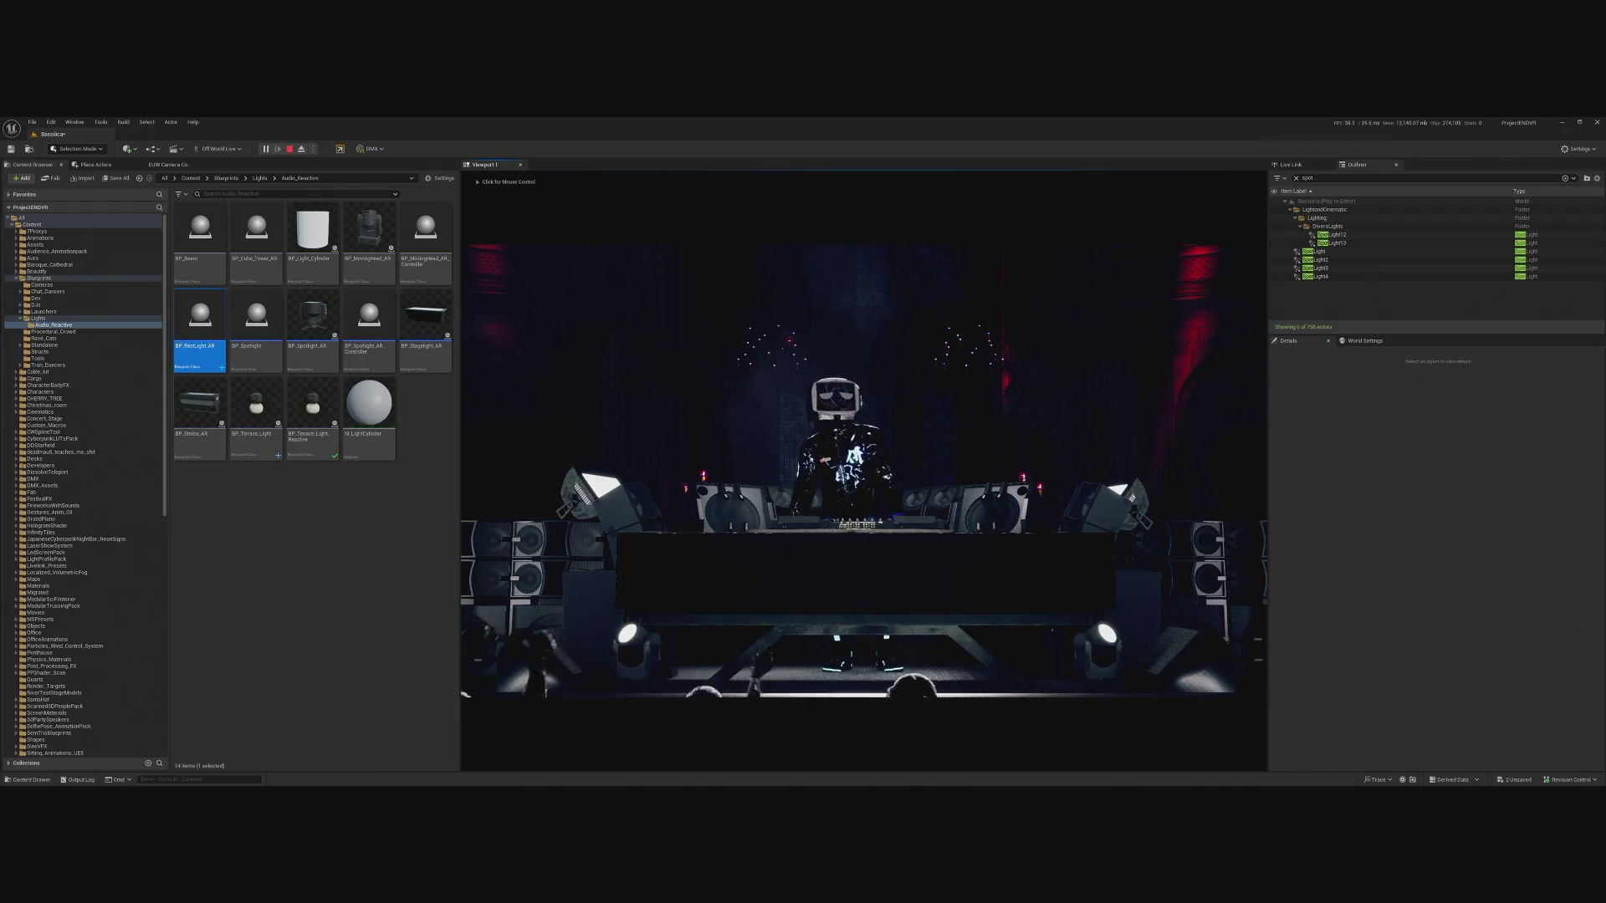
left_click(863, 468)
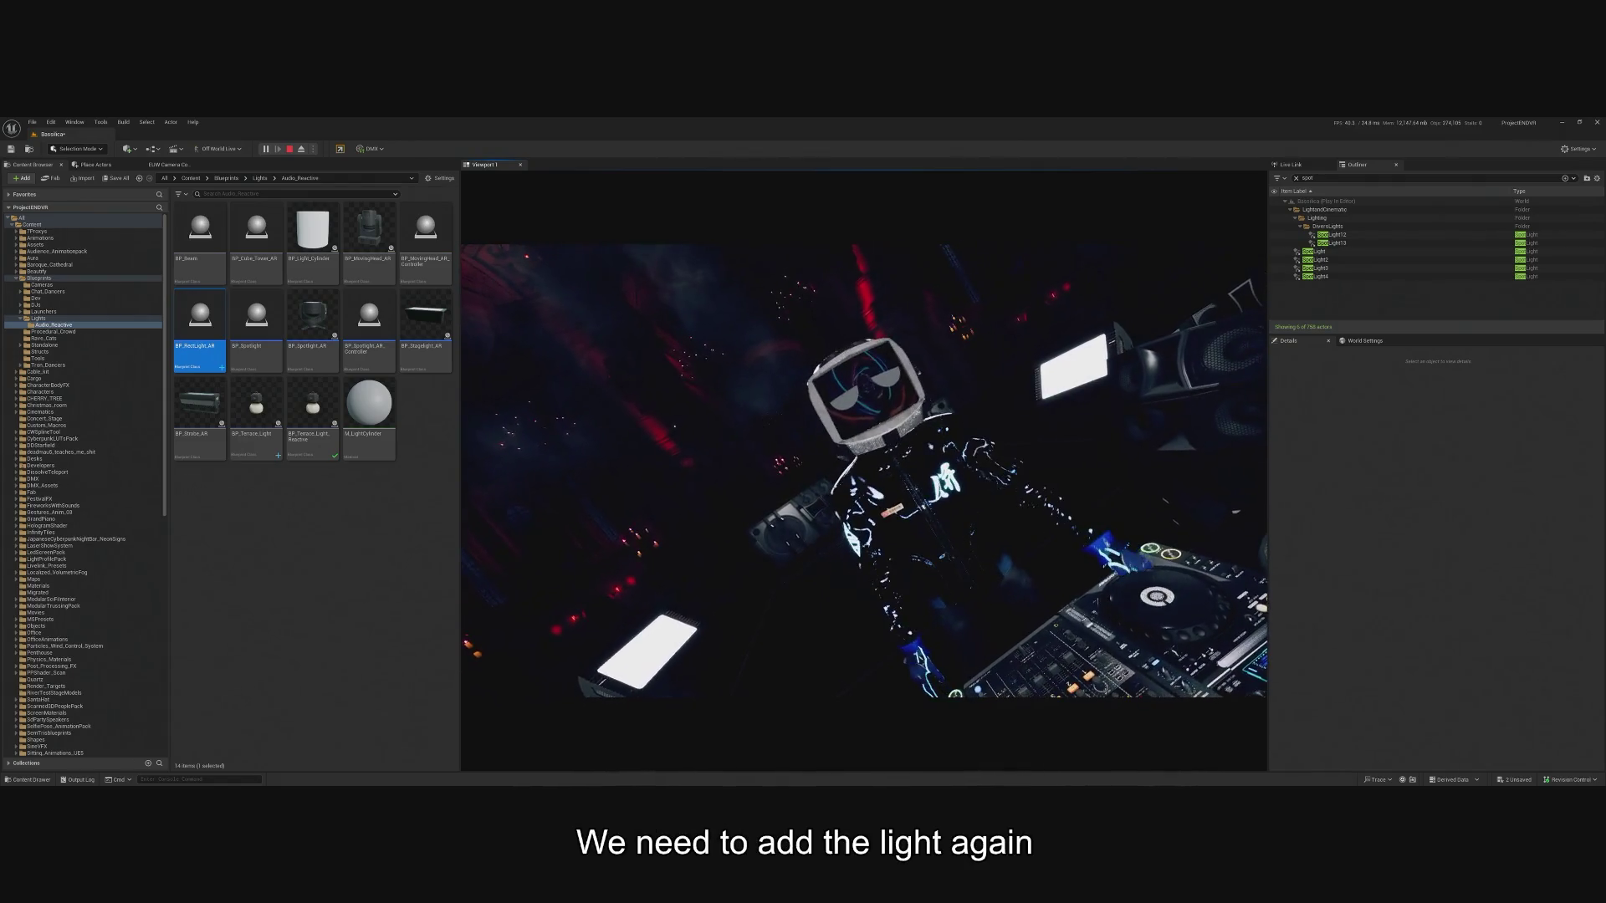
key("Escape")
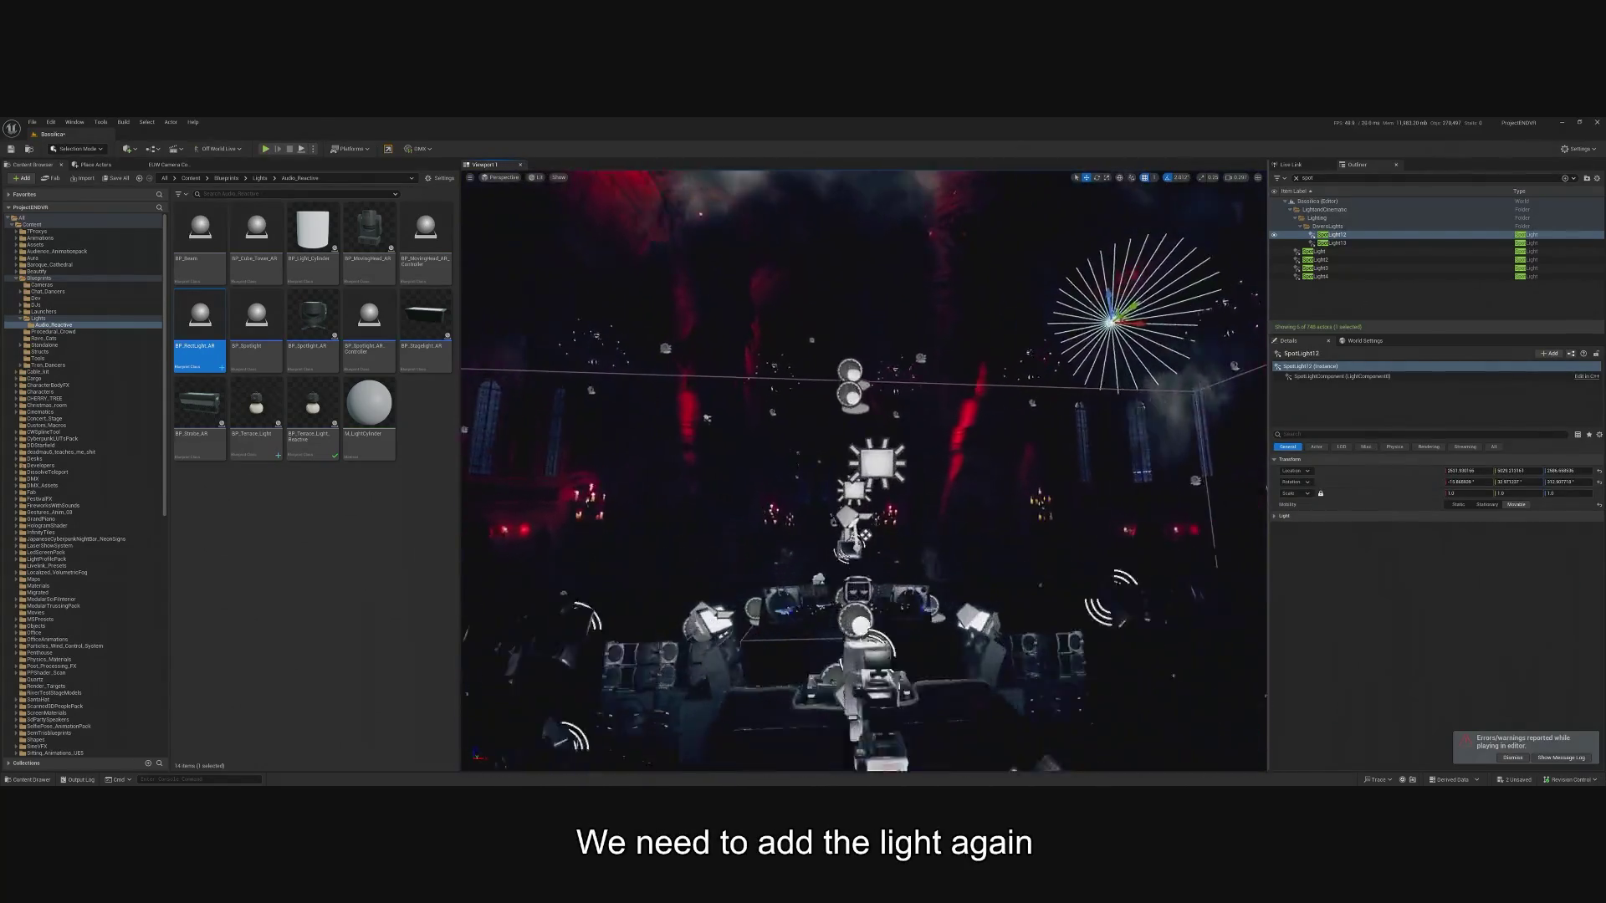
Place a new Spot Light aimed straight down (Rotation Y -90), raised to Z 614.9 above the booth.
left_click(1096, 609)
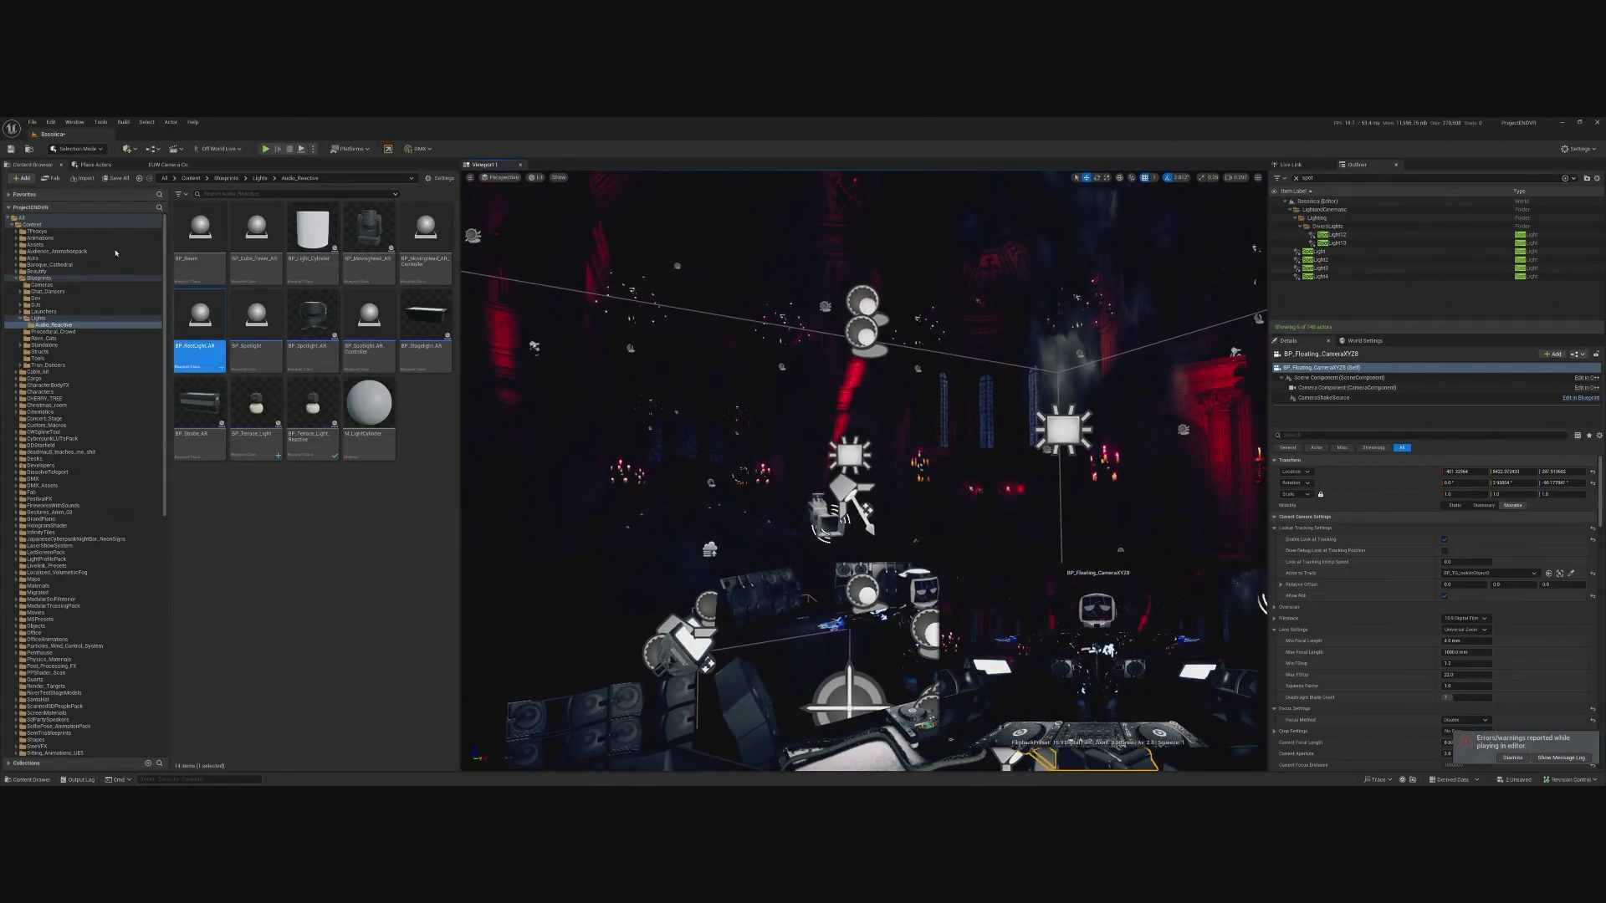
left_click(47, 225)
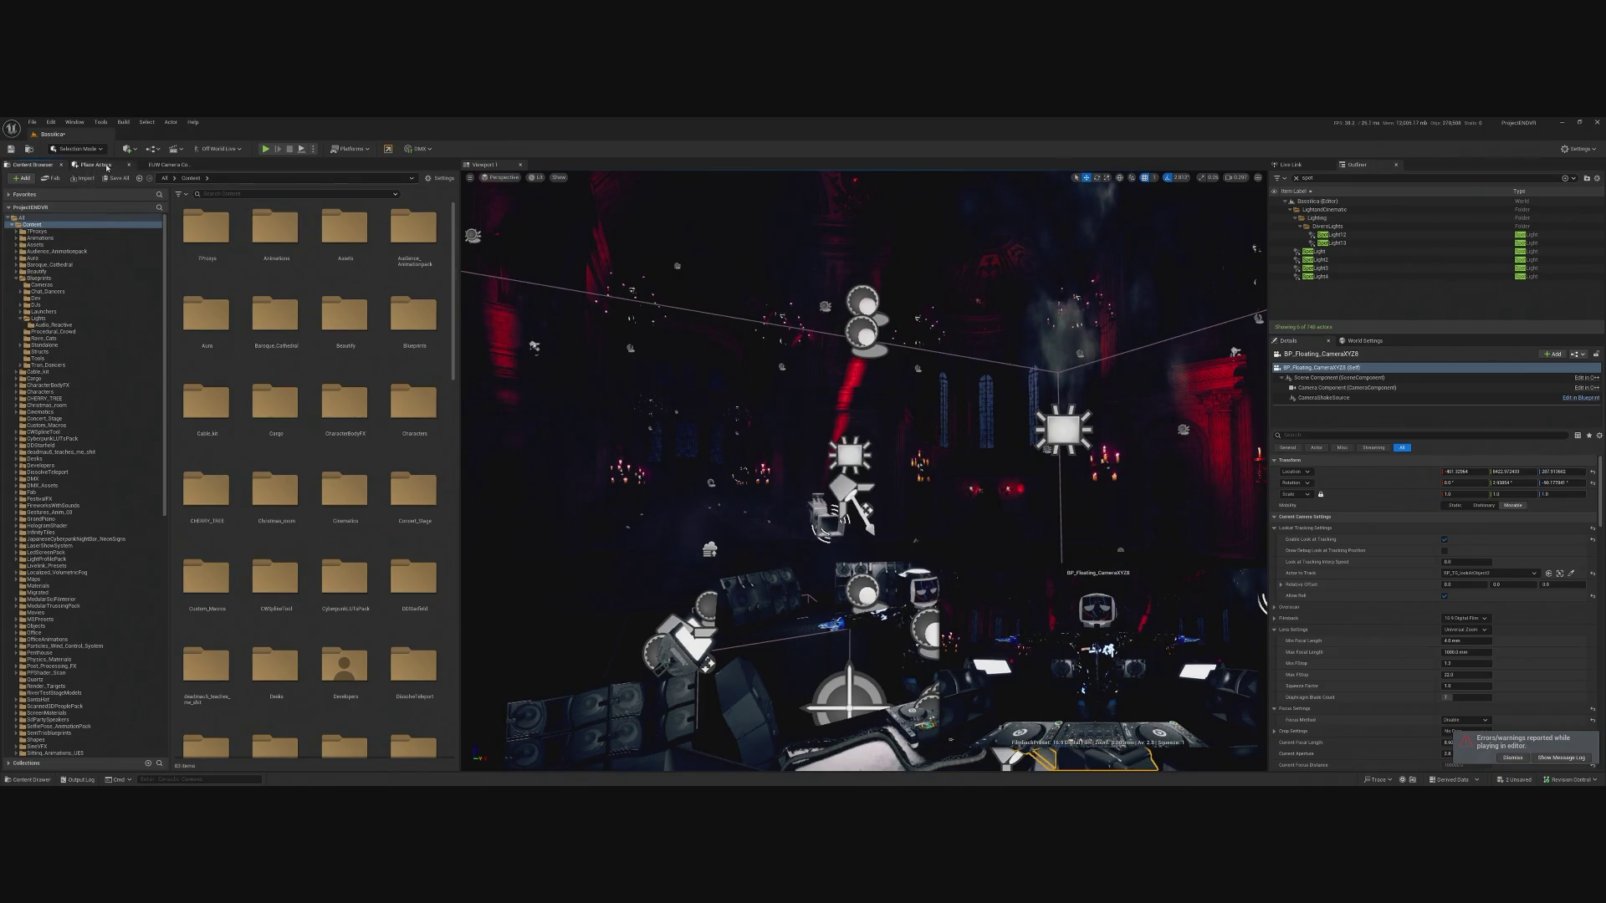
left_click(95, 165)
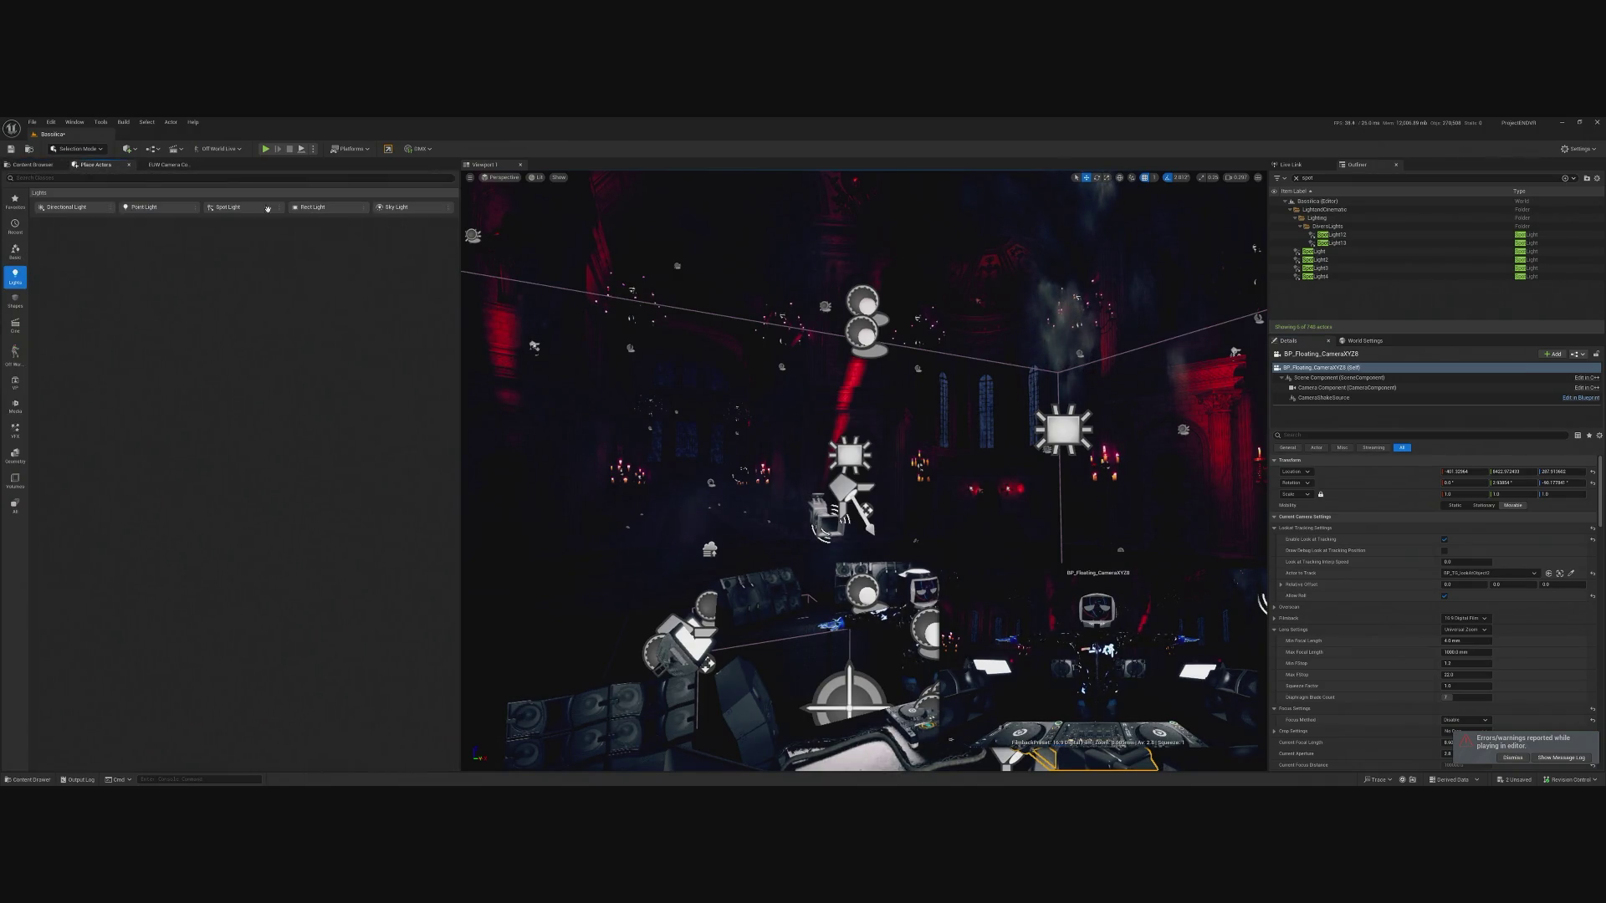
left_click_drag(892, 626, 1088, 695)
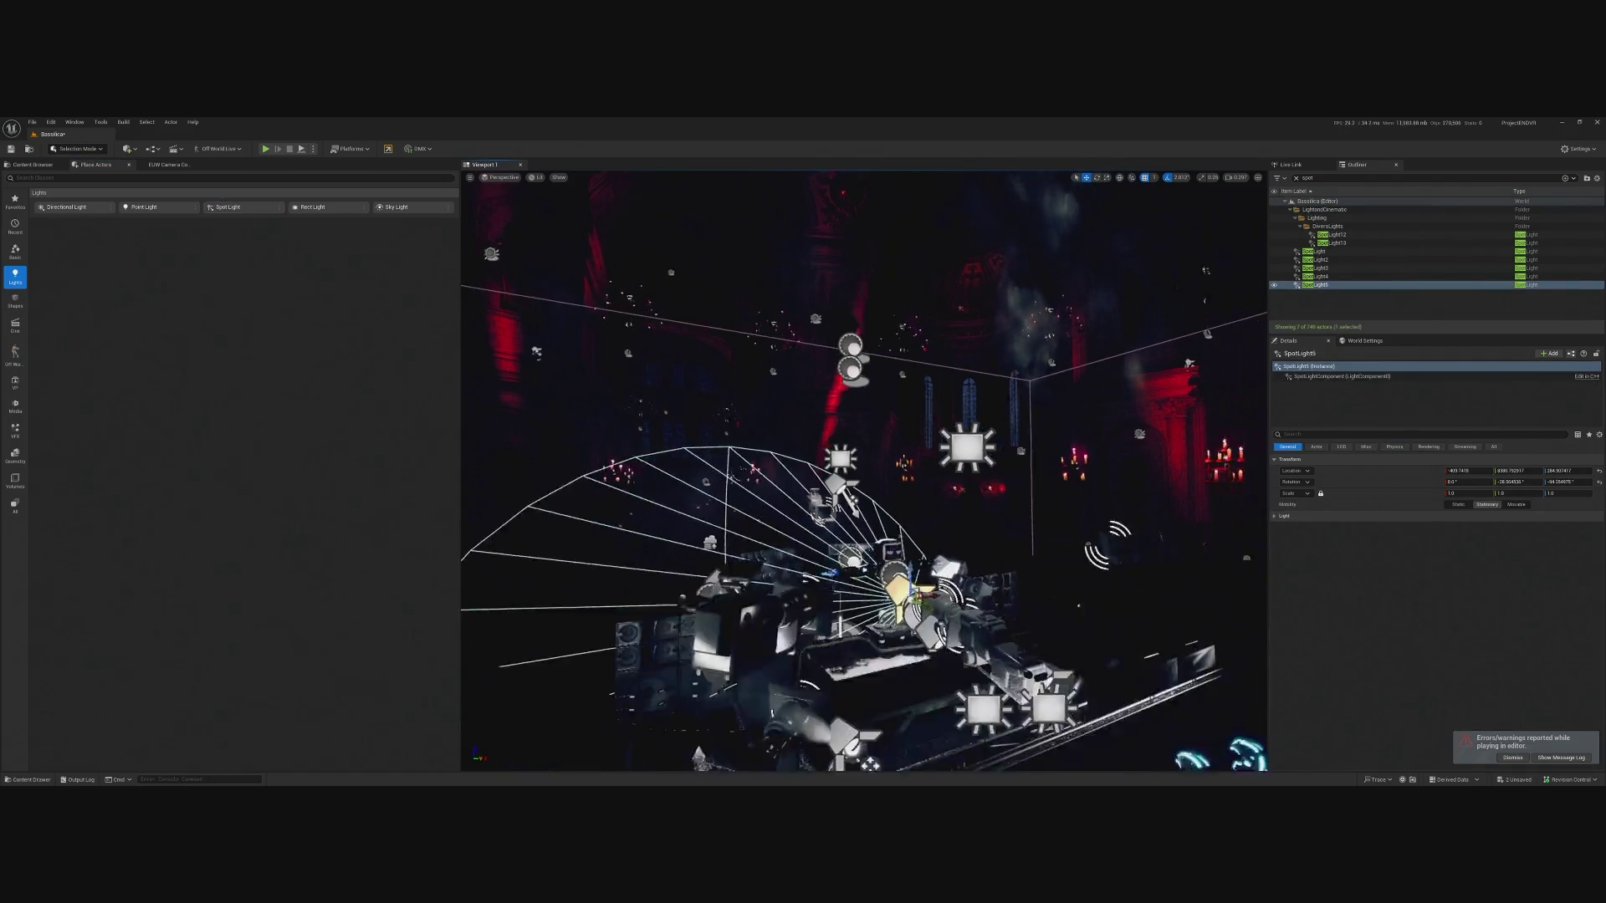
left_click(1598, 478)
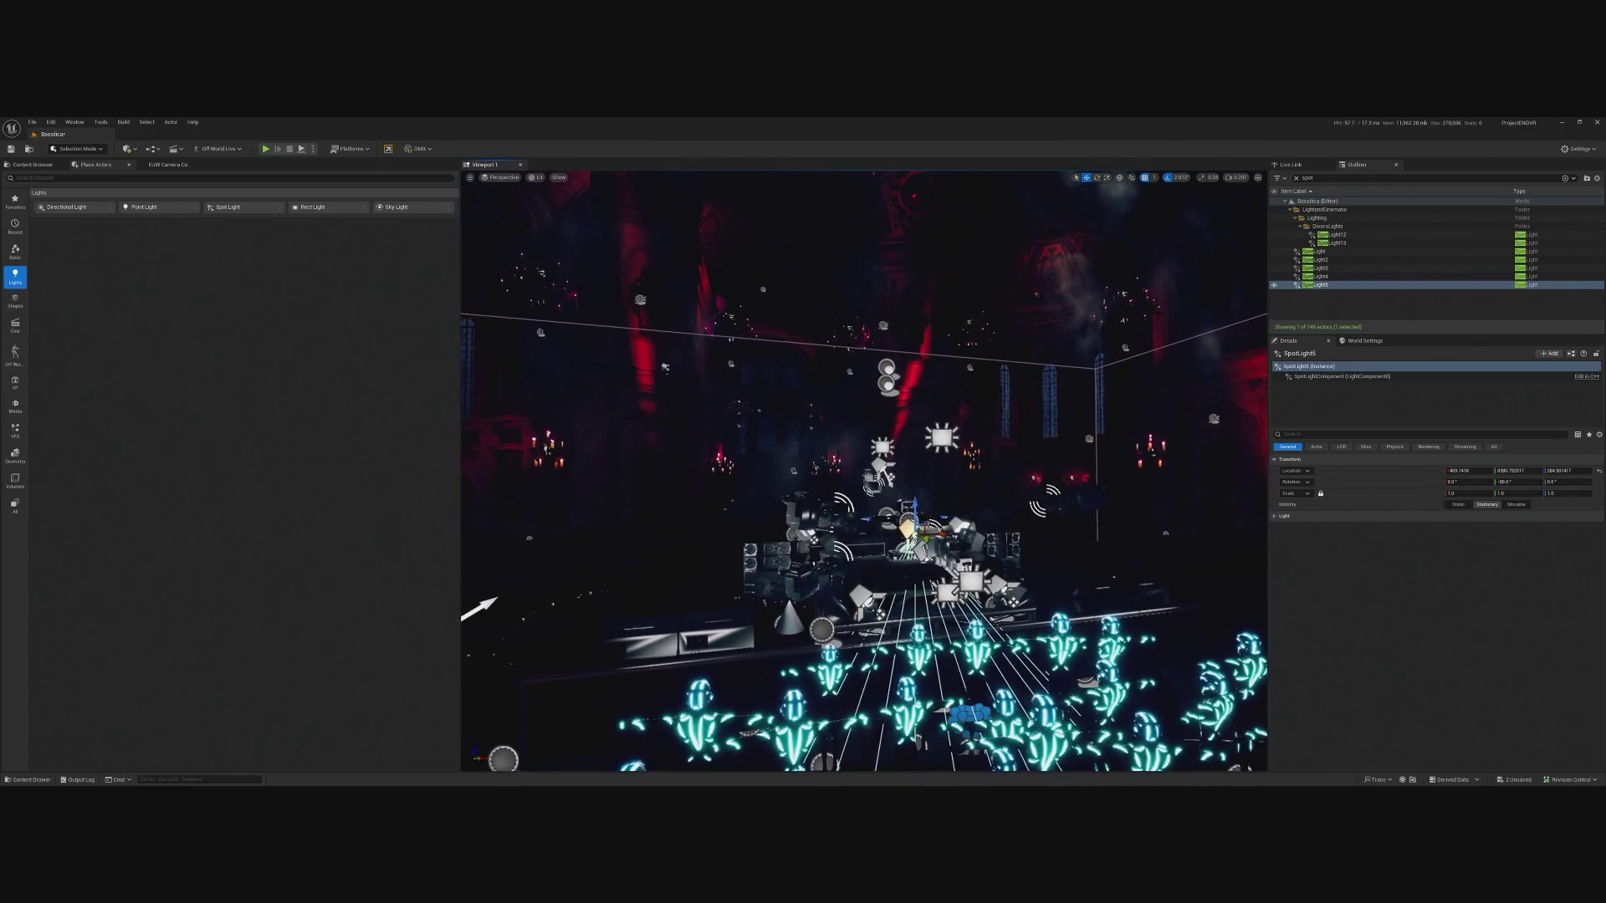
left_click_drag(917, 506, 915, 393)
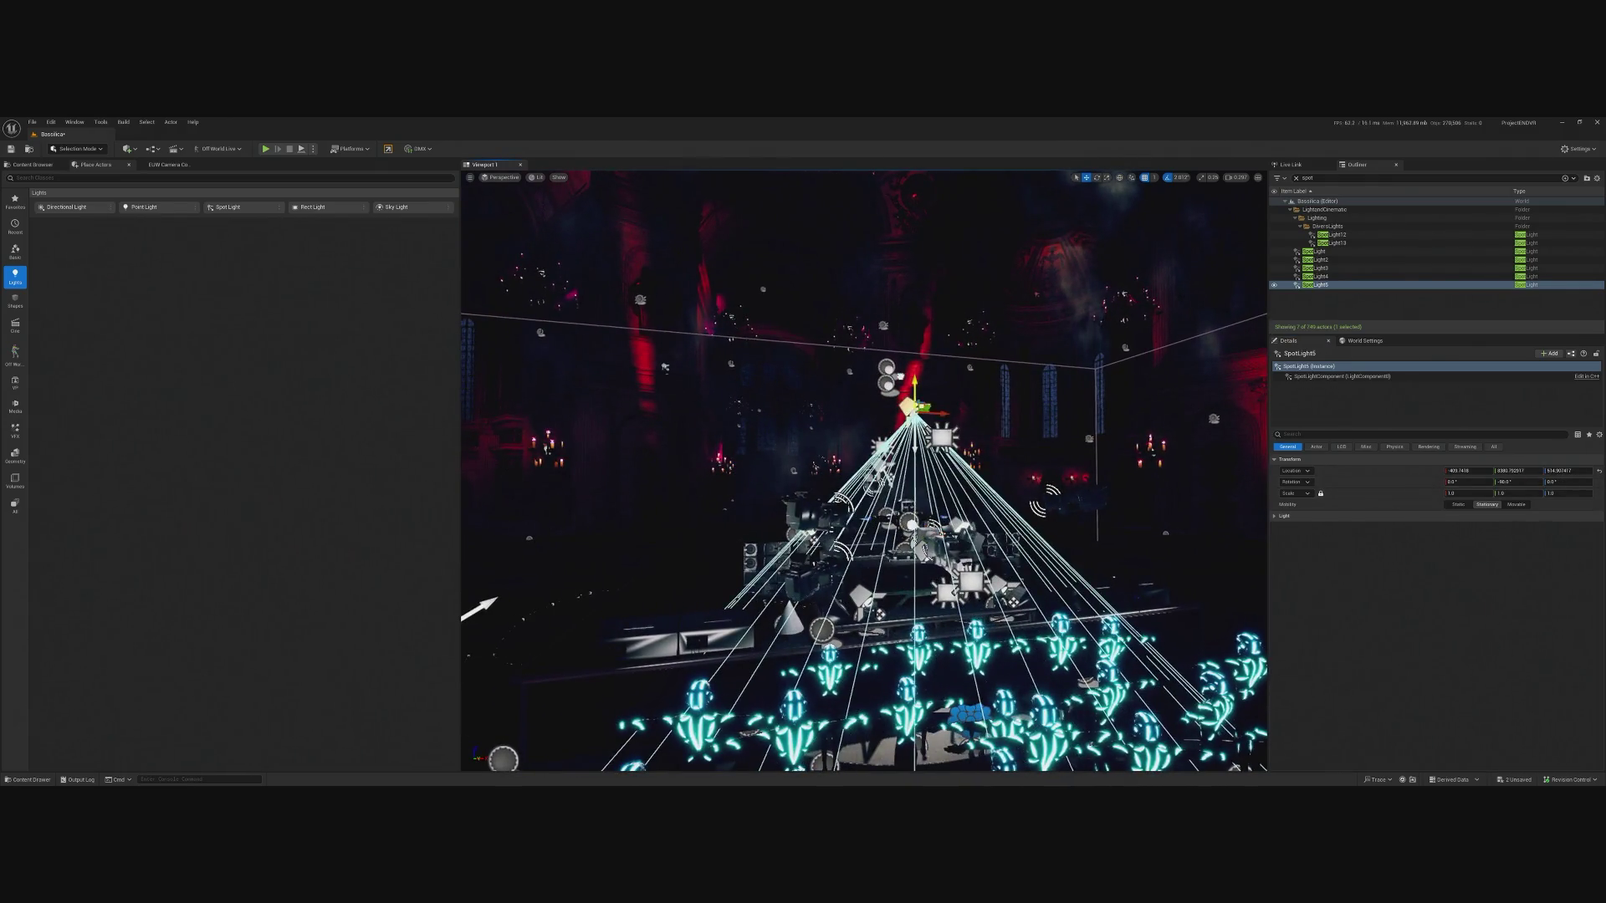
Play-test the level with the new spot light, then stop with Esc.
left_click(265, 149)
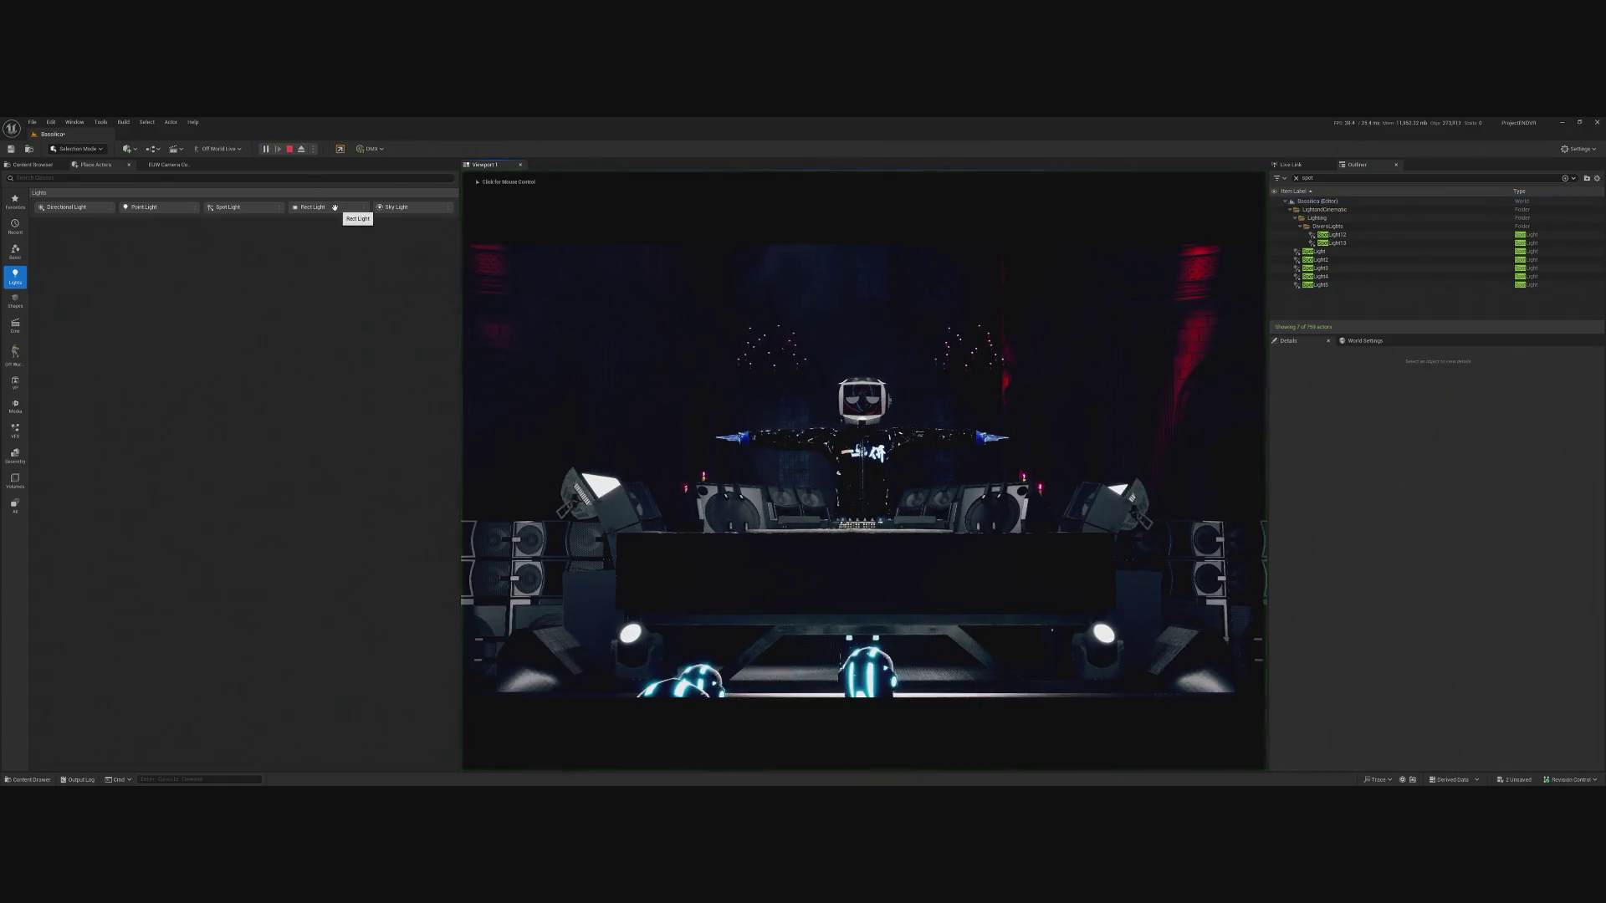
left_click(861, 434)
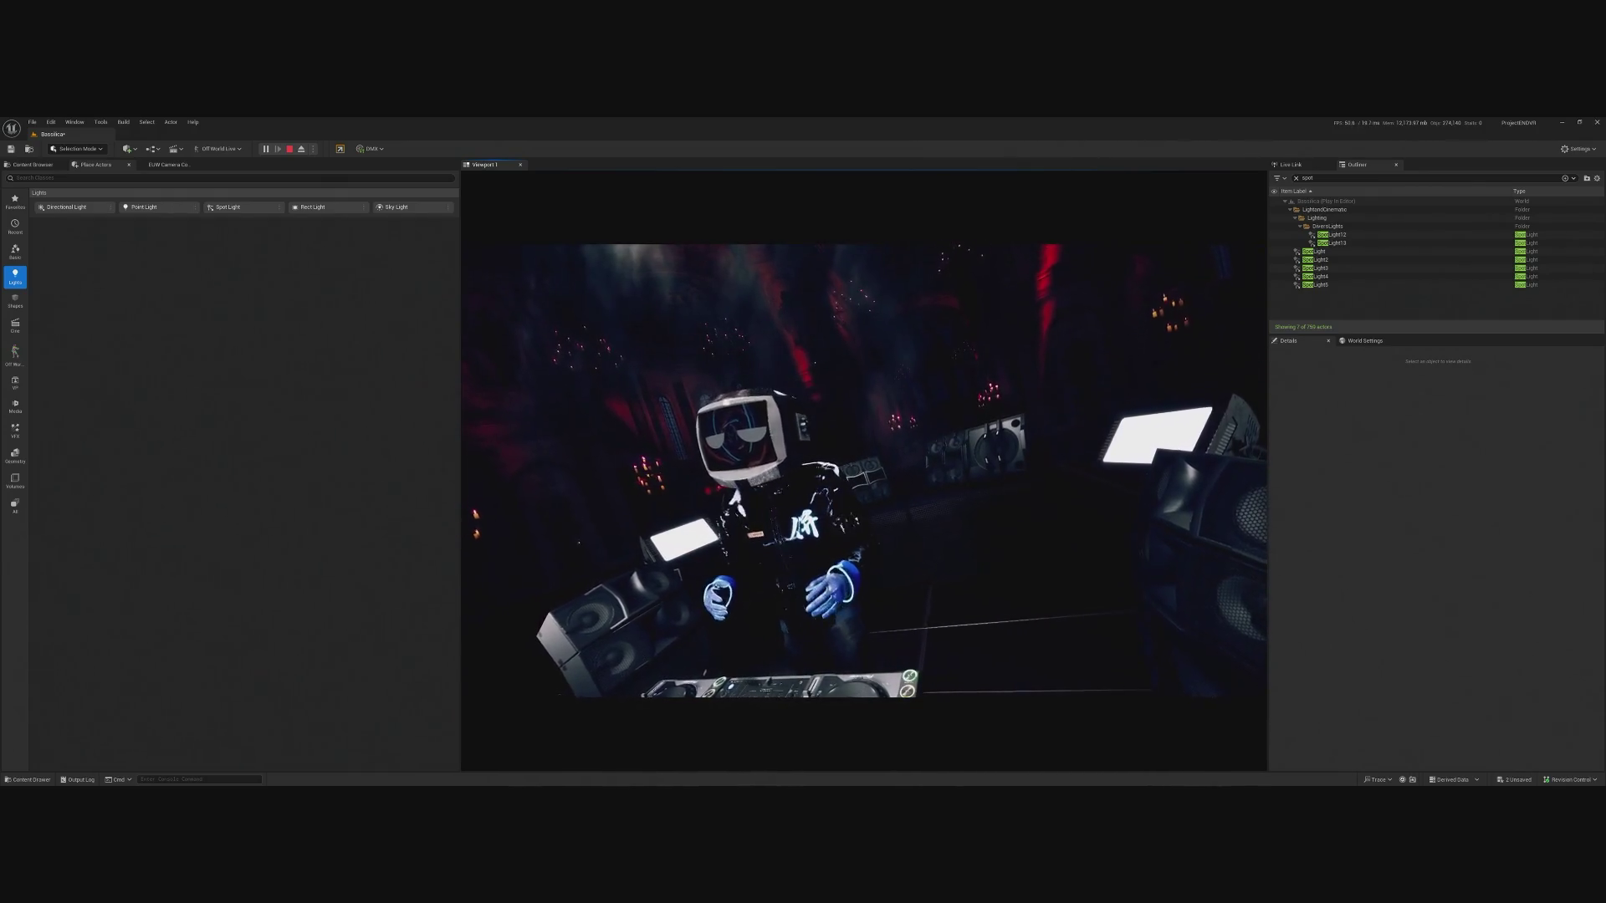
key("Escape")
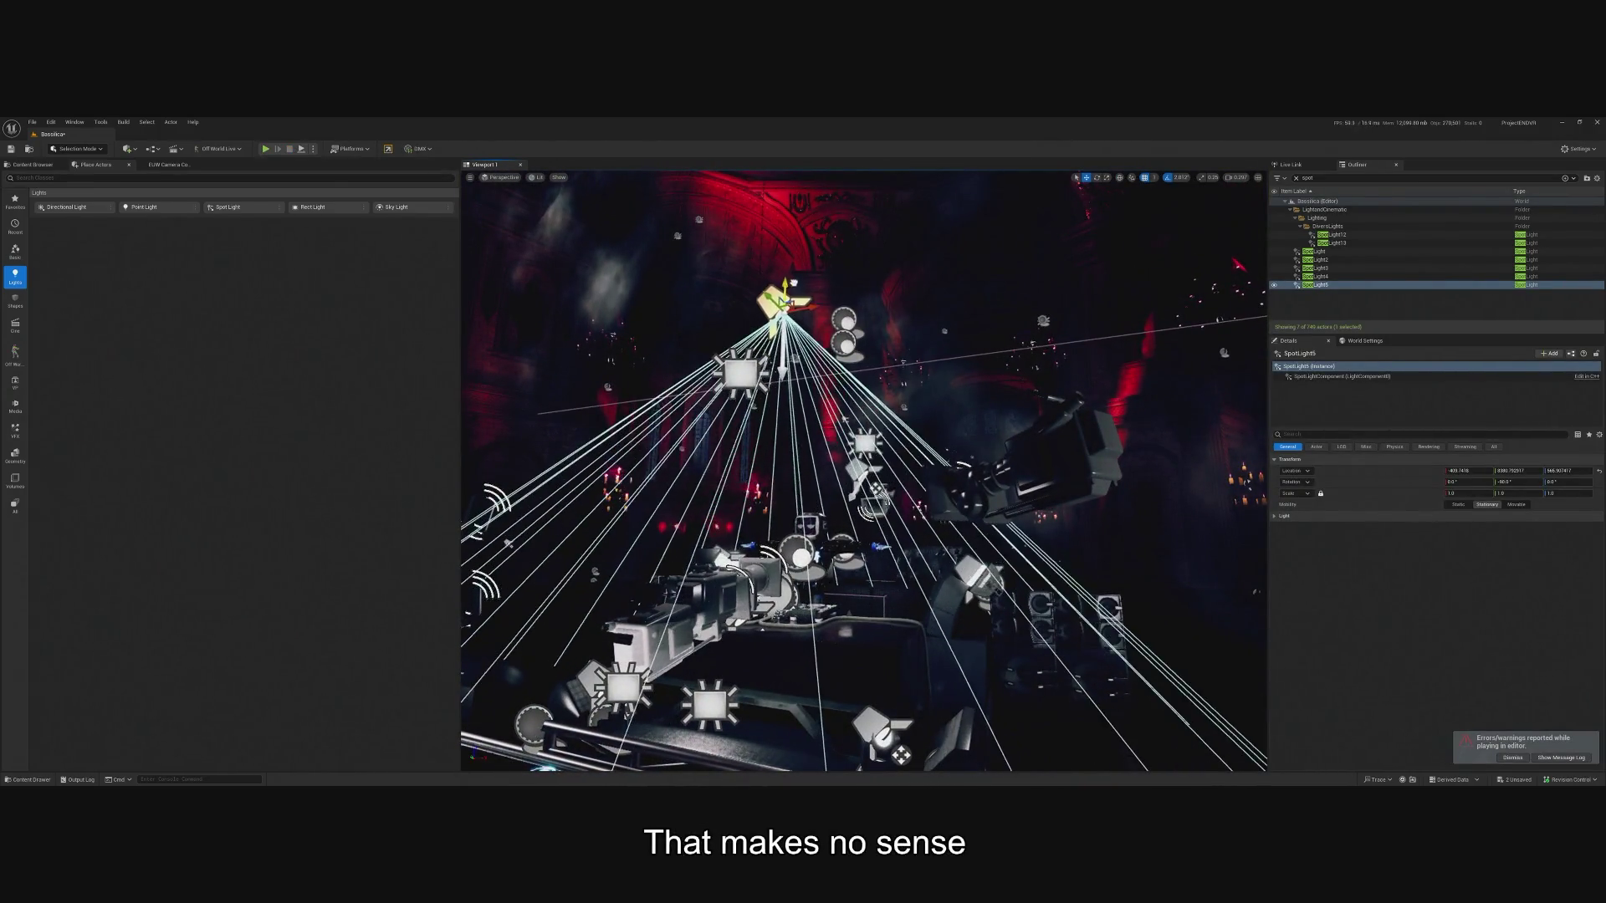
Assign an IES Texture profile to the new spot light.
left_click(1385, 434)
type("ies")
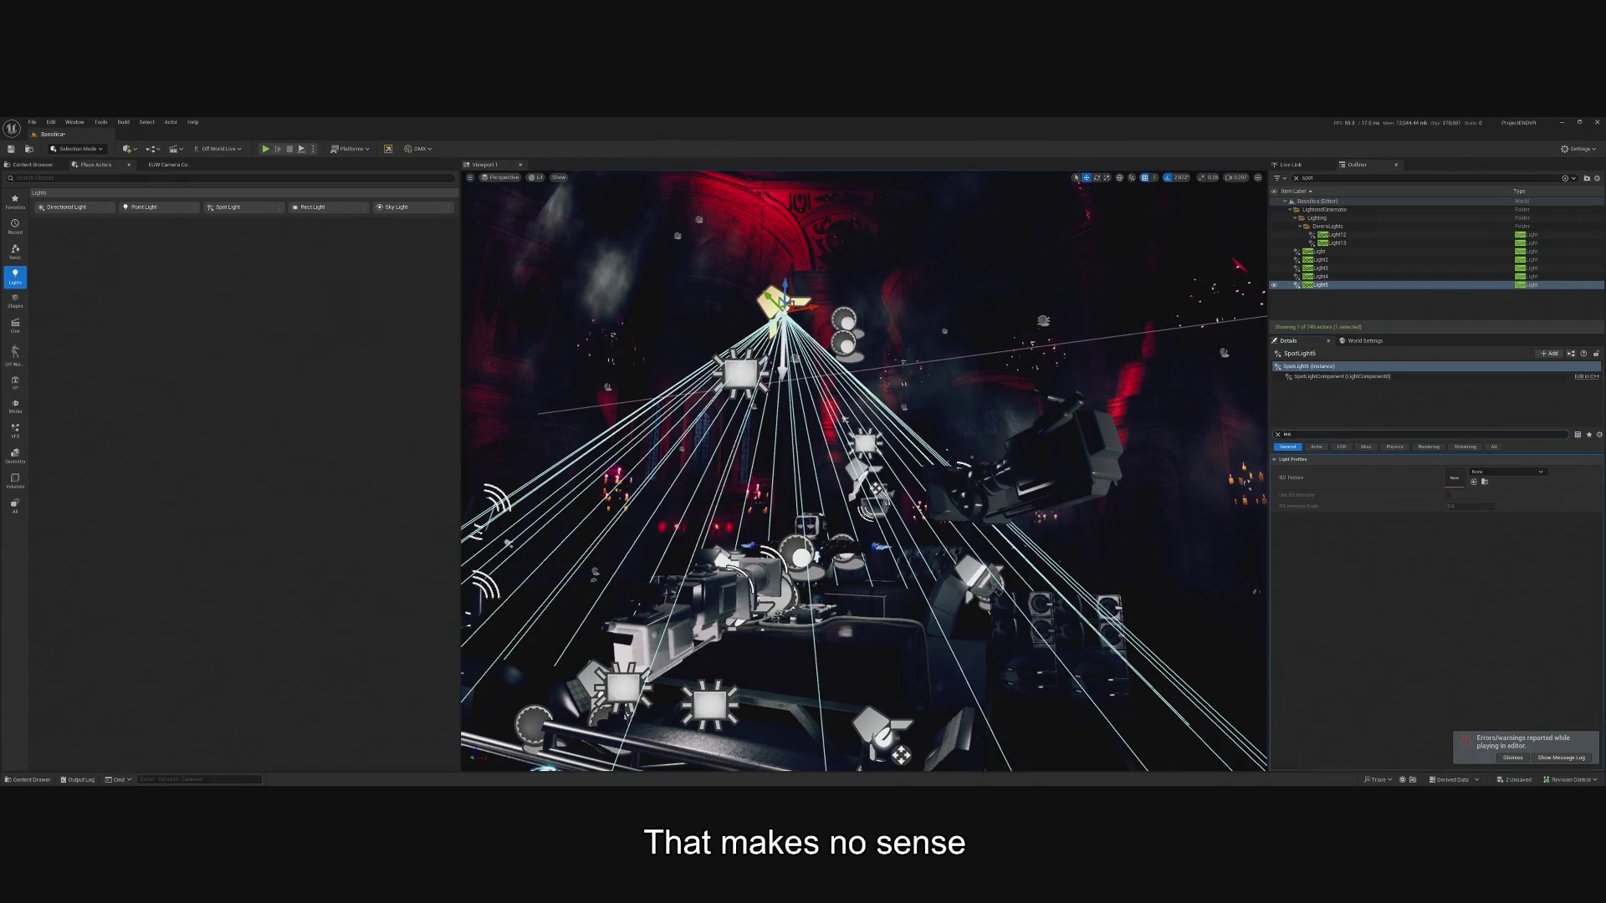
left_click(1521, 478)
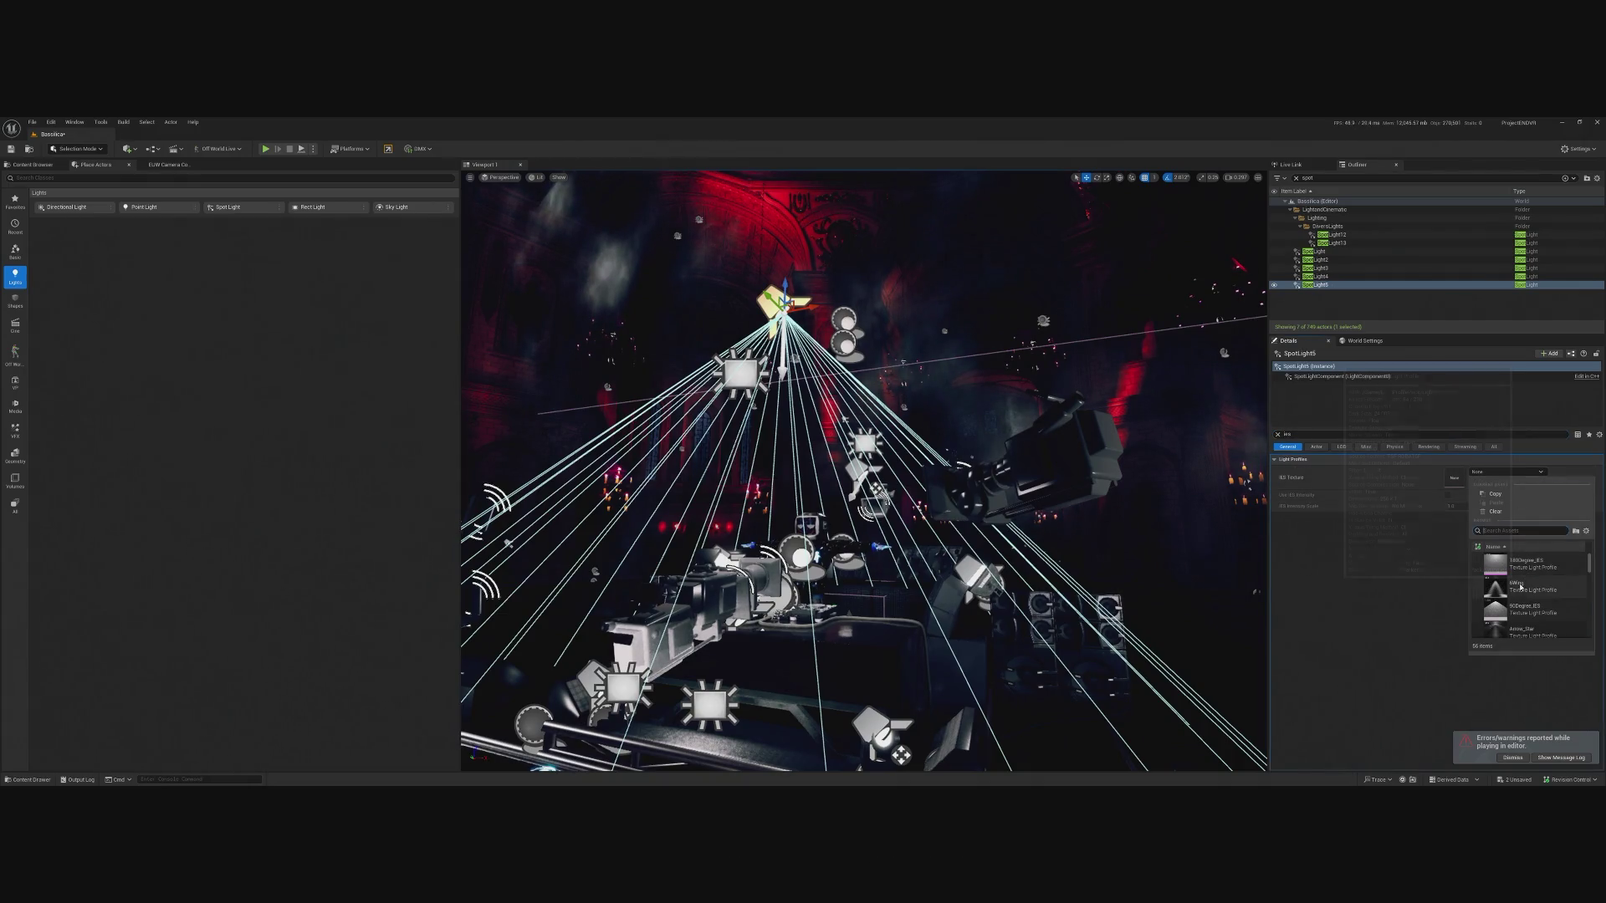
left_click(1508, 587)
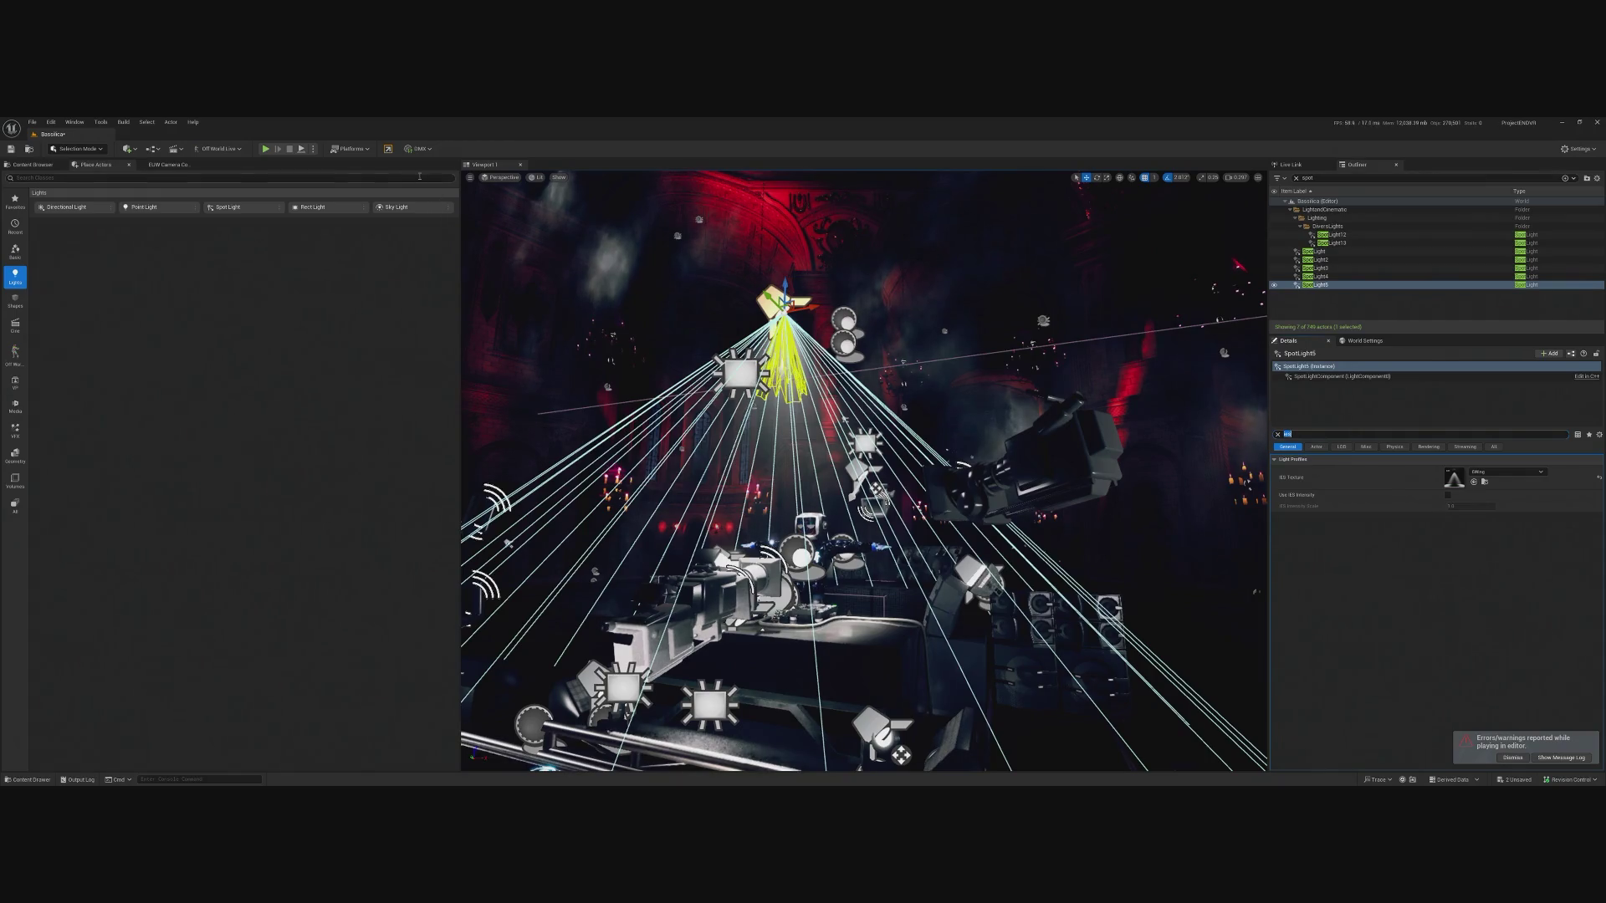
Play-test the scene with the IES-lit spot light, then stop the session.
left_click(267, 149)
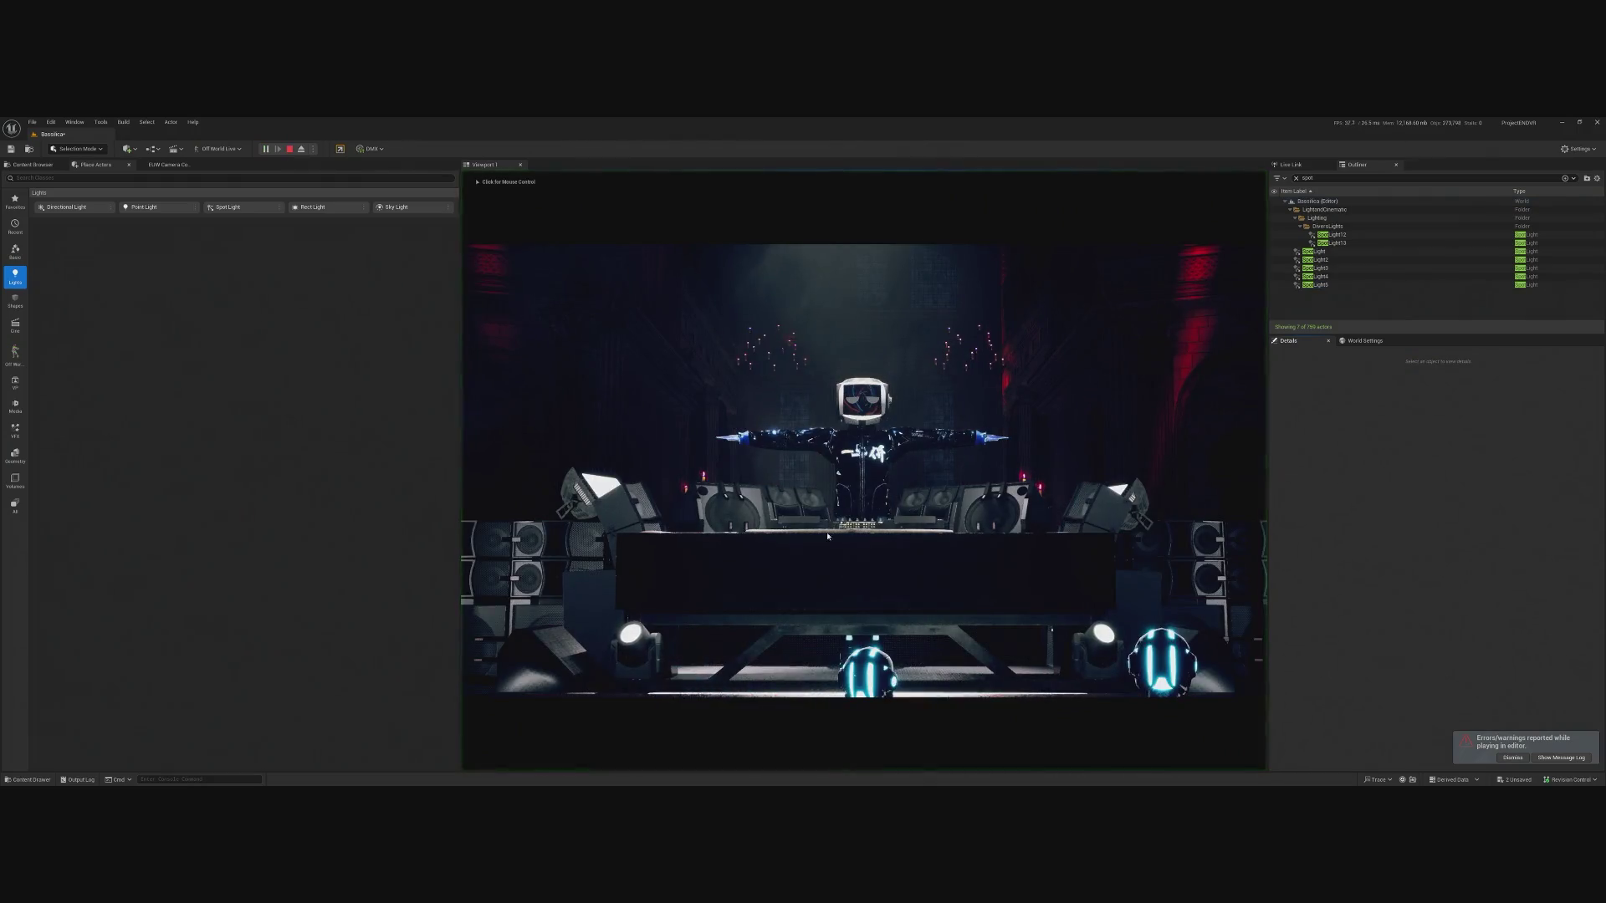
key("shift+F1")
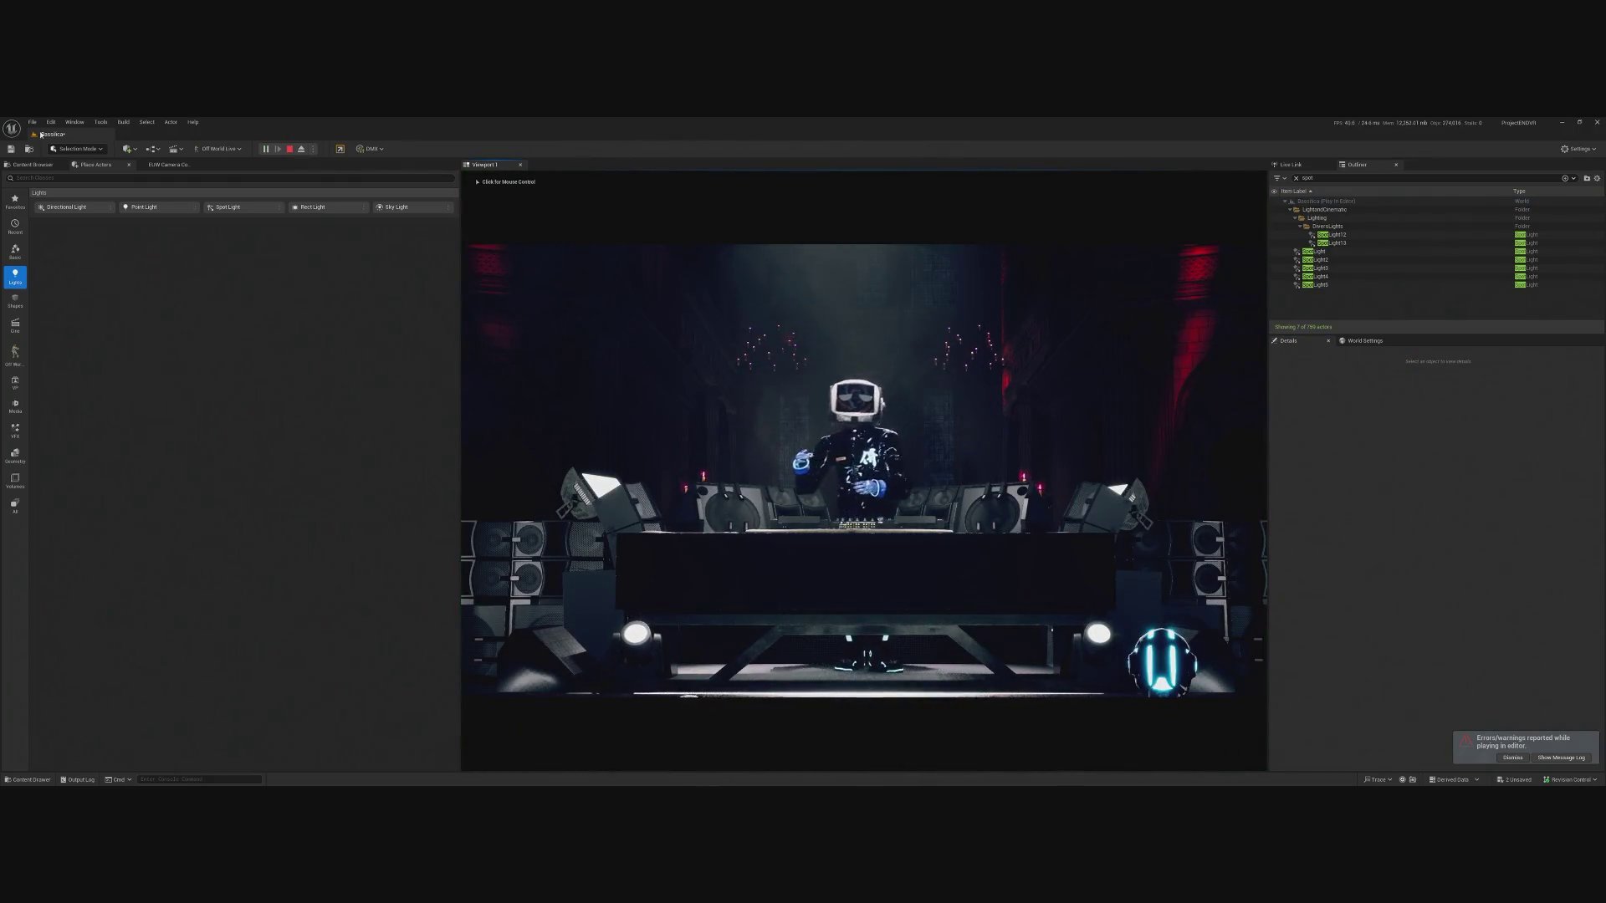
left_click(585, 418)
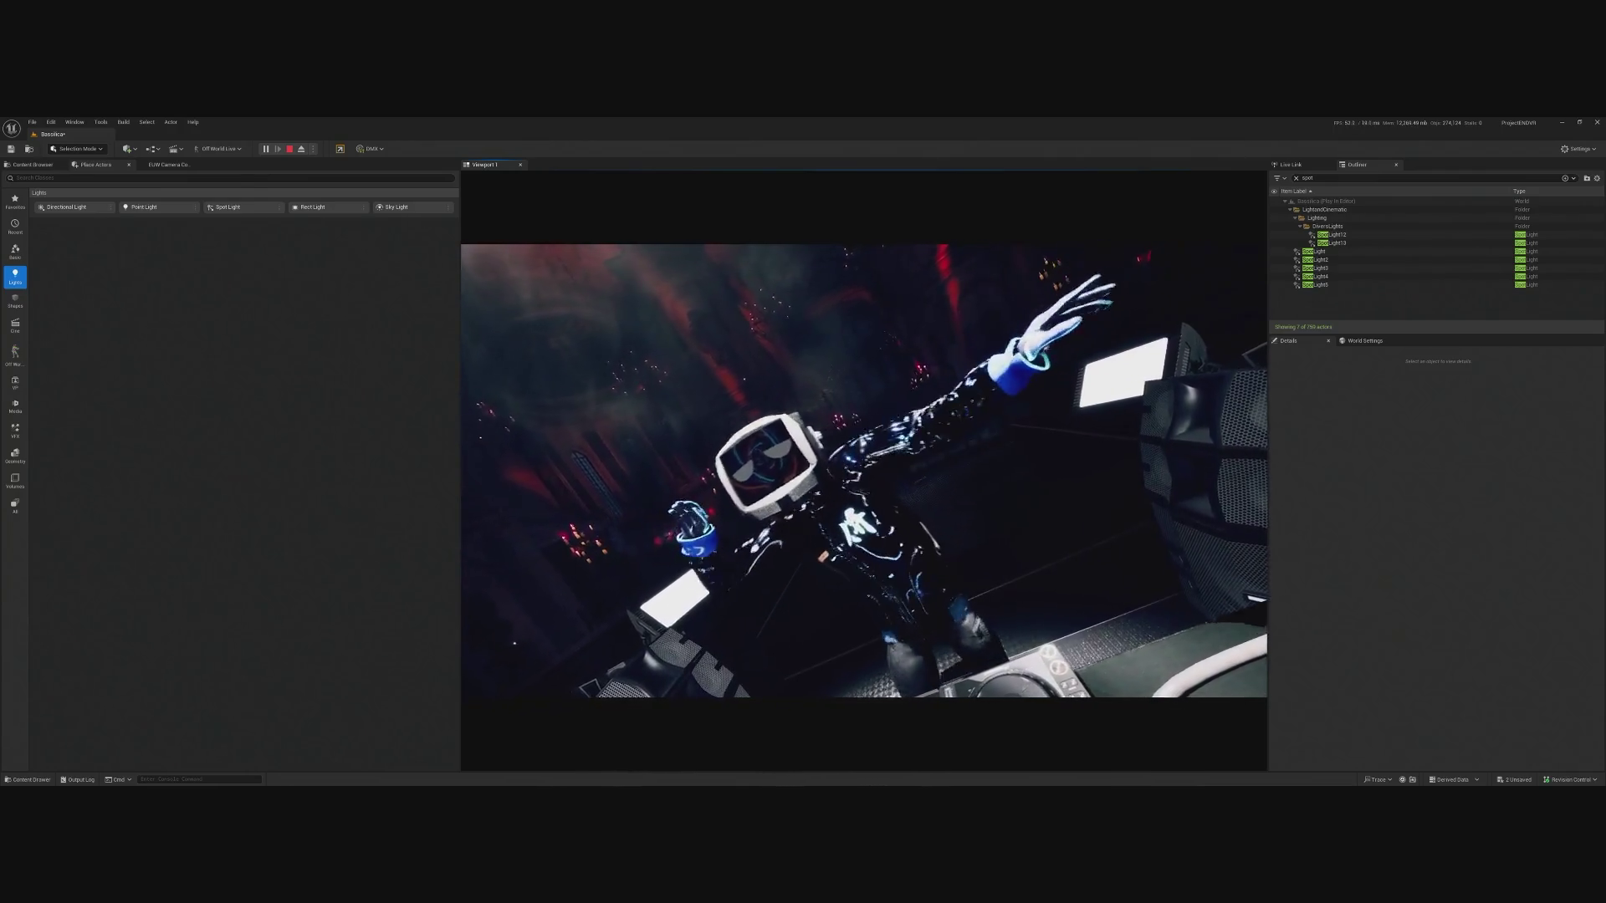
key("shift+F1")
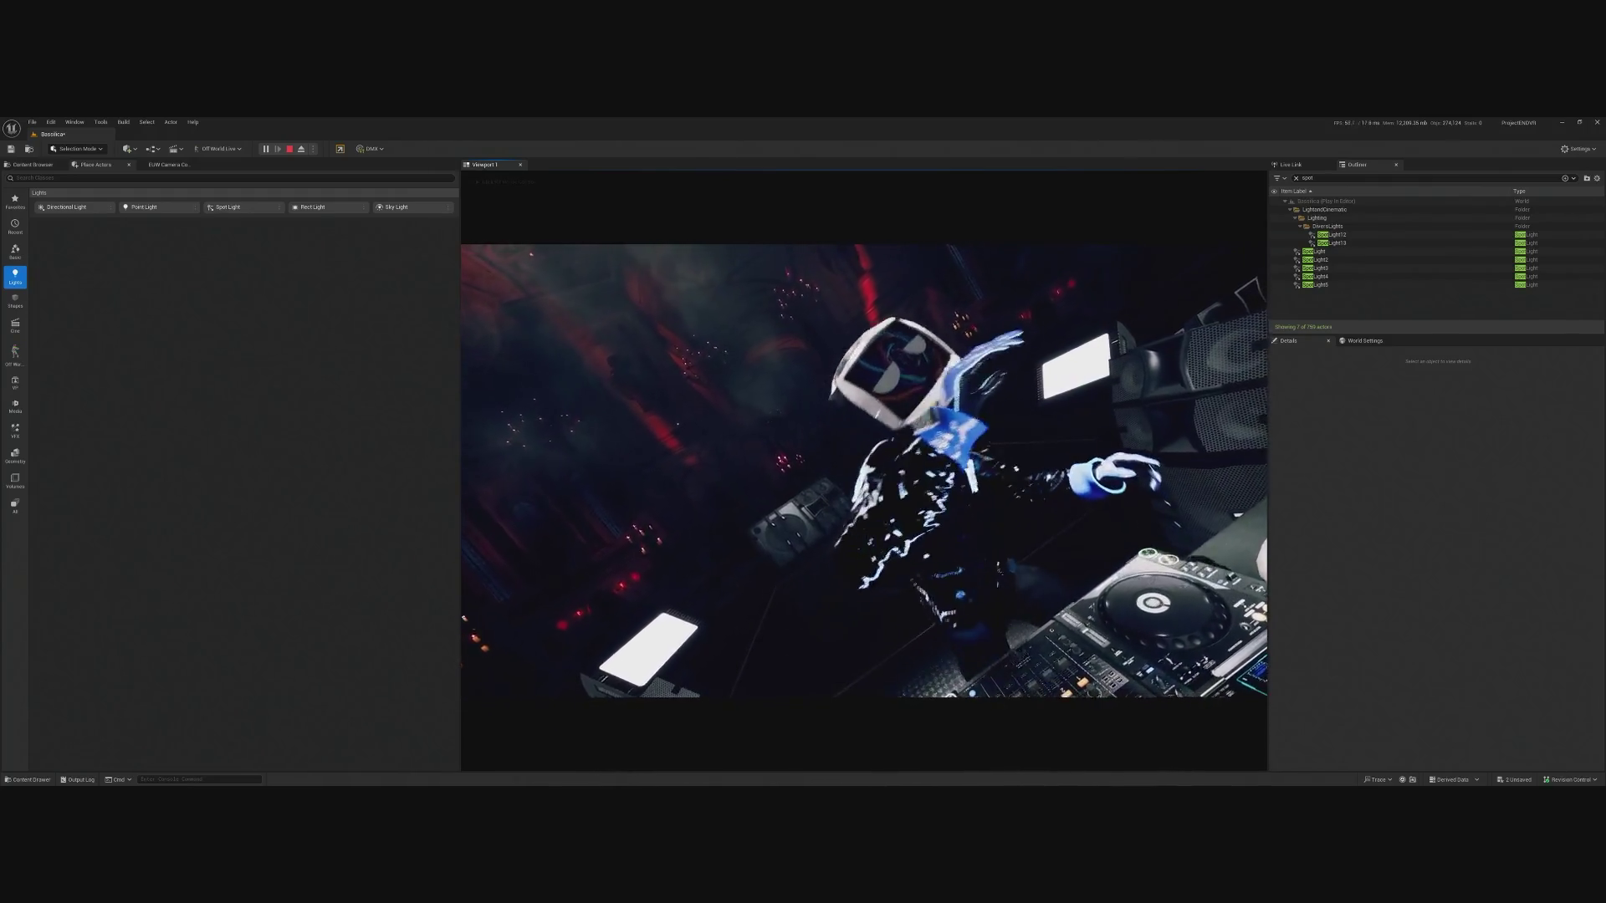
left_click(289, 149)
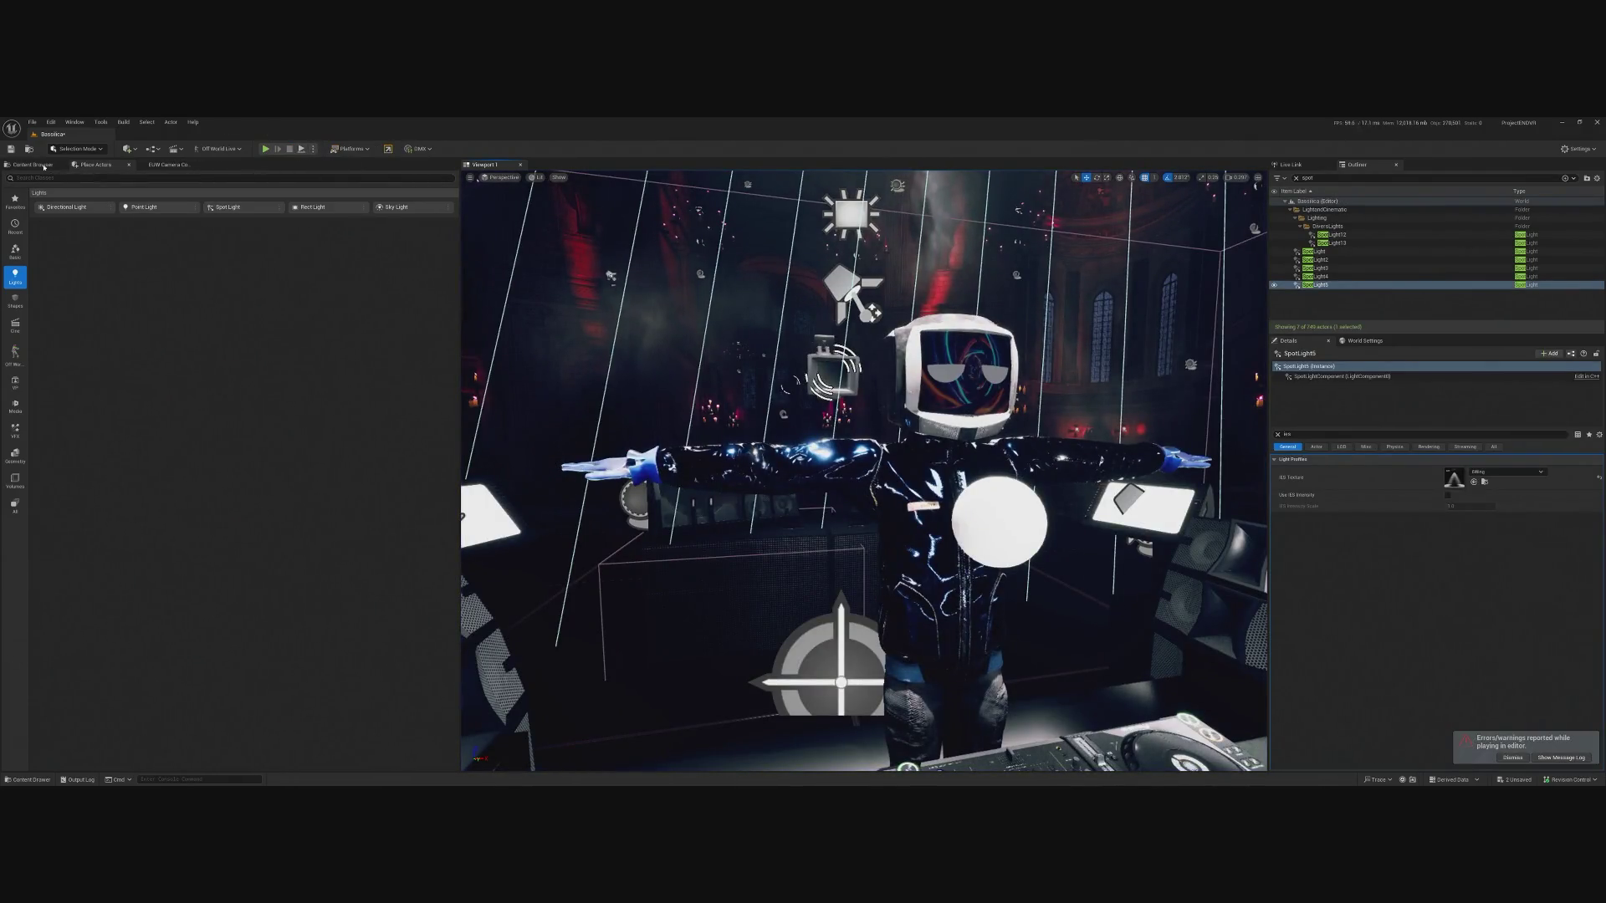
Place a BP_LoadNewLevel actor into the cathedral scene from the Content Browser.
left_click(32, 164)
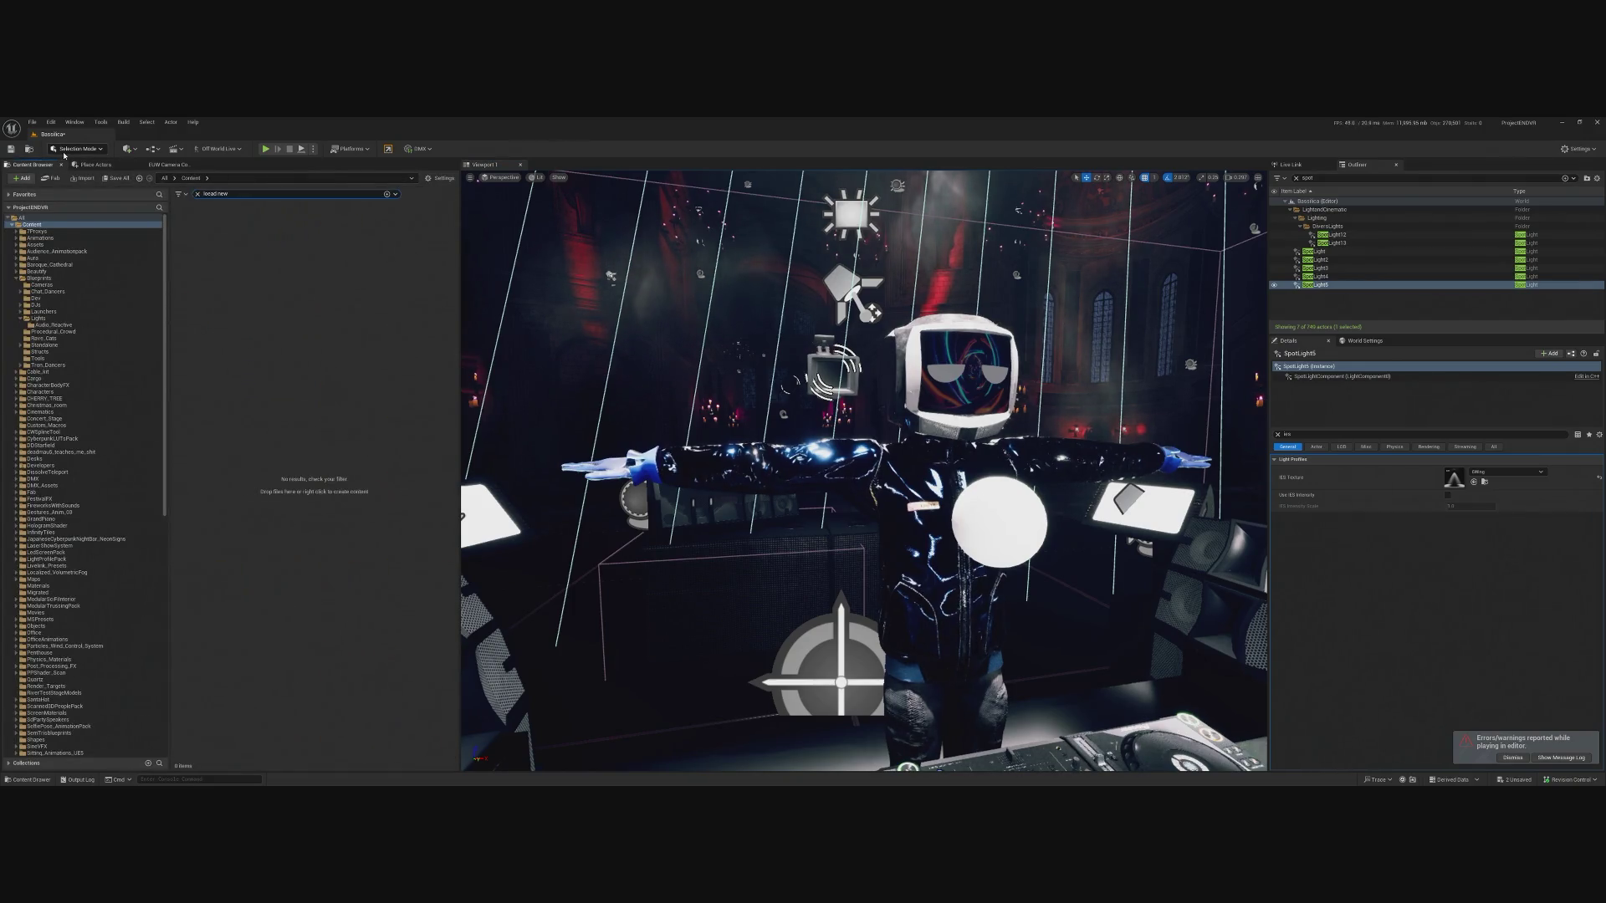
type("w")
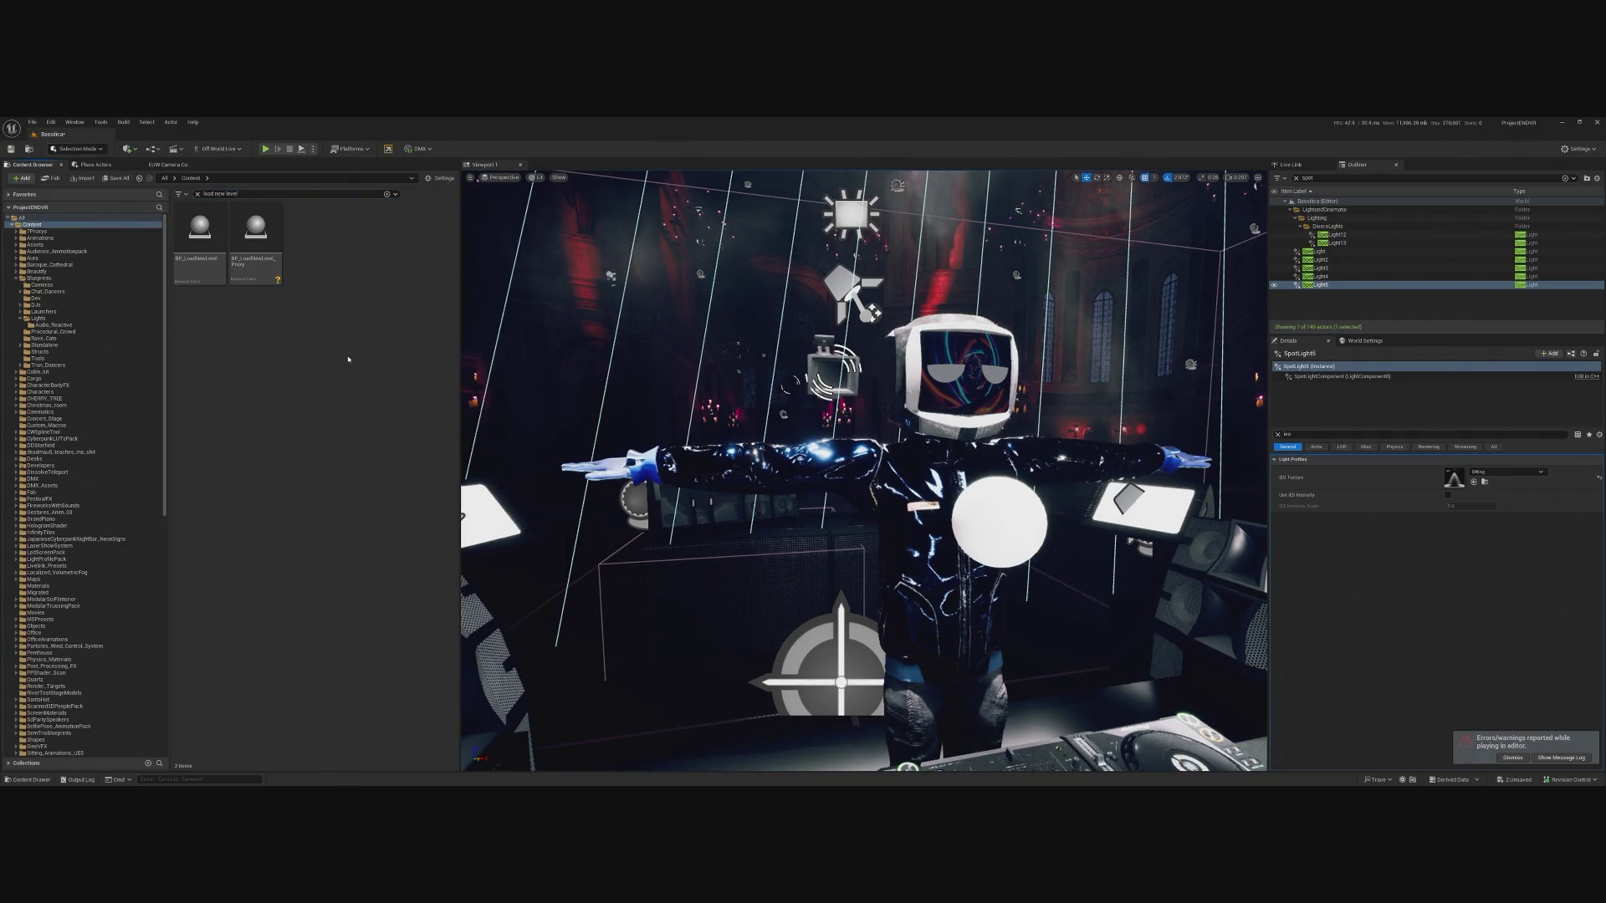
mouse_move(199, 238)
left_mouse_down()
mouse_move(409, 393)
mouse_move(629, 649)
mouse_move(567, 649)
left_mouse_up()
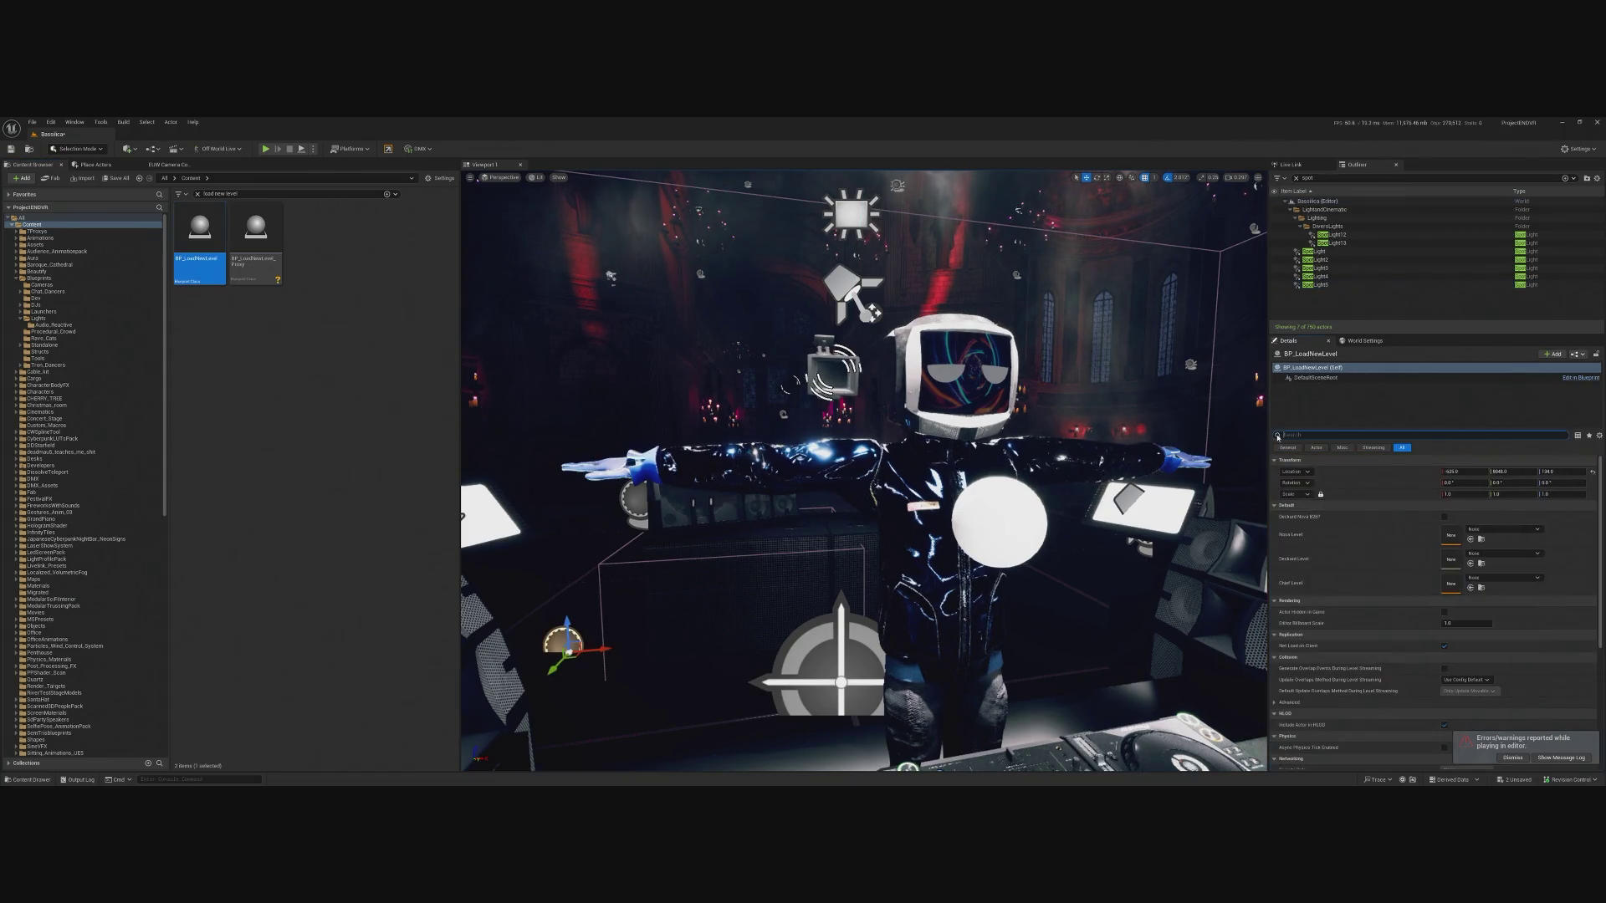
Create a new level Deckard_Bassilica from the selected Deckard DJ in the Levels window.
left_click(938, 506)
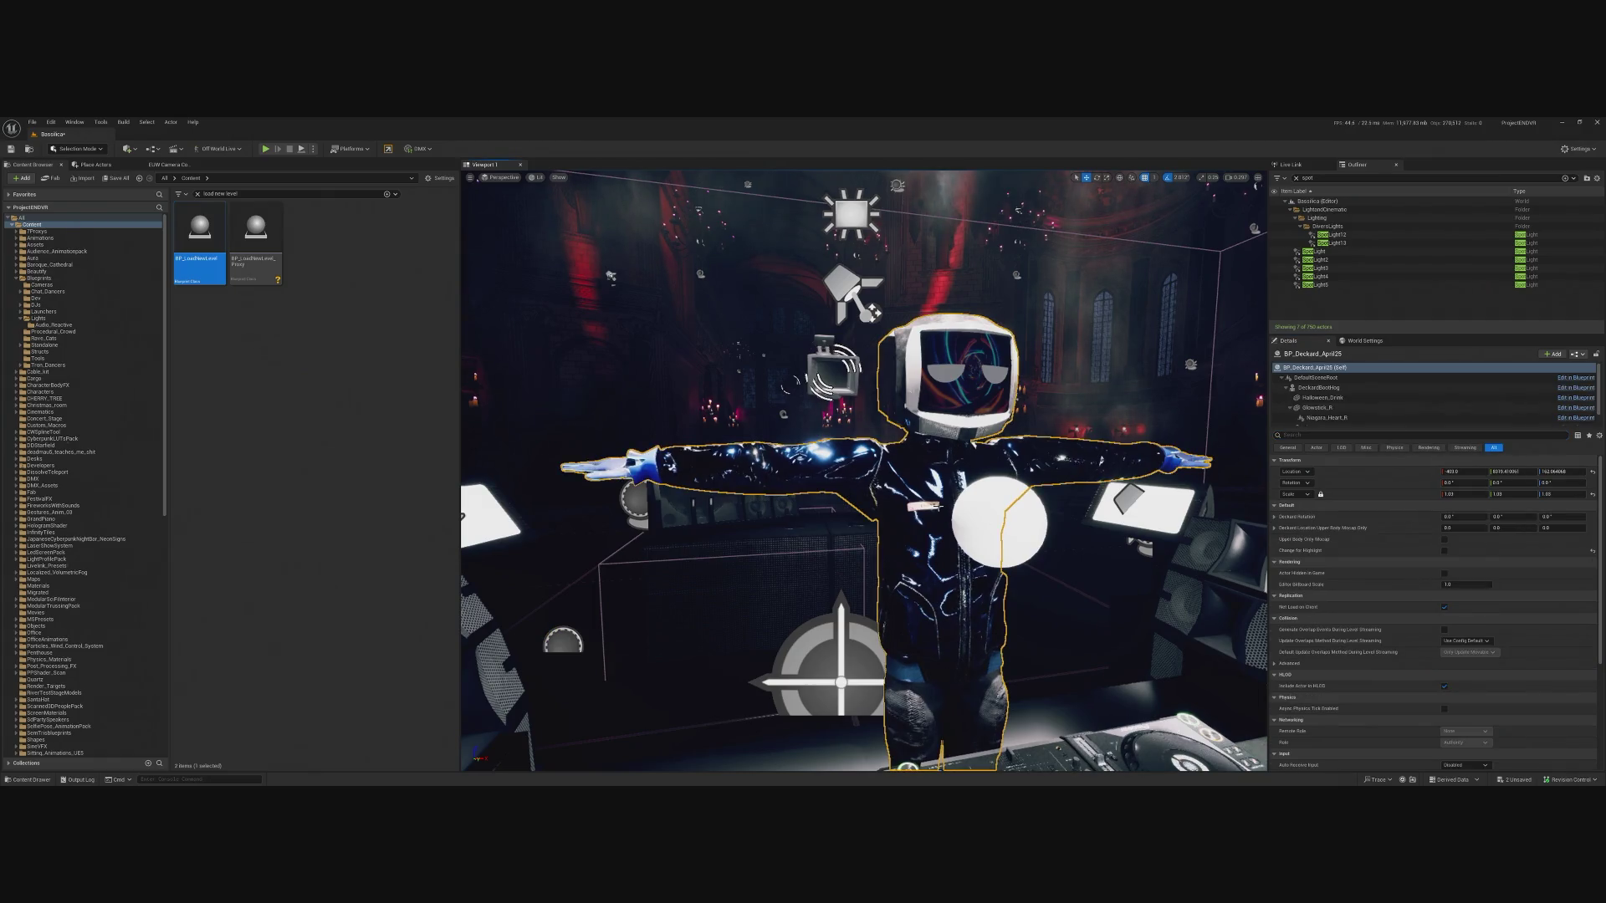
right_click(933, 490)
left_click(74, 122)
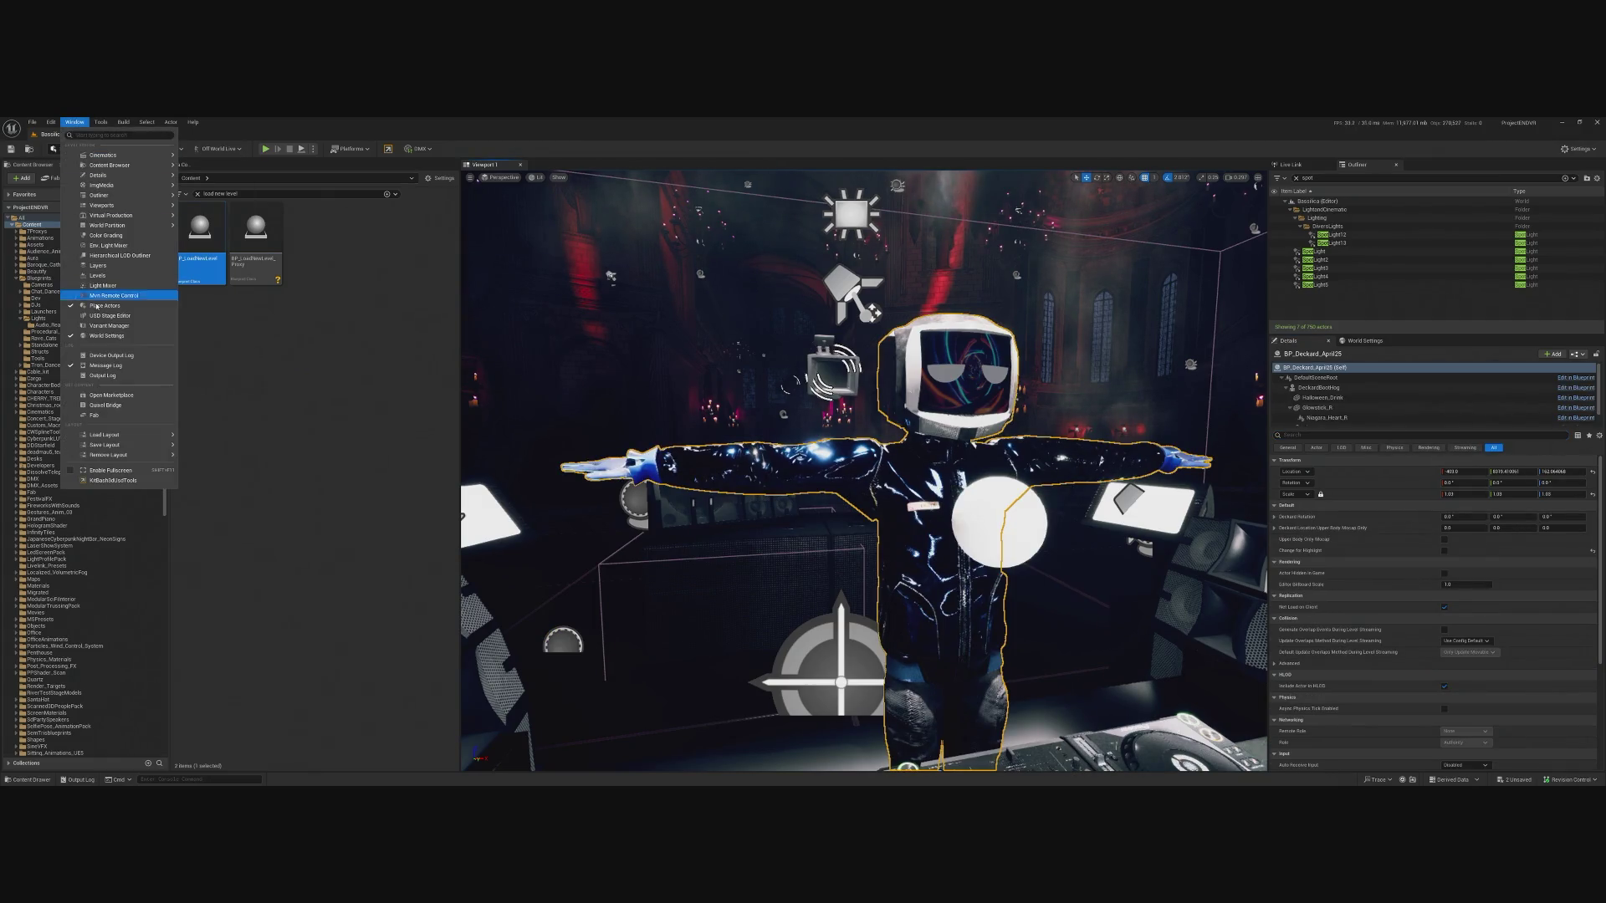
left_click(117, 282)
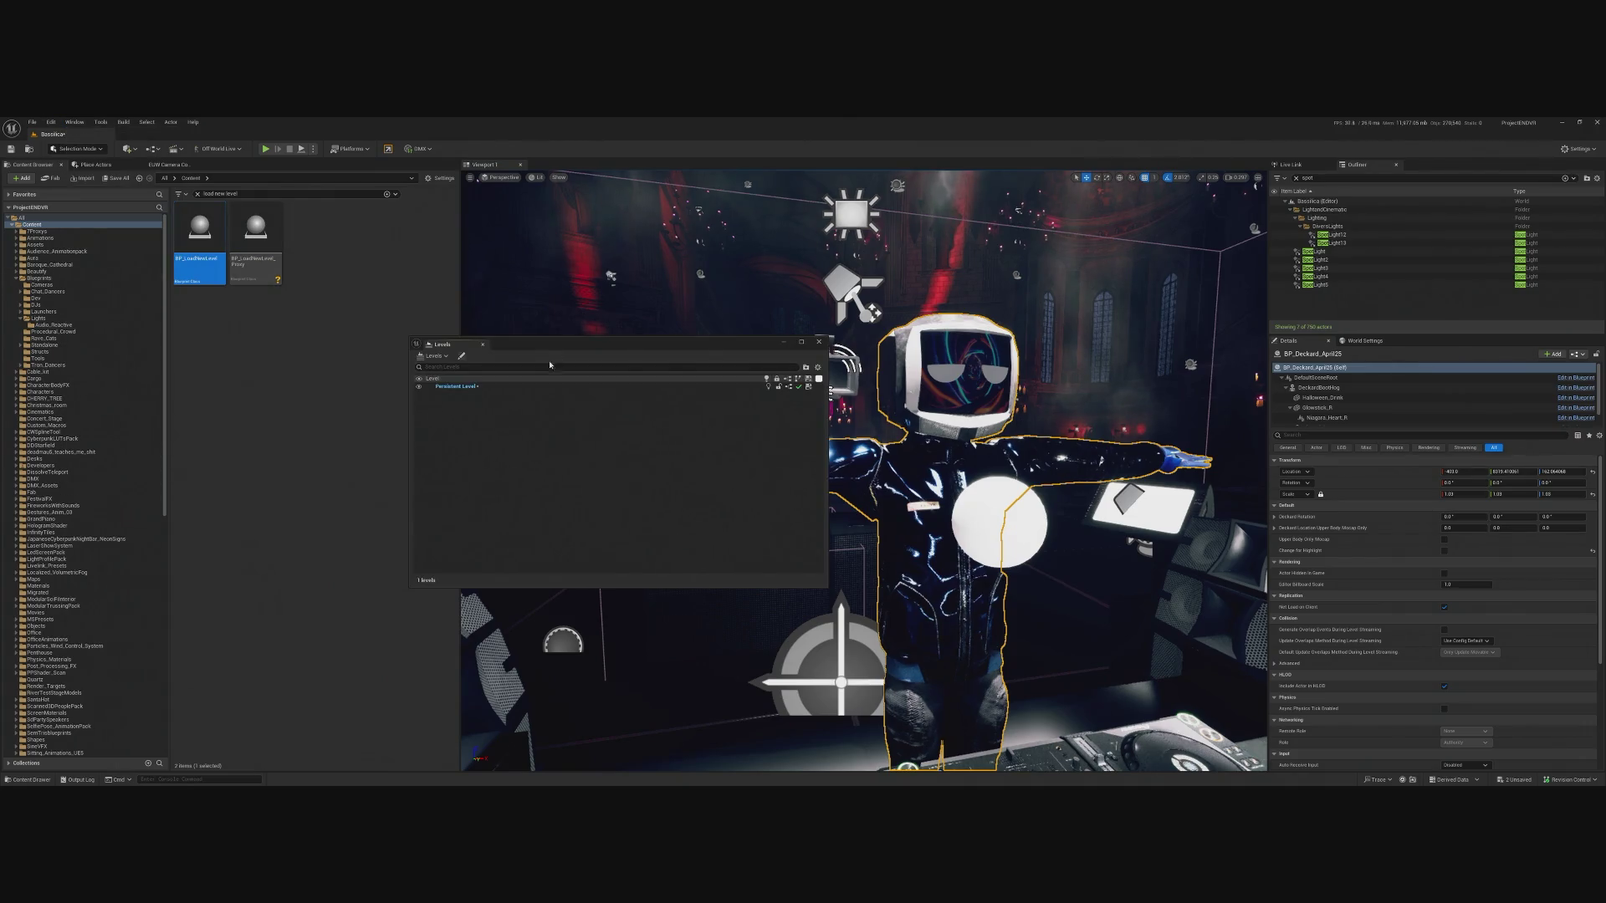
left_click_drag(448, 342, 816, 326)
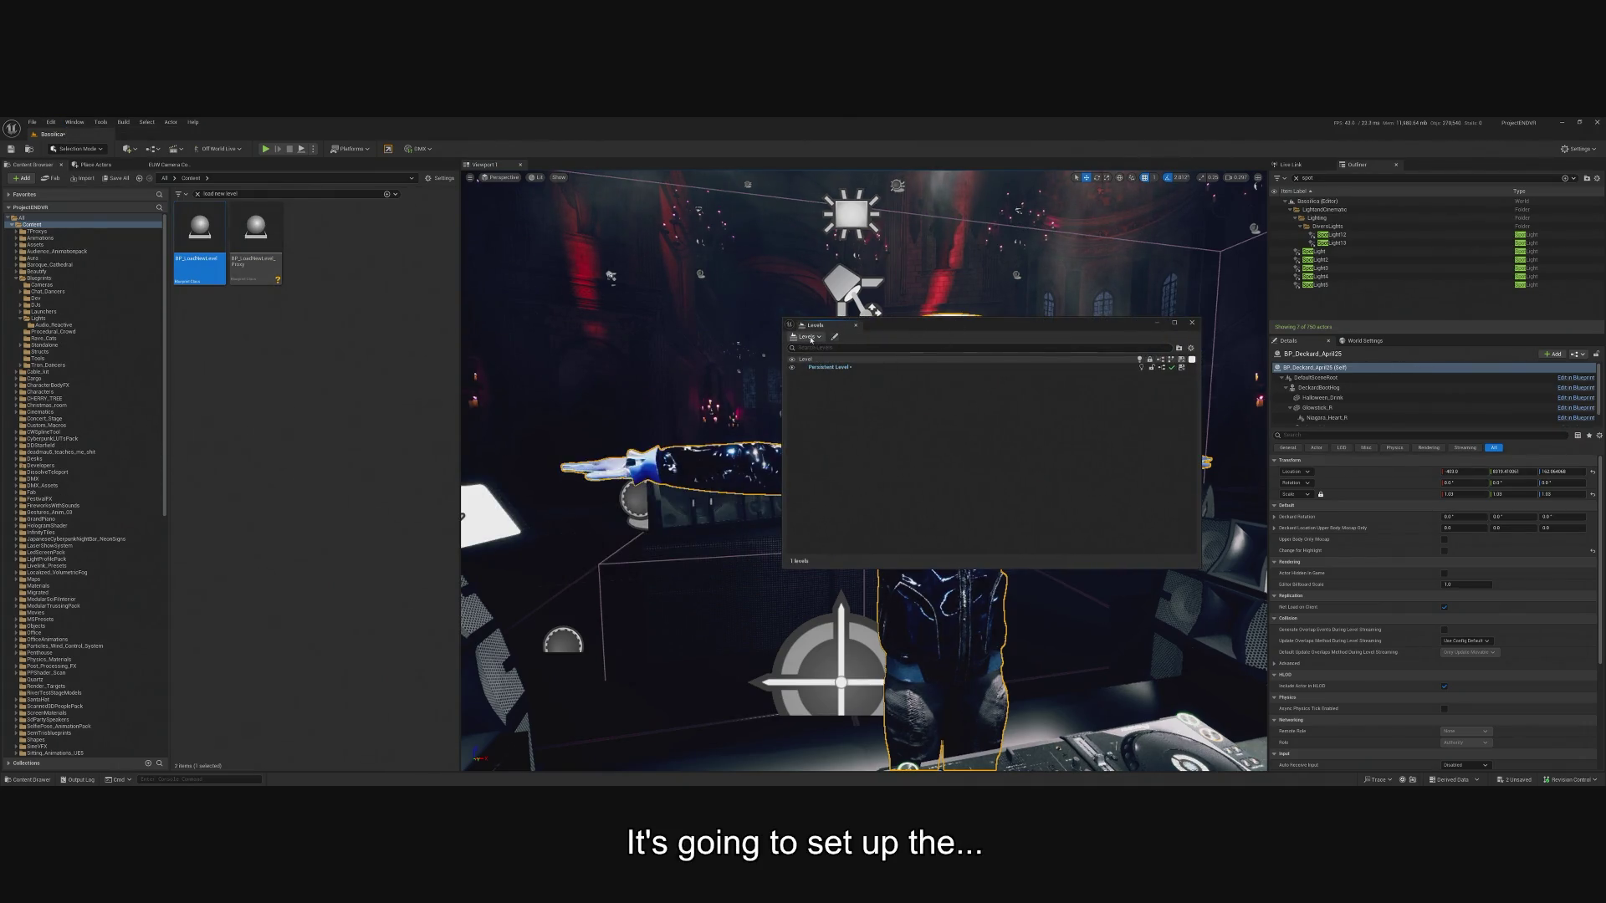
left_click(809, 338)
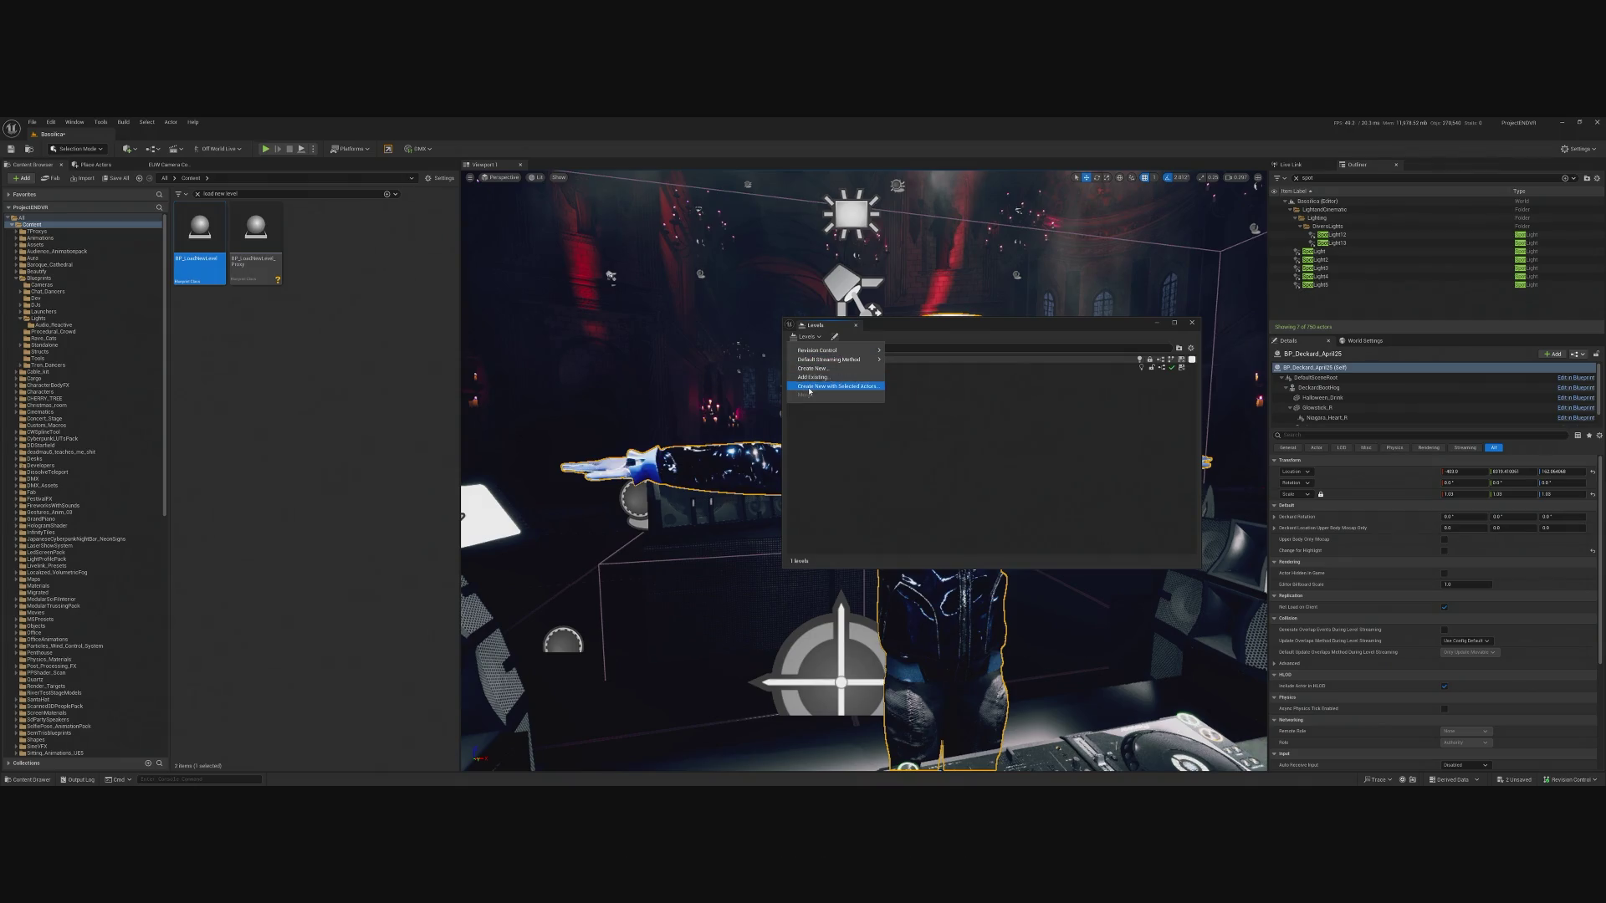
left_click(824, 386)
type("Deckard_Basic")
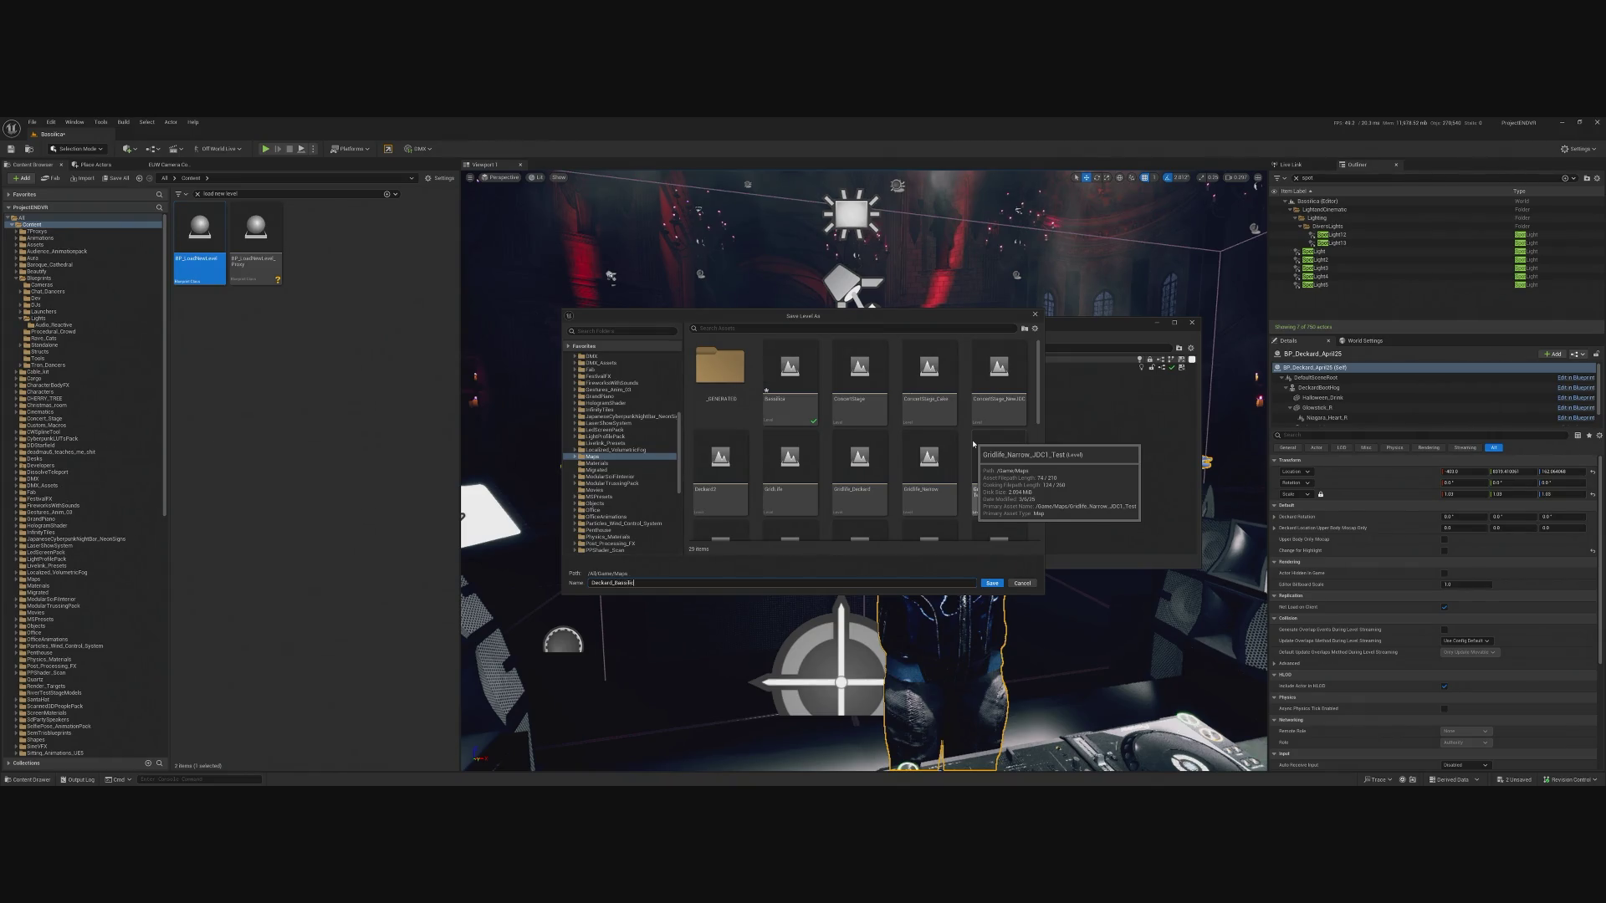
type("a")
key("Return")
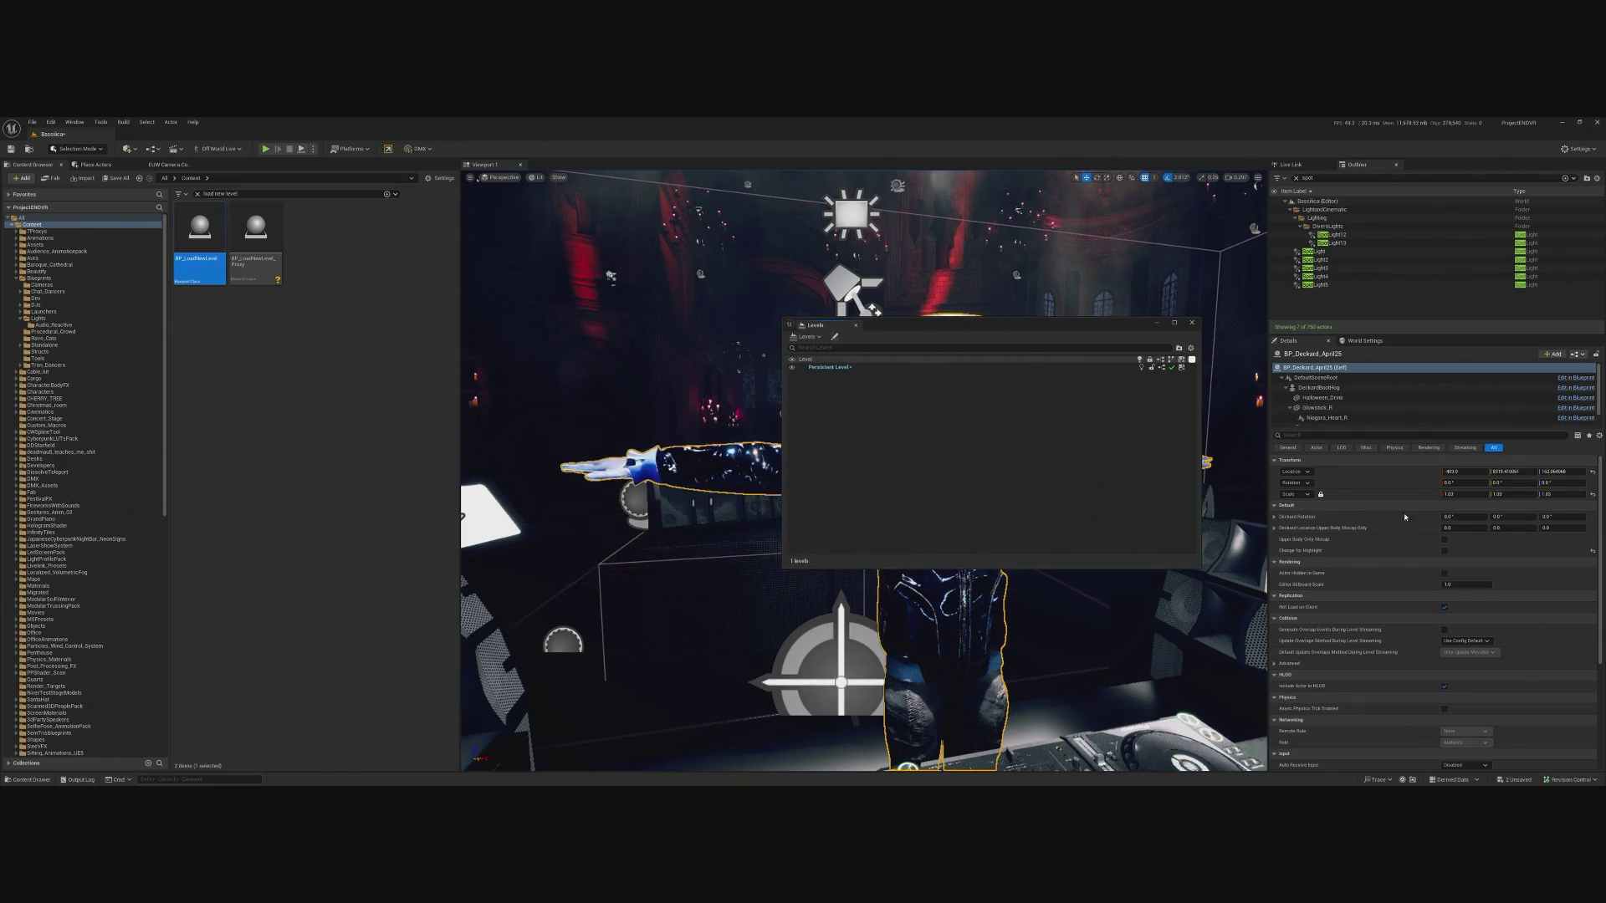
left_click(1194, 323)
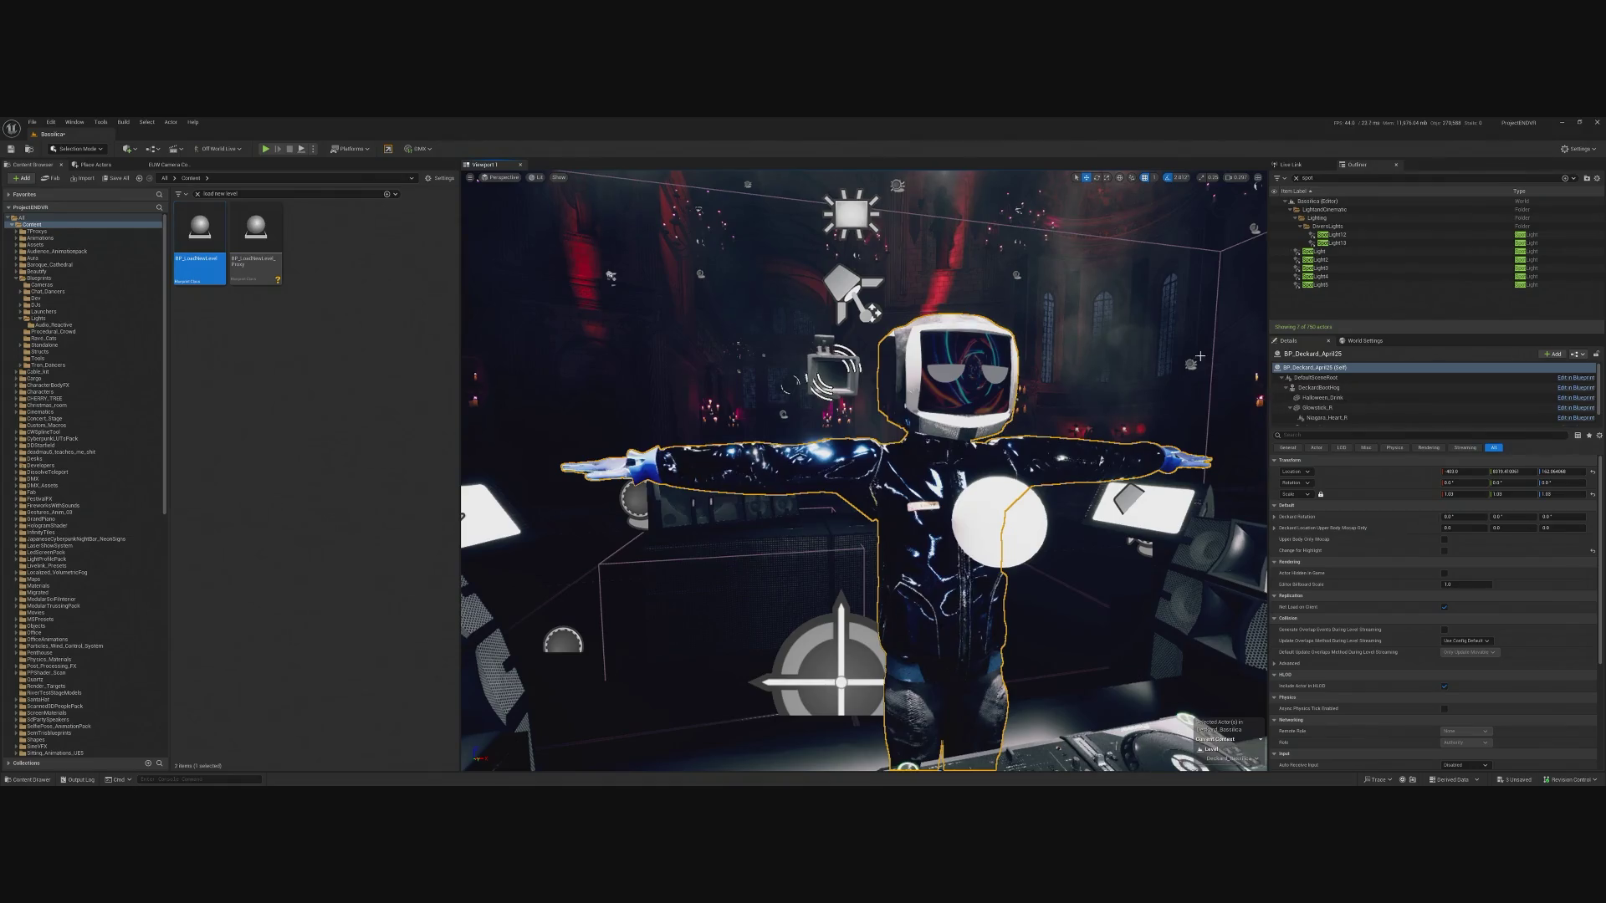
Set BP_LoadNewLevel's Deckard Level to Deckard_Bassilica.
left_click(1296, 177)
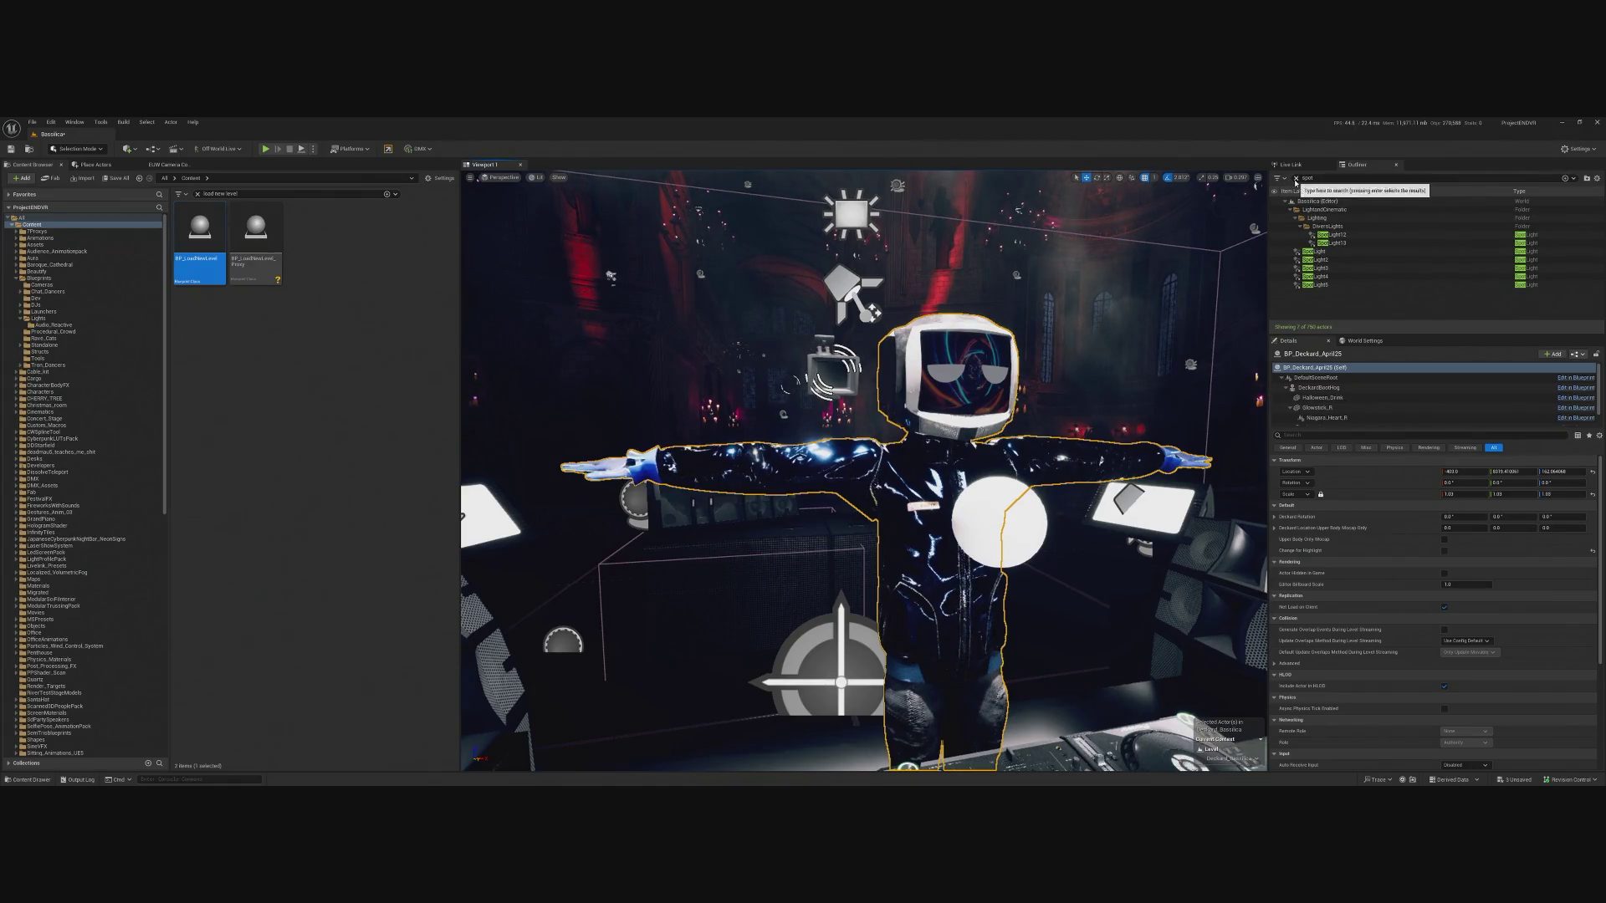
left_click(562, 642)
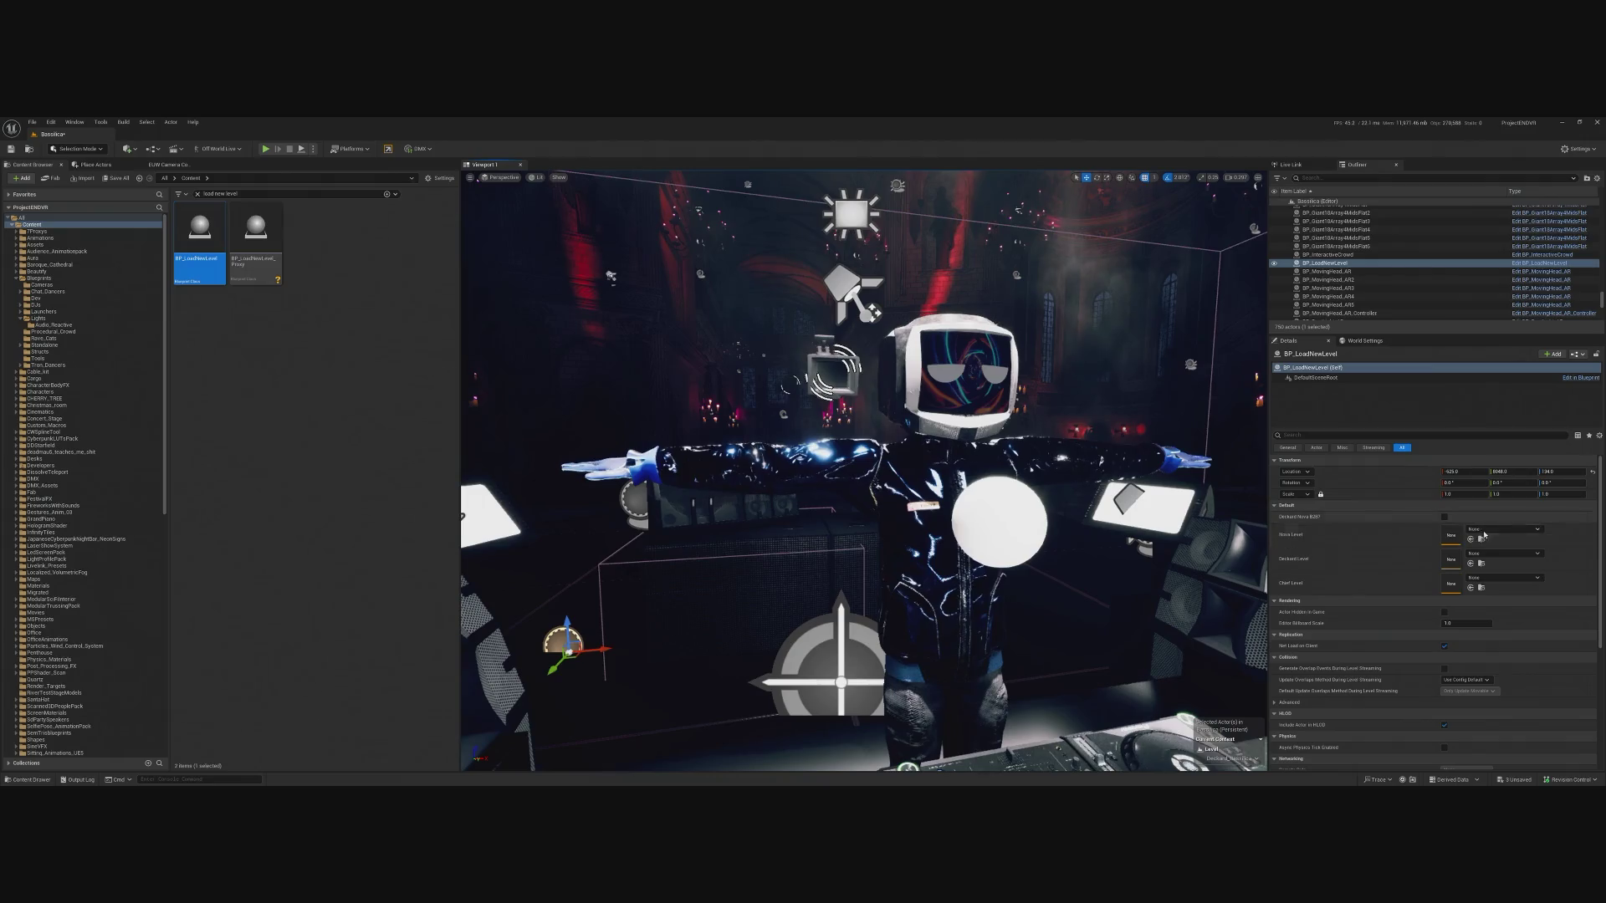
left_click(1478, 554)
type("e")
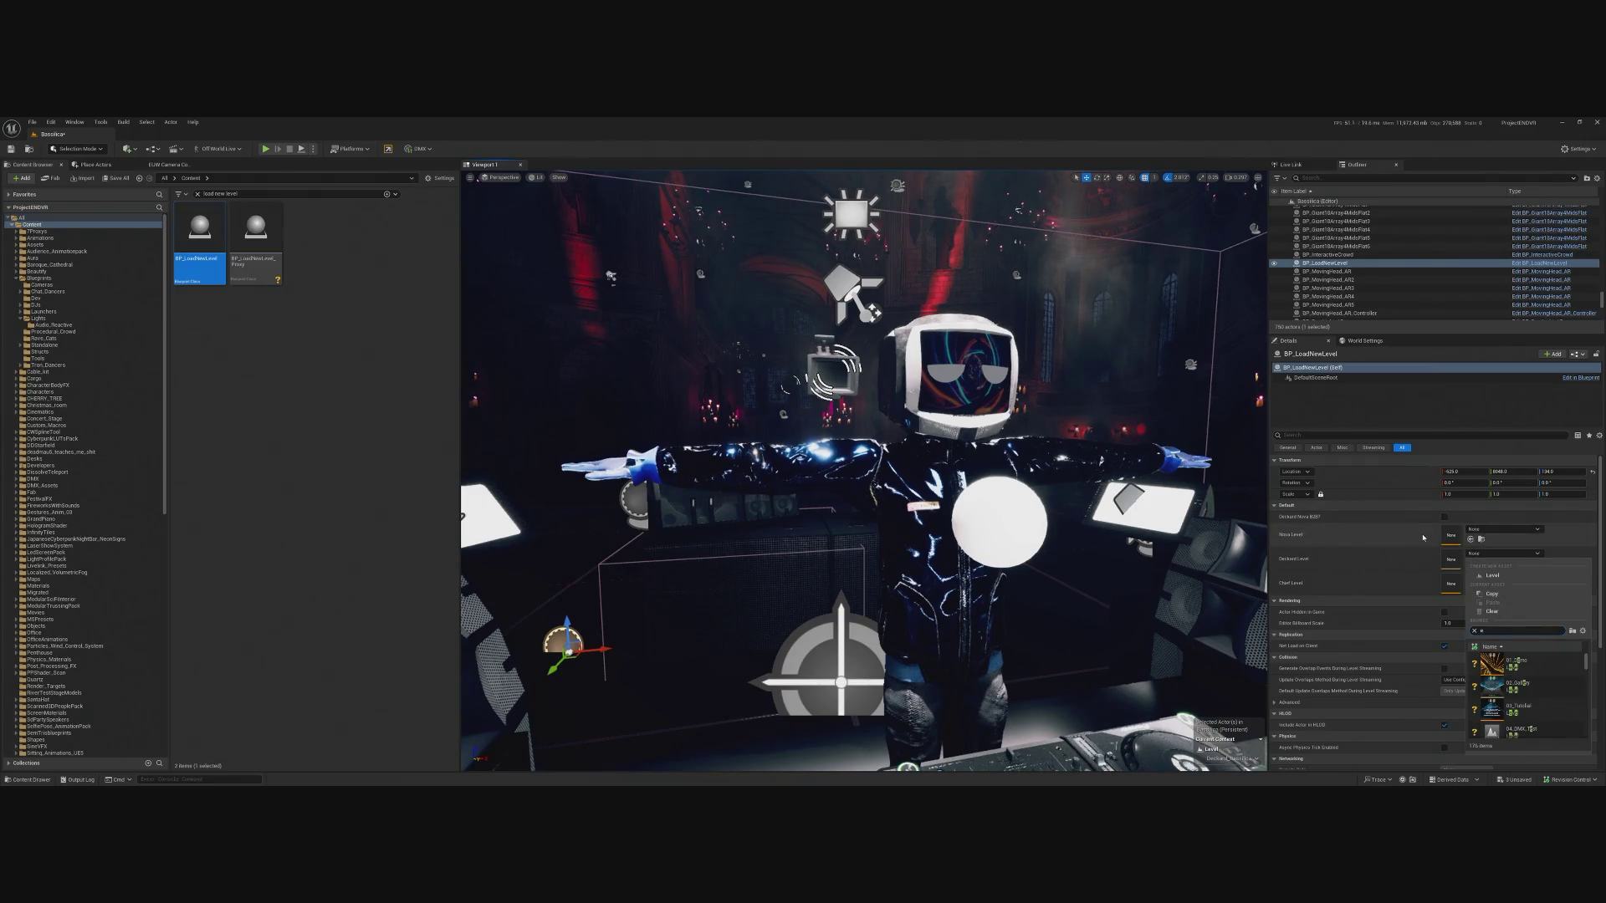
type("dec")
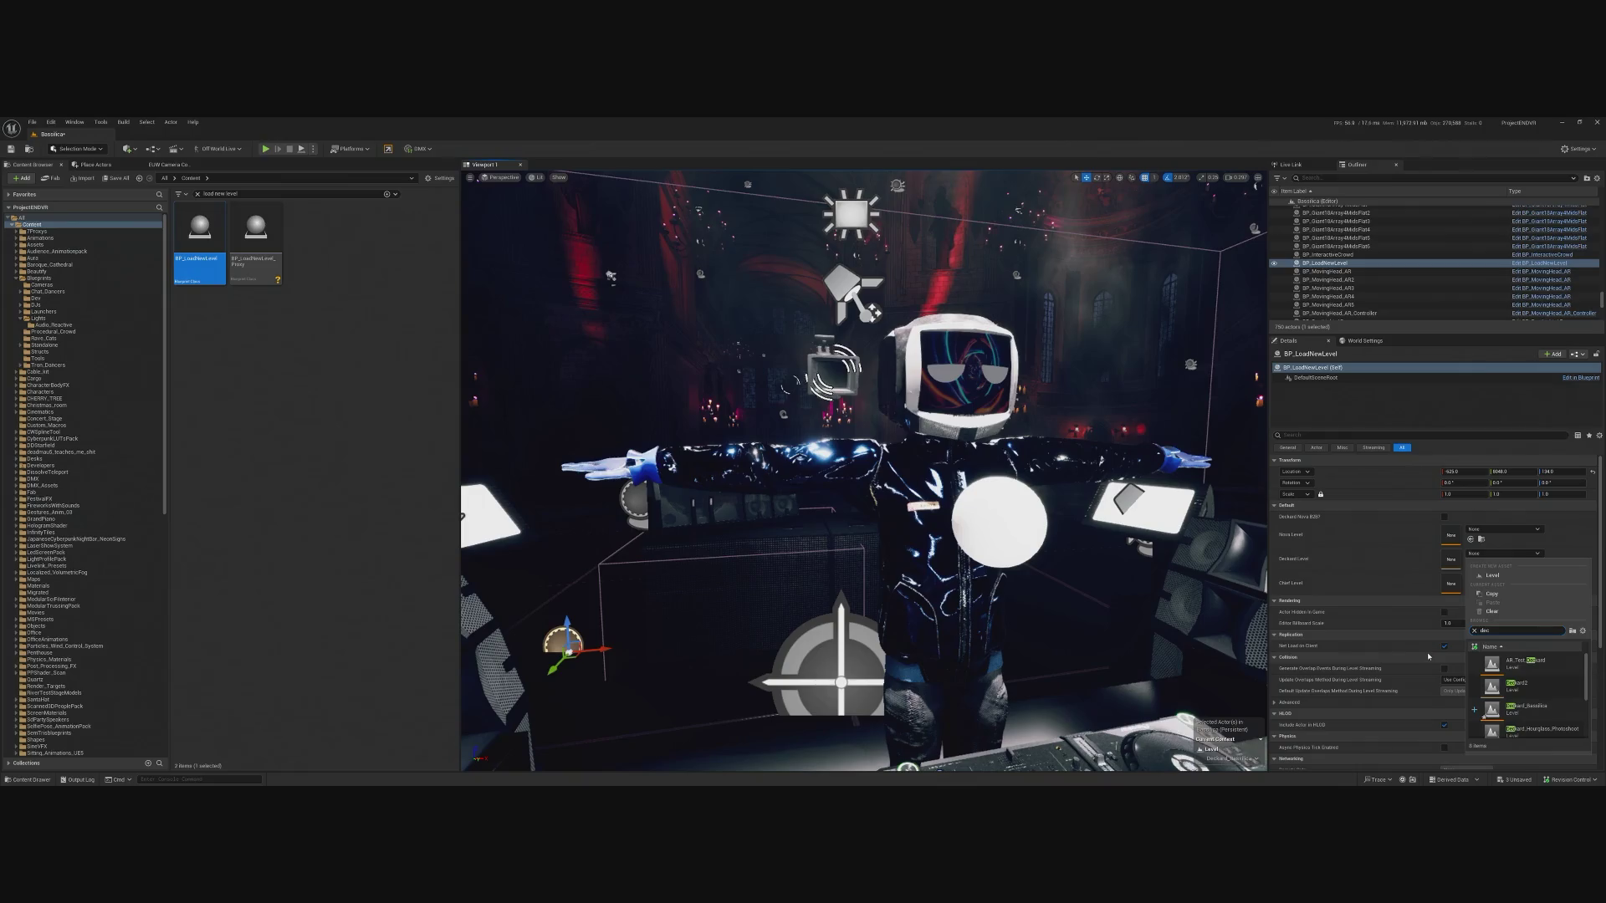
left_click(1519, 709)
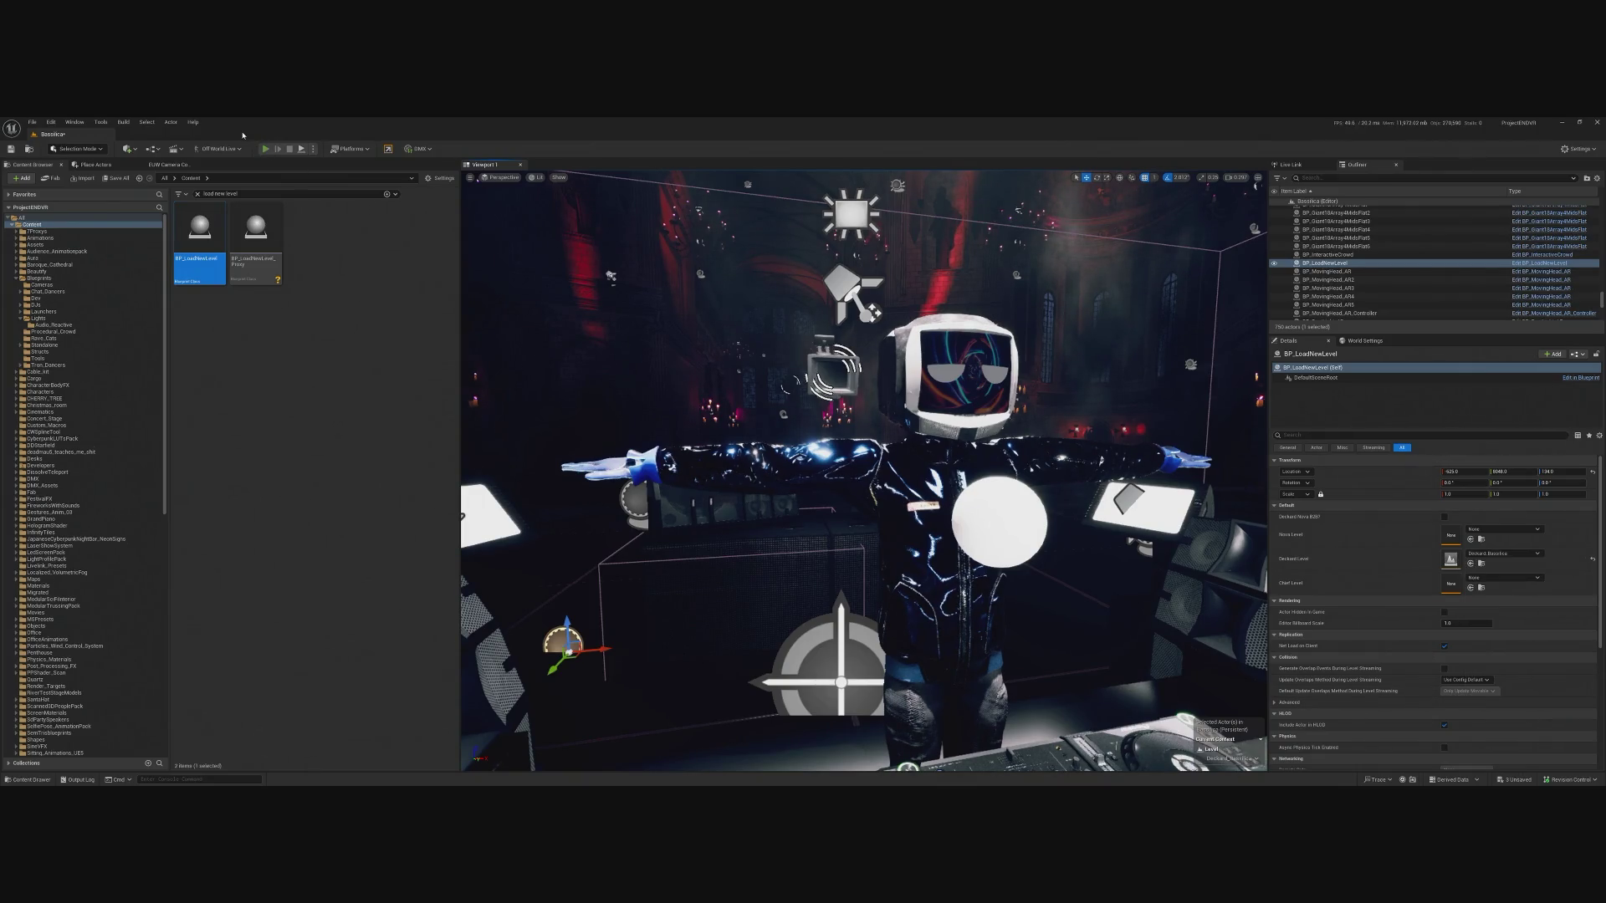
Play-test the level to check the Deckard DJ appears, then stop.
left_click(266, 148)
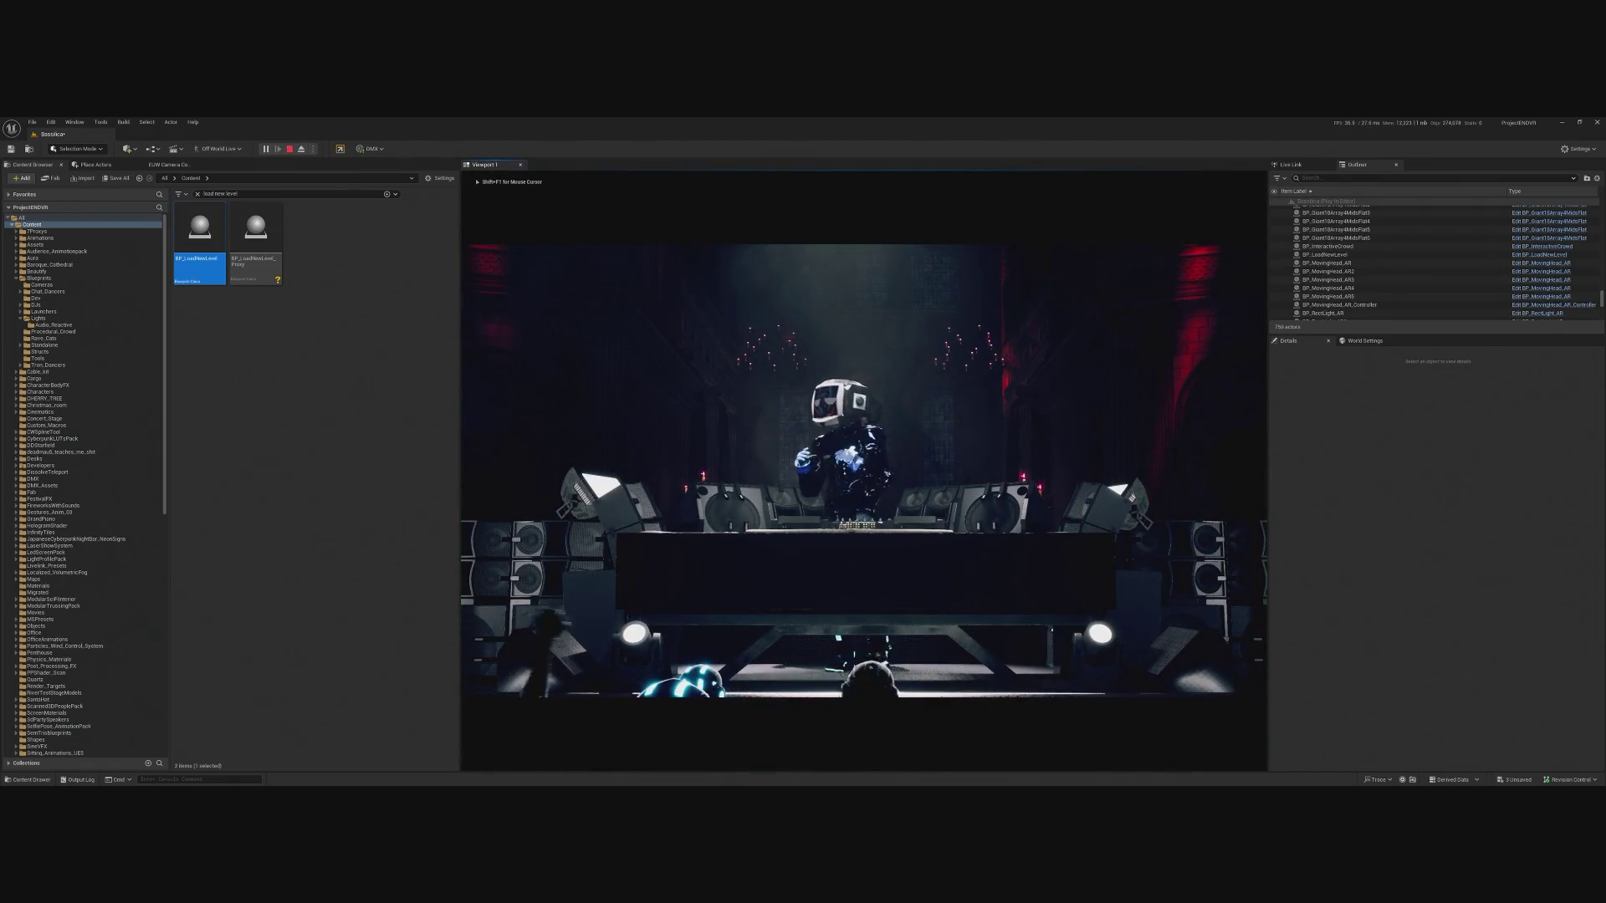
key("shift+F1")
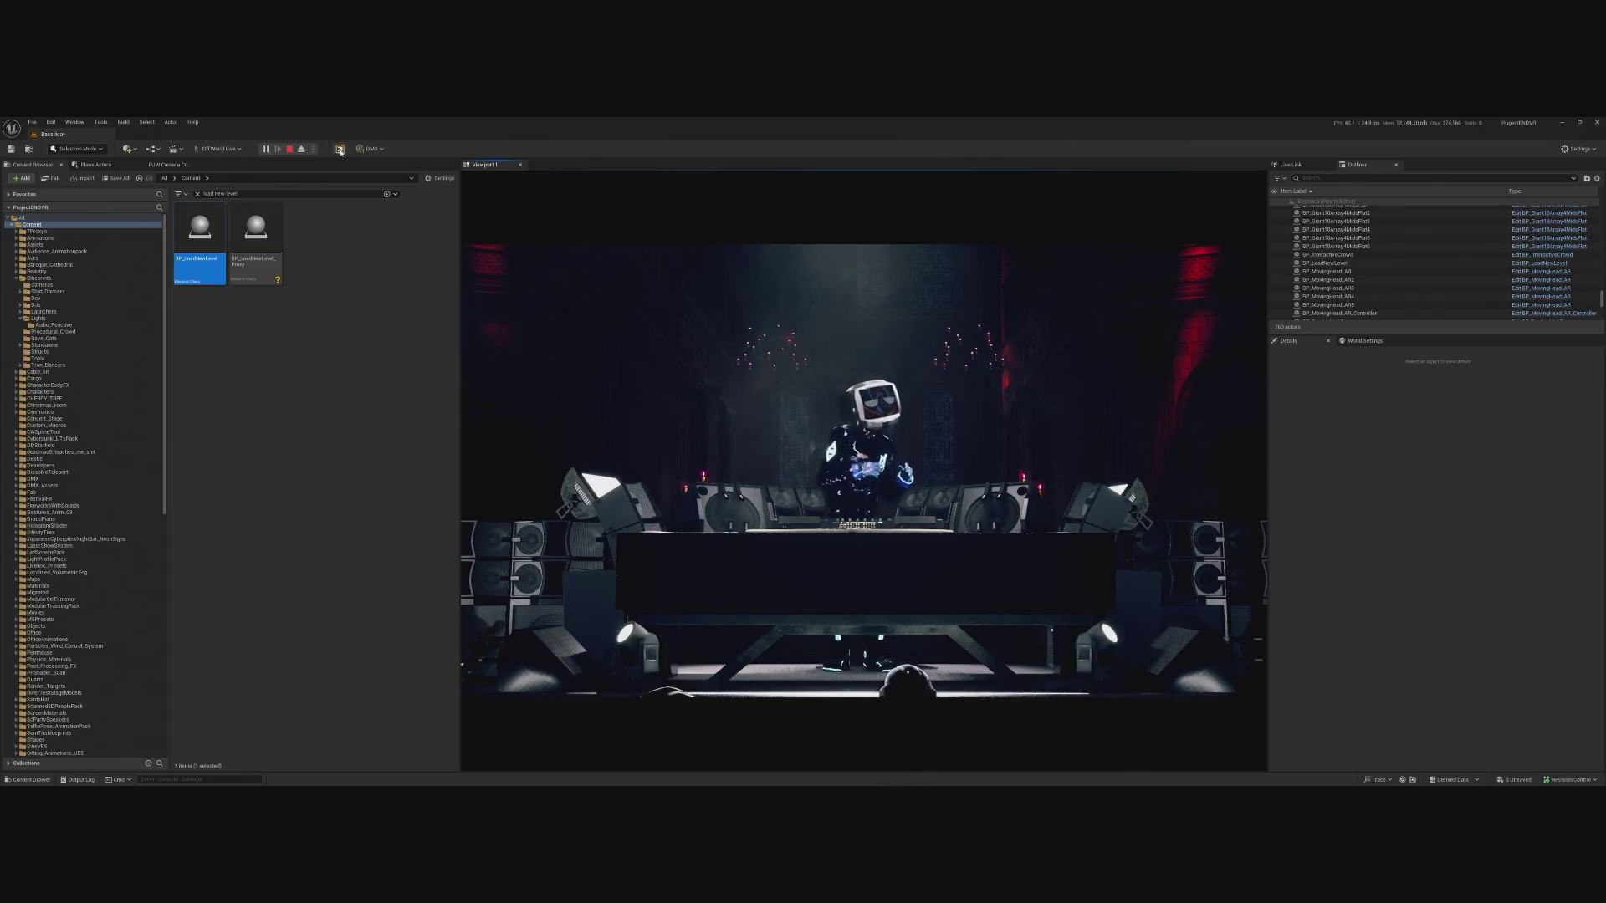
key("Escape")
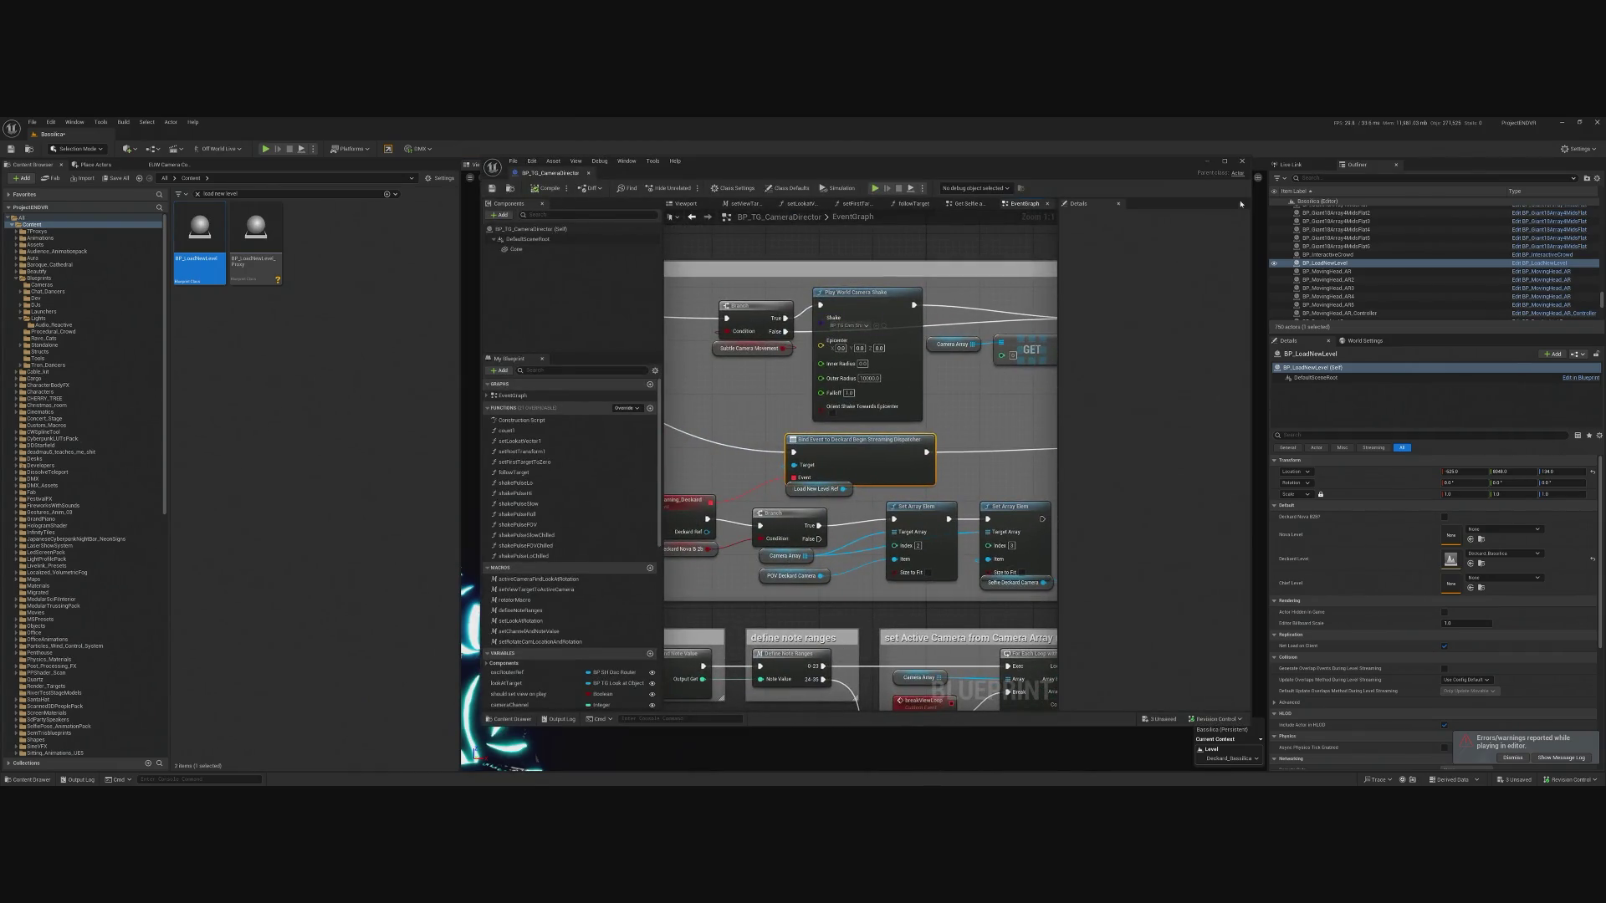
Set BP_TG_CameraDirector's Load New Level Ref to BP_LoadNewLevel and play-test briefly.
left_click(1327, 177)
type("dire")
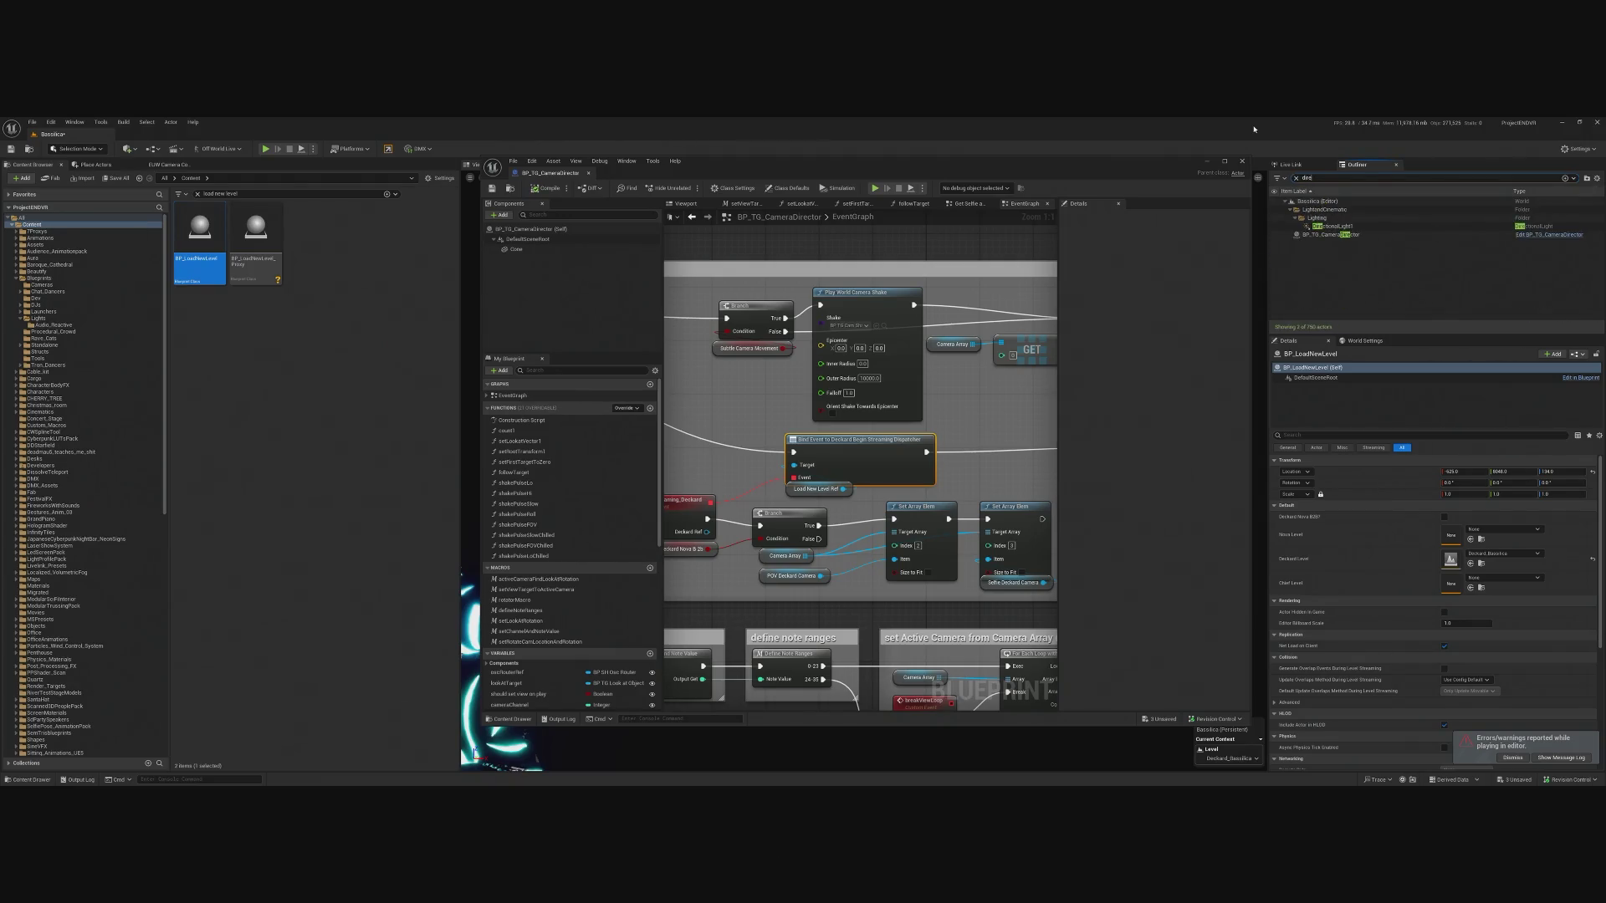
left_click(1330, 234)
scroll(1488, 648, "down", 5)
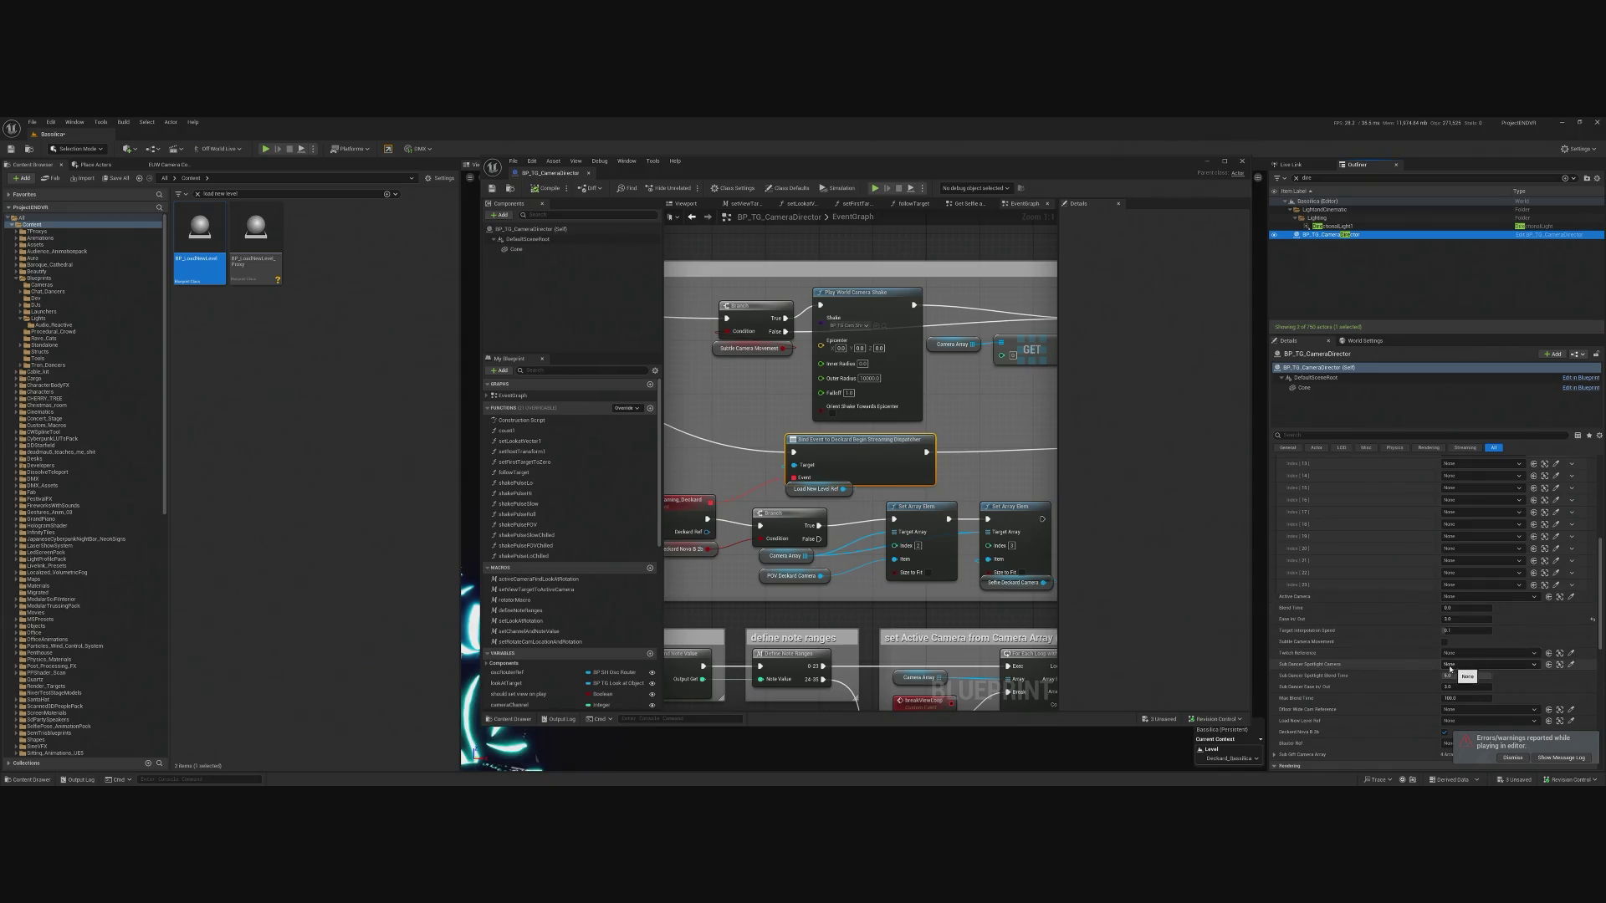
scroll(1451, 669, "down", 2)
left_click(1462, 684)
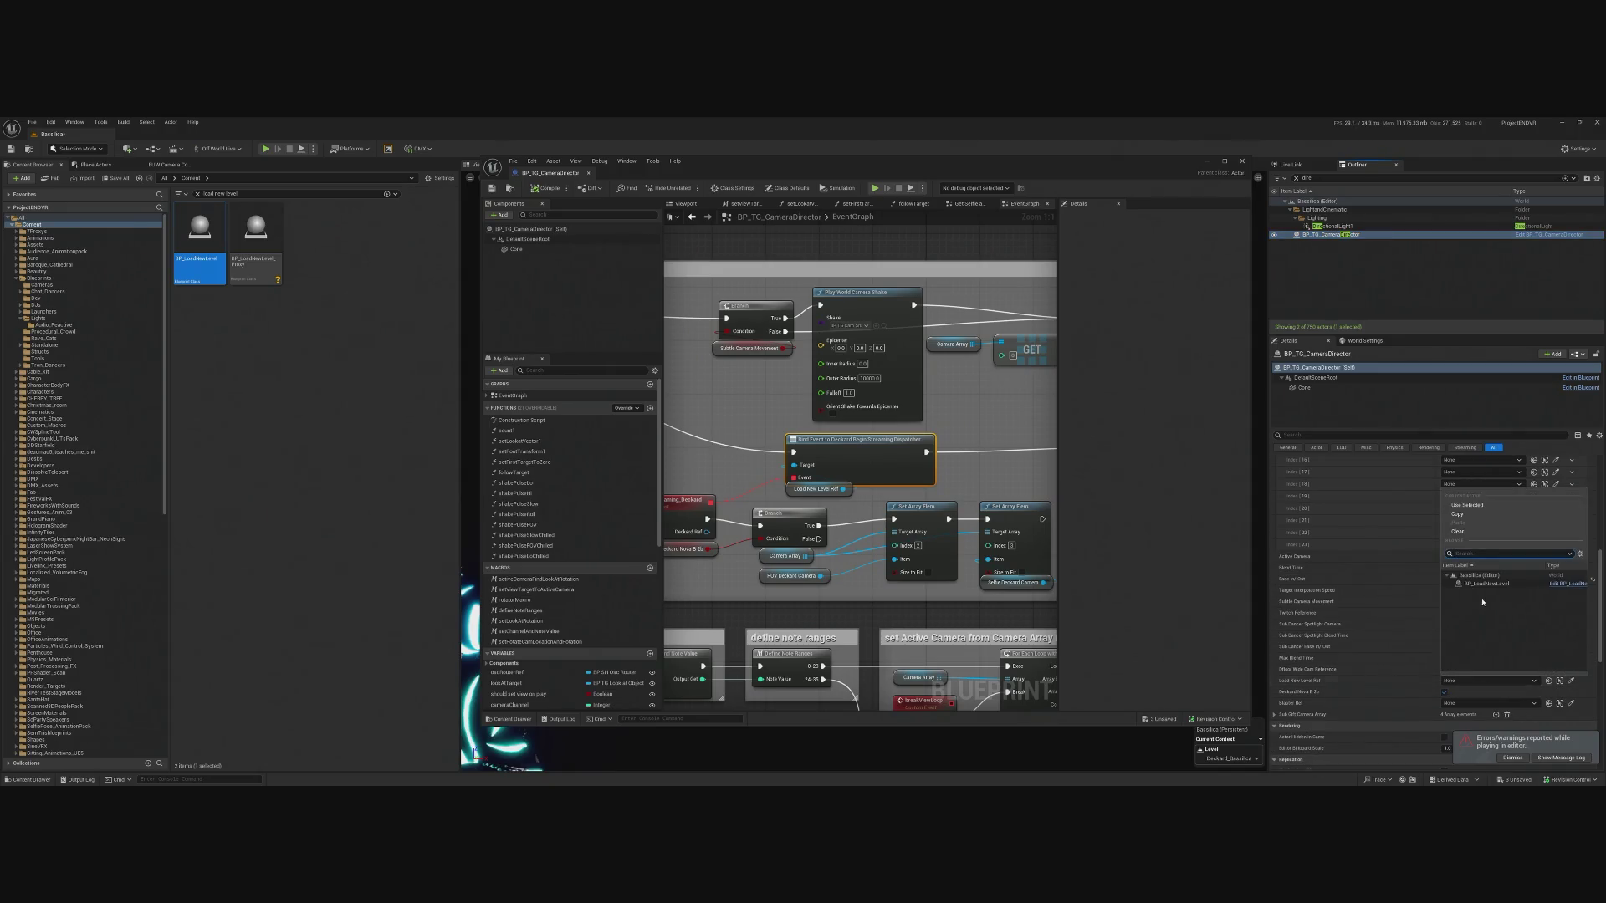
left_click(1469, 582)
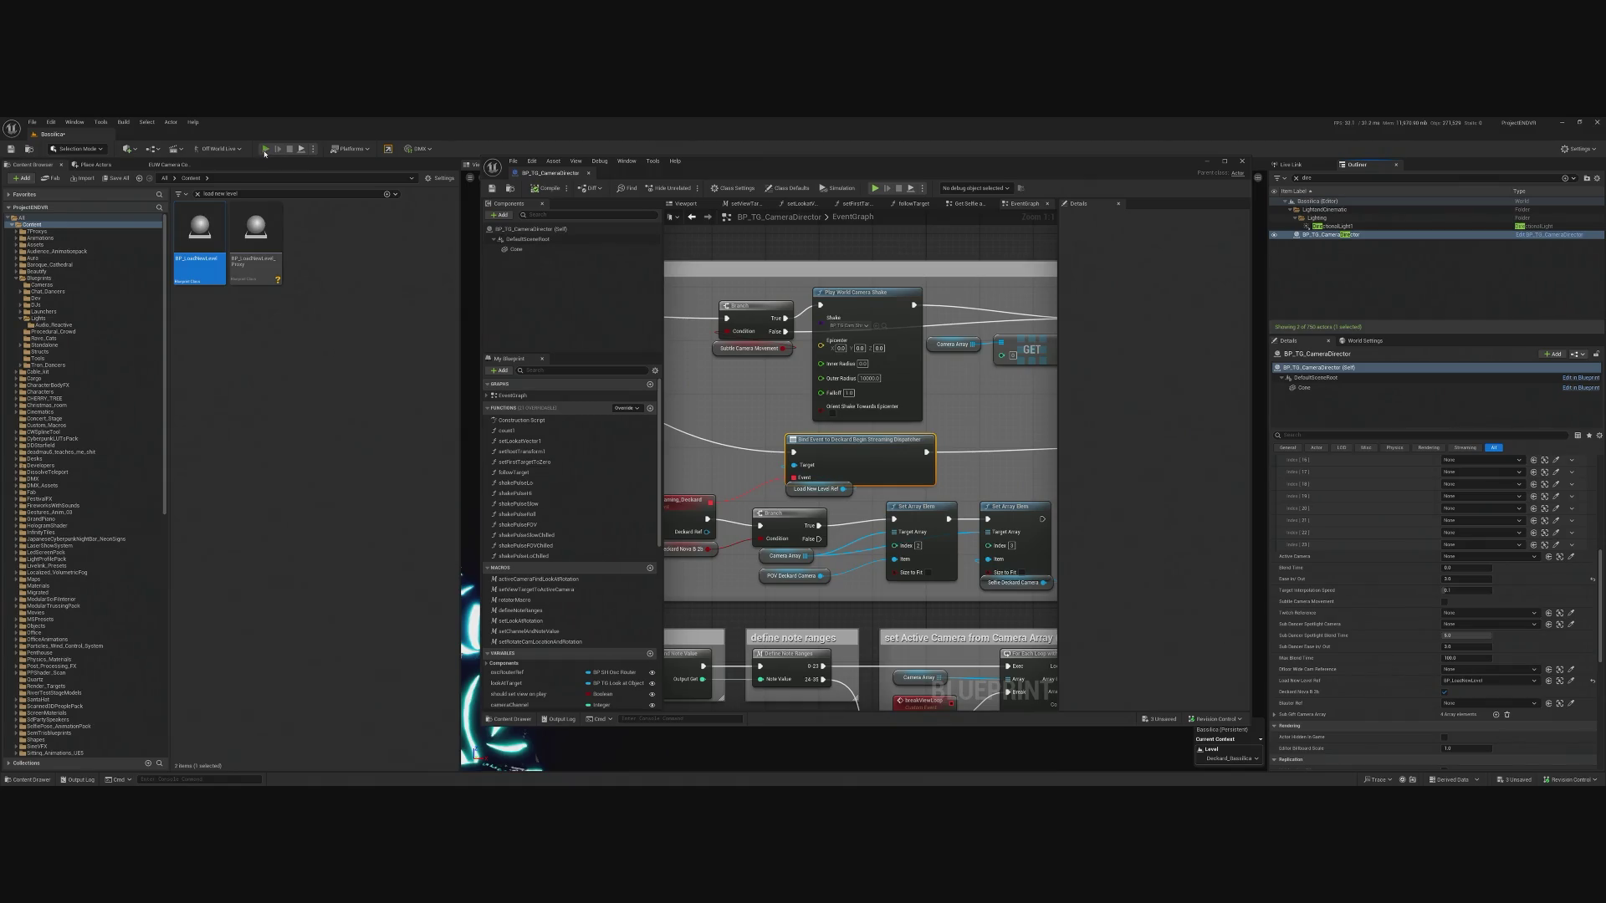
key("alt+p")
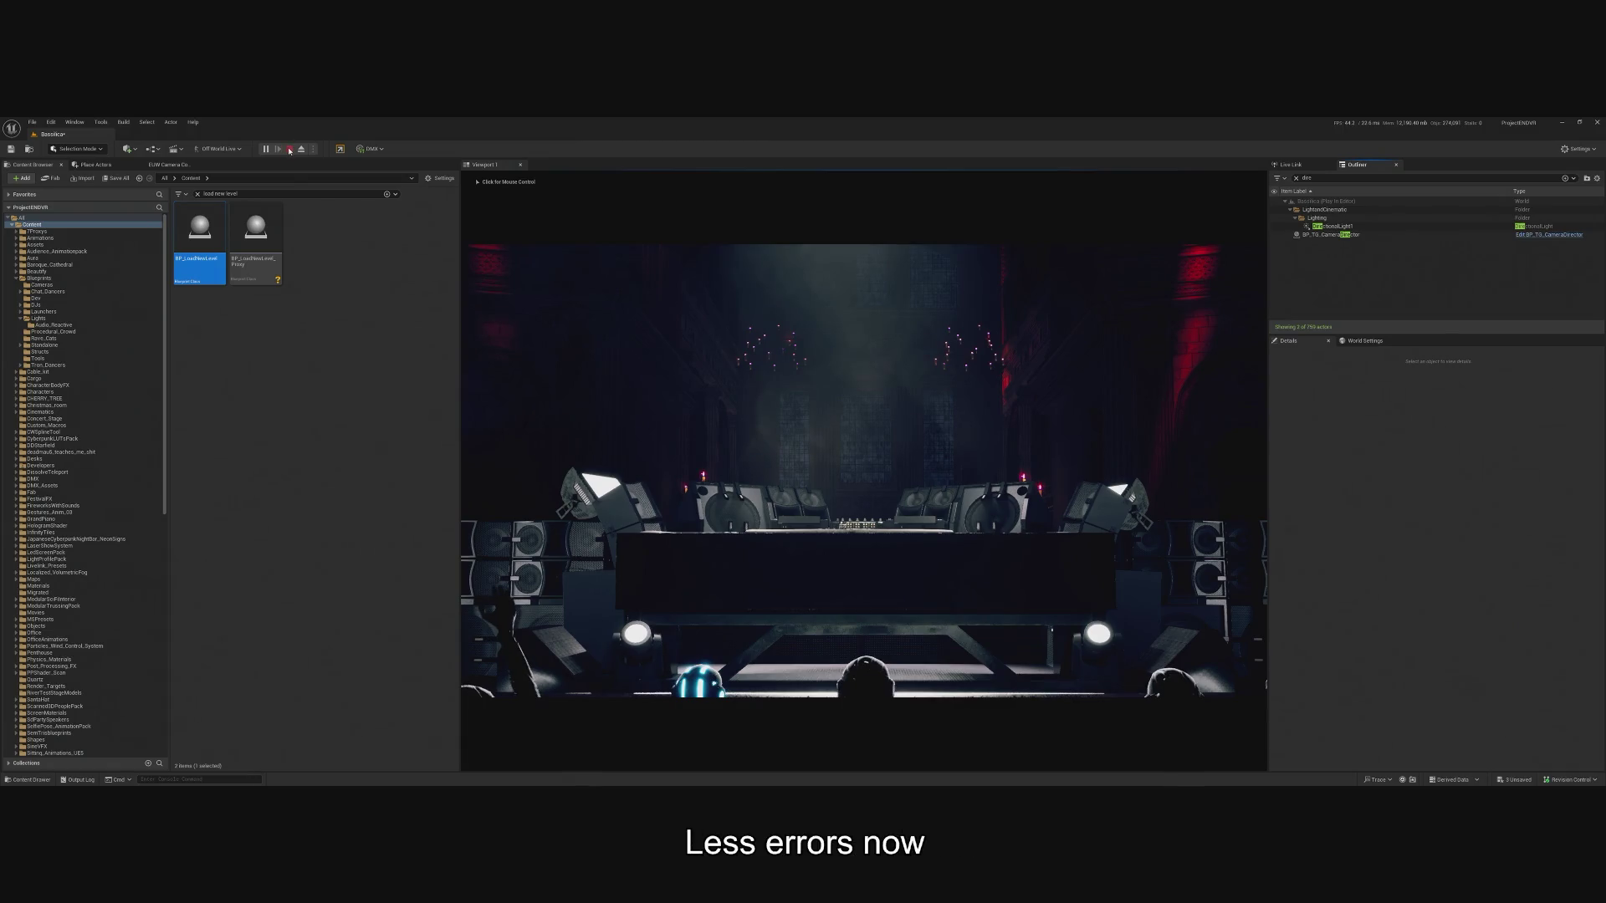
key("Escape")
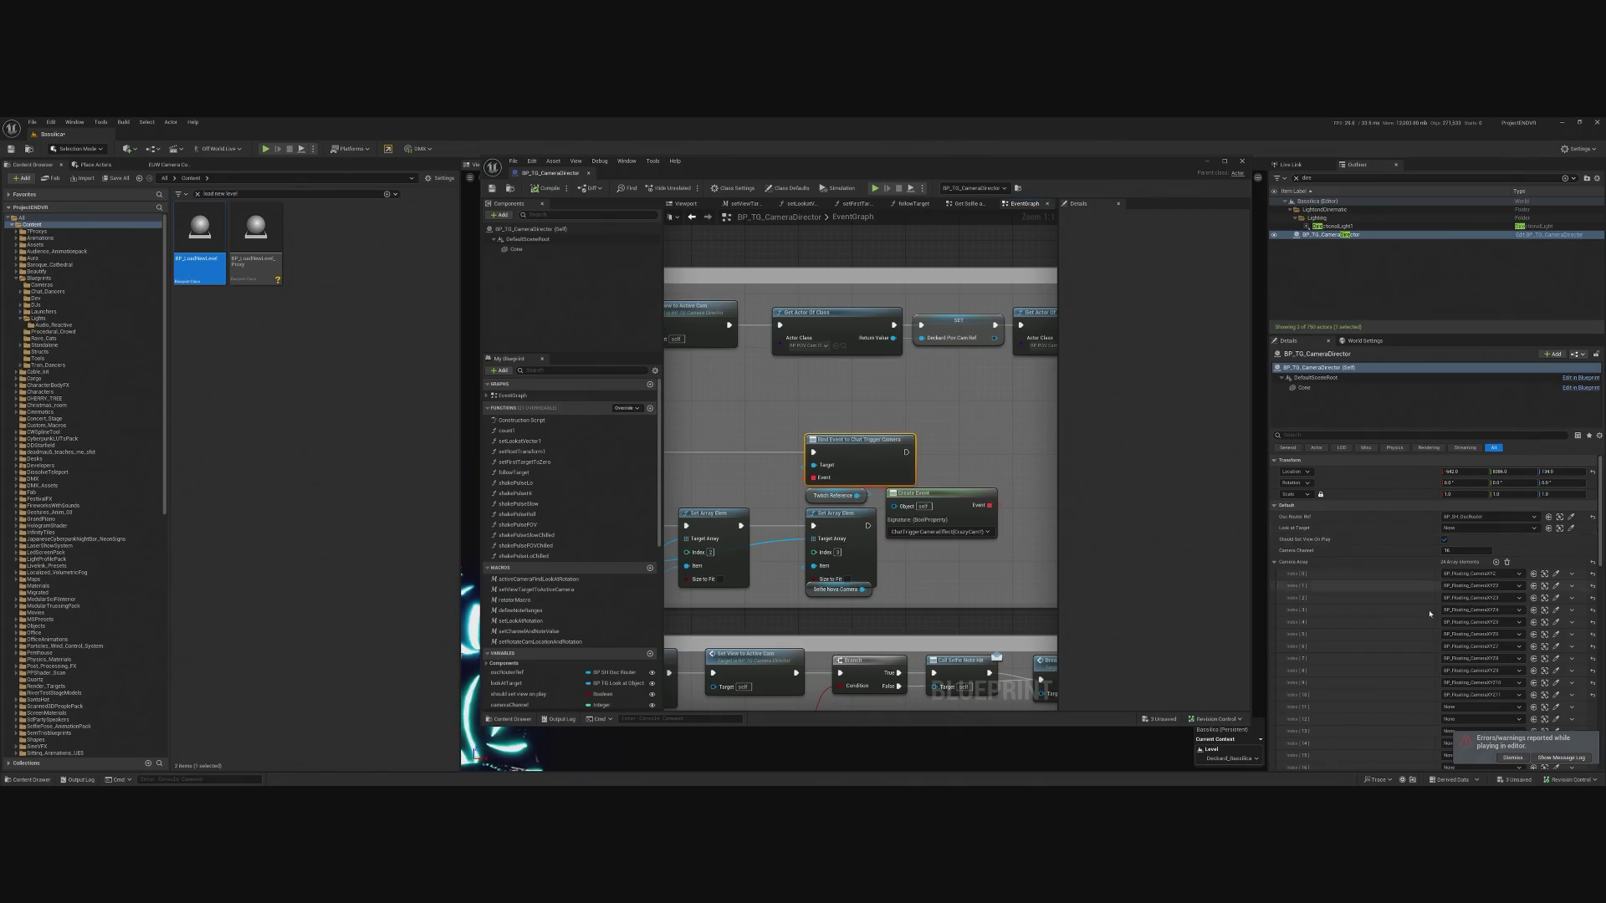
Set the camera director's Twitch Reference to BP_TwitchHandler and play-test again.
scroll(1429, 614, "down", 2)
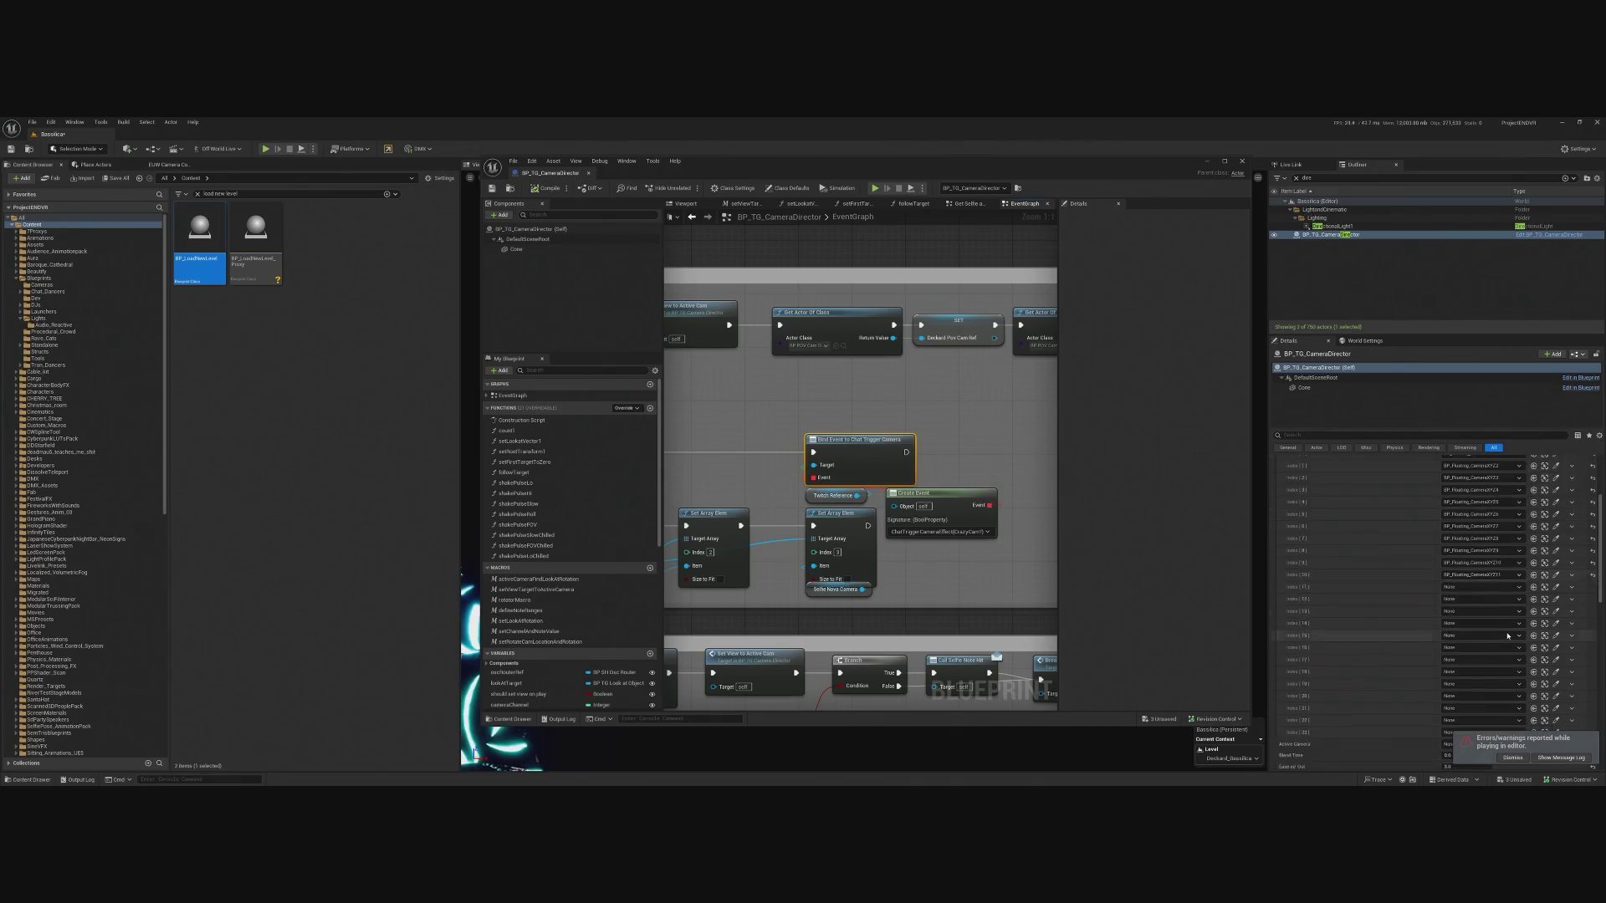
scroll(1466, 525, "down", 6)
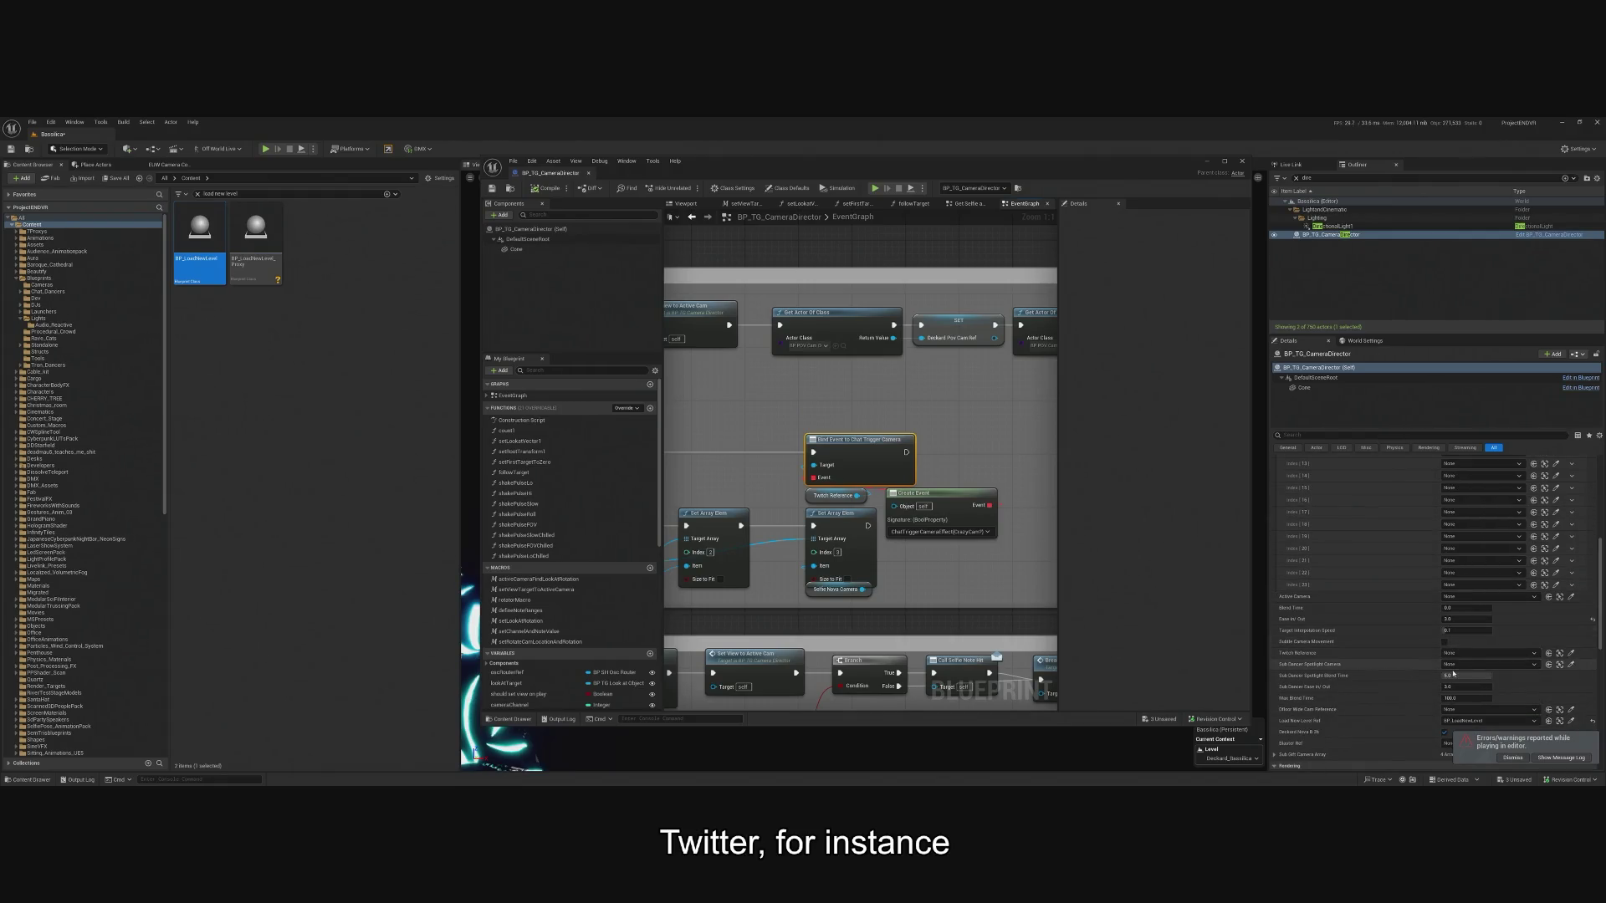
left_click(1458, 654)
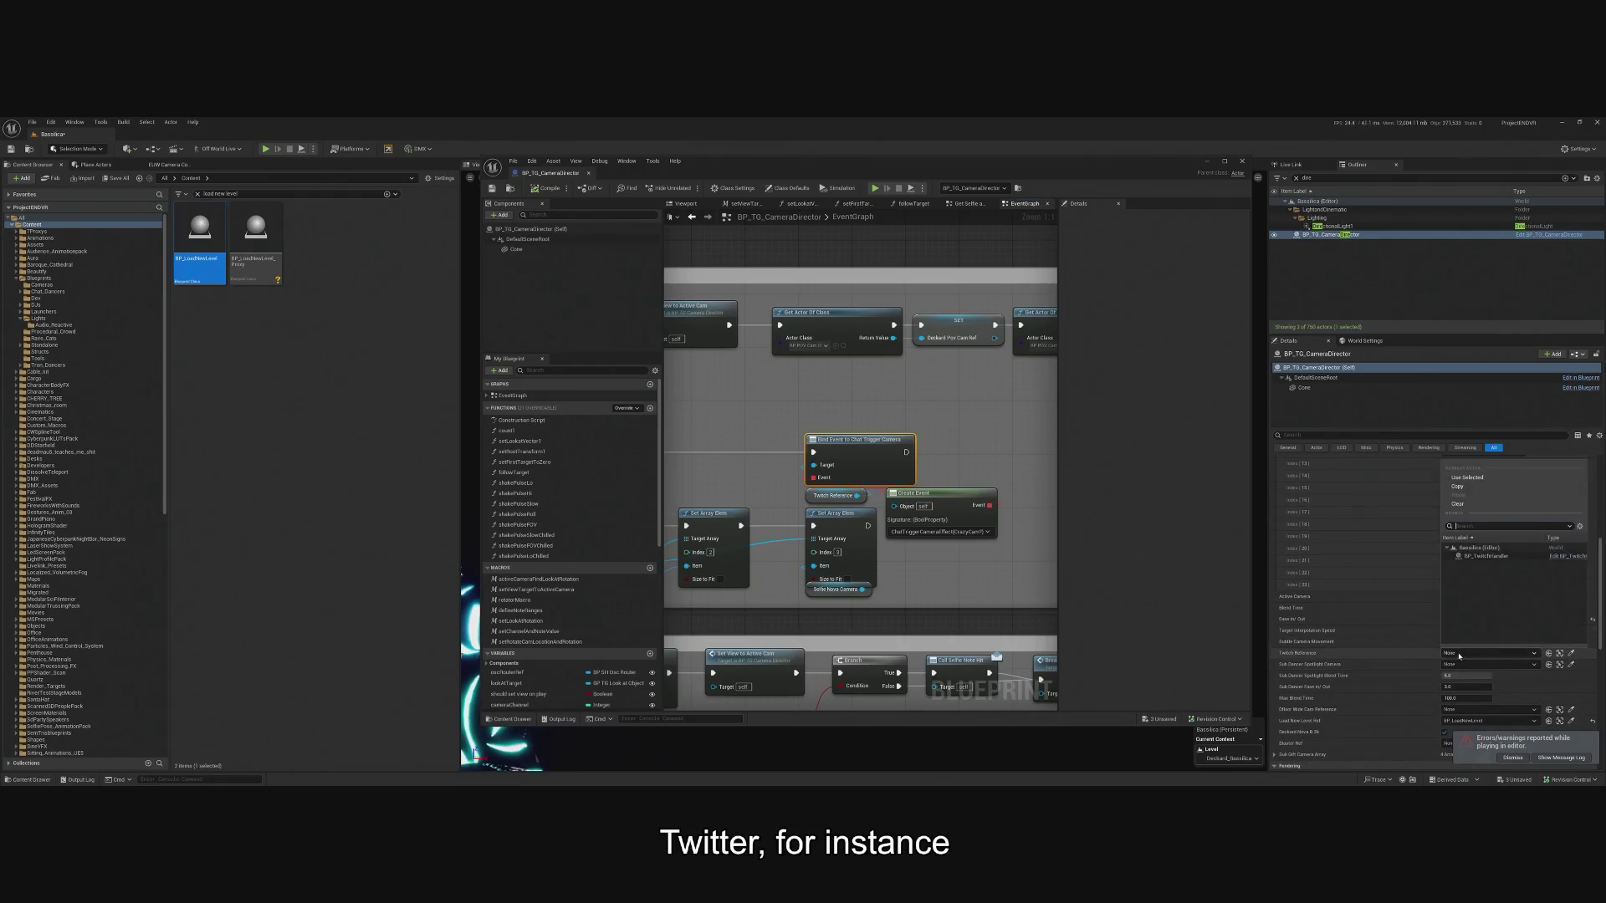
left_click(1486, 556)
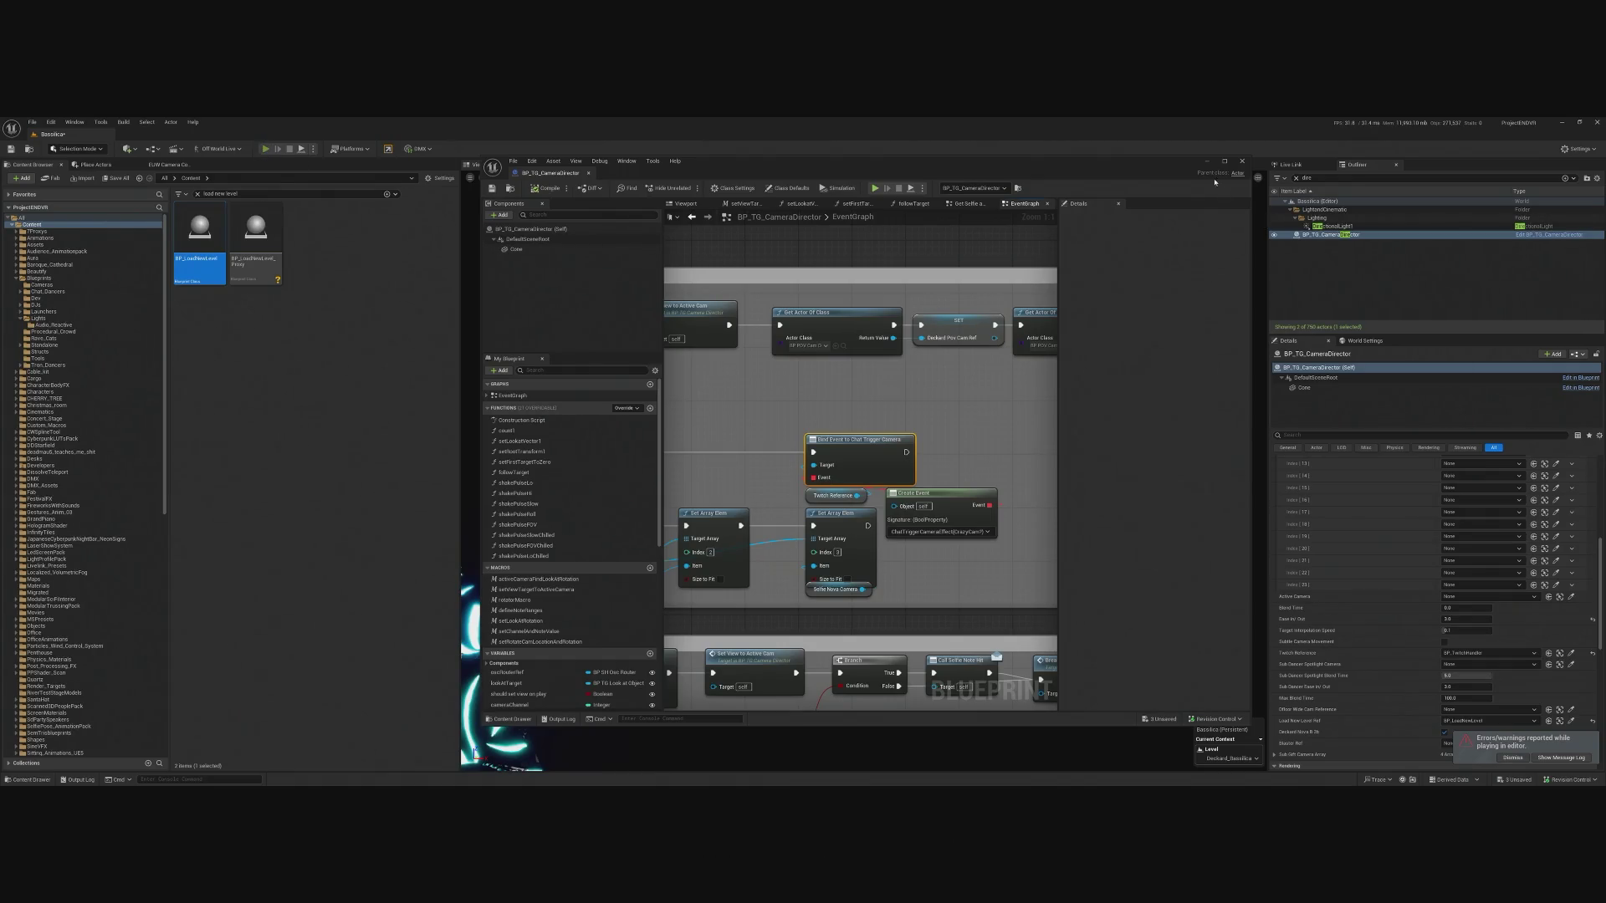
key("alt+p")
left_click(1241, 161)
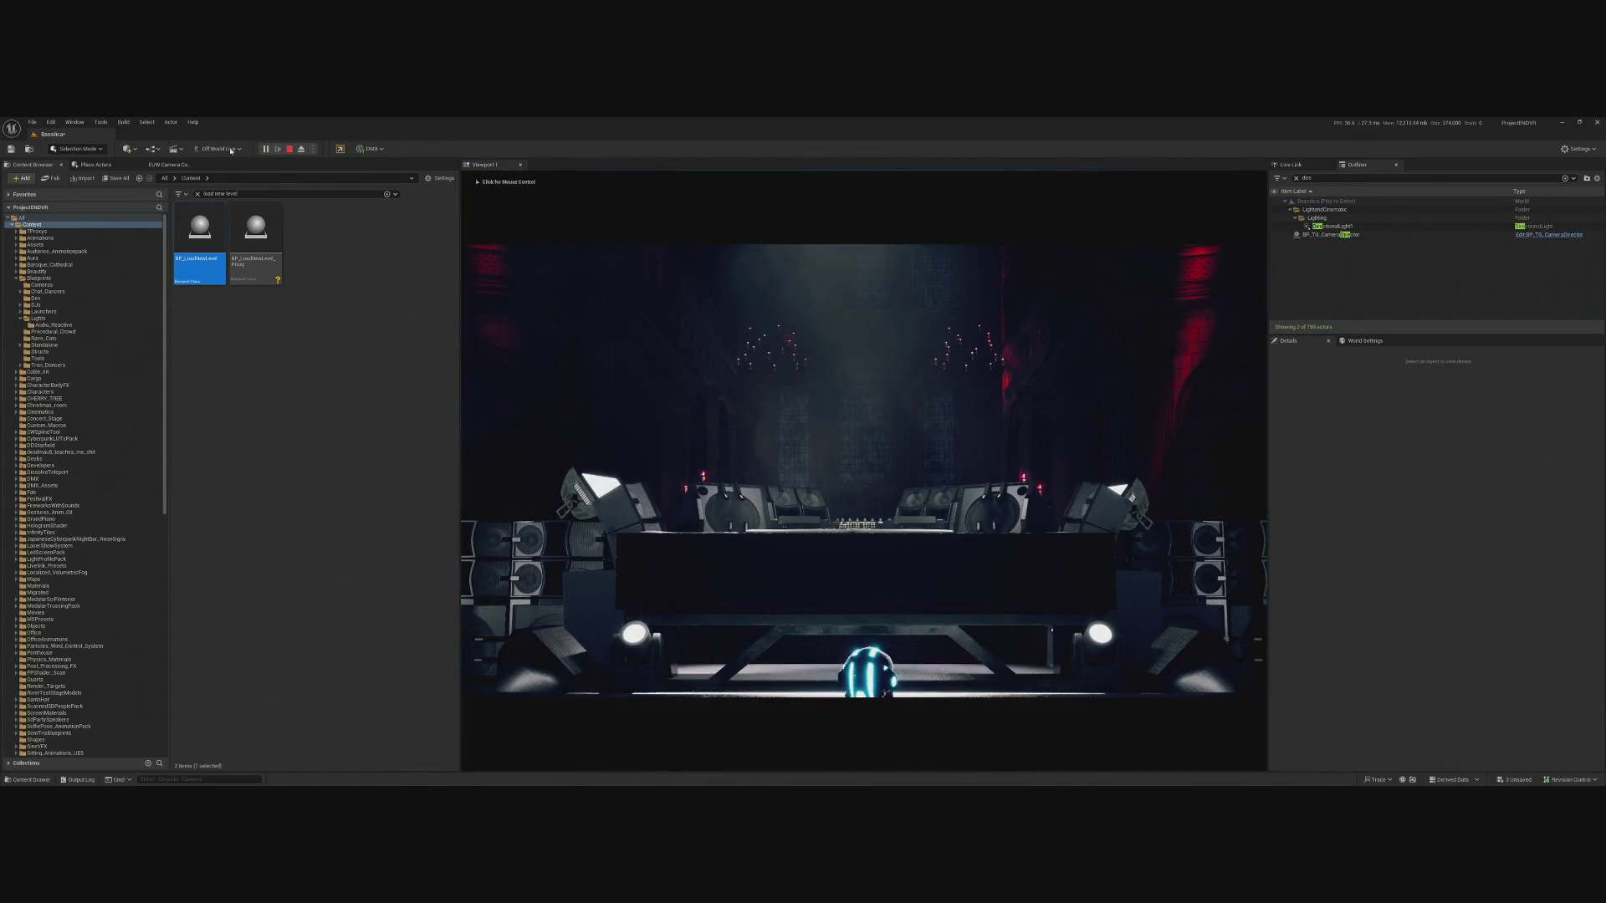
left_click(291, 150)
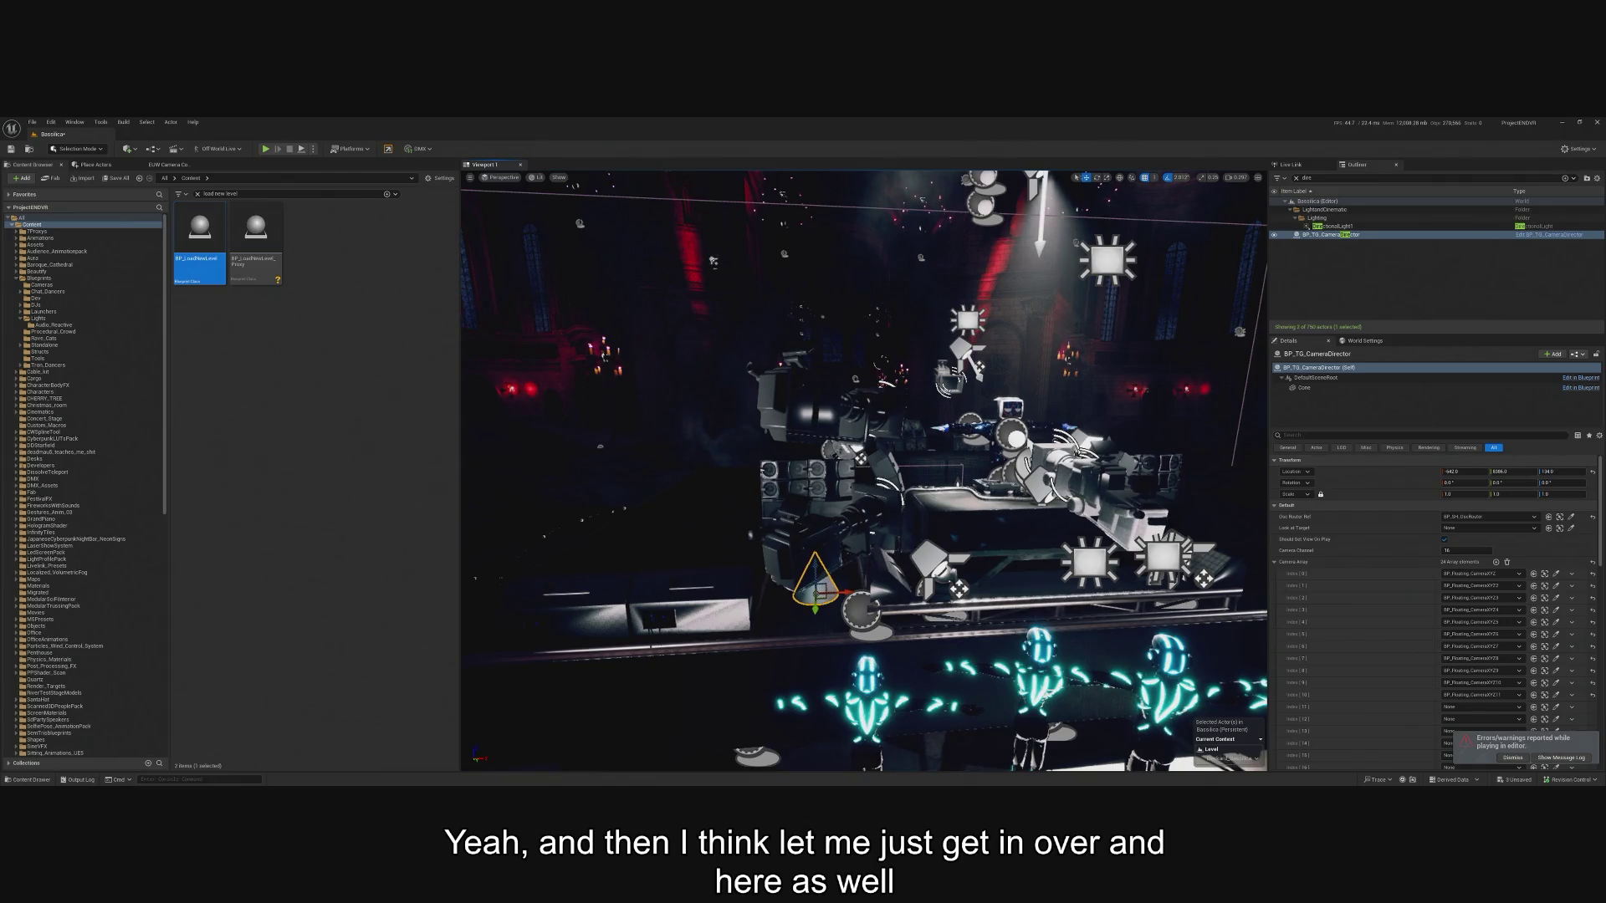
key("alt+Tab")
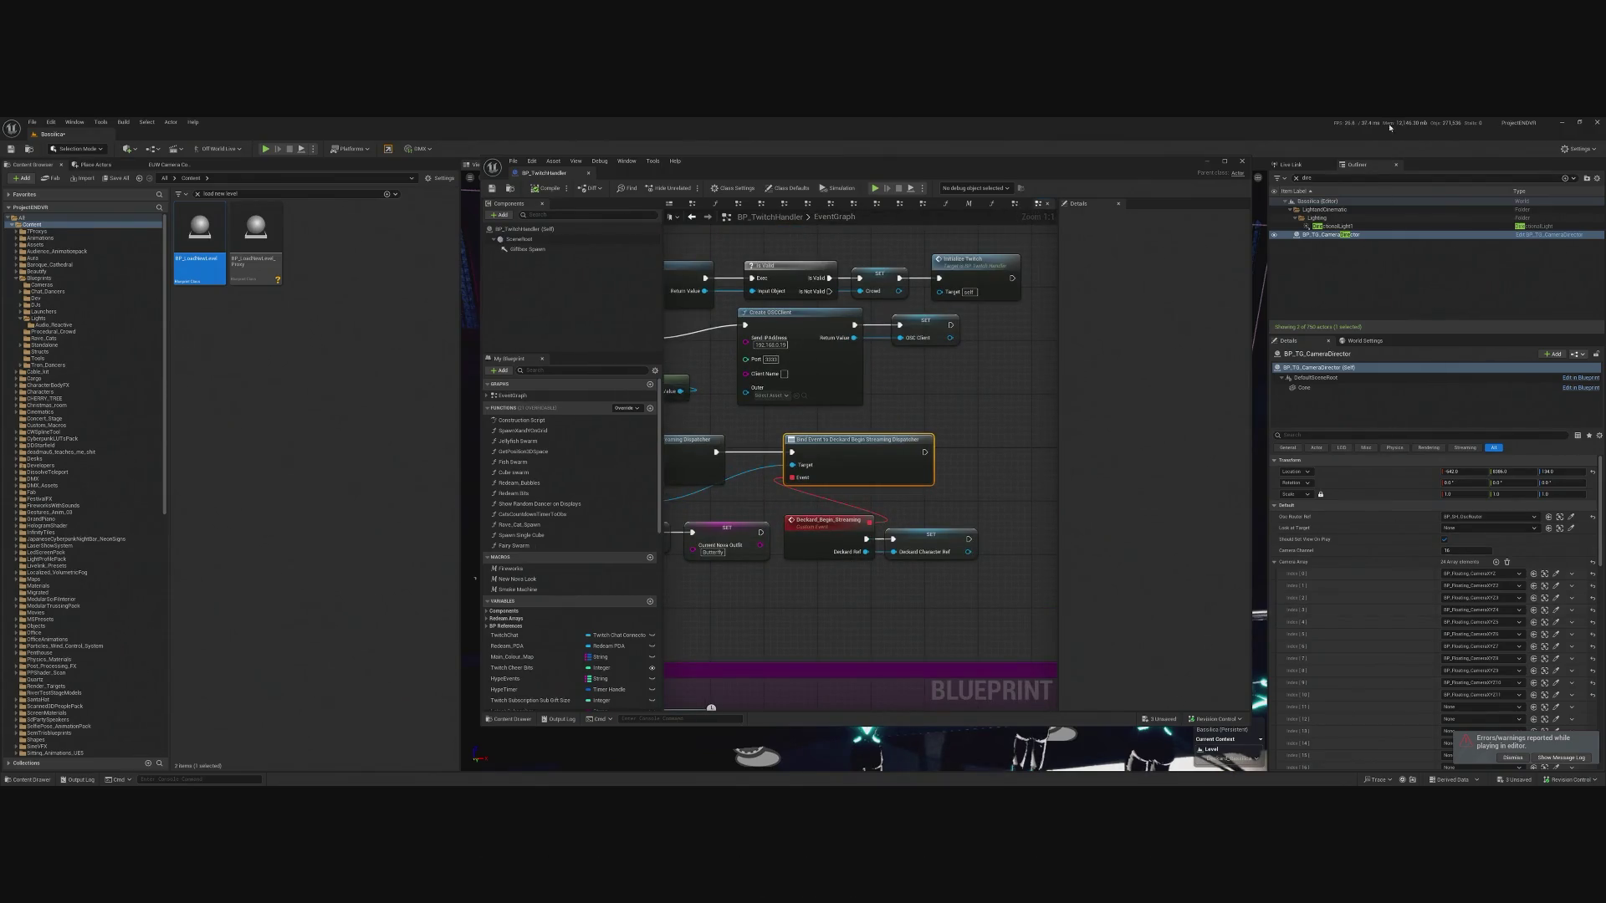
left_click(1296, 178)
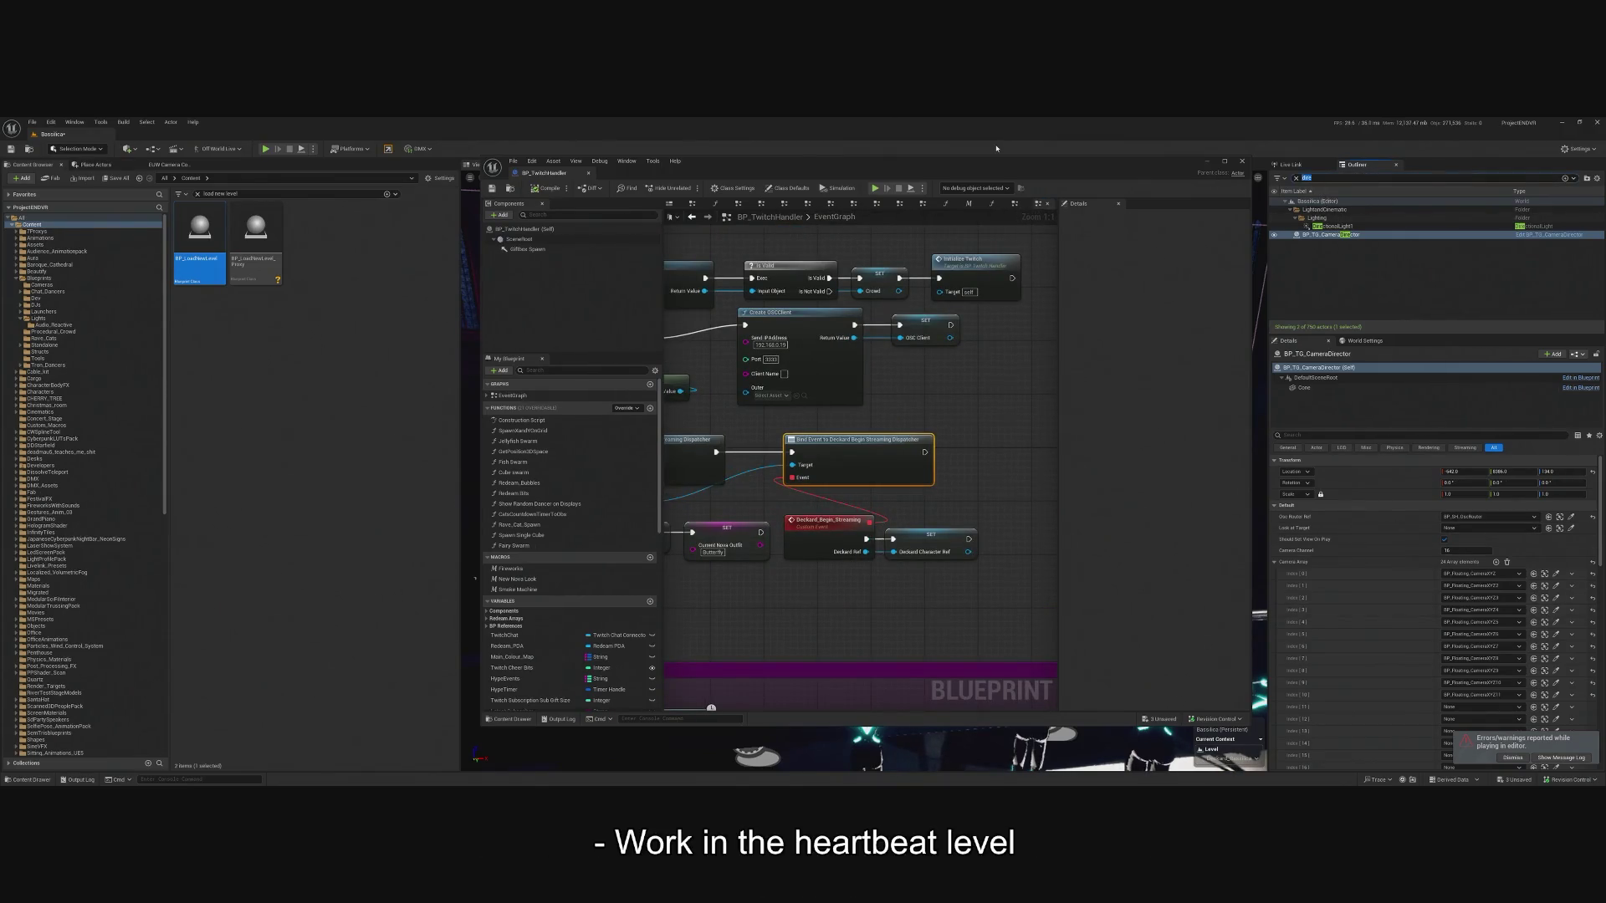
type("load")
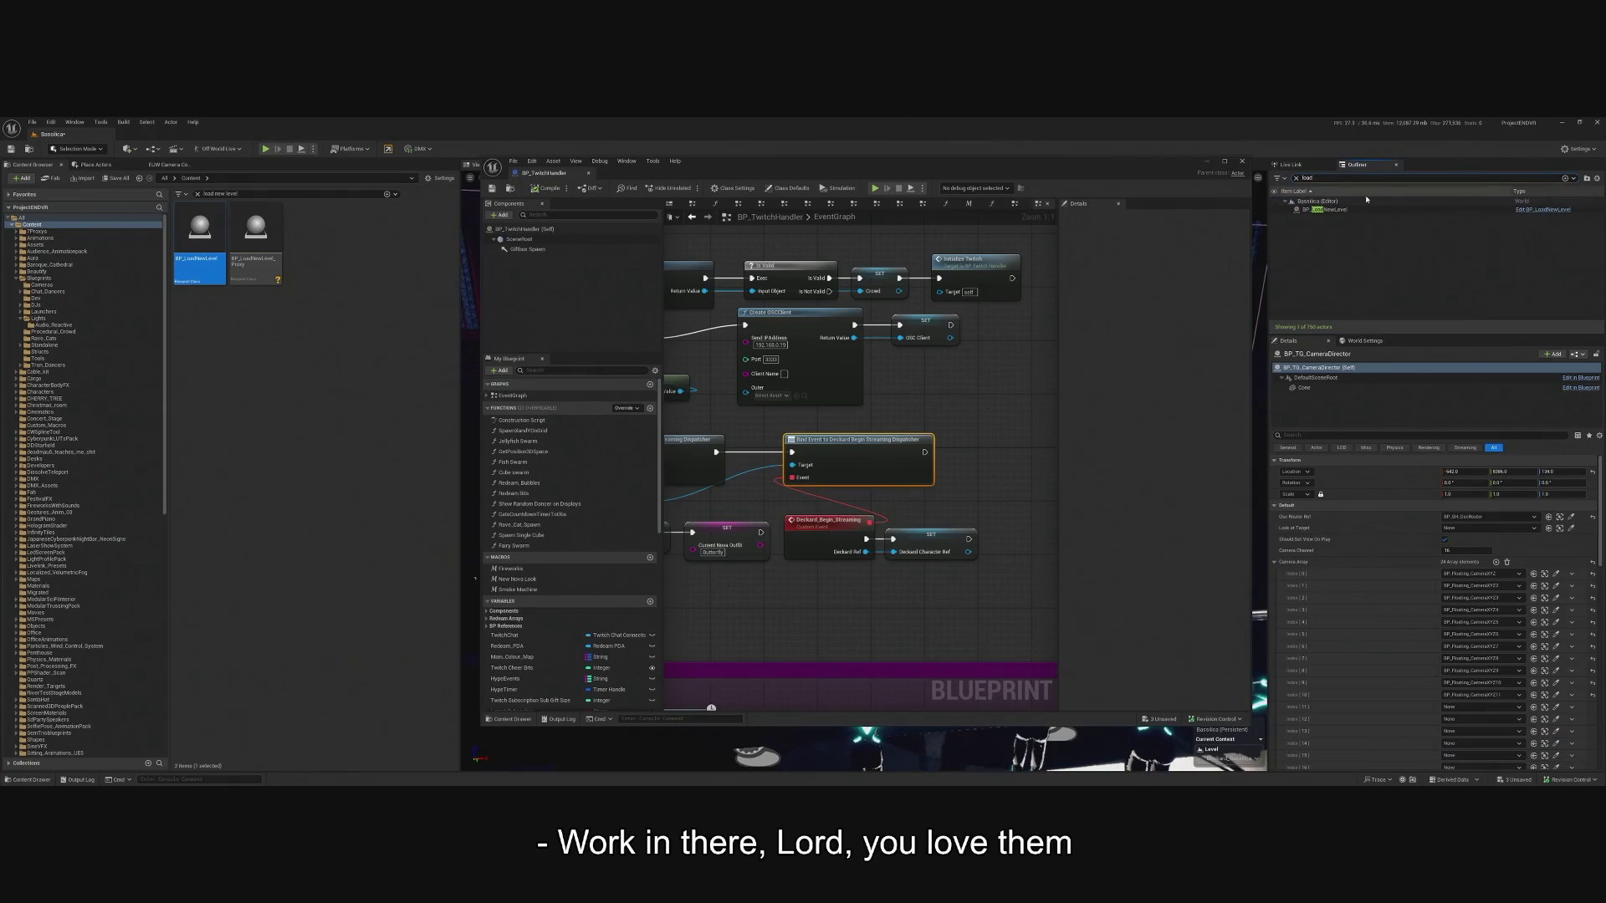
left_click(1355, 209)
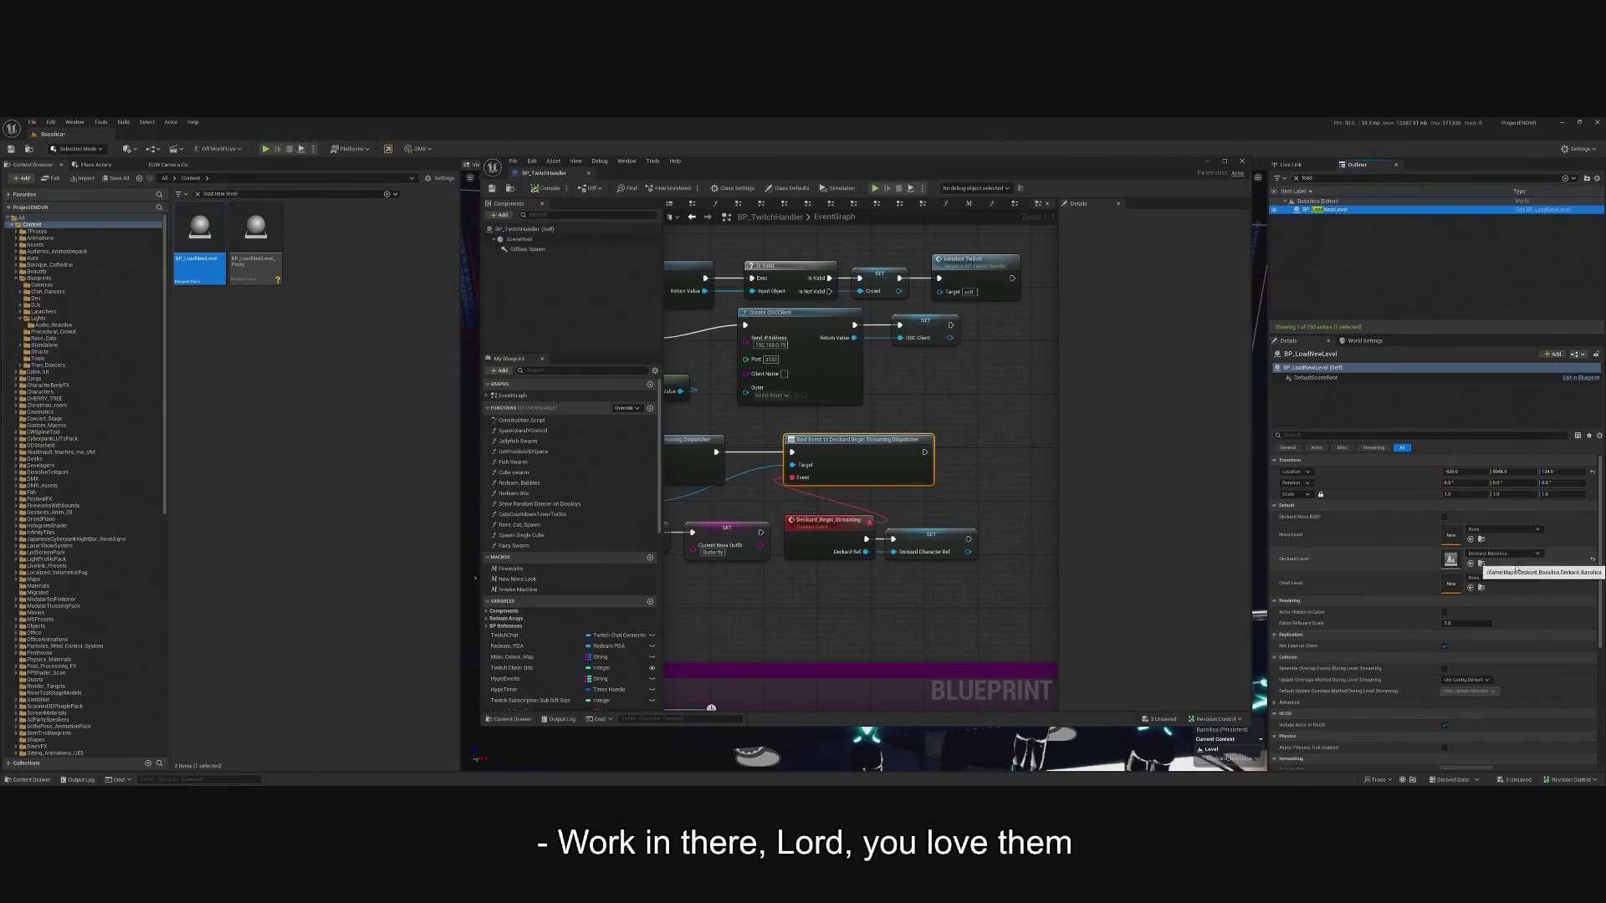
left_click_drag(817, 587, 987, 578)
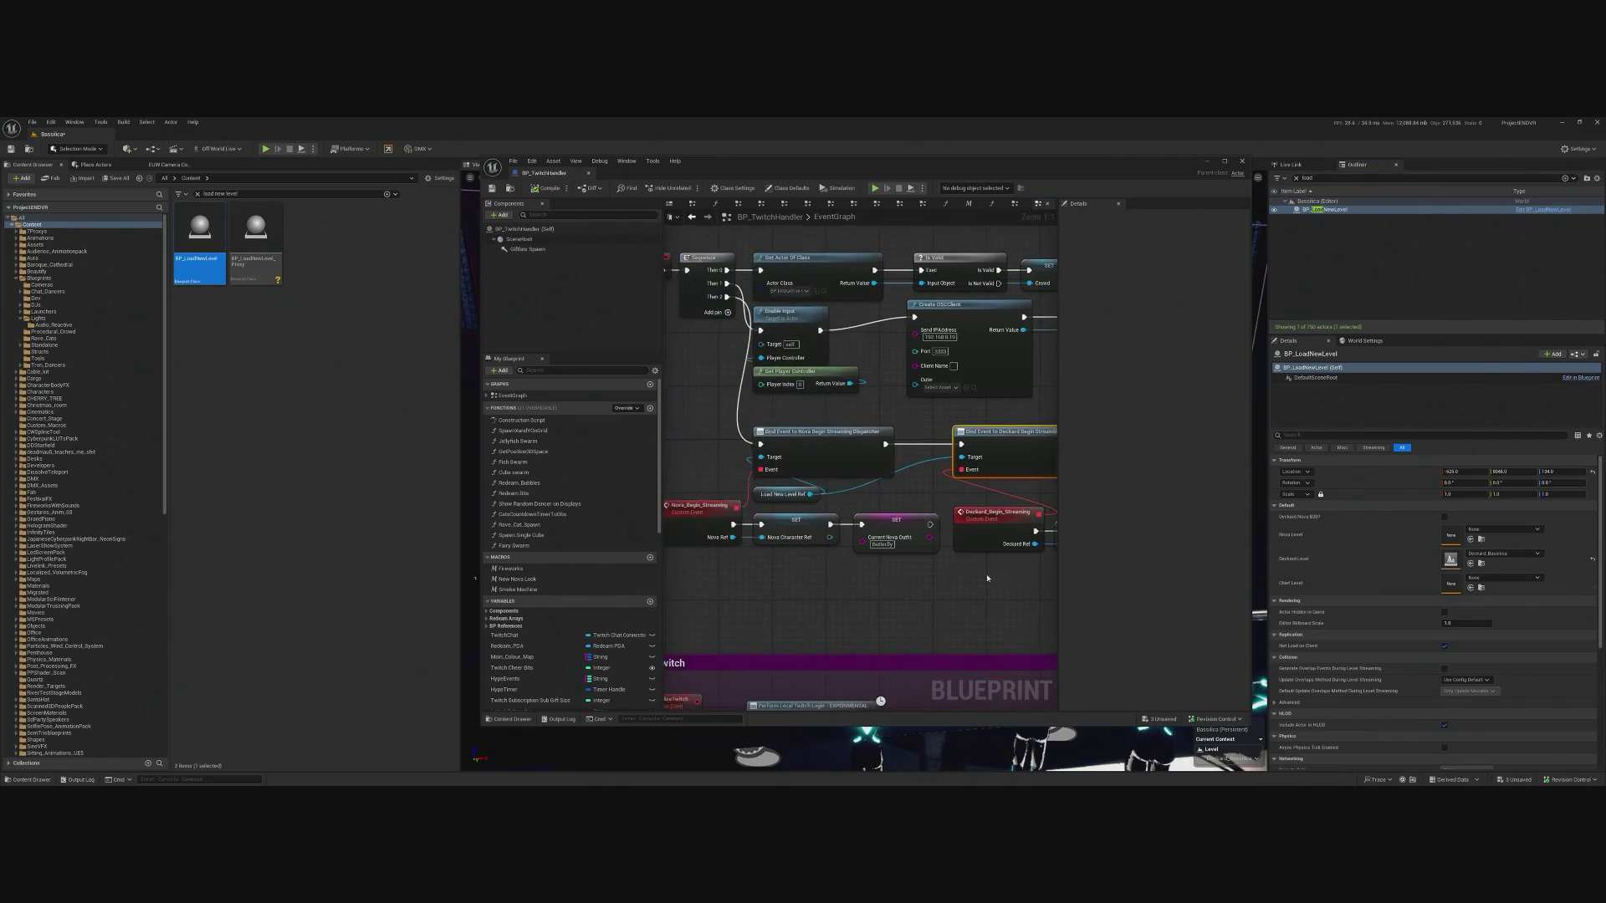
mouse_move(915, 530)
left_mouse_down()
mouse_move(1004, 527)
mouse_move(715, 522)
left_mouse_up()
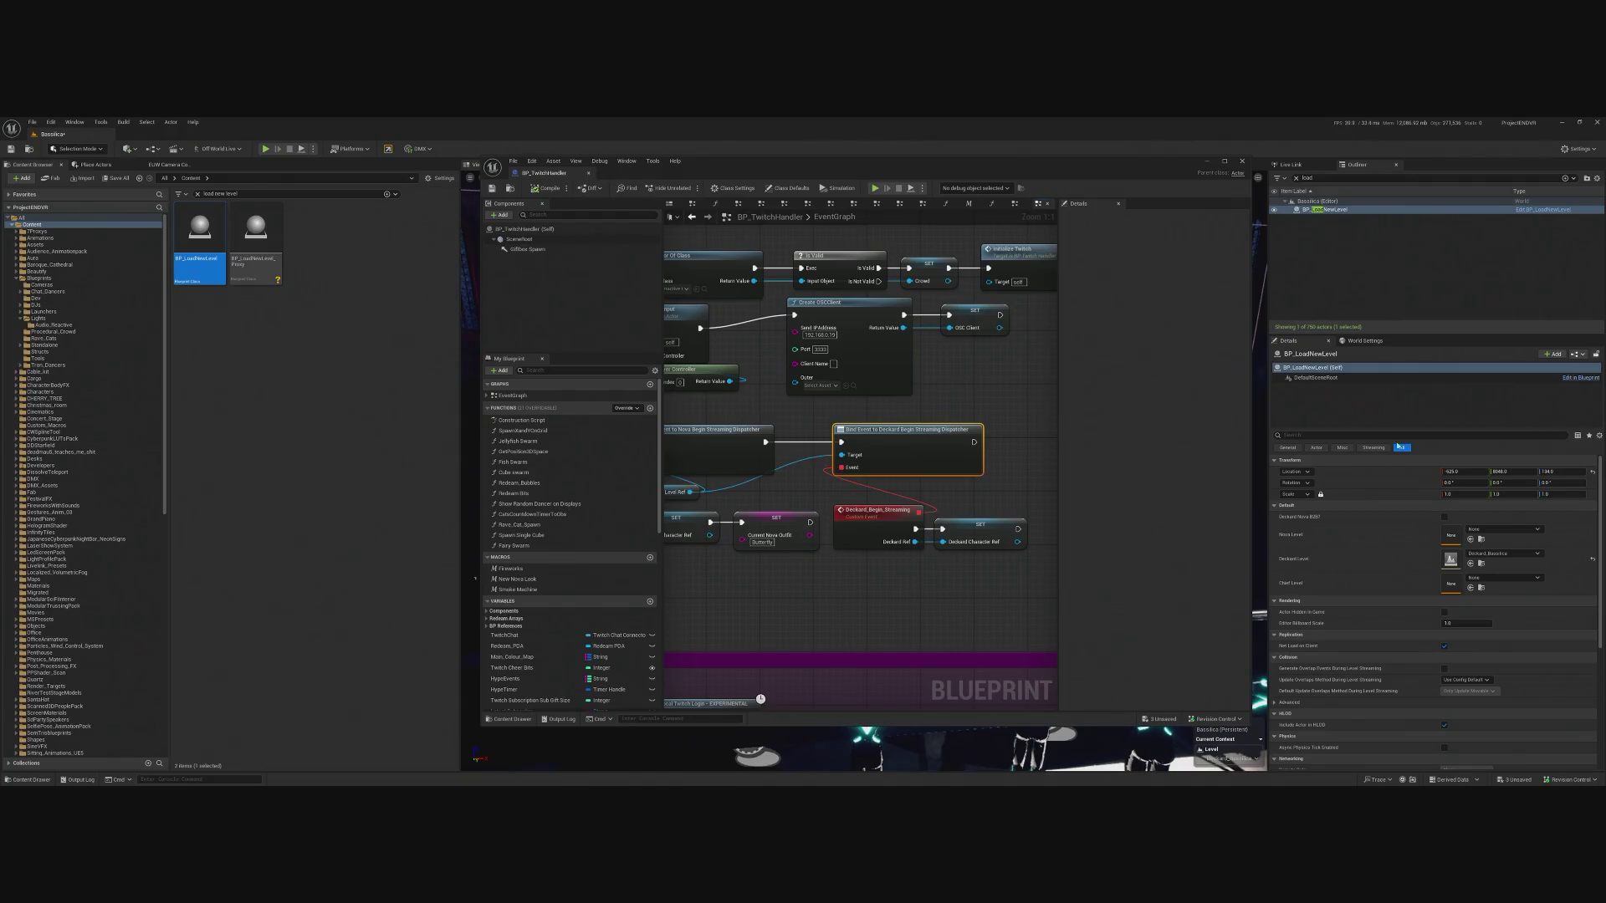
left_click_drag(678, 479, 861, 494)
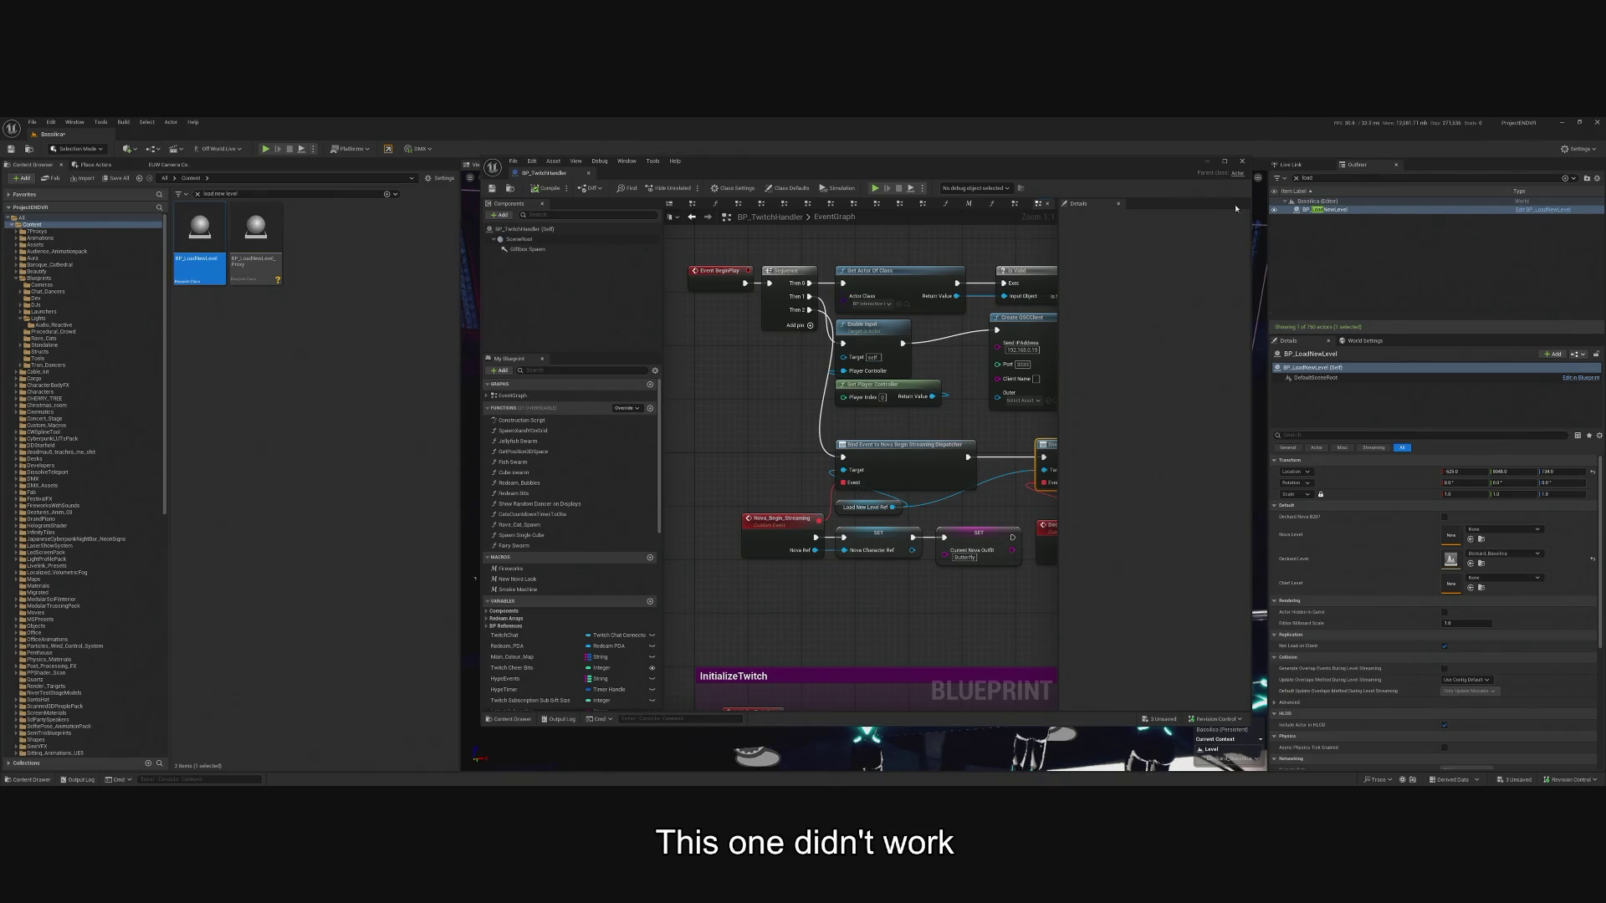
Close the BP_TwitchHandler editor and save the Bassilica and Deckard_Bassilica levels.
left_click(1222, 165)
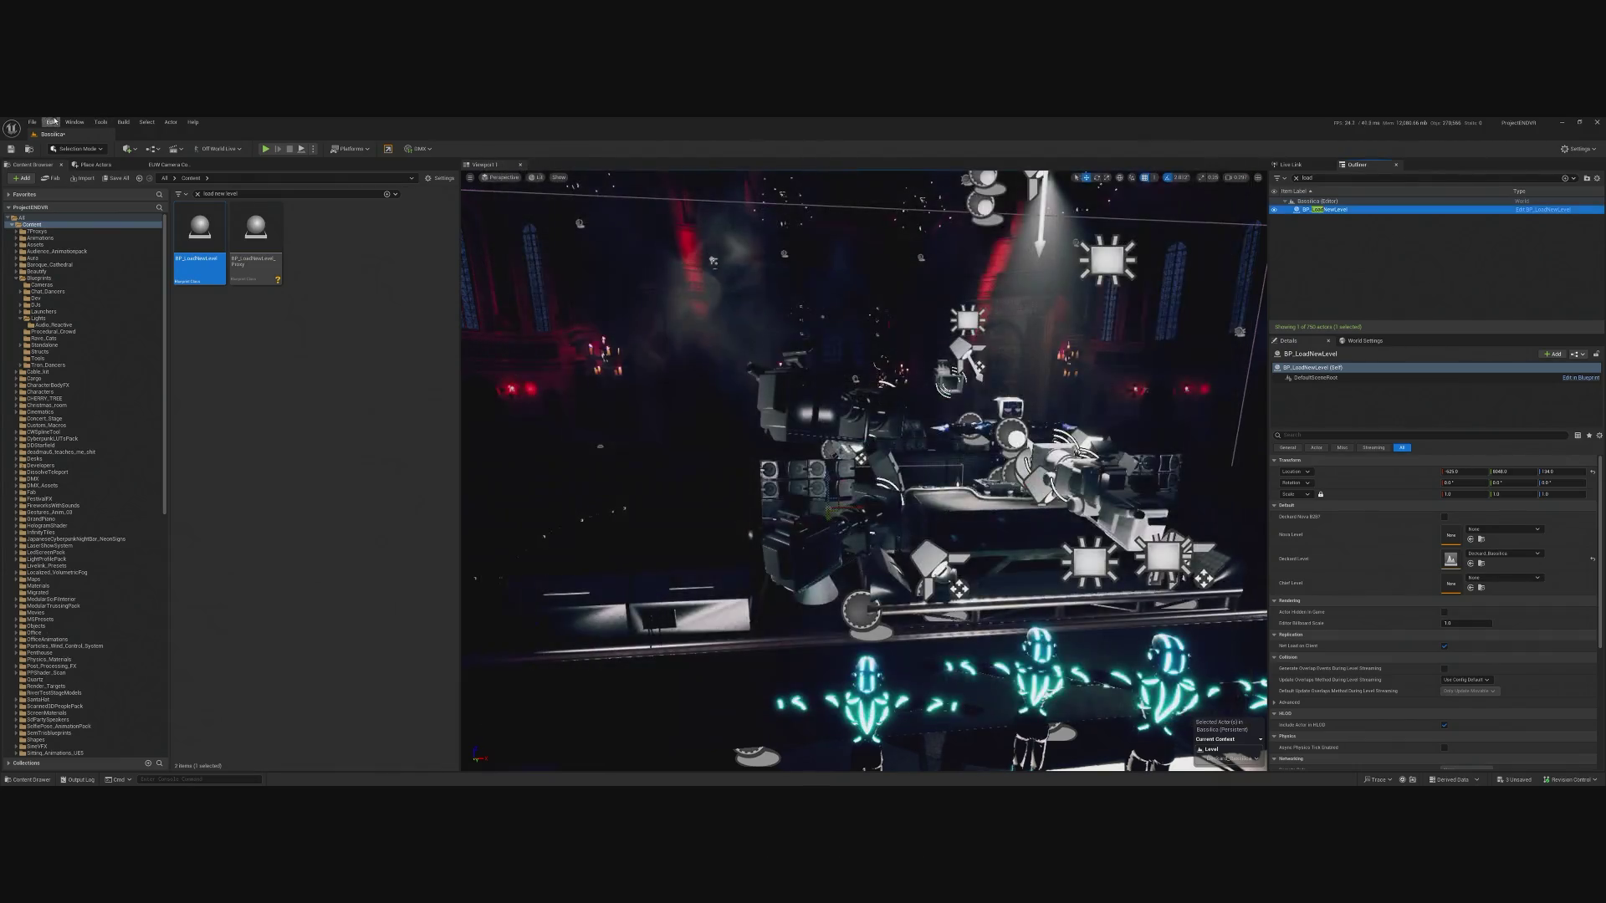
left_click(32, 122)
mouse_move(90, 181)
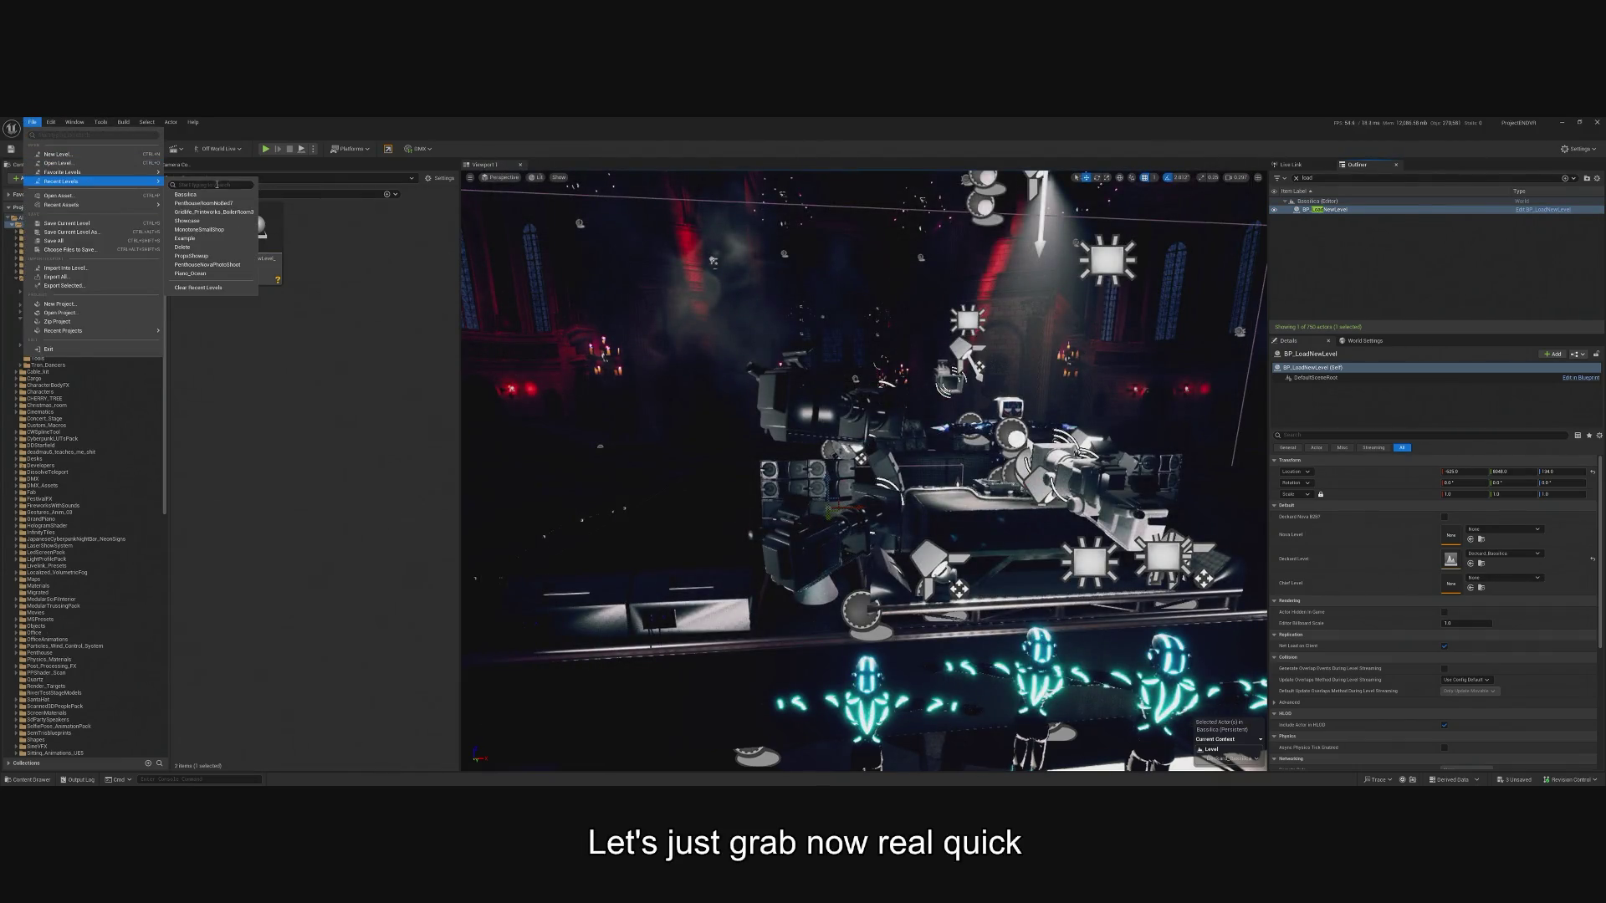
left_click(201, 203)
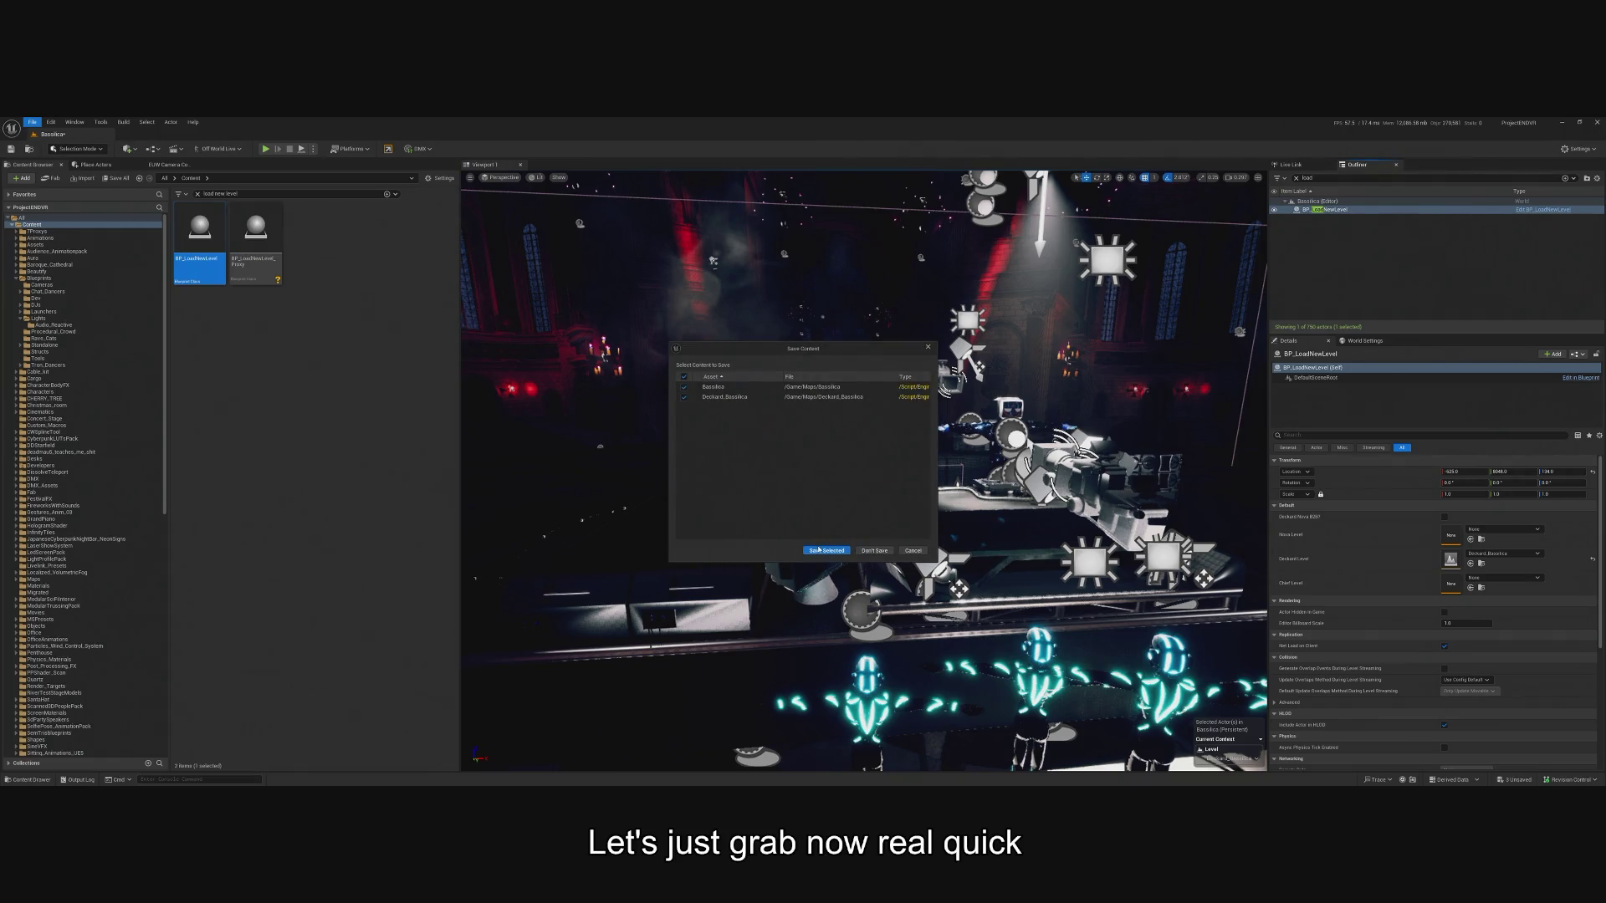
left_click(818, 549)
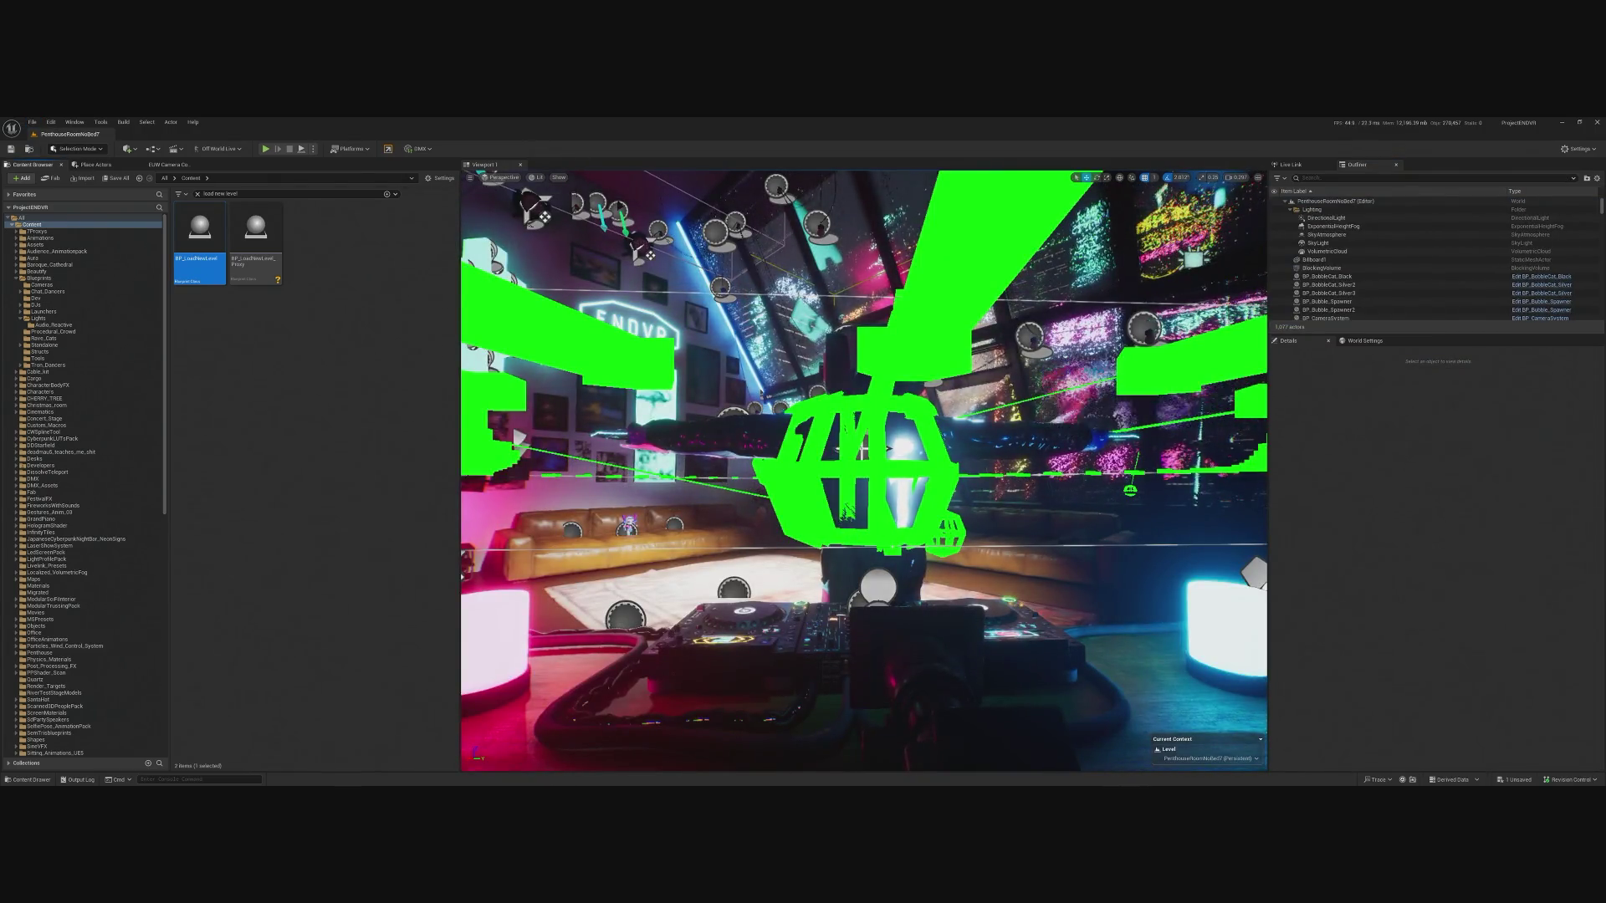
Open the cathedral level from File > Recent Levels.
left_click(837, 588)
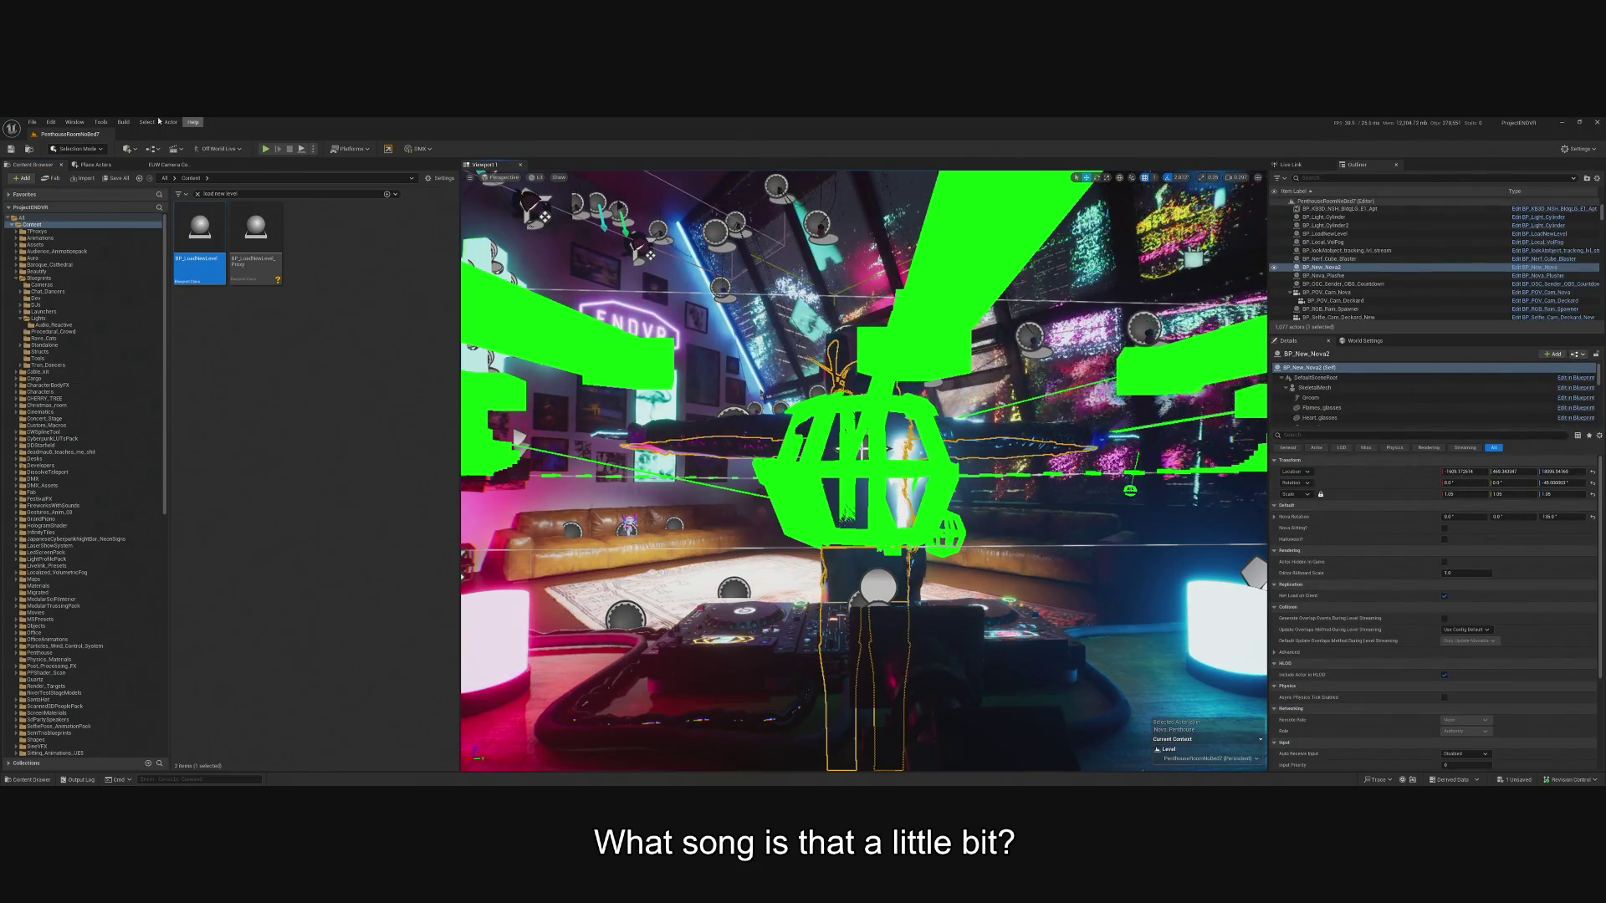
left_click(28, 122)
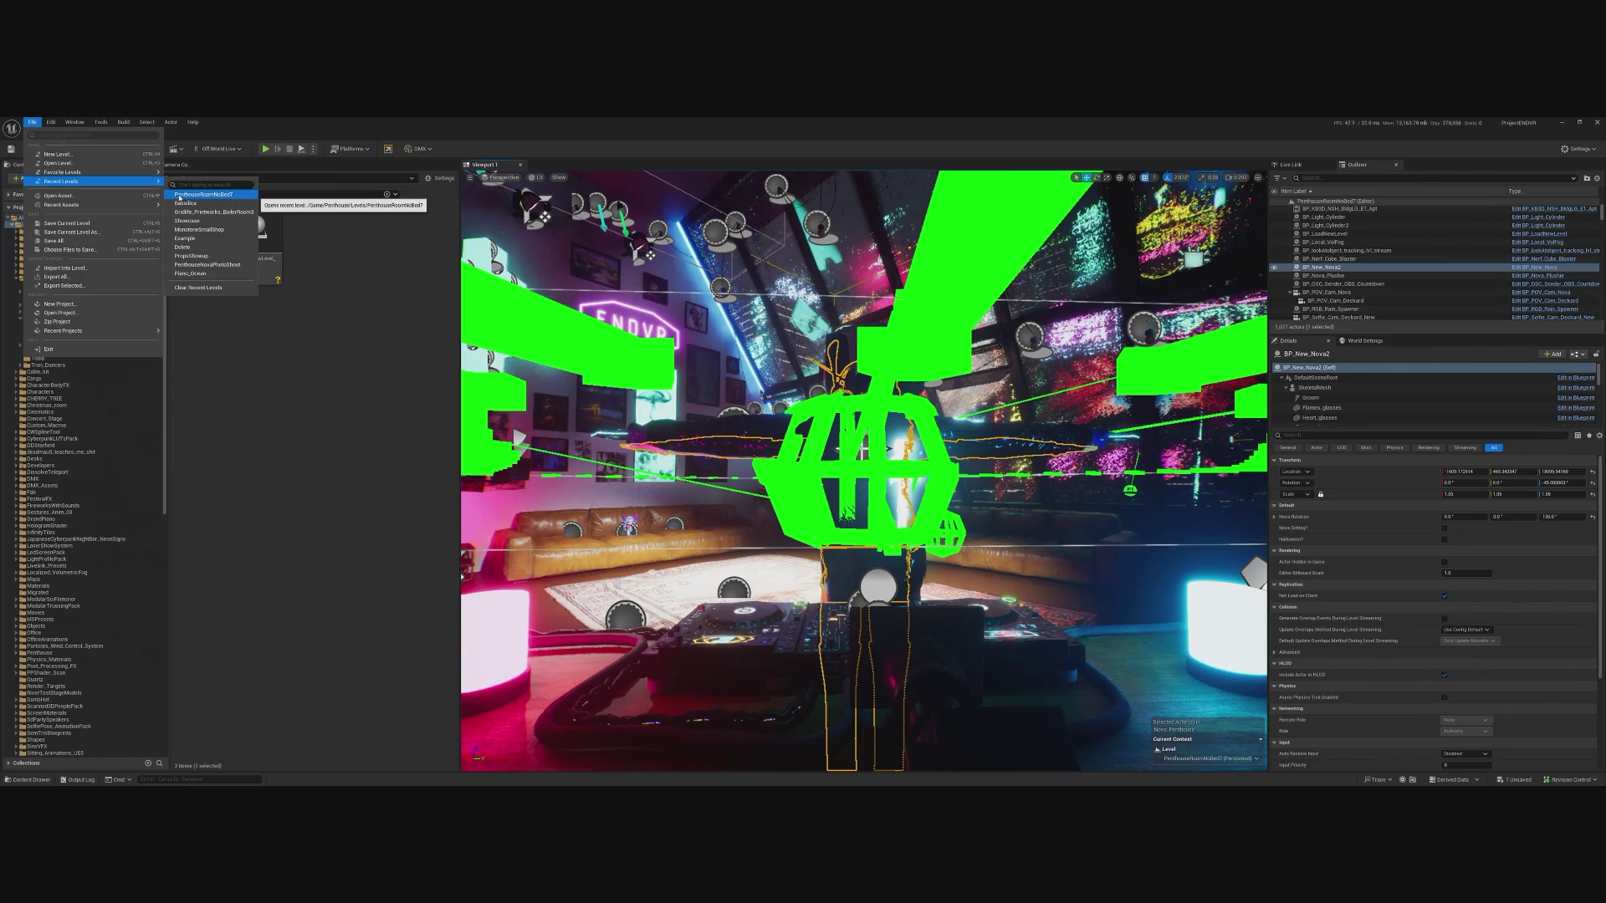
left_click(185, 204)
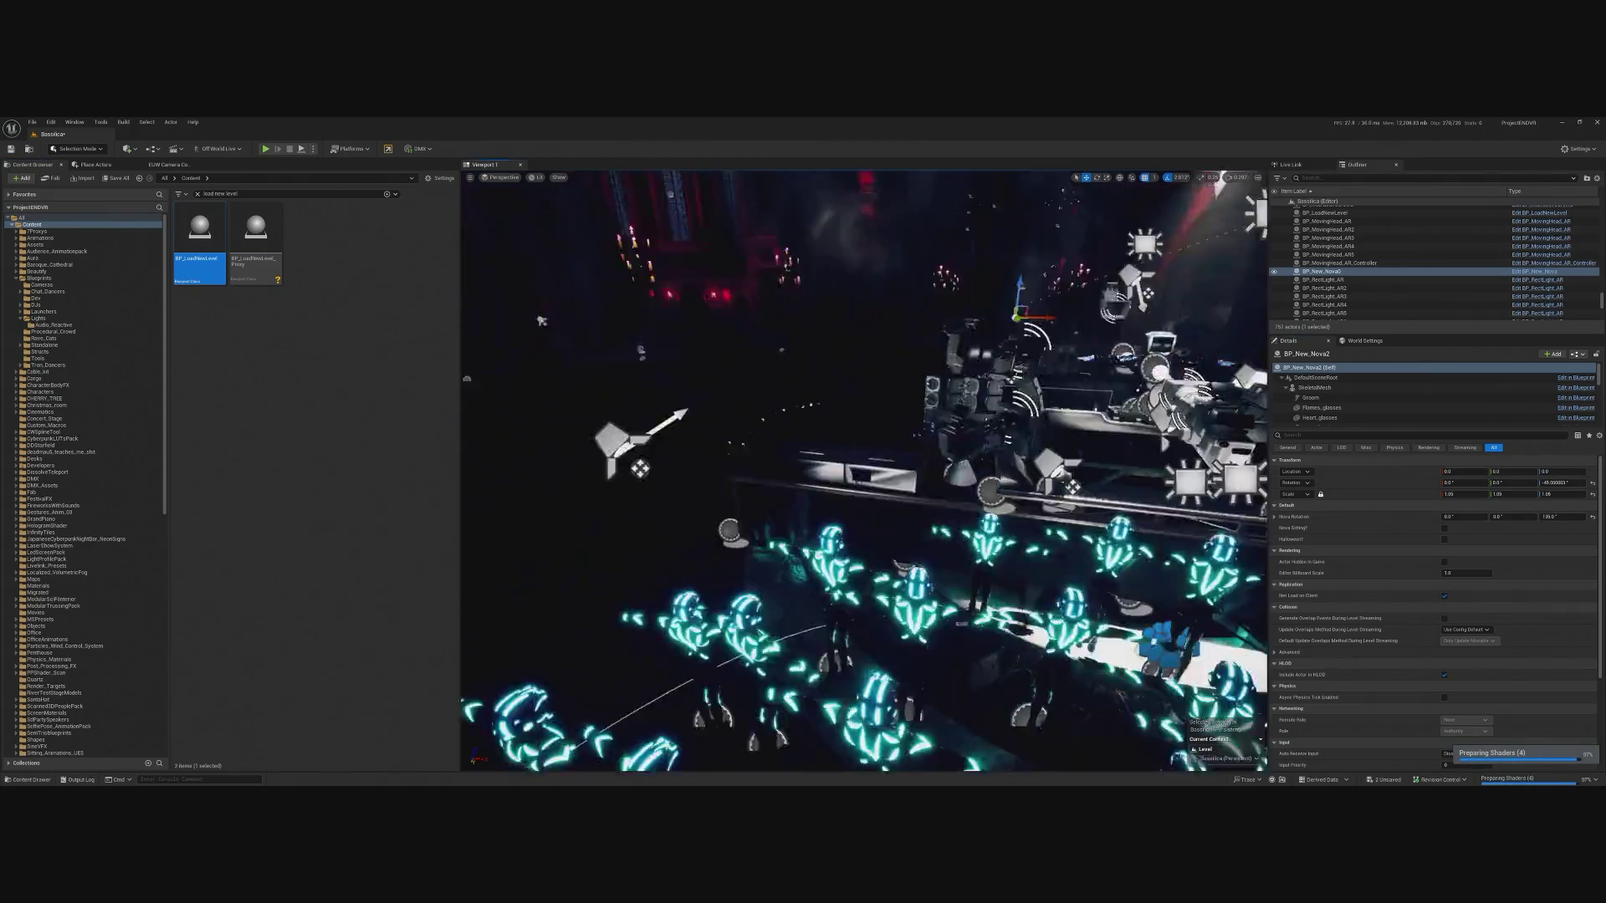
Copy the Deckard DJ's location and paste it onto the Nova DJ.
scroll(970, 458, "down", 10)
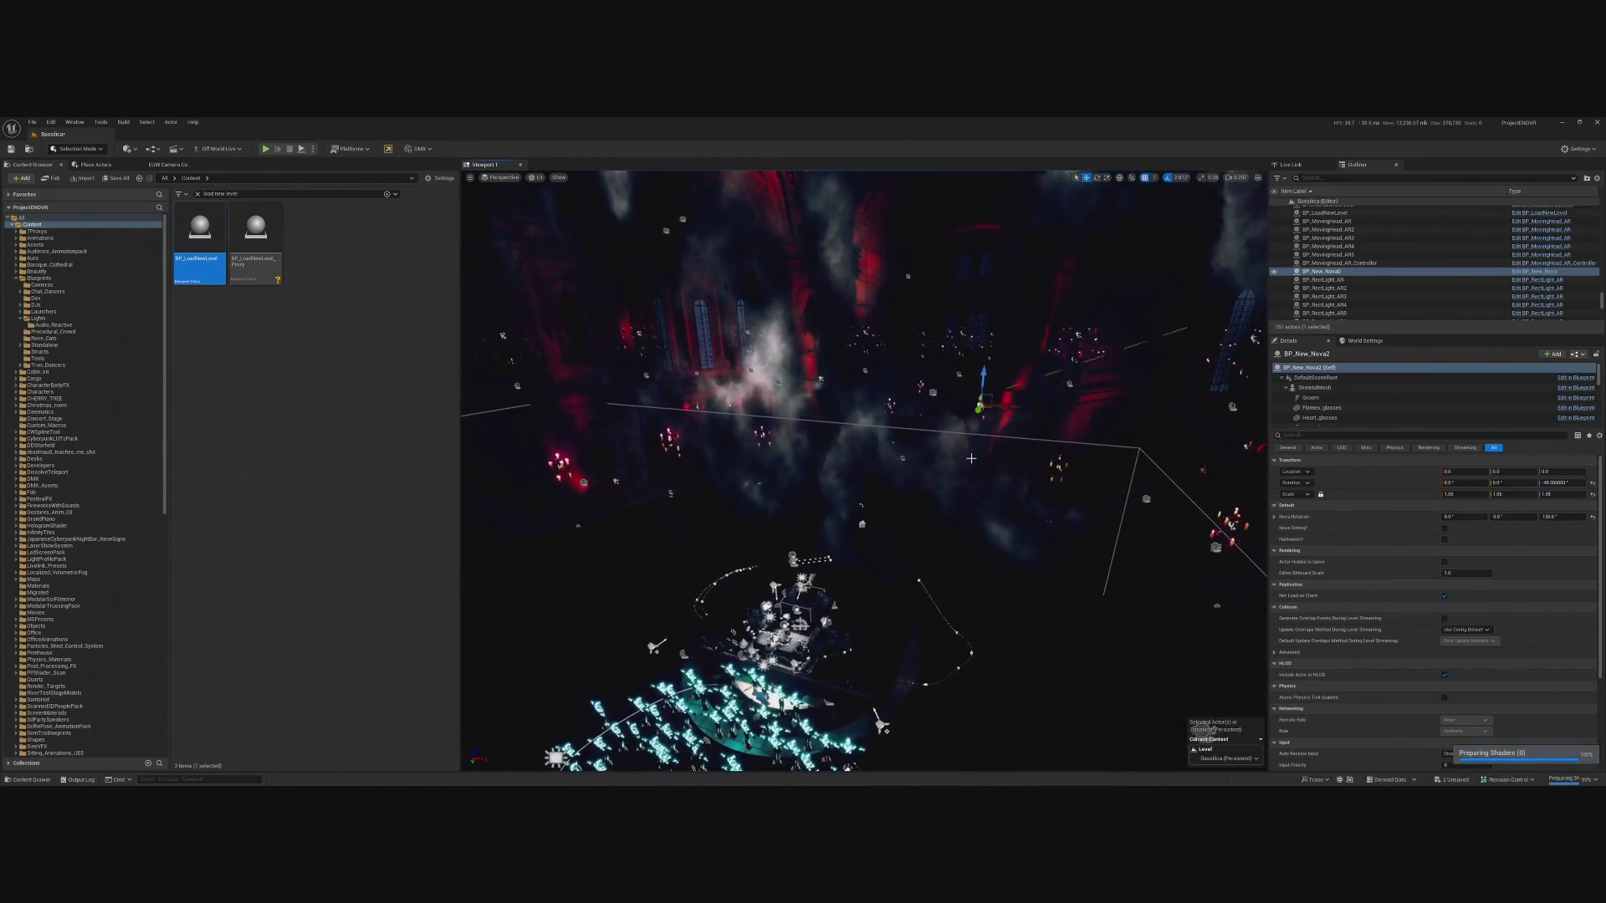
key("f")
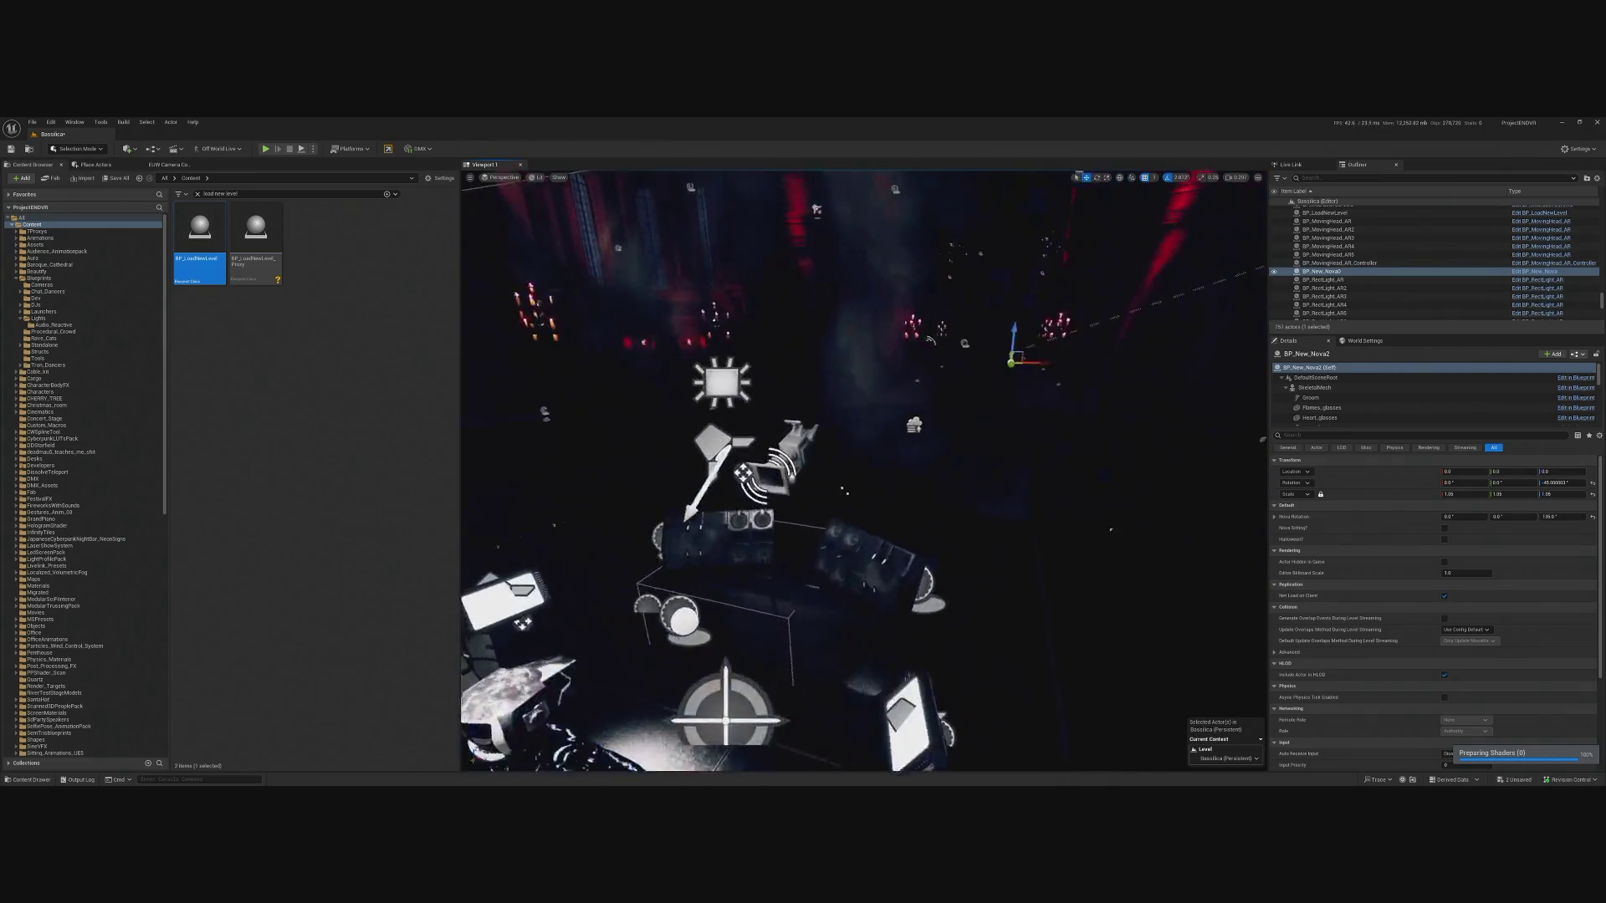
left_click(636, 703)
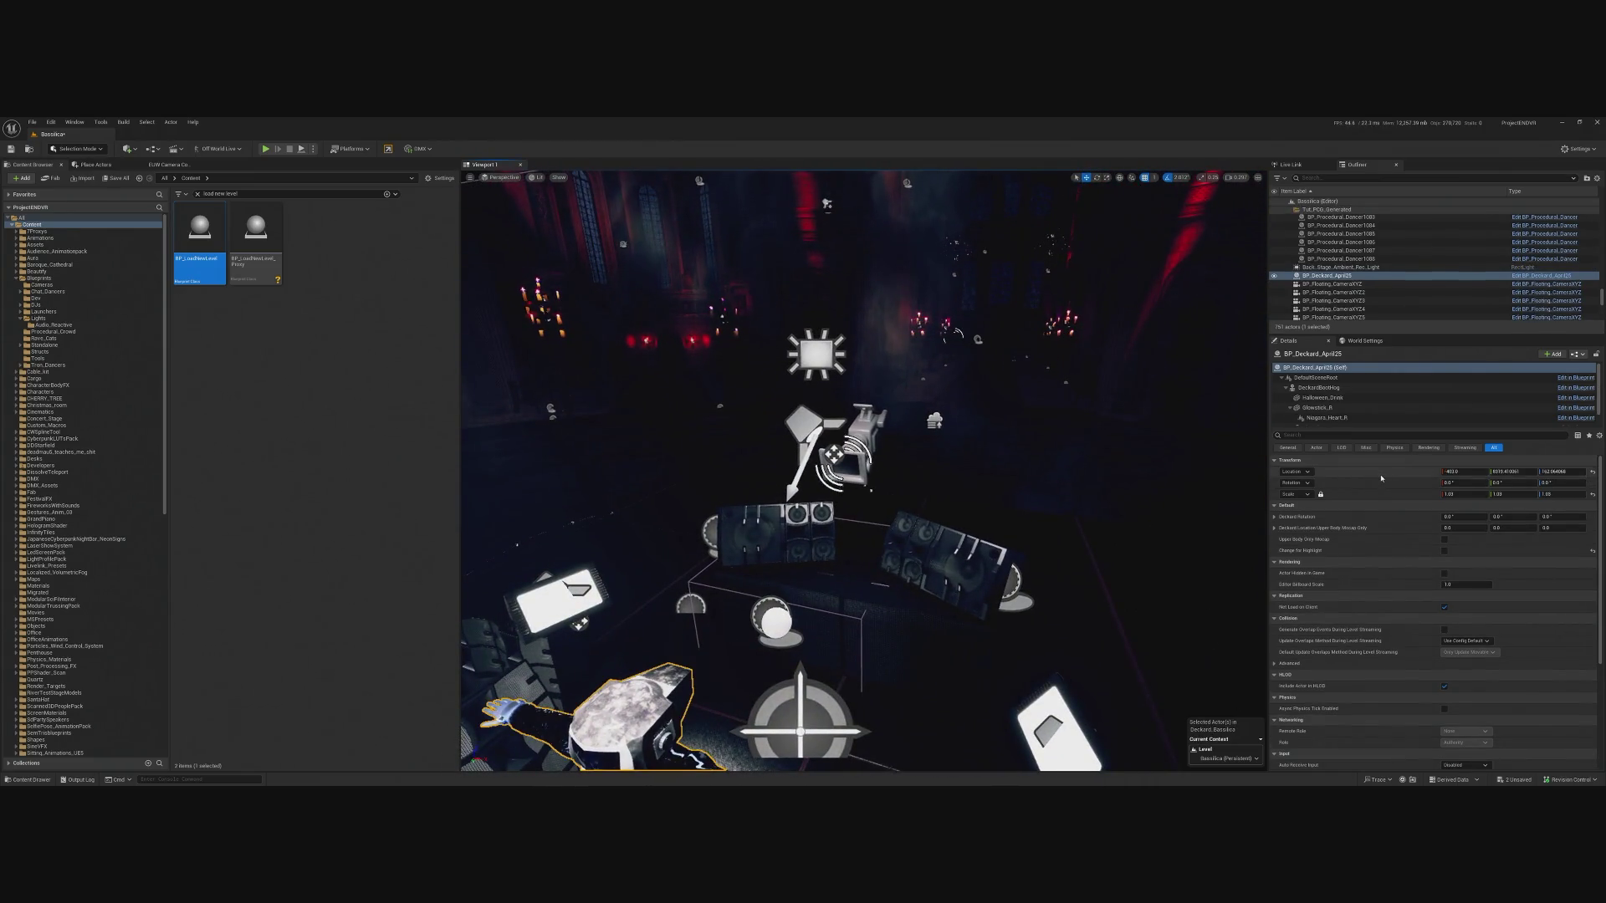
right_click(1380, 477)
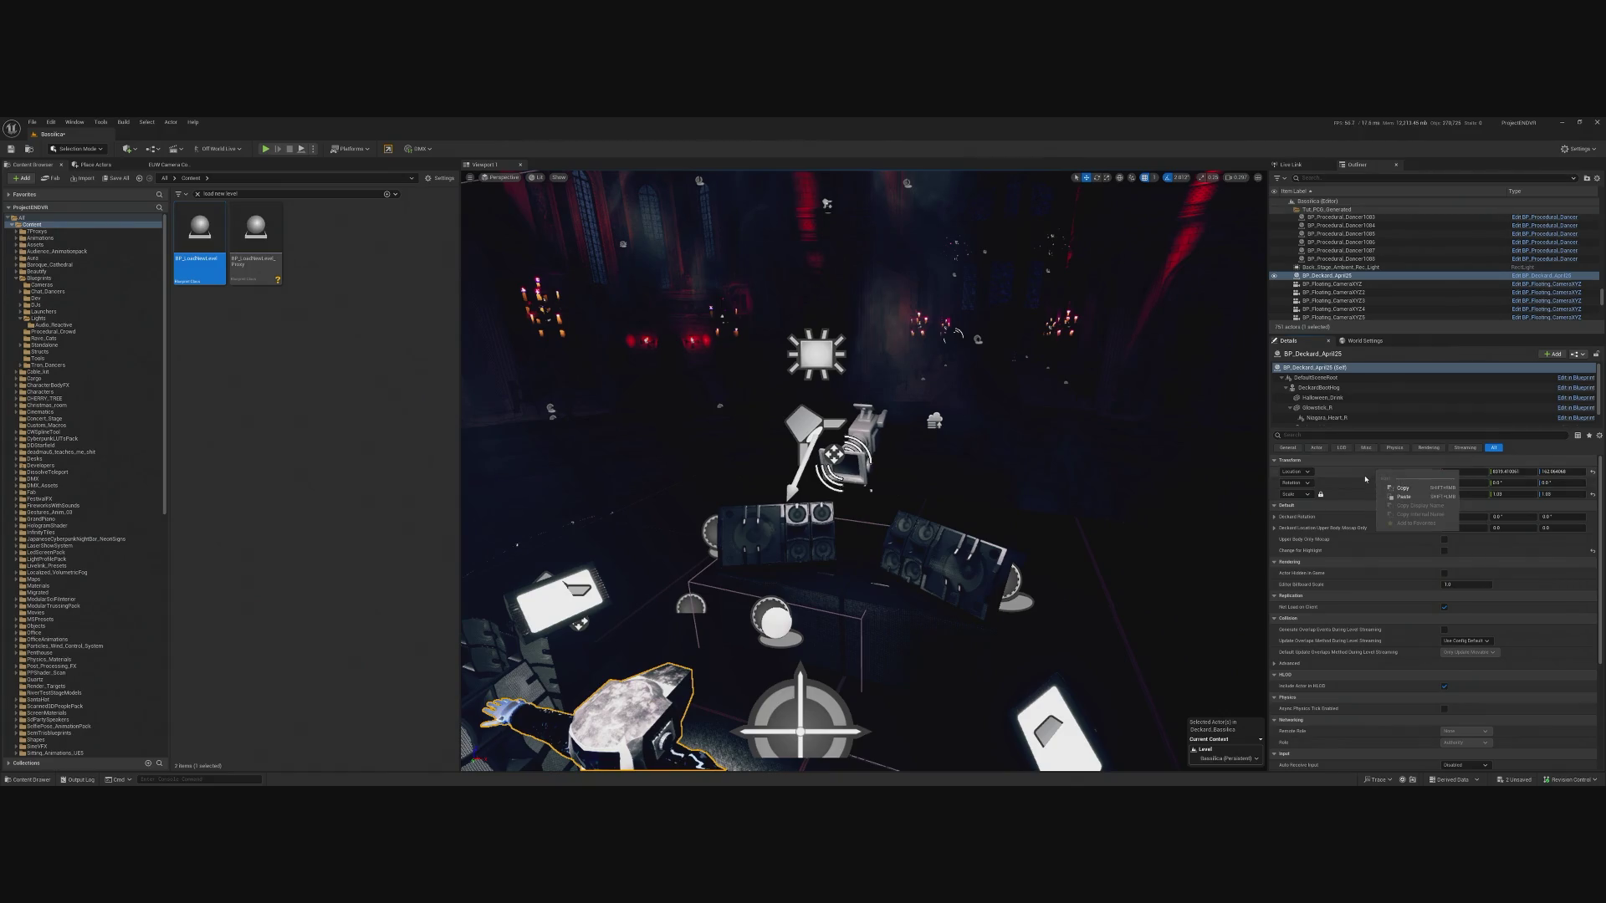
left_click(1403, 496)
type("nq")
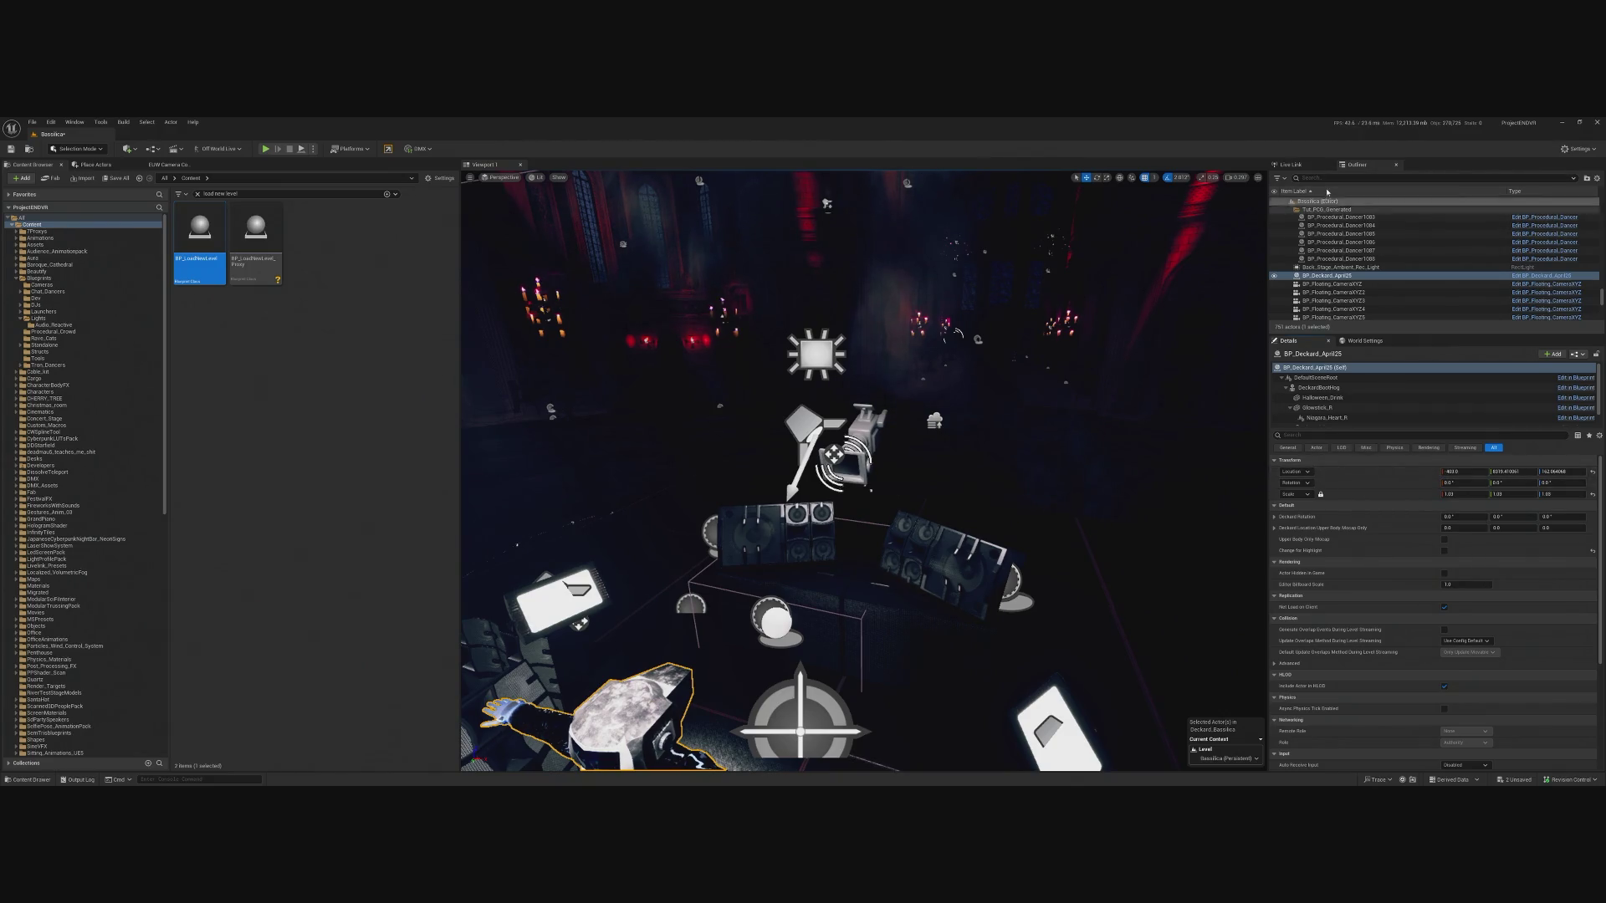
key("BackSpace")
type("ov")
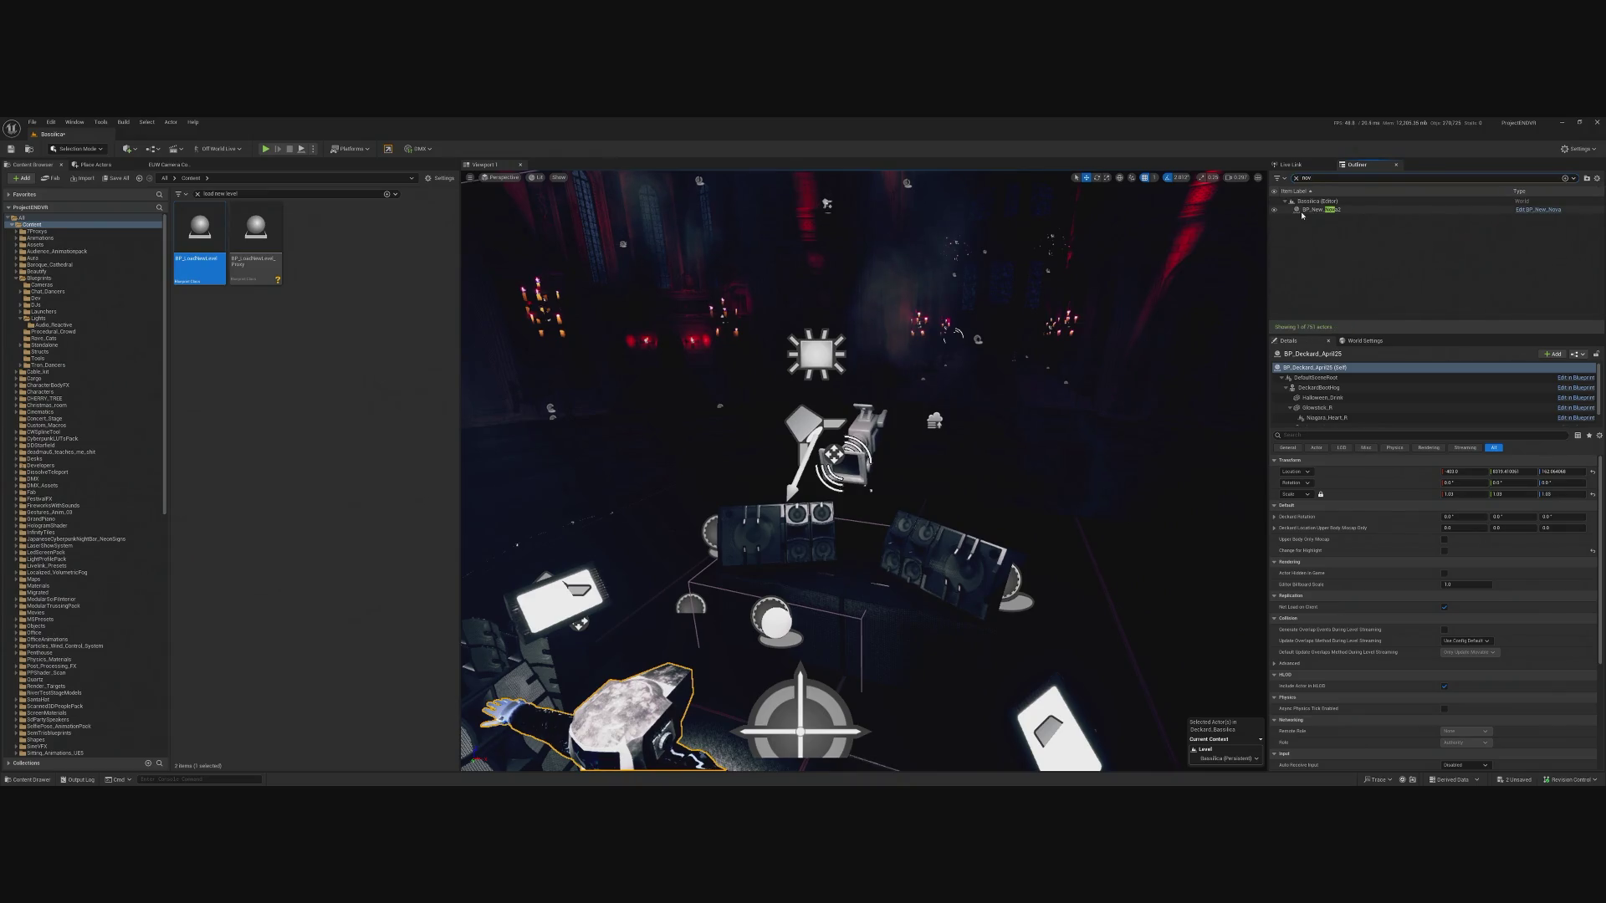
left_click(1310, 211)
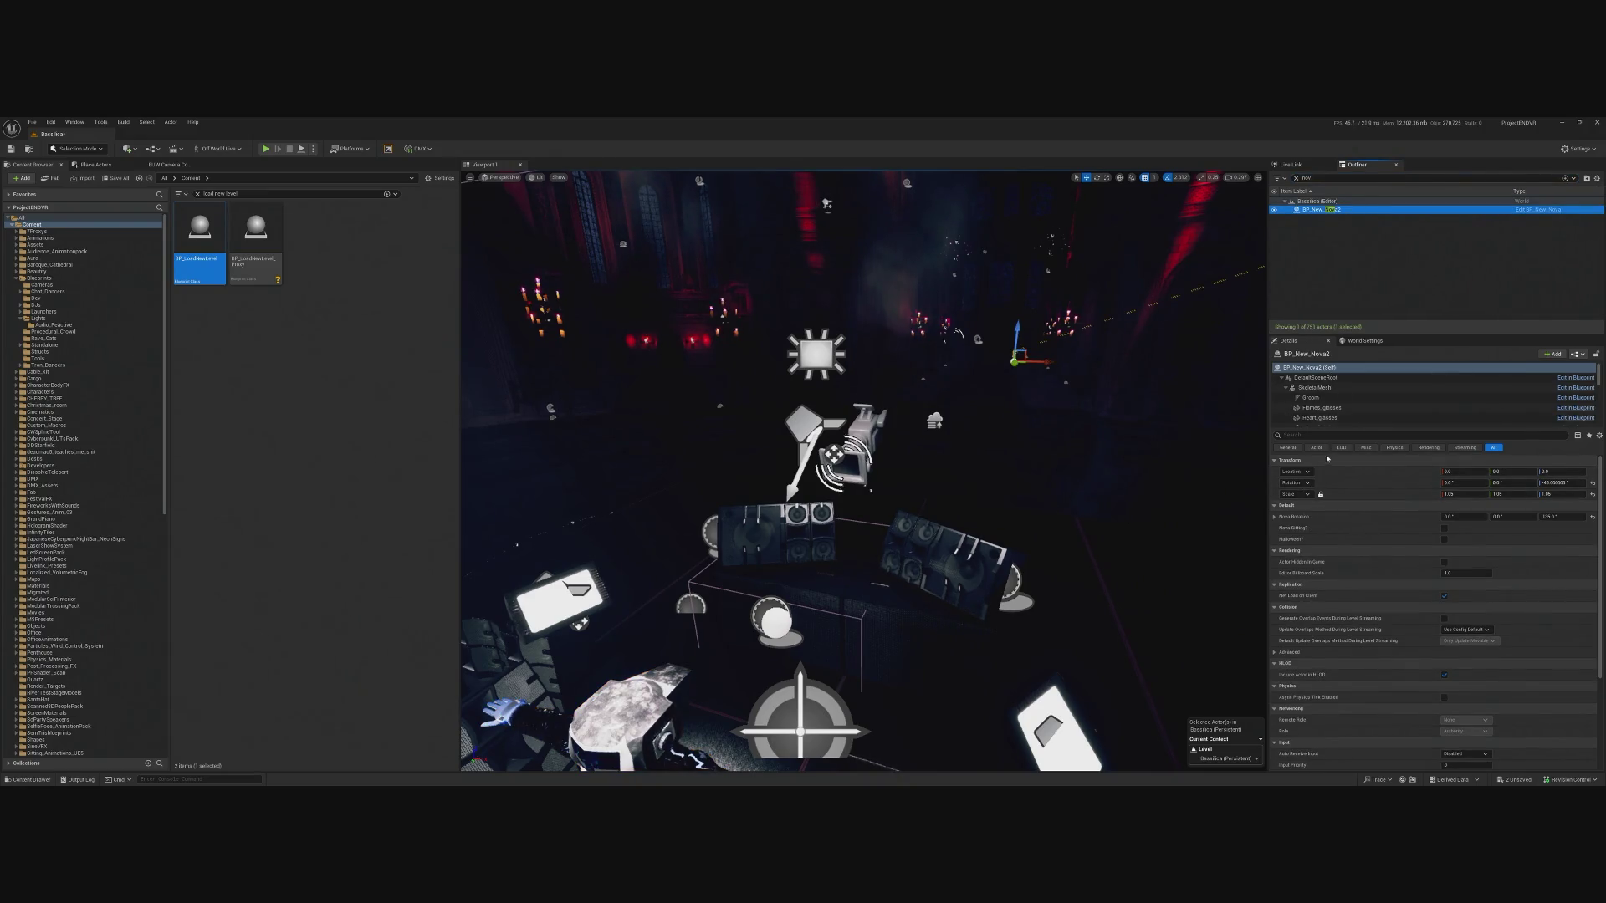
key("ctrl+v")
key("f")
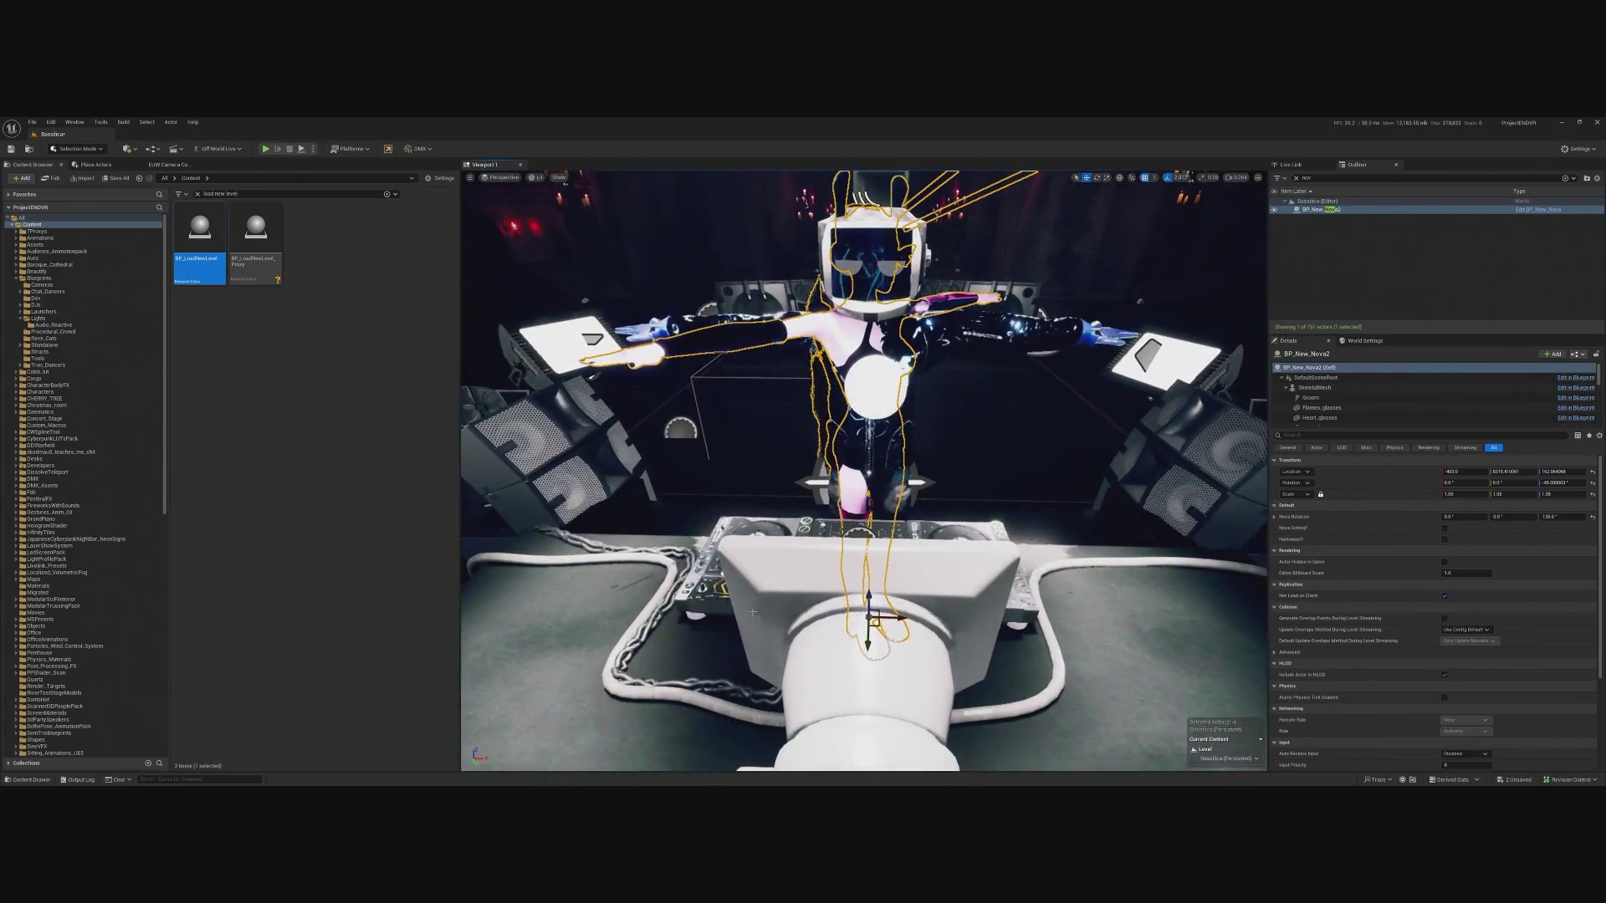
Rotate the Nova DJ around its vertical axis to face the decks.
key("e")
left_click_drag(933, 640, 907, 651)
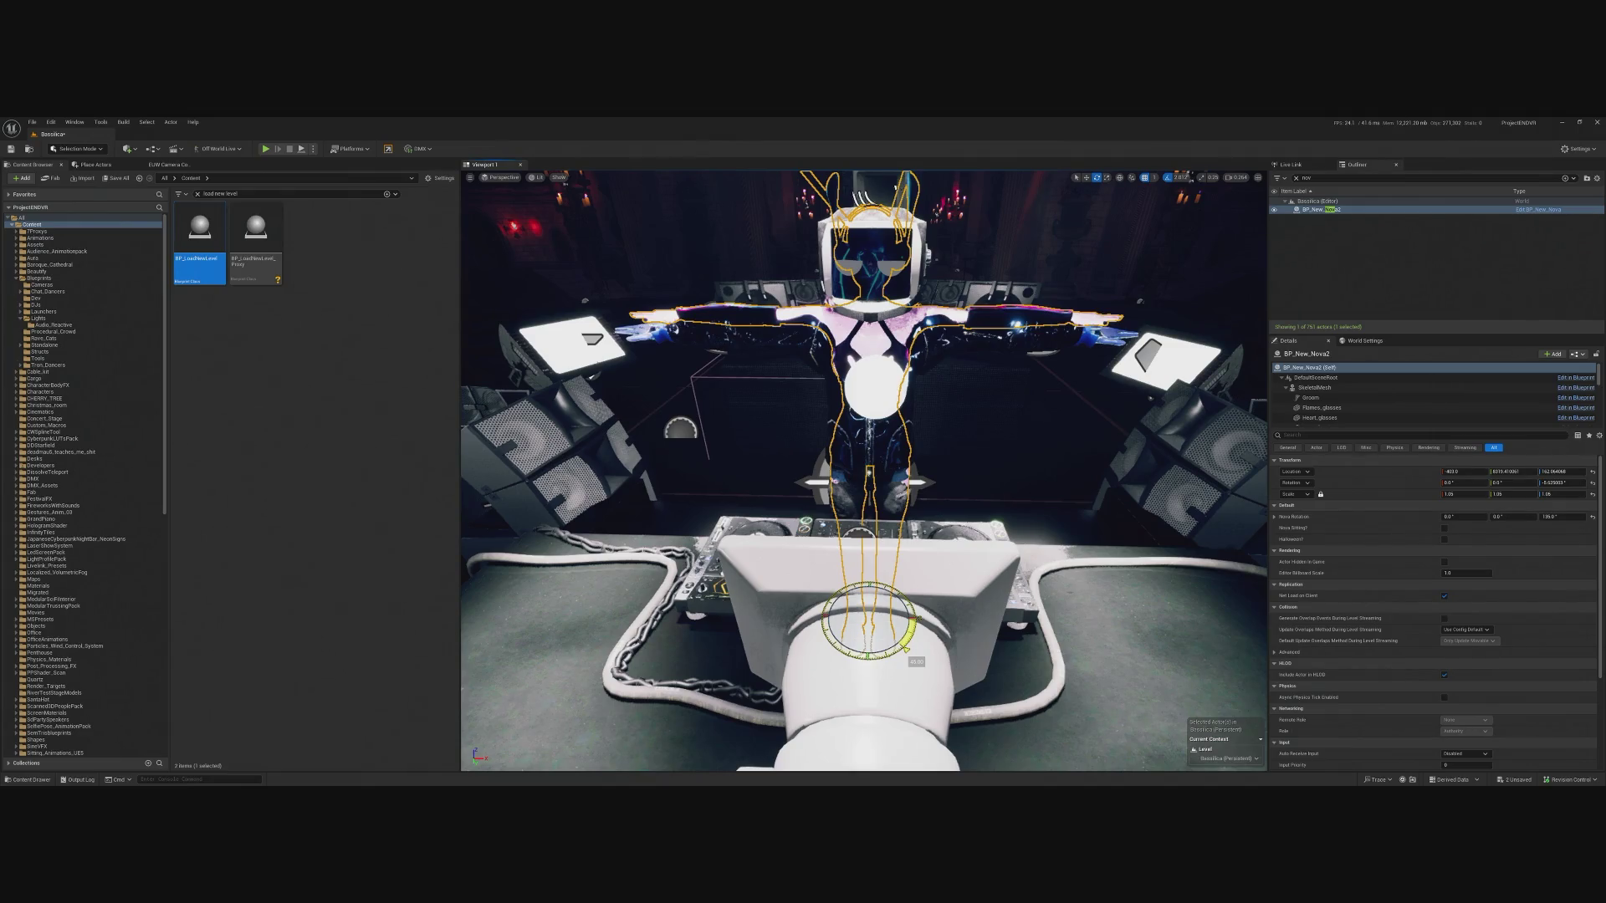
left_click_drag(906, 649, 759, 503)
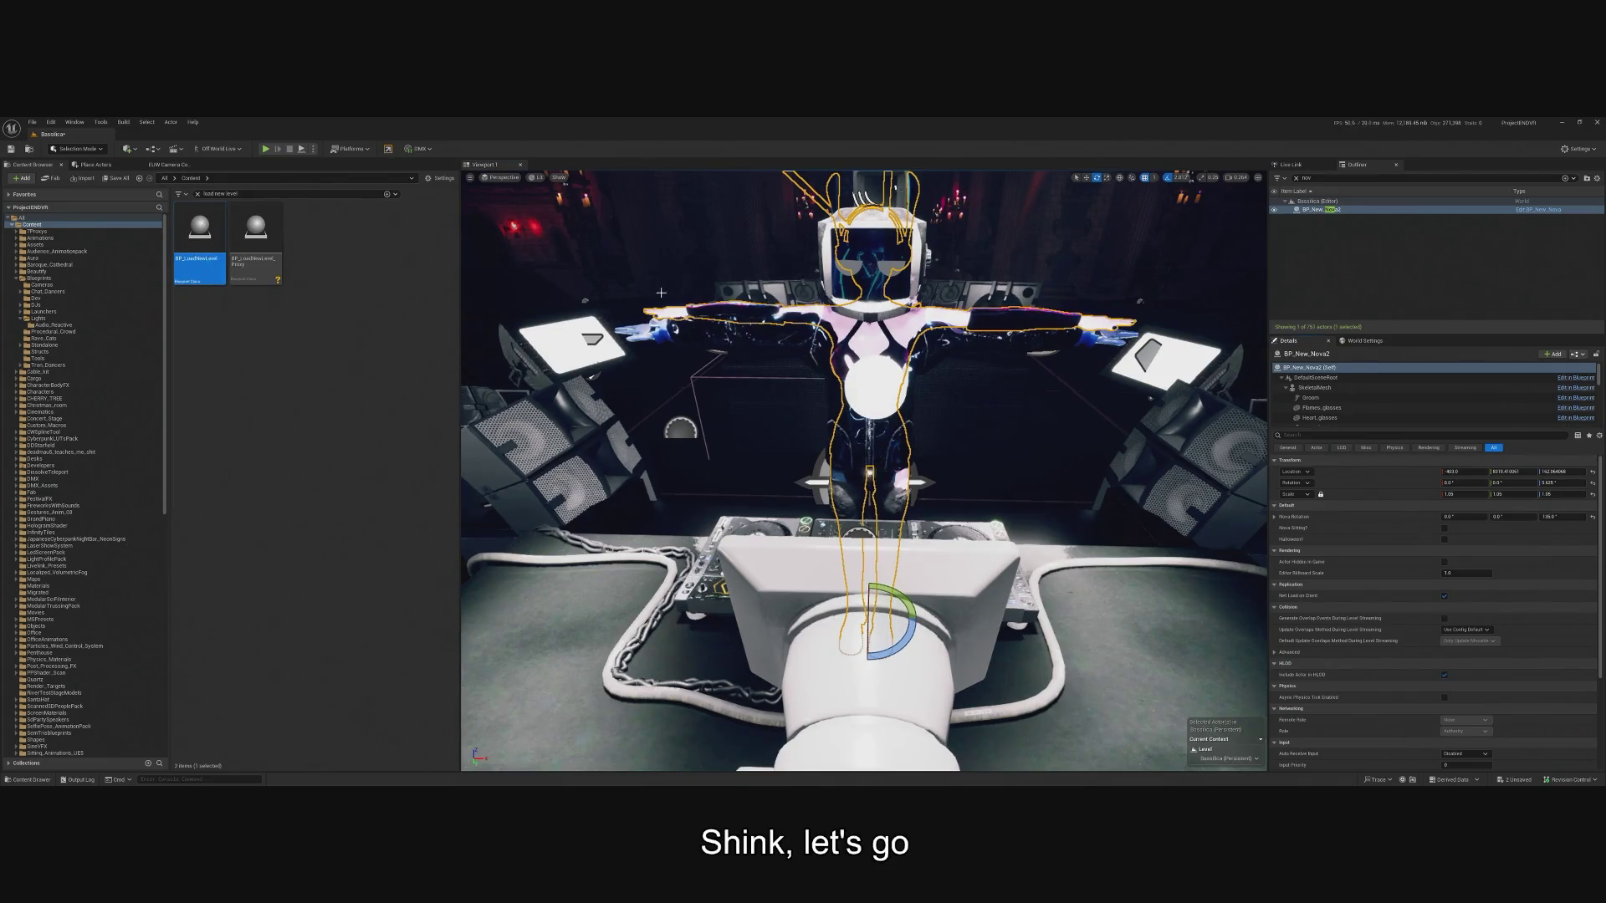
left_click_drag(819, 401, 819, 401)
left_click_drag(835, 542, 815, 509)
Set the Nova DJ's scale to 0.97 and Nova Rotation to 135°.
left_click(1464, 495)
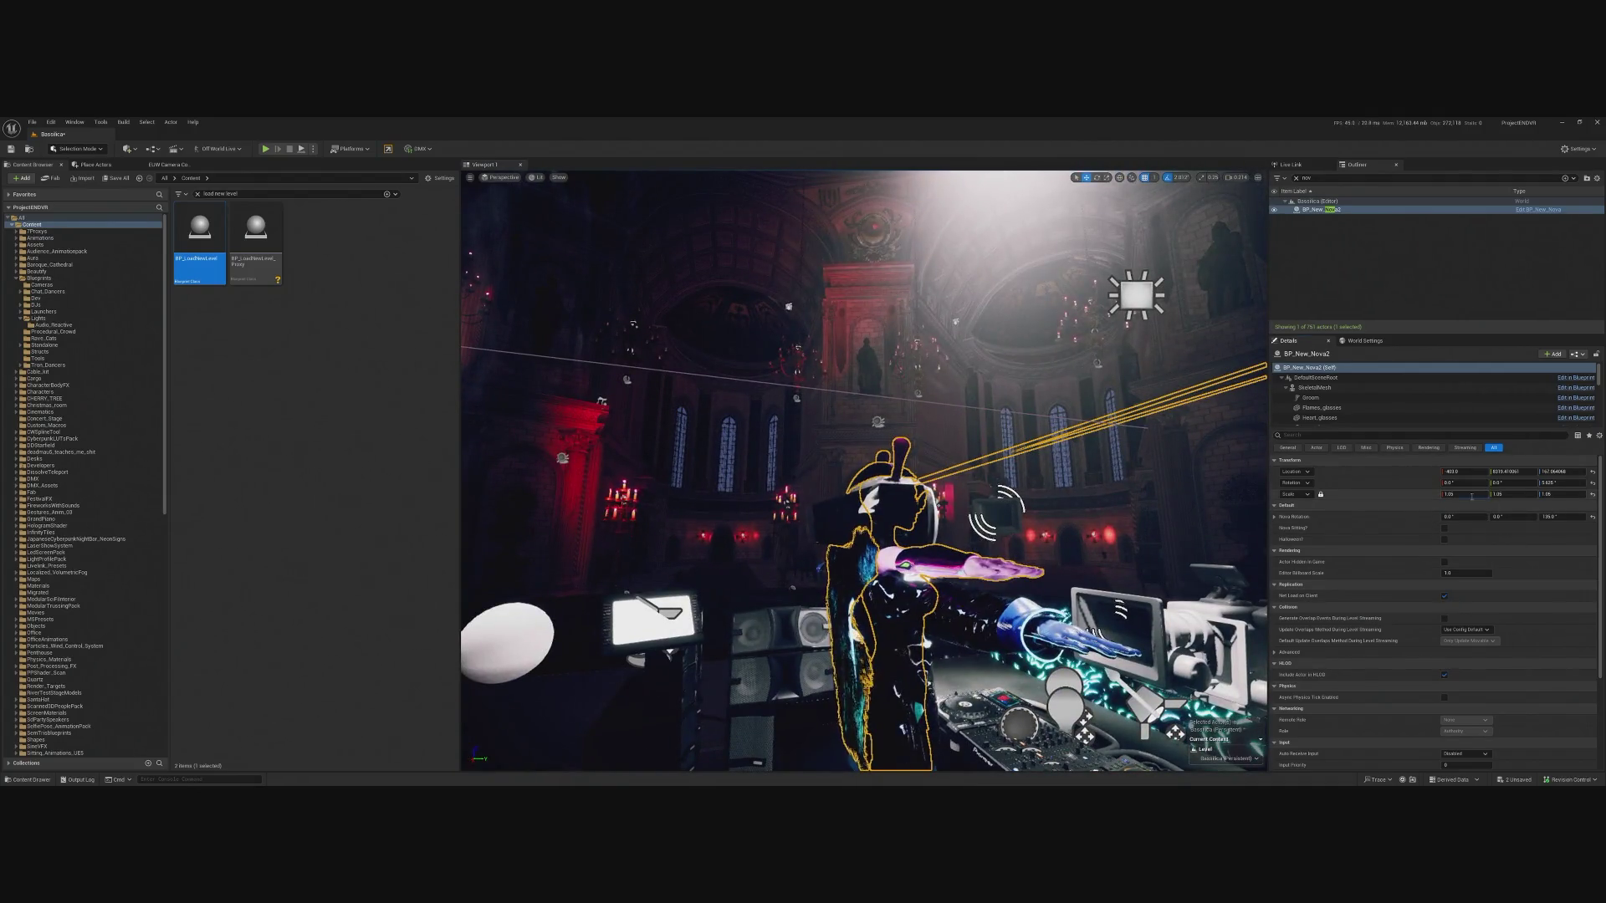
type("1")
key("Return")
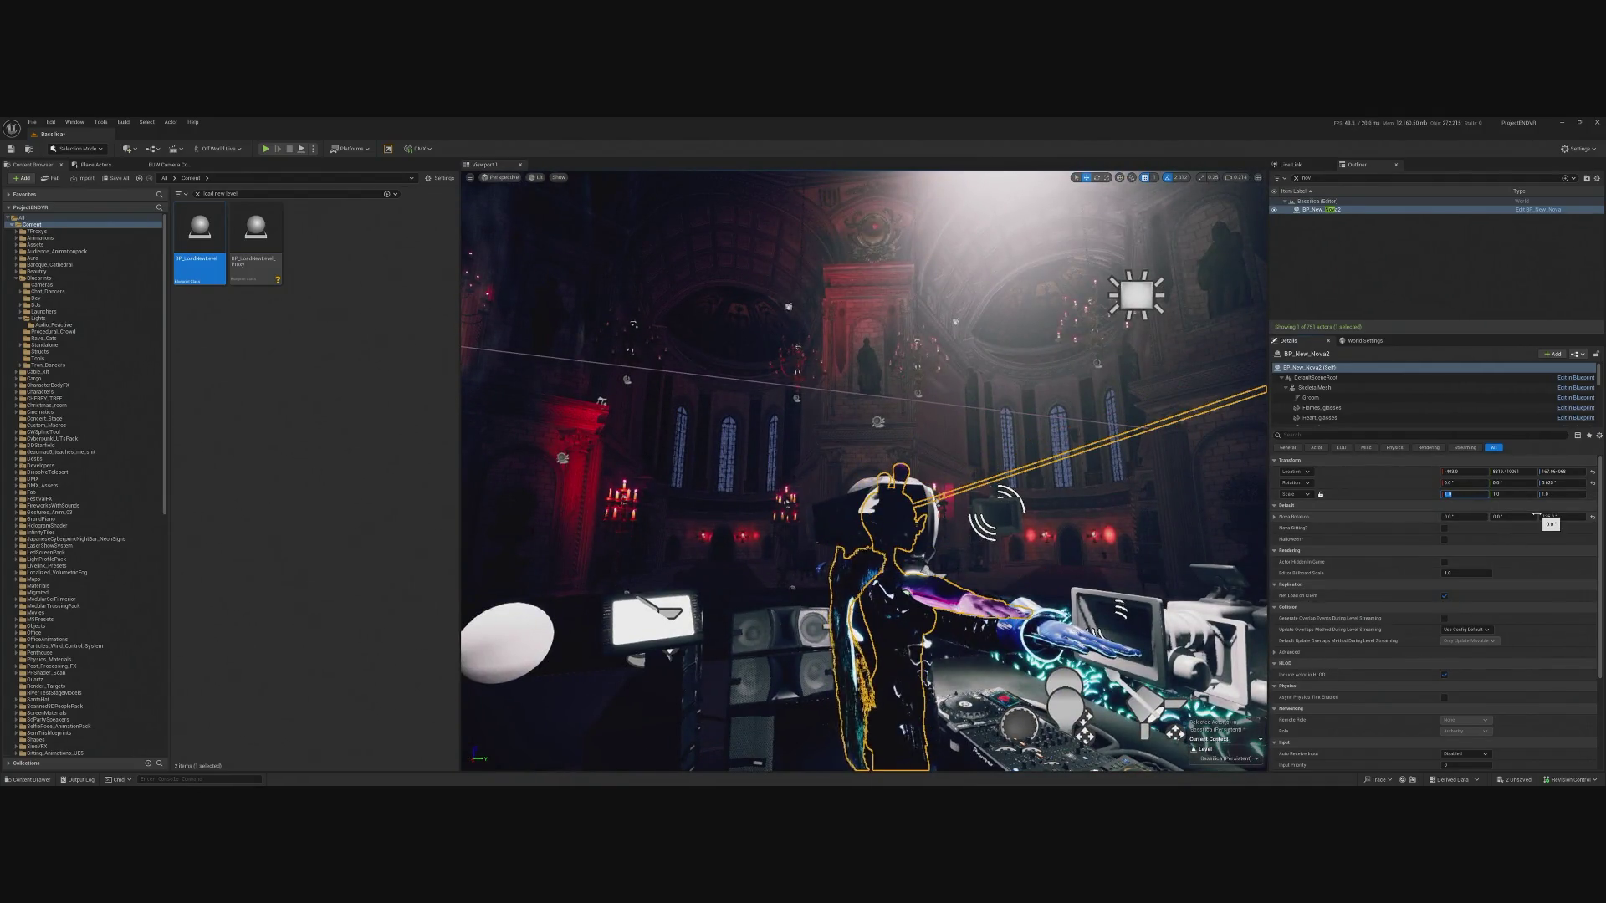
type(".97")
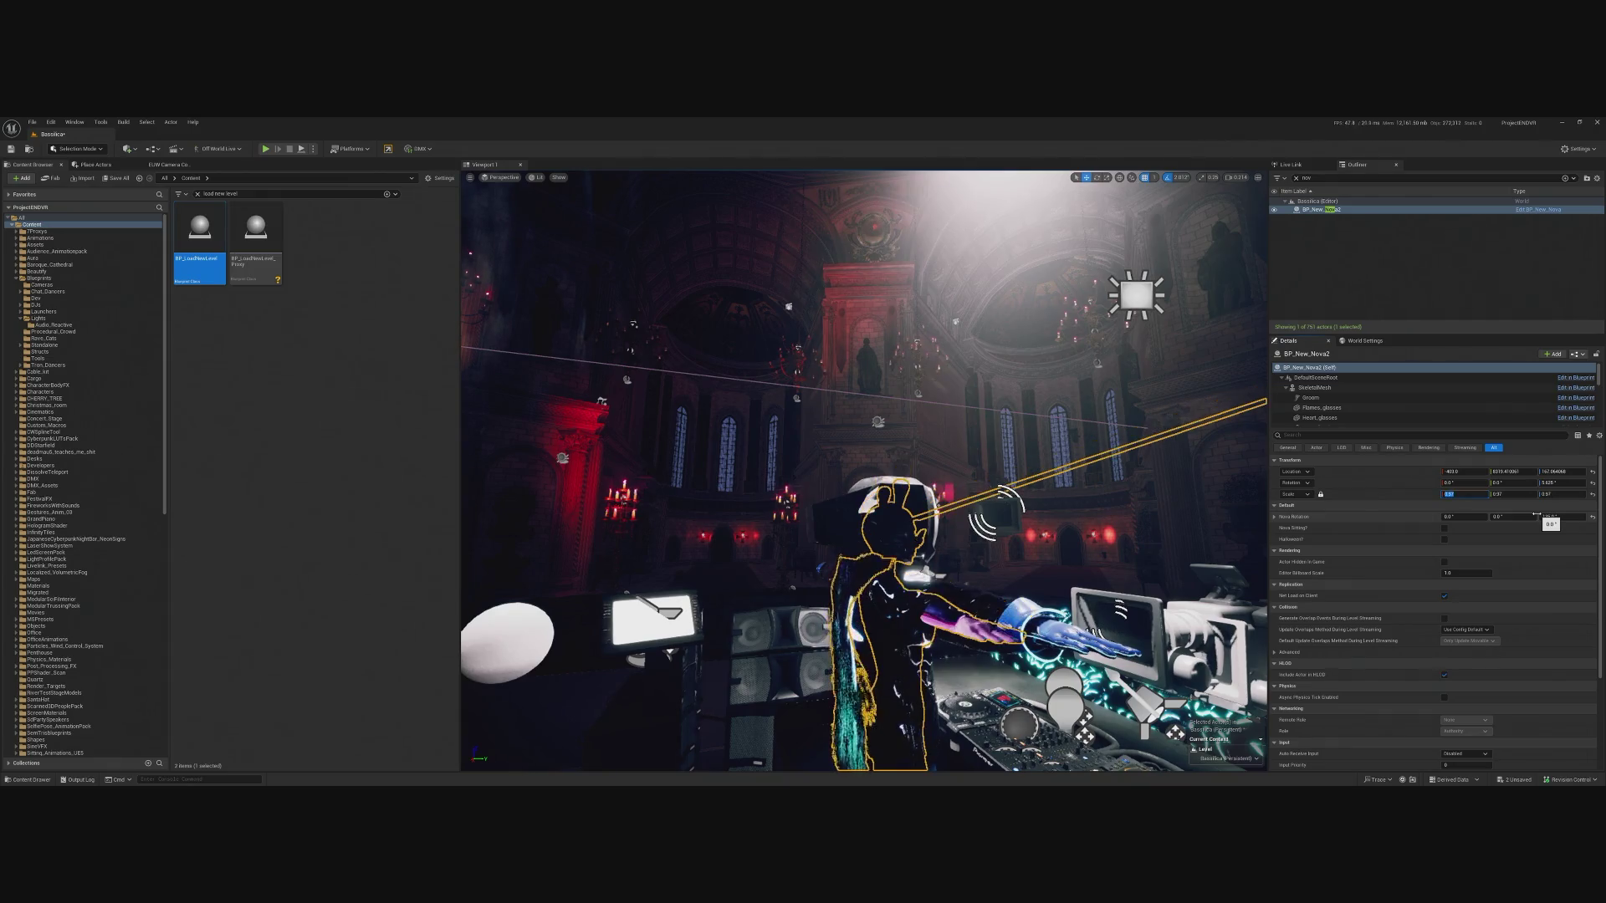
left_click(1556, 517)
type("135")
key("Return")
key("f")
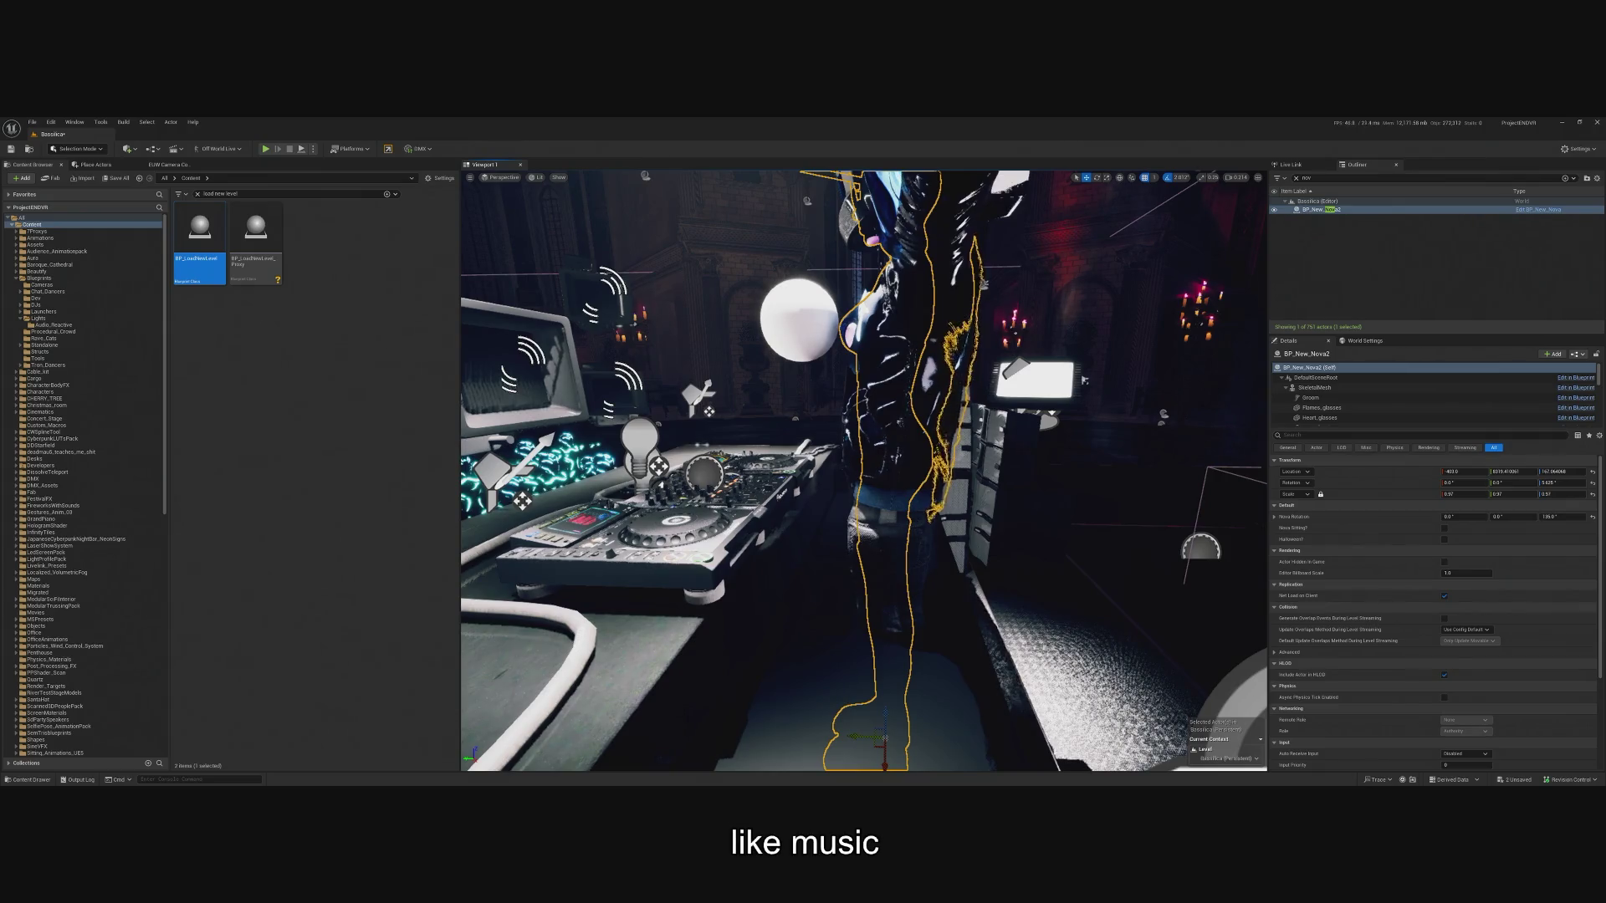
key("f")
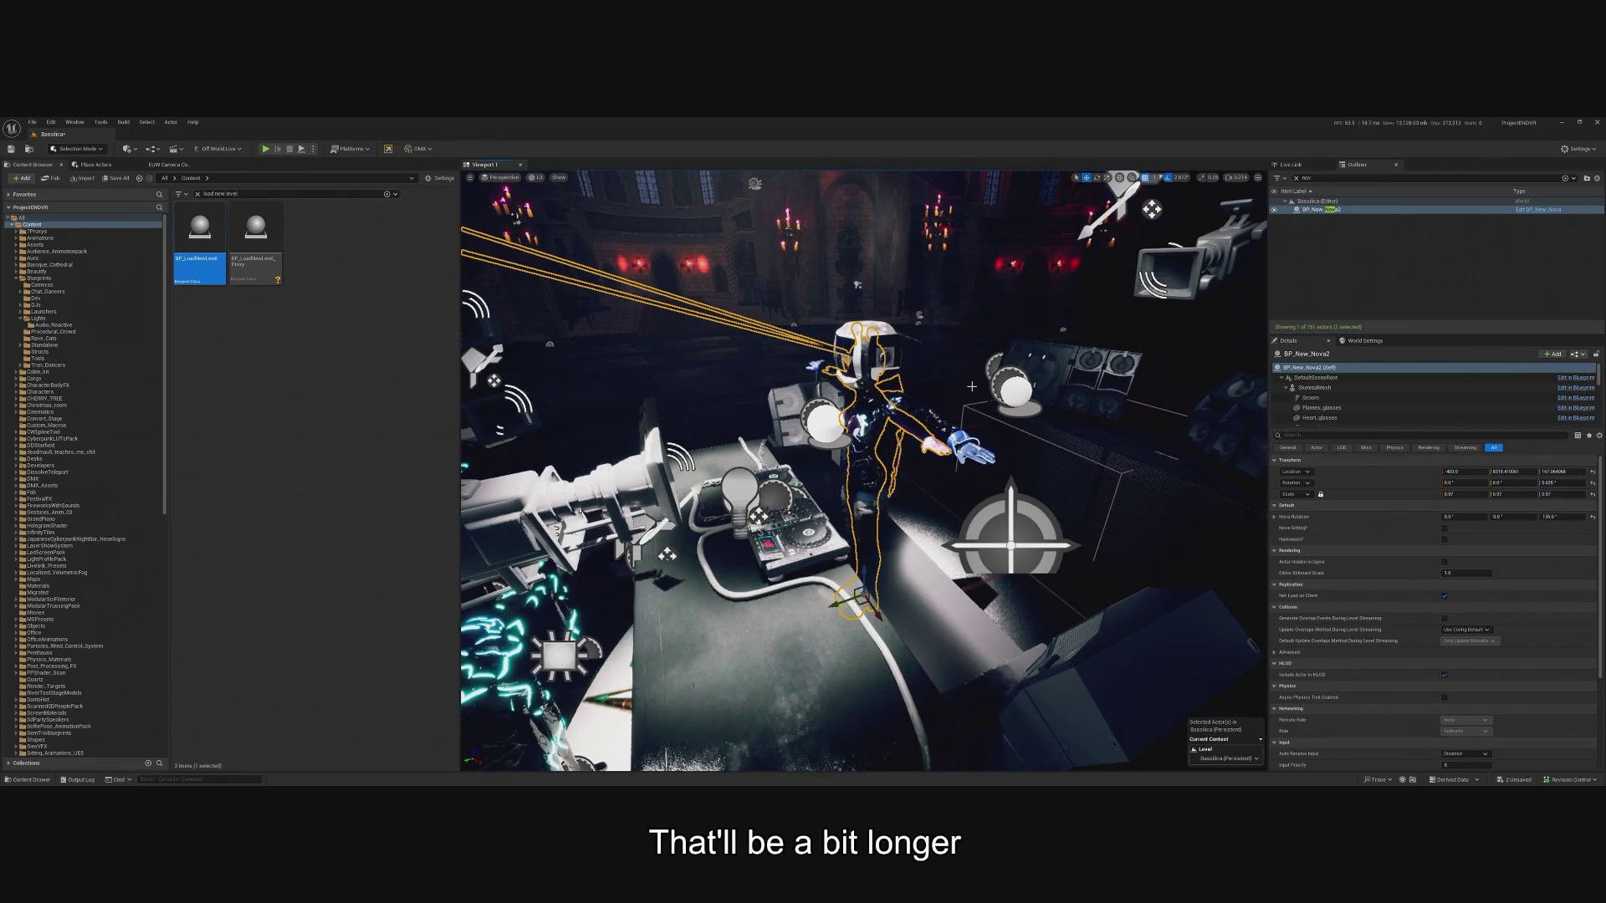
key("f")
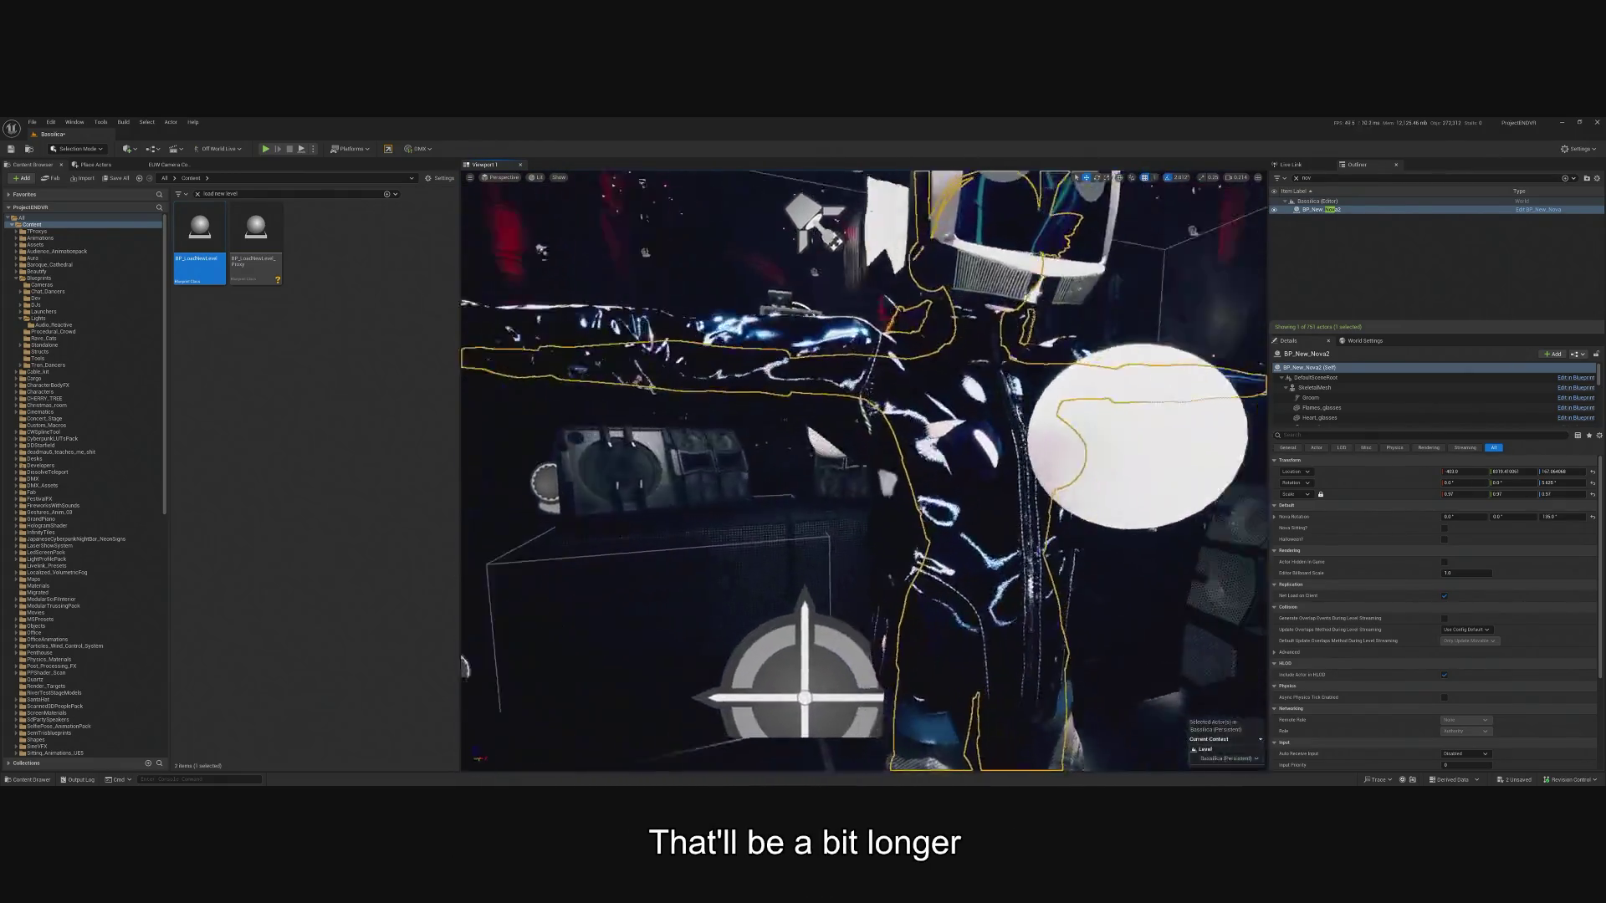
scroll(1122, 342, "down", 5)
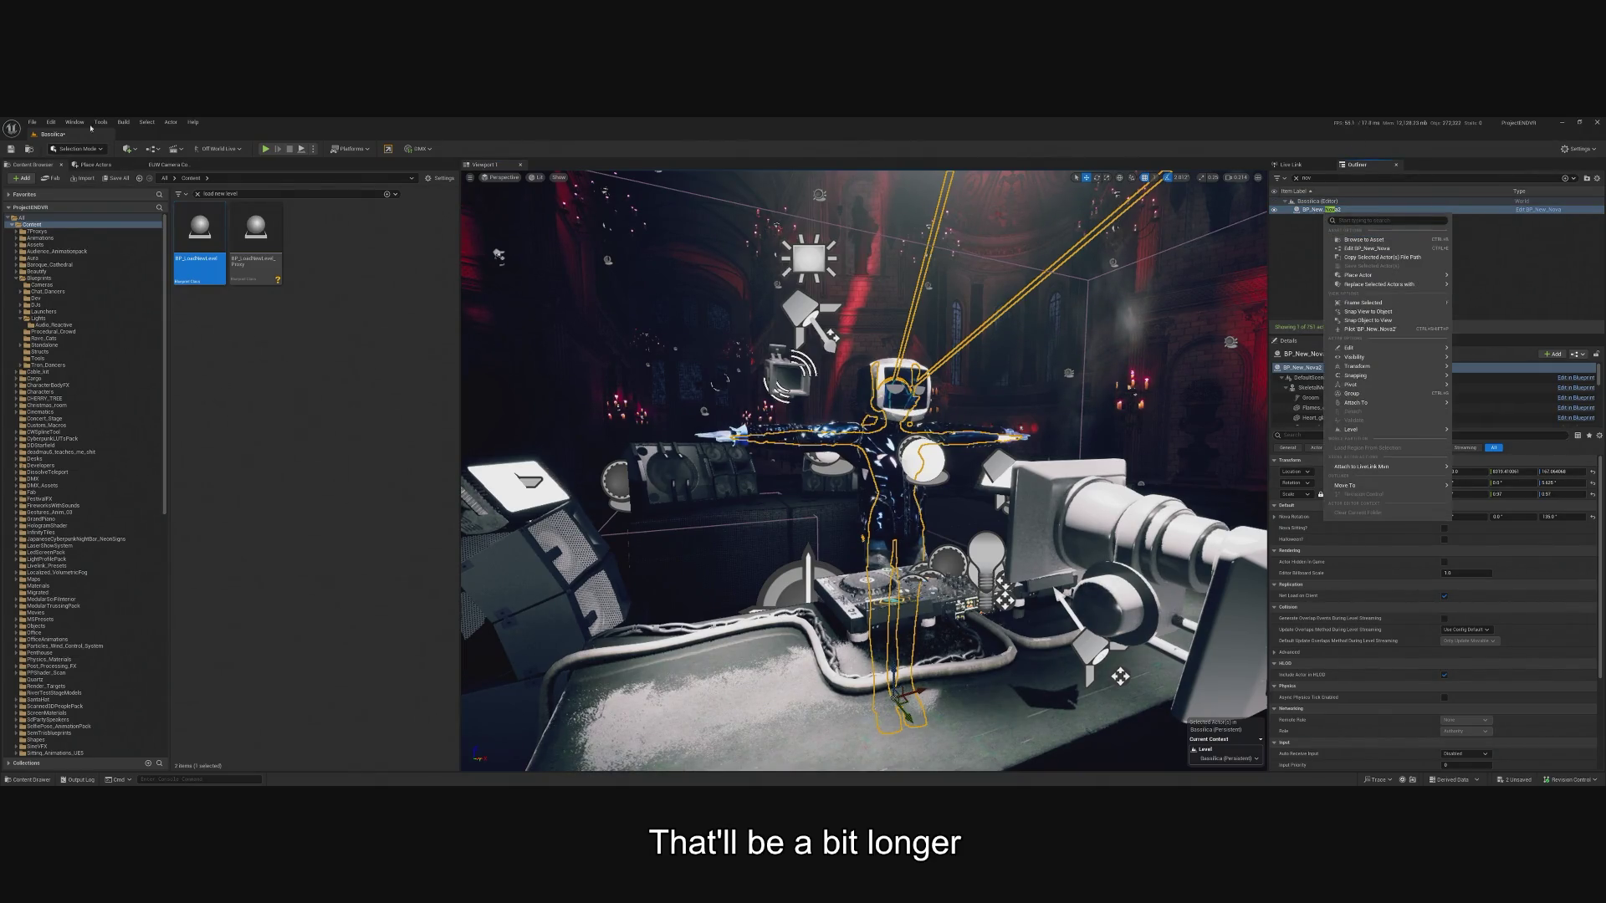
Create the Nova_Bassilica level from the selected Nova DJ in the Levels window, then close it.
left_click(73, 121)
left_click(98, 275)
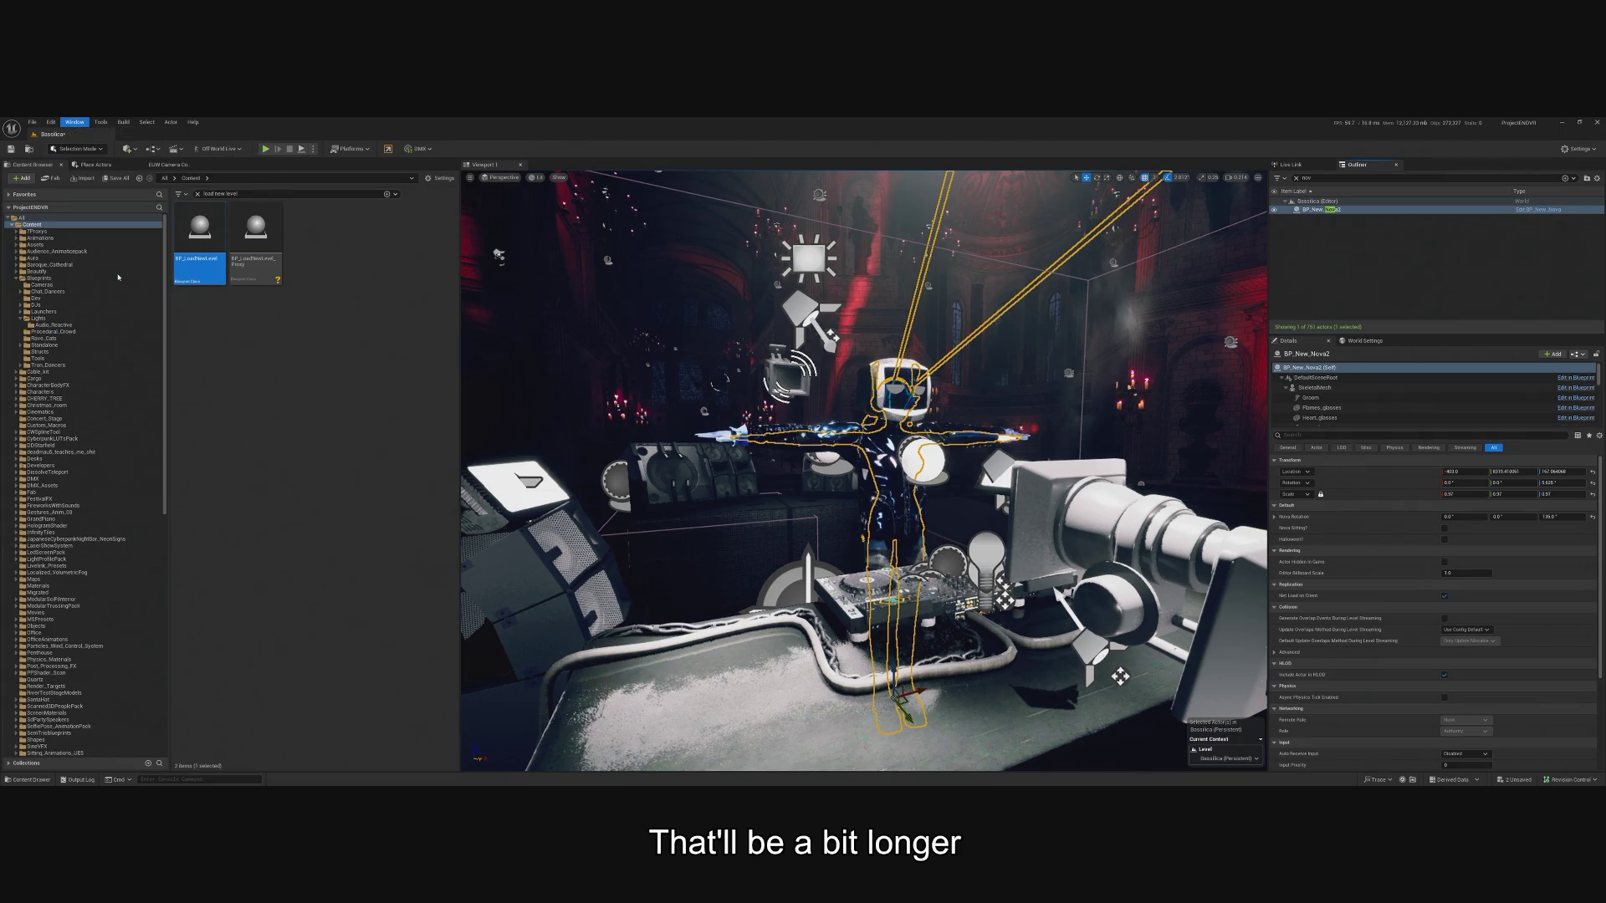
left_click(807, 336)
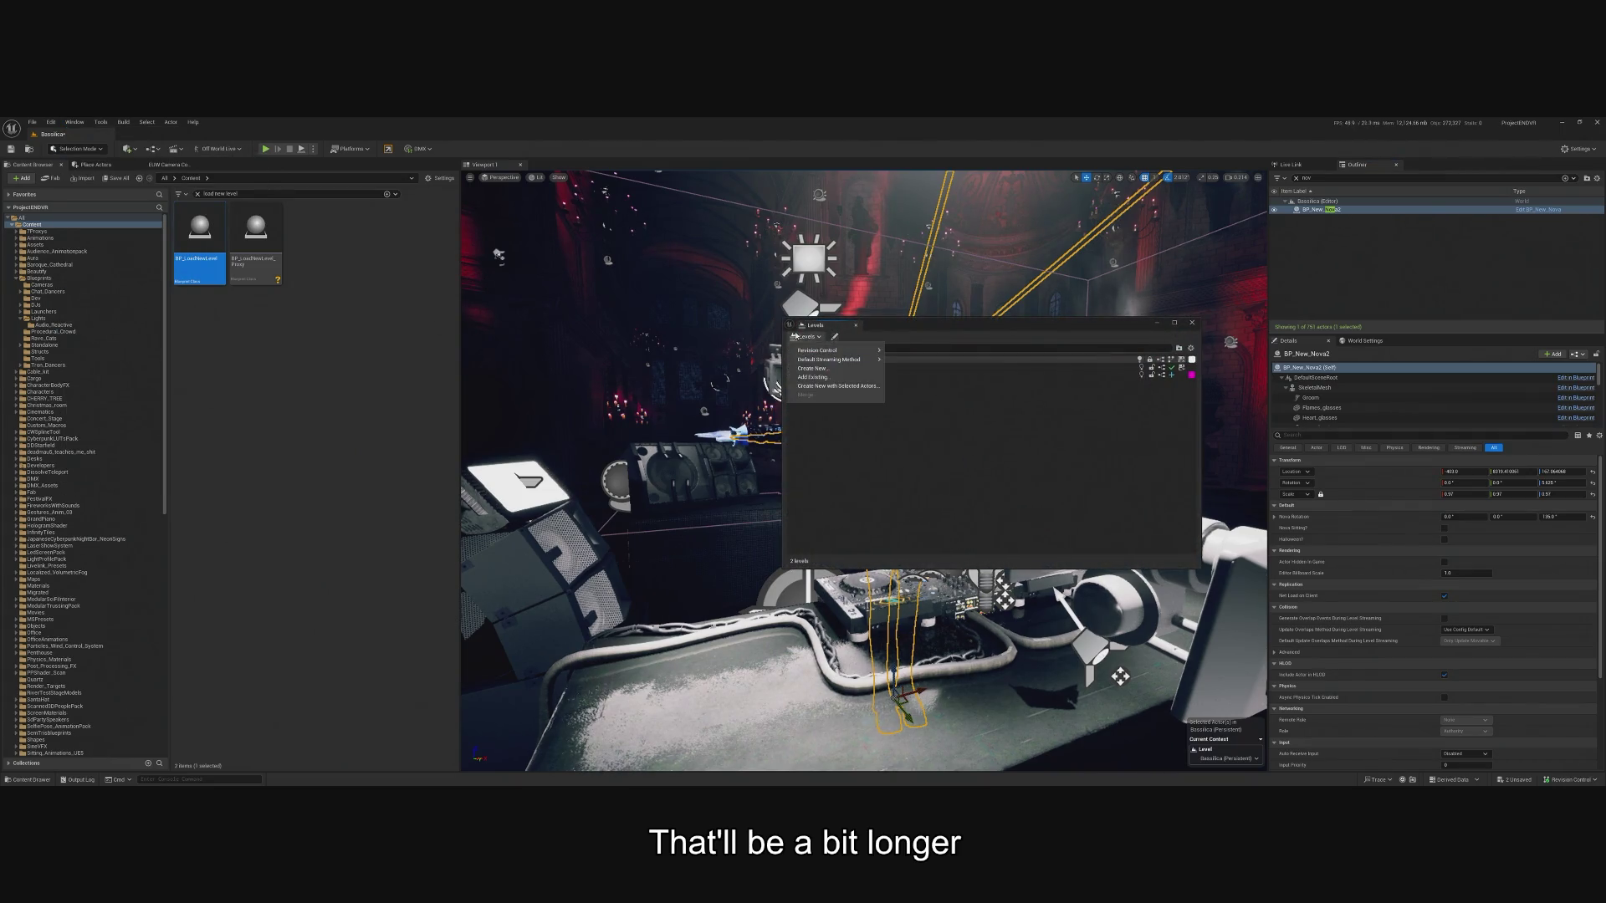
left_click(829, 380)
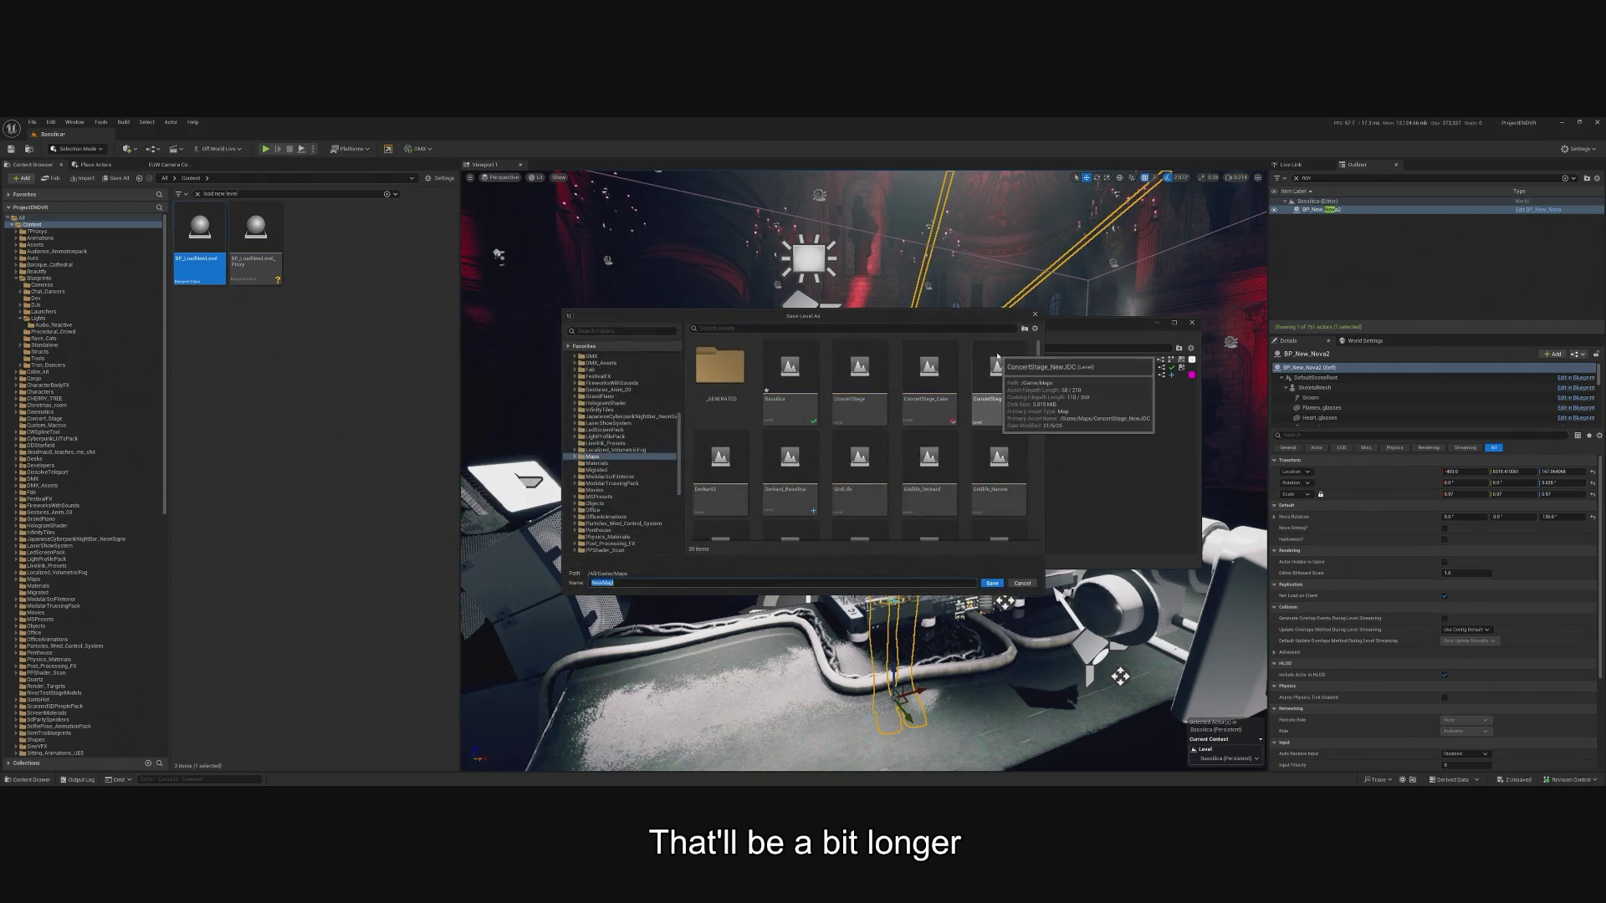
type("ova_Bas")
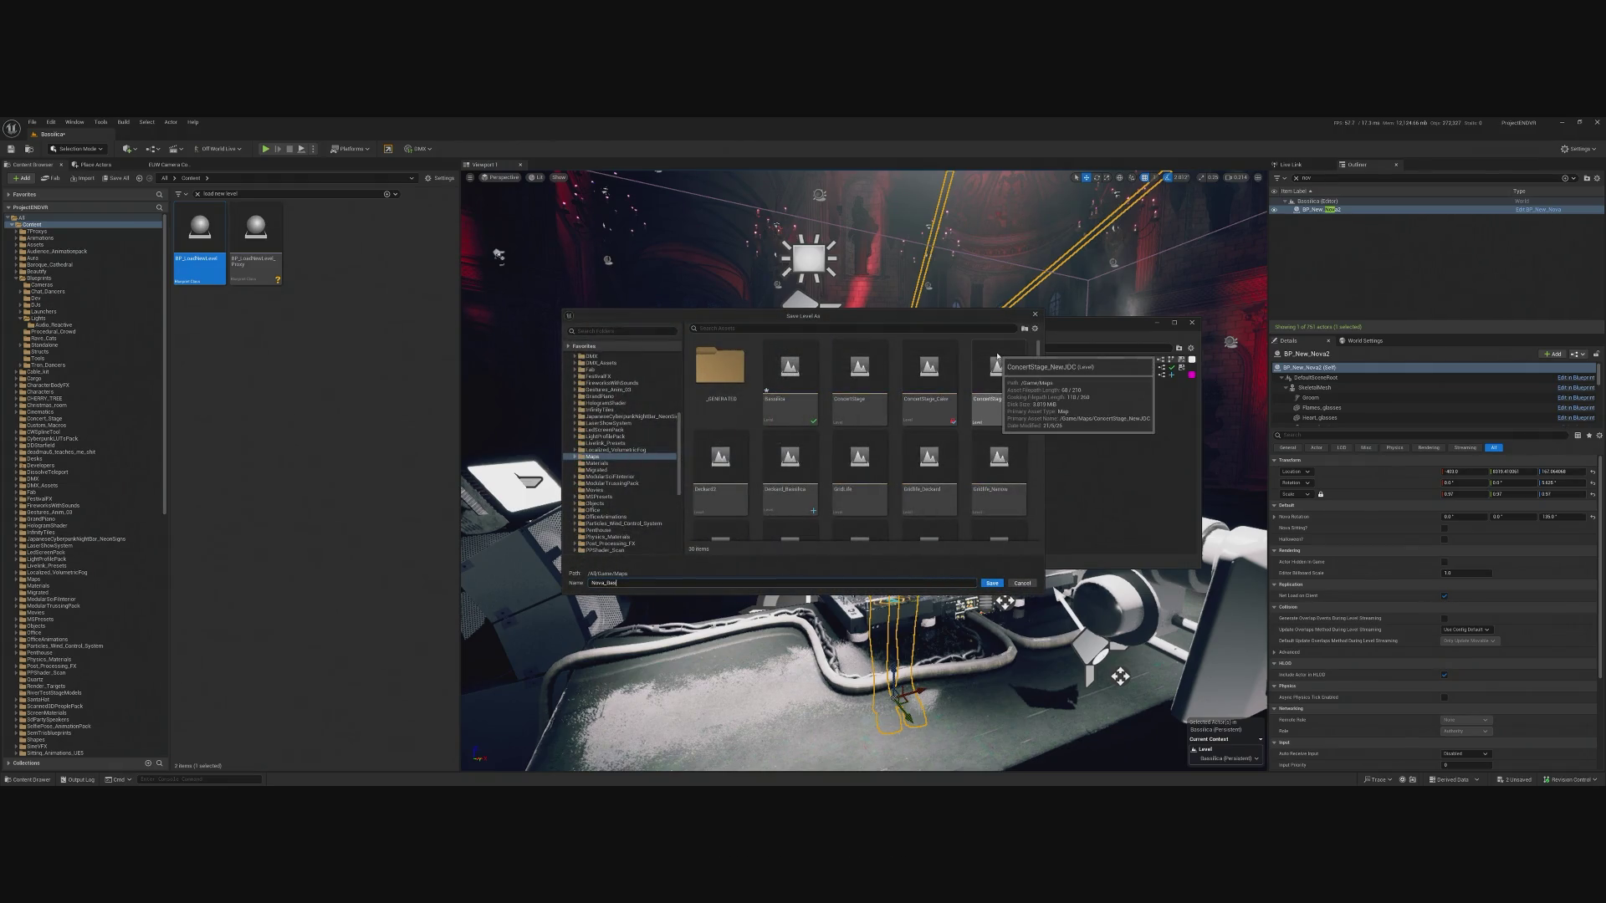
type("silica")
key("Return")
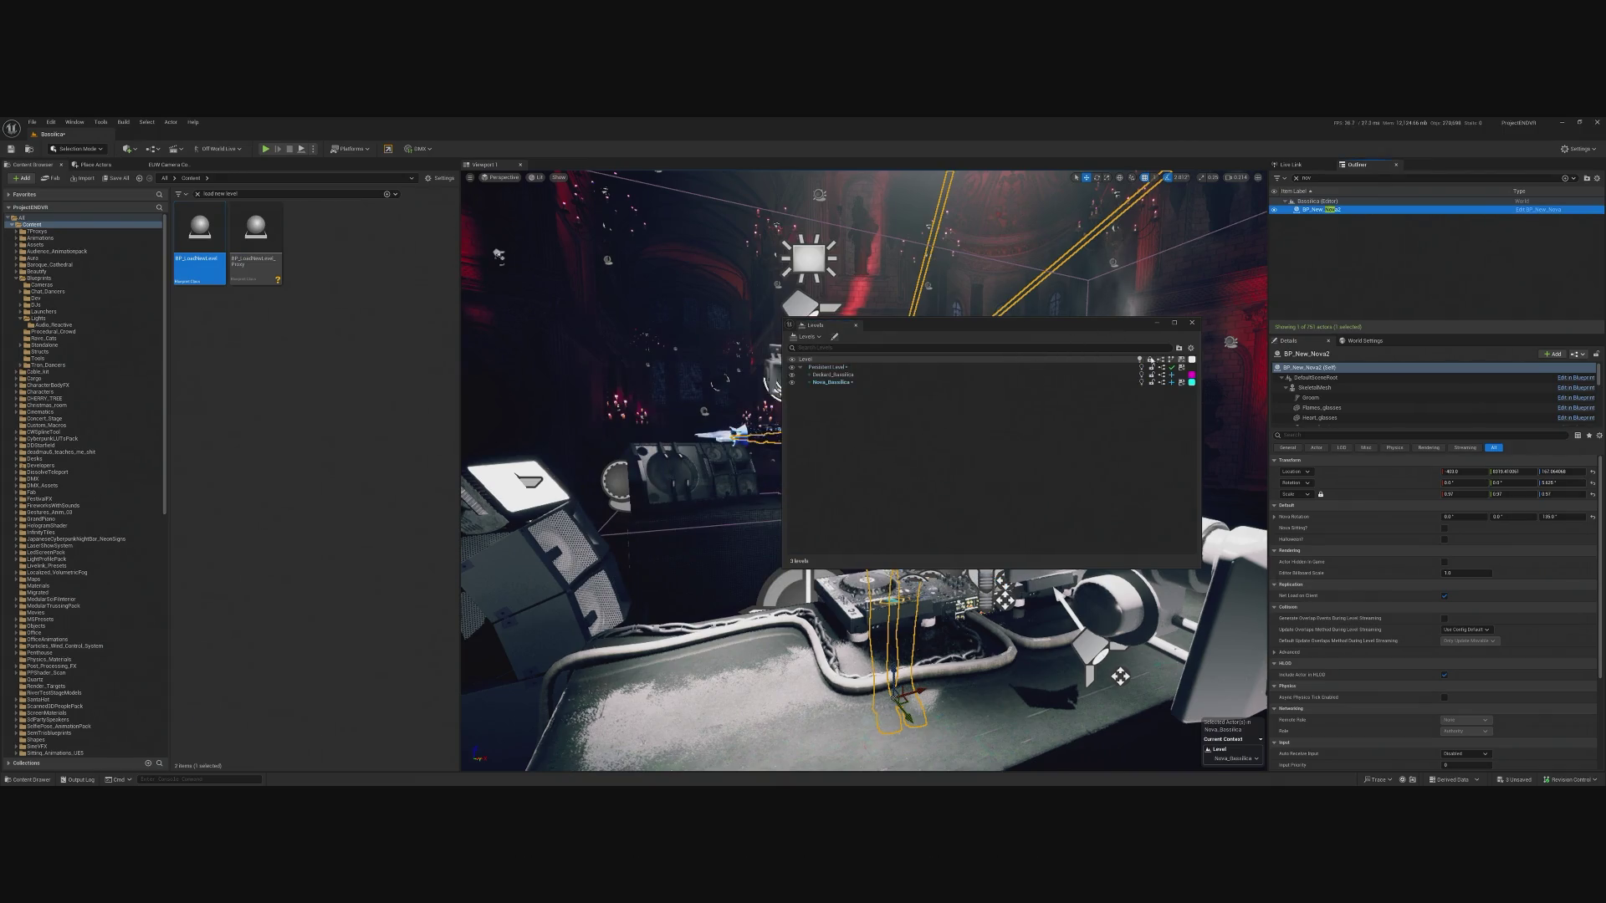
left_click(1194, 322)
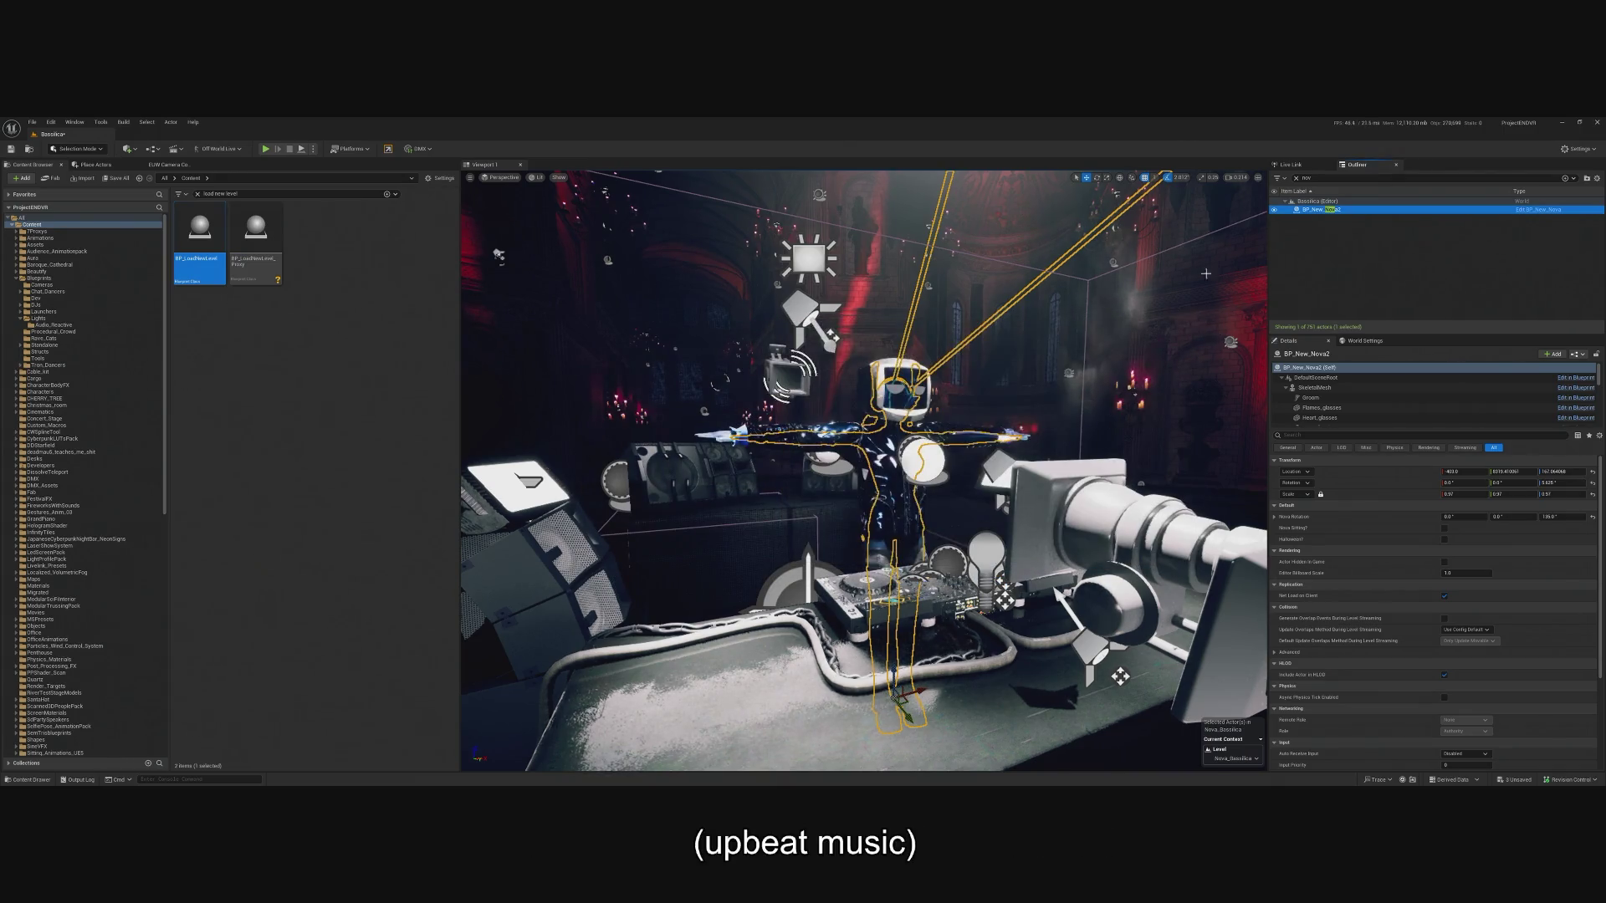
Set BP_LoadNewLevel's Nova Level to Nova_Bassilica and start a play-test.
left_click(1331, 176)
type("load")
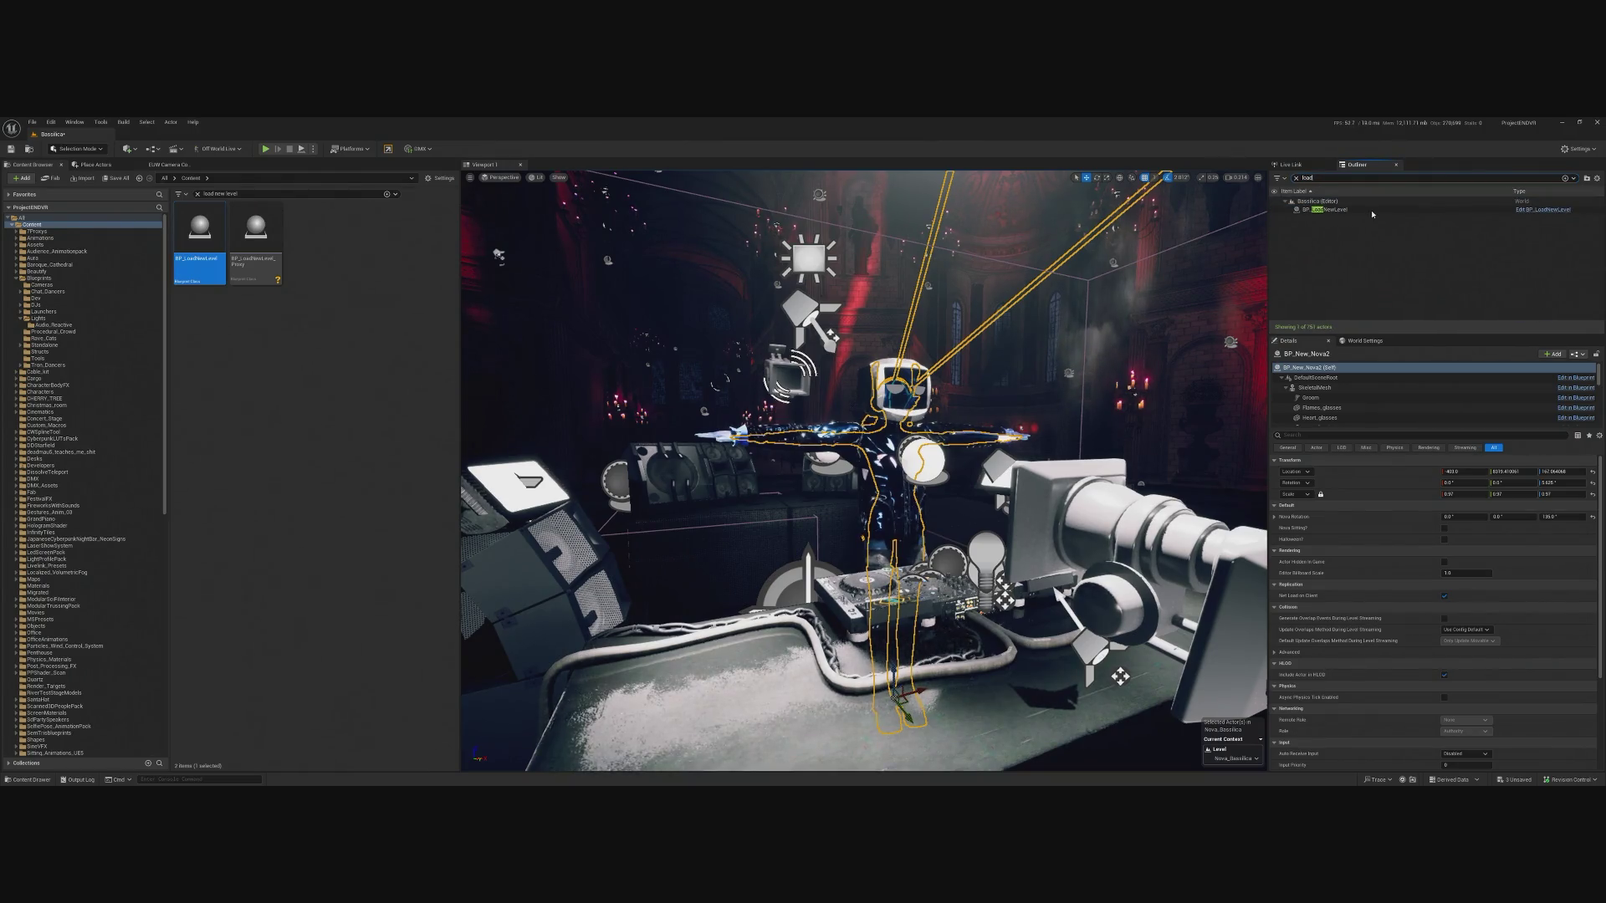
left_click(1325, 210)
left_click(1478, 529)
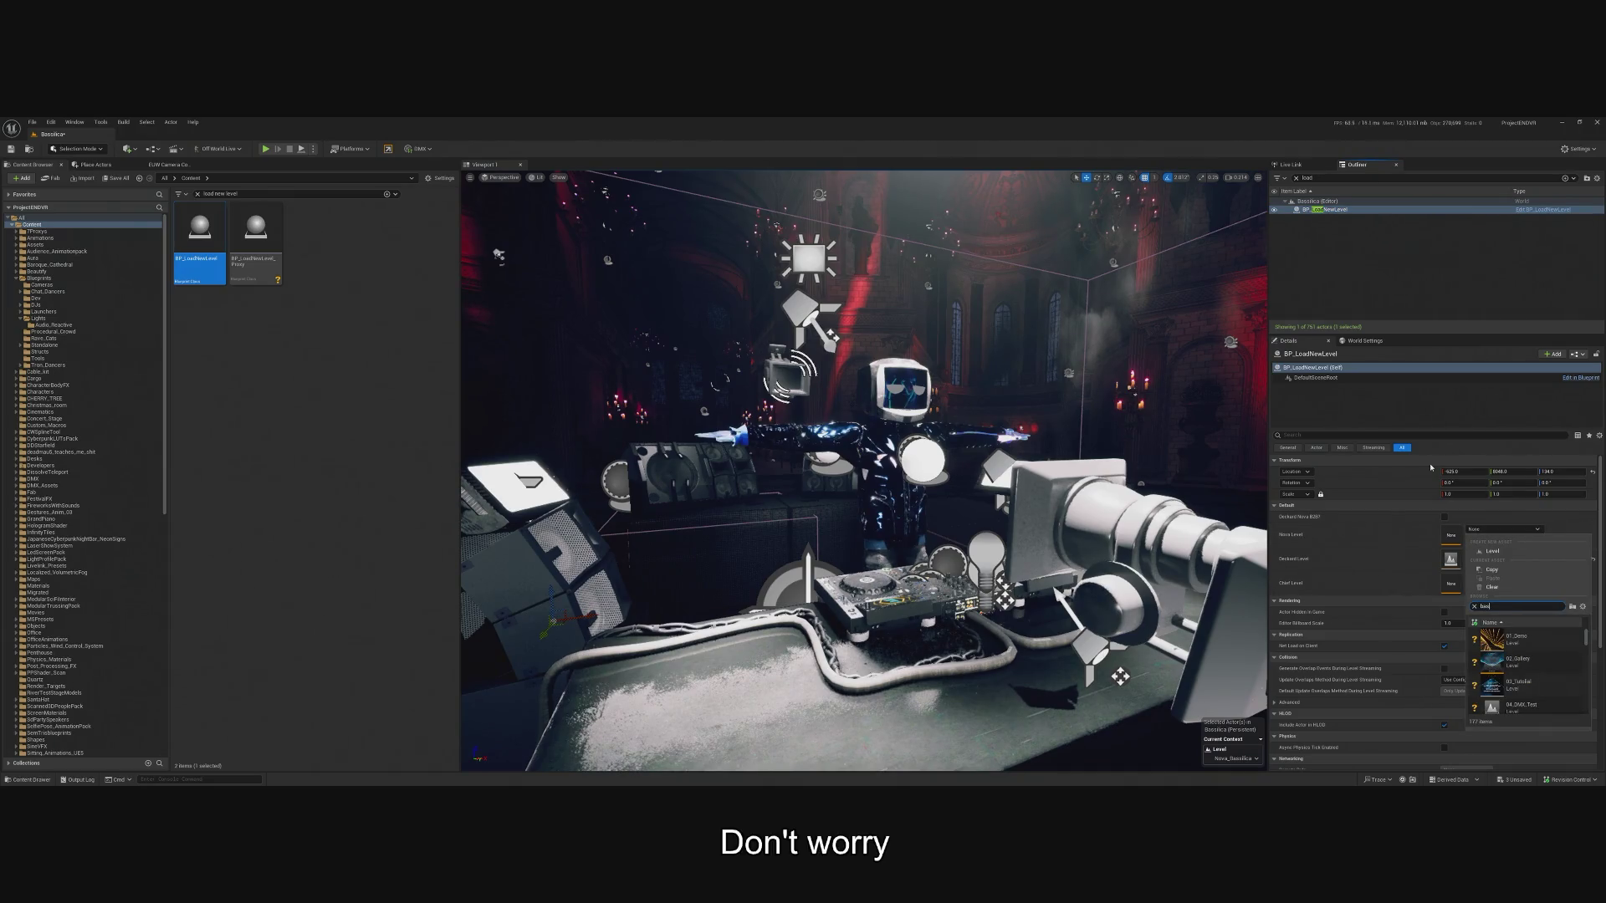
type("s")
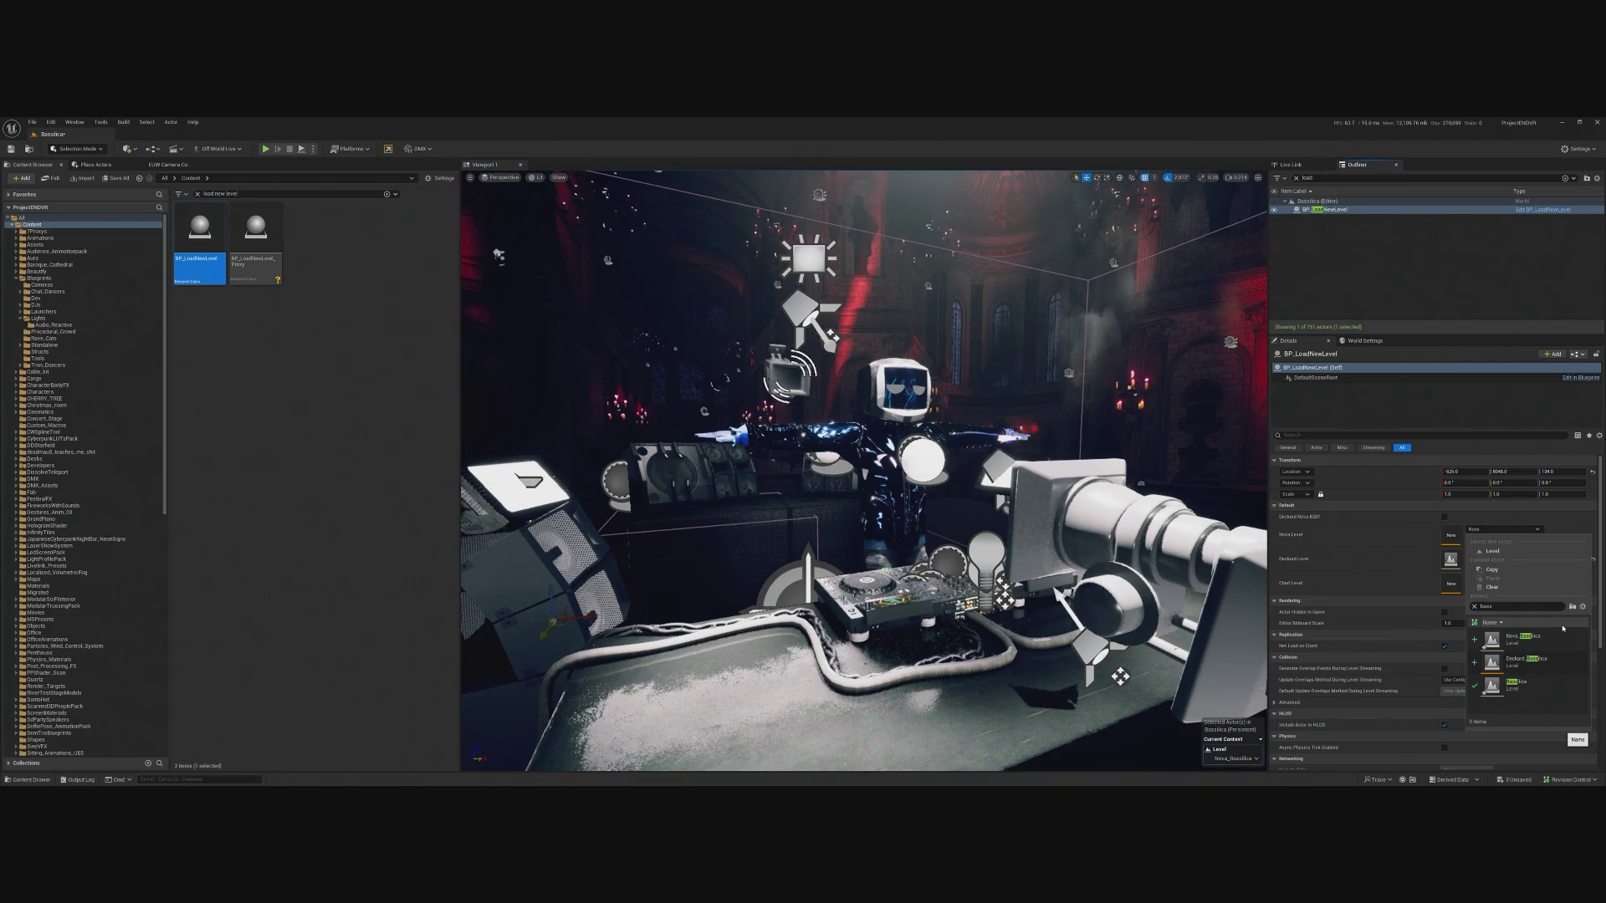
left_click(1523, 637)
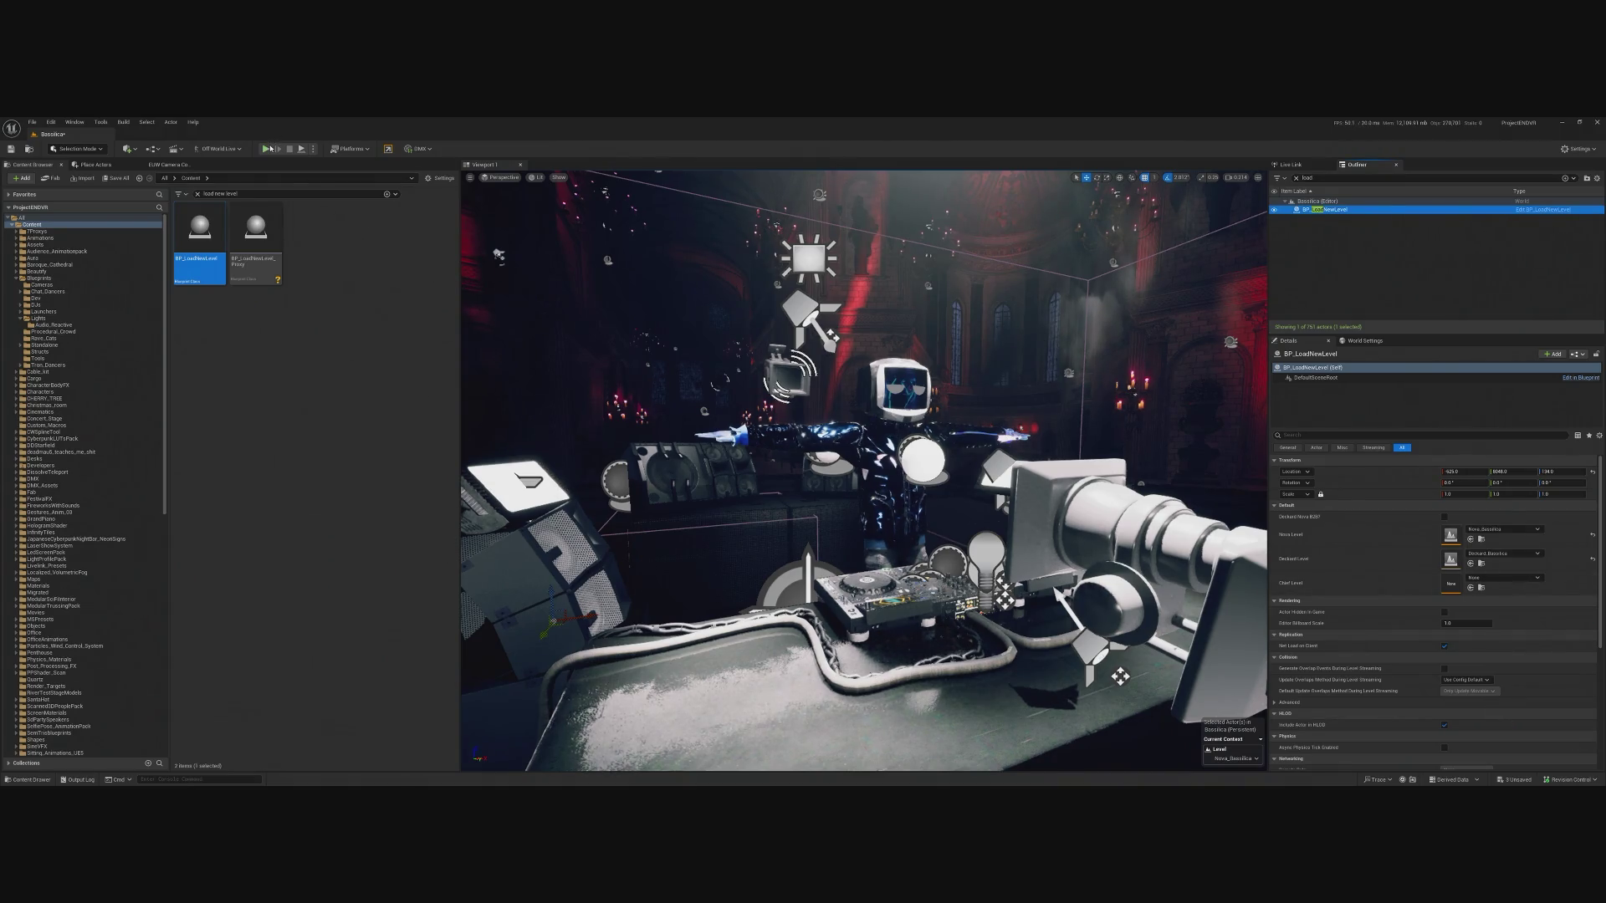
left_click(267, 149)
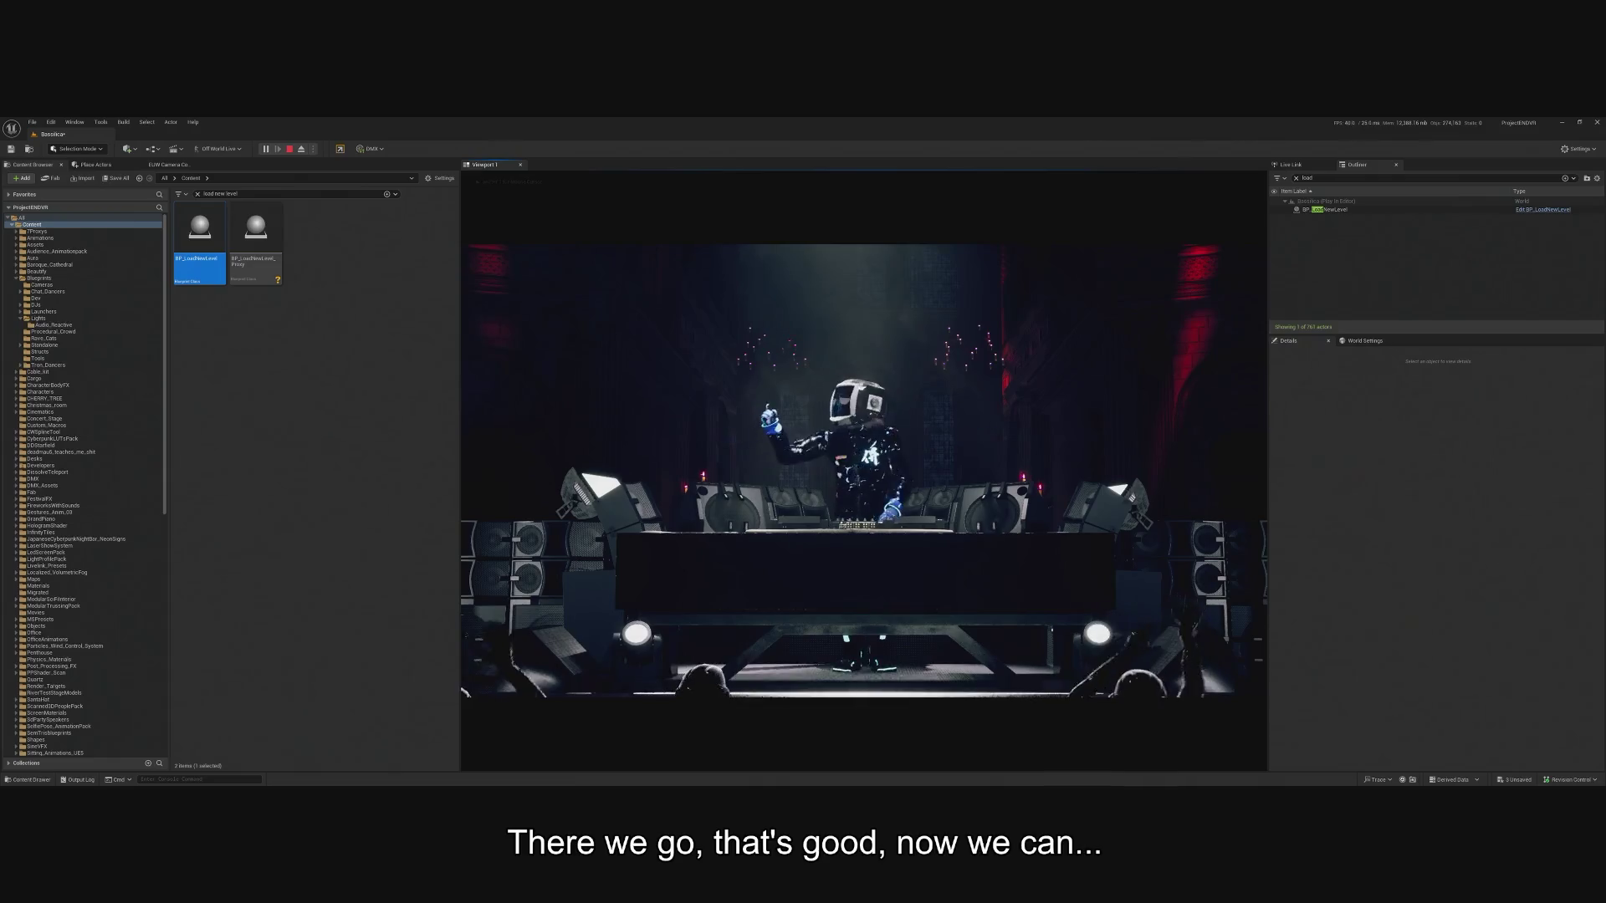
Stop the play-test and select BP_New_Nova2 by searching 'nova' in the Outliner.
key("Escape")
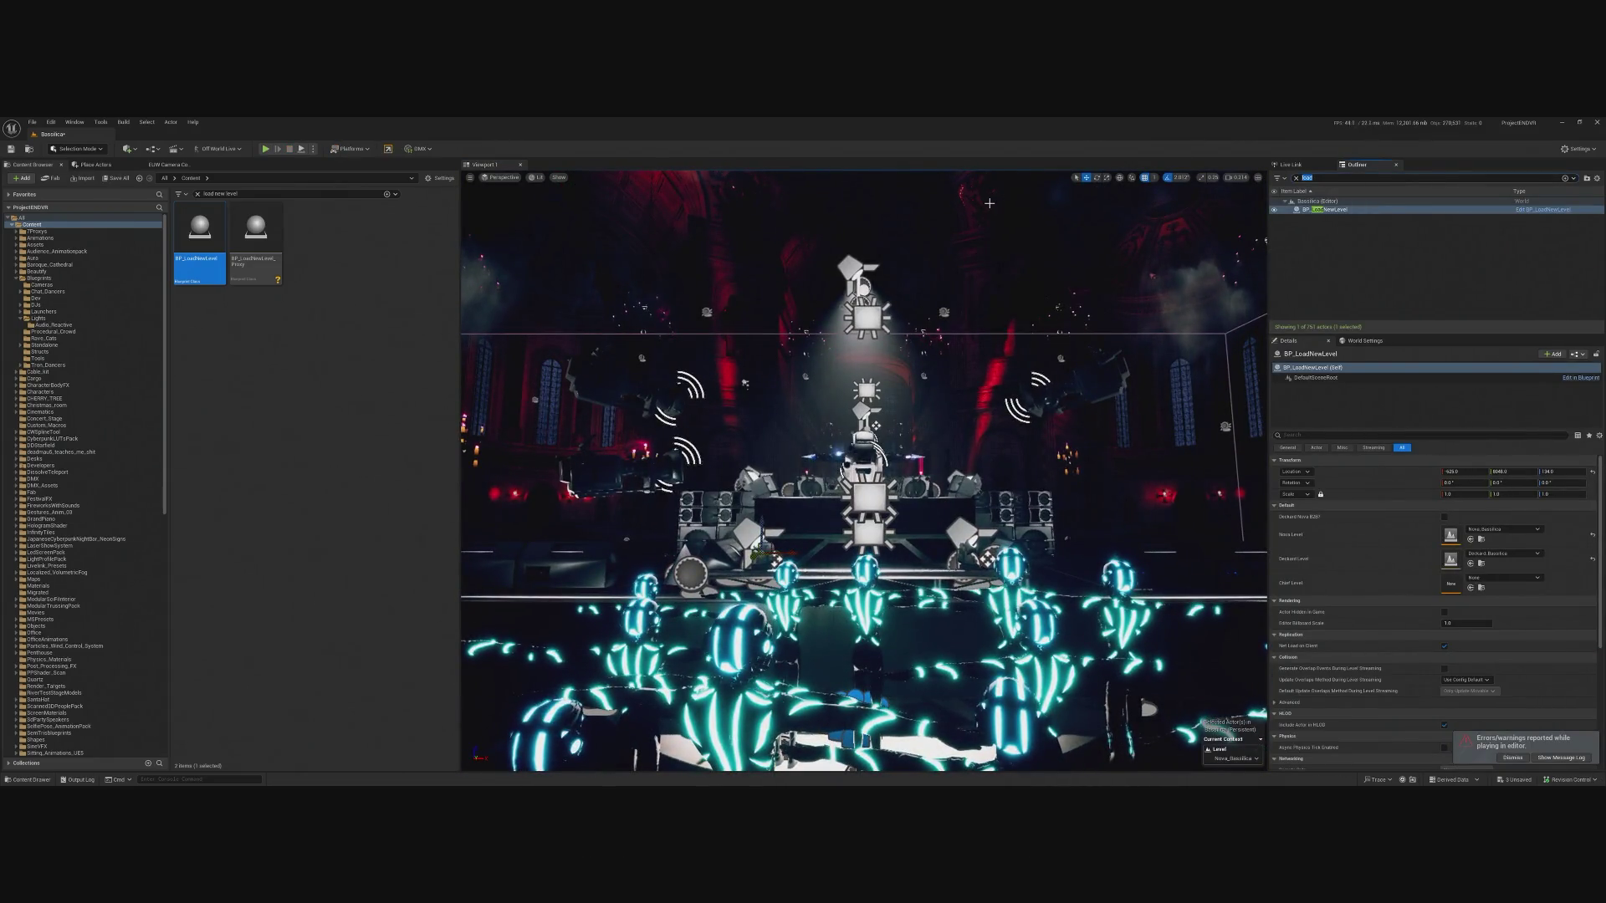
type("nova")
left_click(1336, 211)
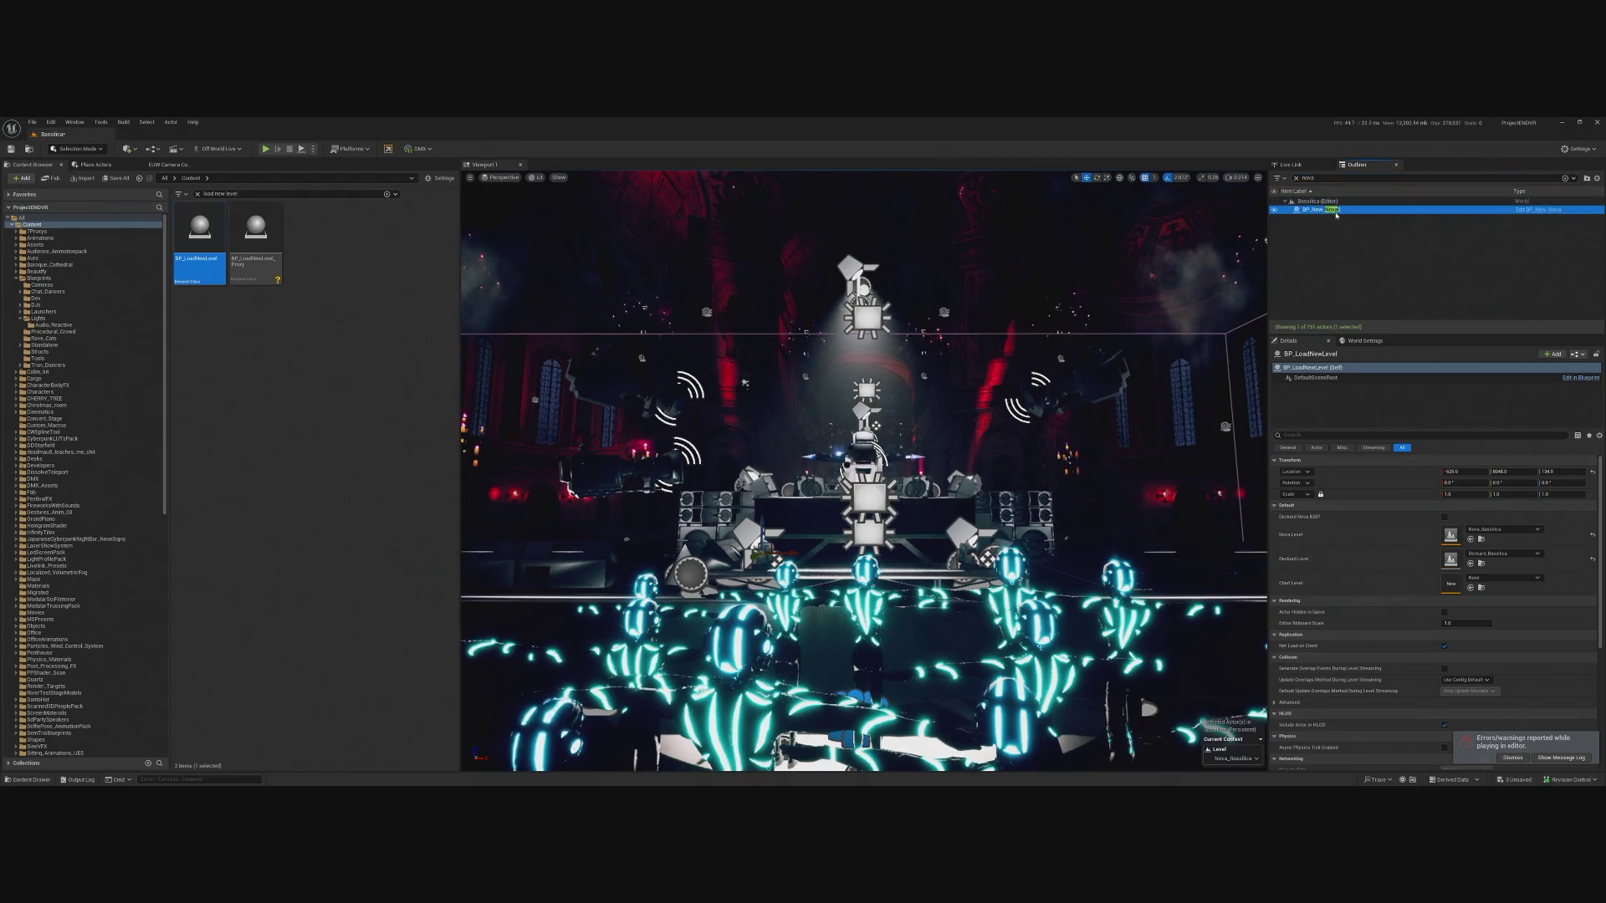
Edit BP_New_Nova2's Z rotation, start another play-test and bring up the OSC_Clock_Component graph.
left_click(1544, 518)
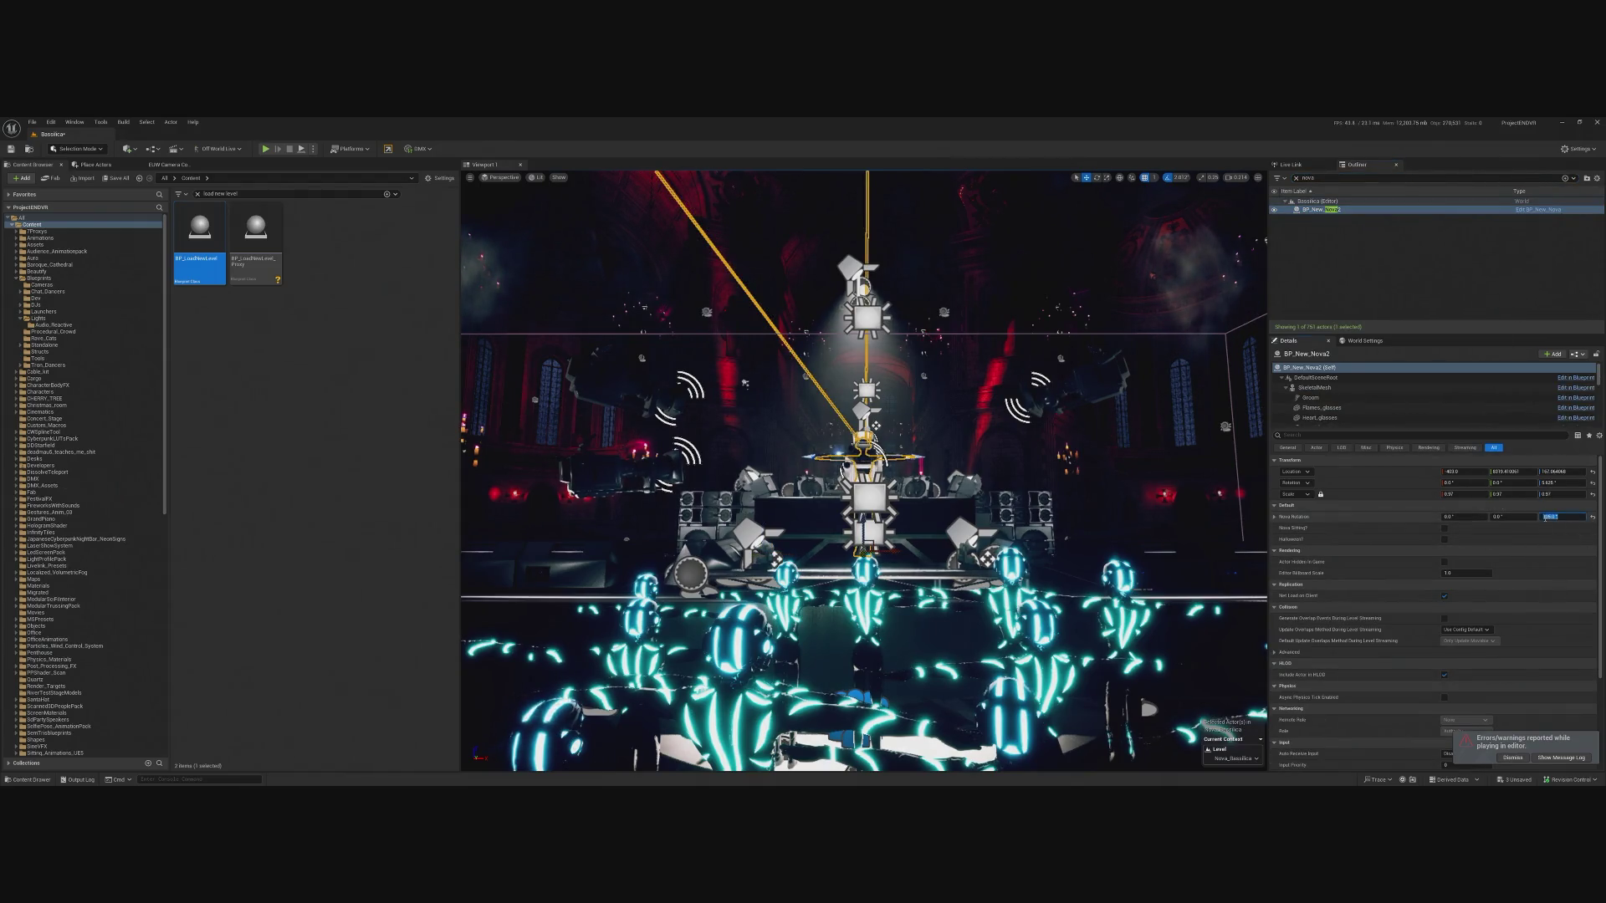
left_click(265, 149)
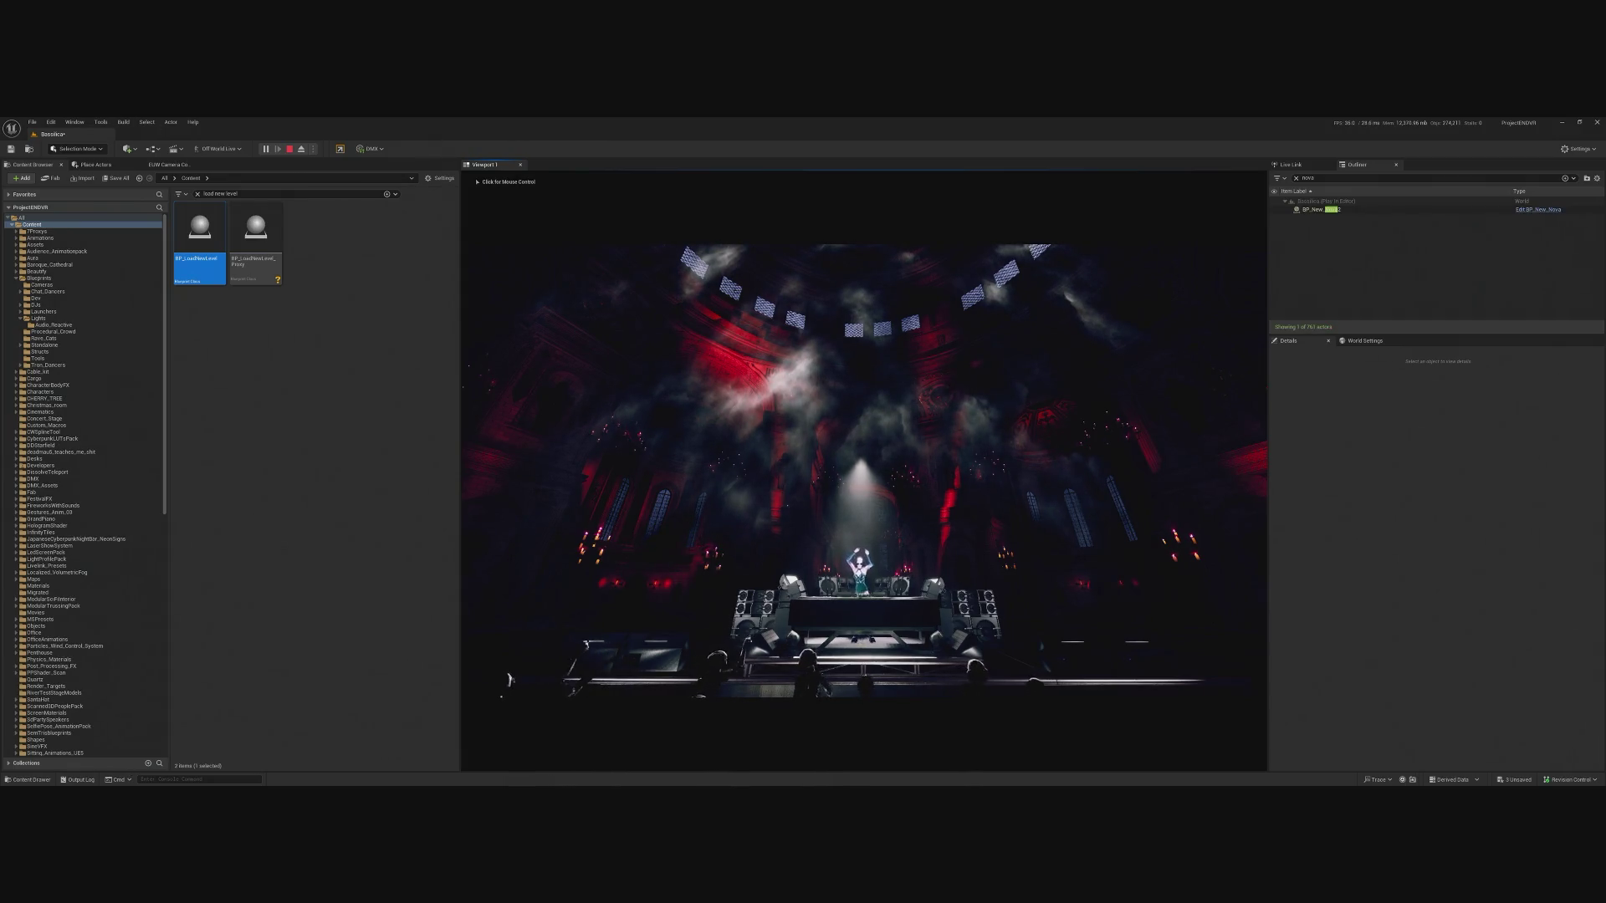
key("alt+Tab")
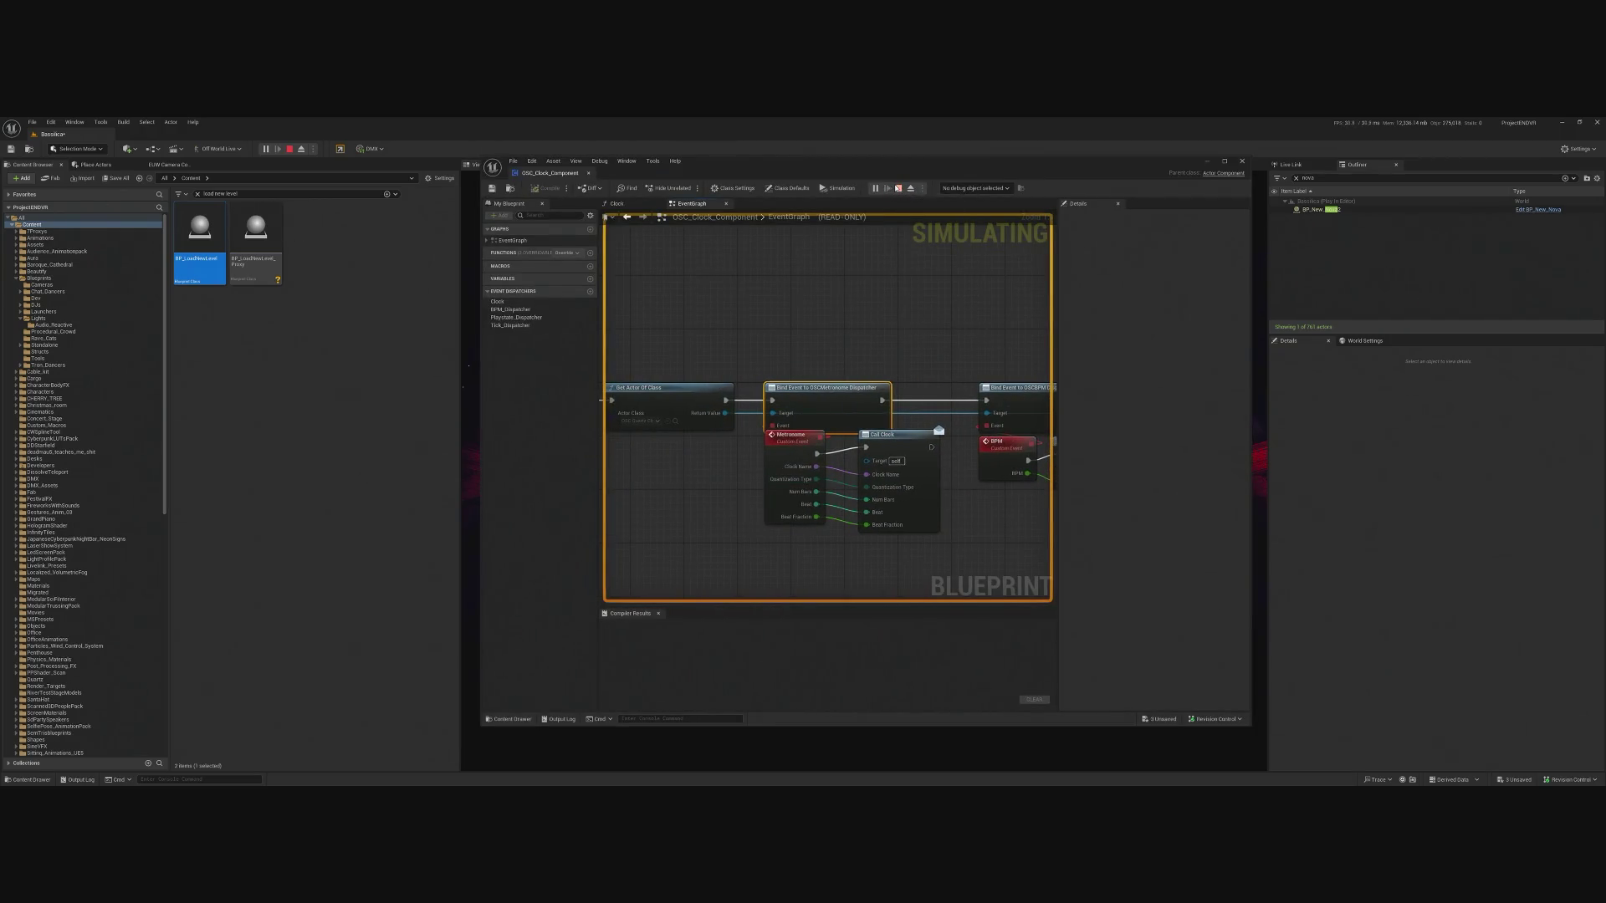
Stop the play session, close the clock blueprint, and open BP_New_Nova2's blueprint for editing.
left_click(901, 189)
left_click(1244, 161)
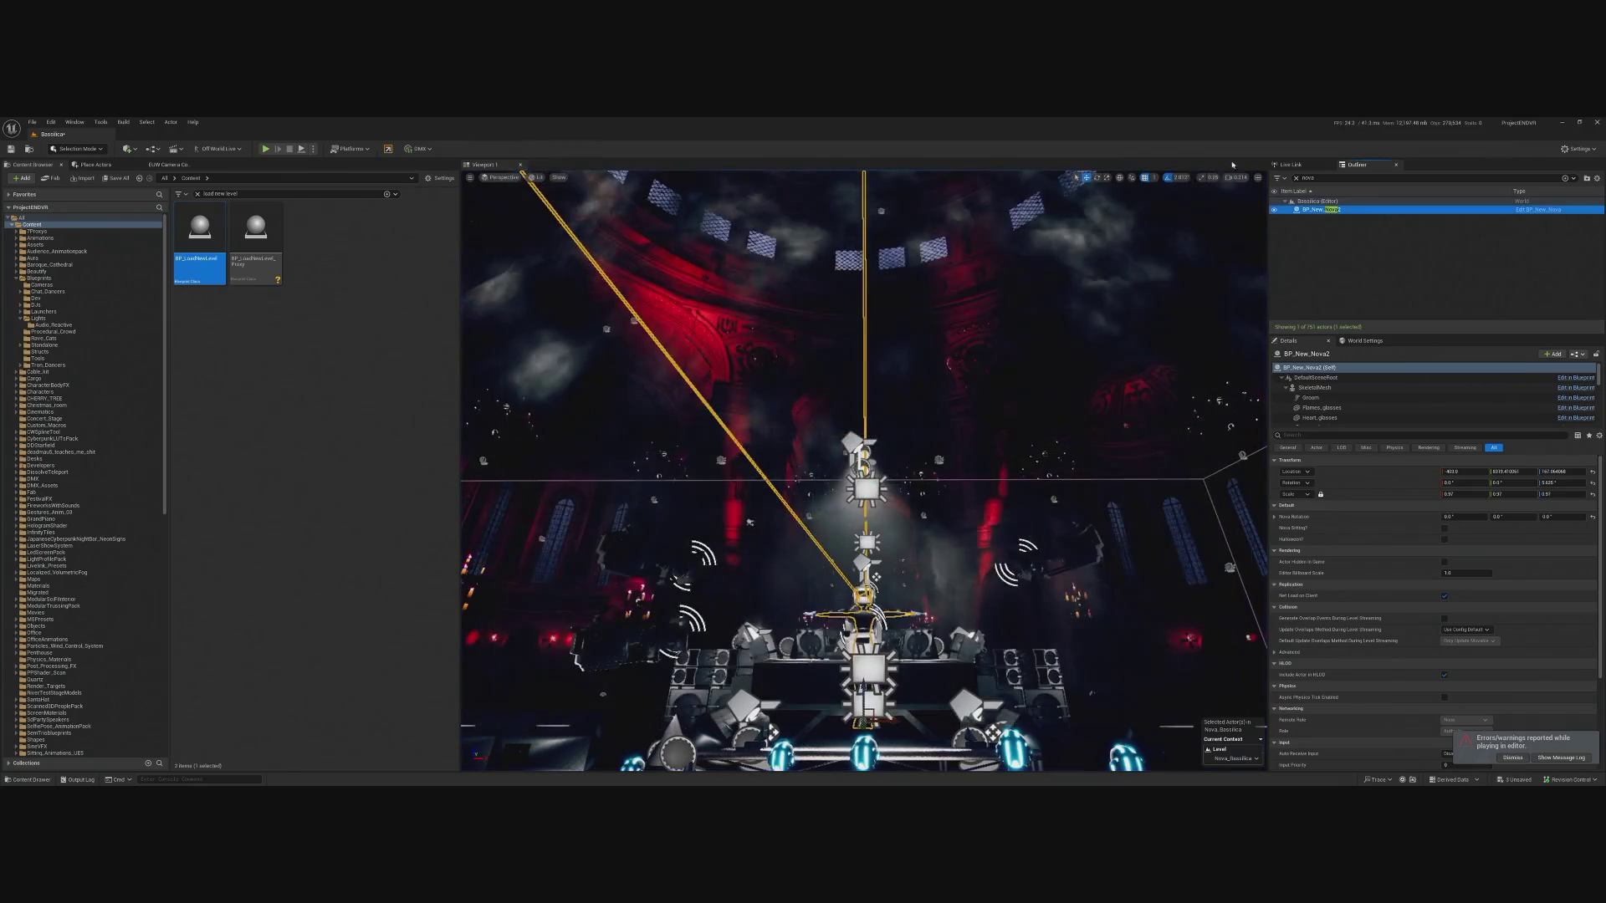
left_click(68, 225)
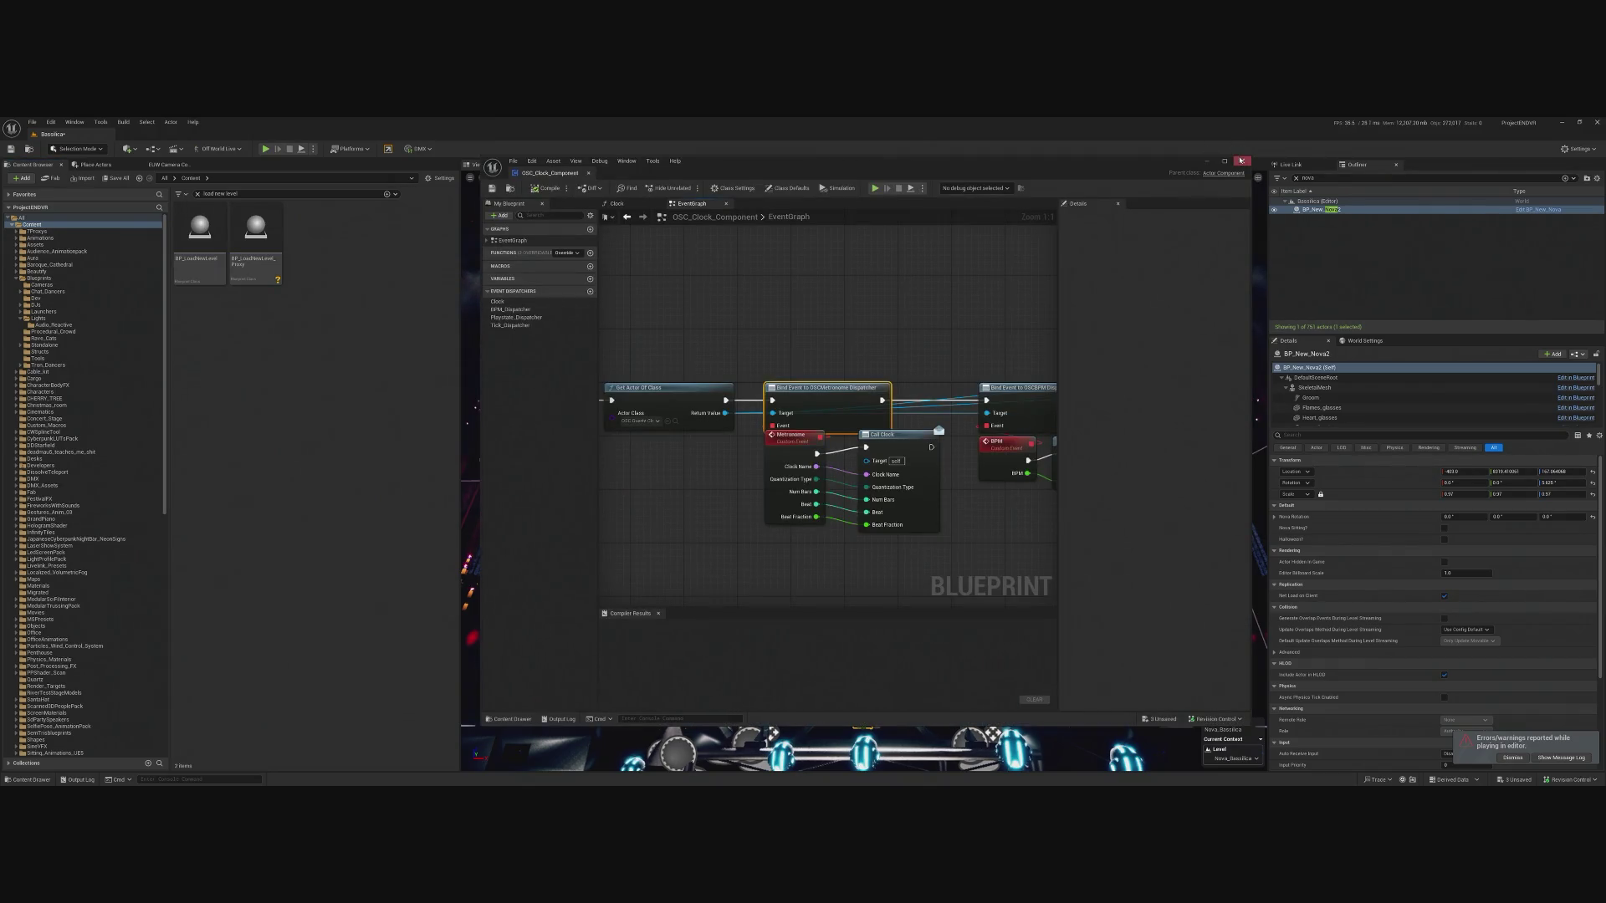
left_click(1242, 161)
left_click(1319, 211)
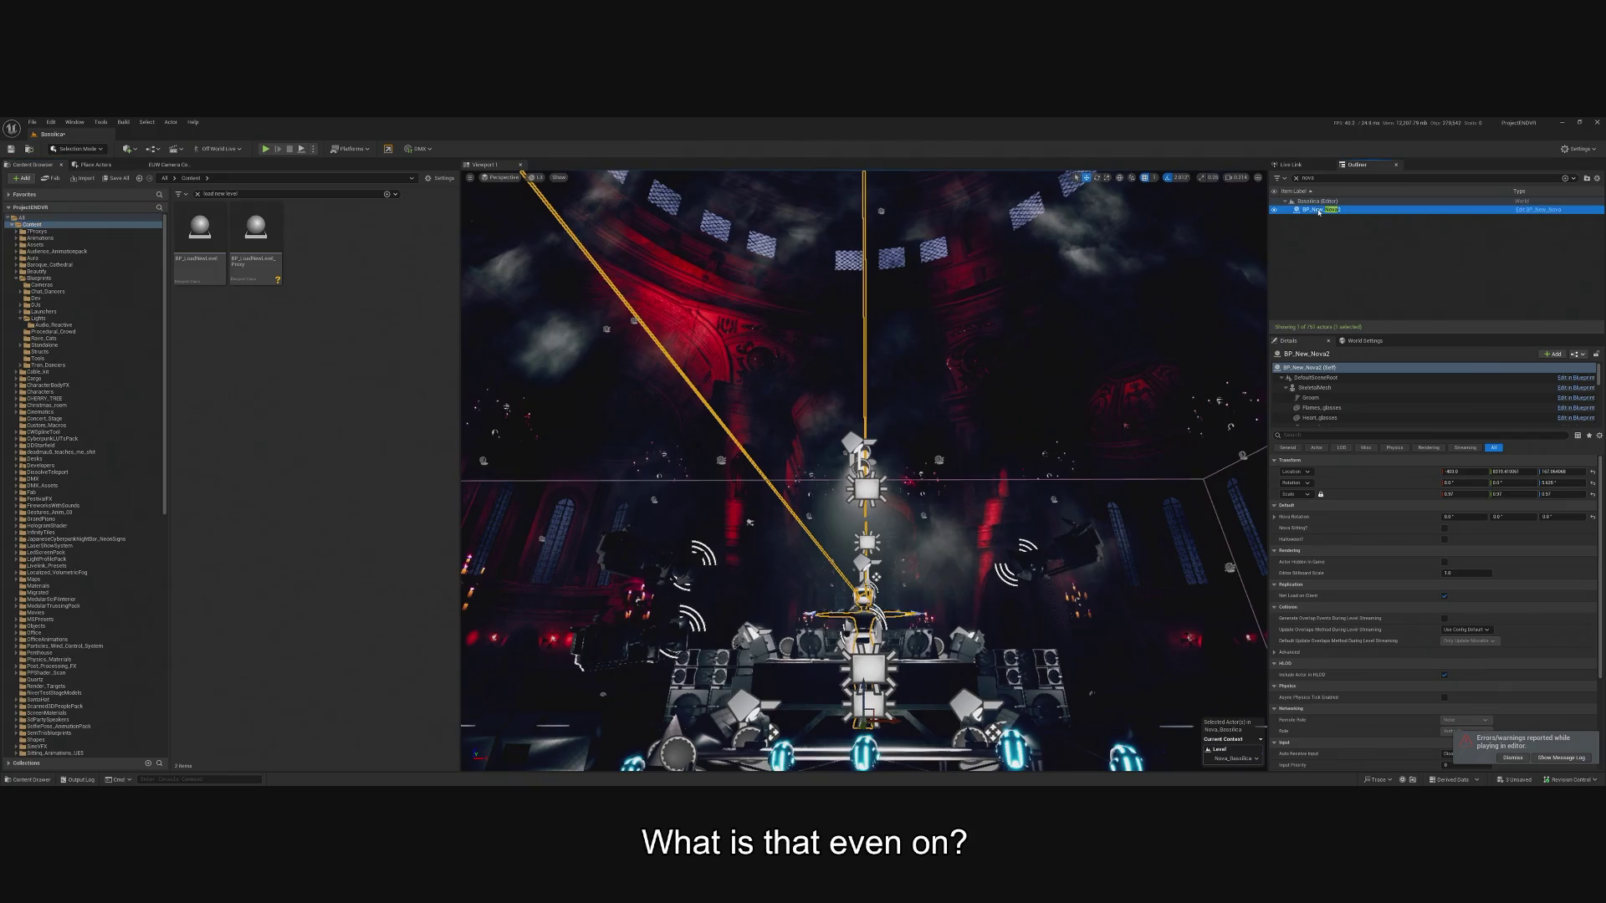
left_click(1544, 213)
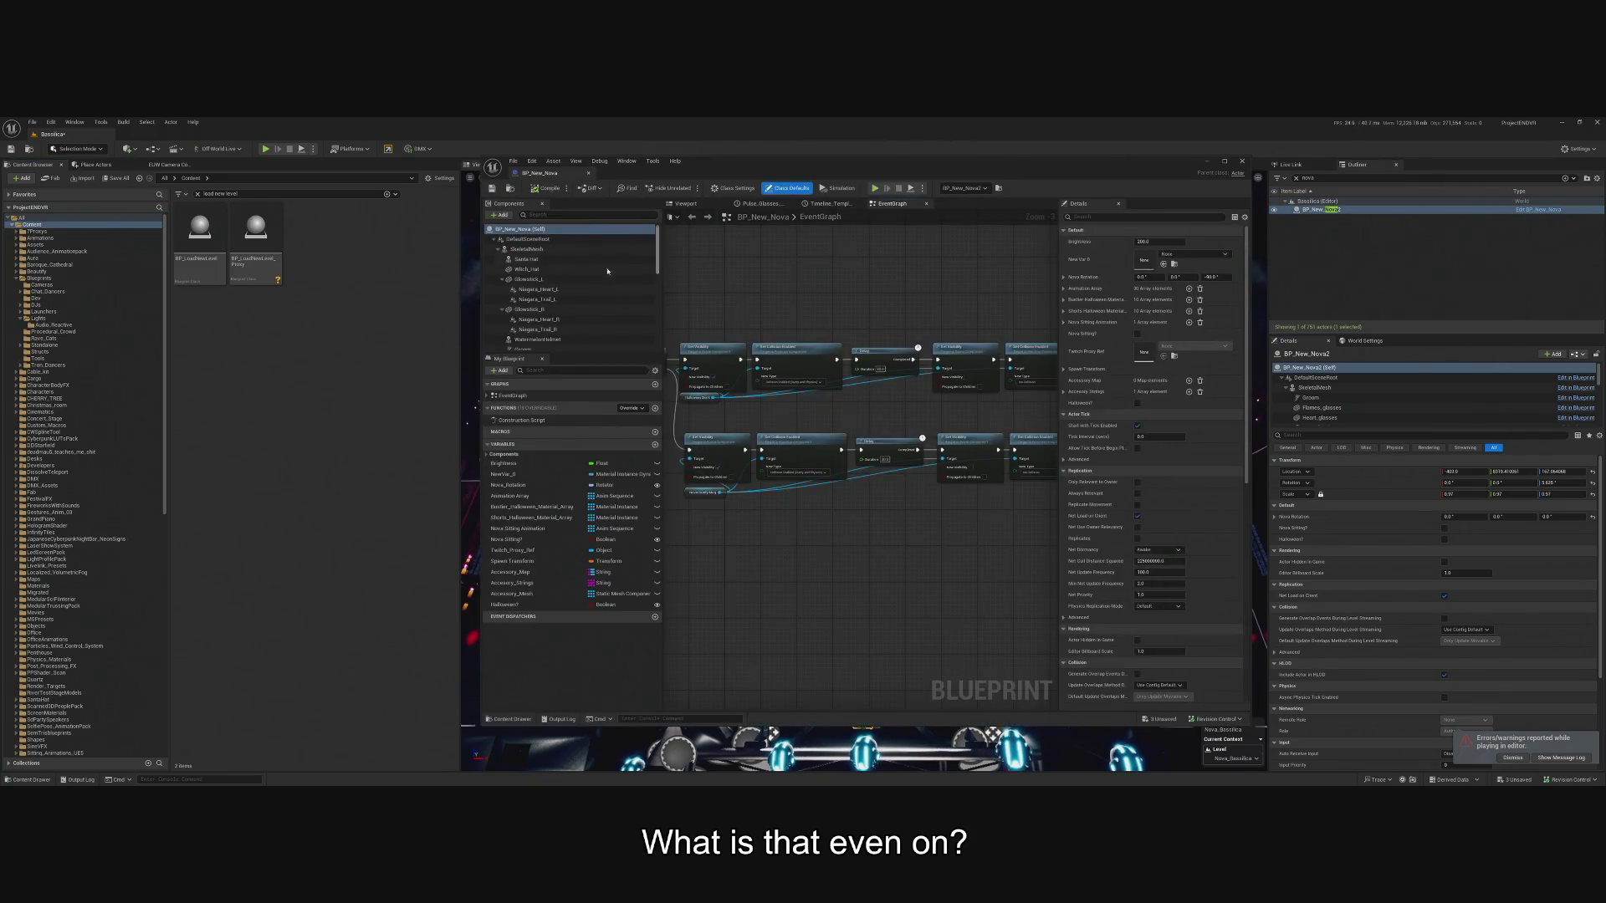
Delete the Clock and switch nodes from the event graph and remove the OSC_Clock_Component.
scroll(569, 267, "down", 5)
scroll(569, 276, "down", 5)
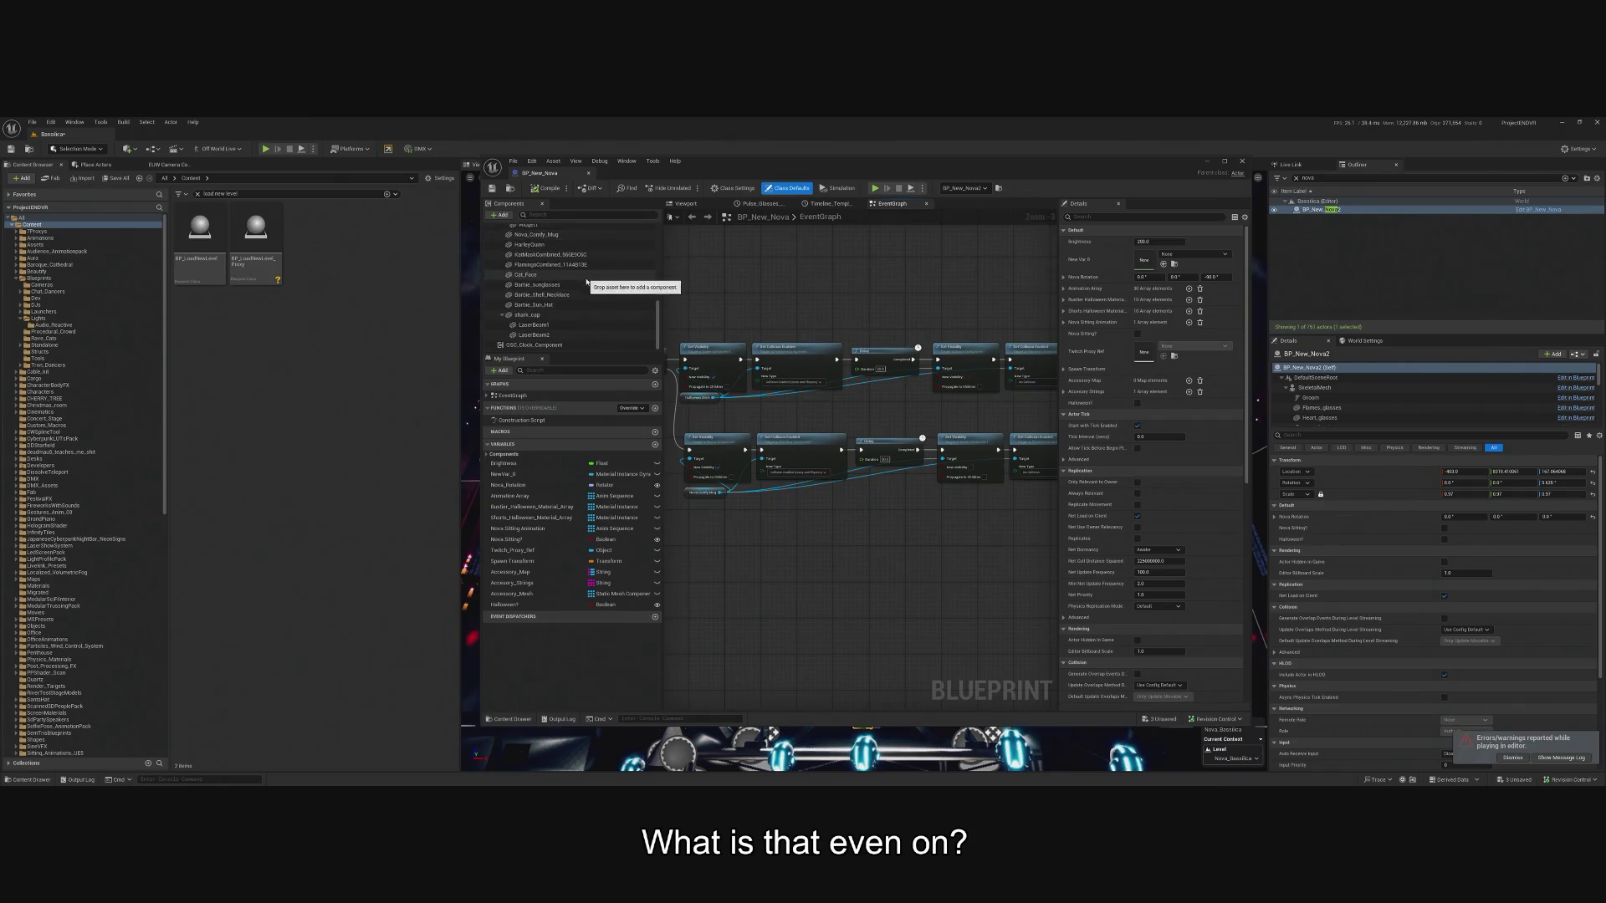
left_click(554, 346)
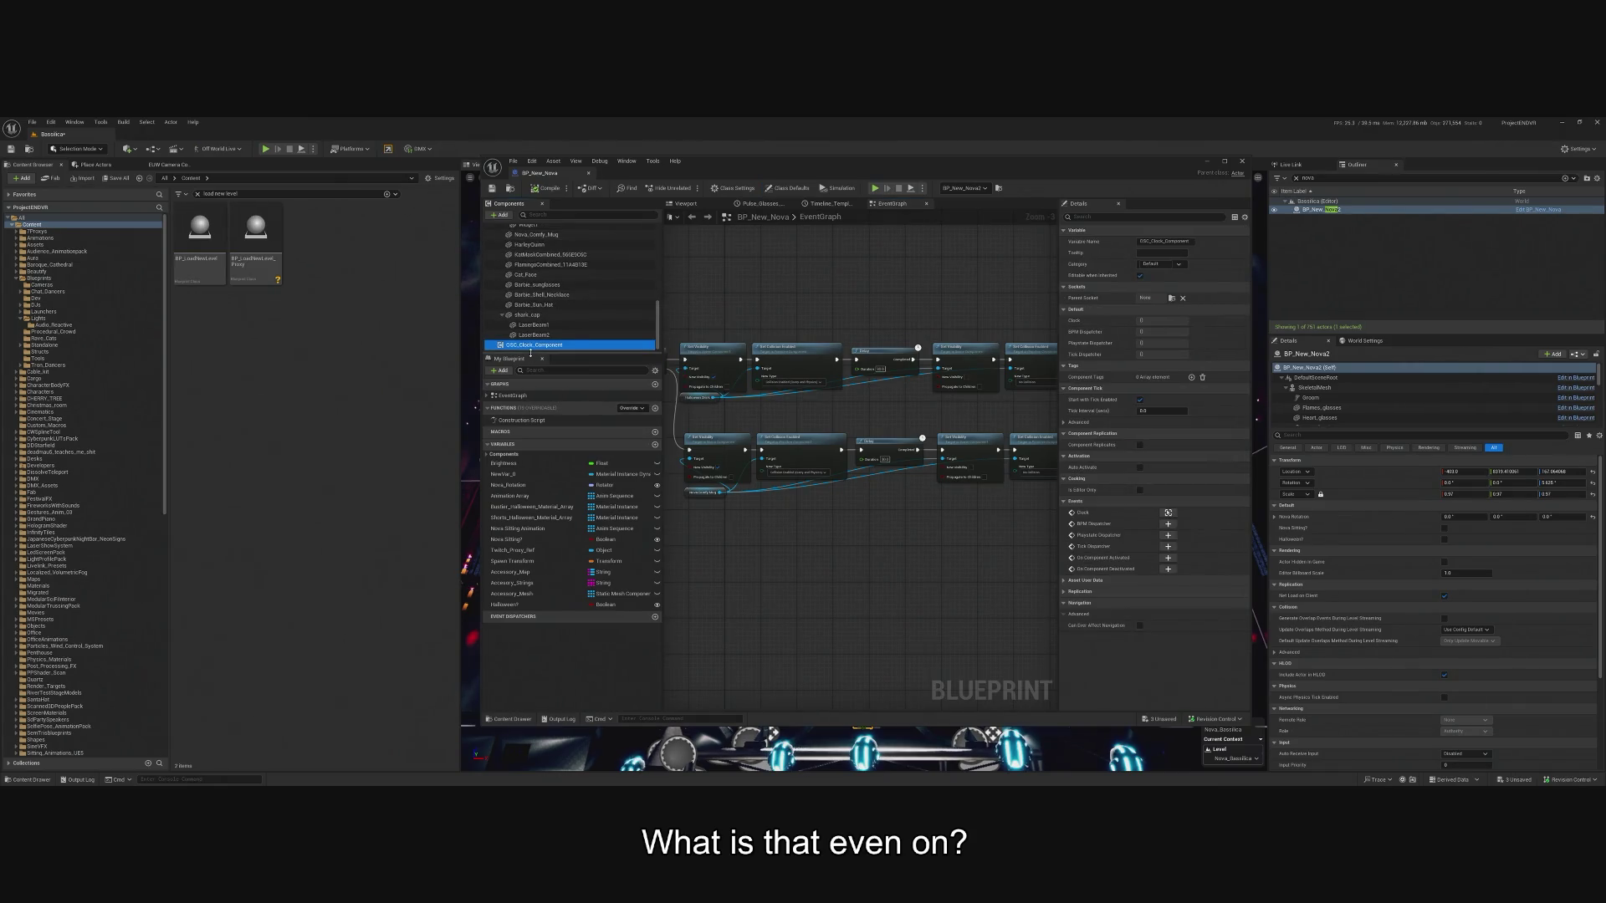
key("Delete")
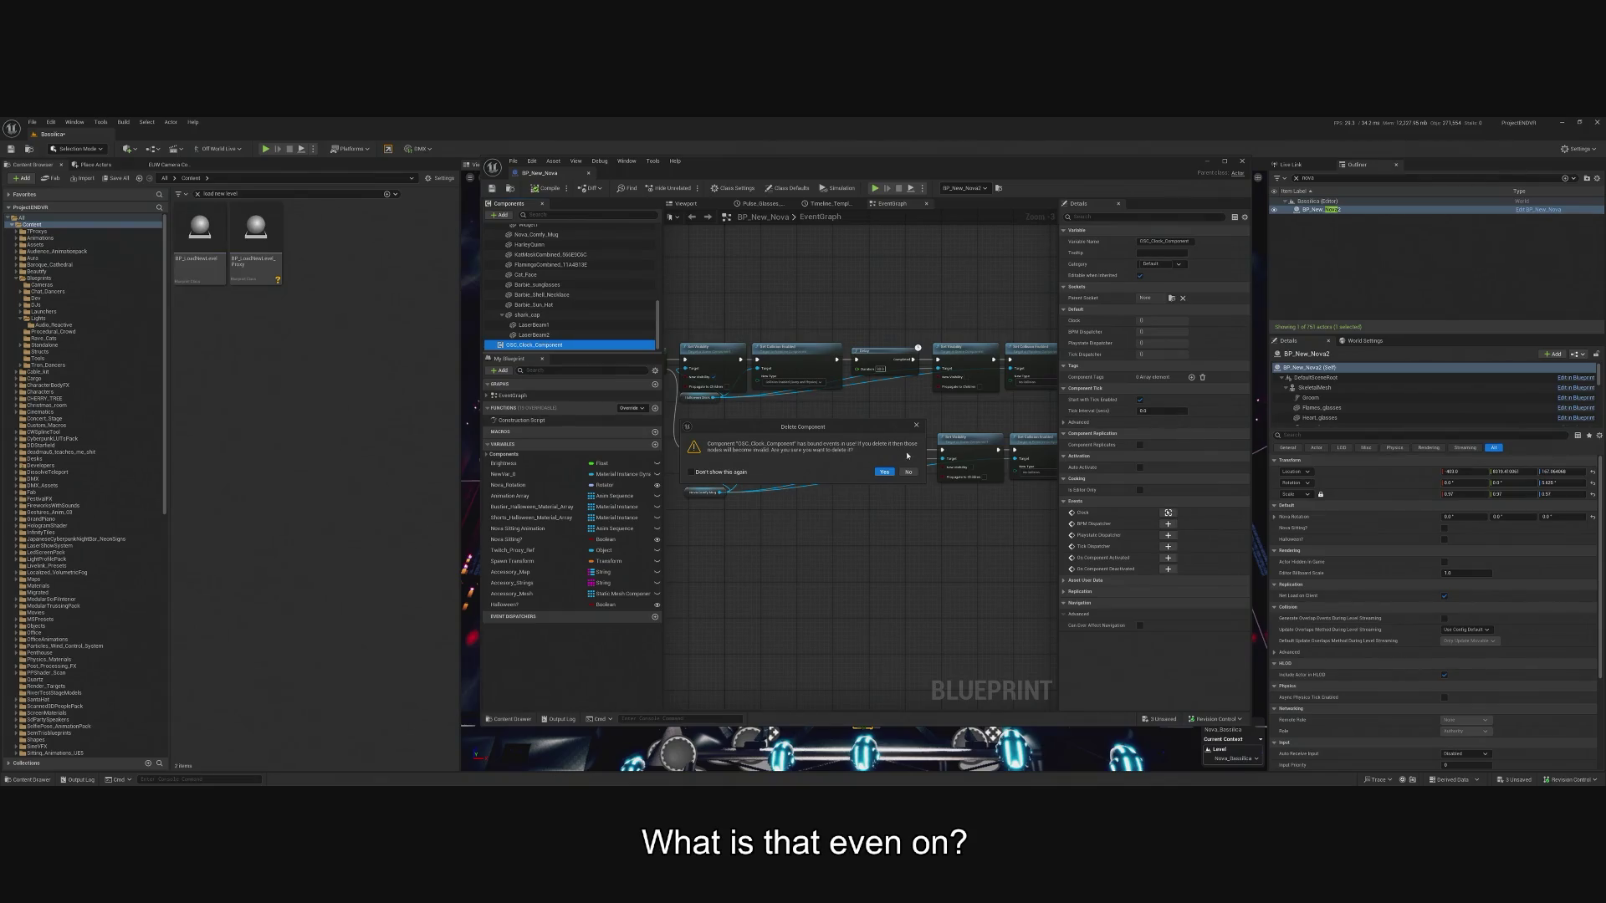
left_click(909, 472)
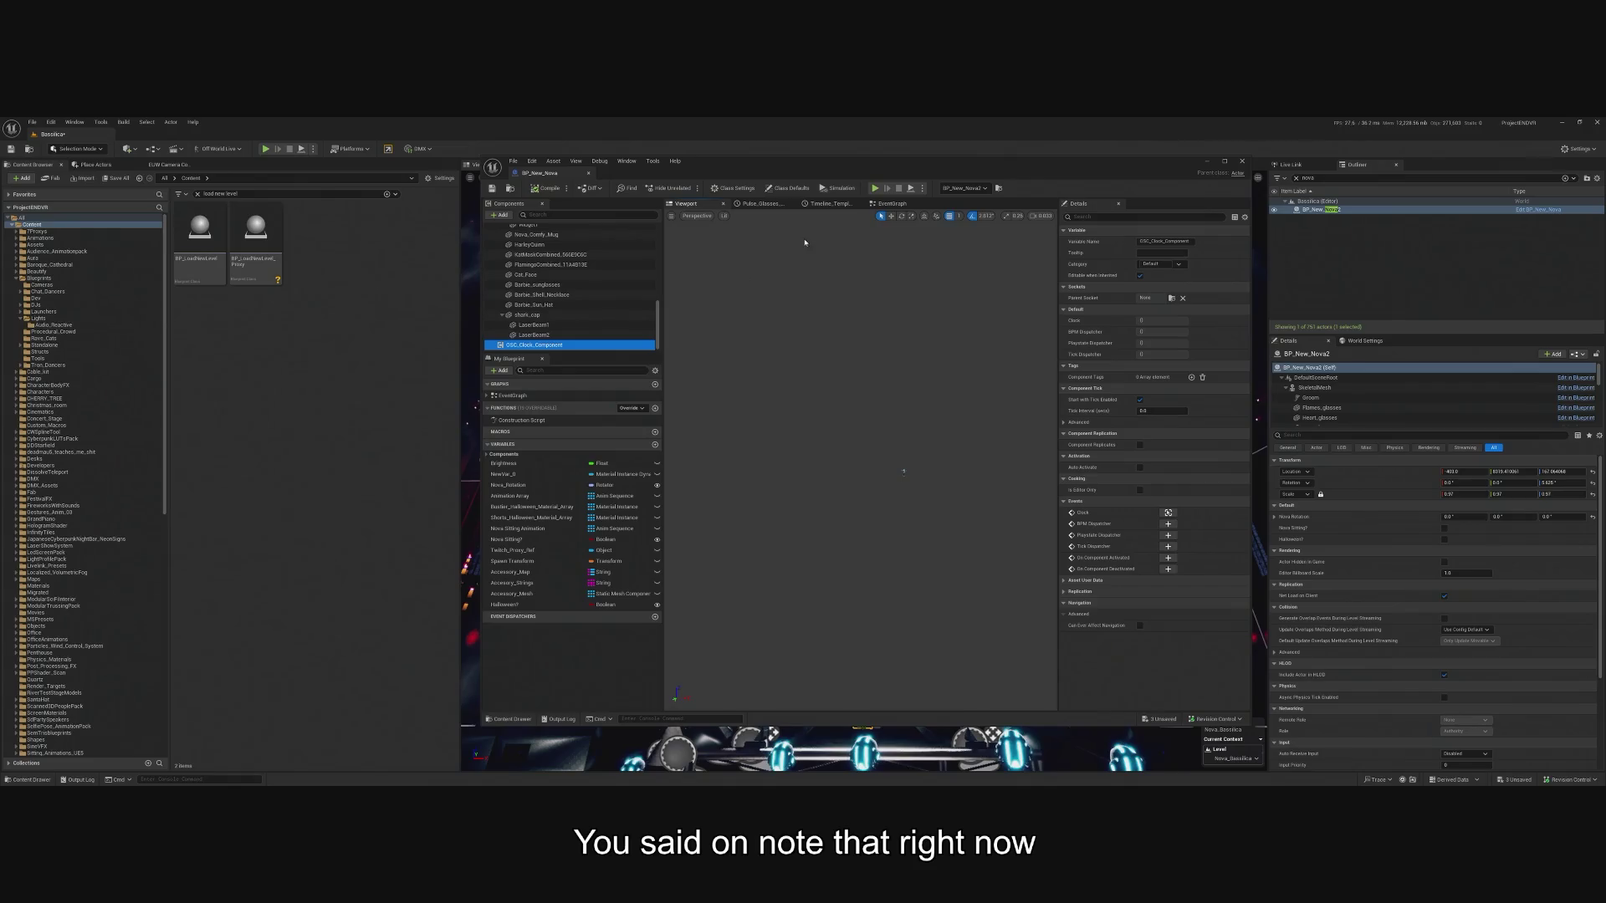
left_click(892, 203)
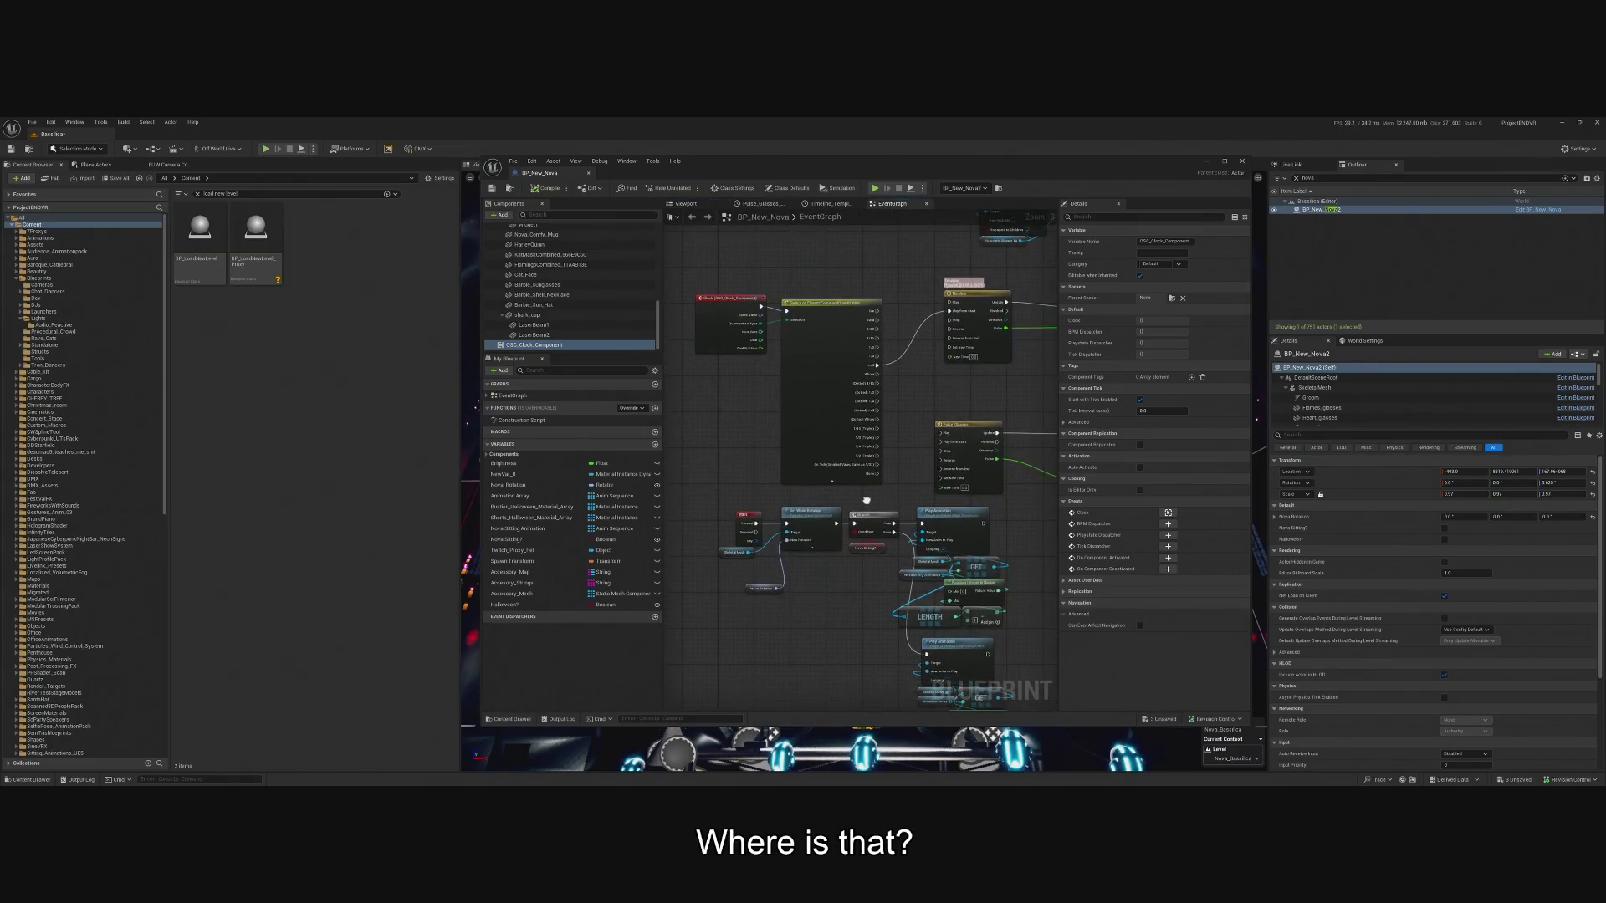
left_click(837, 405)
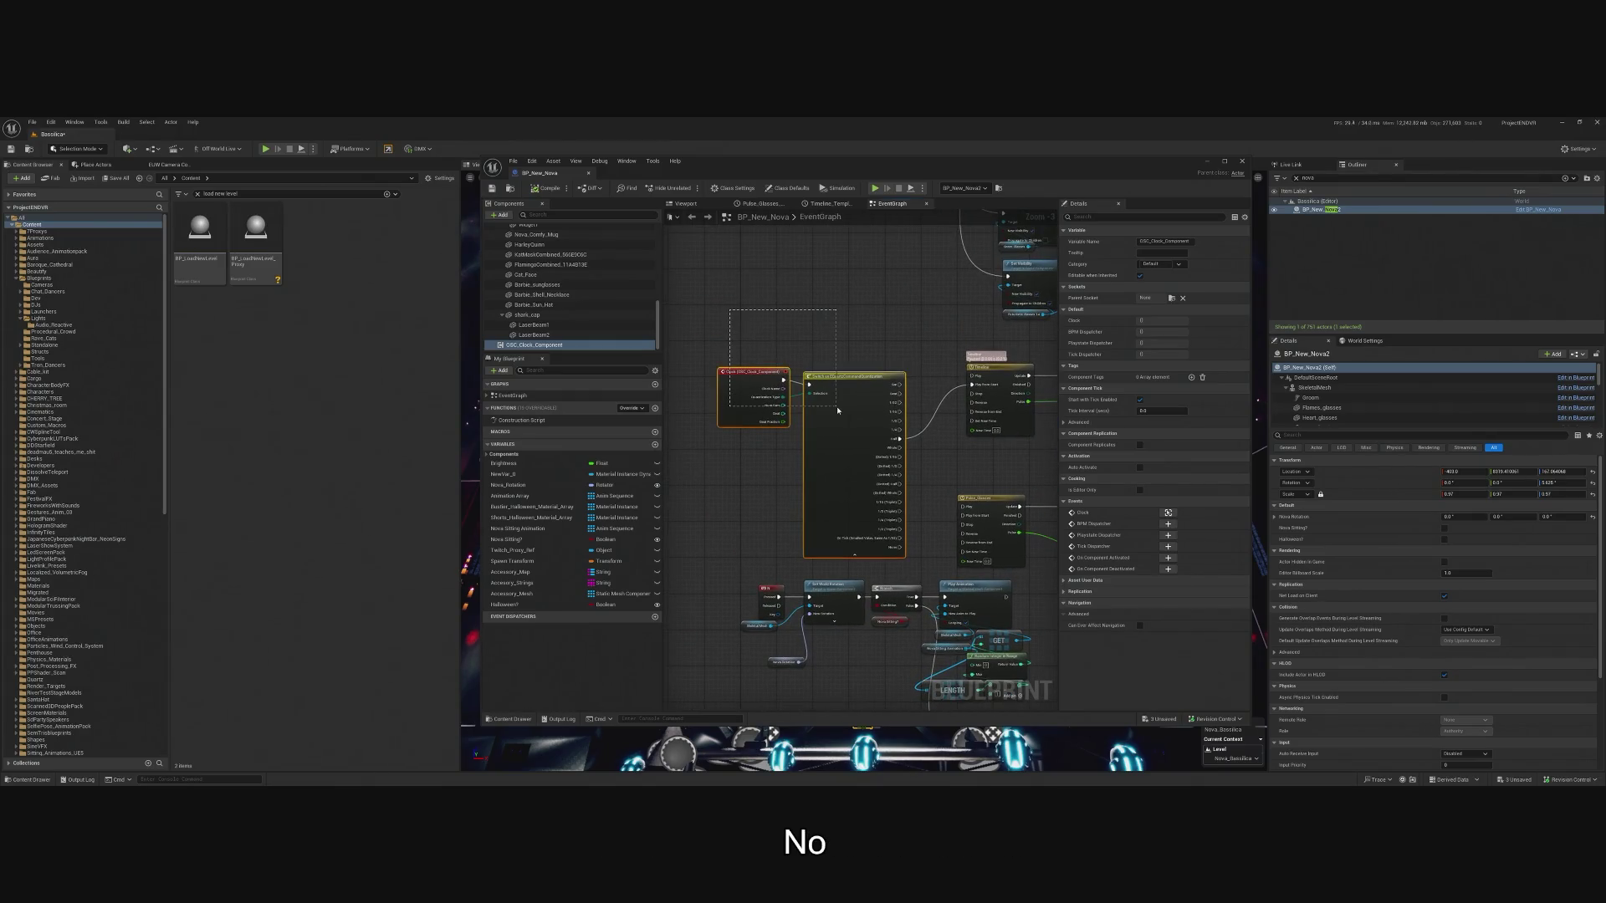
key("Delete")
left_click(551, 344)
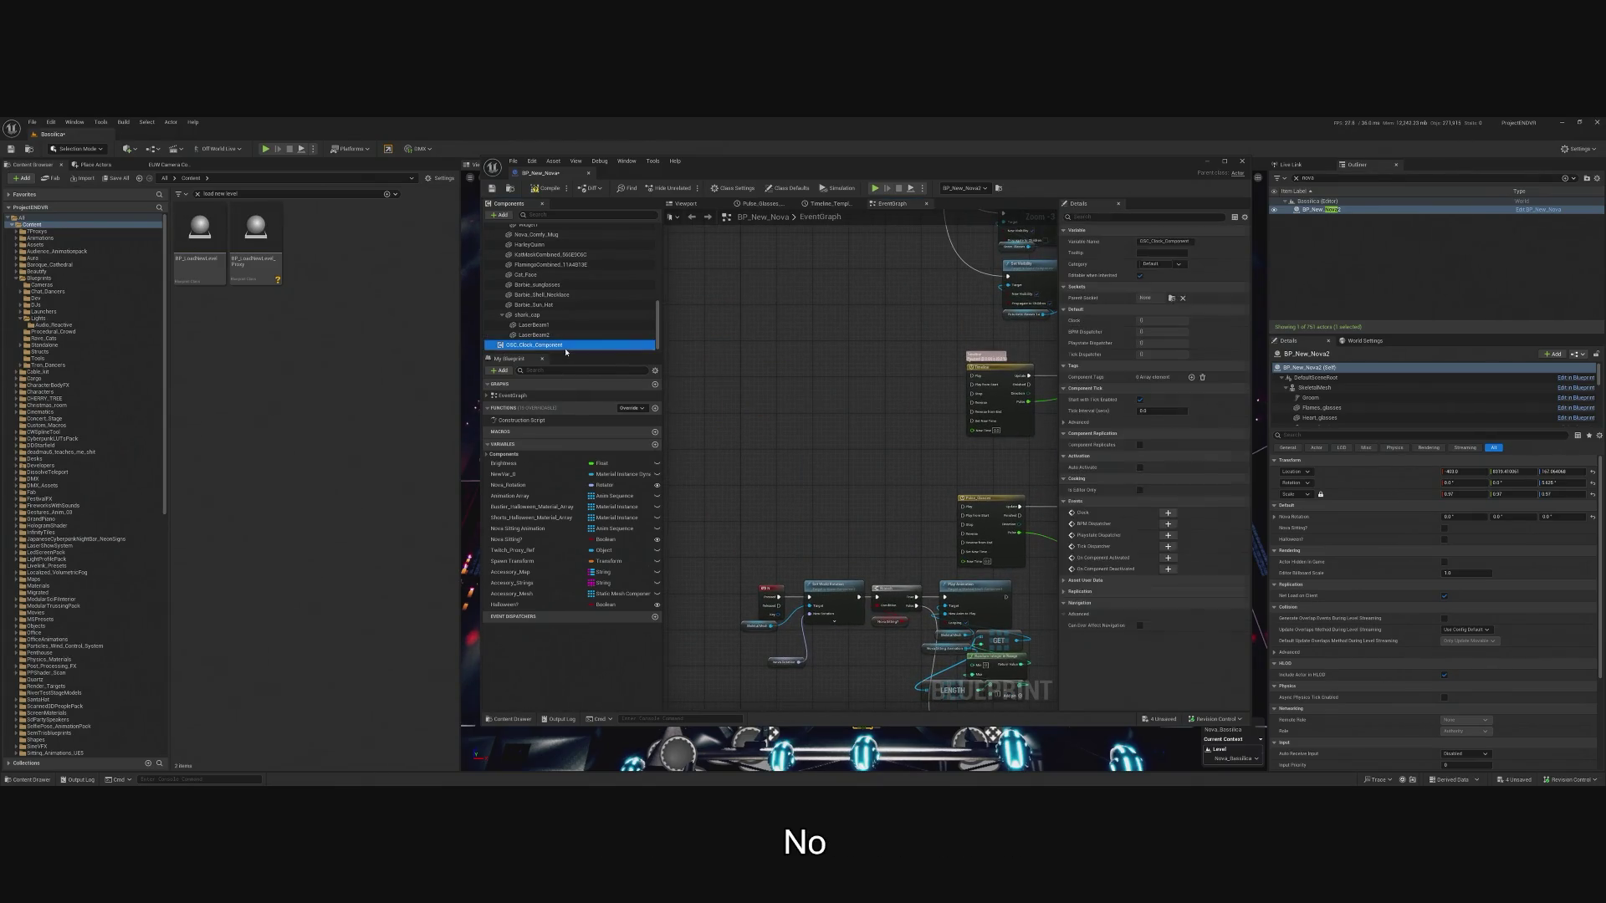
key("Delete")
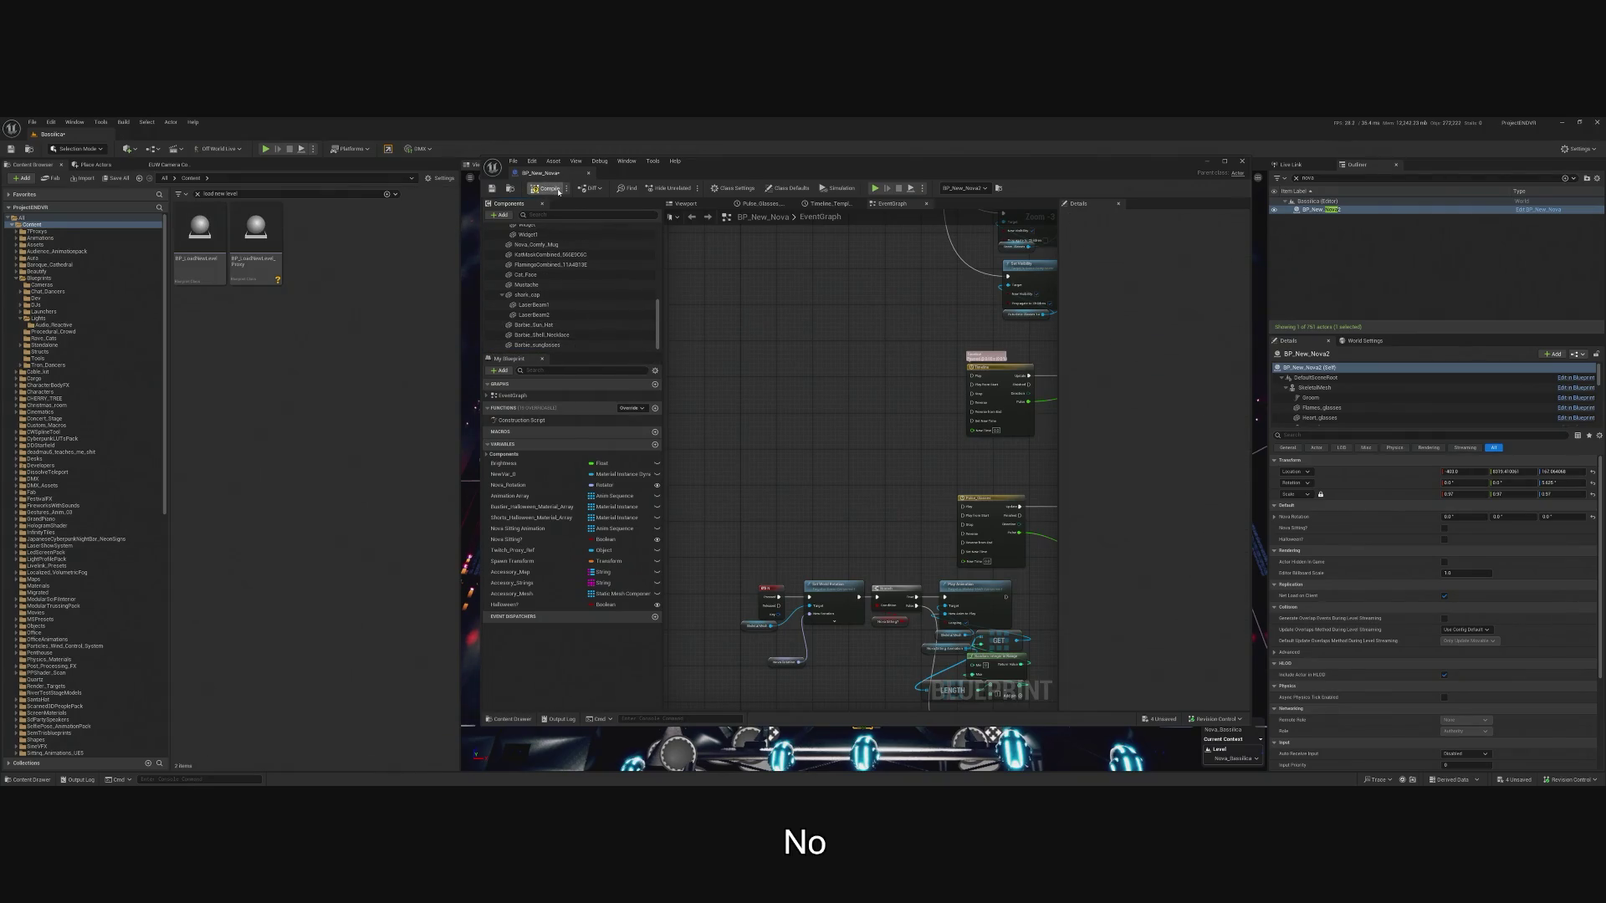
Compile BP_New_Nova, check it out and save it, then close the blueprint editor.
left_click(558, 191)
left_click(815, 551)
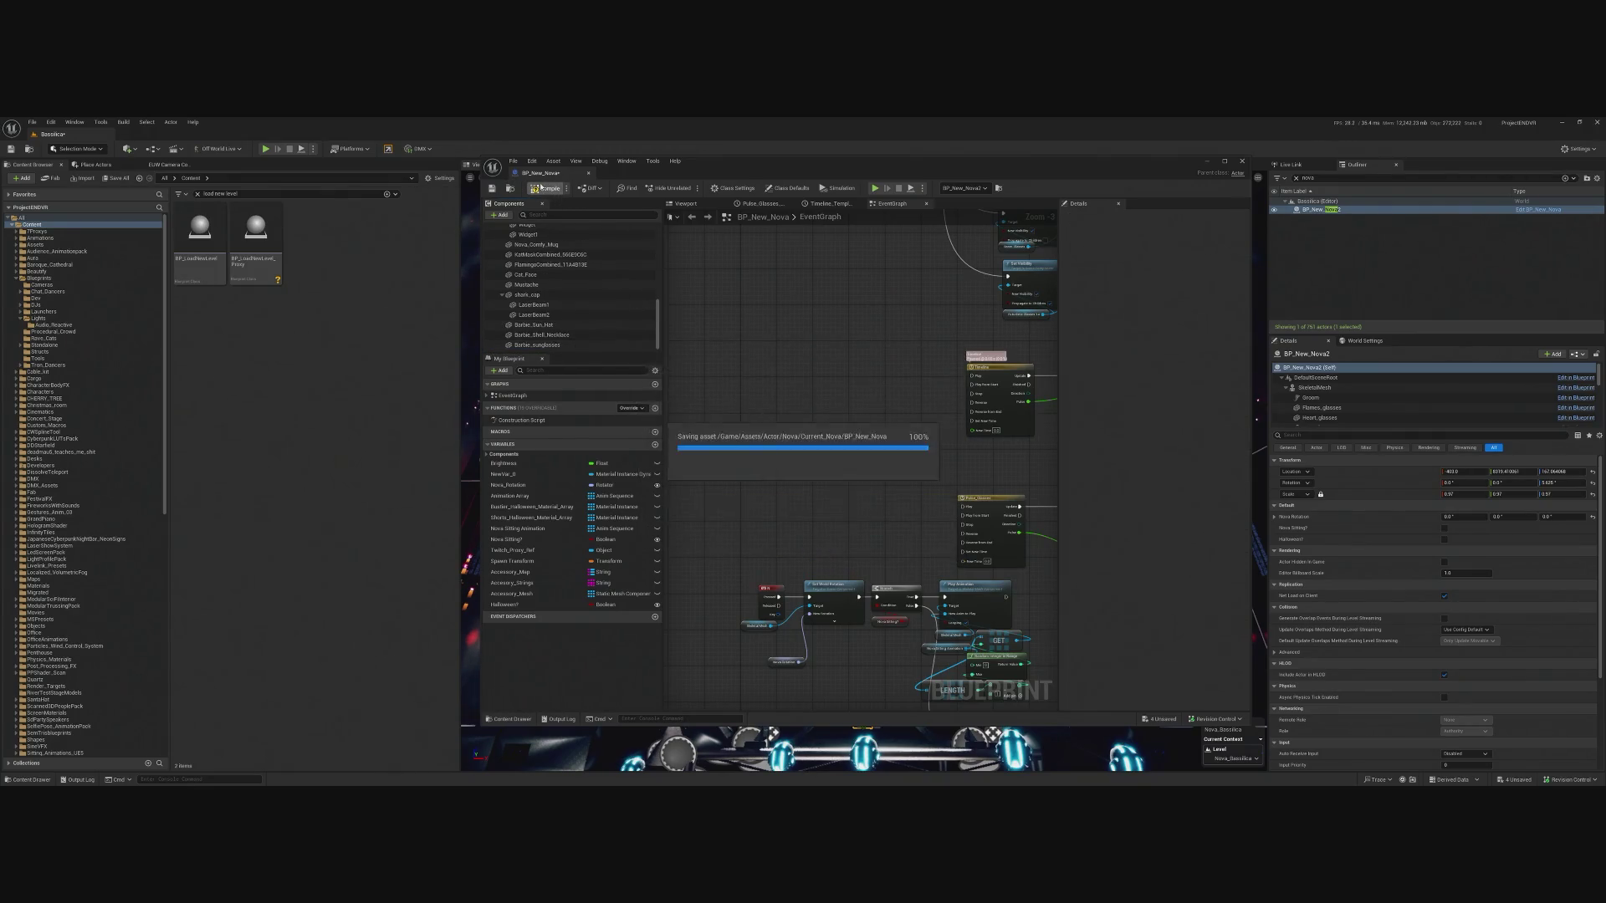
left_click(1243, 161)
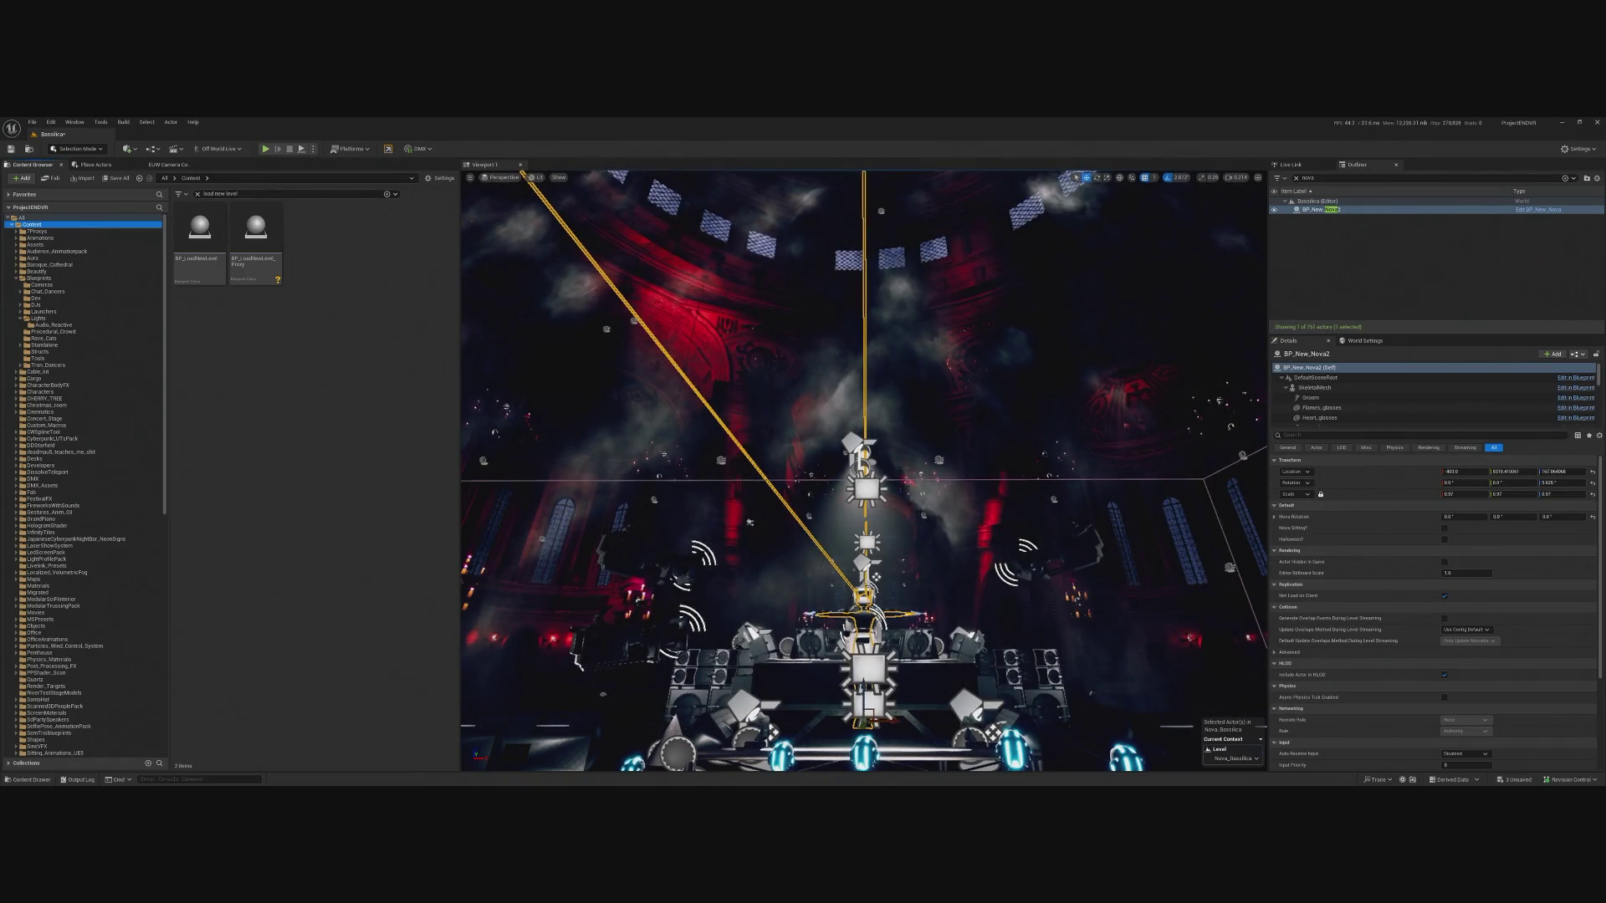
Run two play-tests of the level with the fixed Nova blueprint, then return to the editor.
left_click(265, 149)
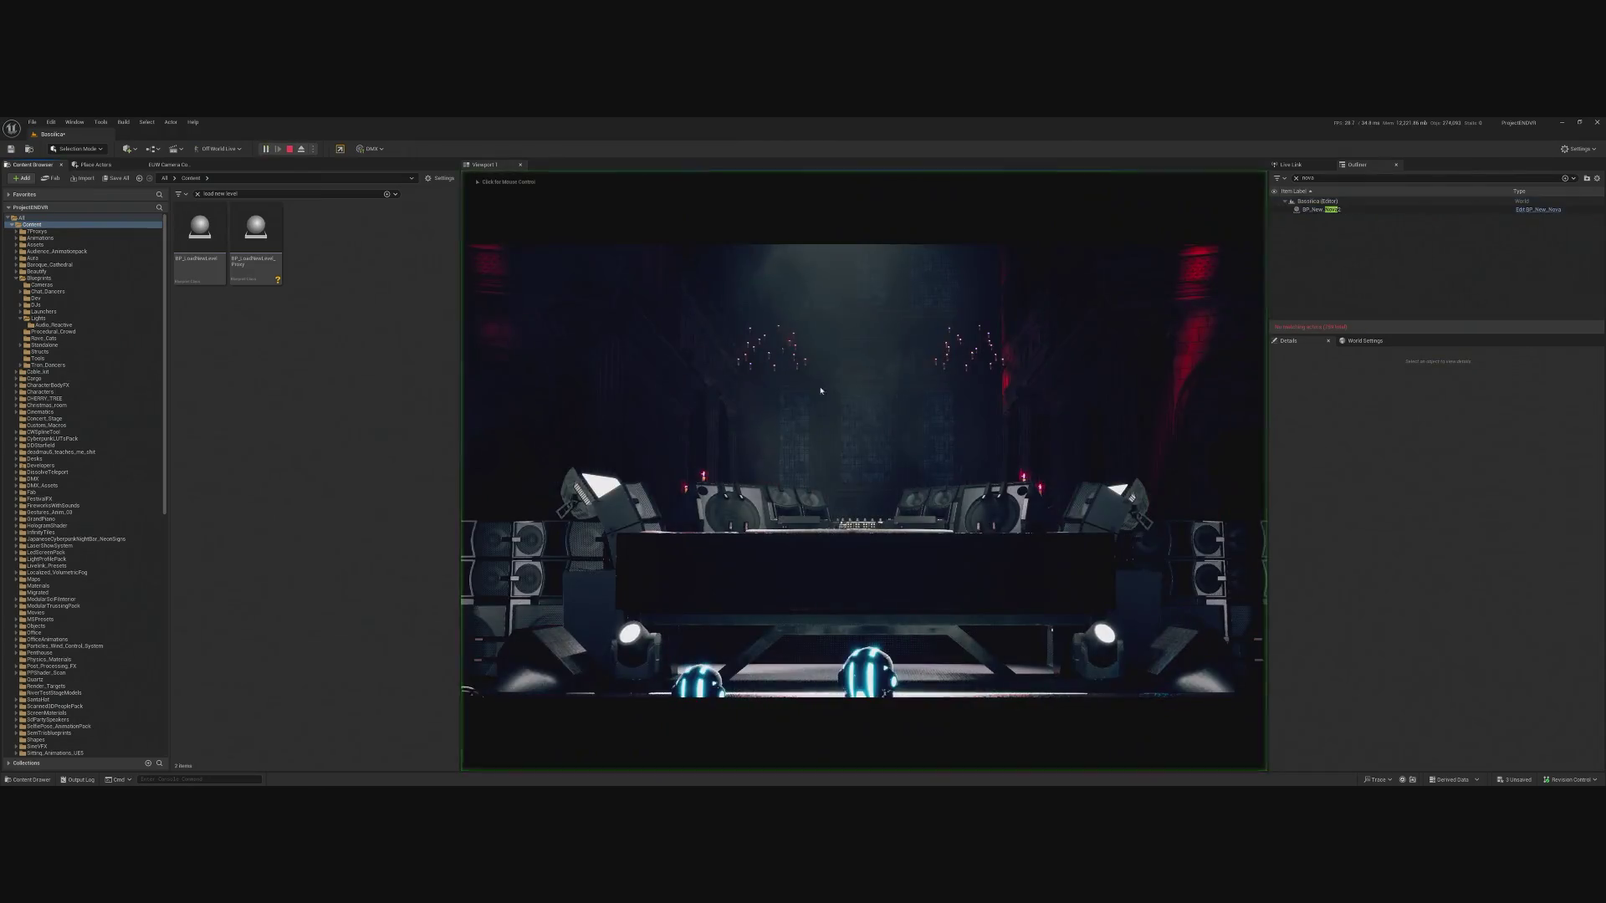
key("shift+F1")
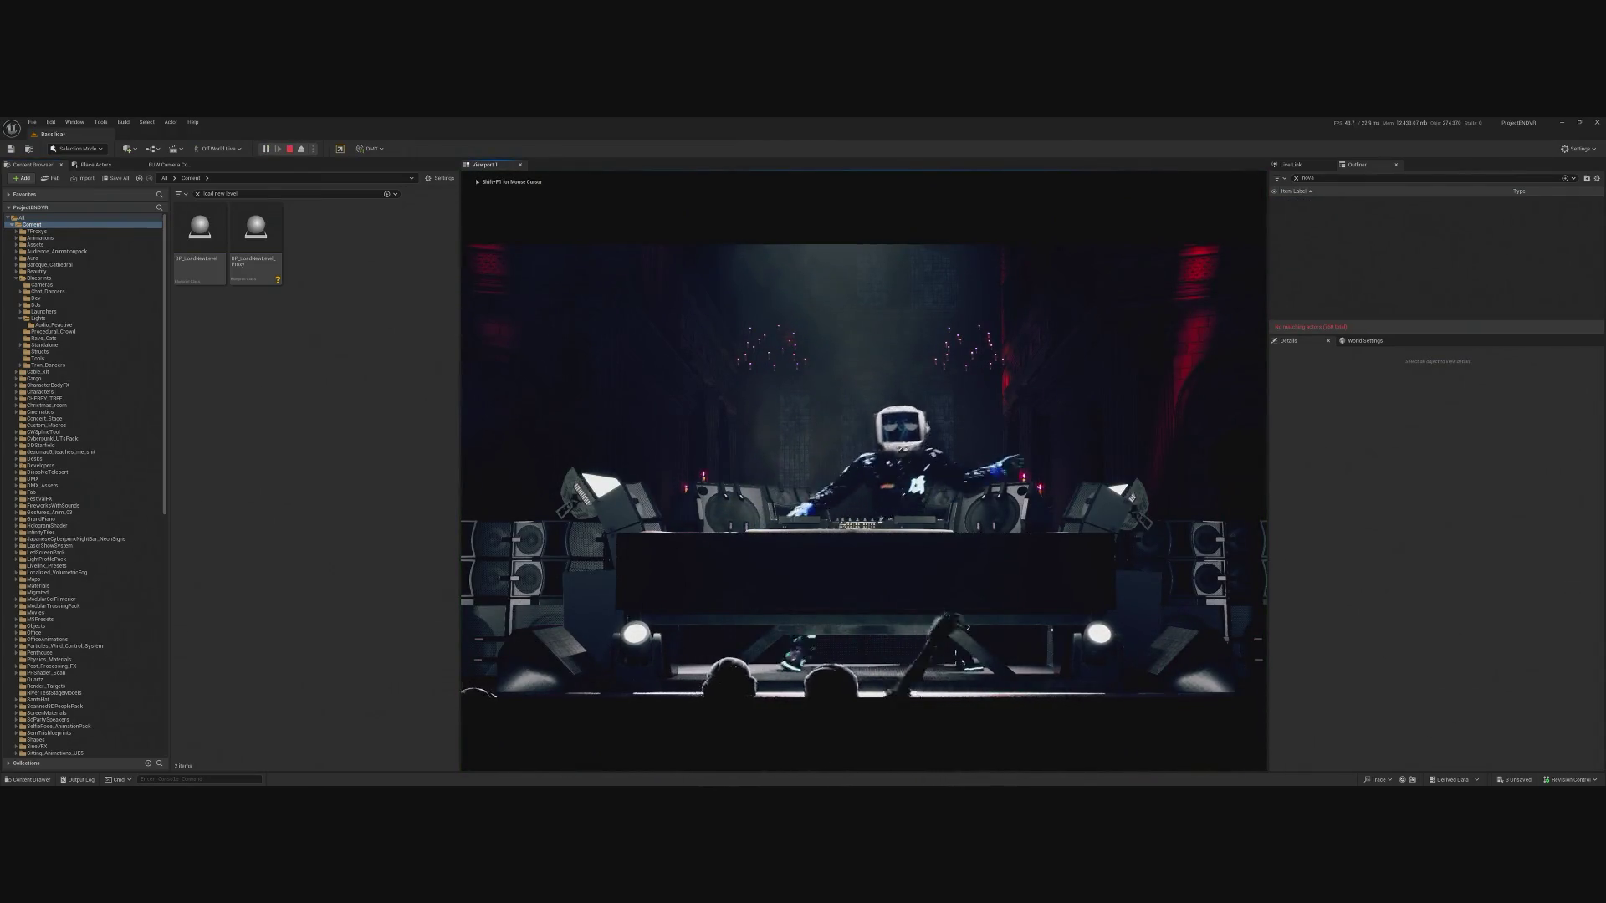
left_click(290, 150)
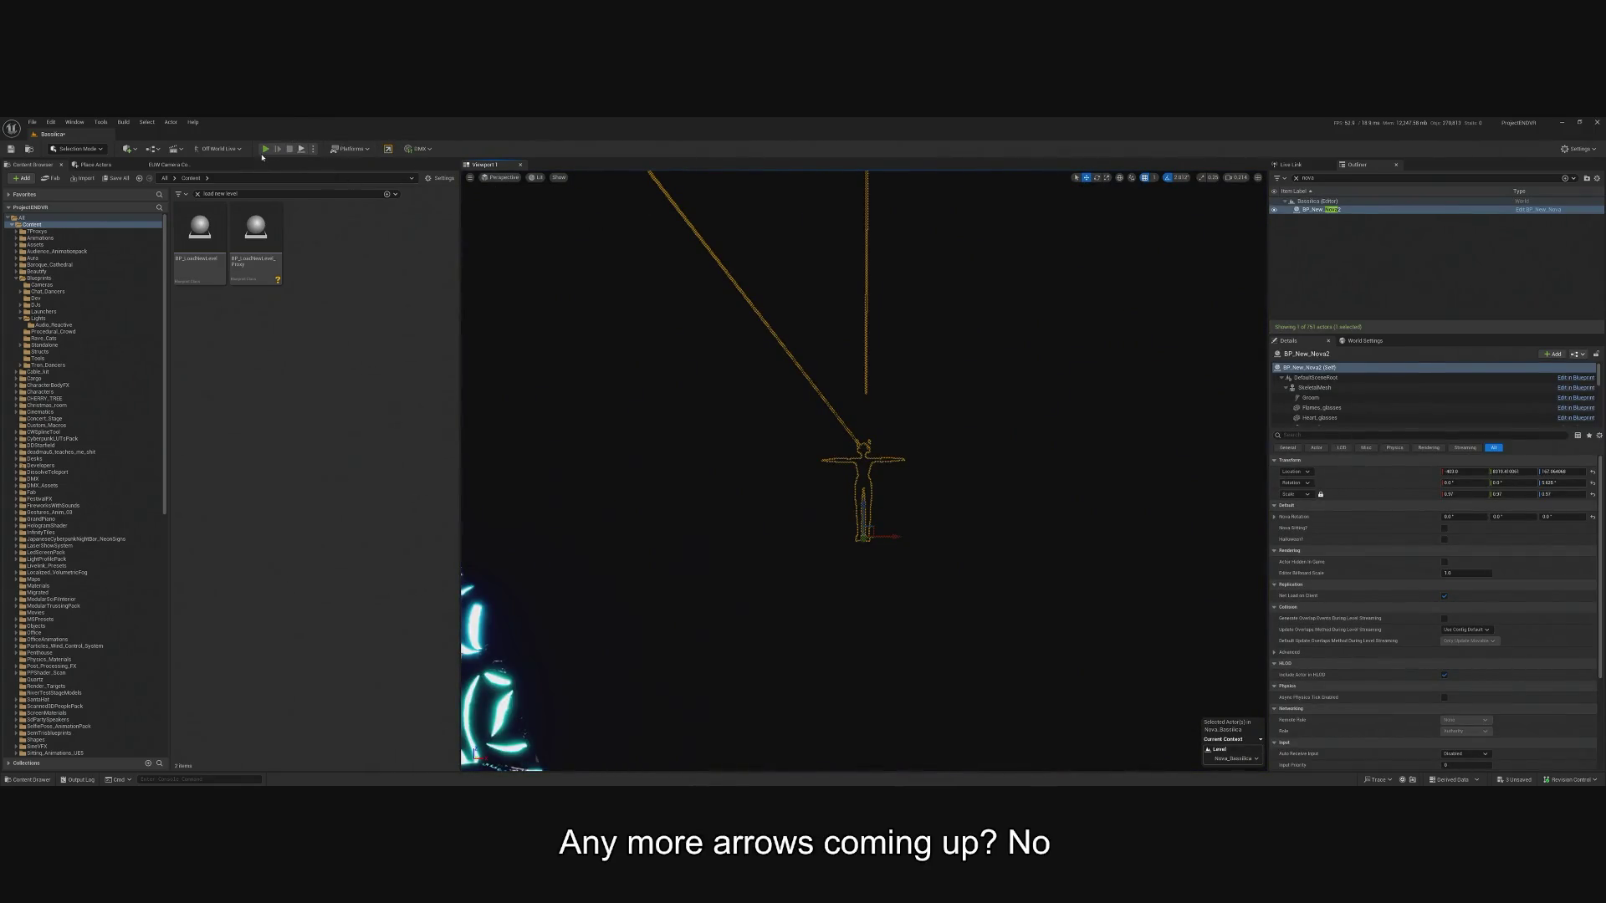
left_click(266, 150)
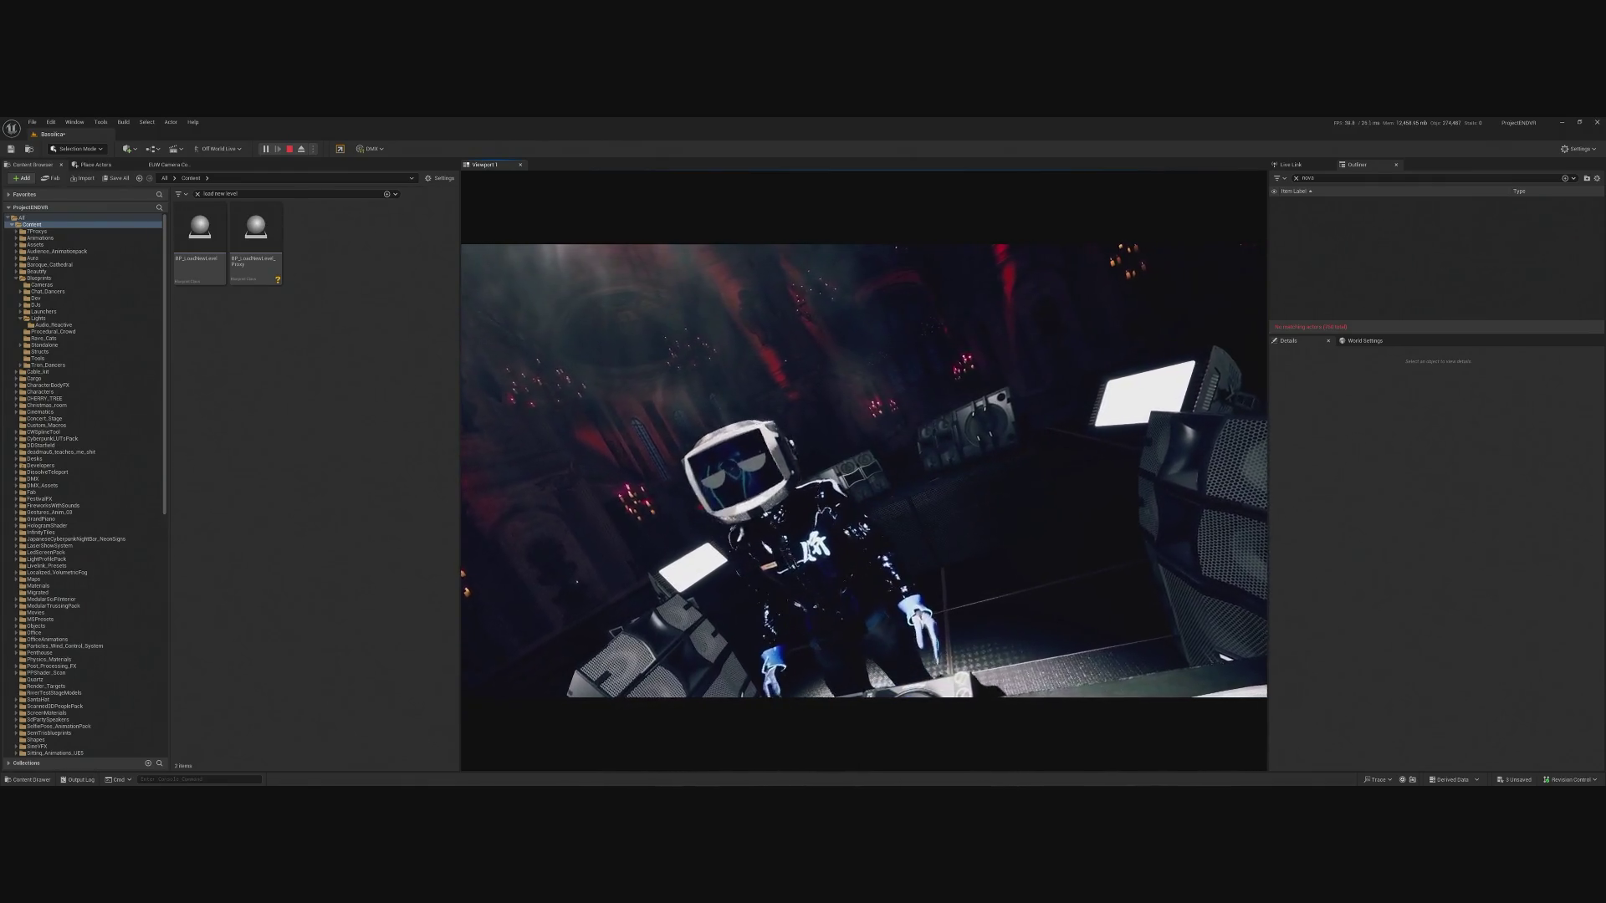
key("Escape")
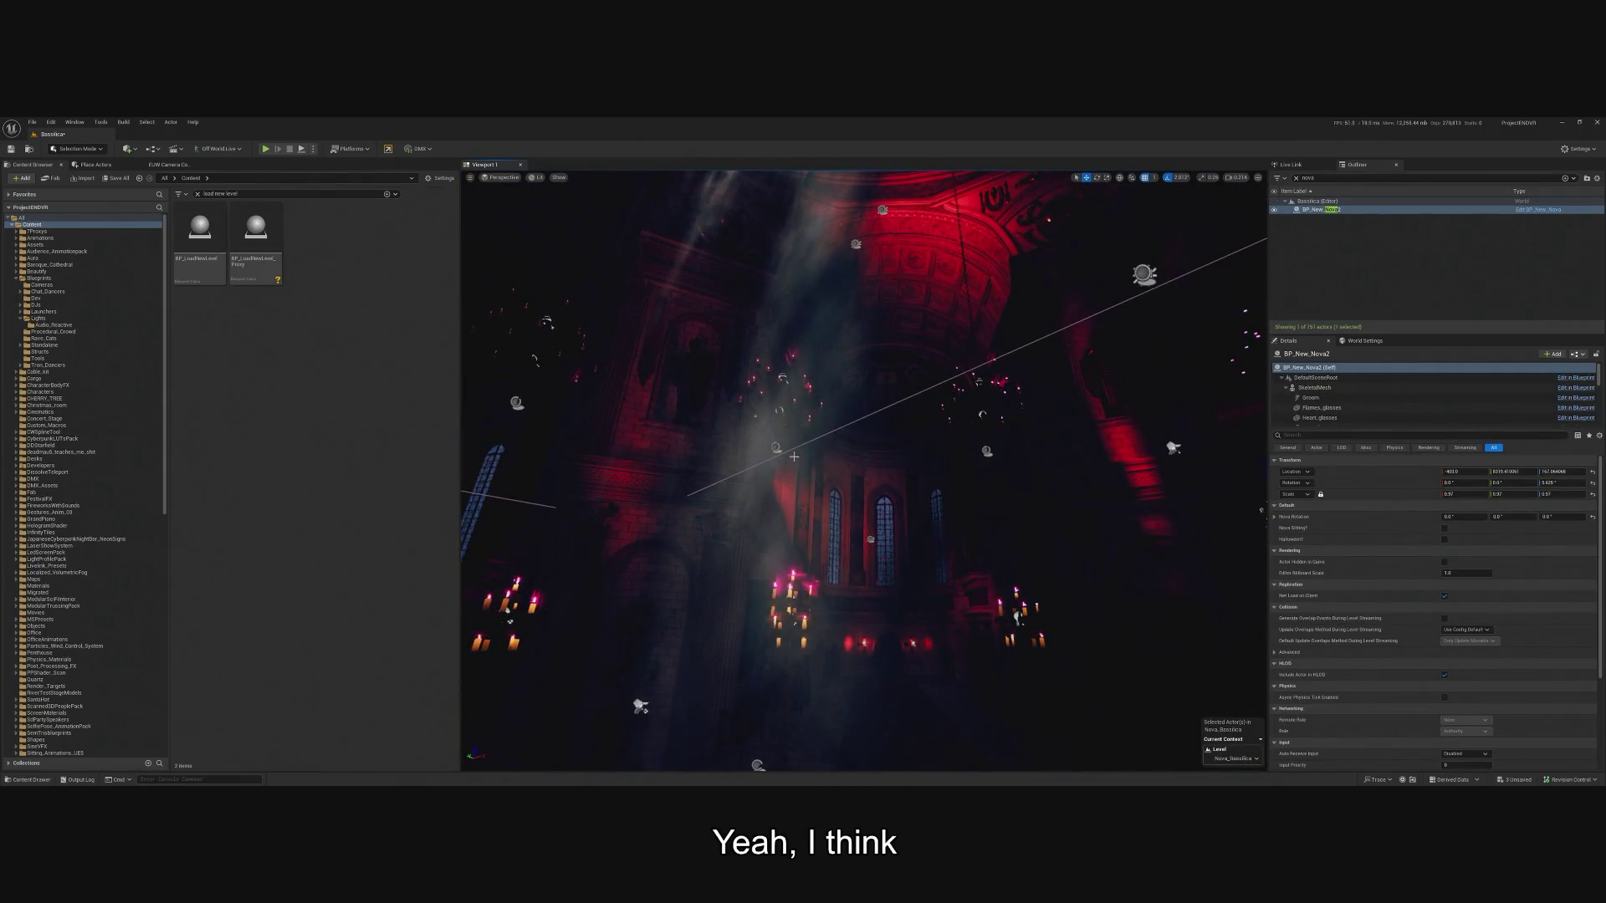
Orbit up to the red ceiling, select BP_RectLight_AR and open it in the Blueprint editor.
left_click_drag(794, 456, 793, 368)
left_click(836, 394)
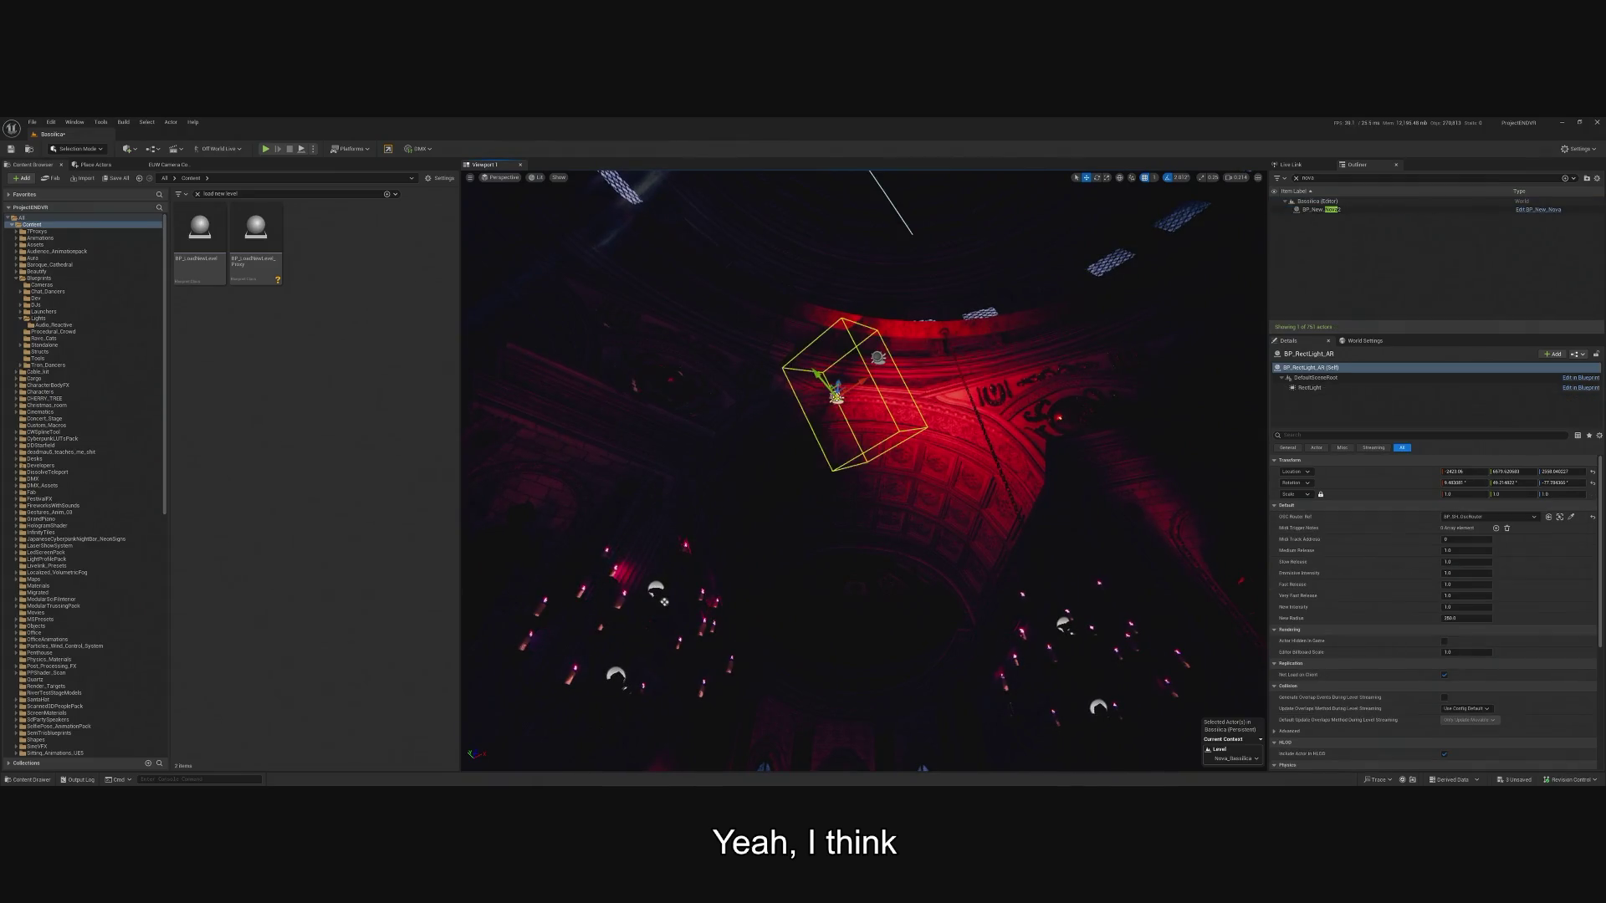
left_click(1572, 378)
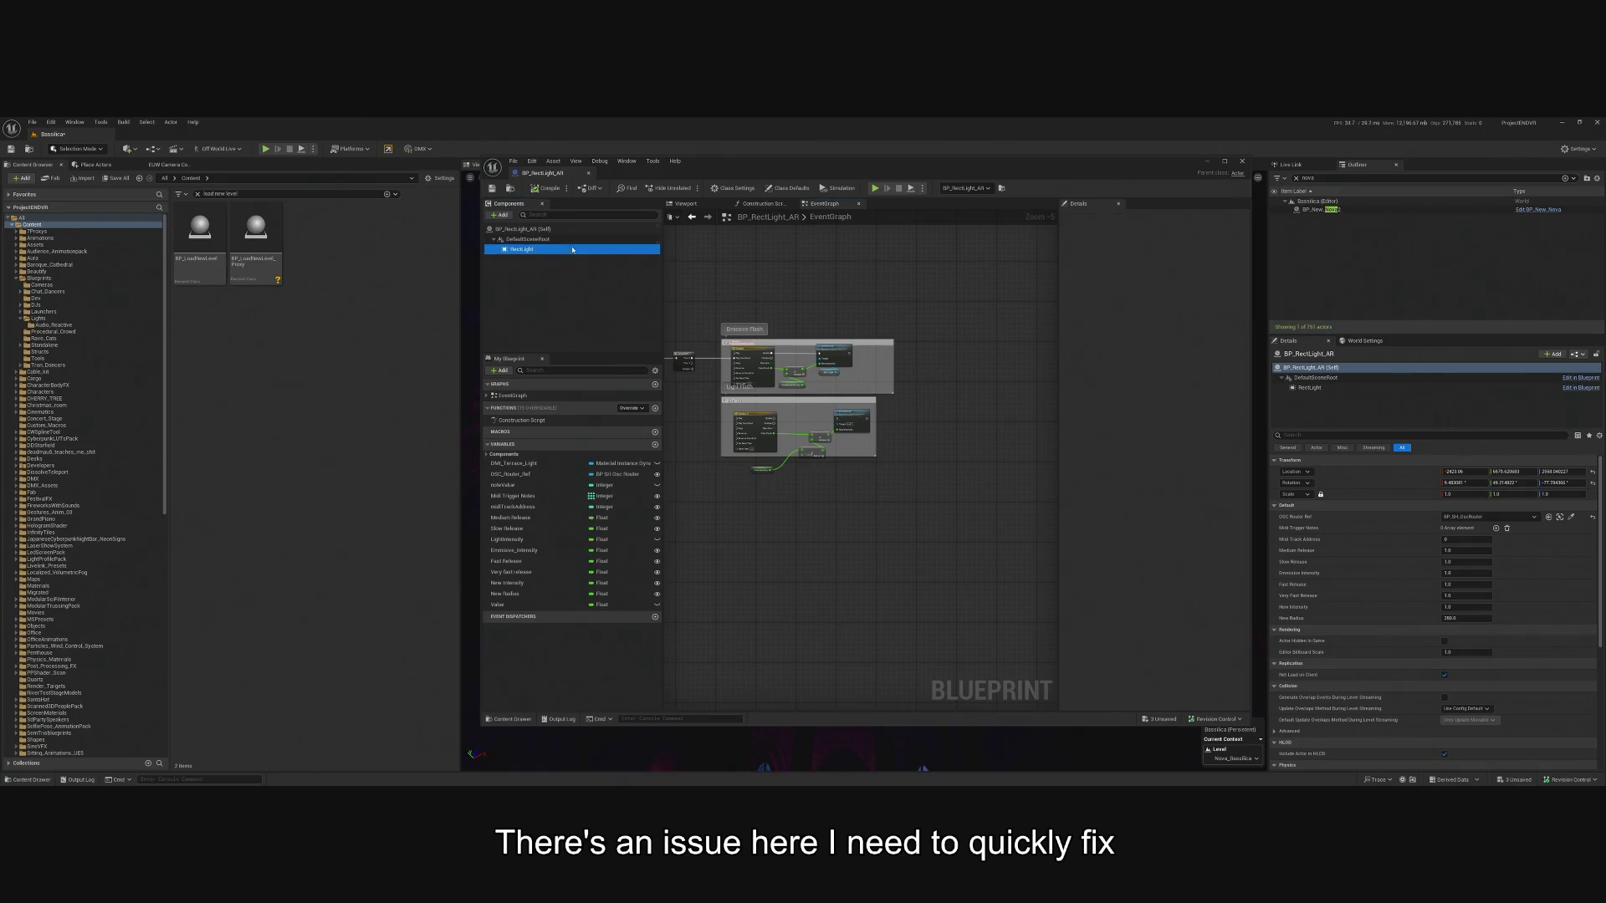